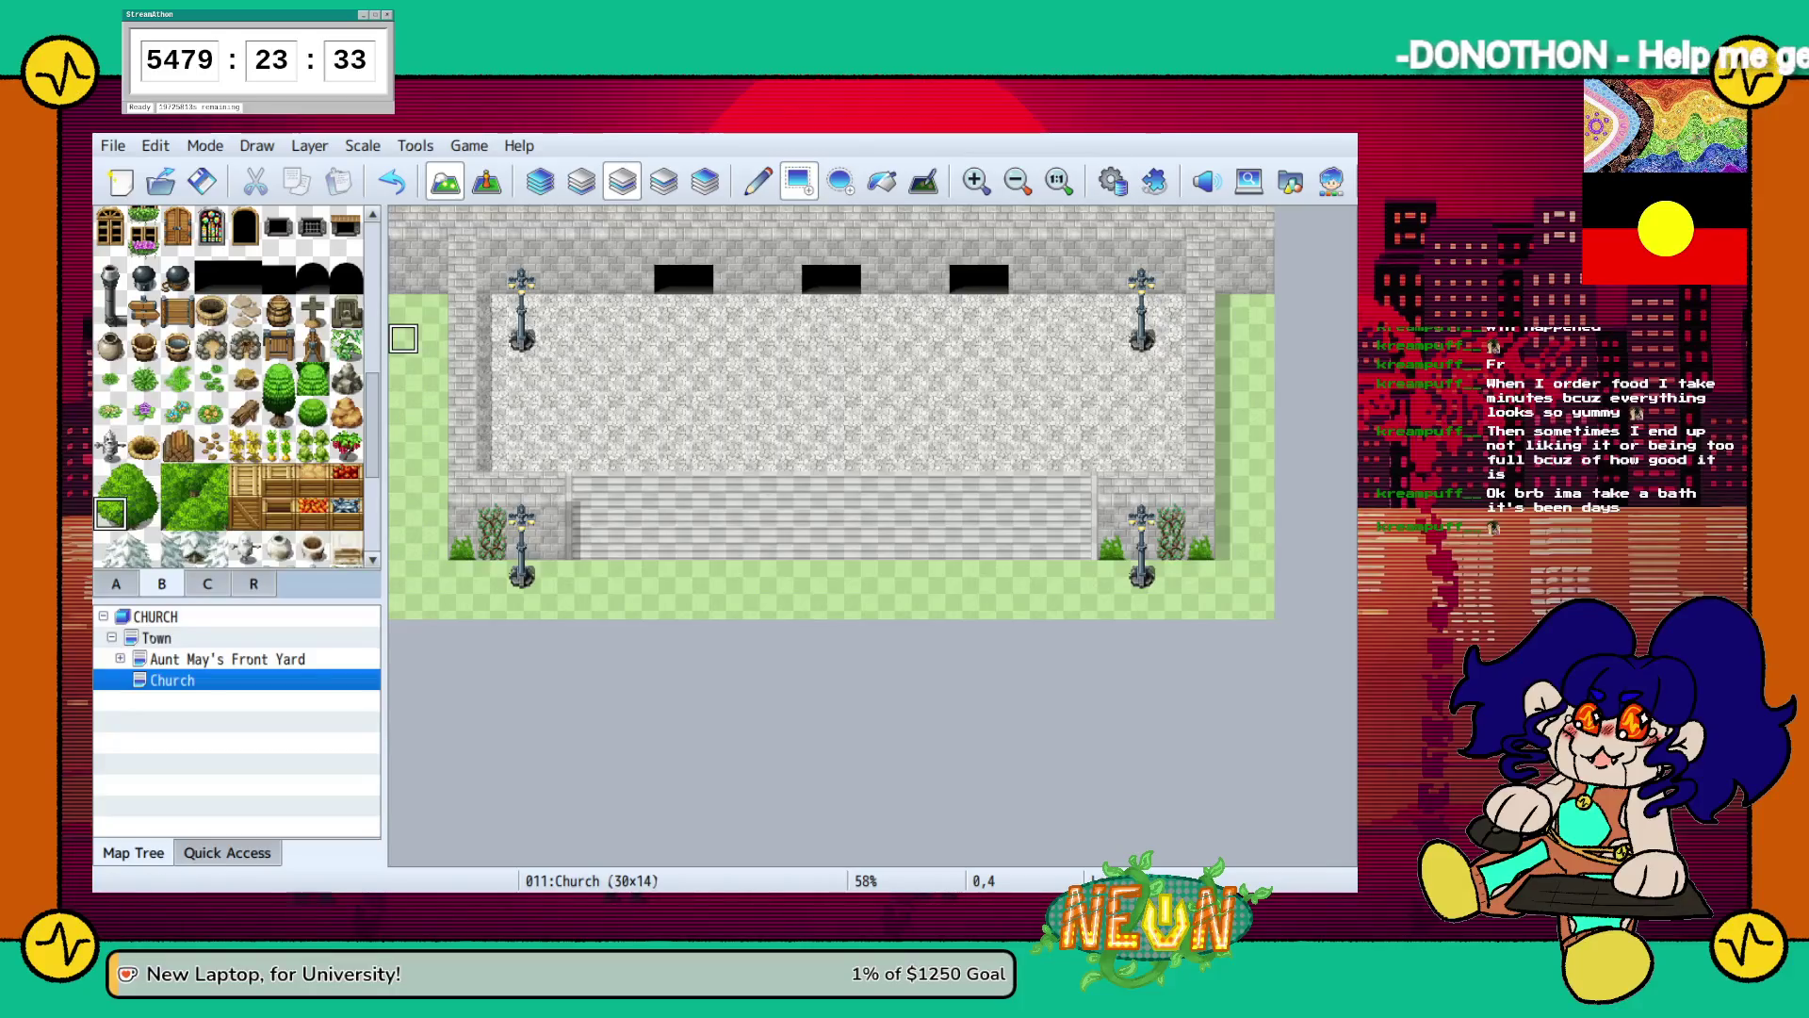
Build a leafy bush, base and top, on the grass at the top-left edge.
{"action": "left_click", "coordinate": [403, 338]}
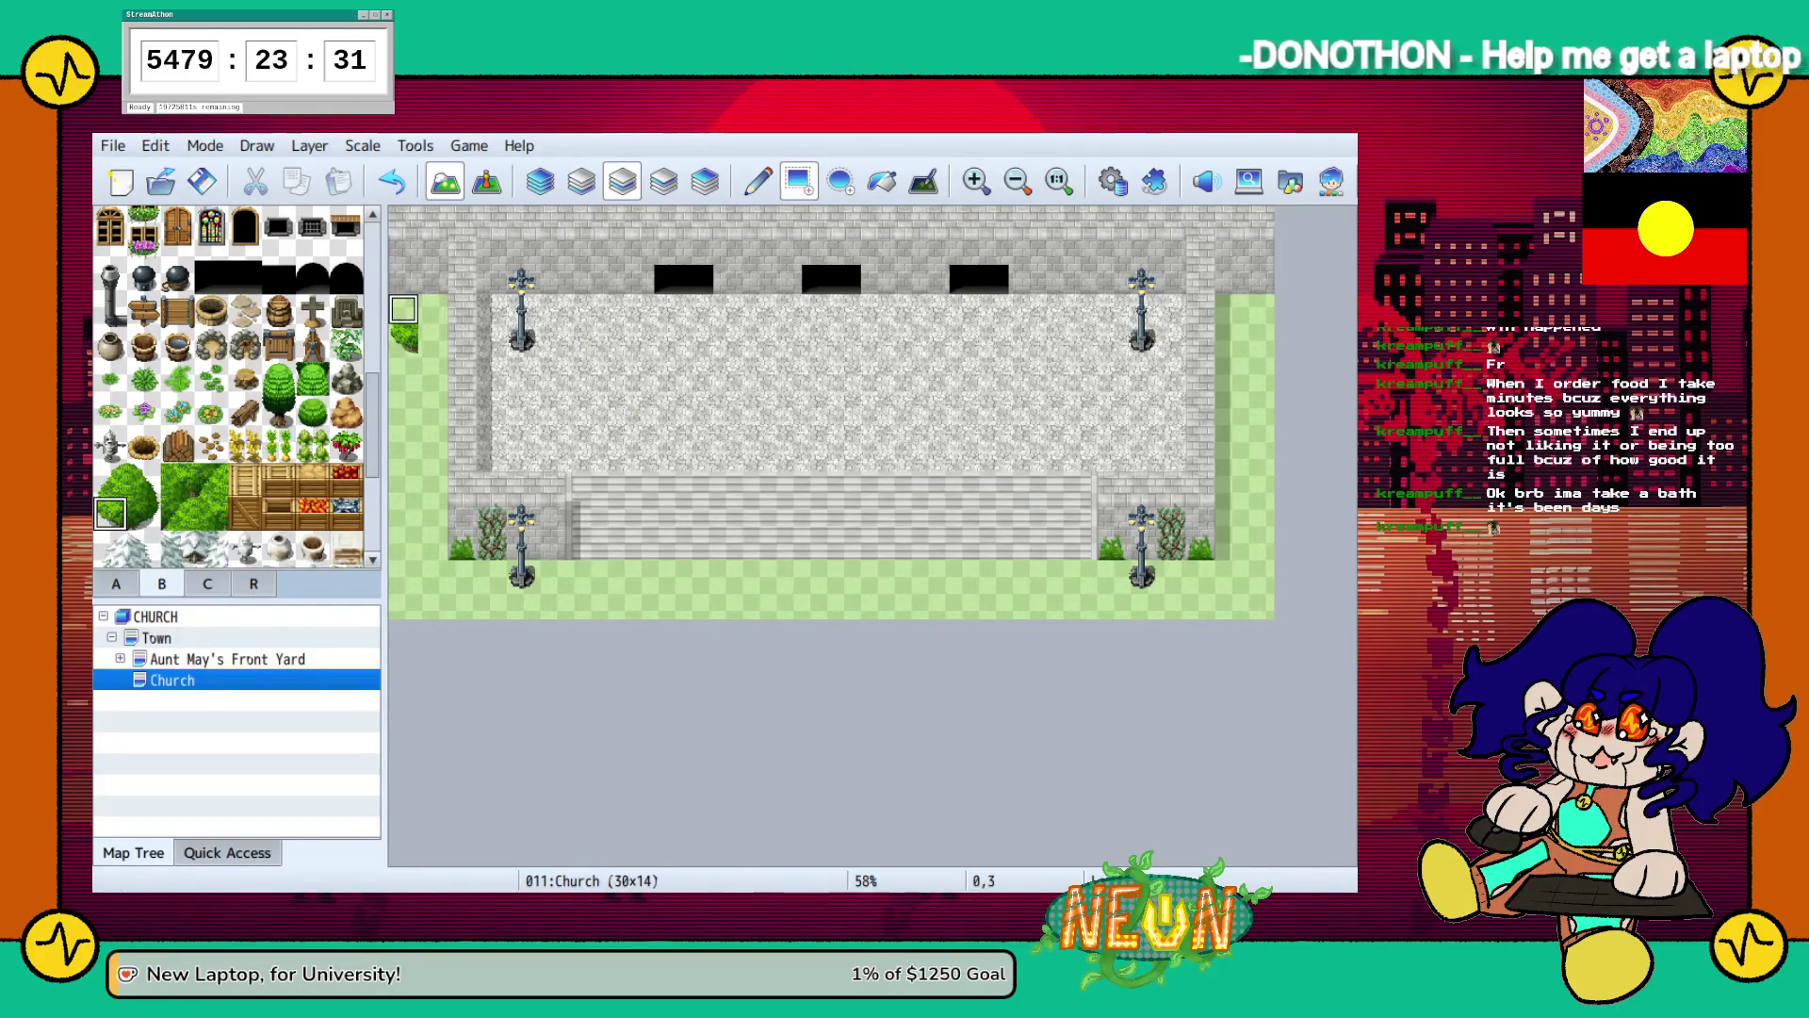
{"action": "left_click", "coordinate": [145, 512]}
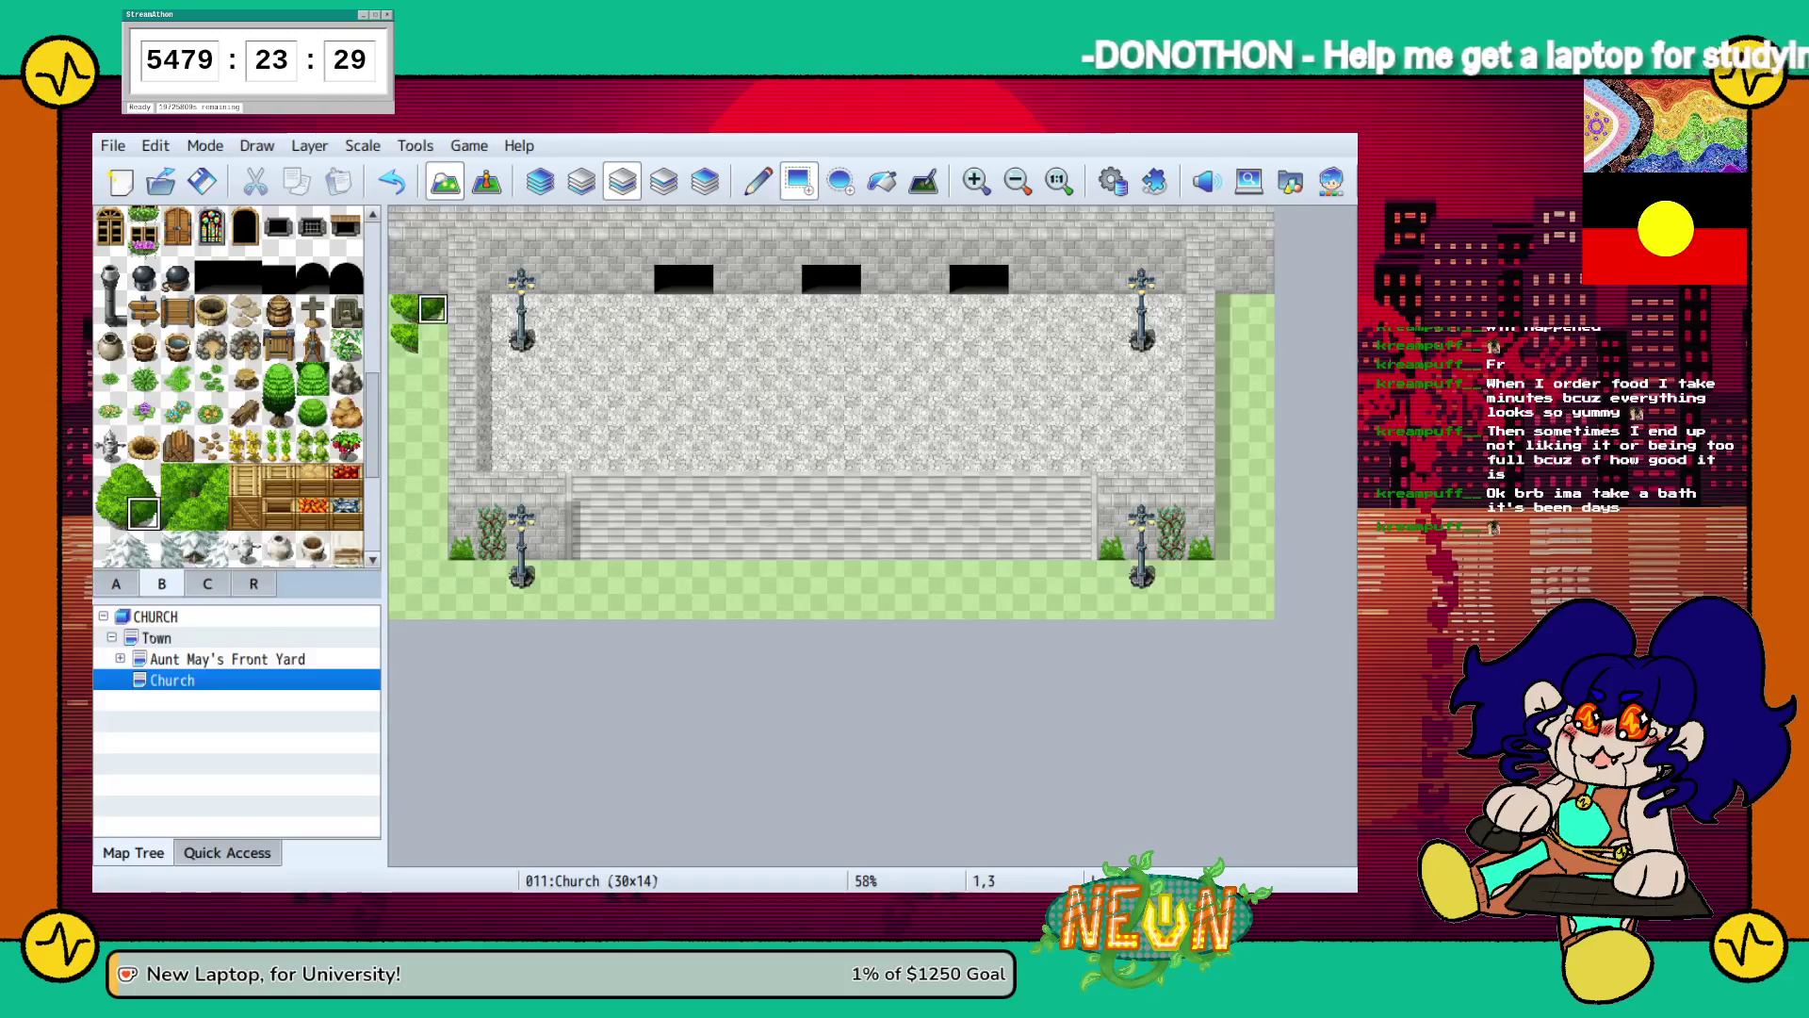
{"action": "left_click", "coordinate": [110, 479]}
{"action": "left_click", "coordinate": [405, 281]}
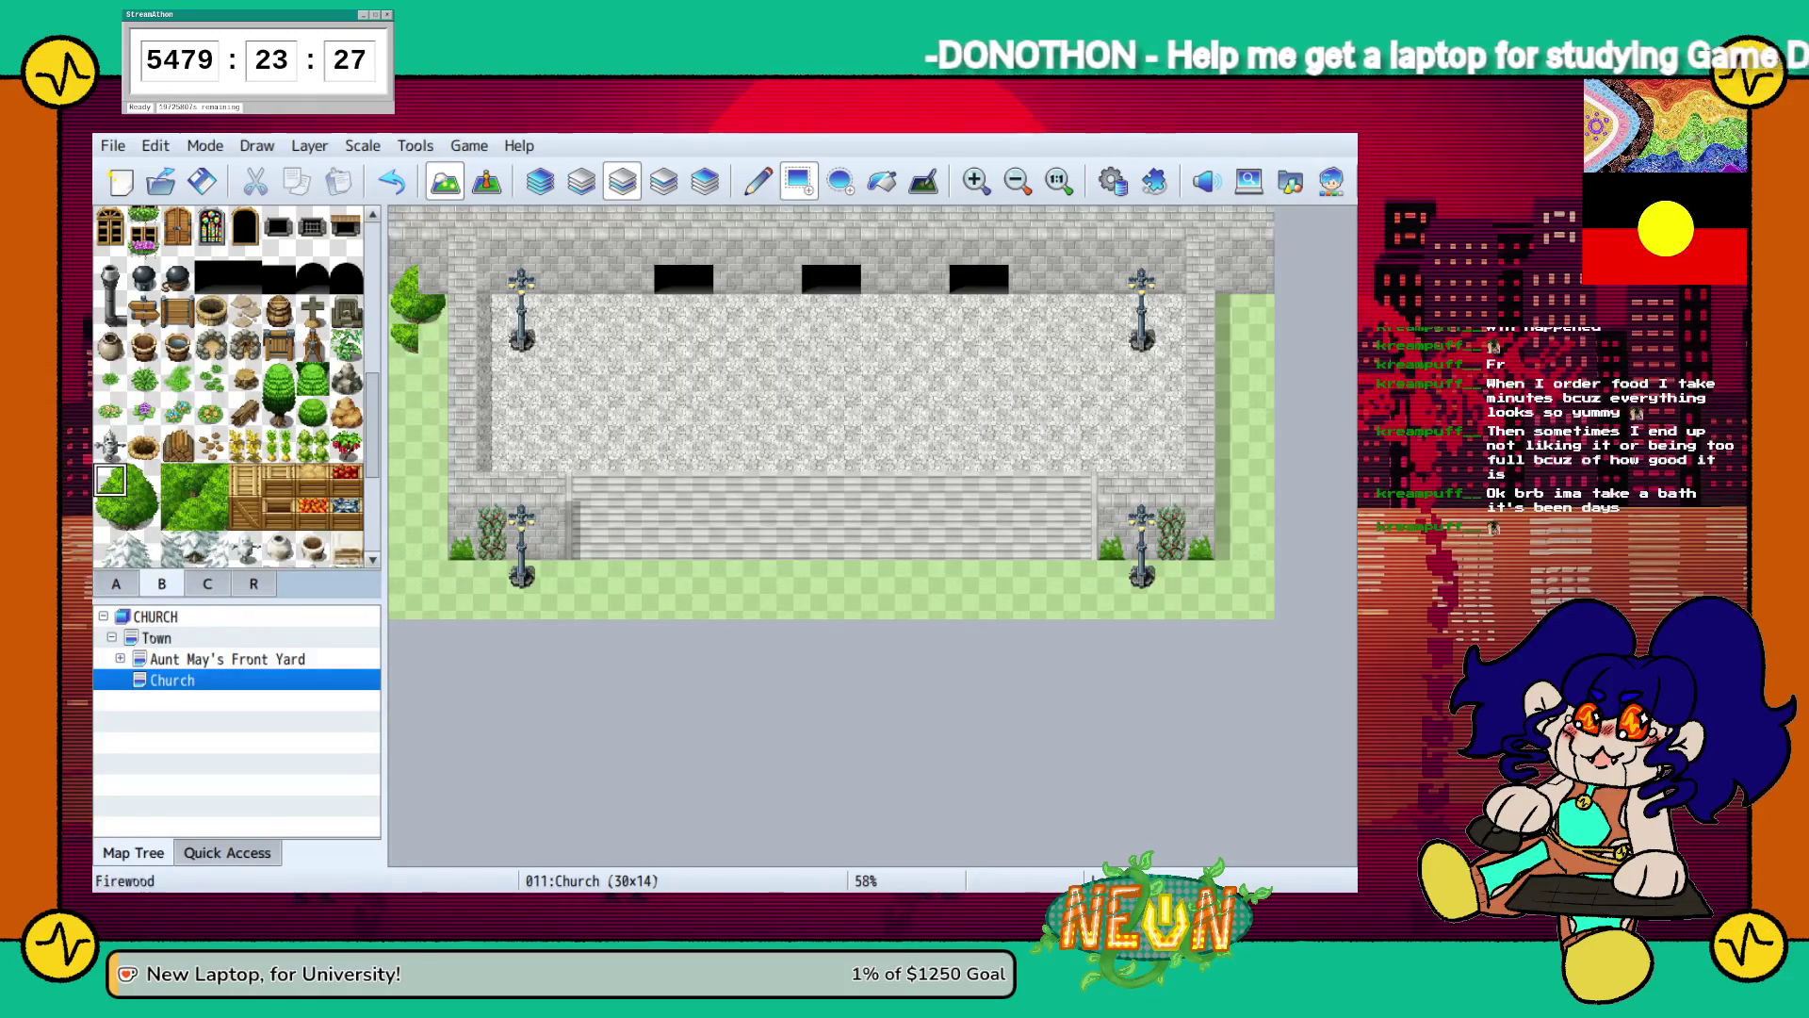
{"action": "left_click", "coordinate": [144, 479]}
{"action": "left_click", "coordinate": [432, 281]}
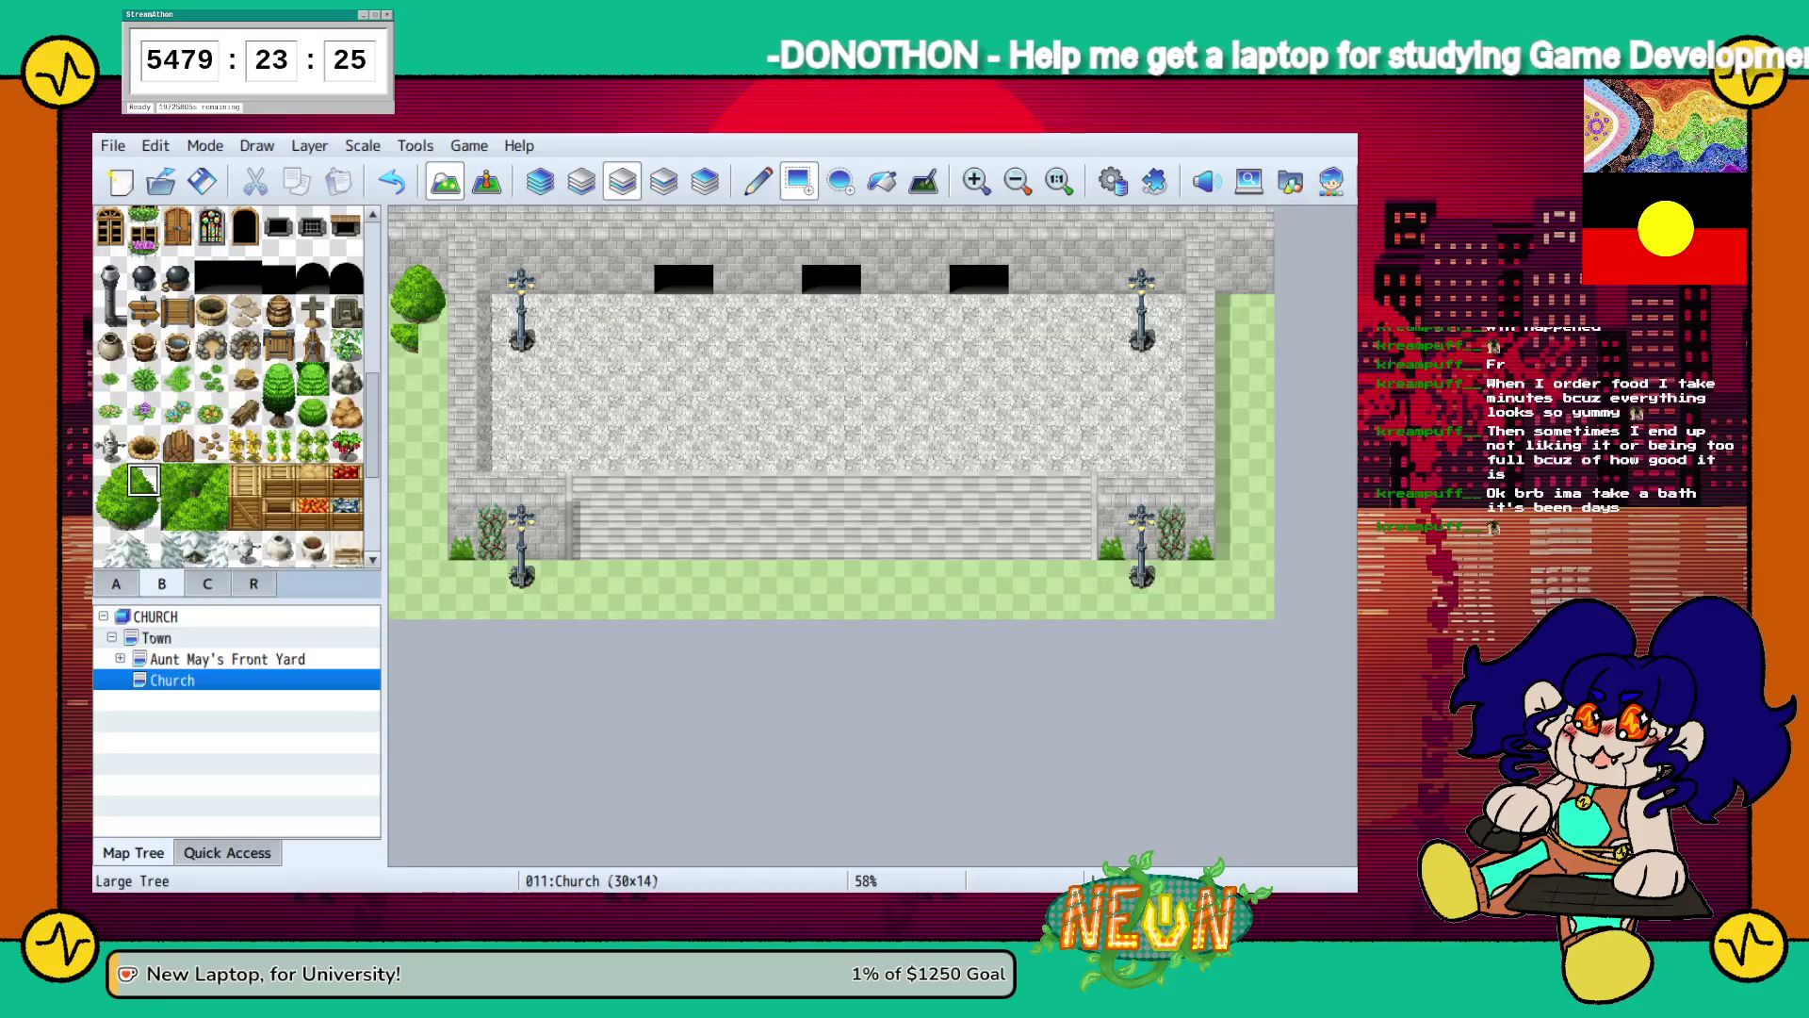
Build a matching leafy bush on the grass at the top-right edge.
{"action": "left_click", "coordinate": [110, 513]}
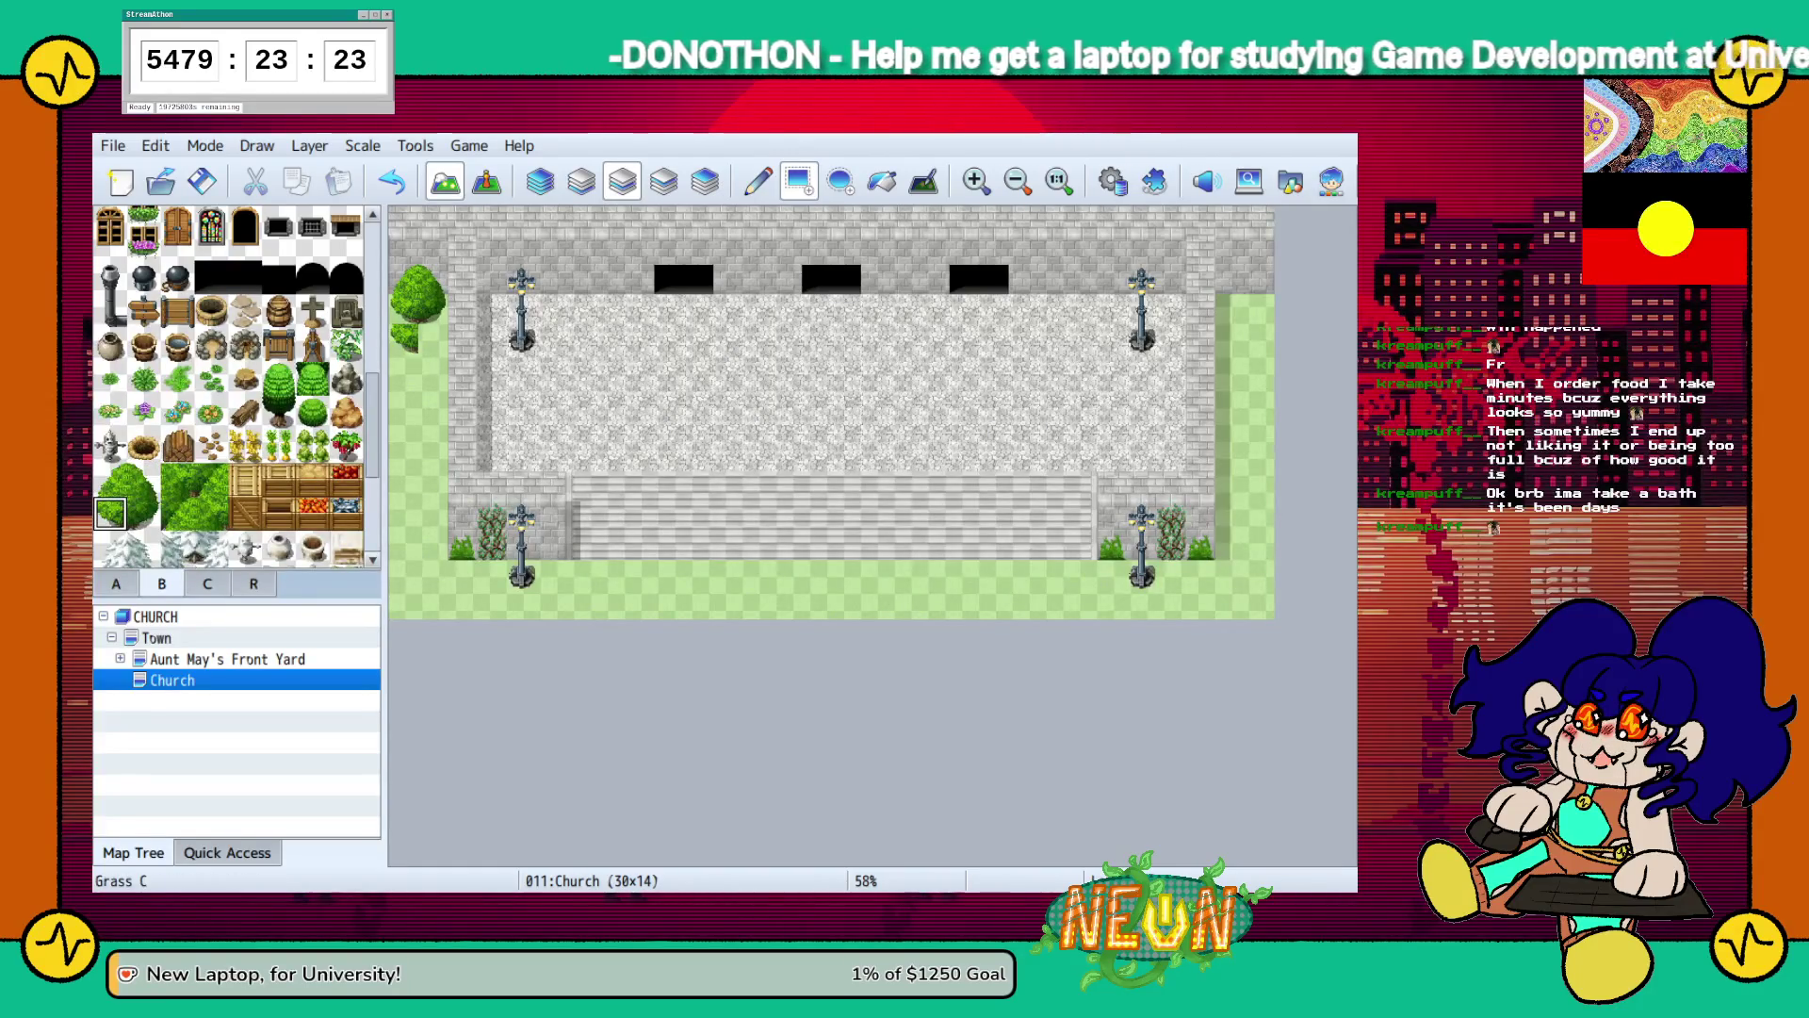
{"action": "left_click", "coordinate": [1229, 337]}
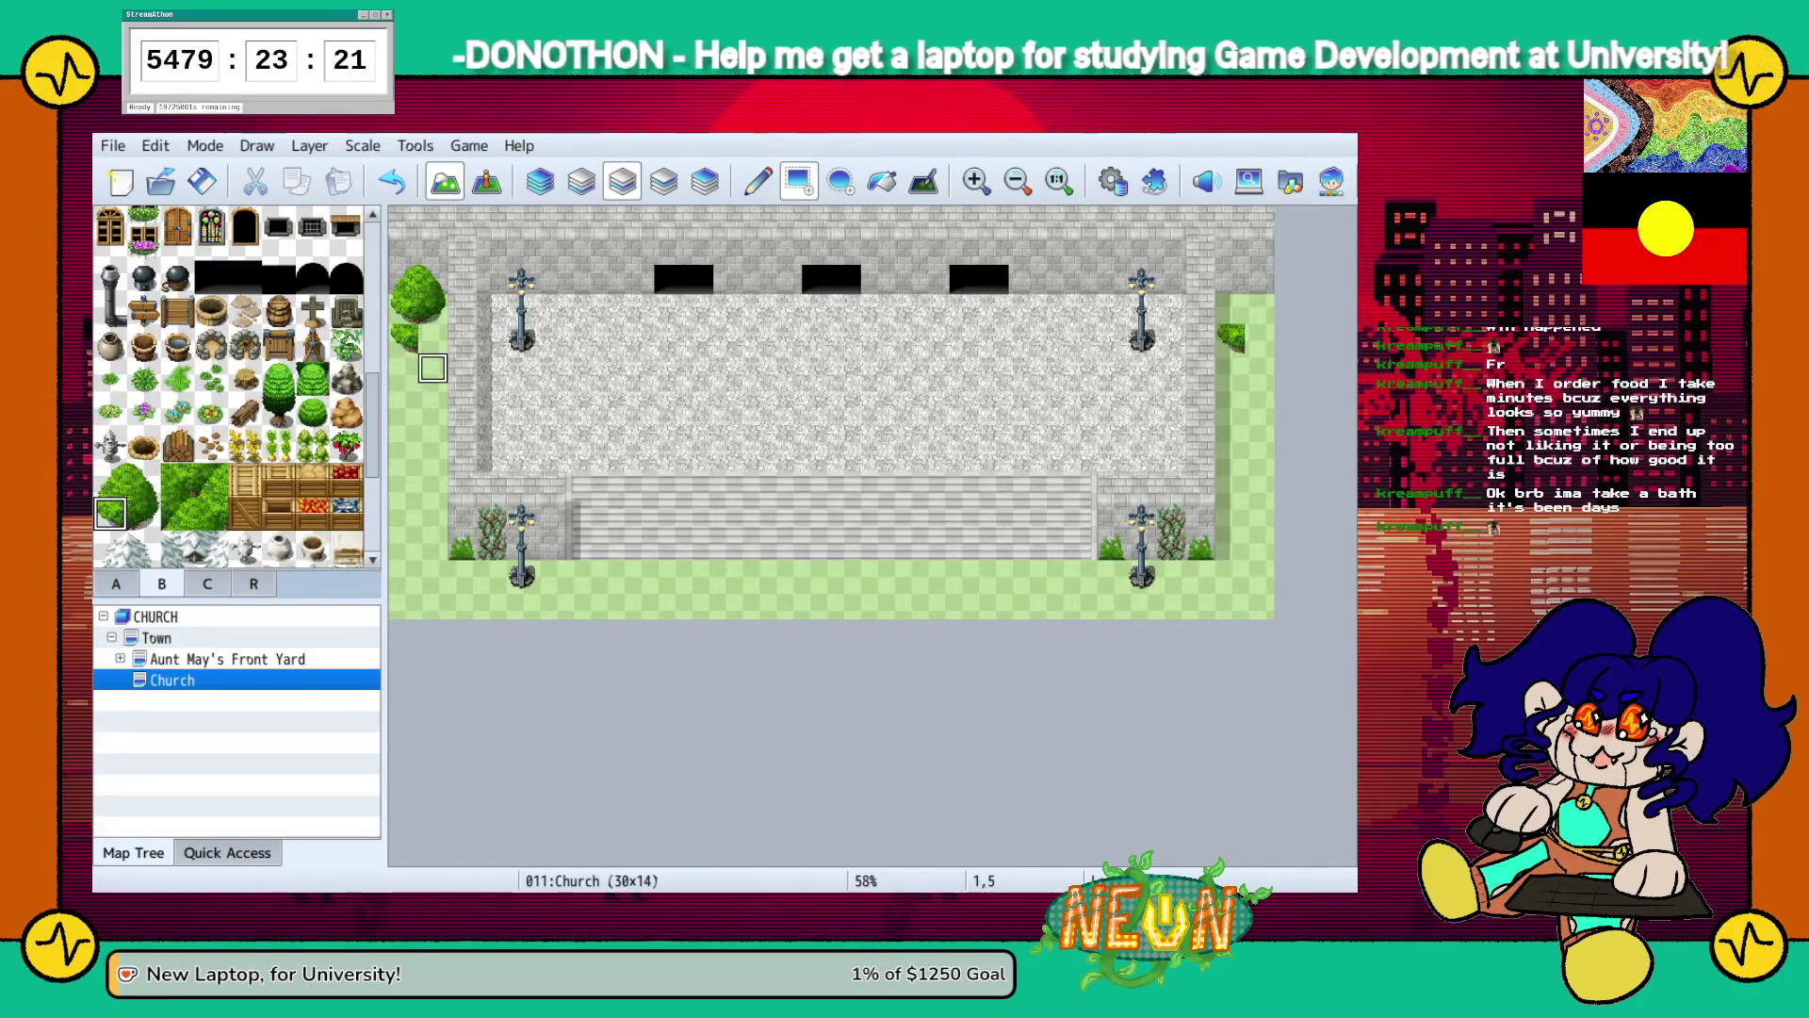
{"action": "left_click", "coordinate": [1229, 309]}
{"action": "left_click", "coordinate": [144, 514]}
{"action": "left_click", "coordinate": [1258, 309]}
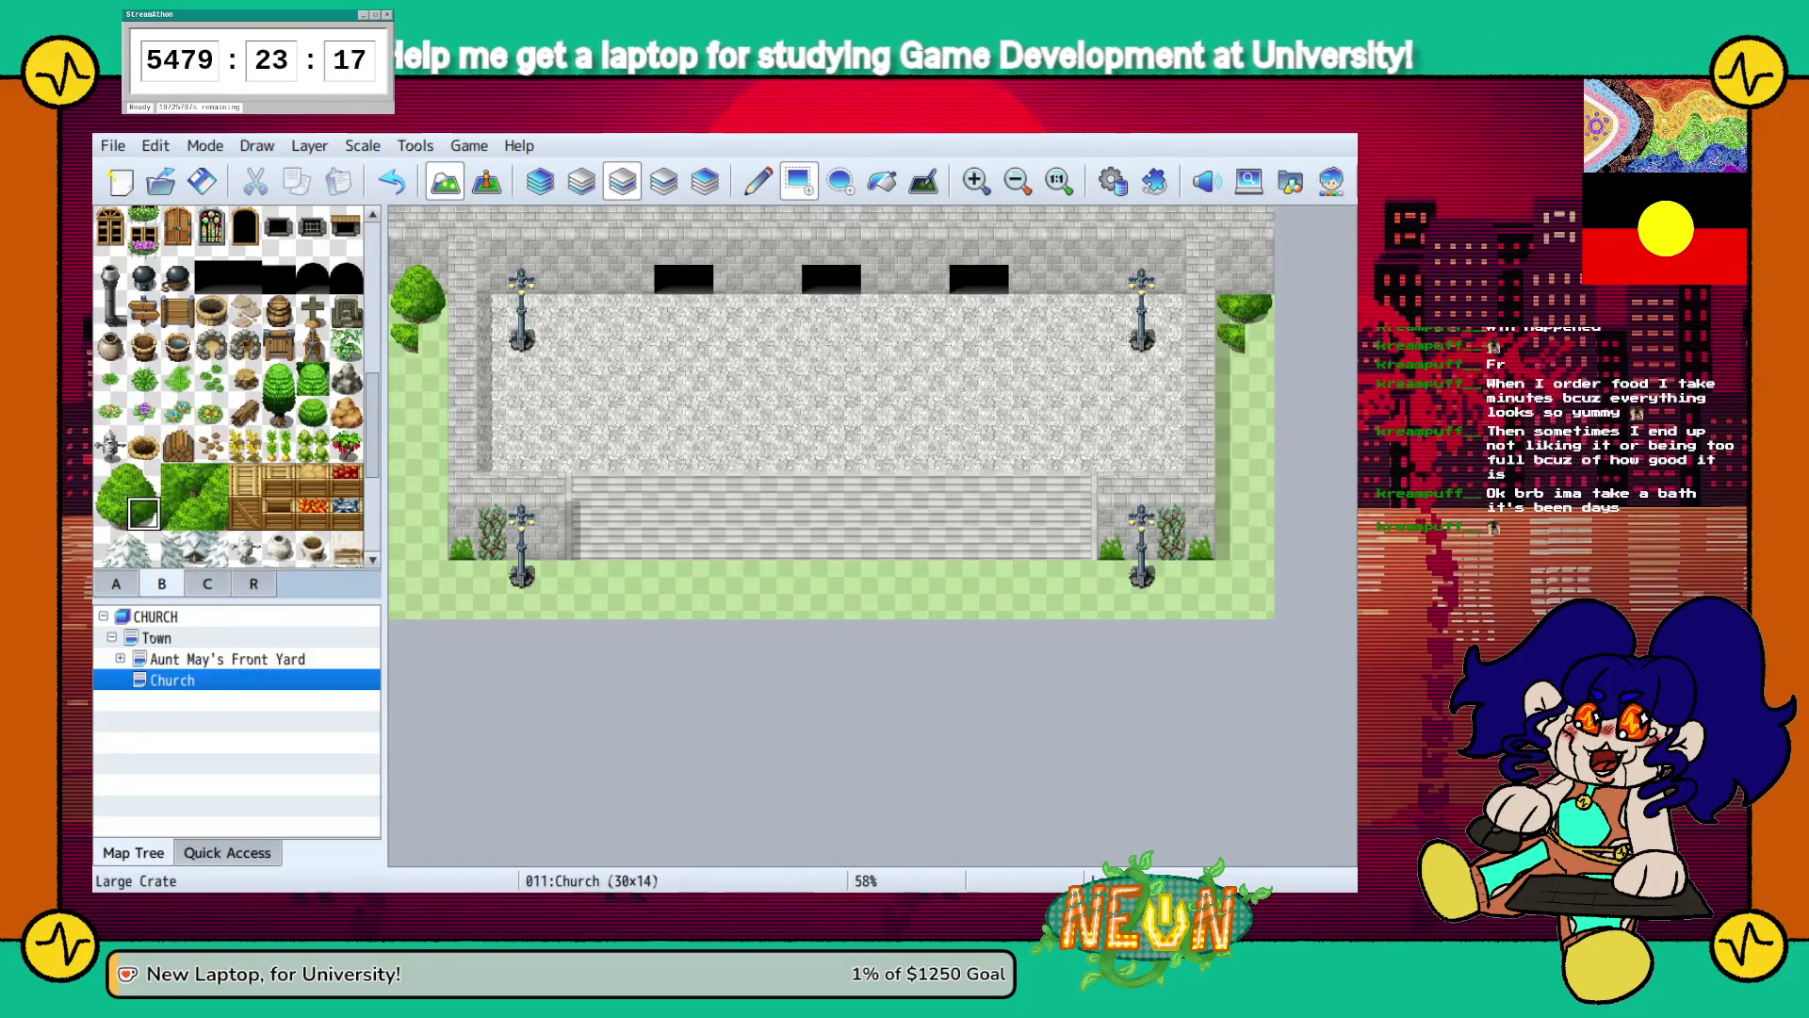
{"action": "left_click", "coordinate": [111, 479]}
{"action": "left_click", "coordinate": [1229, 279]}
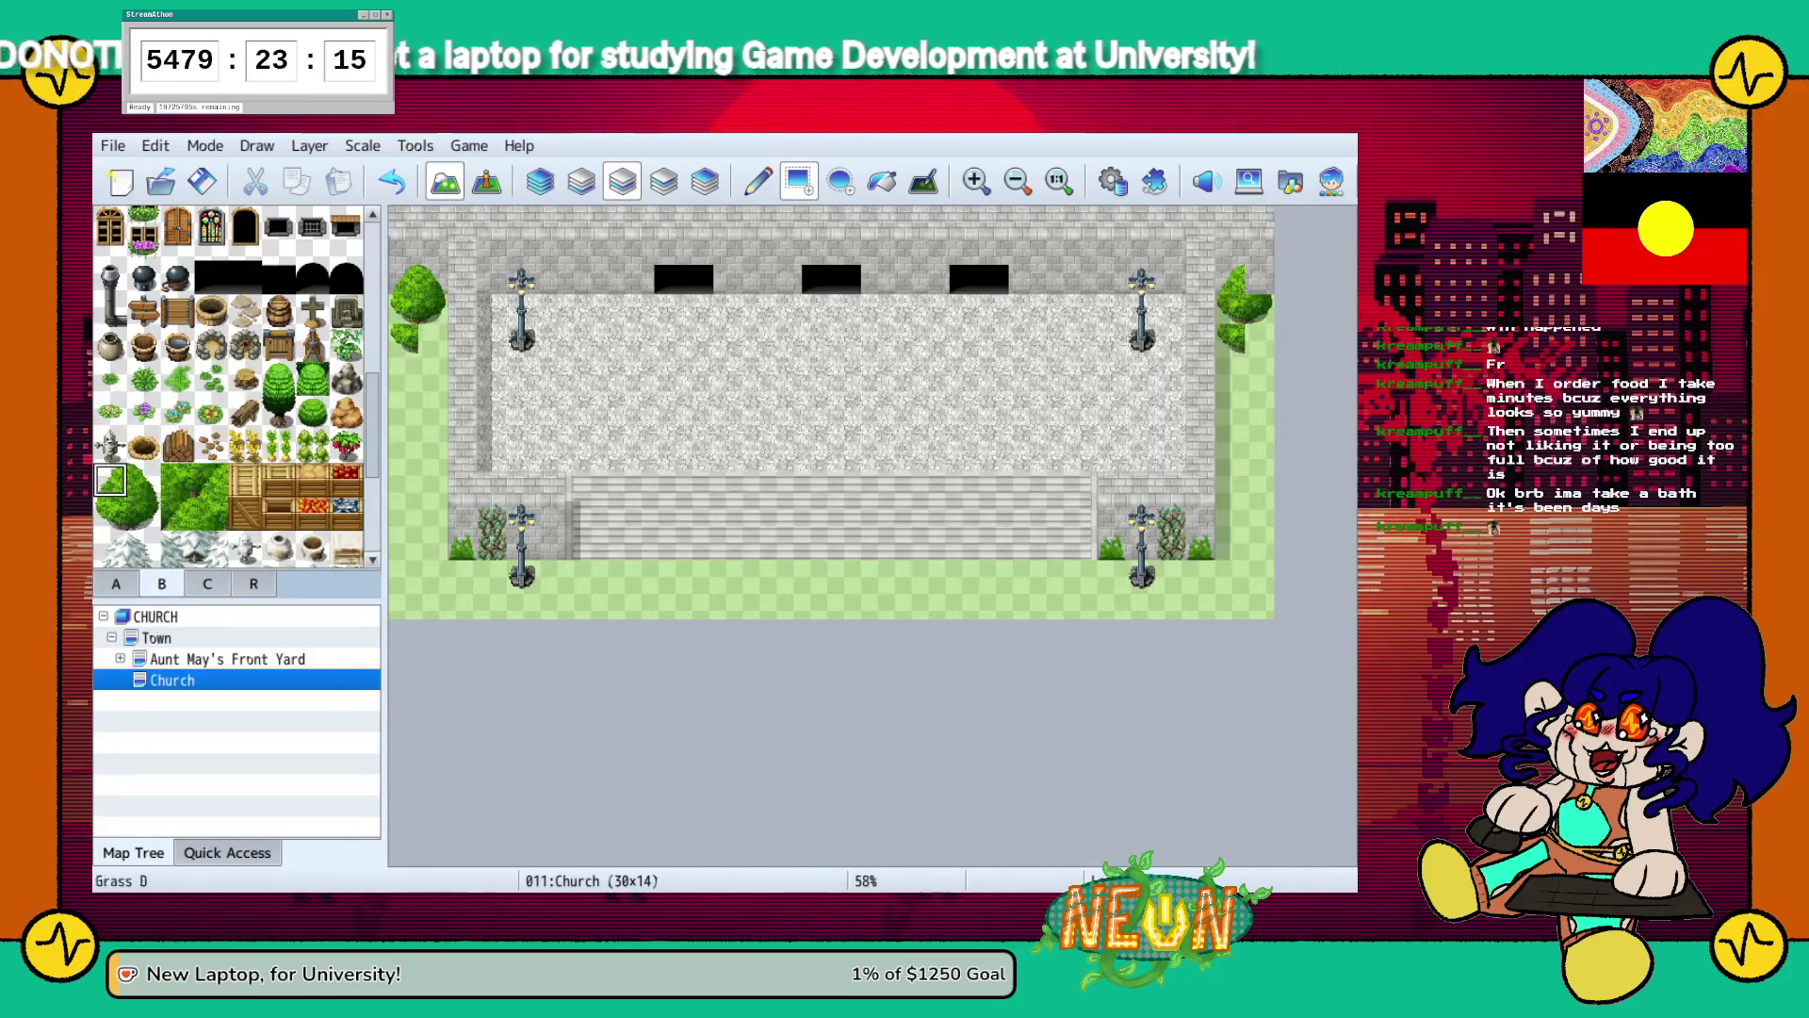
{"action": "left_click", "coordinate": [144, 480]}
{"action": "left_click", "coordinate": [1259, 280]}
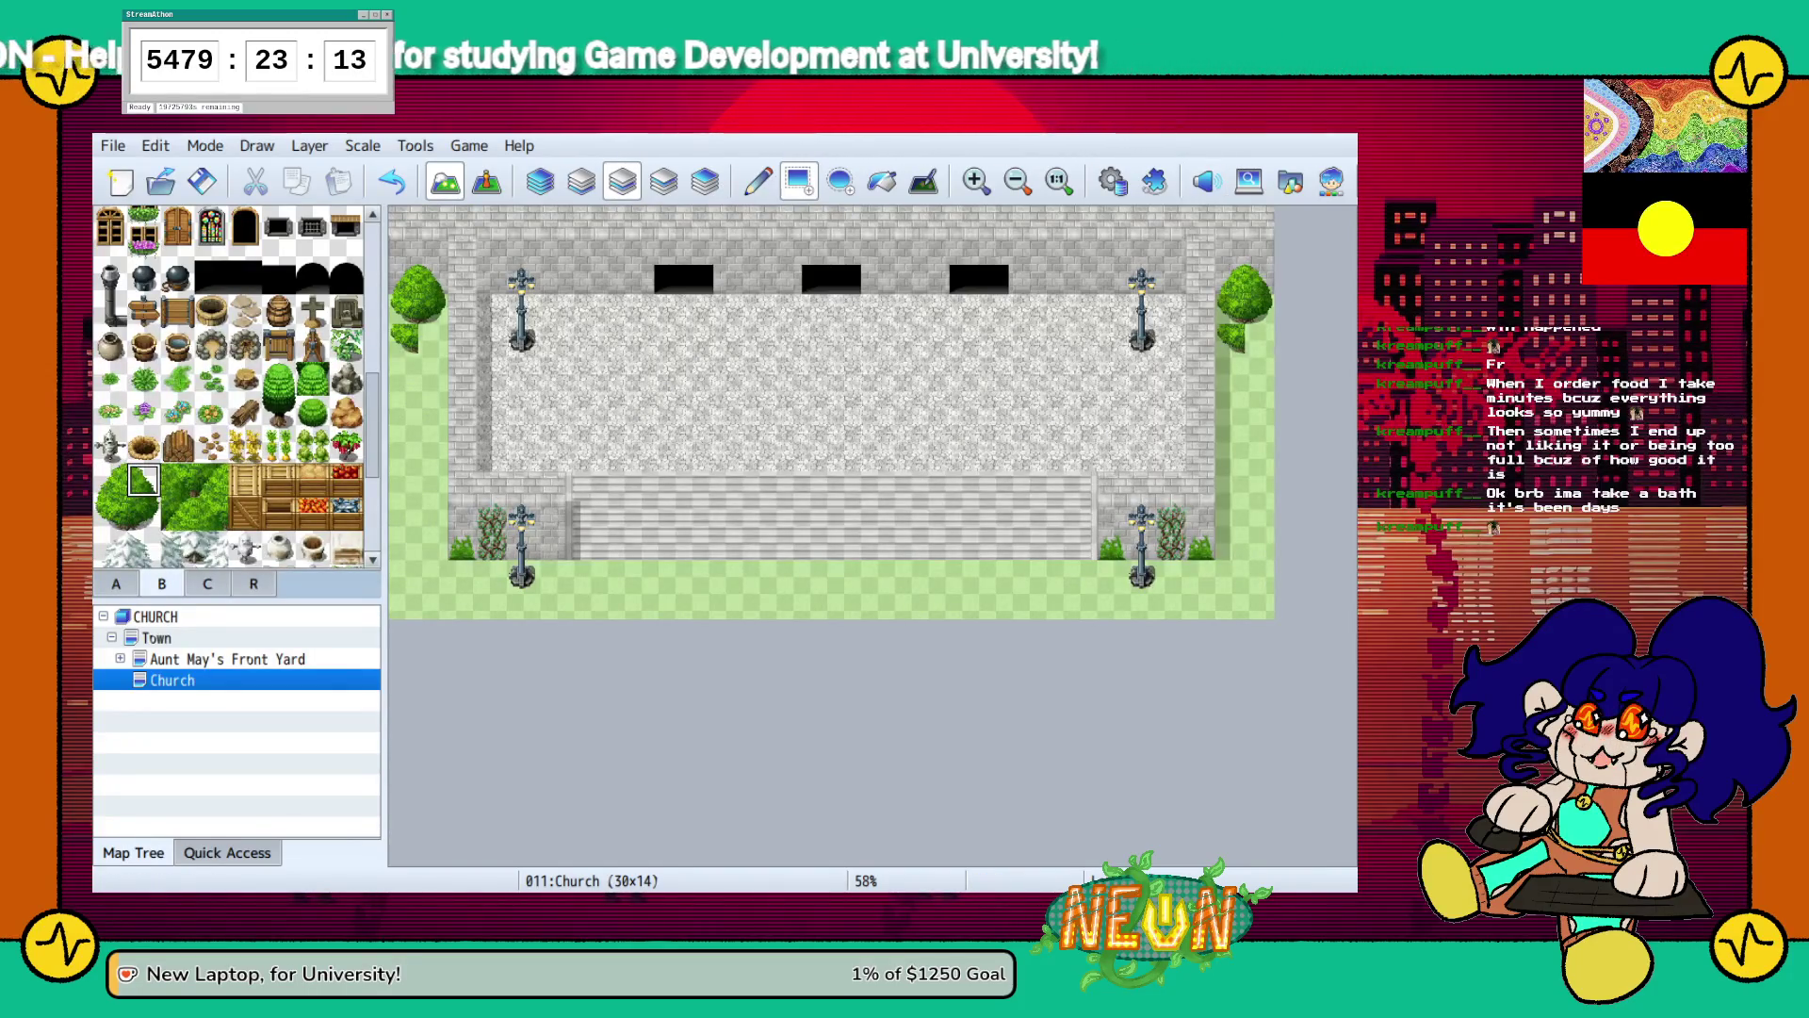
Select the empty transparent tile and show tileset C with pillars, statues and altars.
{"action": "scroll", "coordinate": [231, 386], "scroll_direction": "up", "scroll_amount": 5}
{"action": "left_click", "coordinate": [110, 222]}
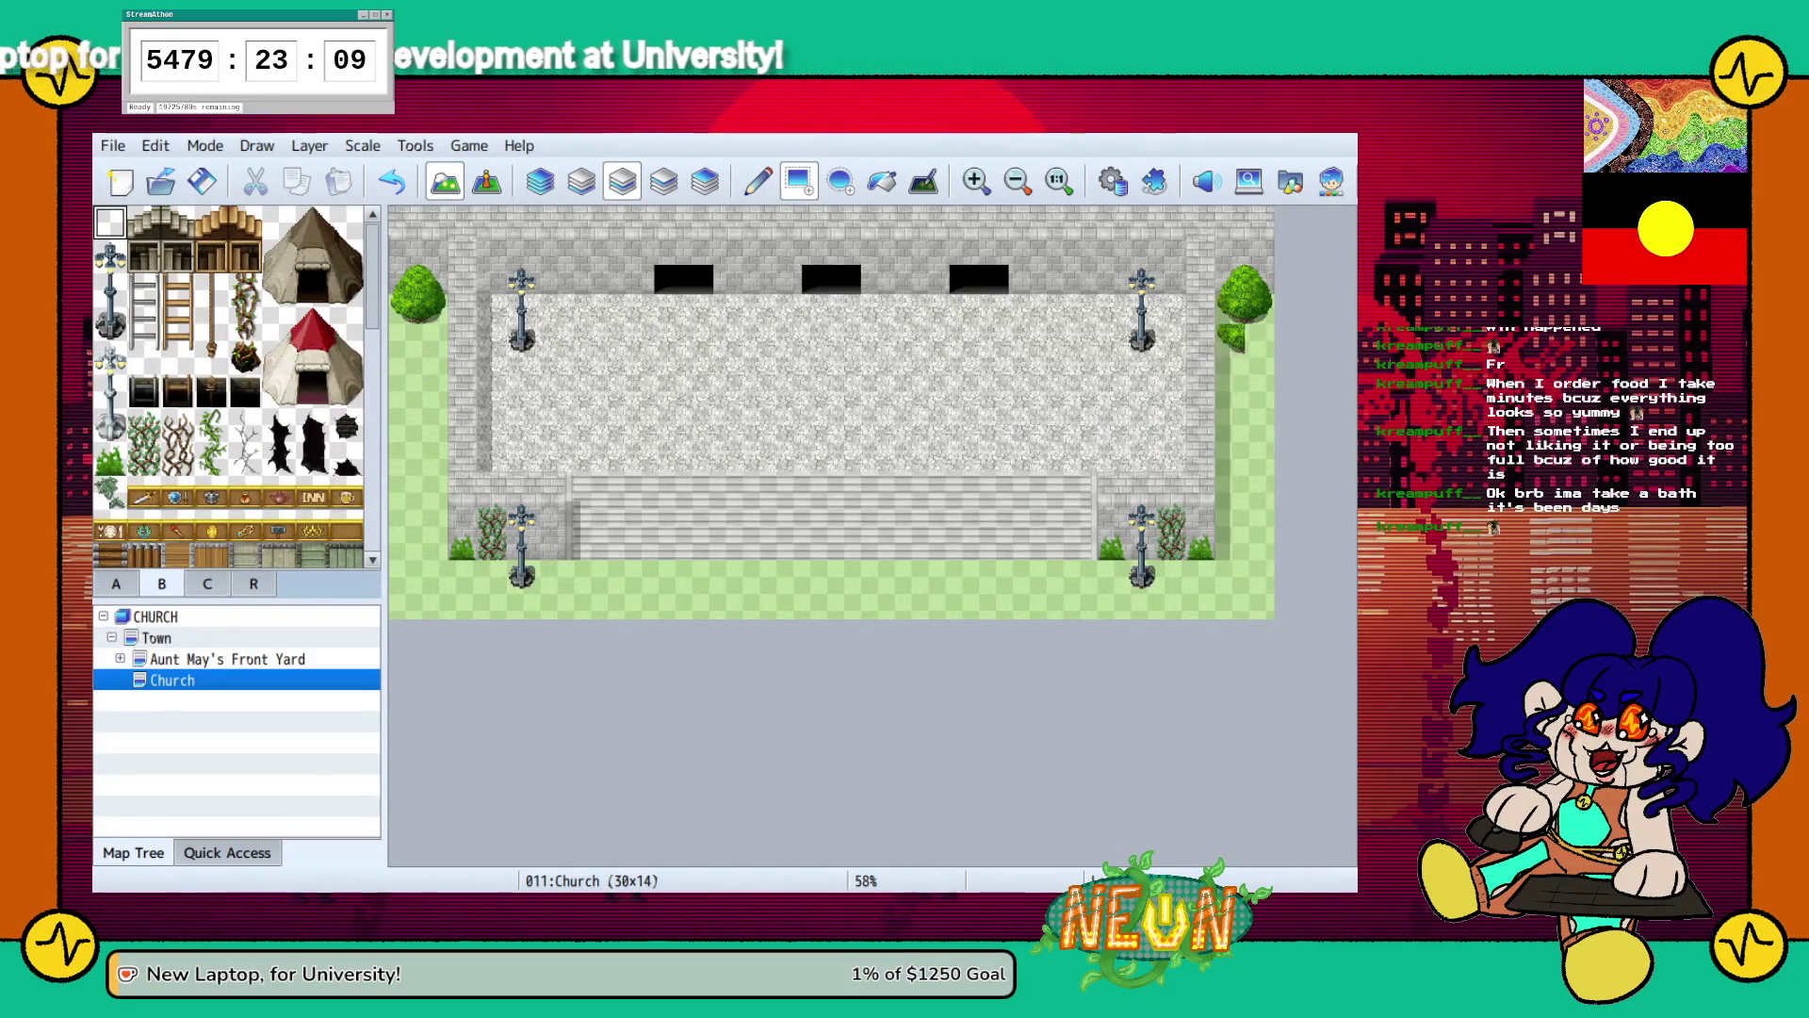
{"action": "left_click", "coordinate": [207, 583]}
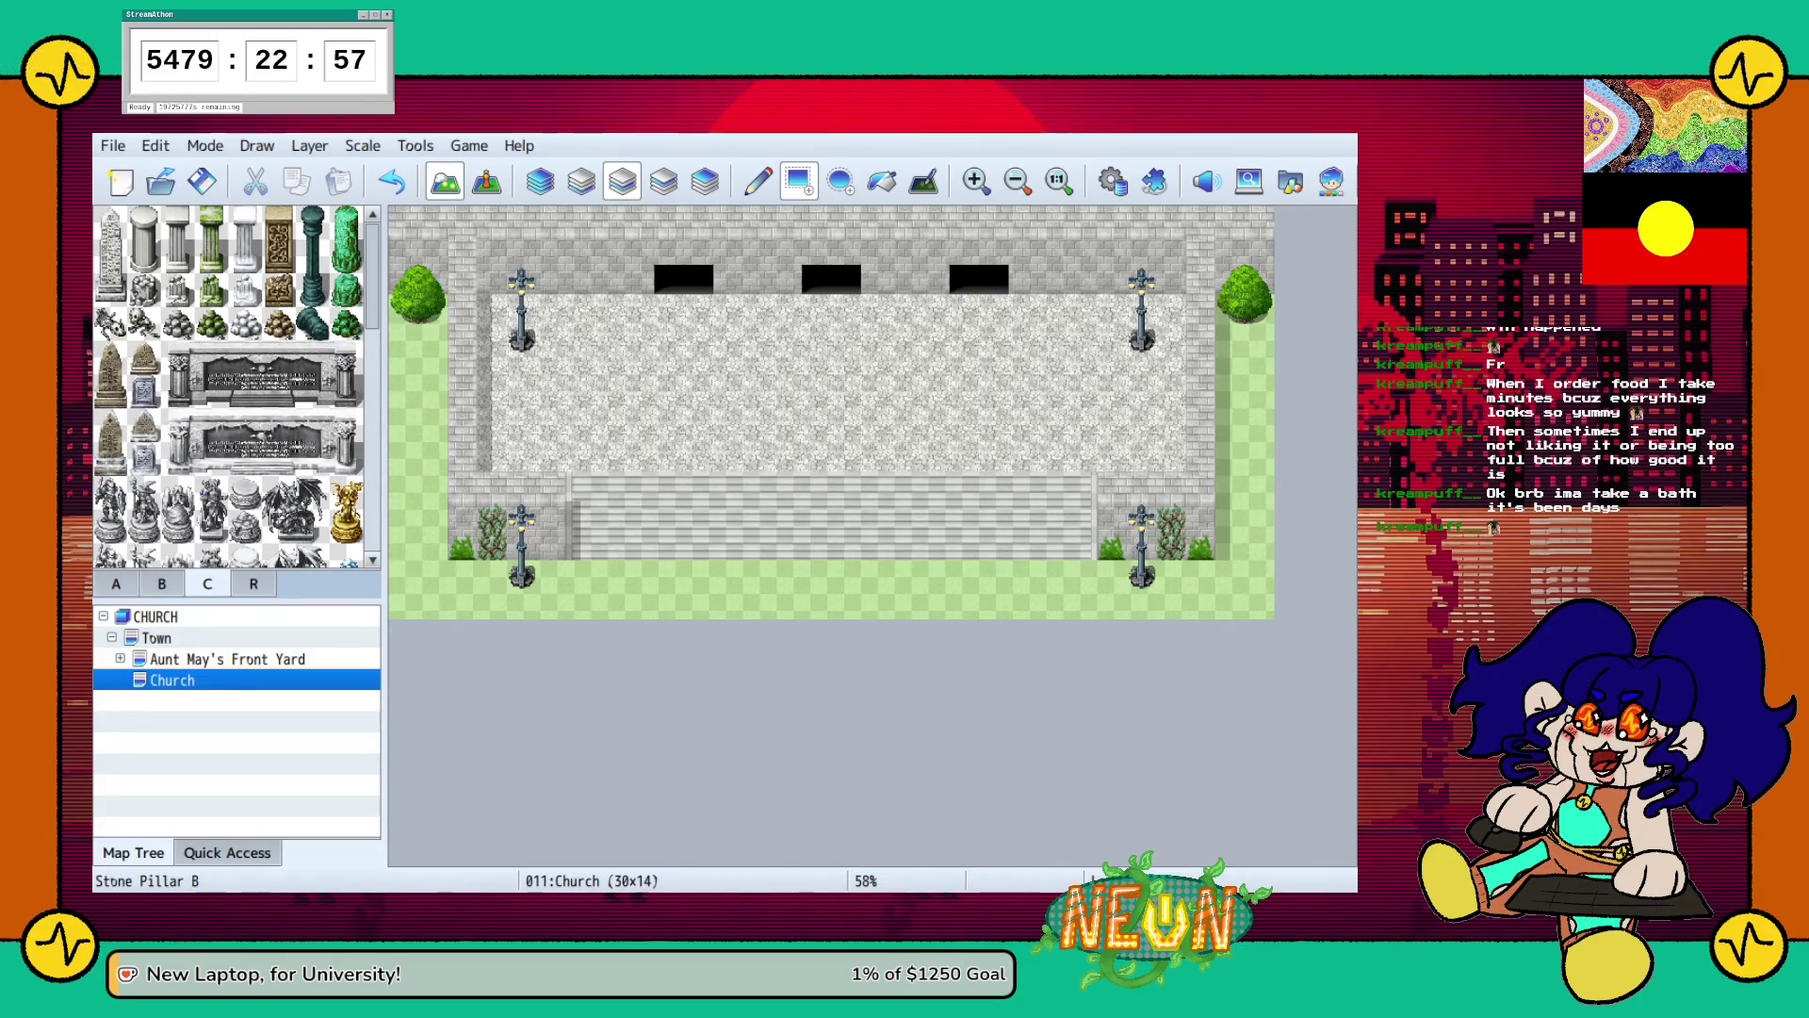
{"action": "left_click", "coordinate": [177, 255]}
{"action": "left_click", "coordinate": [491, 456]}
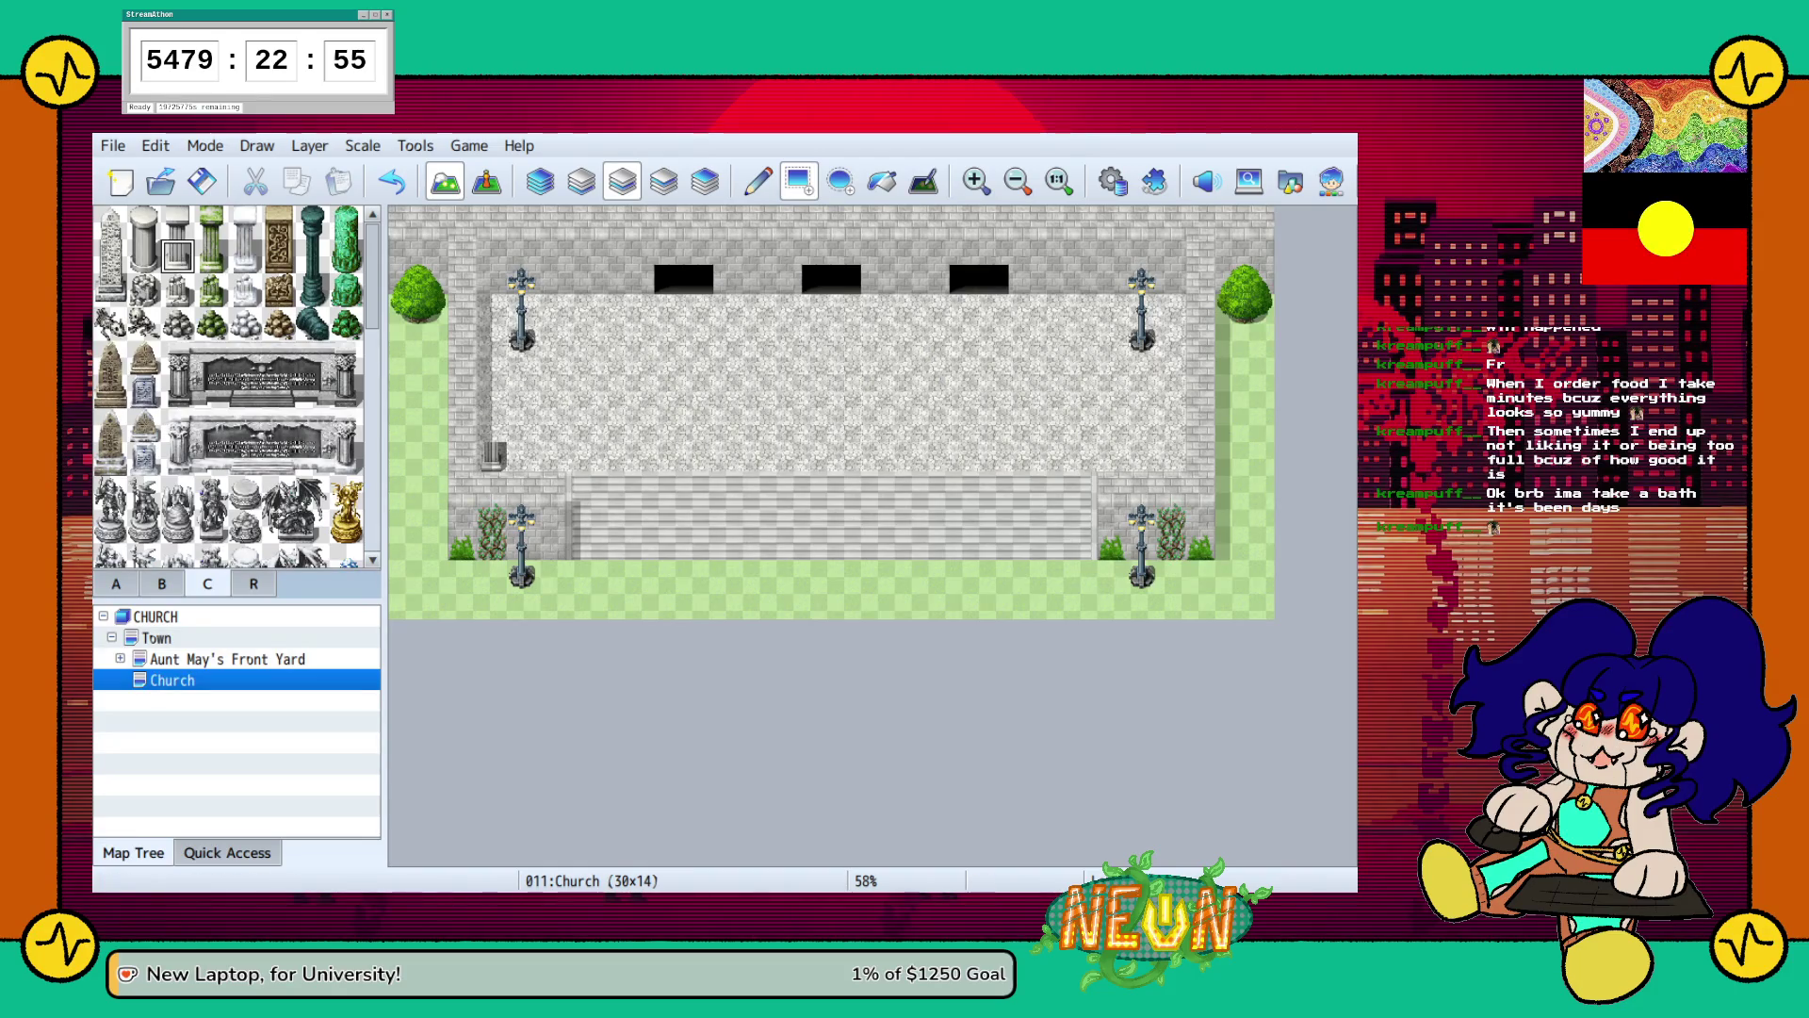
{"action": "left_click", "coordinate": [1171, 456]}
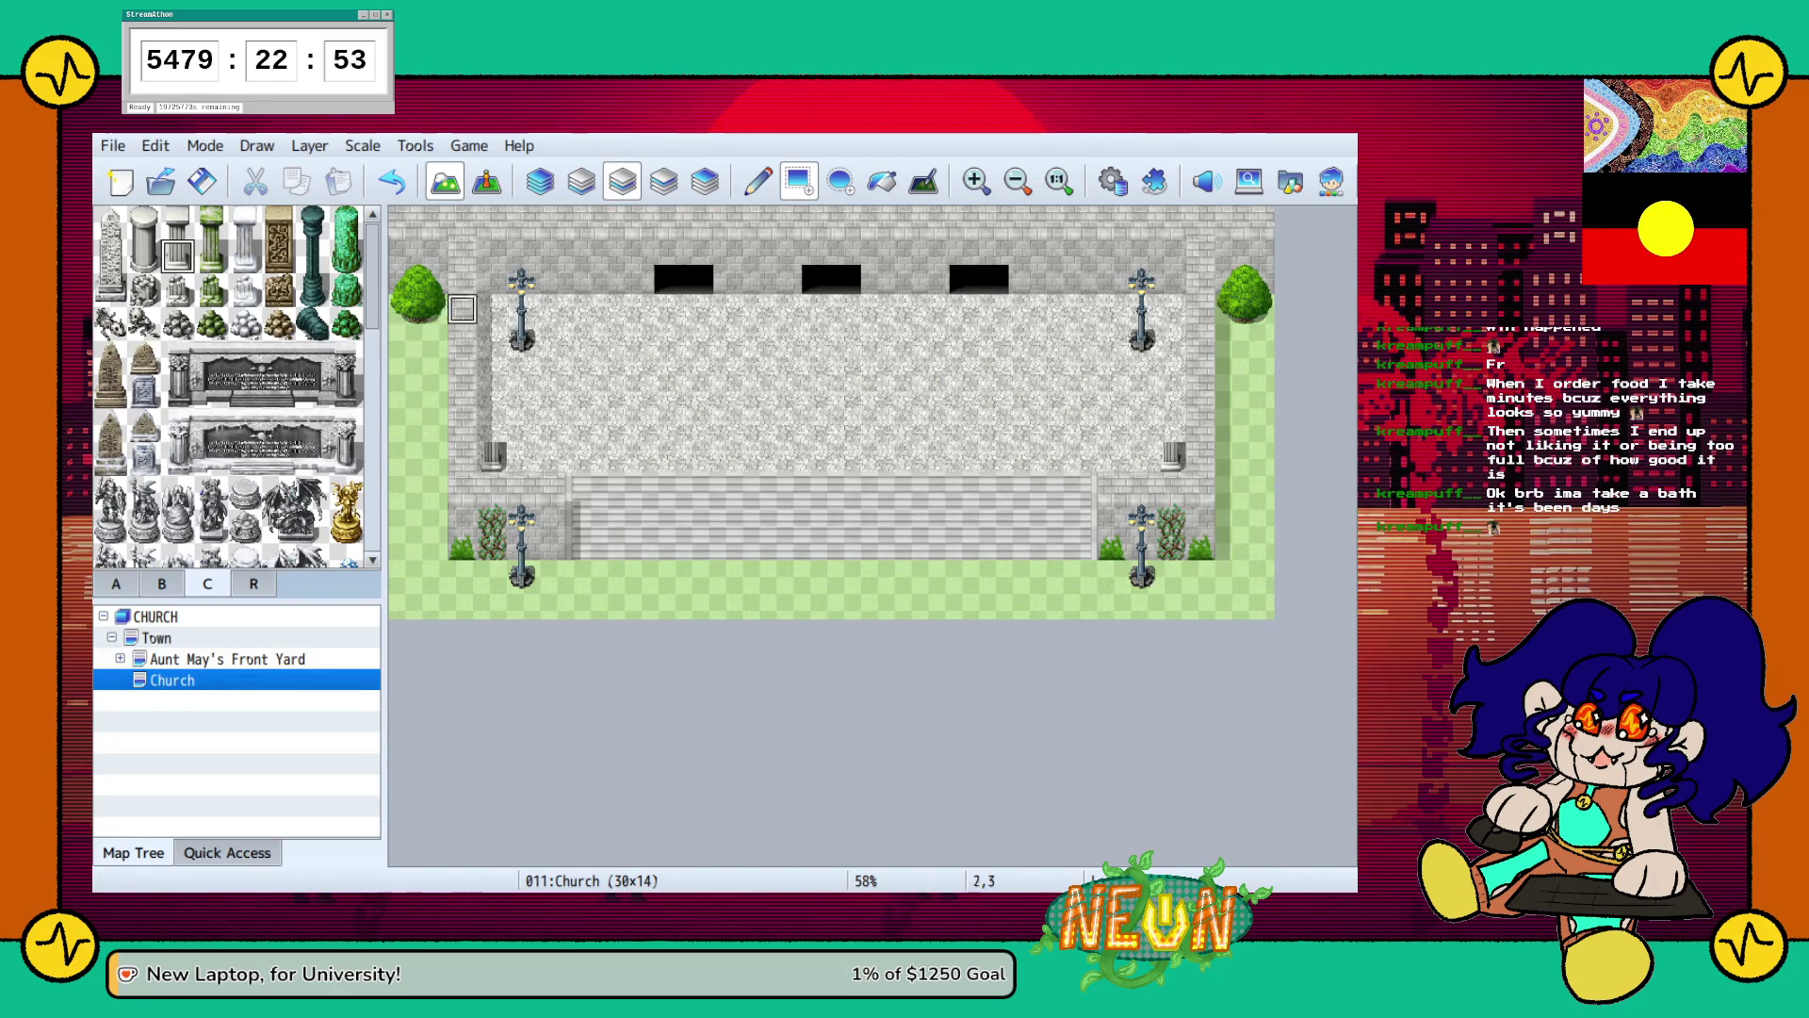
{"action": "left_click", "coordinate": [177, 223]}
{"action": "left_click", "coordinate": [491, 426]}
{"action": "left_click", "coordinate": [1171, 427]}
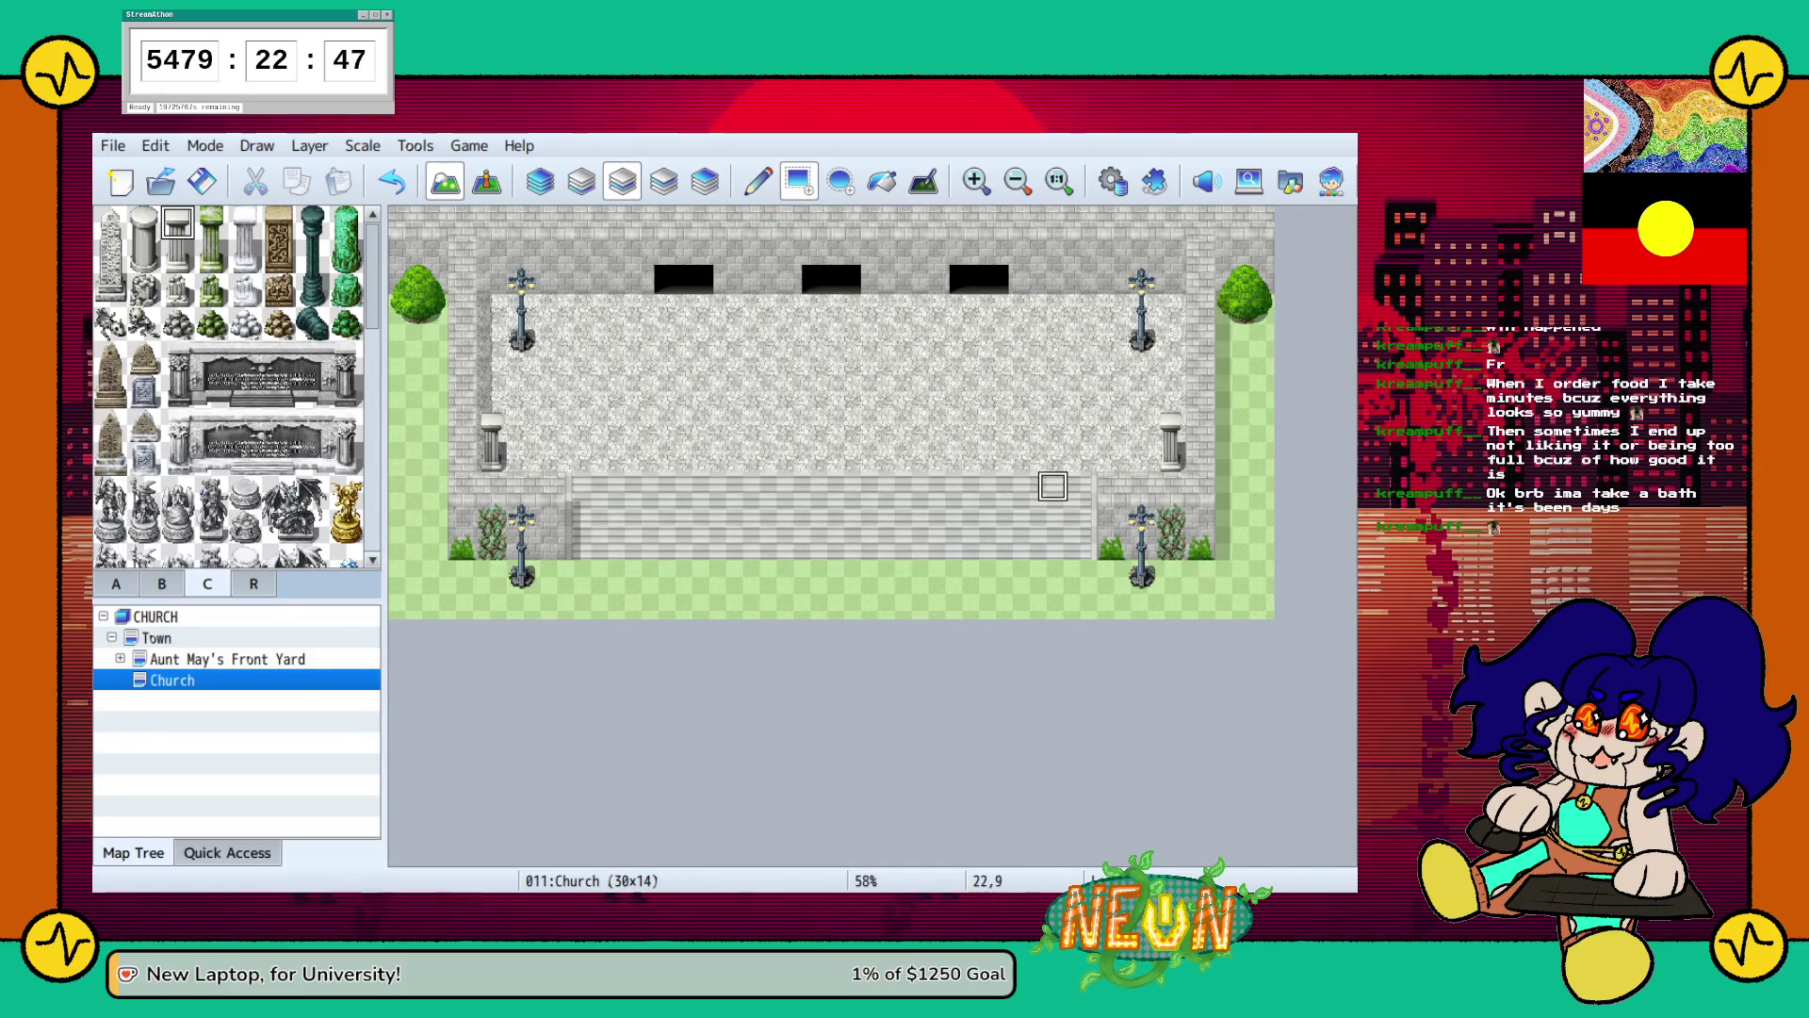
{"action": "key", "text": "ctrl+z"}
{"action": "key", "text": "ctrl+z"}
{"action": "key", "text": "ctrl+z"}
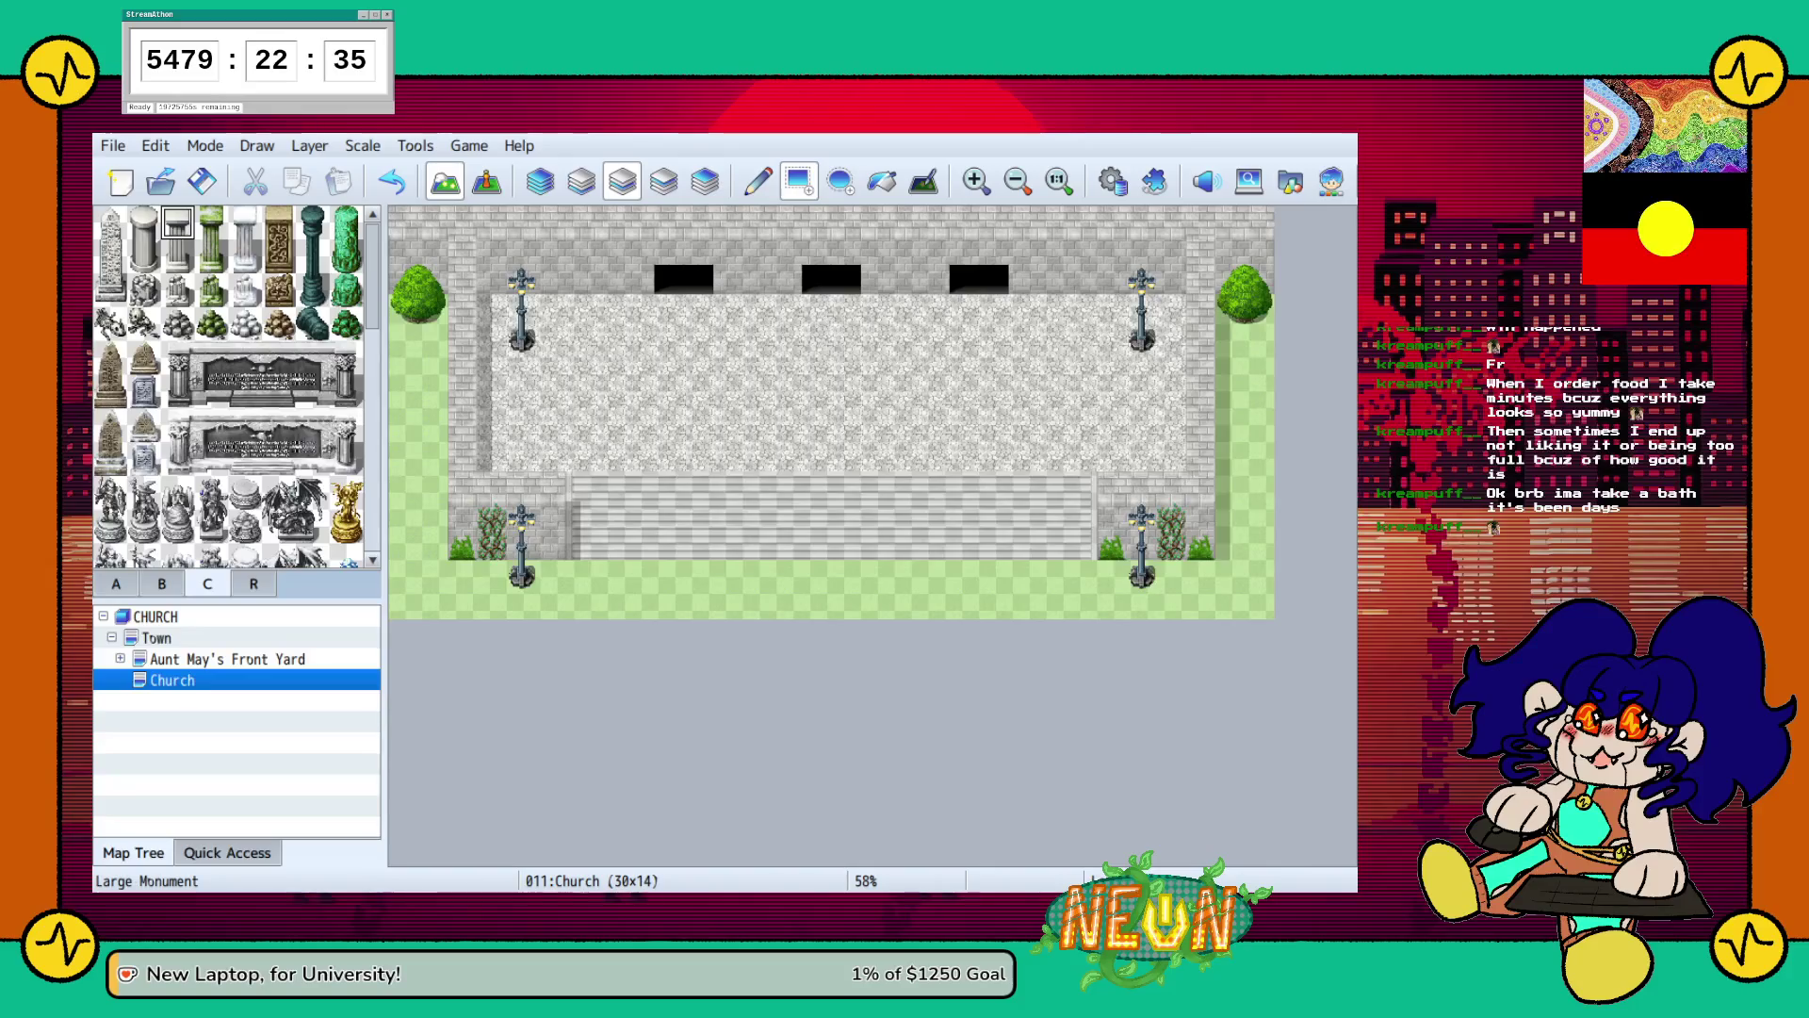
Place a gold torch on the church's upper wall as a first try.
{"action": "scroll", "coordinate": [236, 387], "scroll_direction": "down", "scroll_amount": 3}
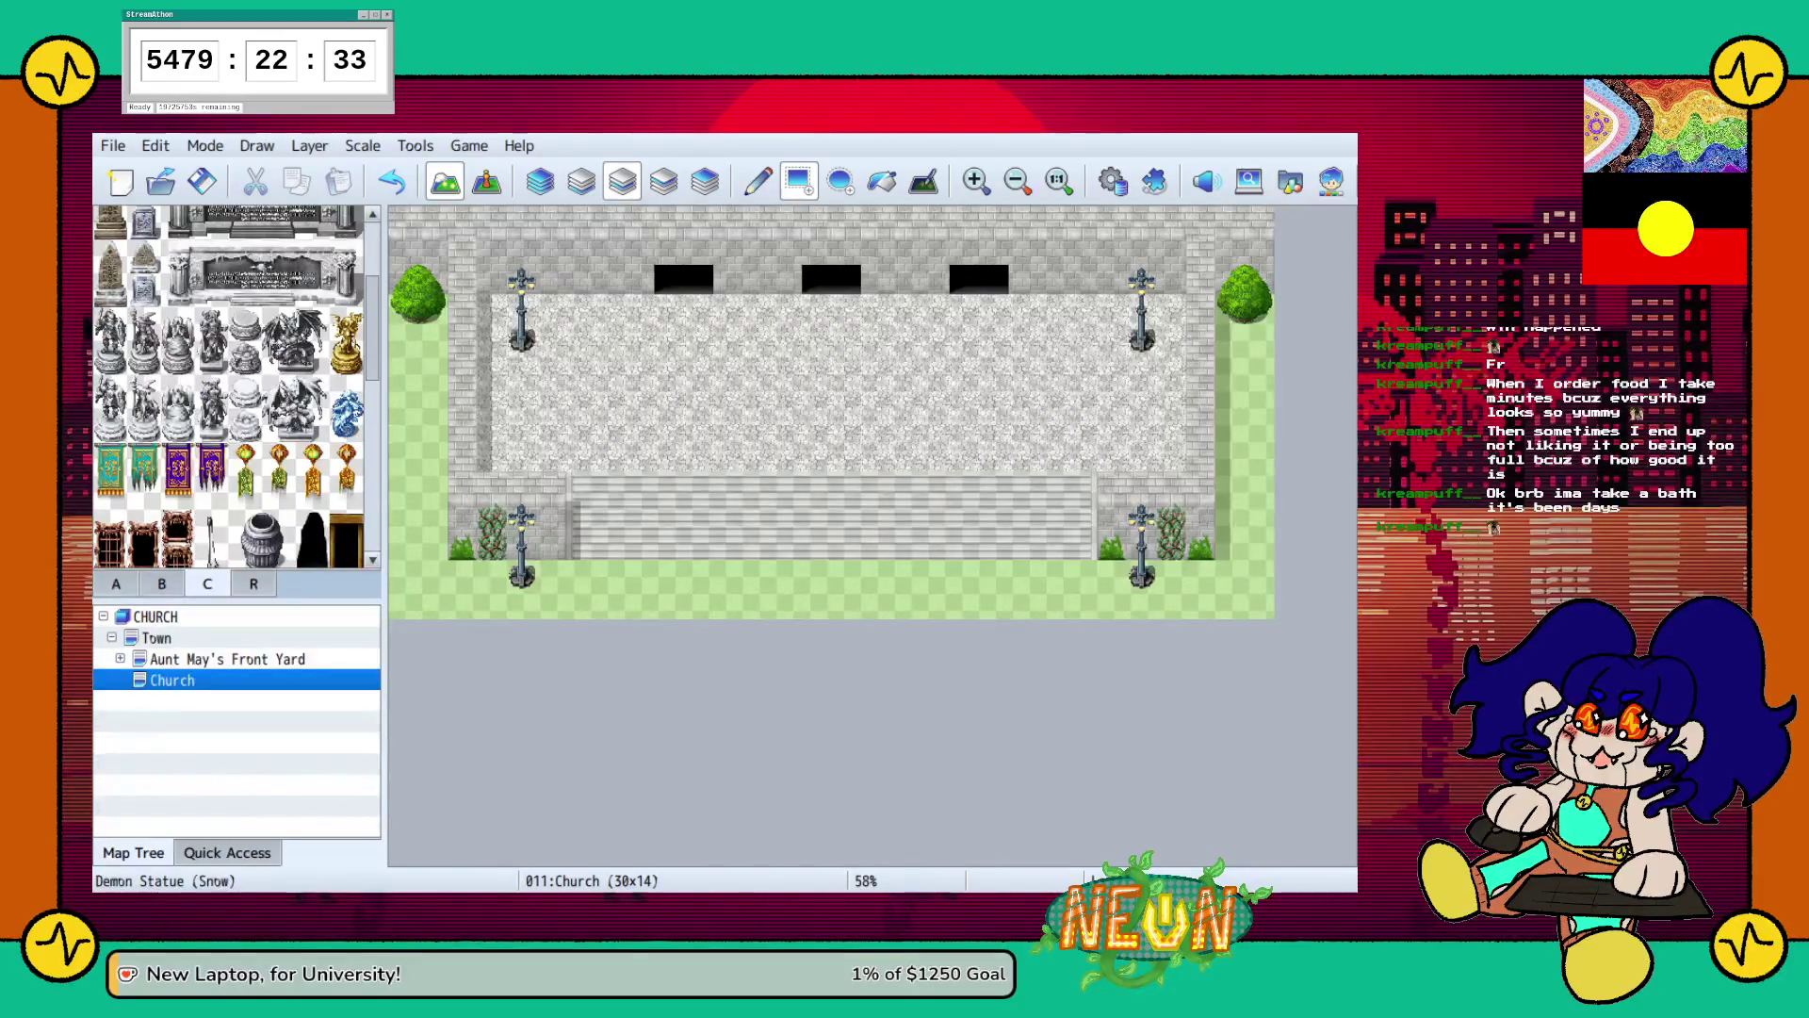
{"action": "scroll", "coordinate": [236, 386], "scroll_direction": "down", "scroll_amount": 2}
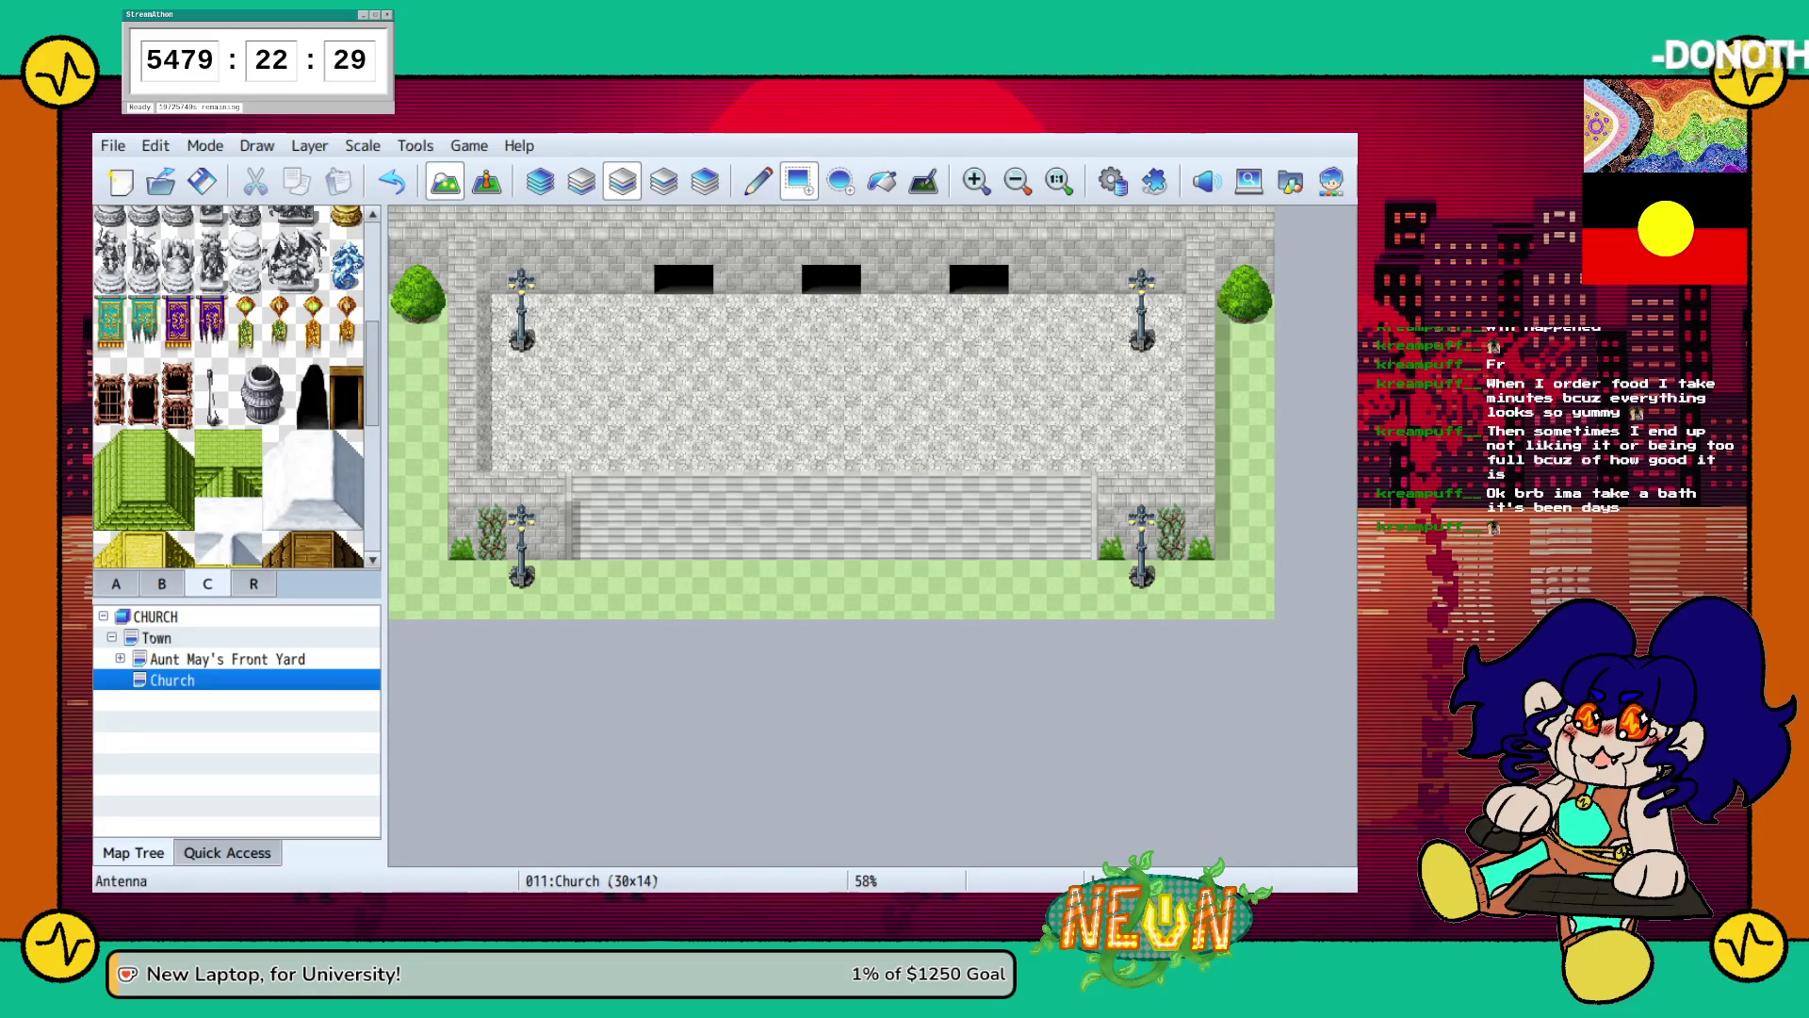
{"action": "scroll", "coordinate": [236, 386], "scroll_direction": "down", "scroll_amount": 3}
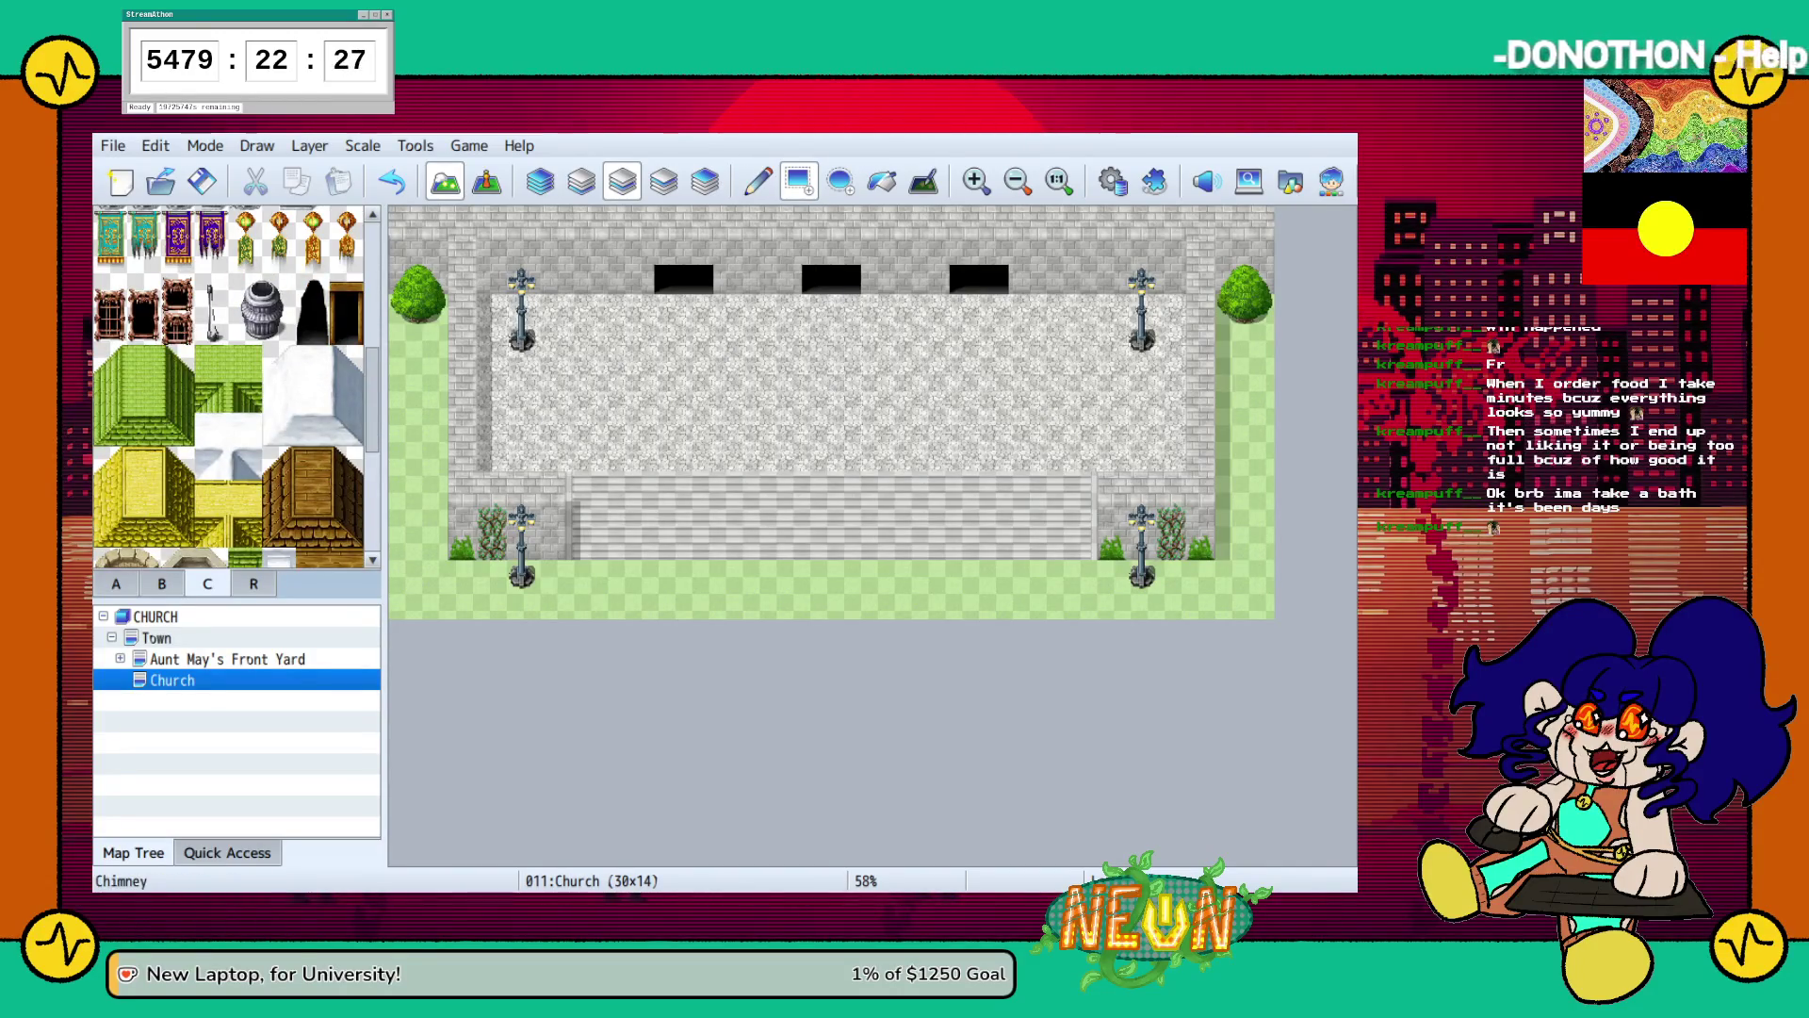
{"action": "scroll", "coordinate": [177, 297], "scroll_direction": "down", "scroll_amount": 1}
{"action": "scroll", "coordinate": [177, 297], "scroll_direction": "up", "scroll_amount": 4}
{"action": "scroll", "coordinate": [236, 387], "scroll_direction": "up", "scroll_amount": 1}
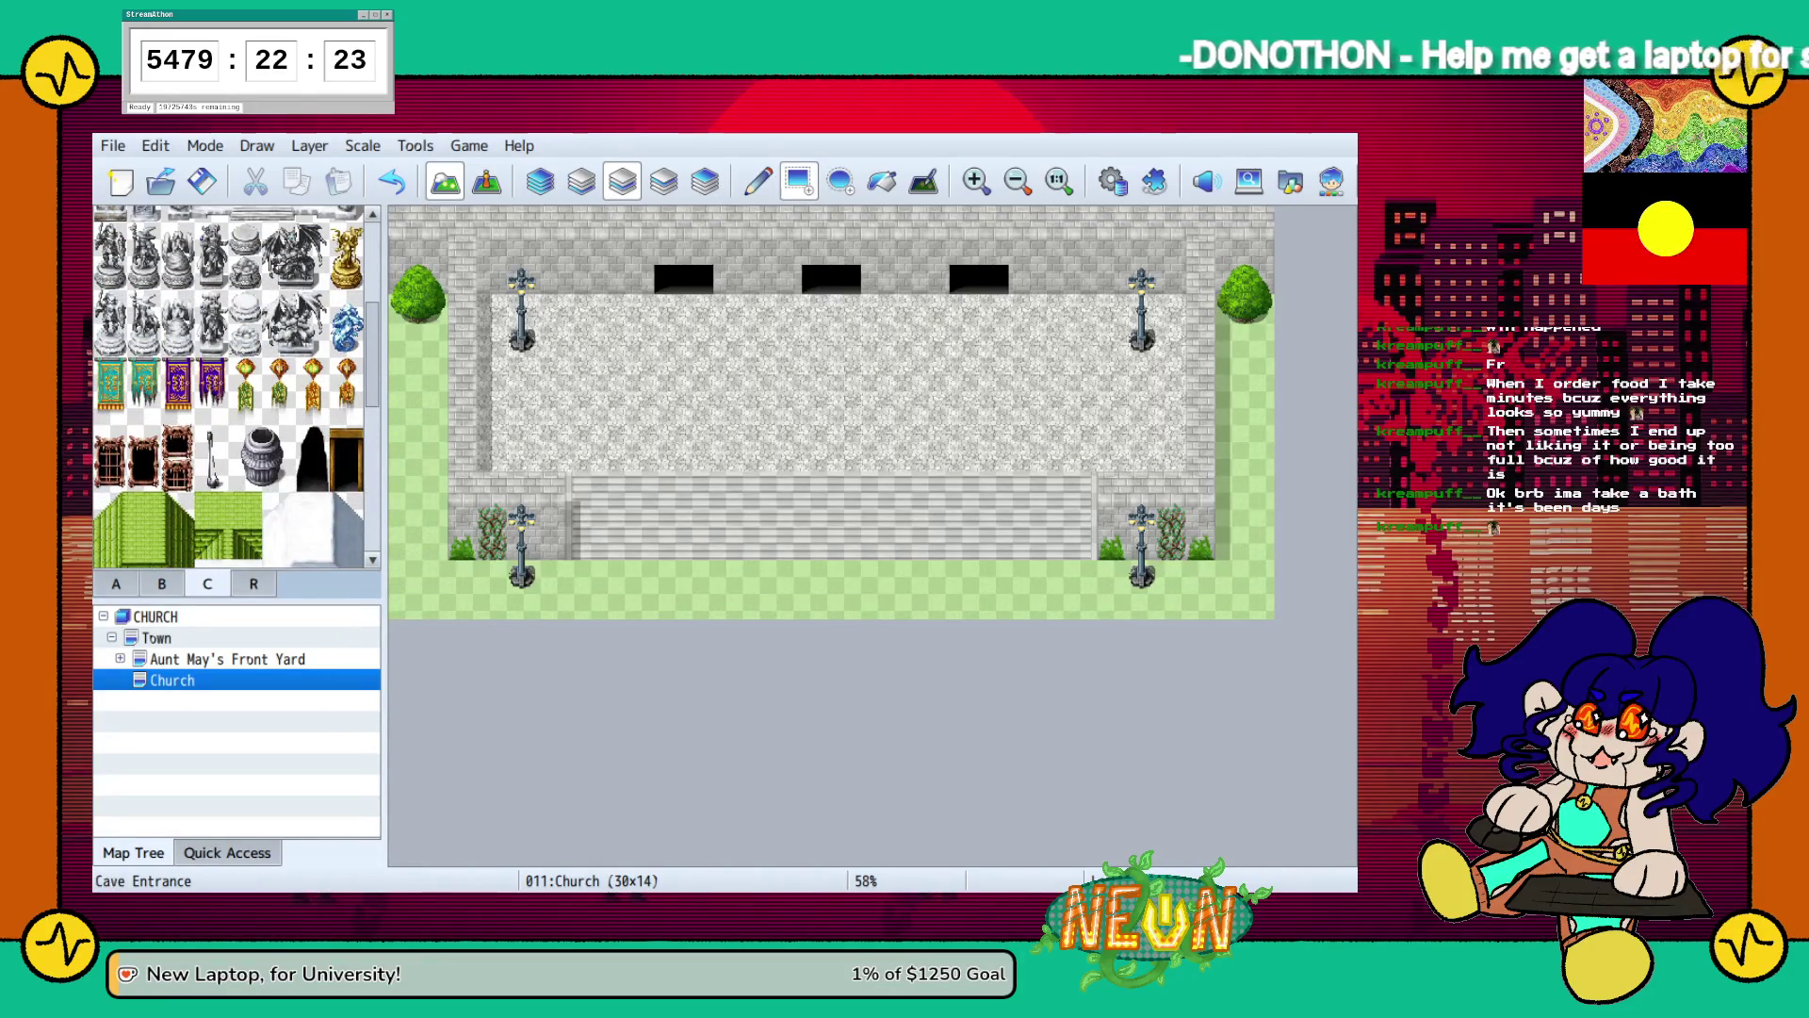
{"action": "scroll", "coordinate": [236, 386], "scroll_direction": "up", "scroll_amount": 3}
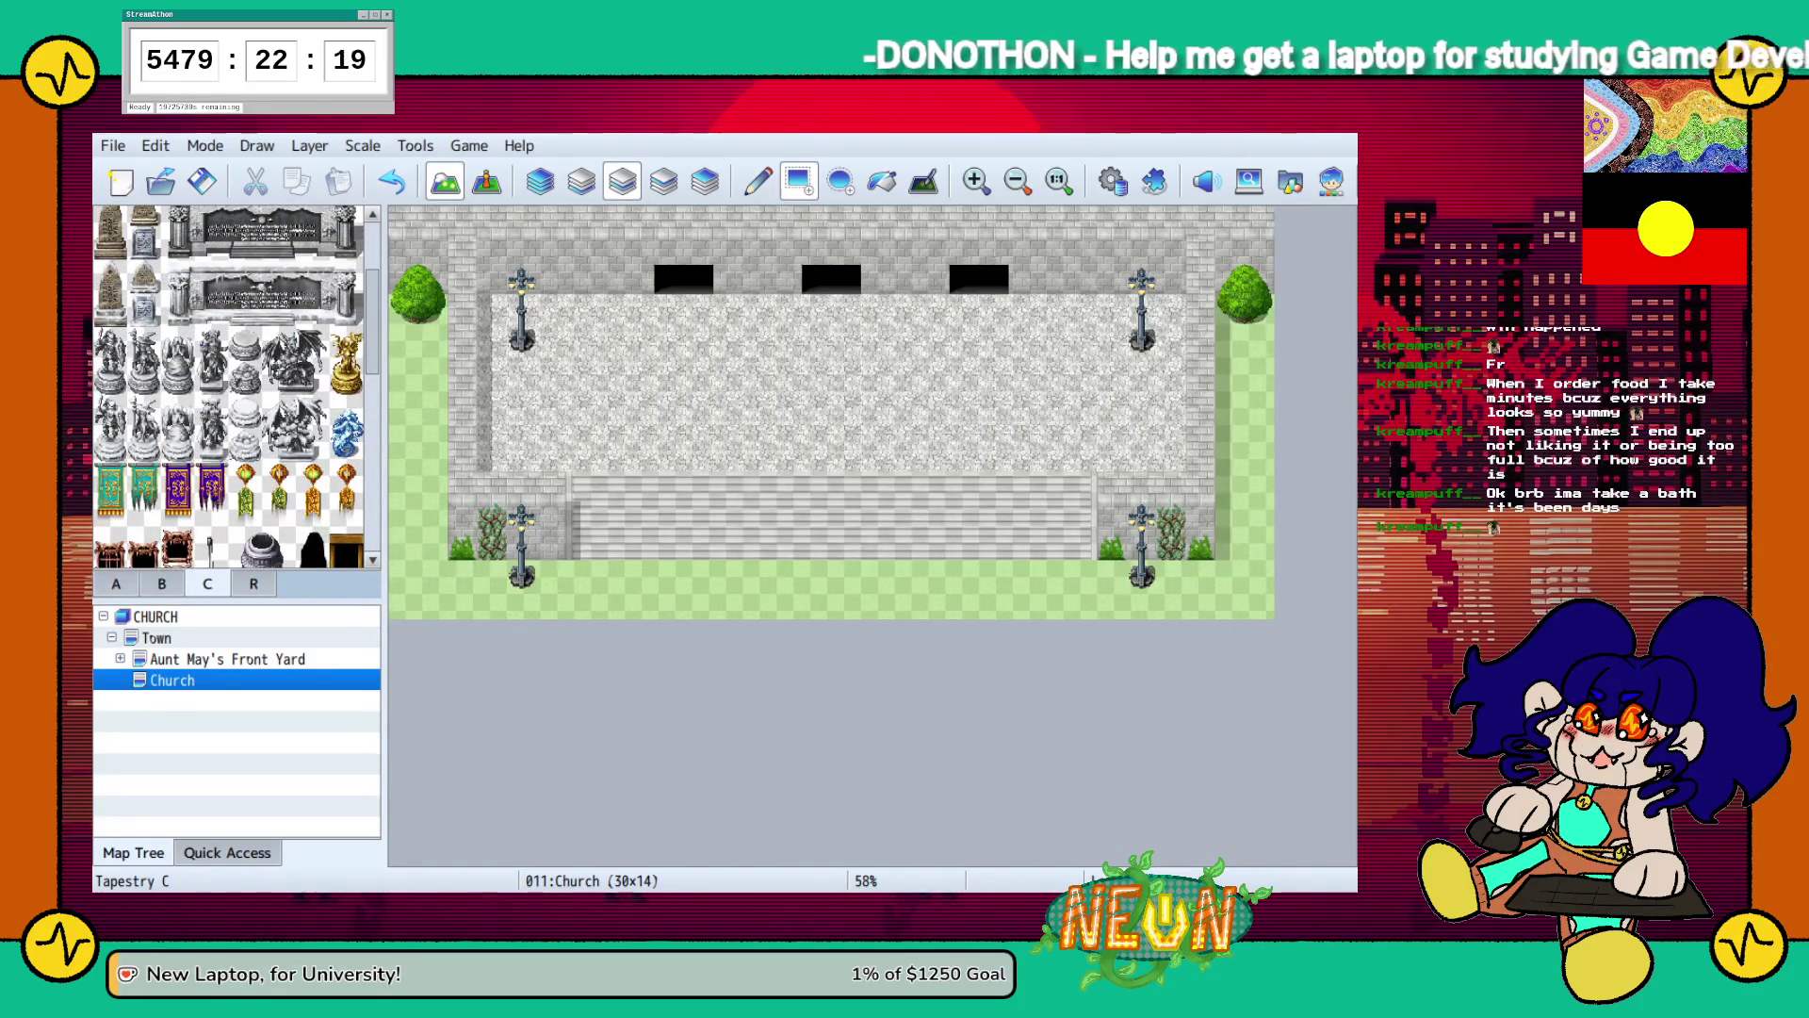
{"action": "left_click", "coordinate": [245, 479]}
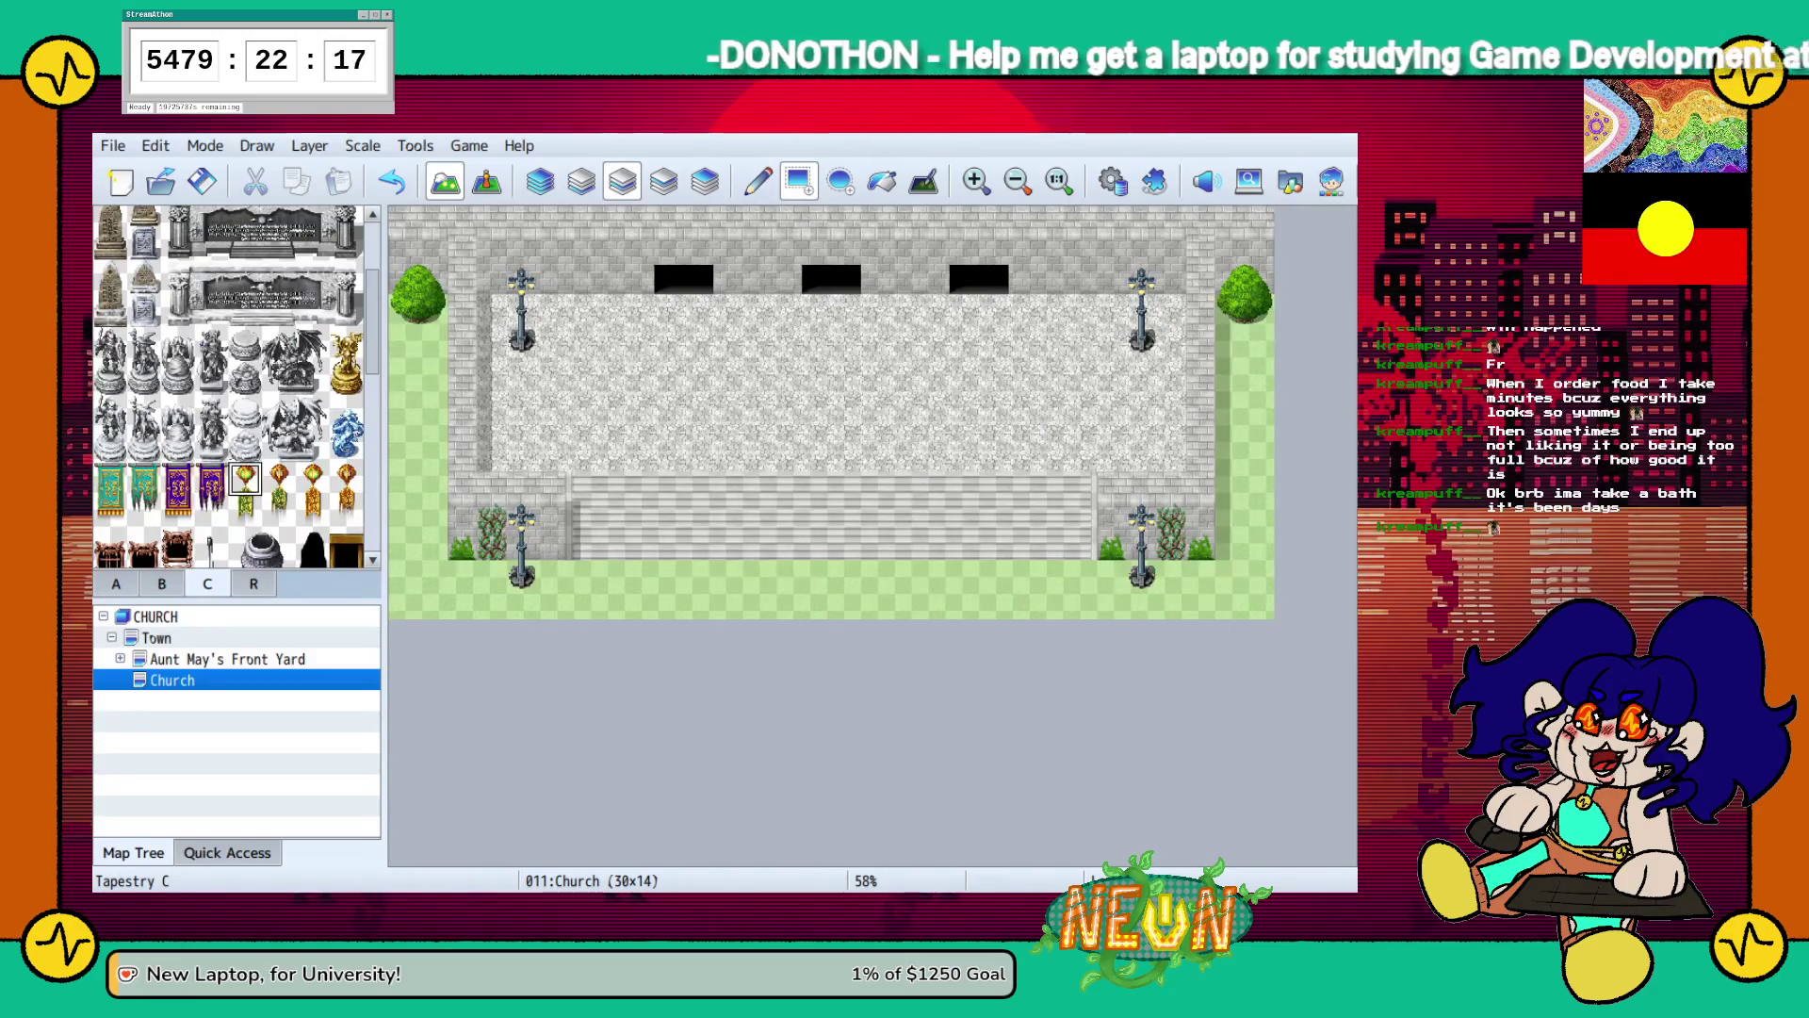
{"action": "left_click", "coordinate": [729, 248]}
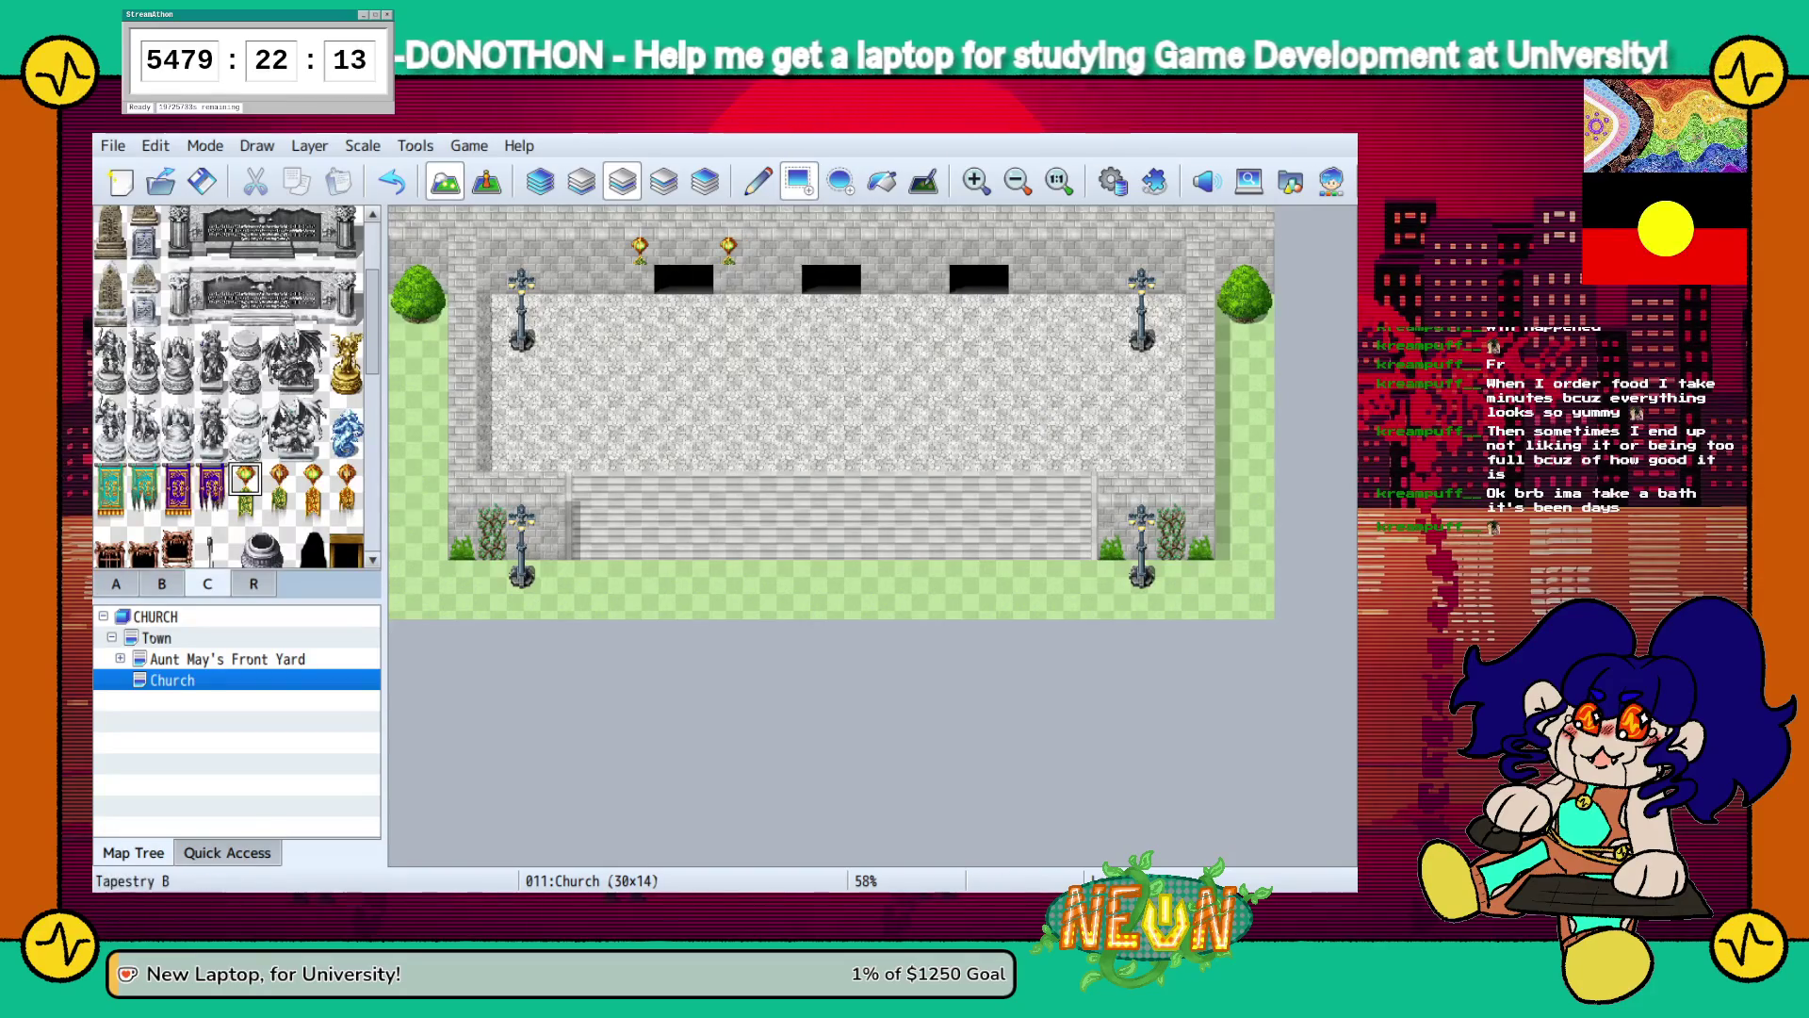
Hang six purple Tapestry banners along the upper wall in place of the torch.
{"action": "left_click", "coordinate": [111, 481]}
{"action": "left_click", "coordinate": [178, 480]}
{"action": "left_click", "coordinate": [640, 250]}
{"action": "left_click", "coordinate": [729, 250]}
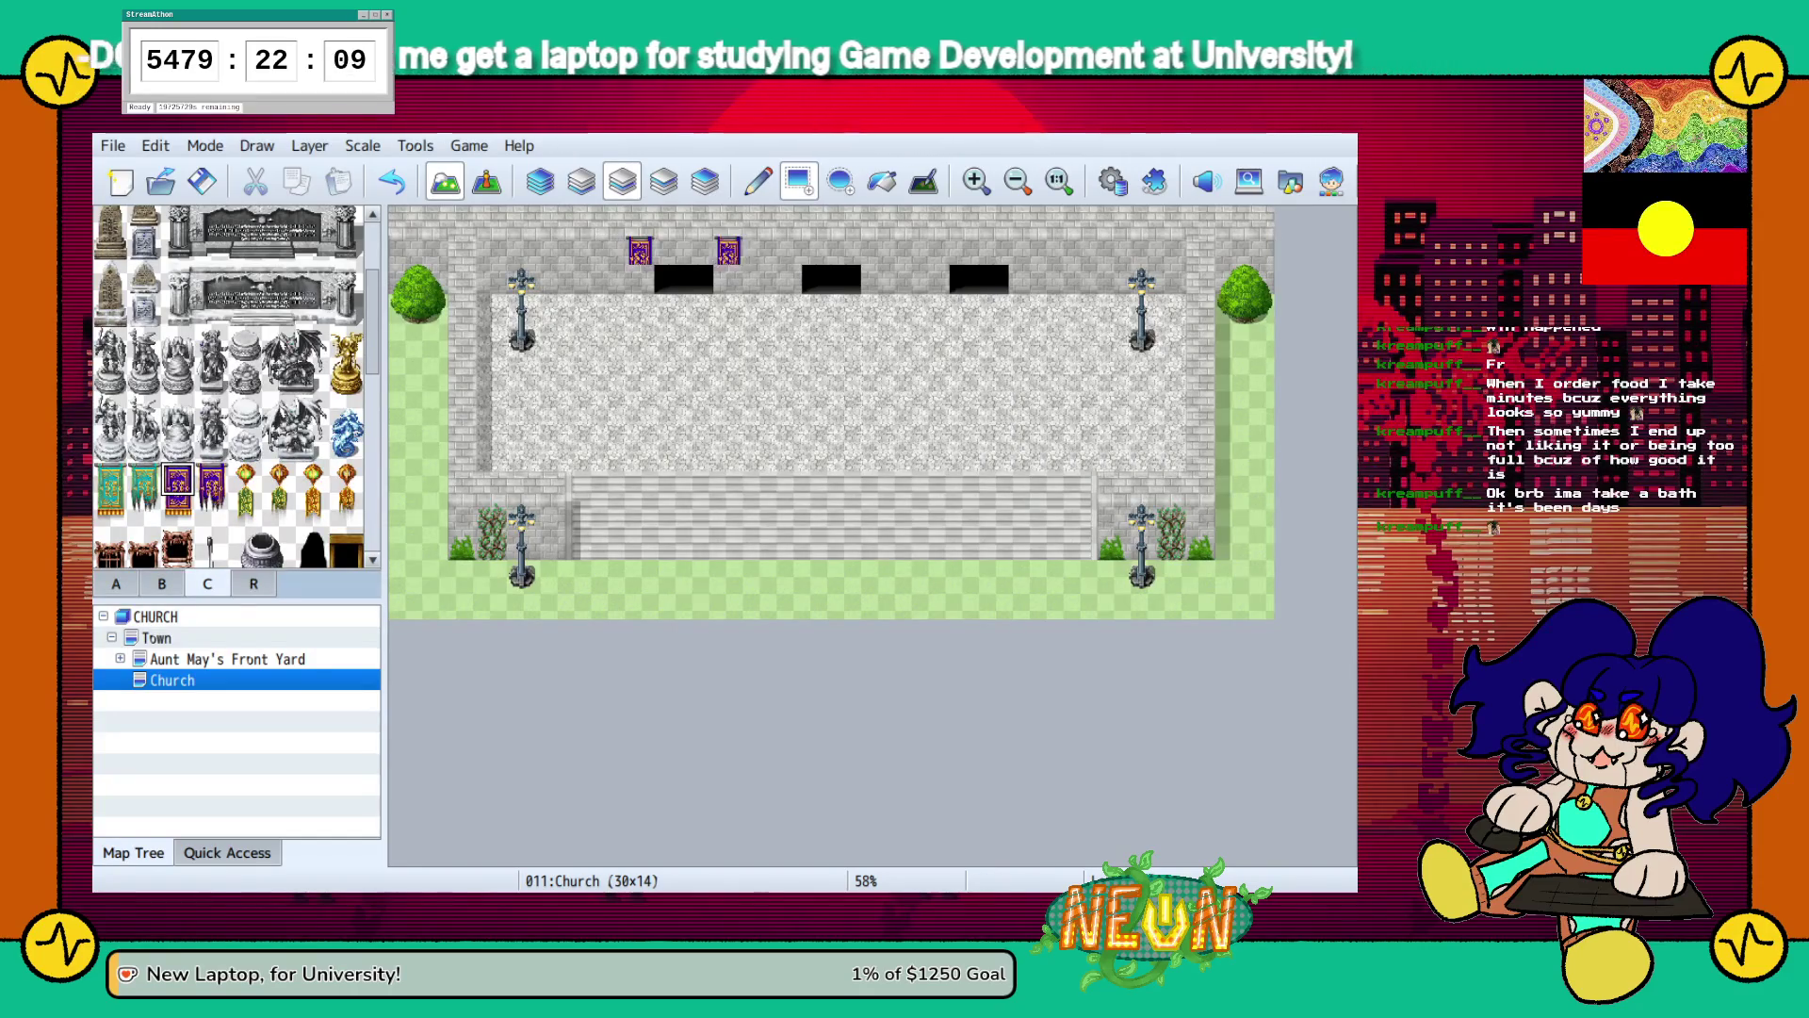
{"action": "left_click", "coordinate": [786, 250]}
{"action": "left_click", "coordinate": [876, 249]}
{"action": "left_click", "coordinate": [935, 249]}
{"action": "left_click", "coordinate": [1024, 250]}
Add gold-fringe bottom tiles beneath all six banners.
{"action": "left_click", "coordinate": [178, 511]}
{"action": "left_click", "coordinate": [639, 278]}
{"action": "left_click", "coordinate": [728, 277]}
{"action": "left_click", "coordinate": [786, 278]}
{"action": "left_click", "coordinate": [876, 278]}
{"action": "left_click", "coordinate": [934, 278]}
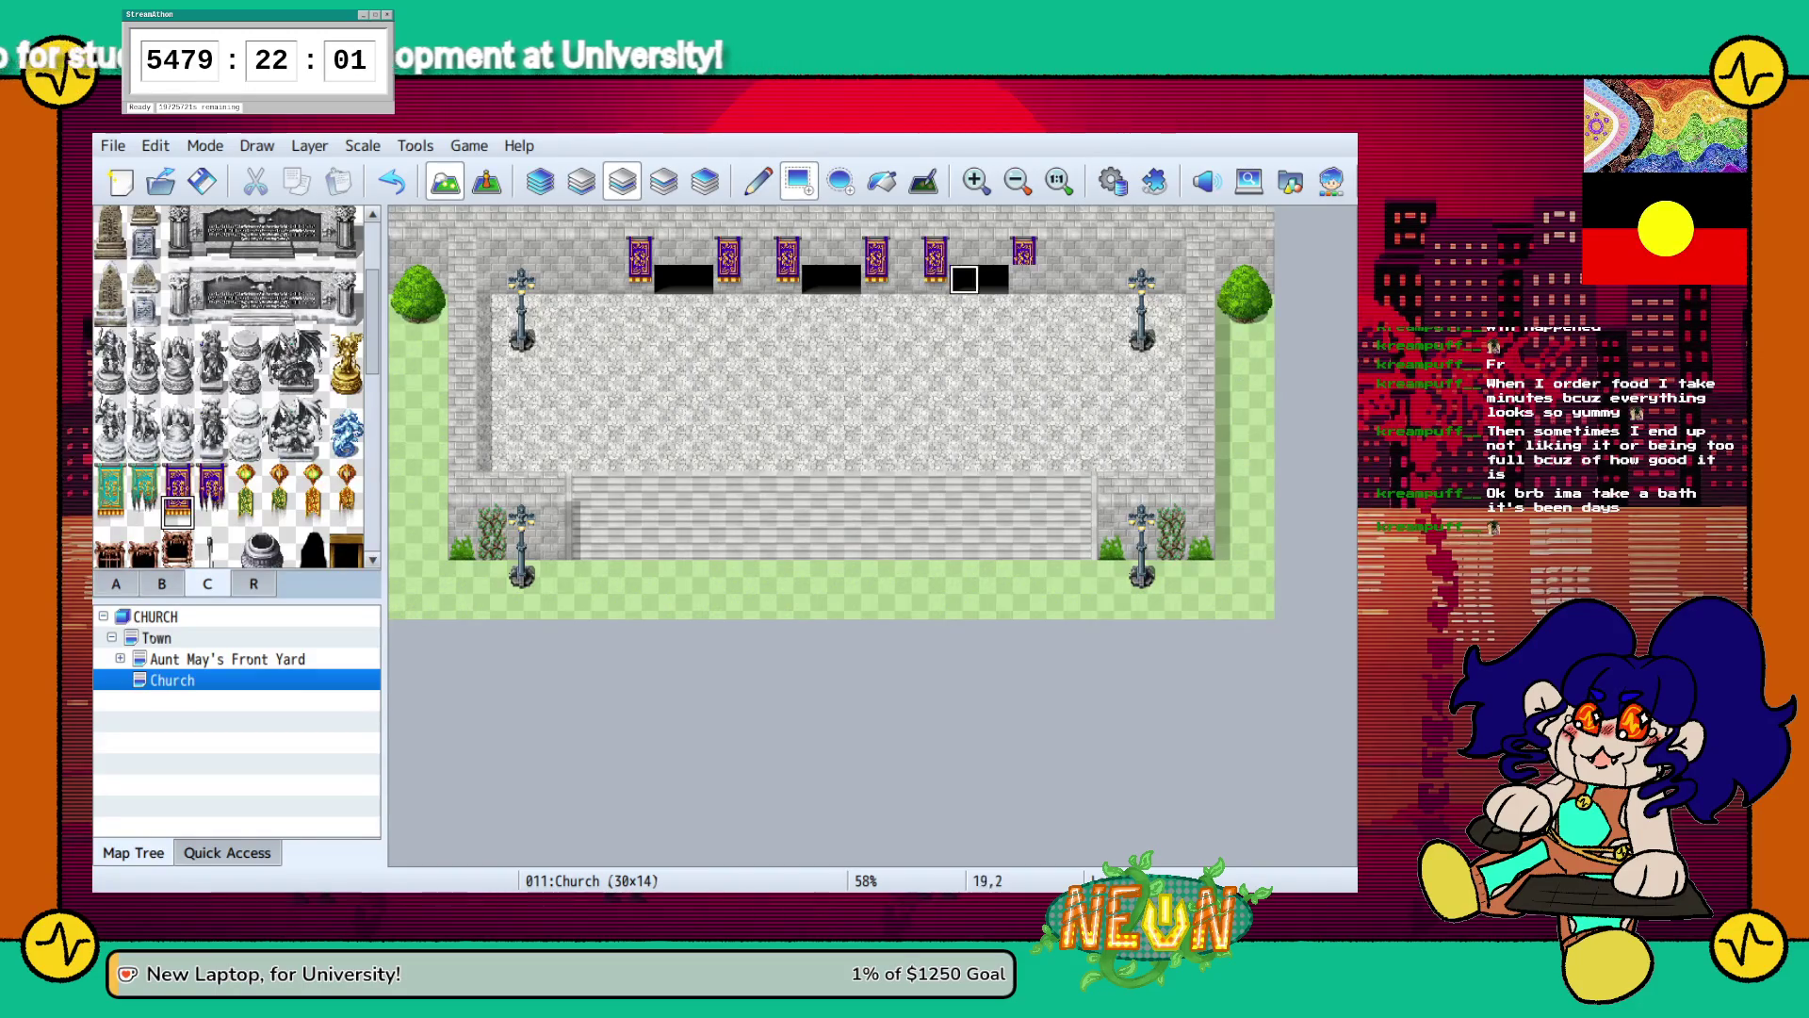
{"action": "left_click", "coordinate": [1024, 278]}
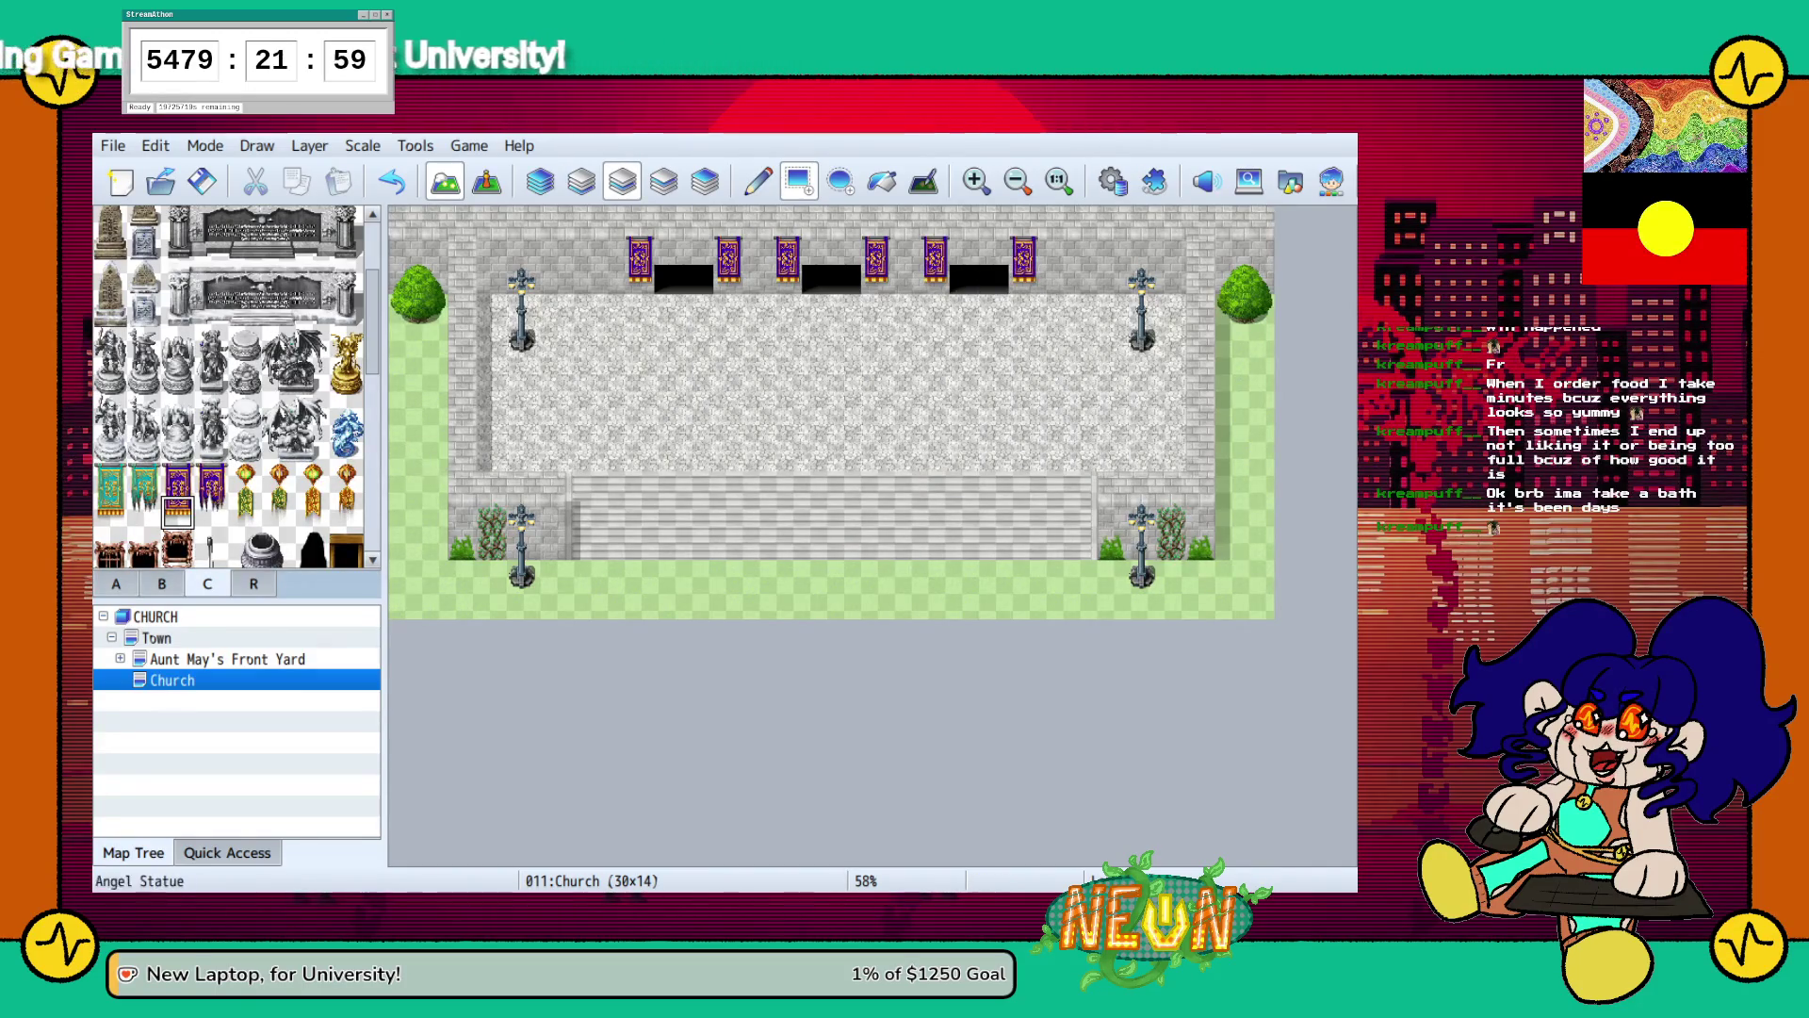
Pick a dark stone pillar tile, cycle tileset tabs back to A, then open the Town map.
{"action": "scroll", "coordinate": [283, 433], "scroll_direction": "up", "scroll_amount": 3}
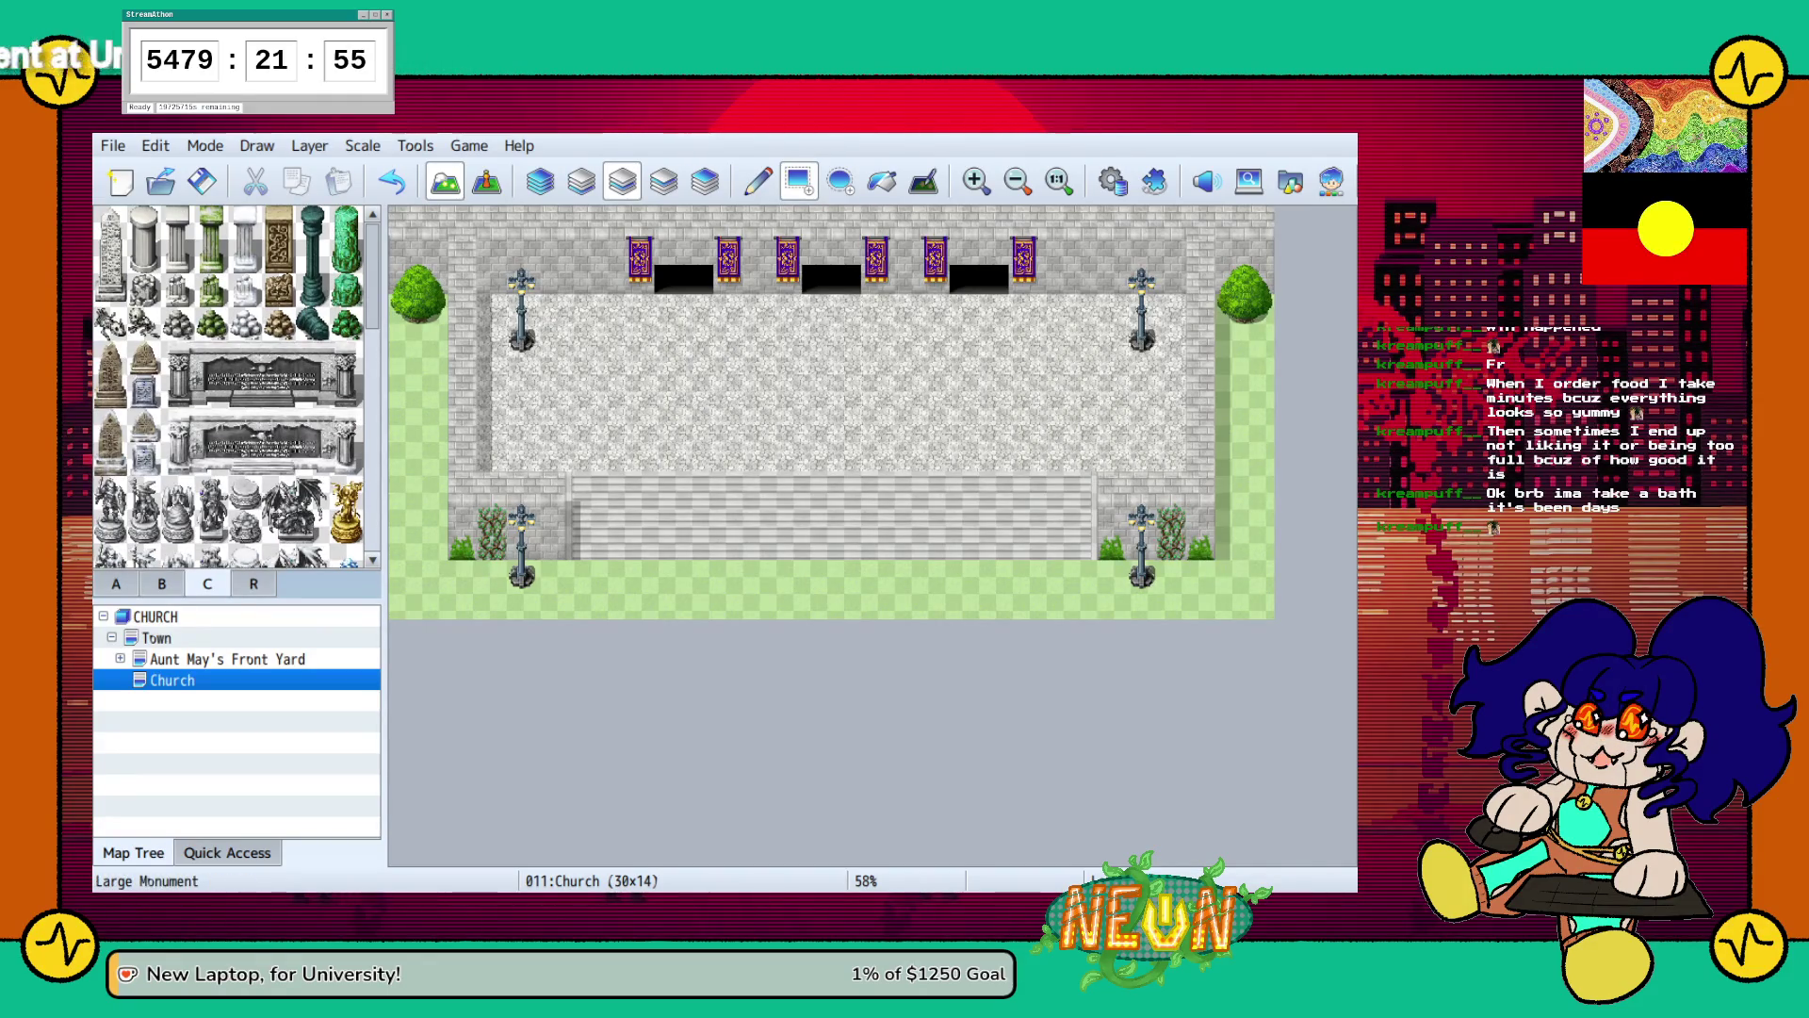
{"action": "left_click", "coordinate": [312, 255]}
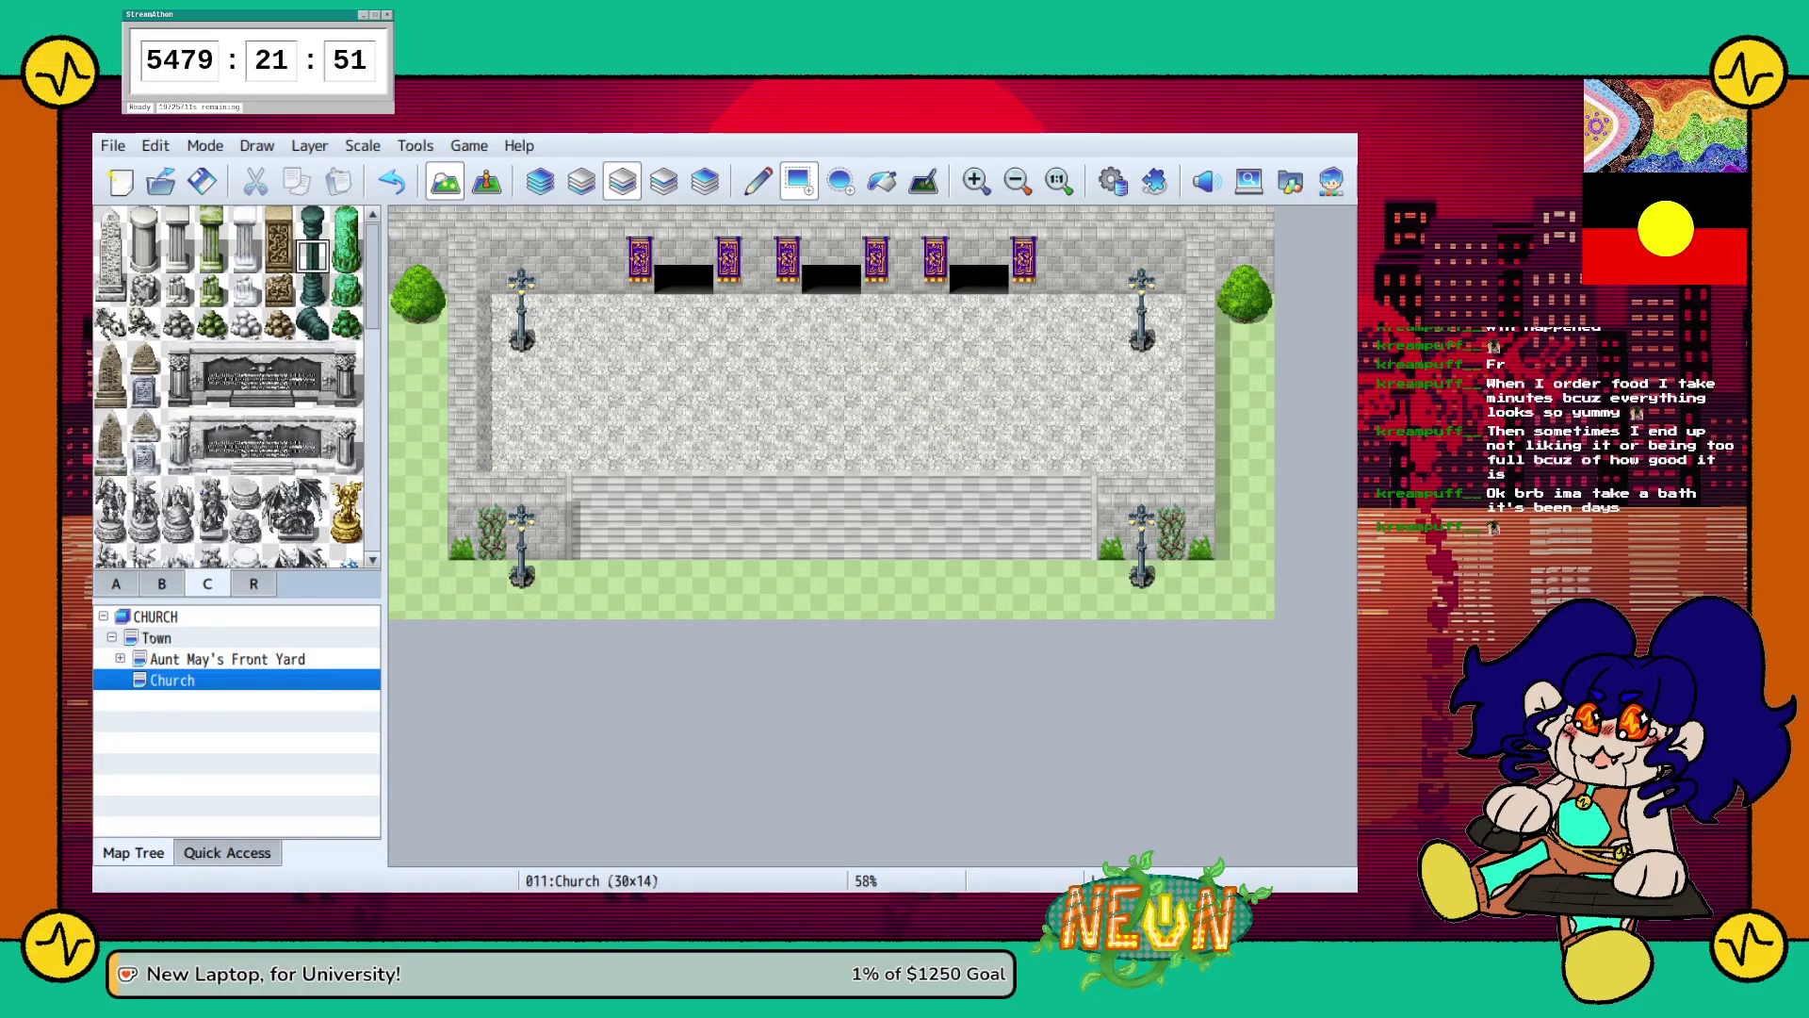
{"action": "left_click", "coordinate": [116, 583]}
{"action": "left_click", "coordinate": [161, 583]}
{"action": "left_click", "coordinate": [115, 583]}
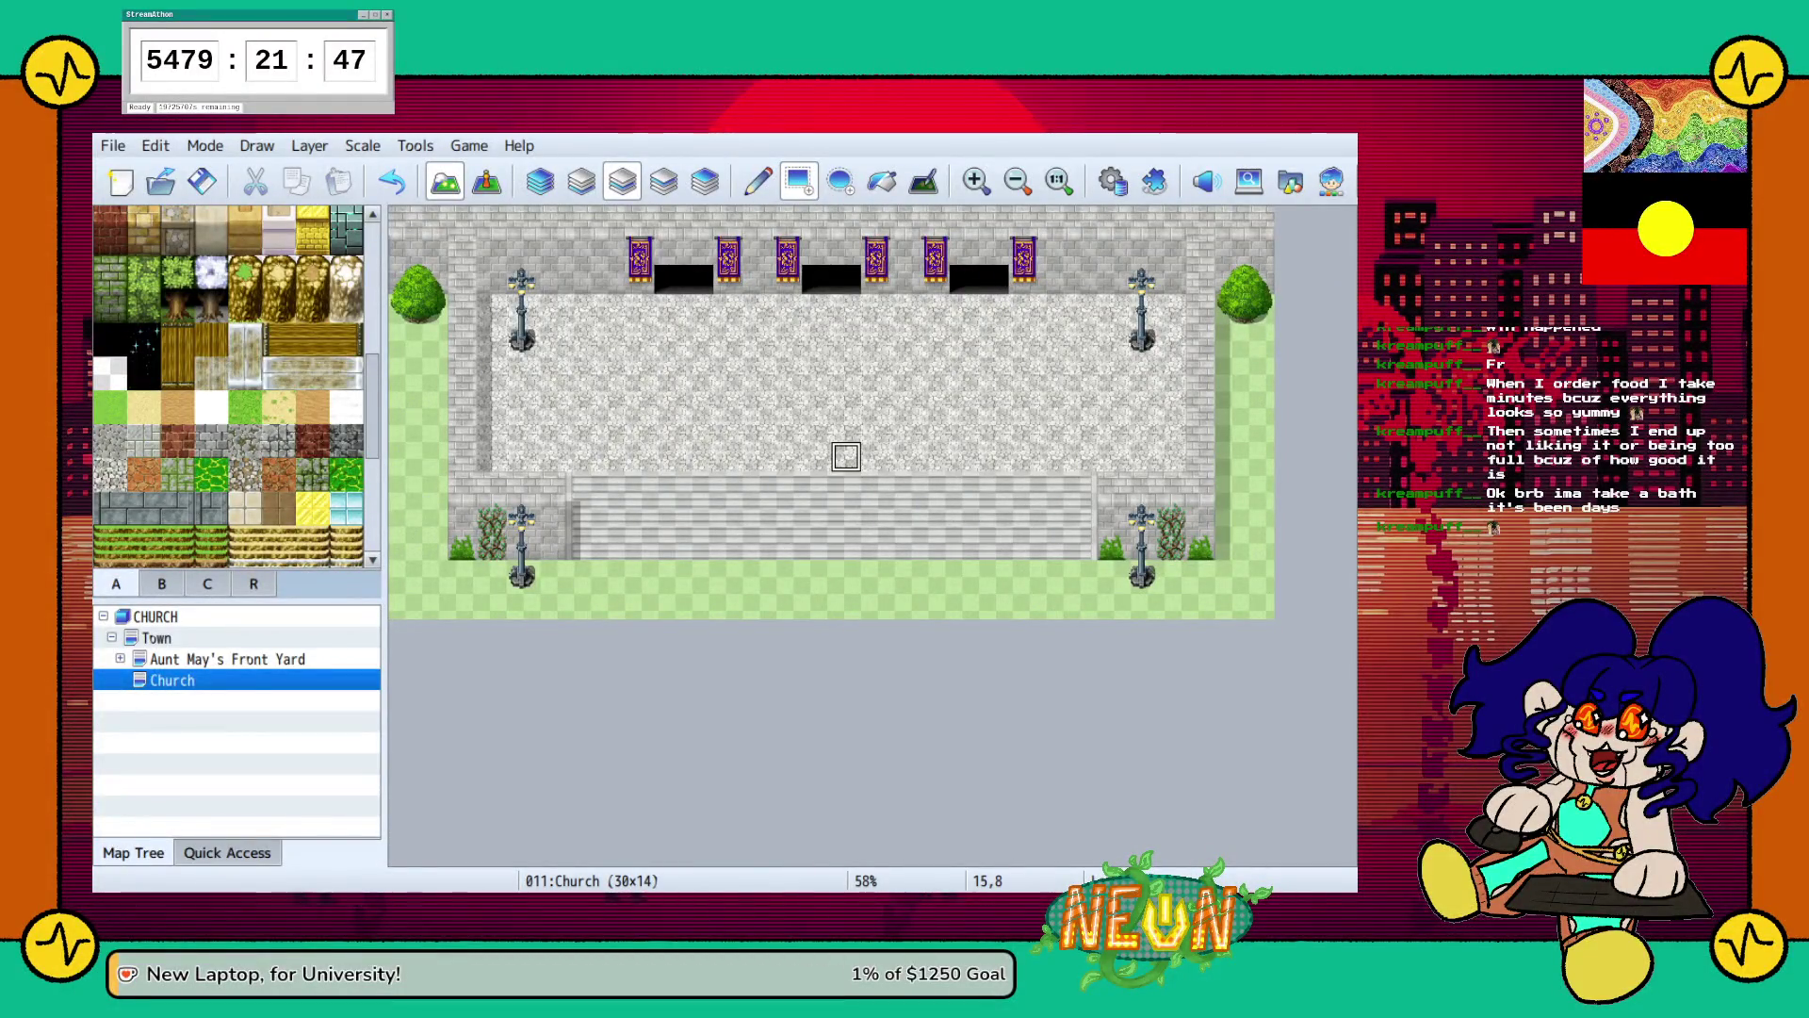
{"action": "left_click", "coordinate": [157, 638]}
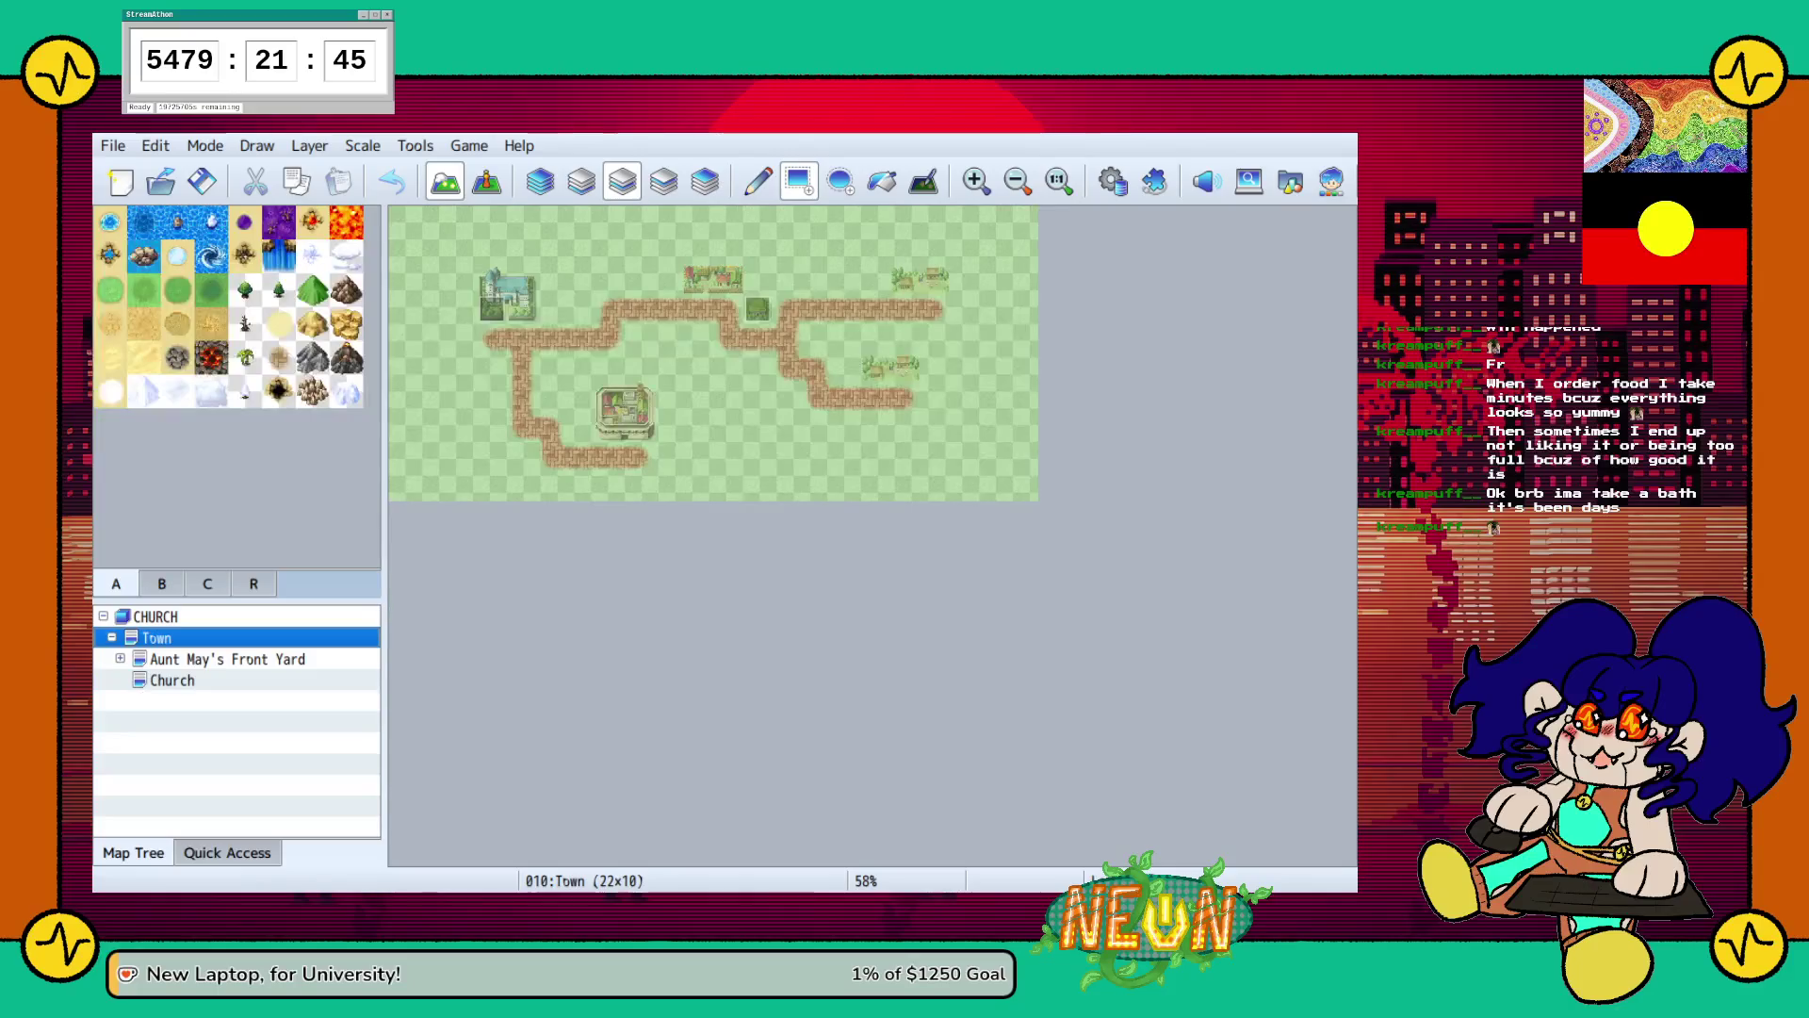
Switch to event mode, then open the Aunt May's Front Yard map from the Map Tree.
{"action": "left_click", "coordinate": [486, 181]}
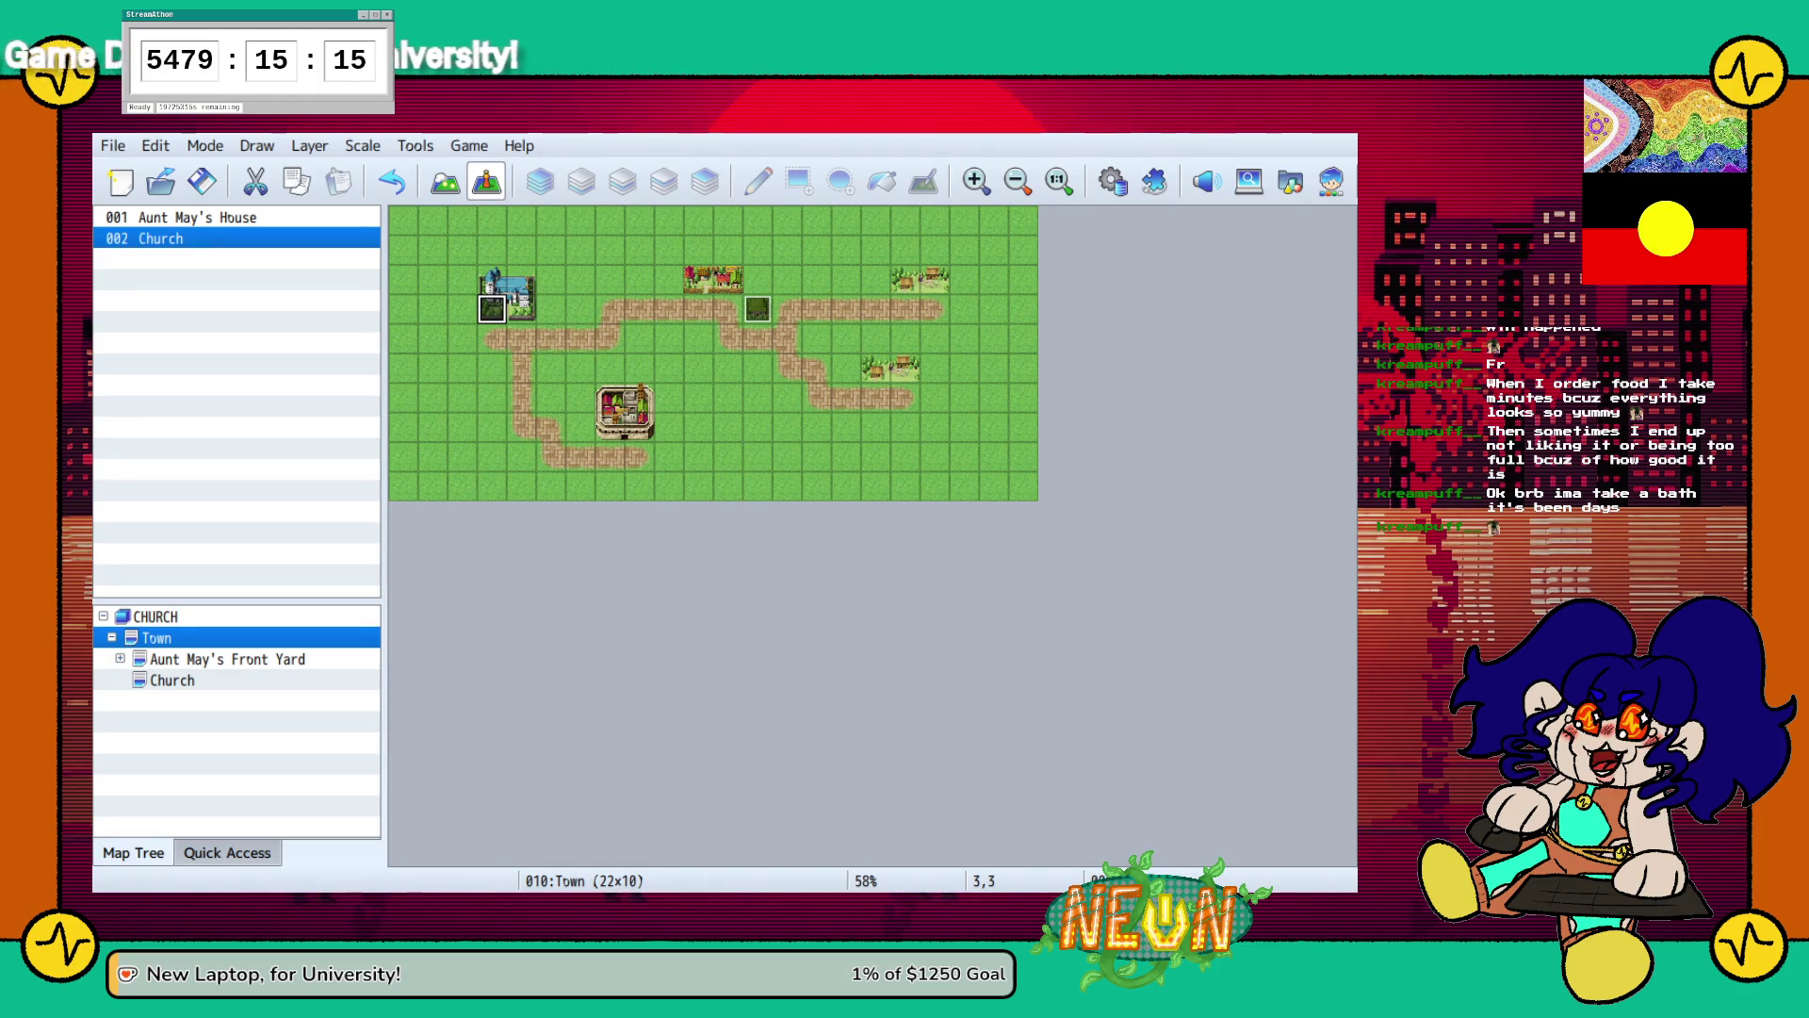
{"action": "left_click", "coordinate": [226, 658]}
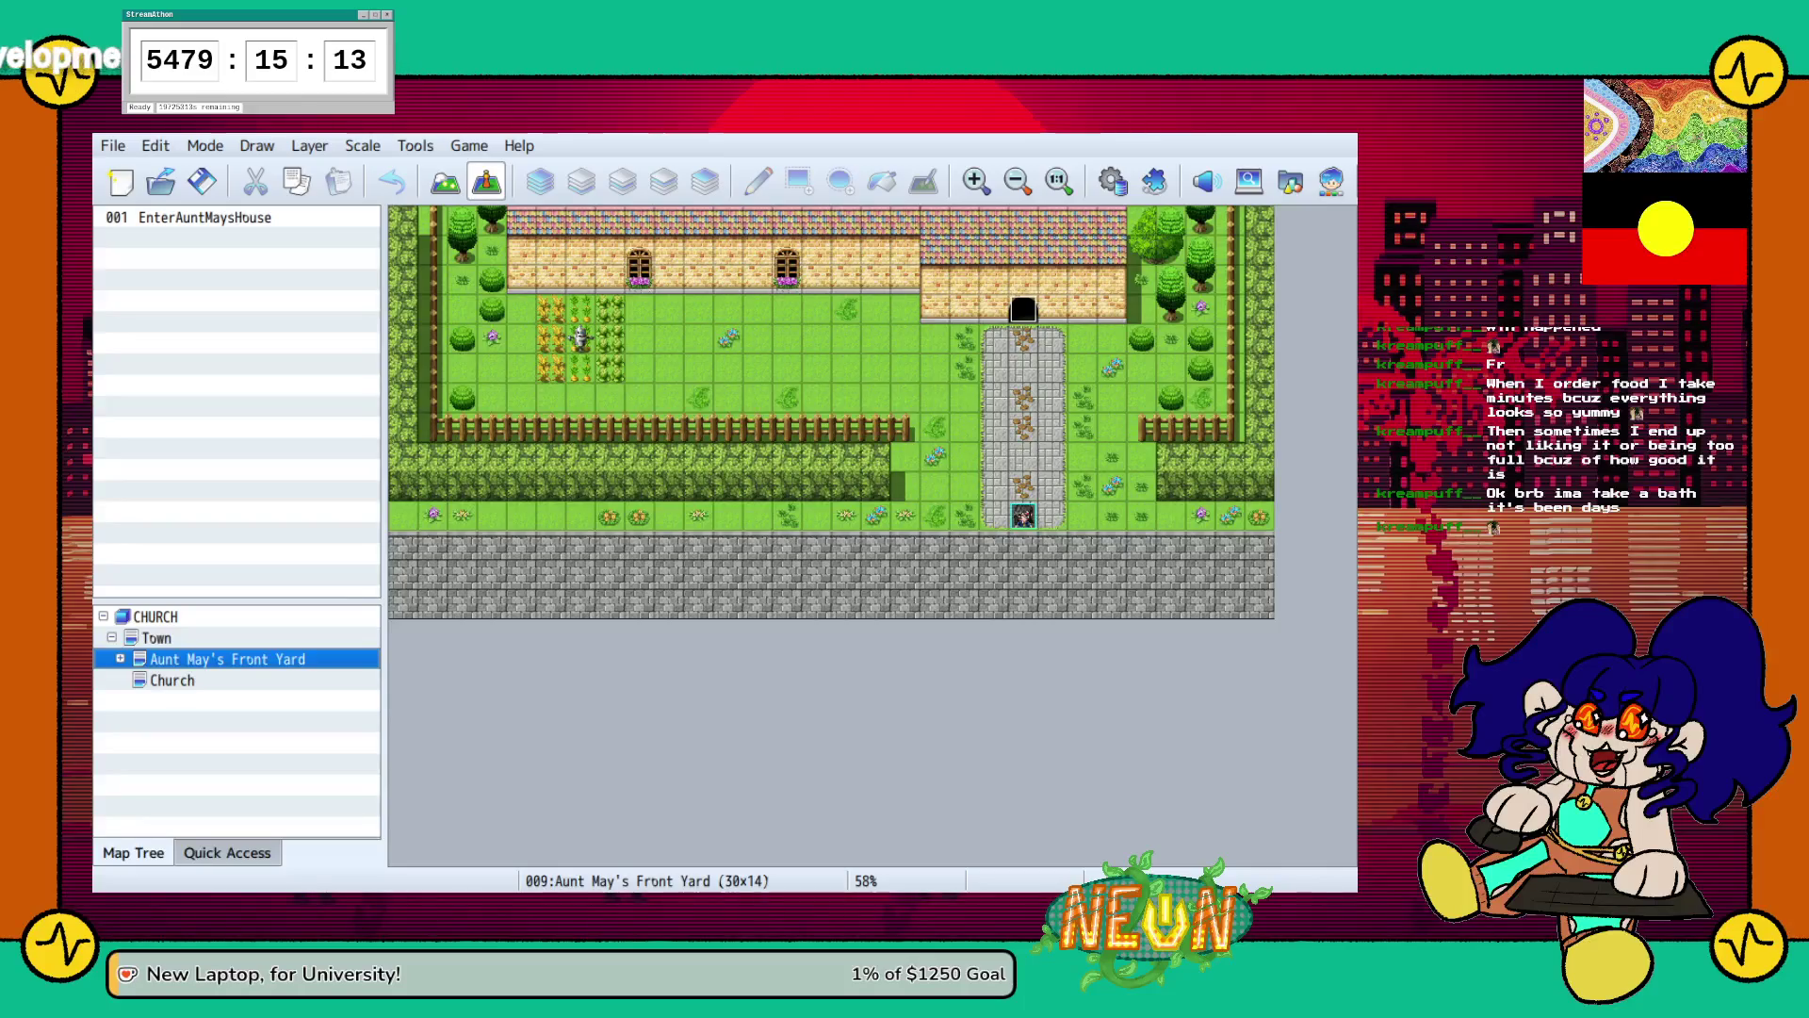
Browse Aunt May's Front Room, Dining Room and Hallway maps, then return to the Front Yard.
{"action": "left_click", "coordinate": [120, 658]}
{"action": "left_click", "coordinate": [235, 679]}
{"action": "left_click", "coordinate": [128, 679]}
{"action": "left_click", "coordinate": [247, 701]}
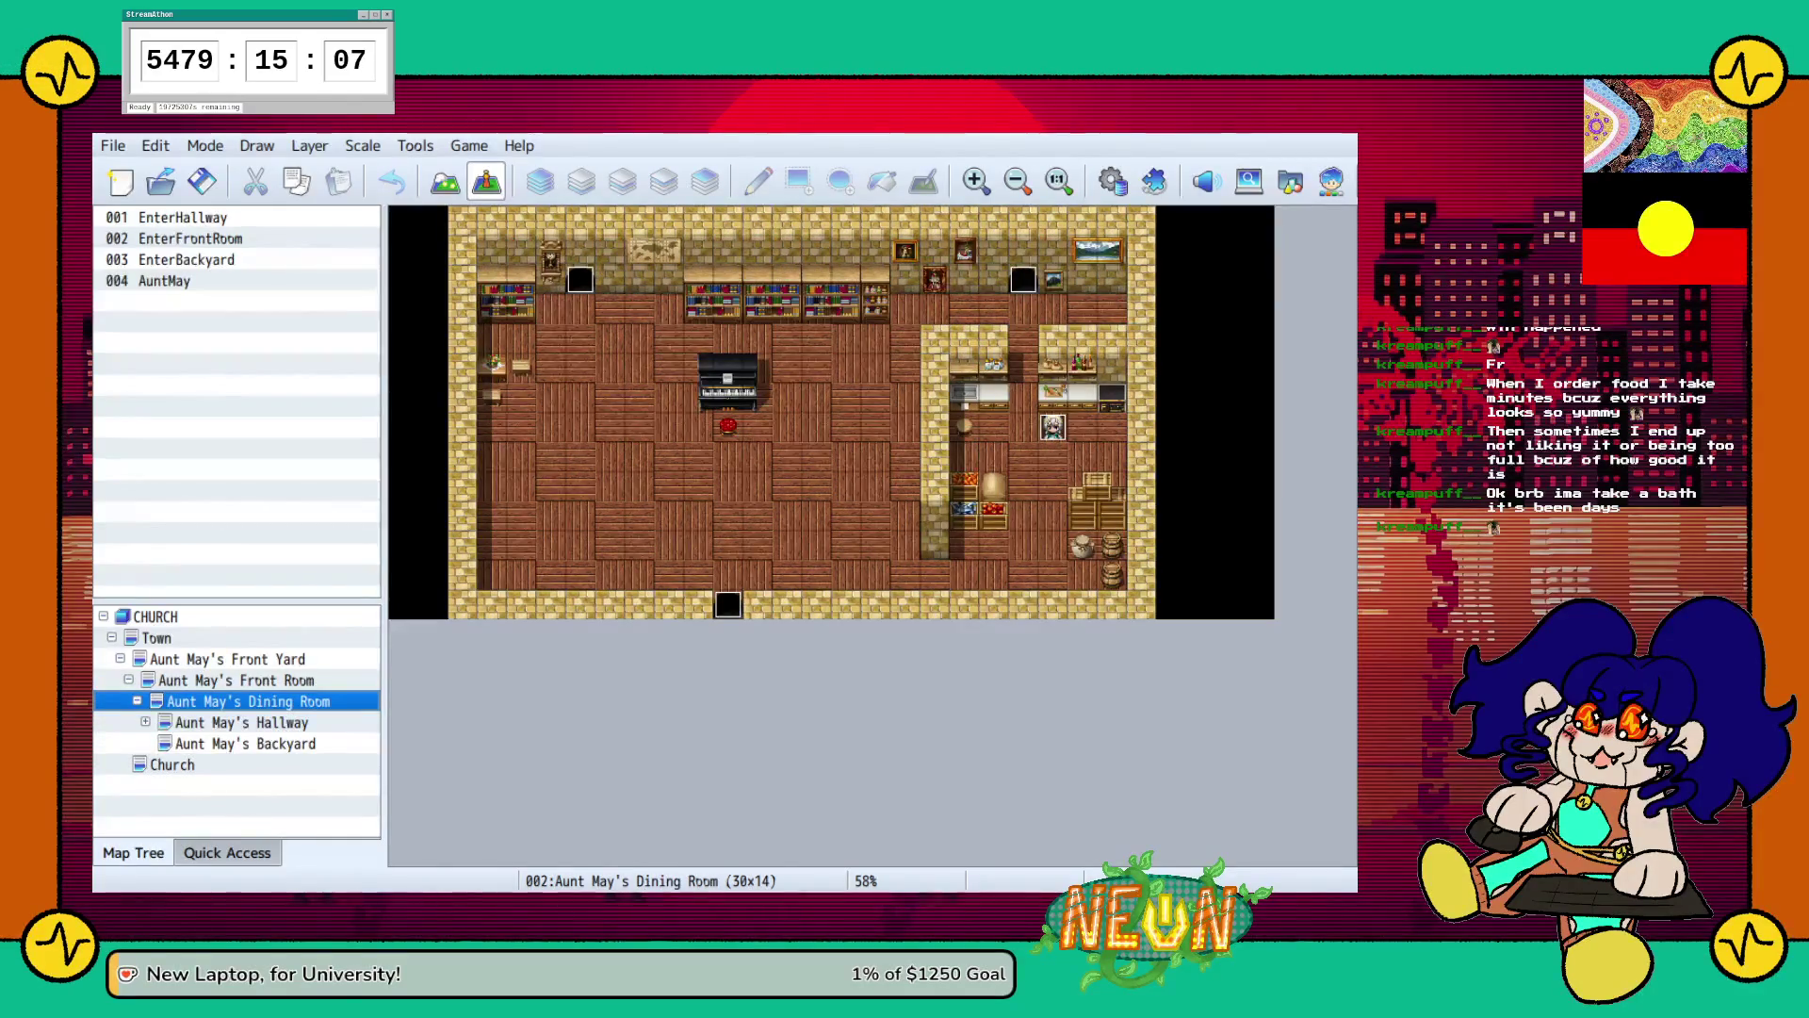
{"action": "left_click", "coordinate": [145, 721]}
{"action": "left_click", "coordinate": [241, 722]}
{"action": "left_click", "coordinate": [235, 679]}
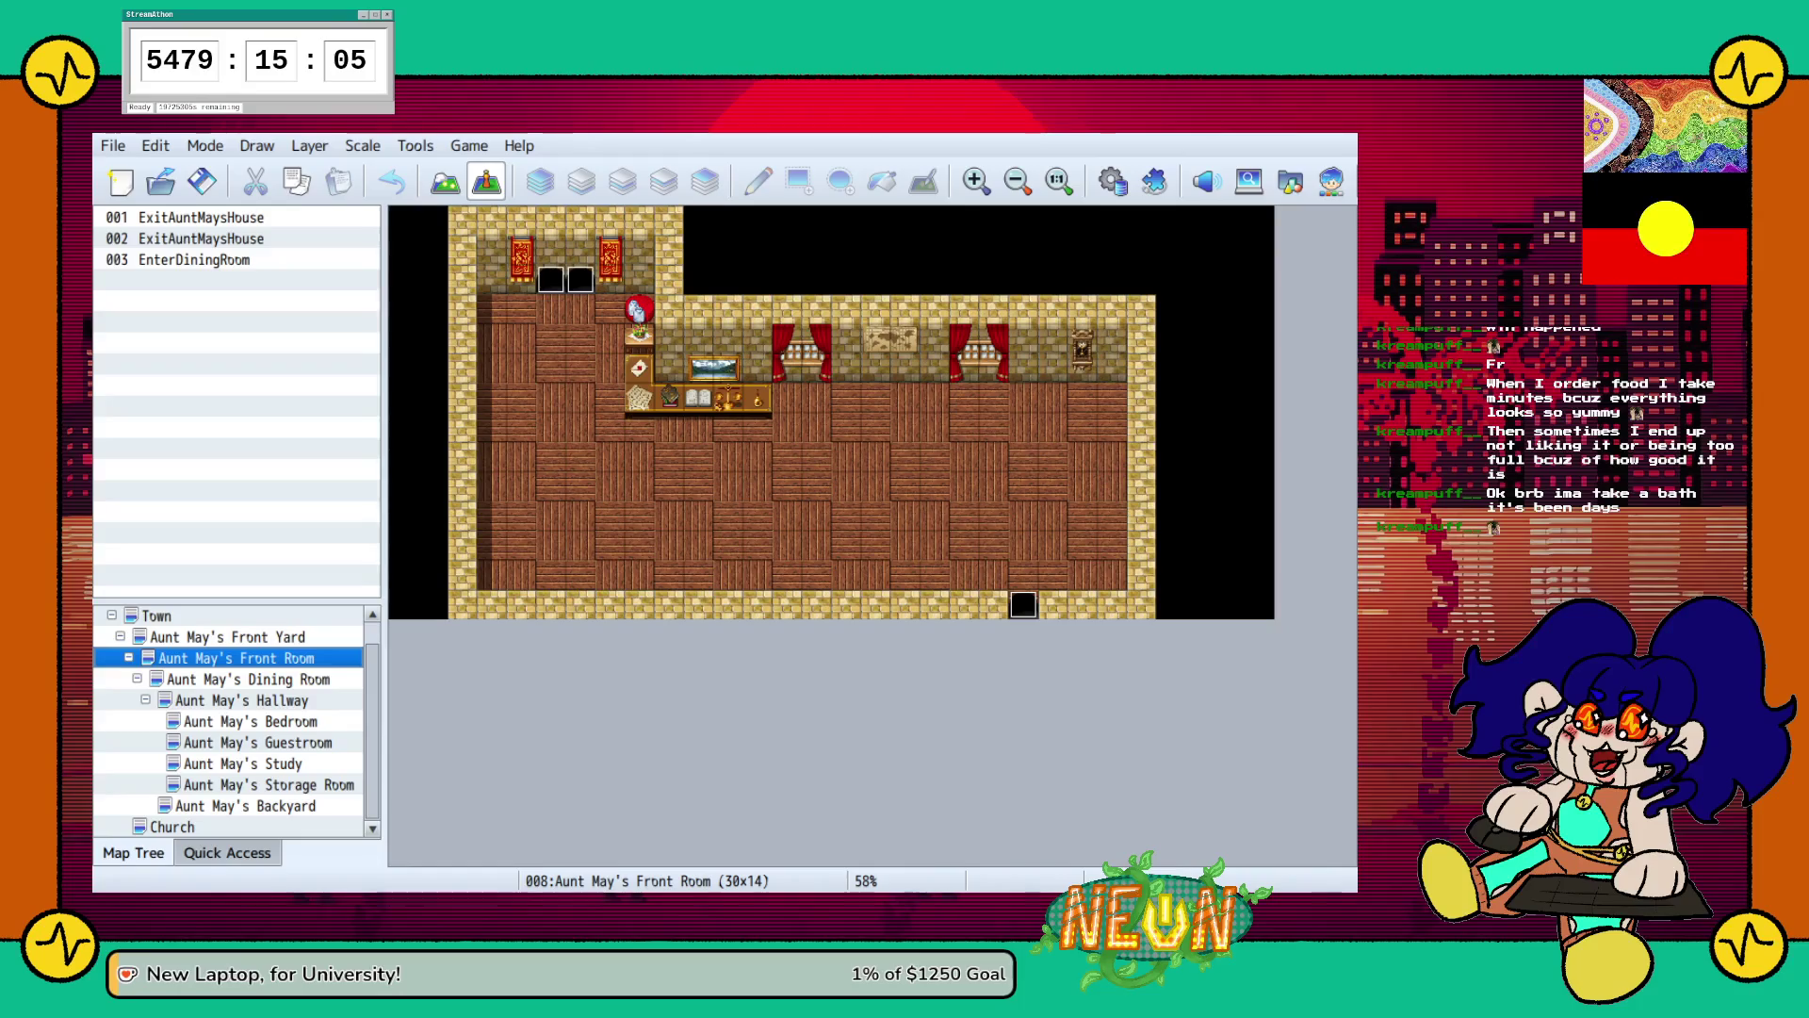
{"action": "left_click", "coordinate": [249, 680]}
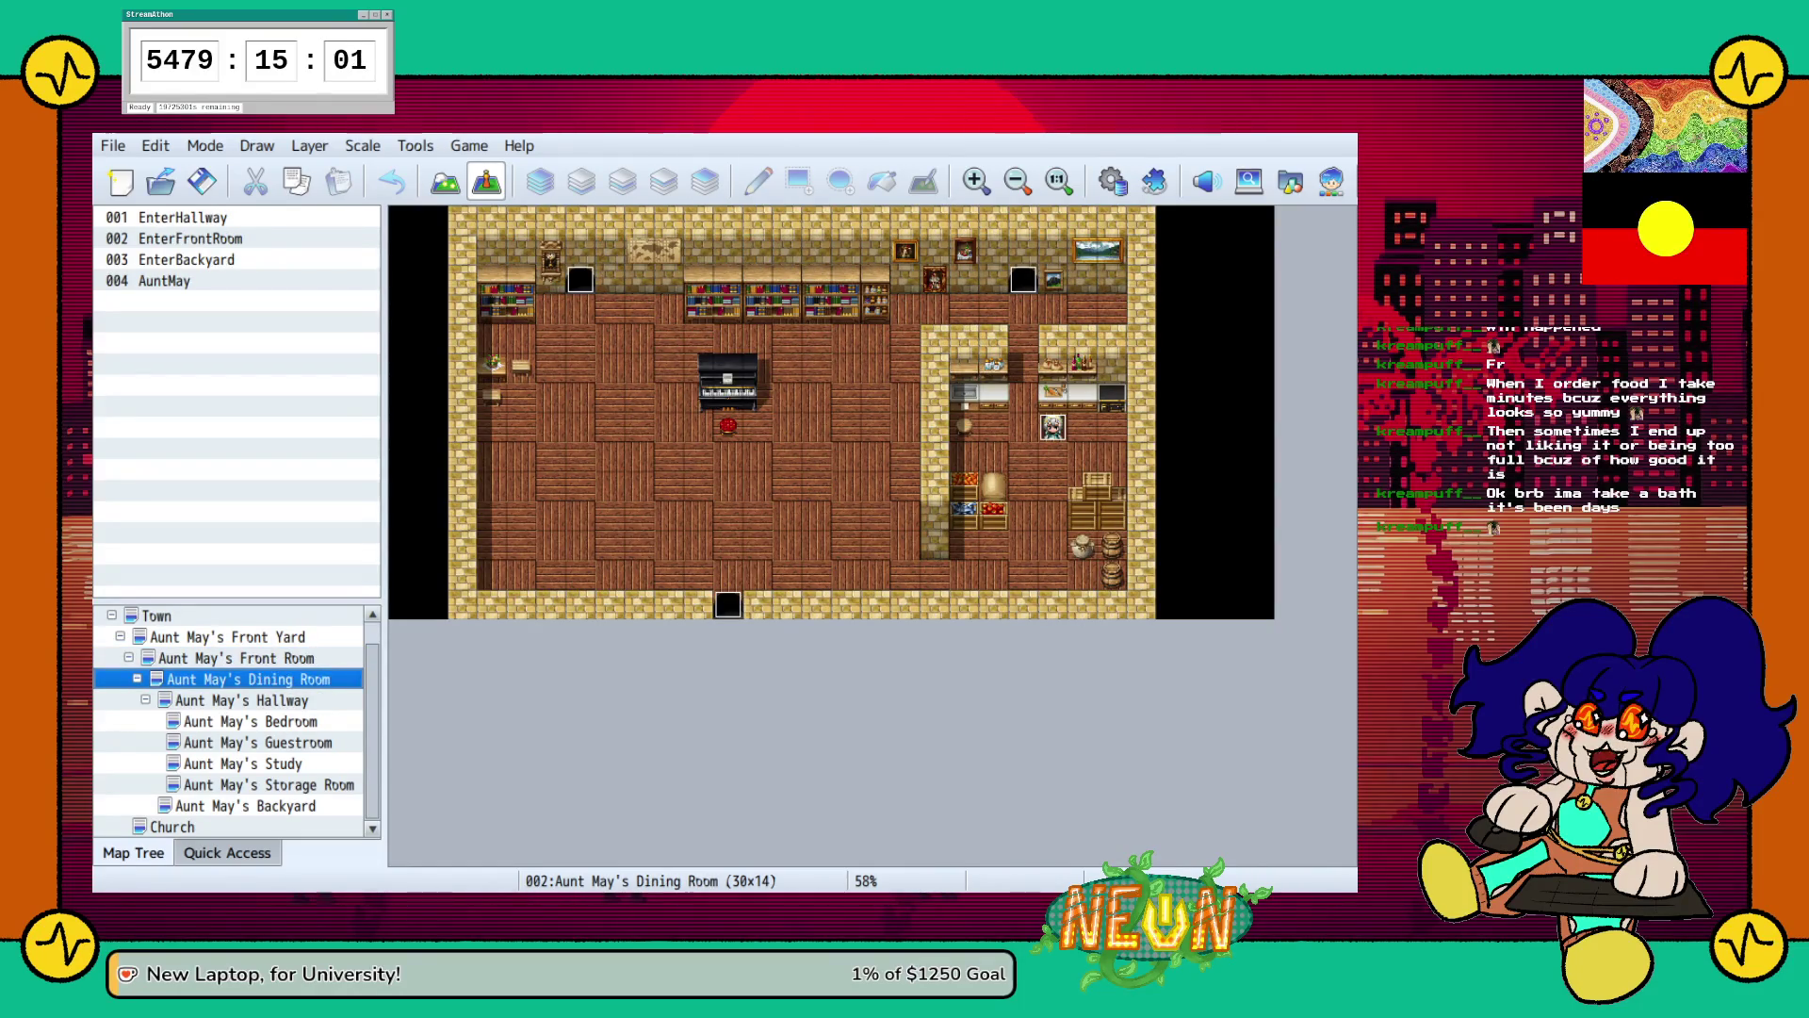
{"action": "left_click", "coordinate": [1053, 427]}
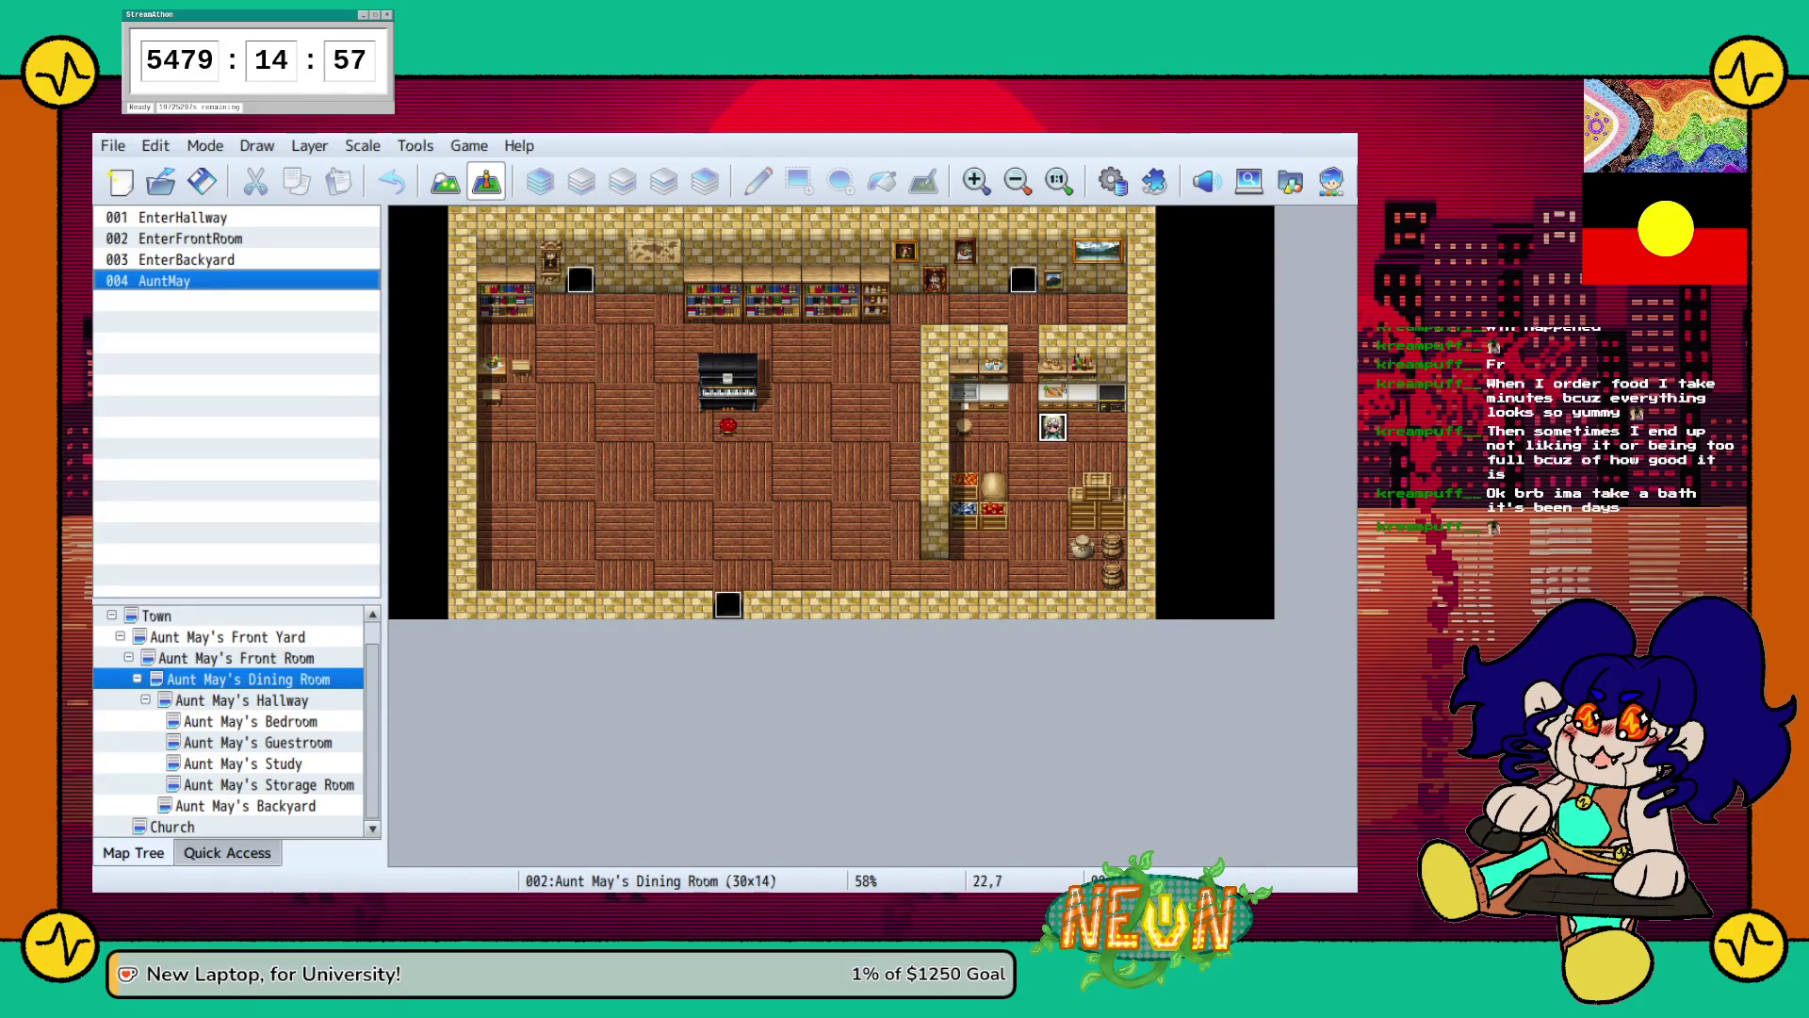
{"action": "left_click", "coordinate": [227, 637]}
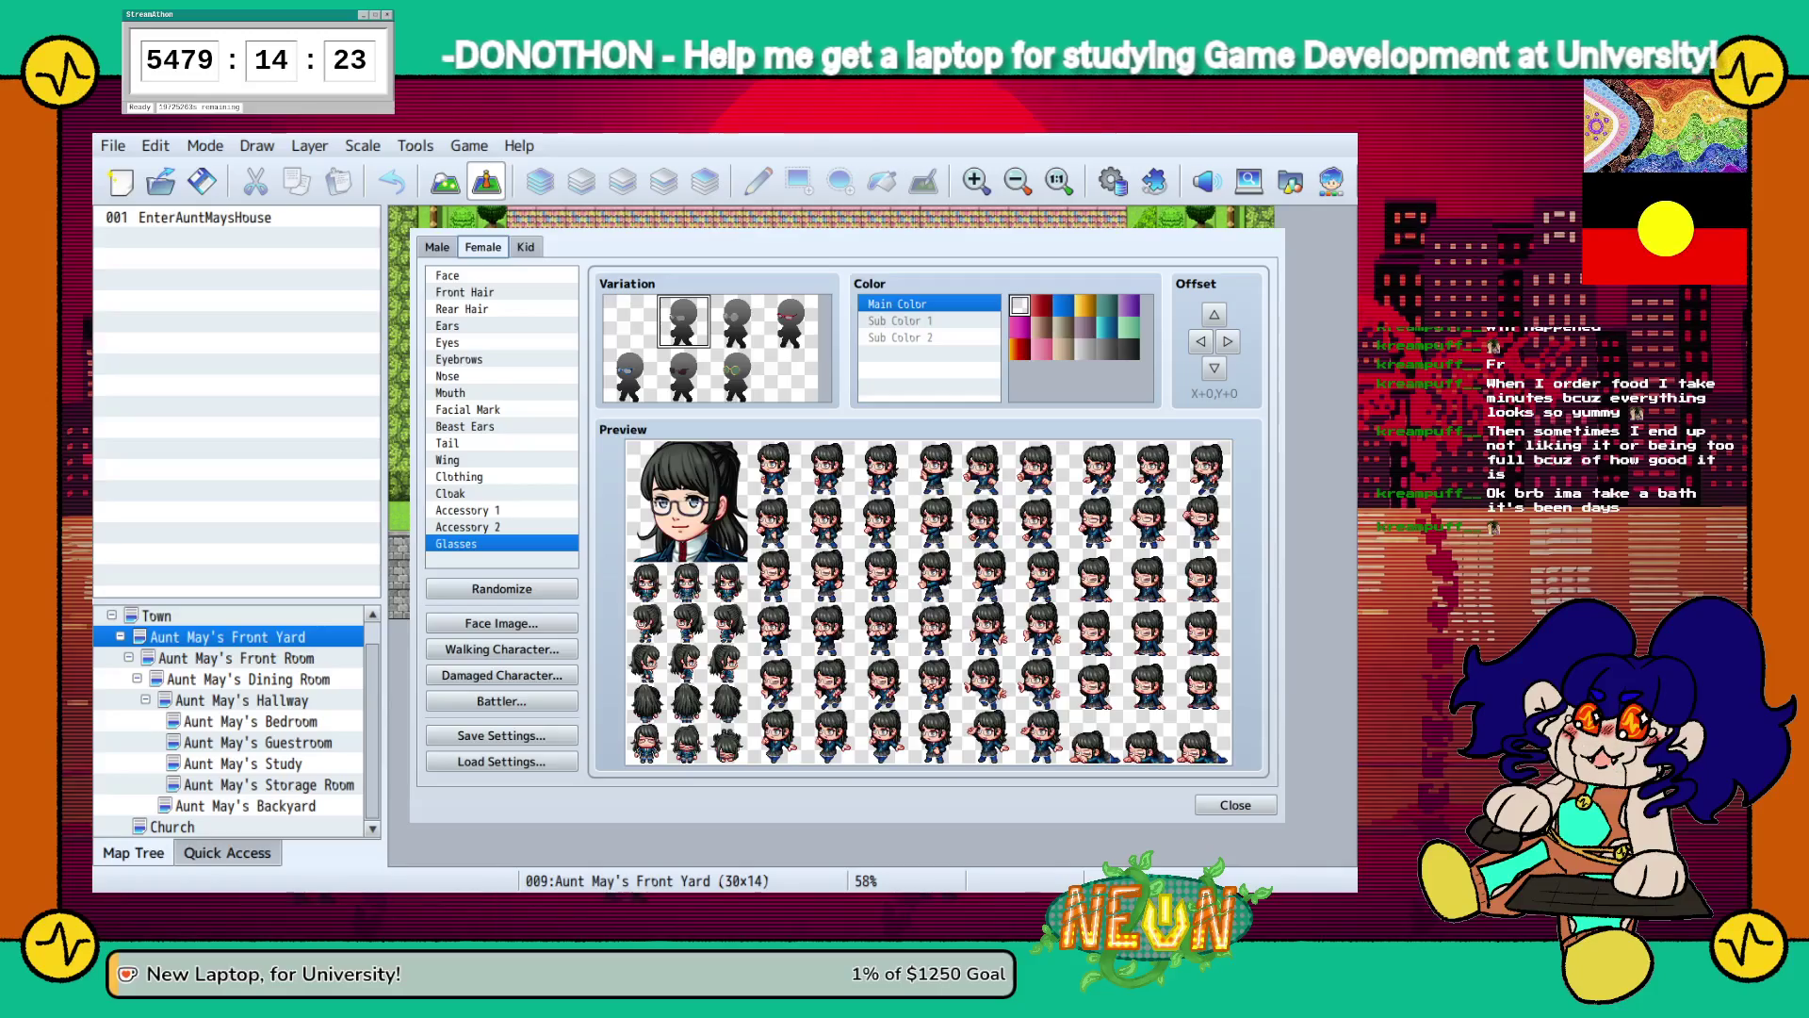
Re-roll the Randomize button several times to generate a new character.
{"action": "left_click", "coordinate": [501, 588]}
{"action": "left_click", "coordinate": [501, 588]}
{"action": "left_click", "coordinate": [501, 588]}
{"action": "left_click", "coordinate": [501, 588]}
{"action": "left_click", "coordinate": [501, 588]}
{"action": "left_click", "coordinate": [501, 588]}
{"action": "left_click", "coordinate": [501, 588]}
{"action": "key", "text": "space"}
{"action": "key", "text": "space"}
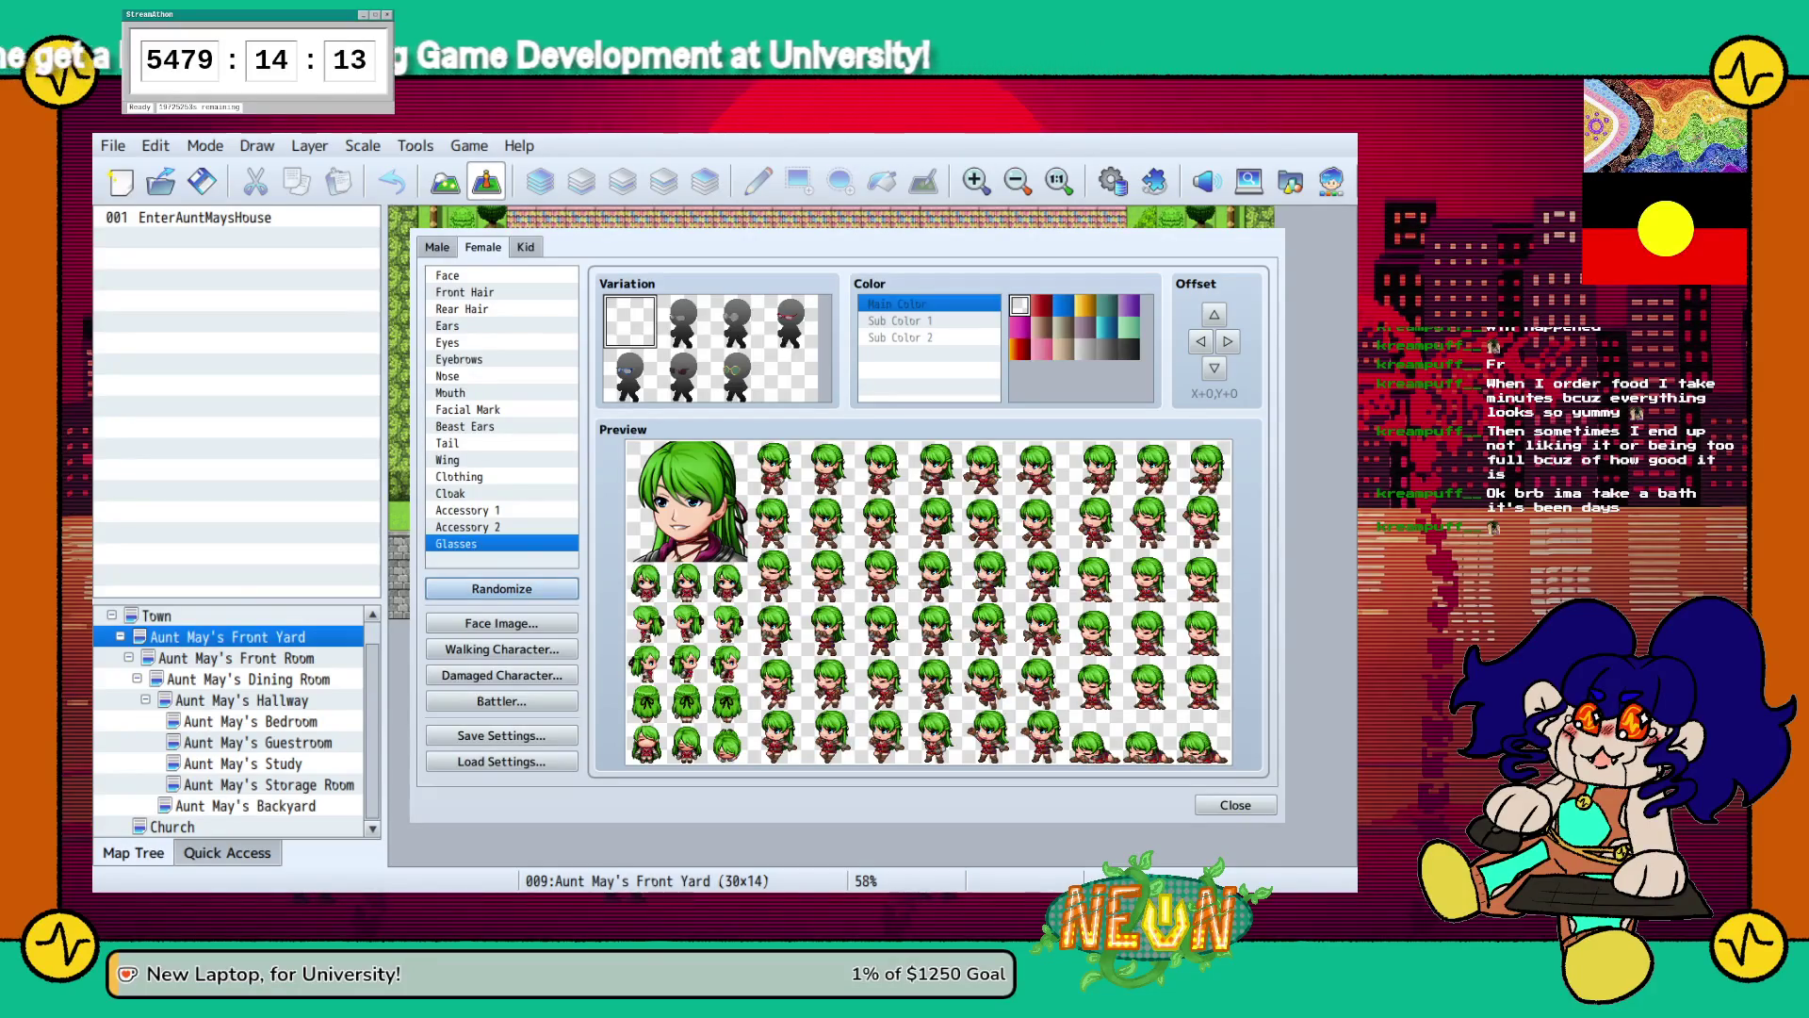
Try several face shapes and settle on a new one.
{"action": "left_click", "coordinate": [447, 276]}
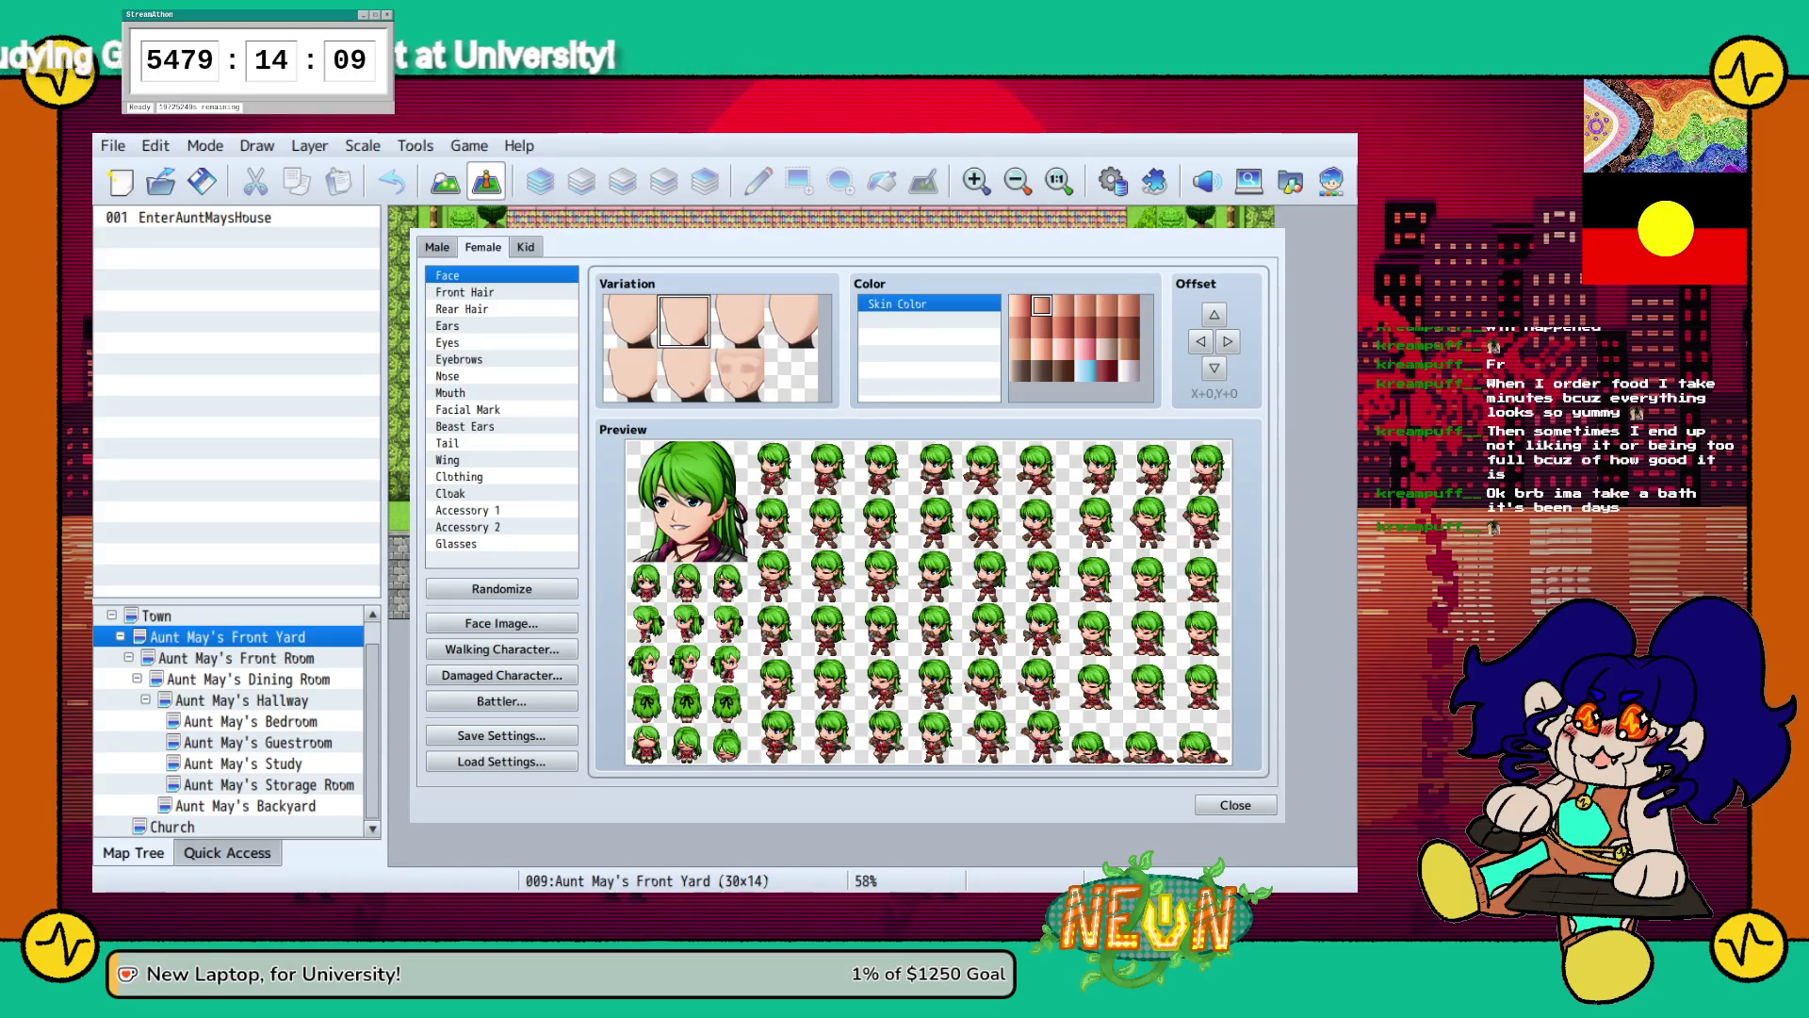
{"action": "left_click", "coordinate": [630, 374]}
{"action": "left_click", "coordinate": [684, 374]}
{"action": "left_click", "coordinate": [738, 374]}
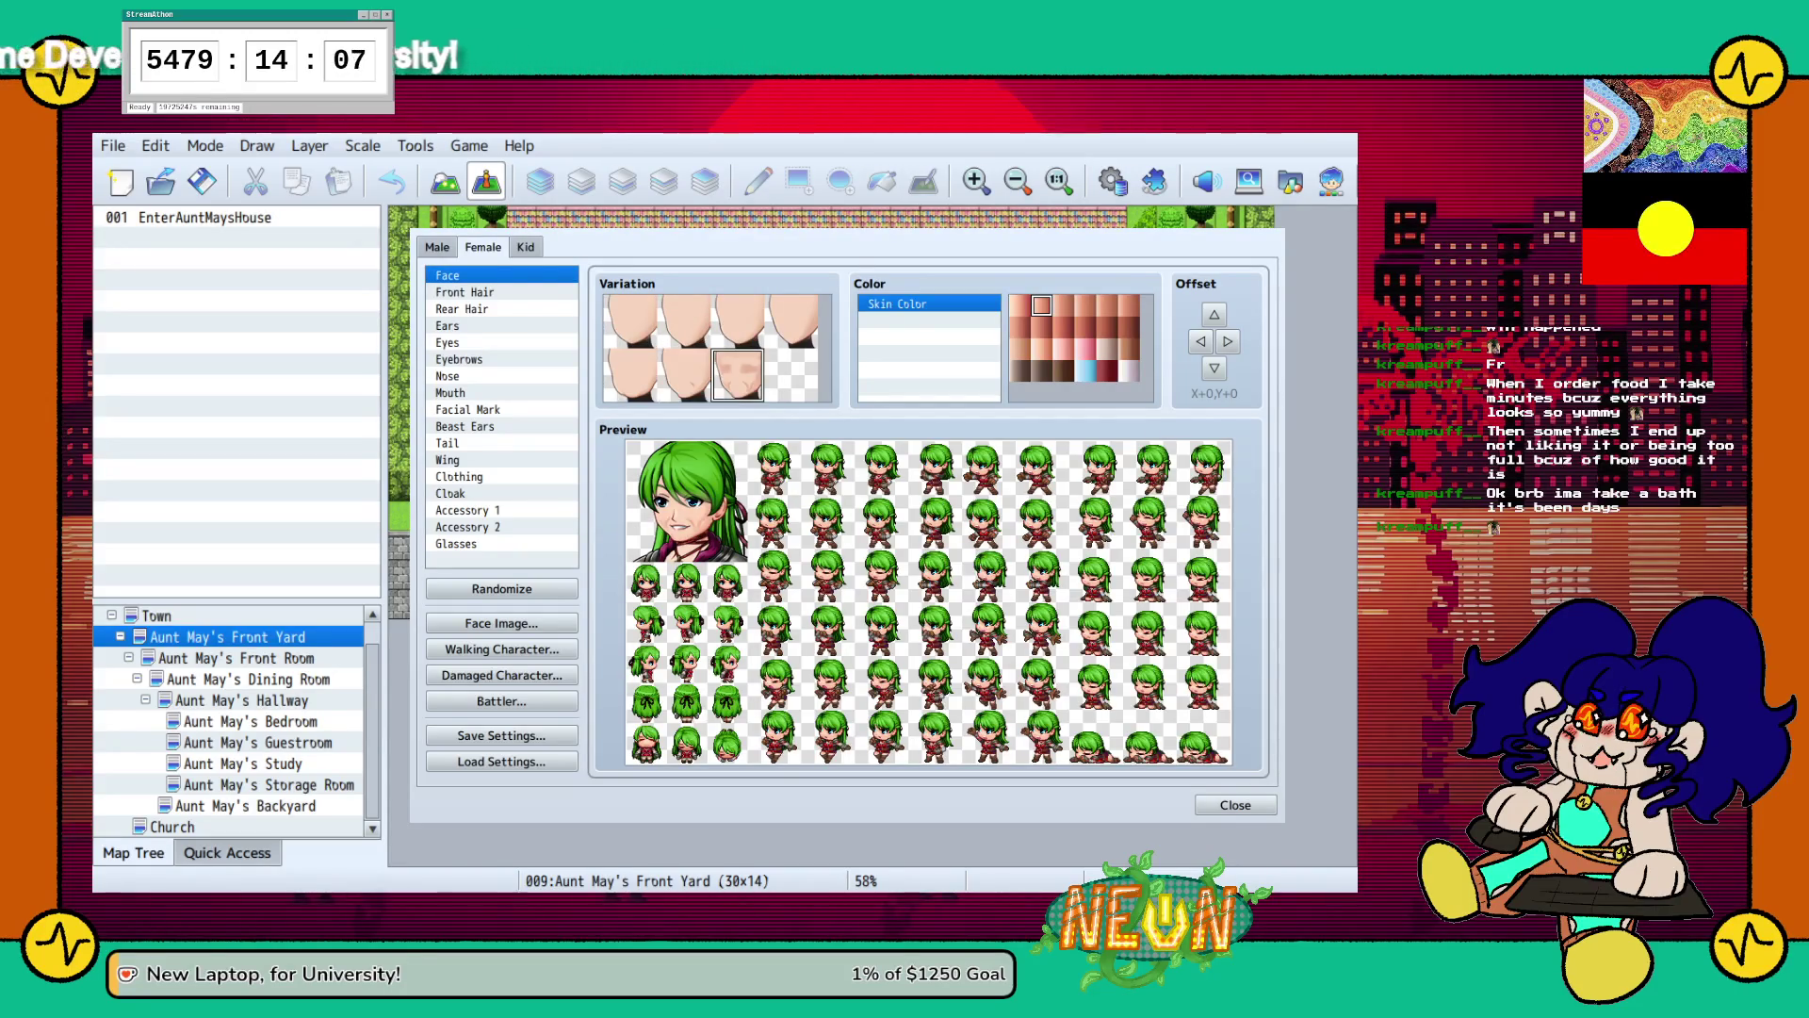
{"action": "left_click", "coordinate": [792, 321]}
{"action": "left_click", "coordinate": [684, 374]}
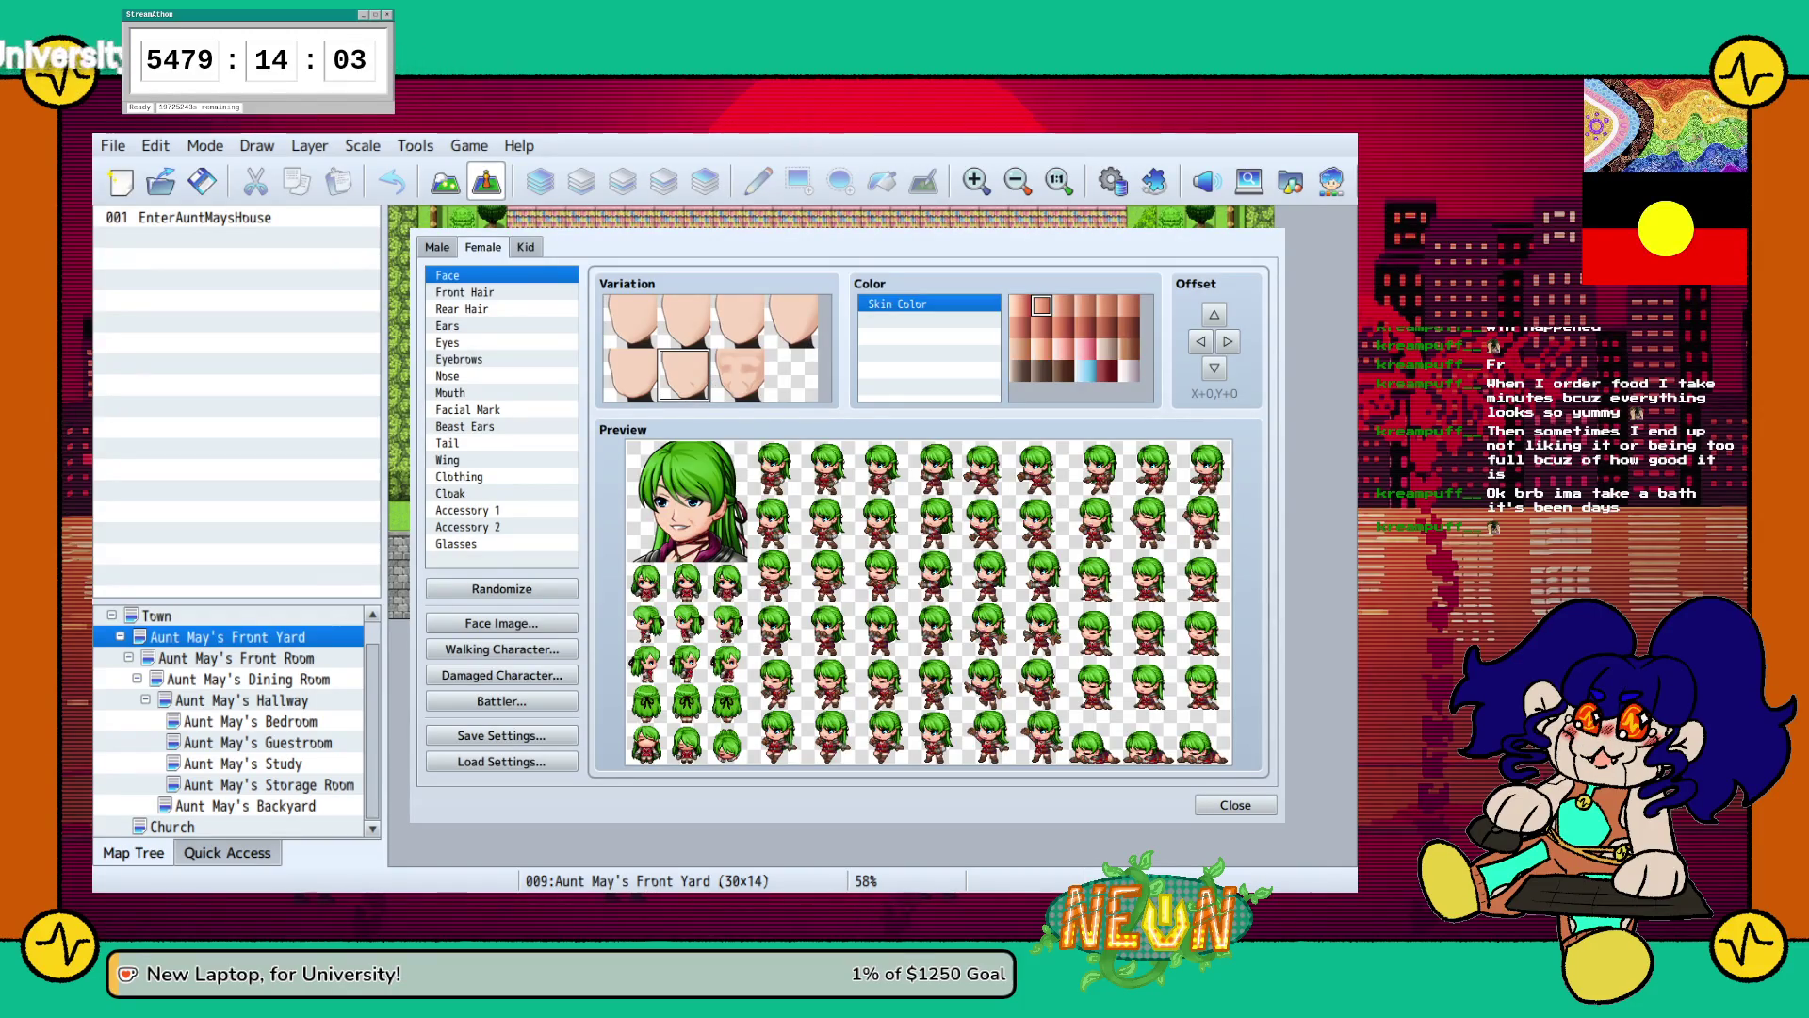
Try several front hairstyles and choose a new one.
{"action": "left_click", "coordinate": [465, 292]}
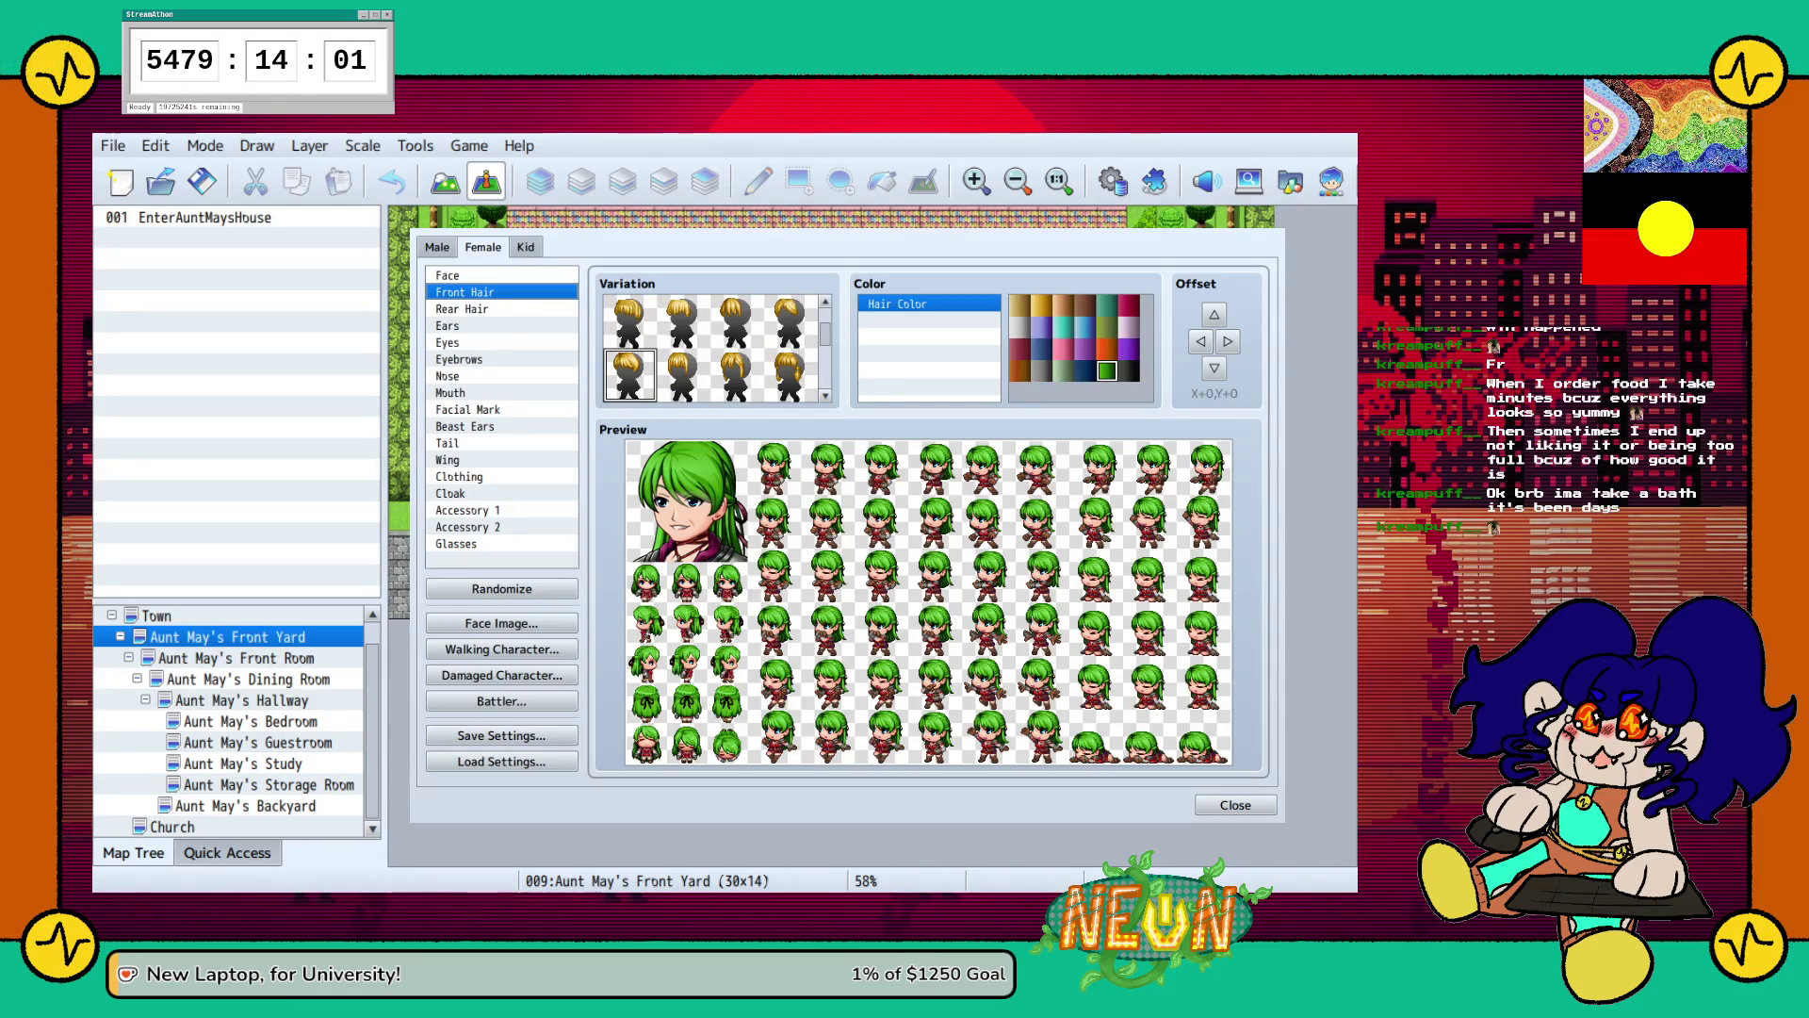
{"action": "left_click", "coordinate": [790, 374]}
{"action": "scroll", "coordinate": [716, 349], "scroll_direction": "down", "scroll_amount": 1}
{"action": "left_click", "coordinate": [684, 359]}
{"action": "scroll", "coordinate": [716, 349], "scroll_direction": "down", "scroll_amount": 1}
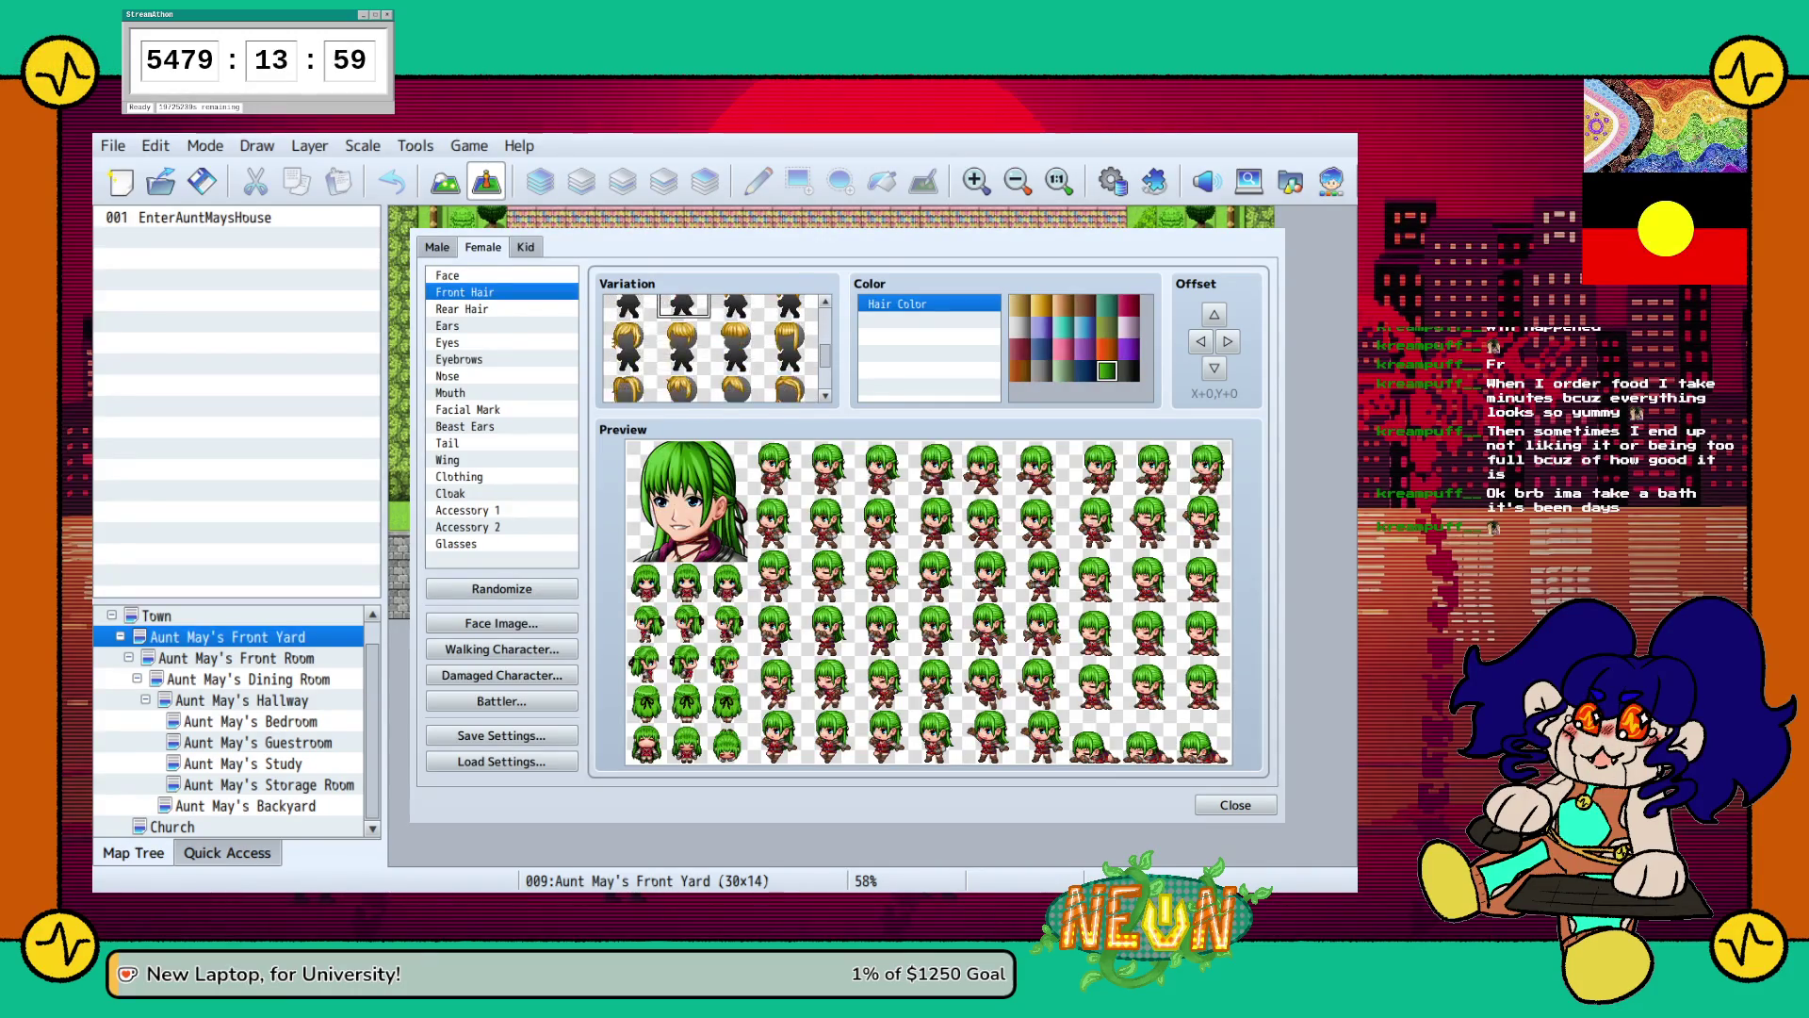
{"action": "left_click", "coordinate": [683, 346]}
{"action": "left_click", "coordinate": [736, 346]}
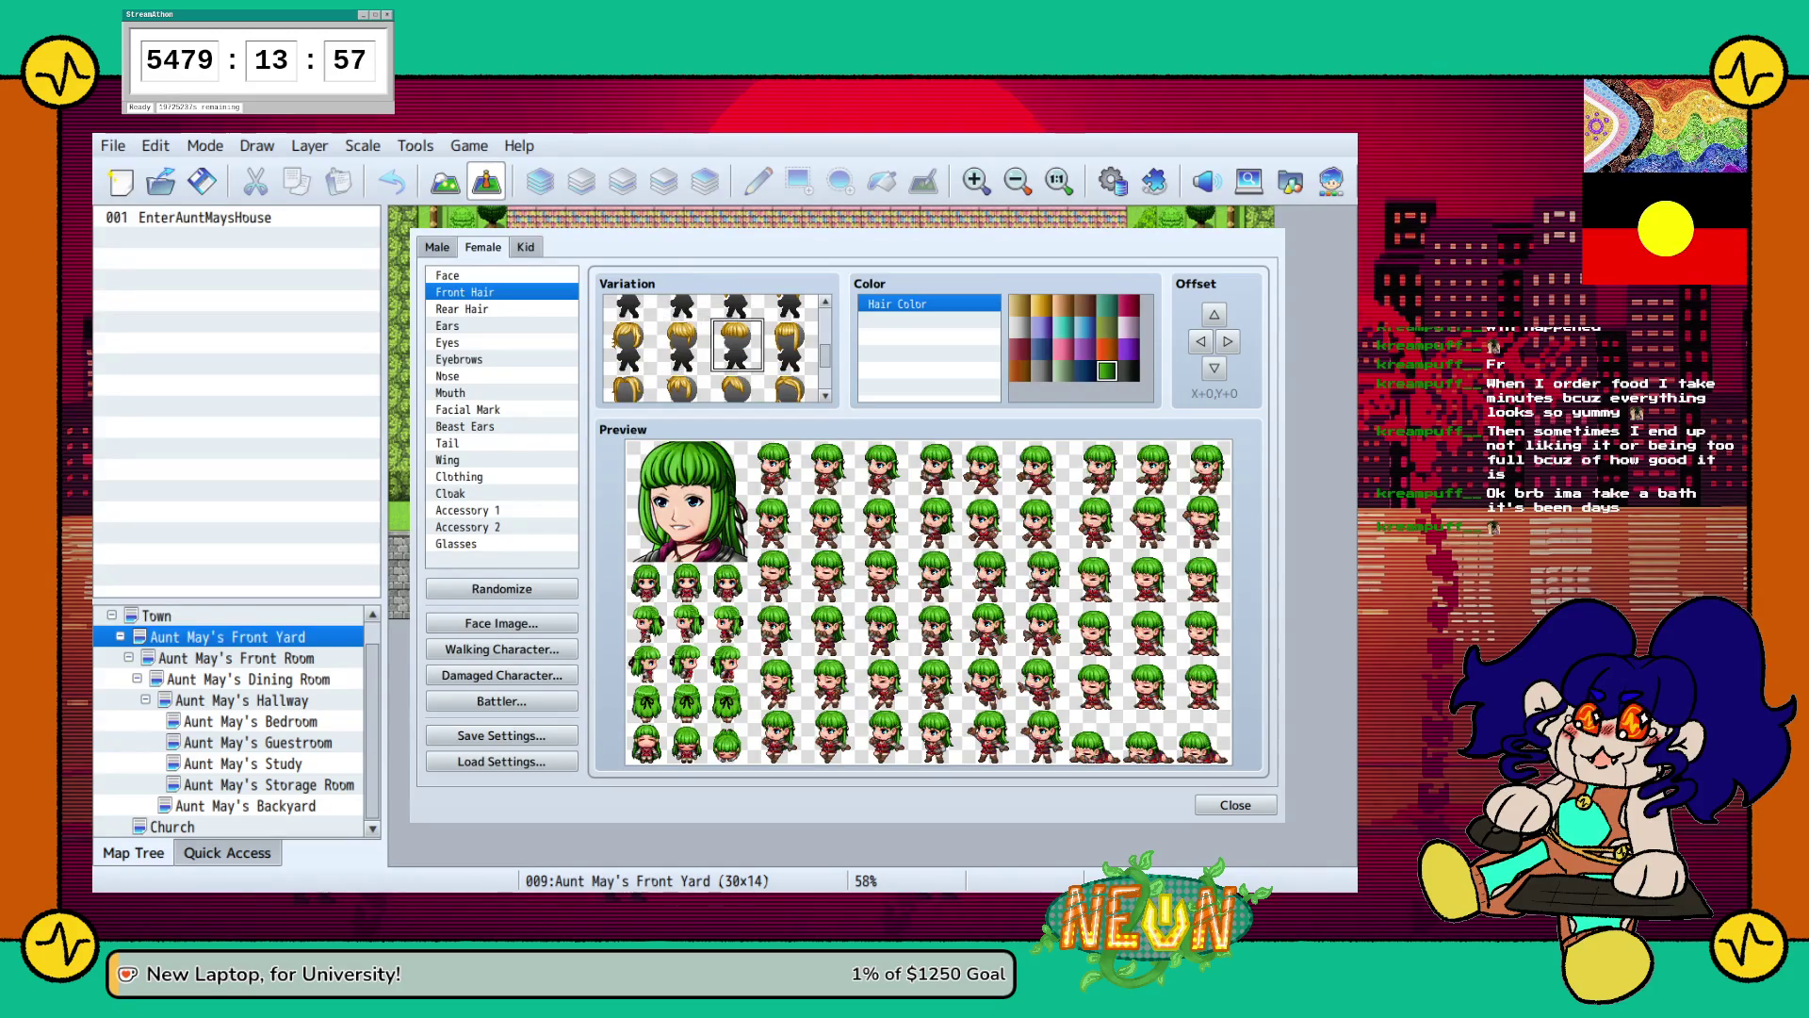
{"action": "scroll", "coordinate": [716, 349], "scroll_direction": "down", "scroll_amount": 1}
{"action": "left_click", "coordinate": [628, 374]}
Choose a new eye style.
{"action": "key", "text": "Down"}
{"action": "key", "text": "Down"}
{"action": "key", "text": "Down"}
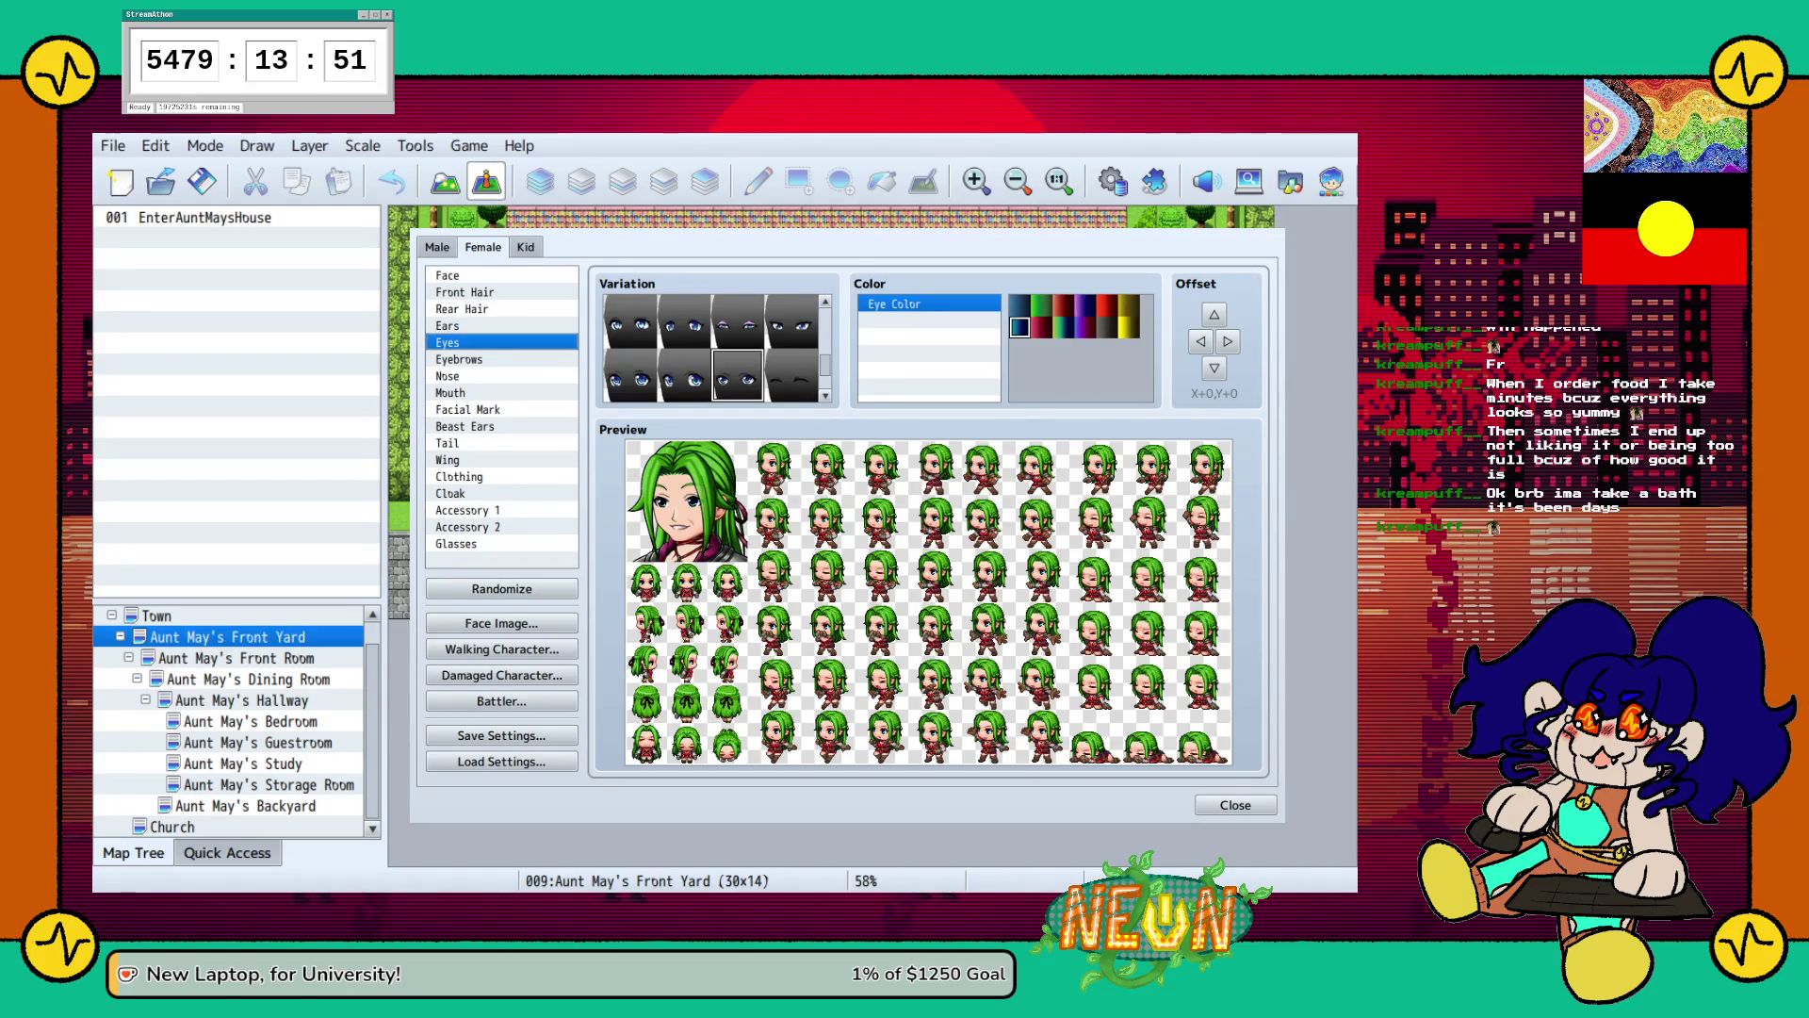
{"action": "left_click", "coordinate": [684, 375]}
{"action": "scroll", "coordinate": [716, 348], "scroll_direction": "down", "scroll_amount": 1}
{"action": "left_click", "coordinate": [684, 375]}
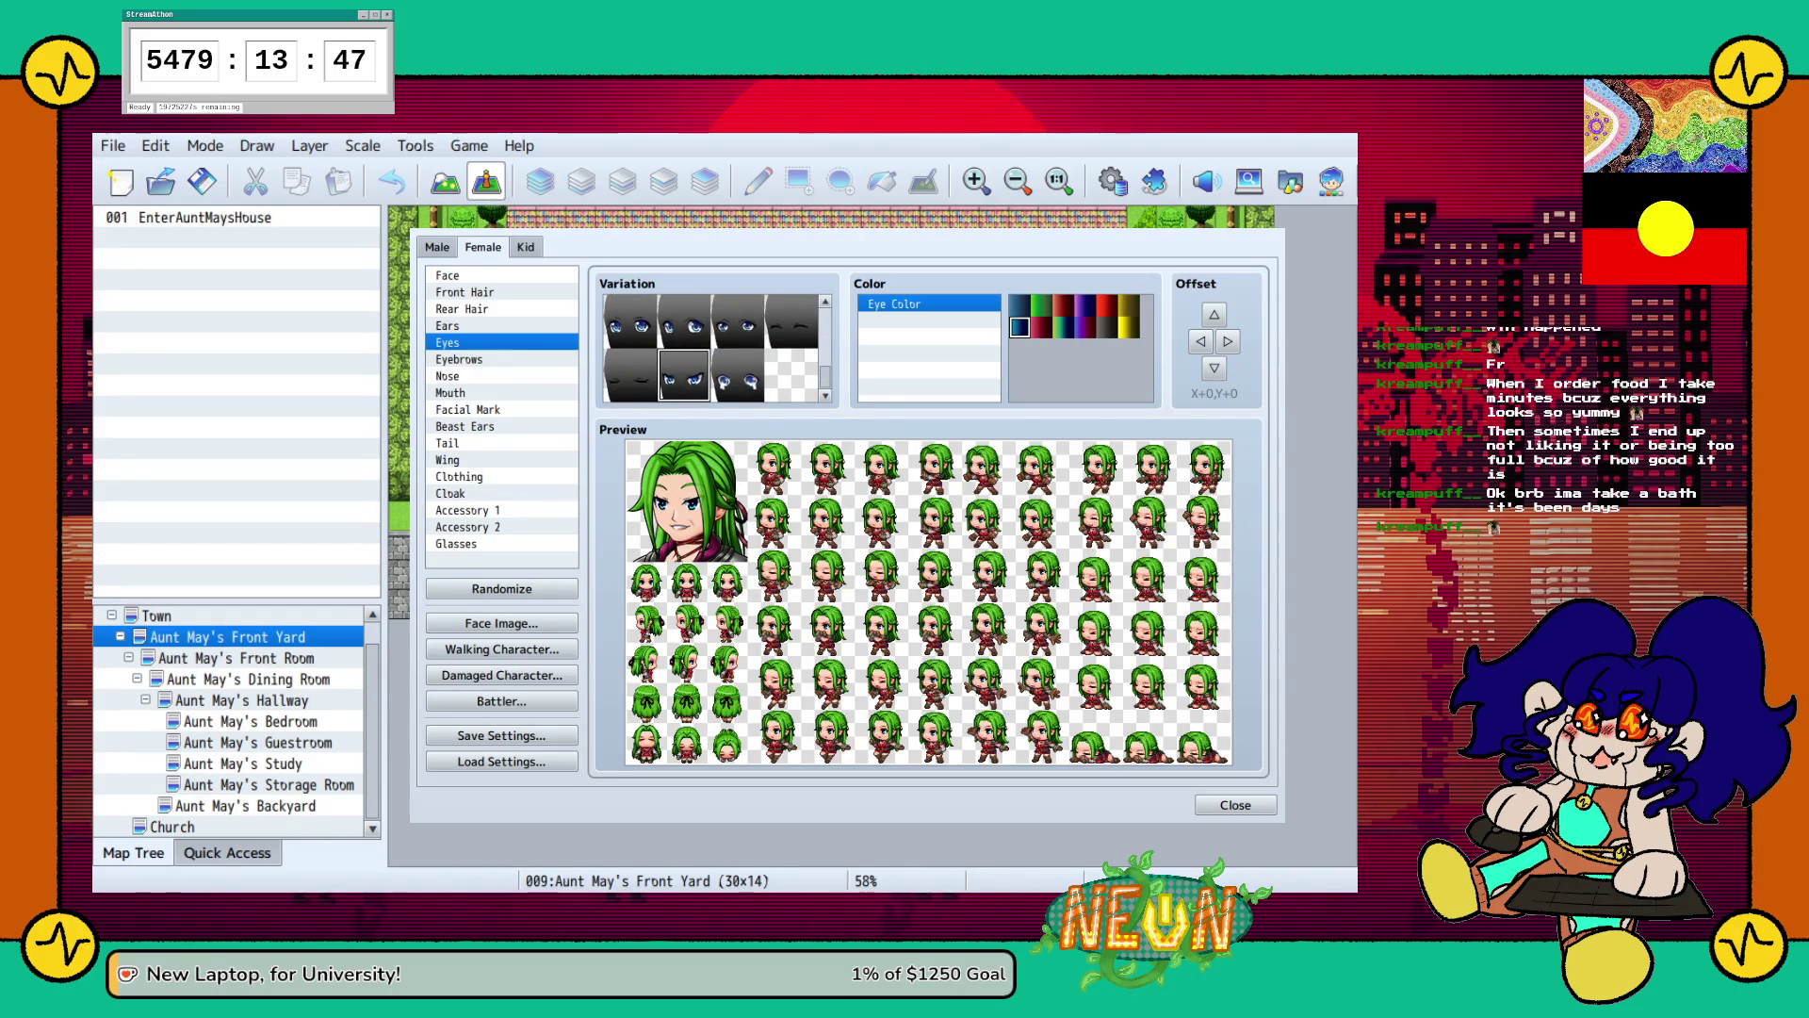
{"action": "left_click", "coordinate": [737, 321]}
Pick new eyebrow and nose styles.
{"action": "left_click", "coordinate": [459, 359]}
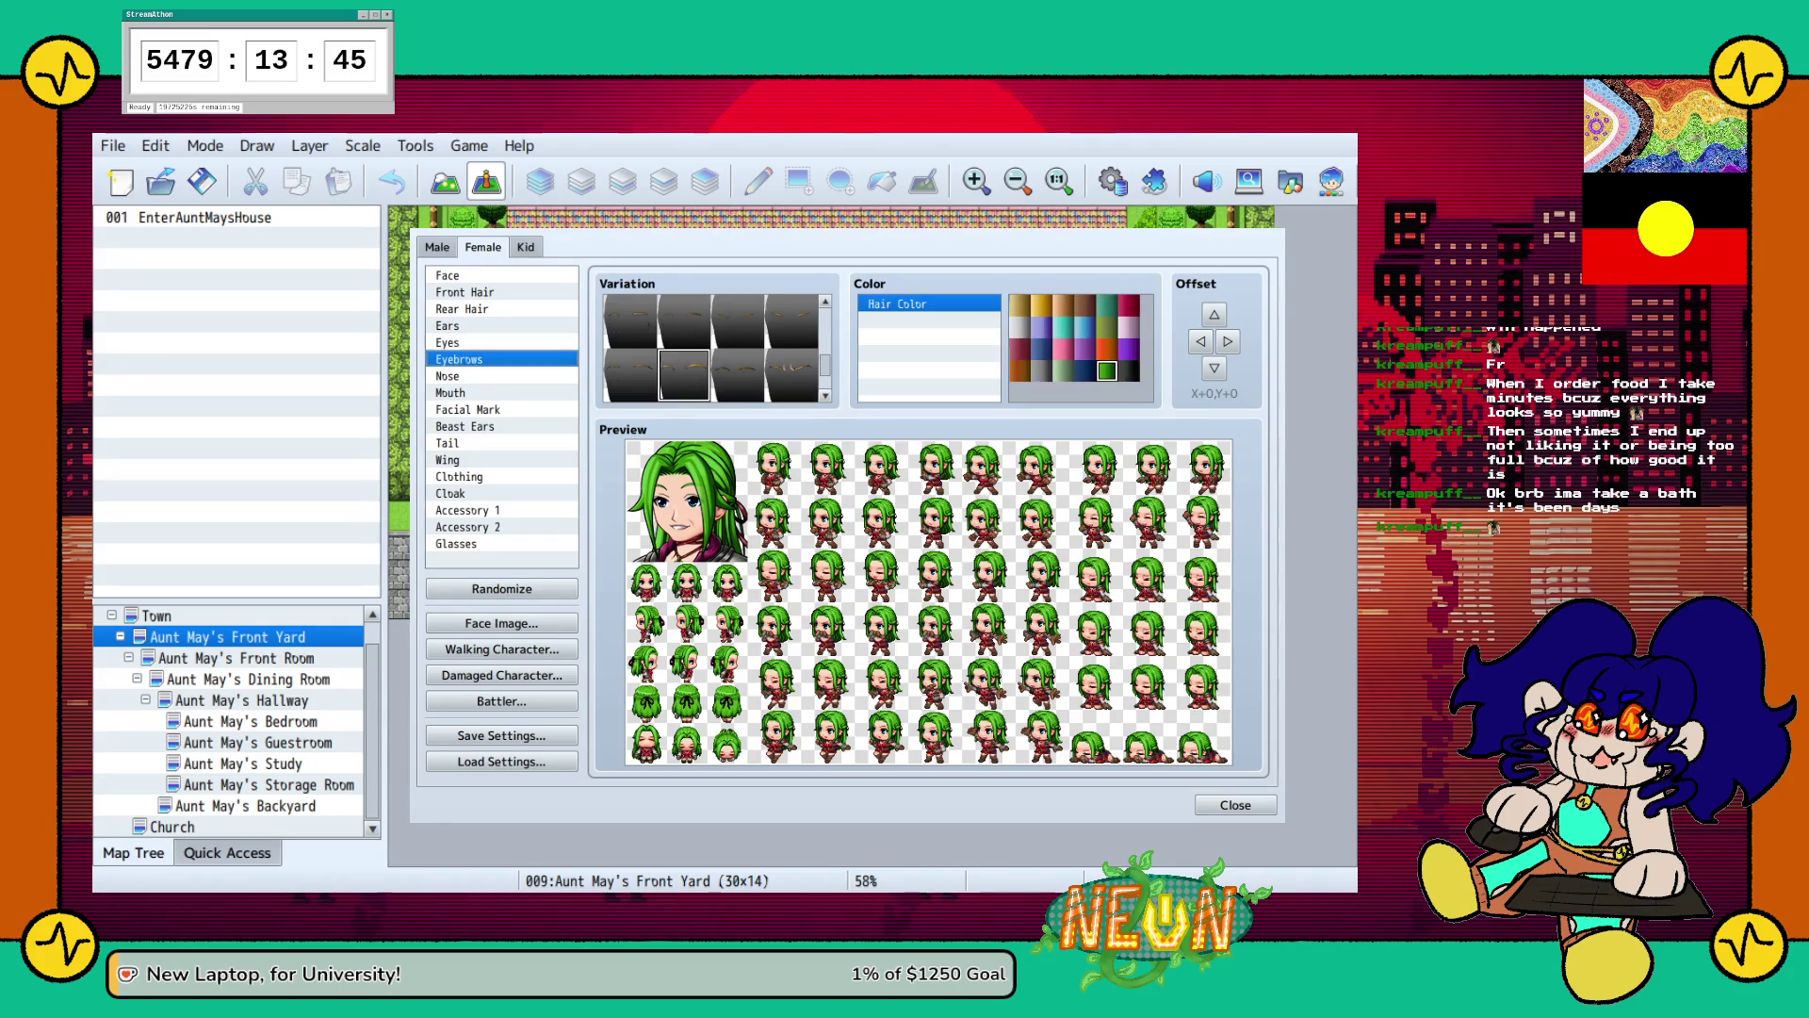
{"action": "left_click", "coordinate": [631, 375]}
{"action": "left_click", "coordinate": [631, 321]}
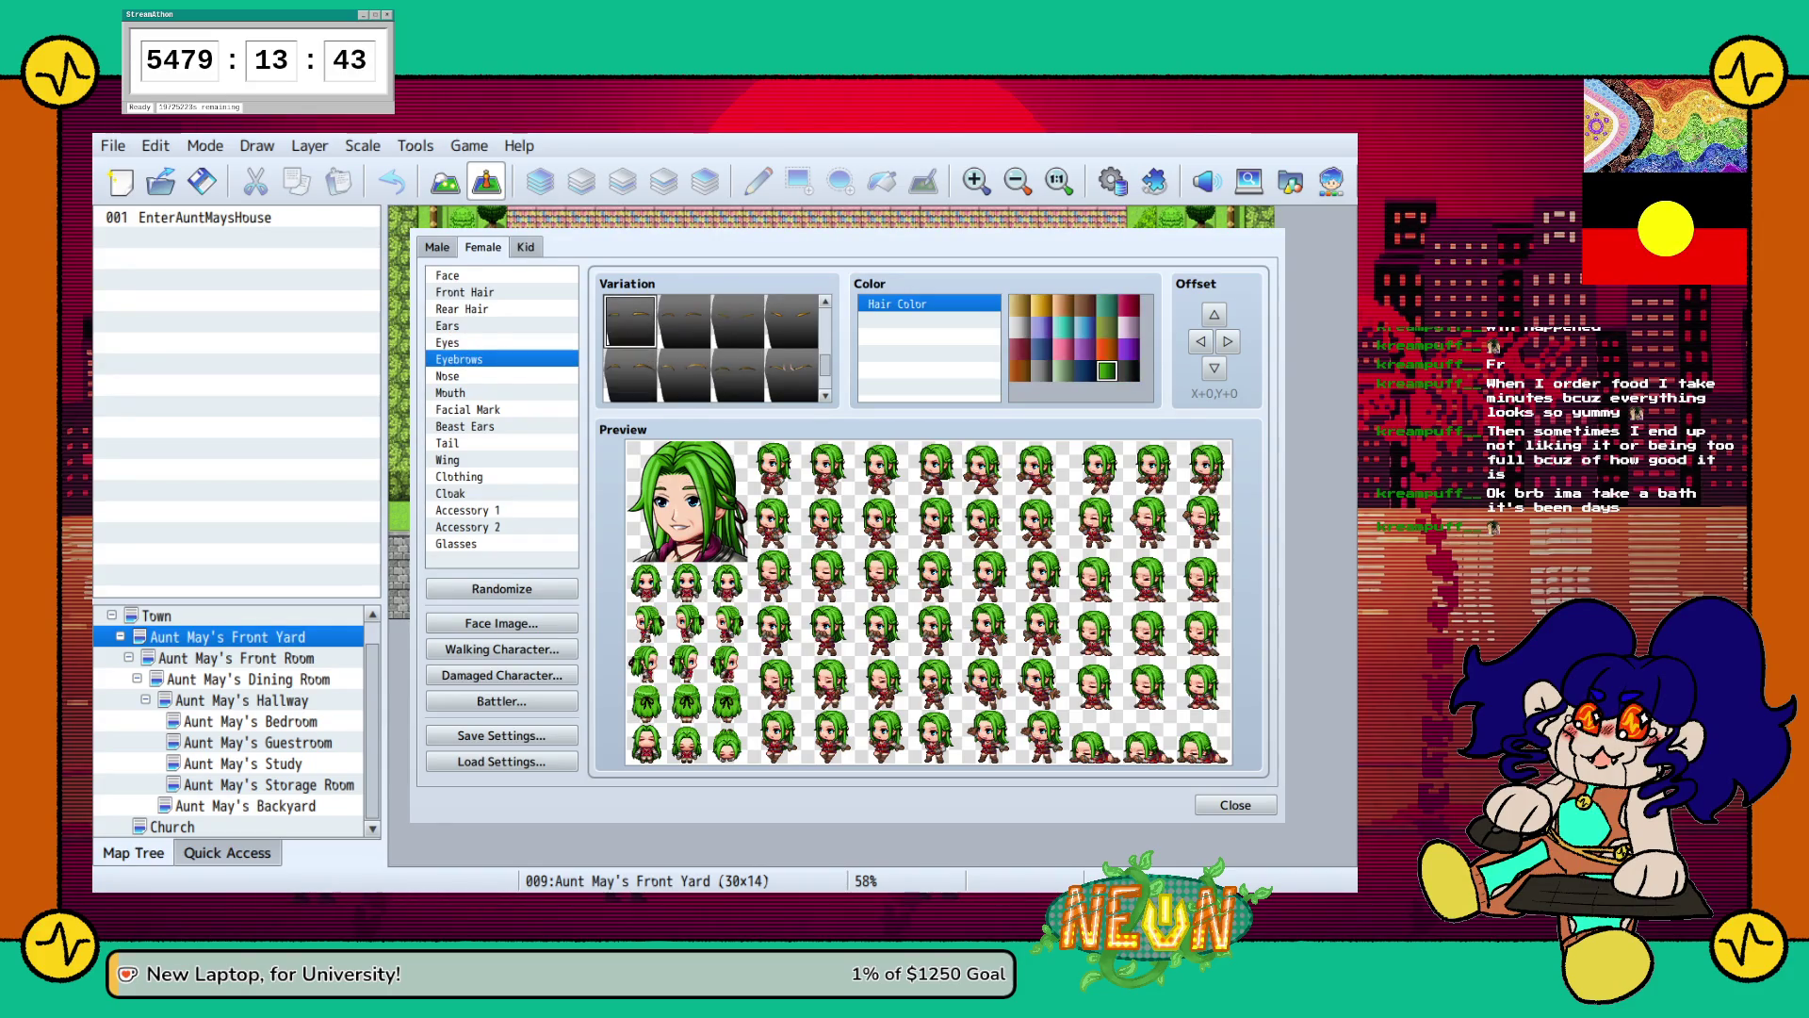
{"action": "left_click", "coordinate": [684, 322]}
{"action": "left_click", "coordinate": [459, 376]}
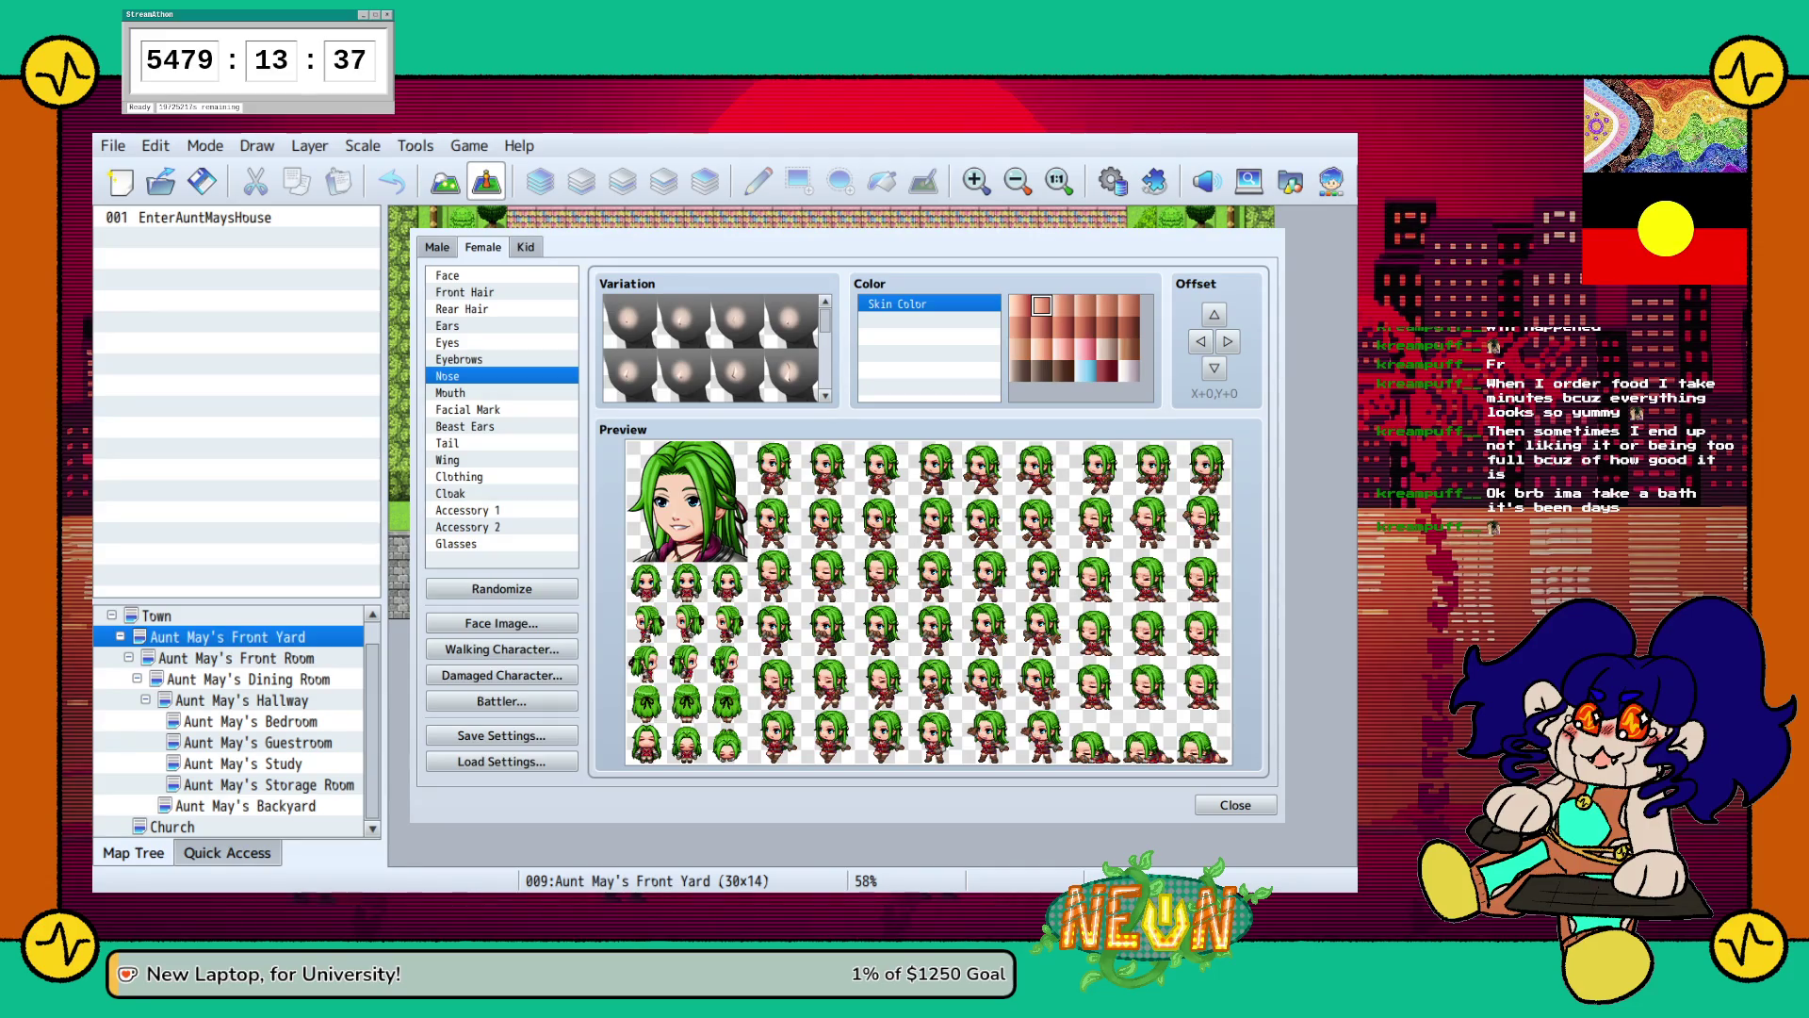
{"action": "left_click", "coordinate": [684, 375]}
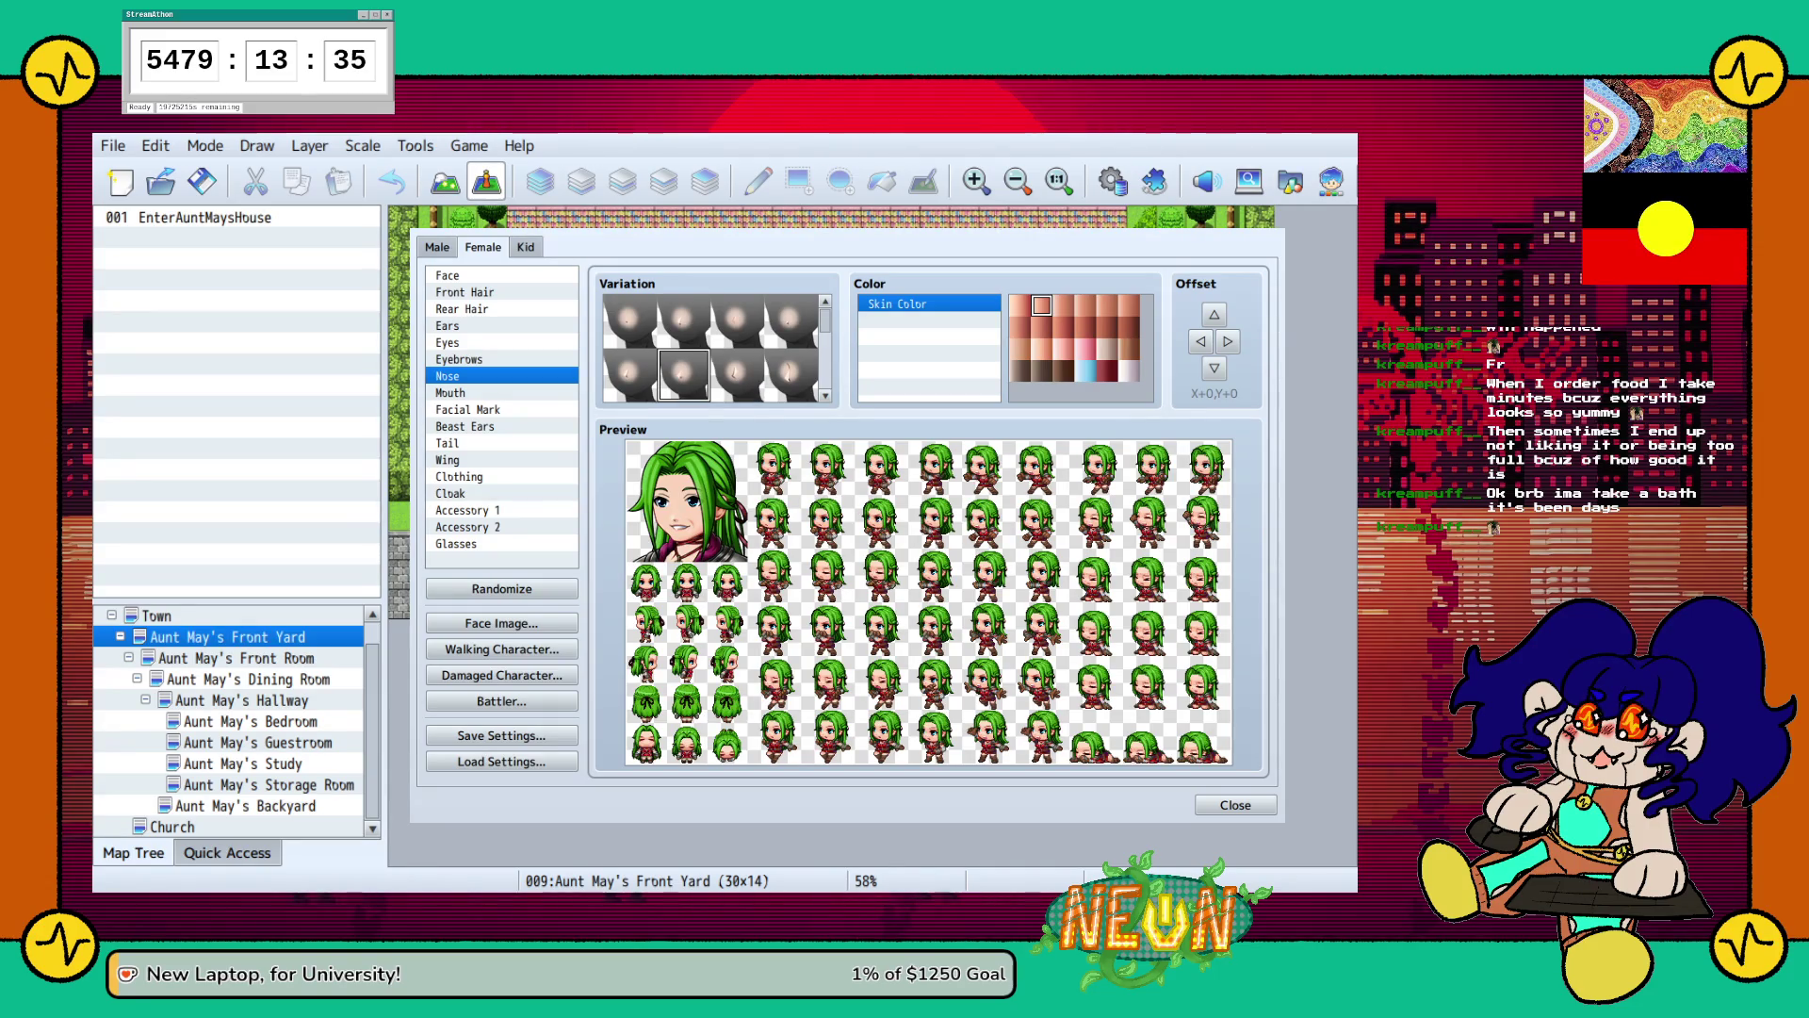
{"action": "left_click", "coordinate": [629, 375]}
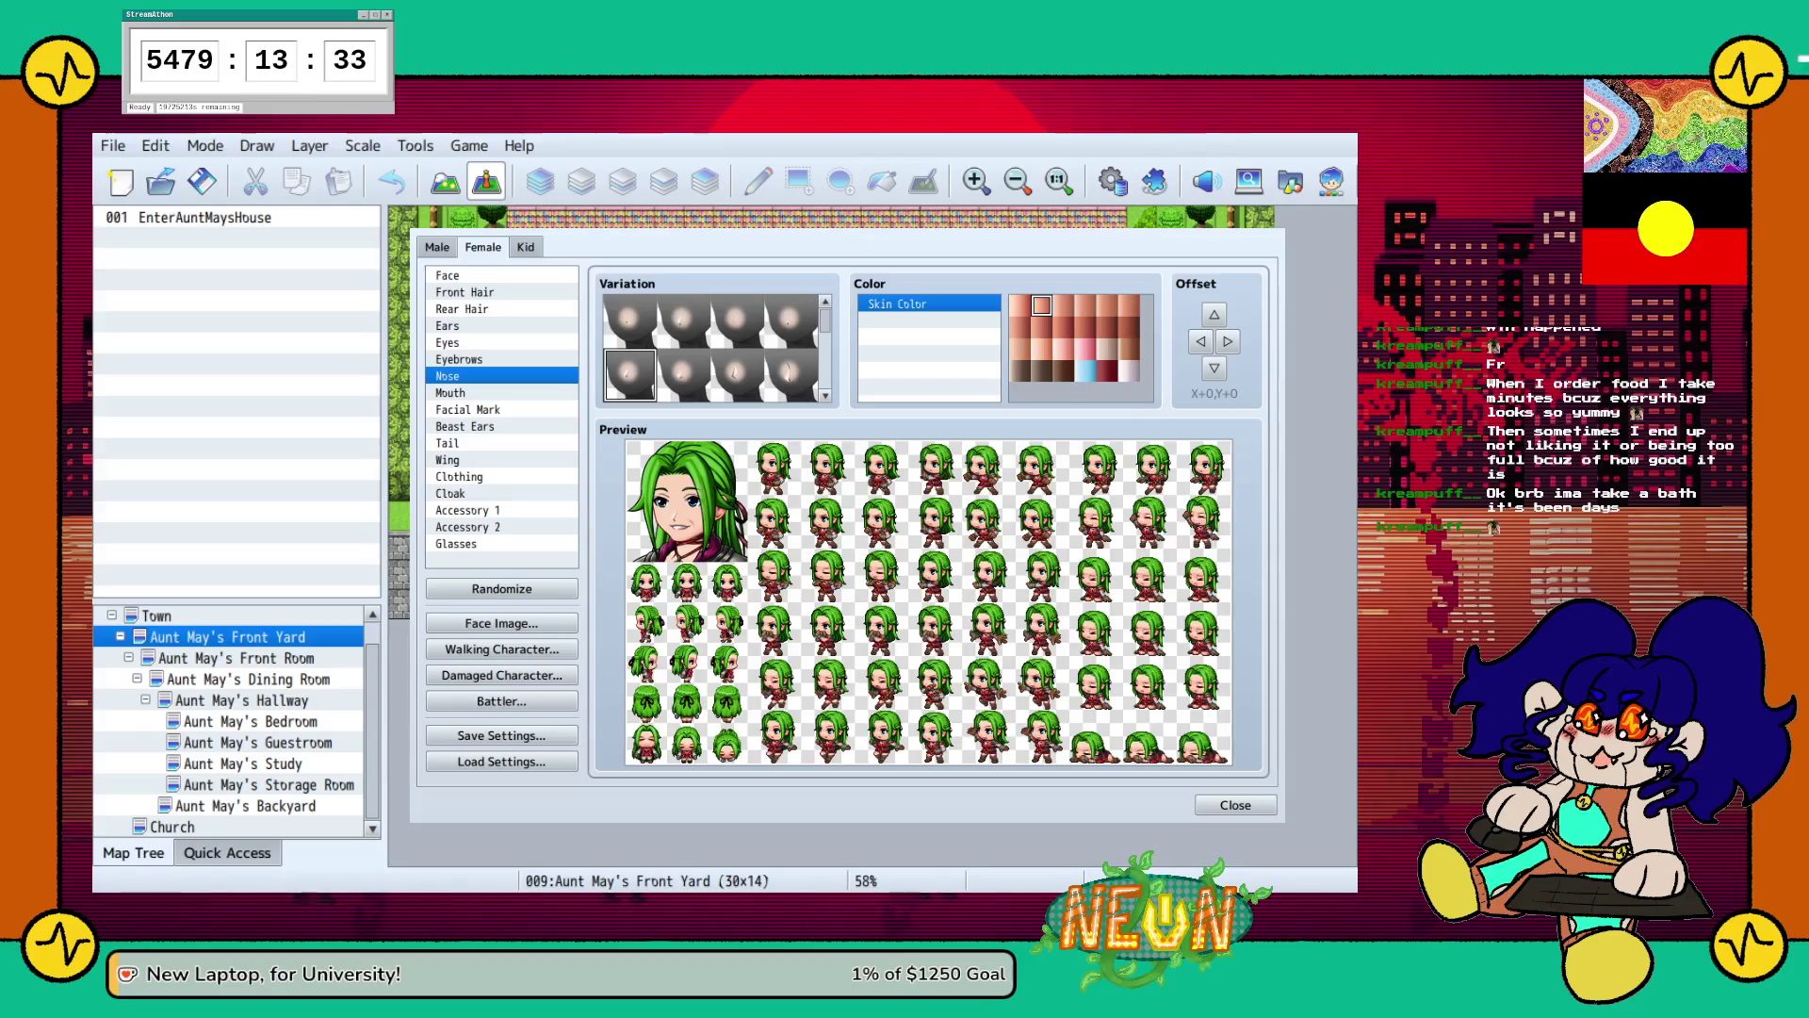
Try several mouth styles and choose the final one.
{"action": "left_click", "coordinate": [450, 393]}
{"action": "left_click", "coordinate": [630, 321]}
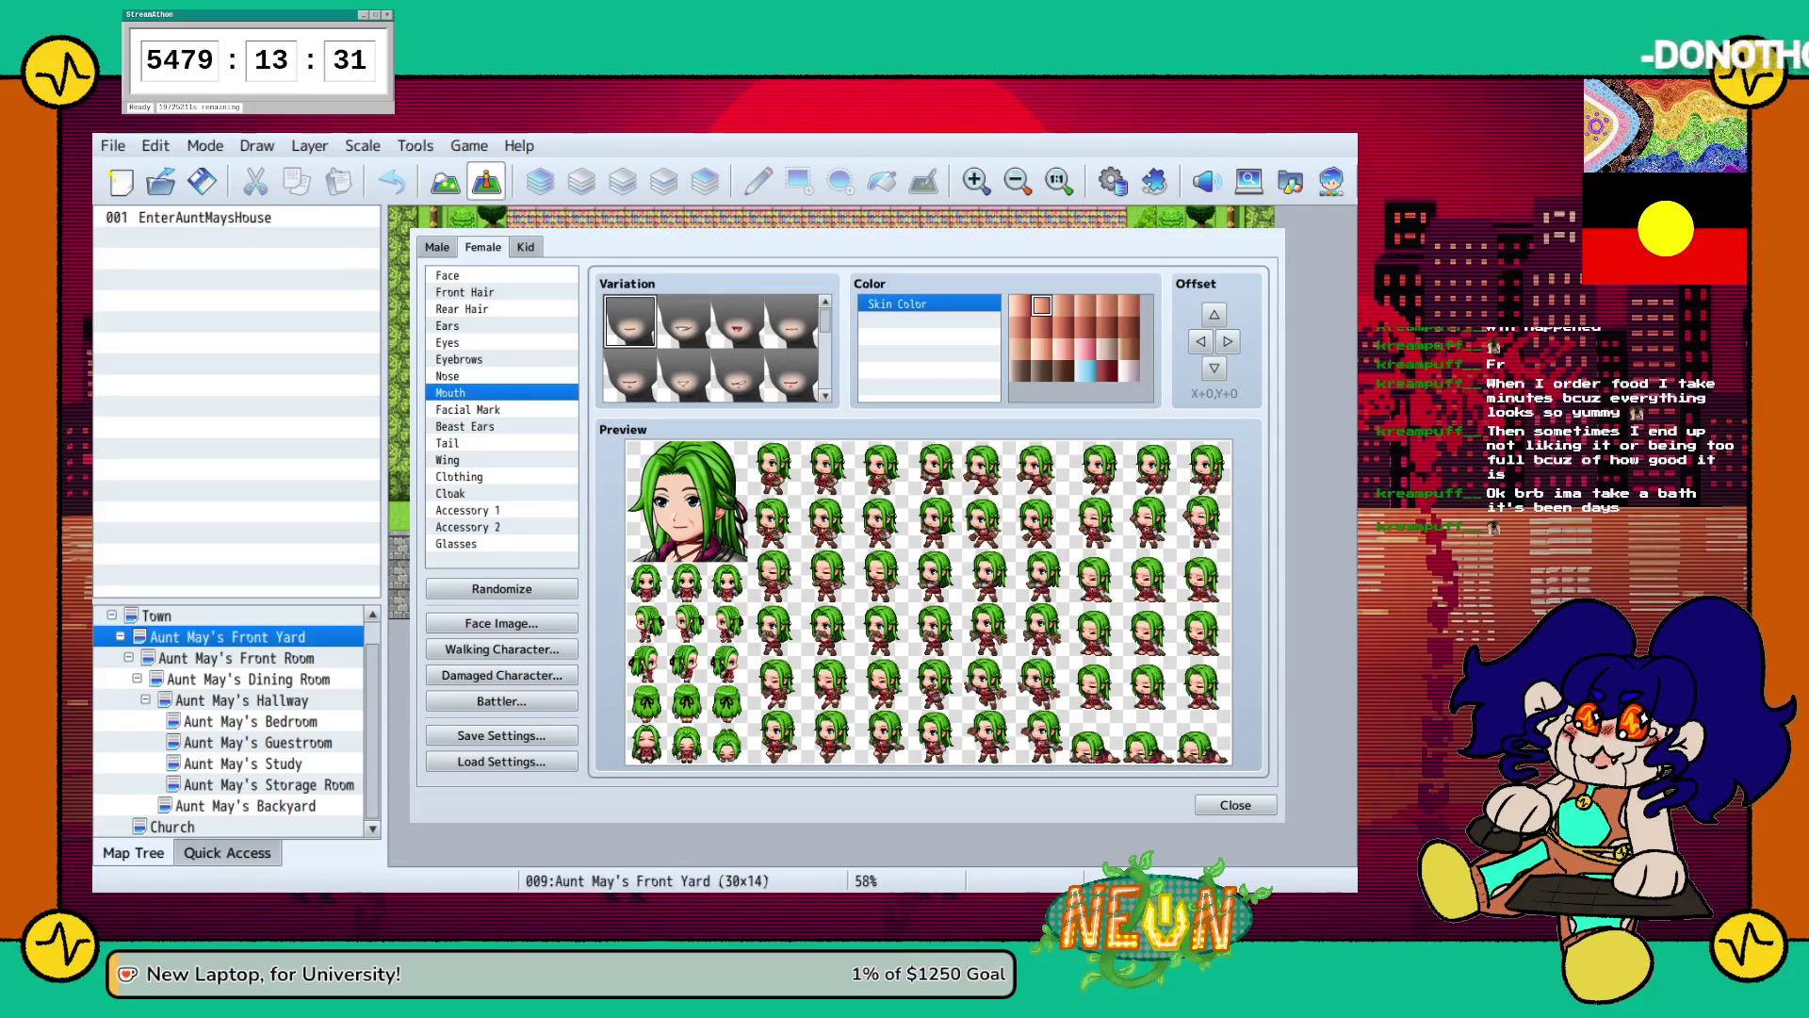
{"action": "left_click", "coordinate": [792, 320]}
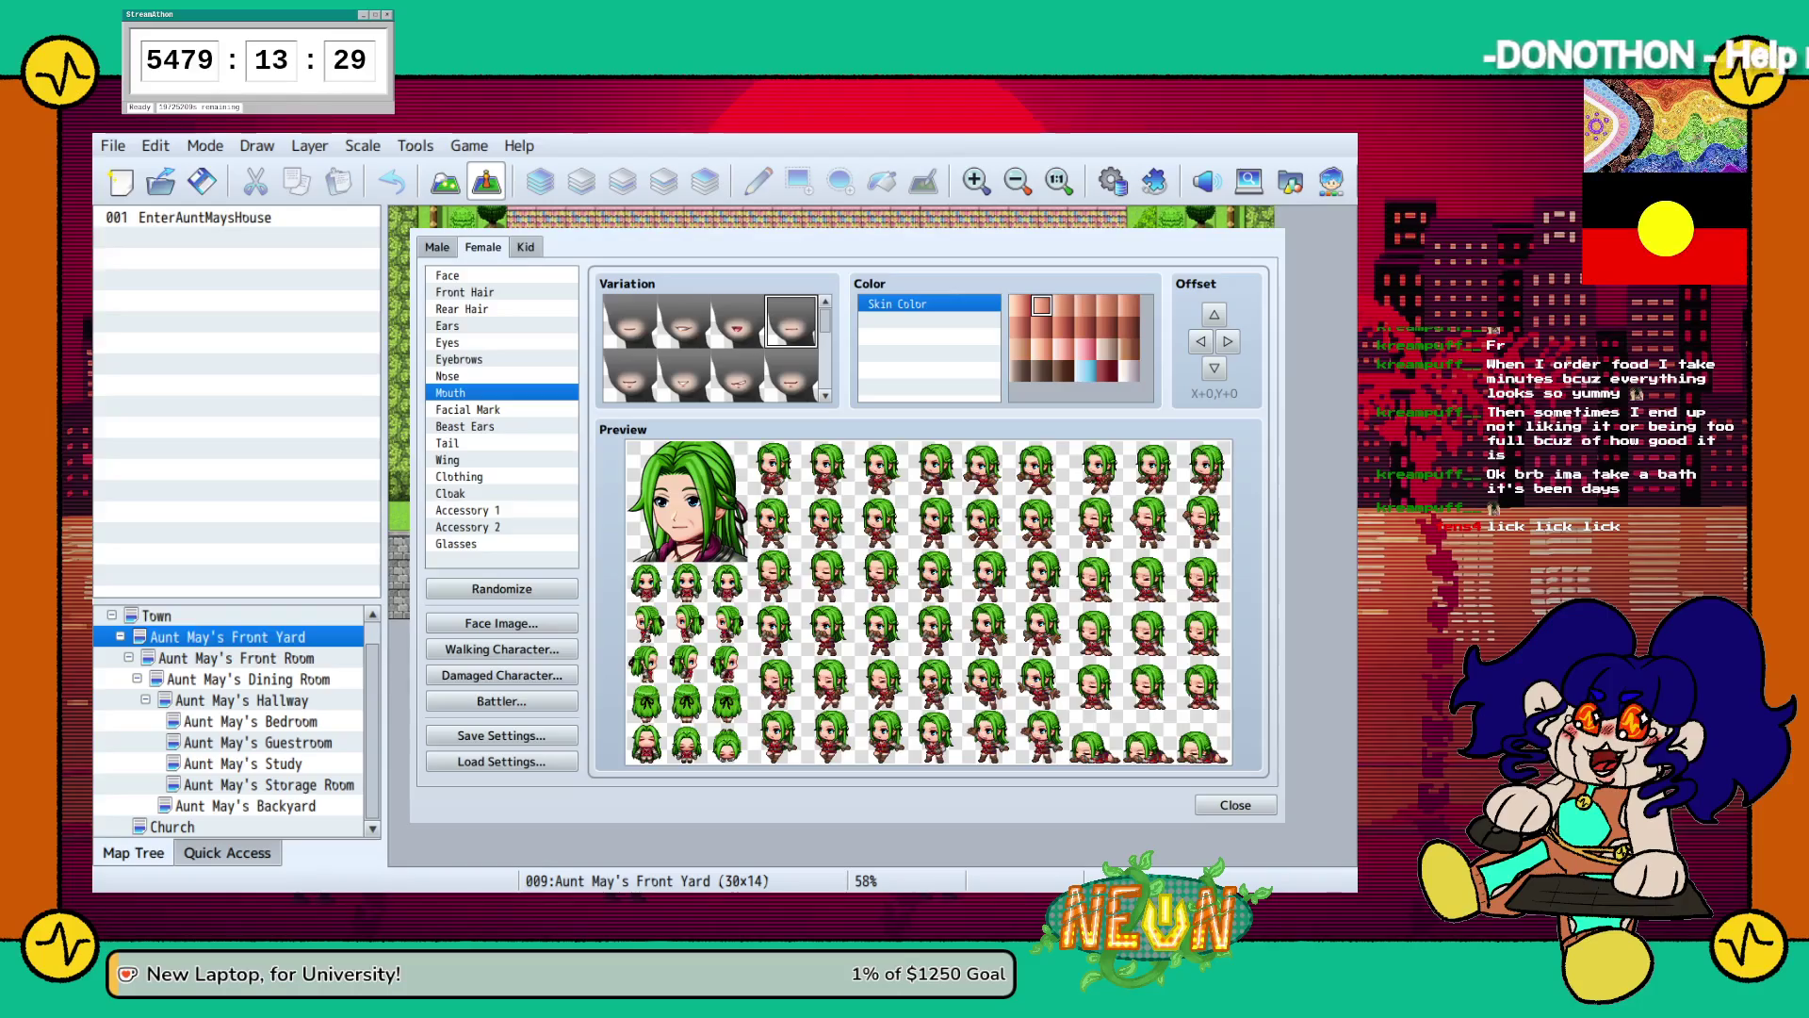
{"action": "left_click", "coordinate": [792, 374]}
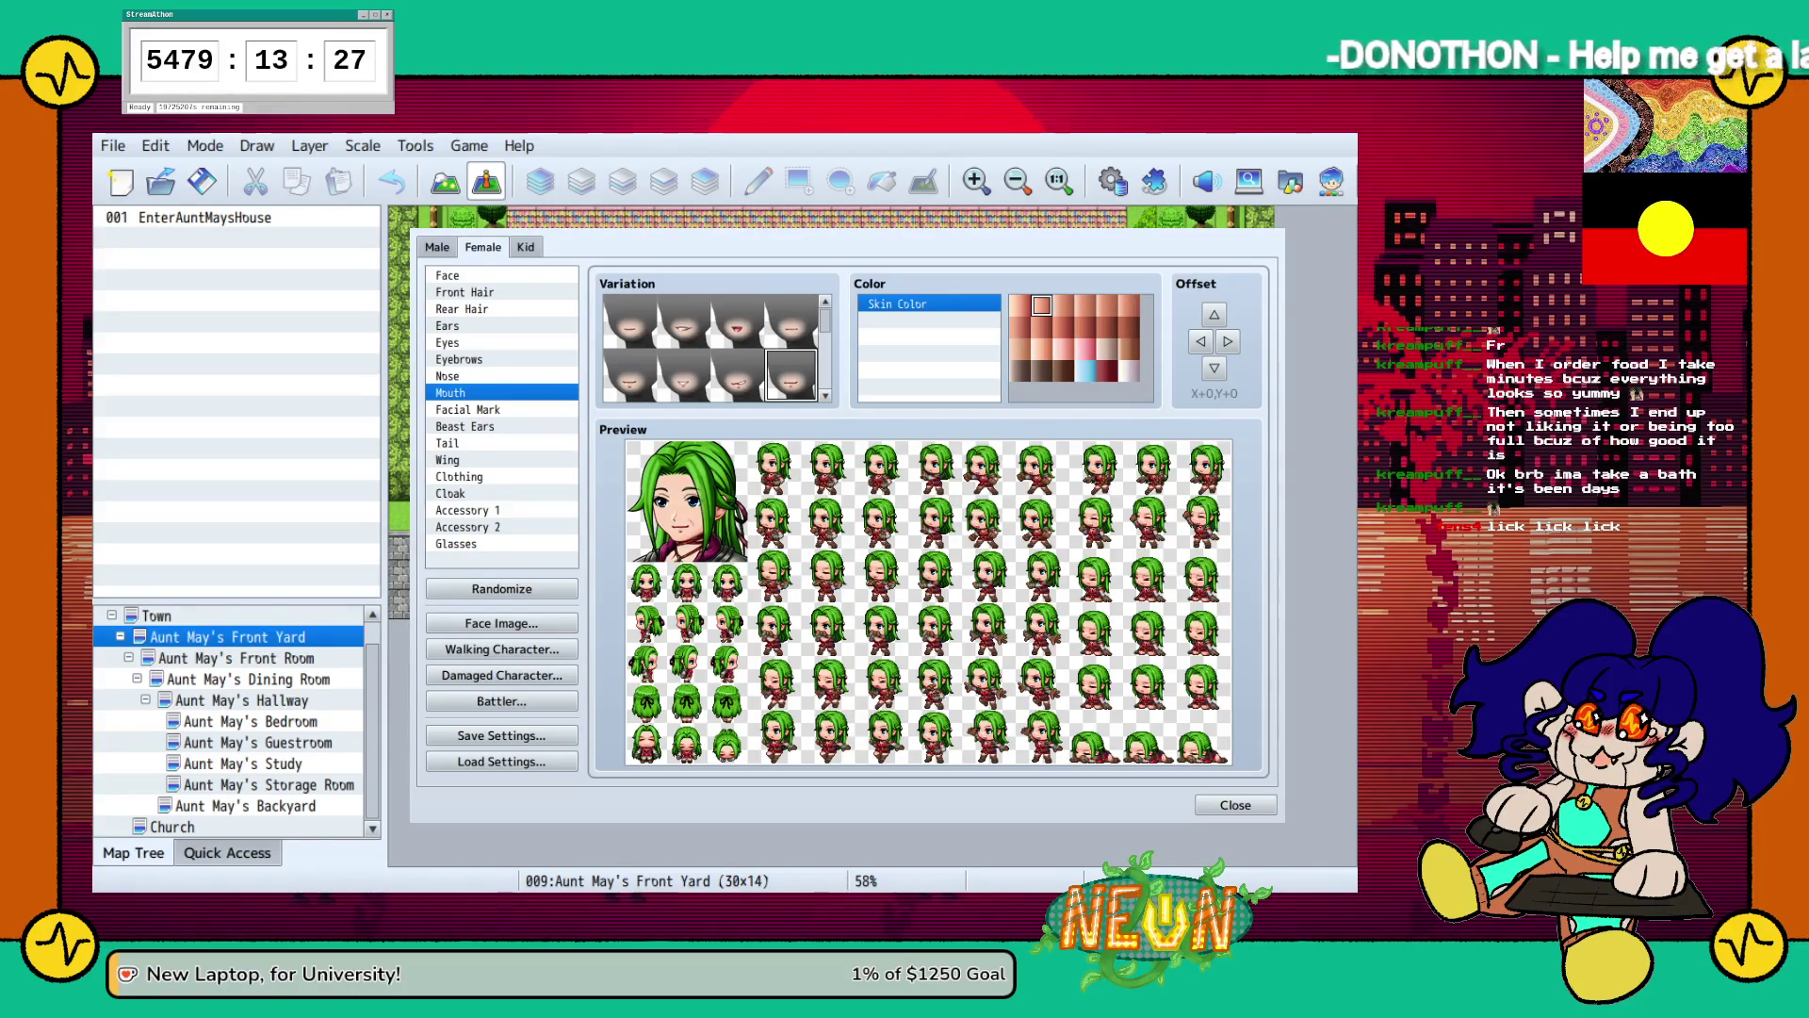
{"action": "left_click", "coordinate": [630, 374]}
{"action": "left_click", "coordinate": [629, 320]}
{"action": "left_click", "coordinate": [630, 374]}
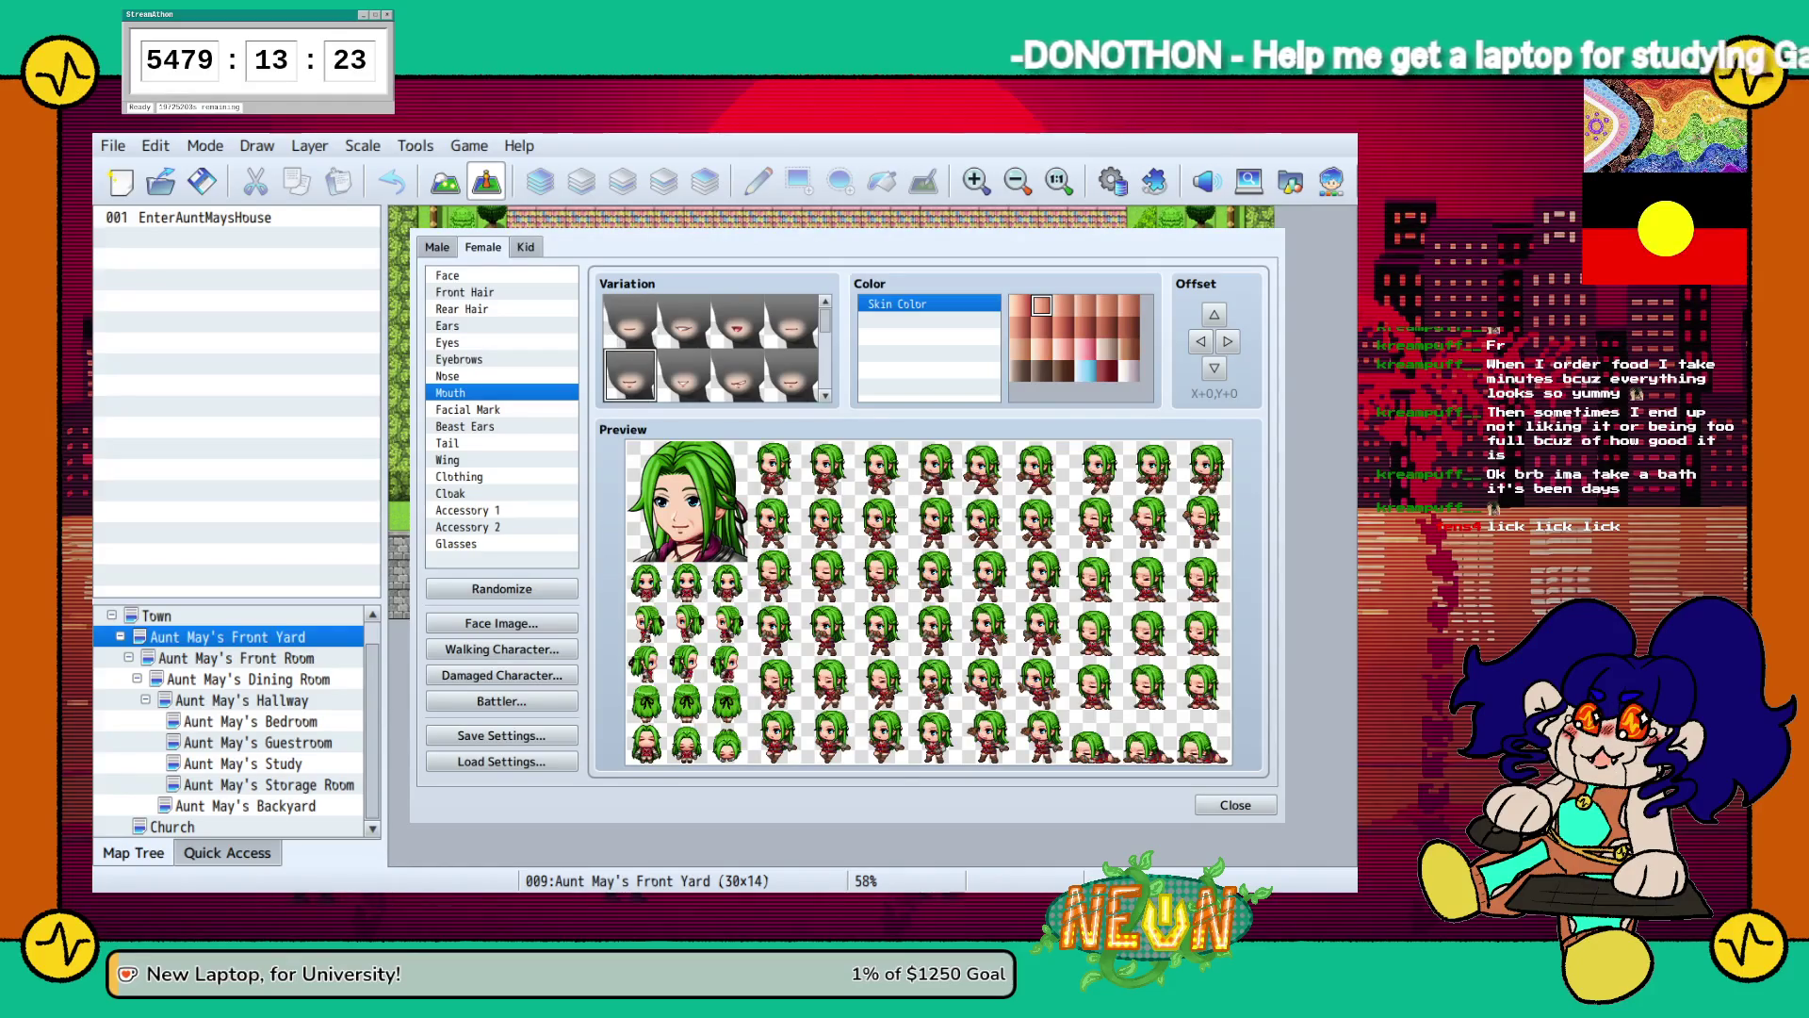
Look over the facial mark, beast ears, tail and wing options.
{"action": "left_click", "coordinate": [467, 409]}
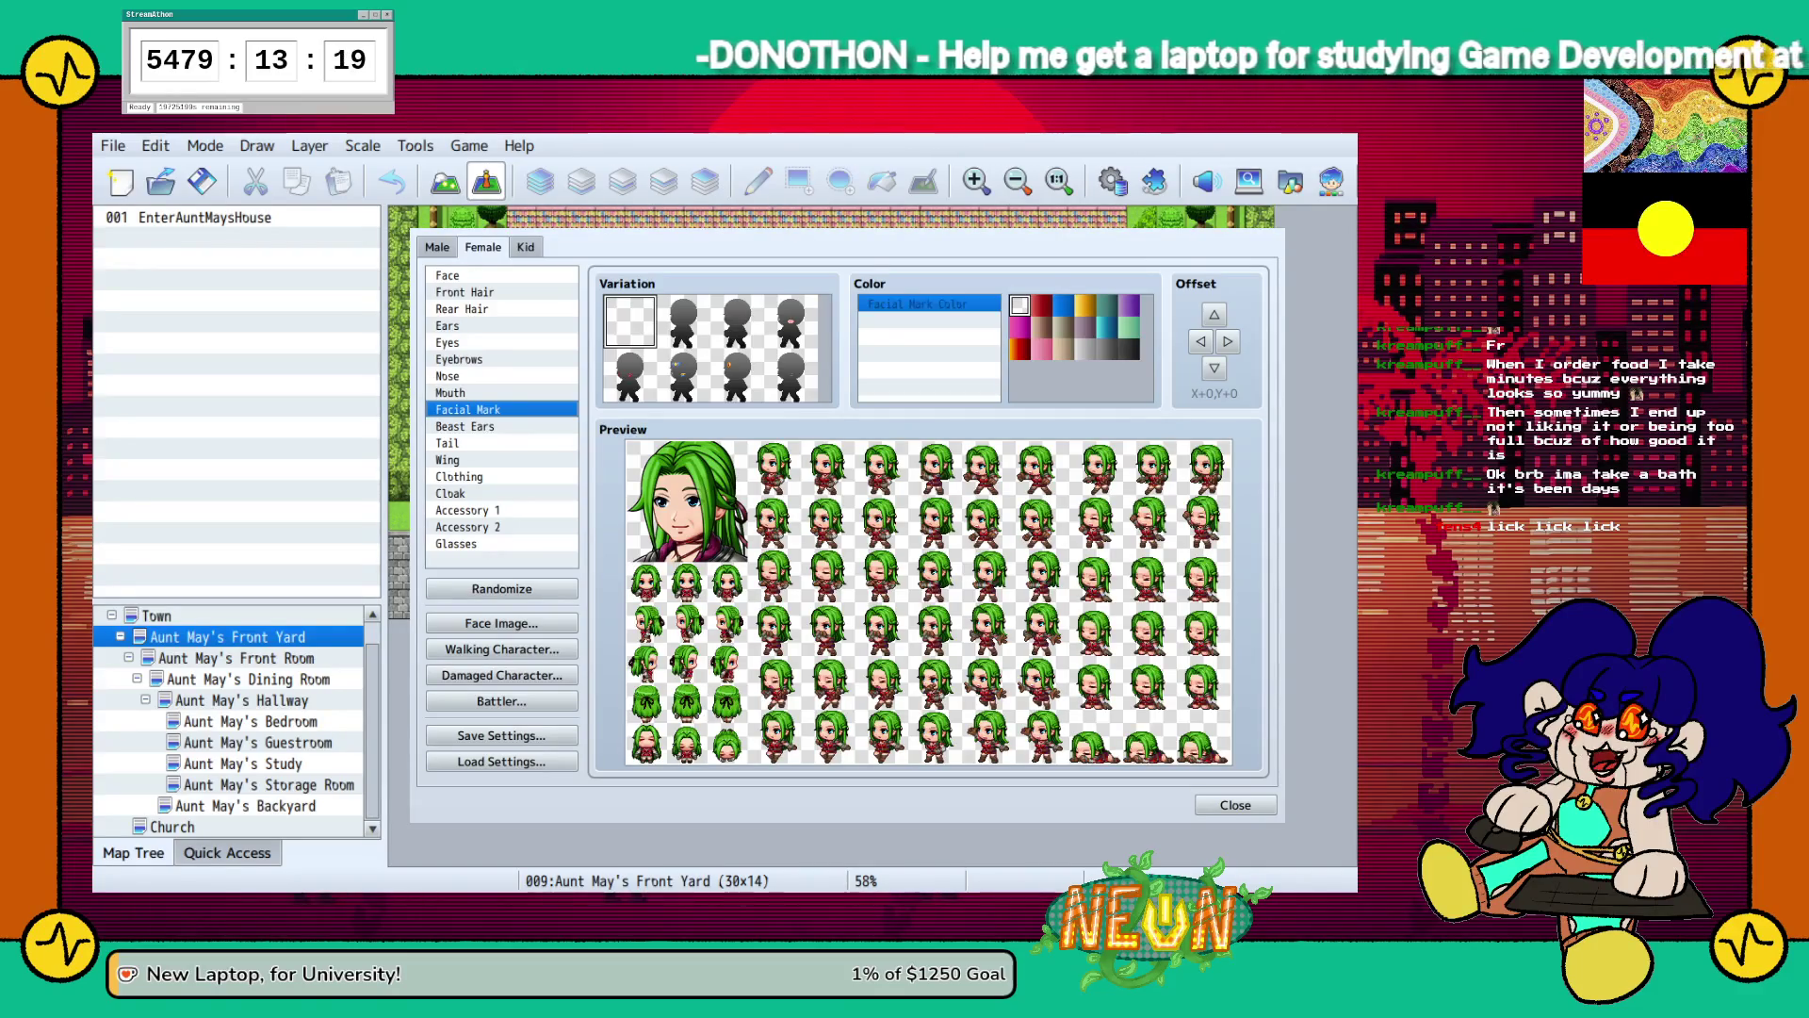
{"action": "left_click", "coordinate": [468, 426]}
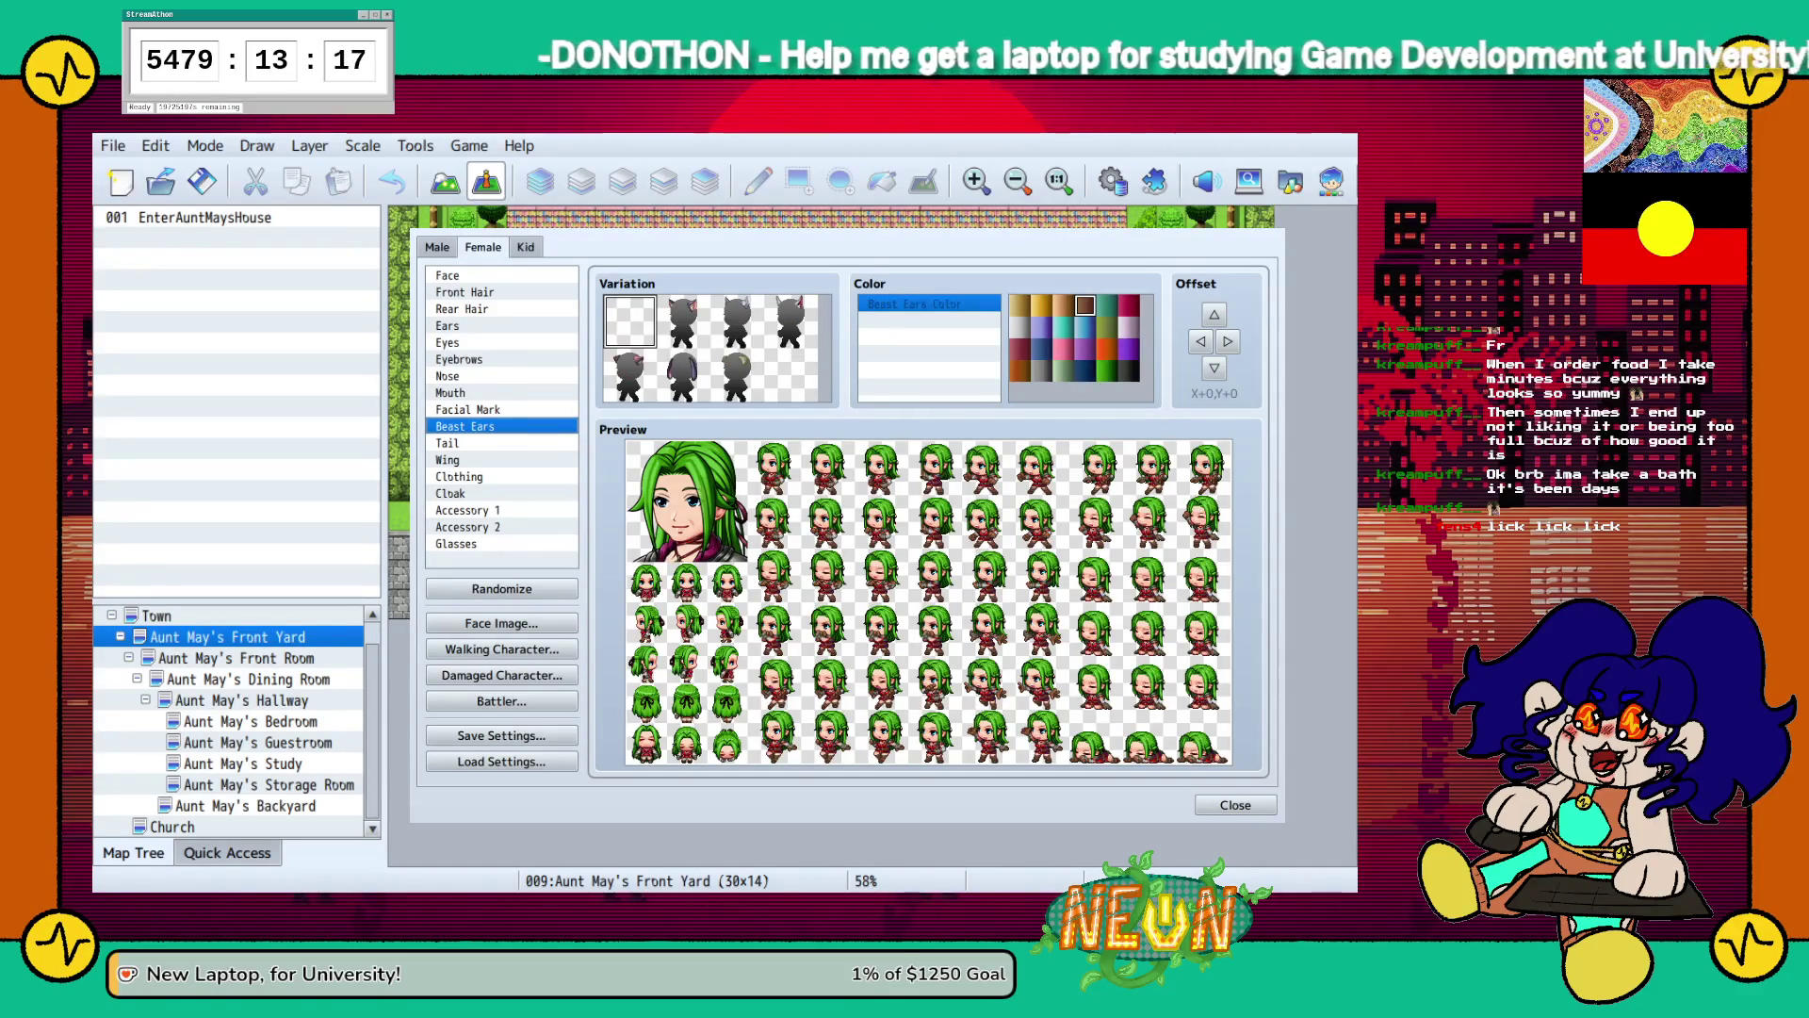
{"action": "left_click", "coordinate": [468, 443]}
{"action": "left_click", "coordinate": [468, 460]}
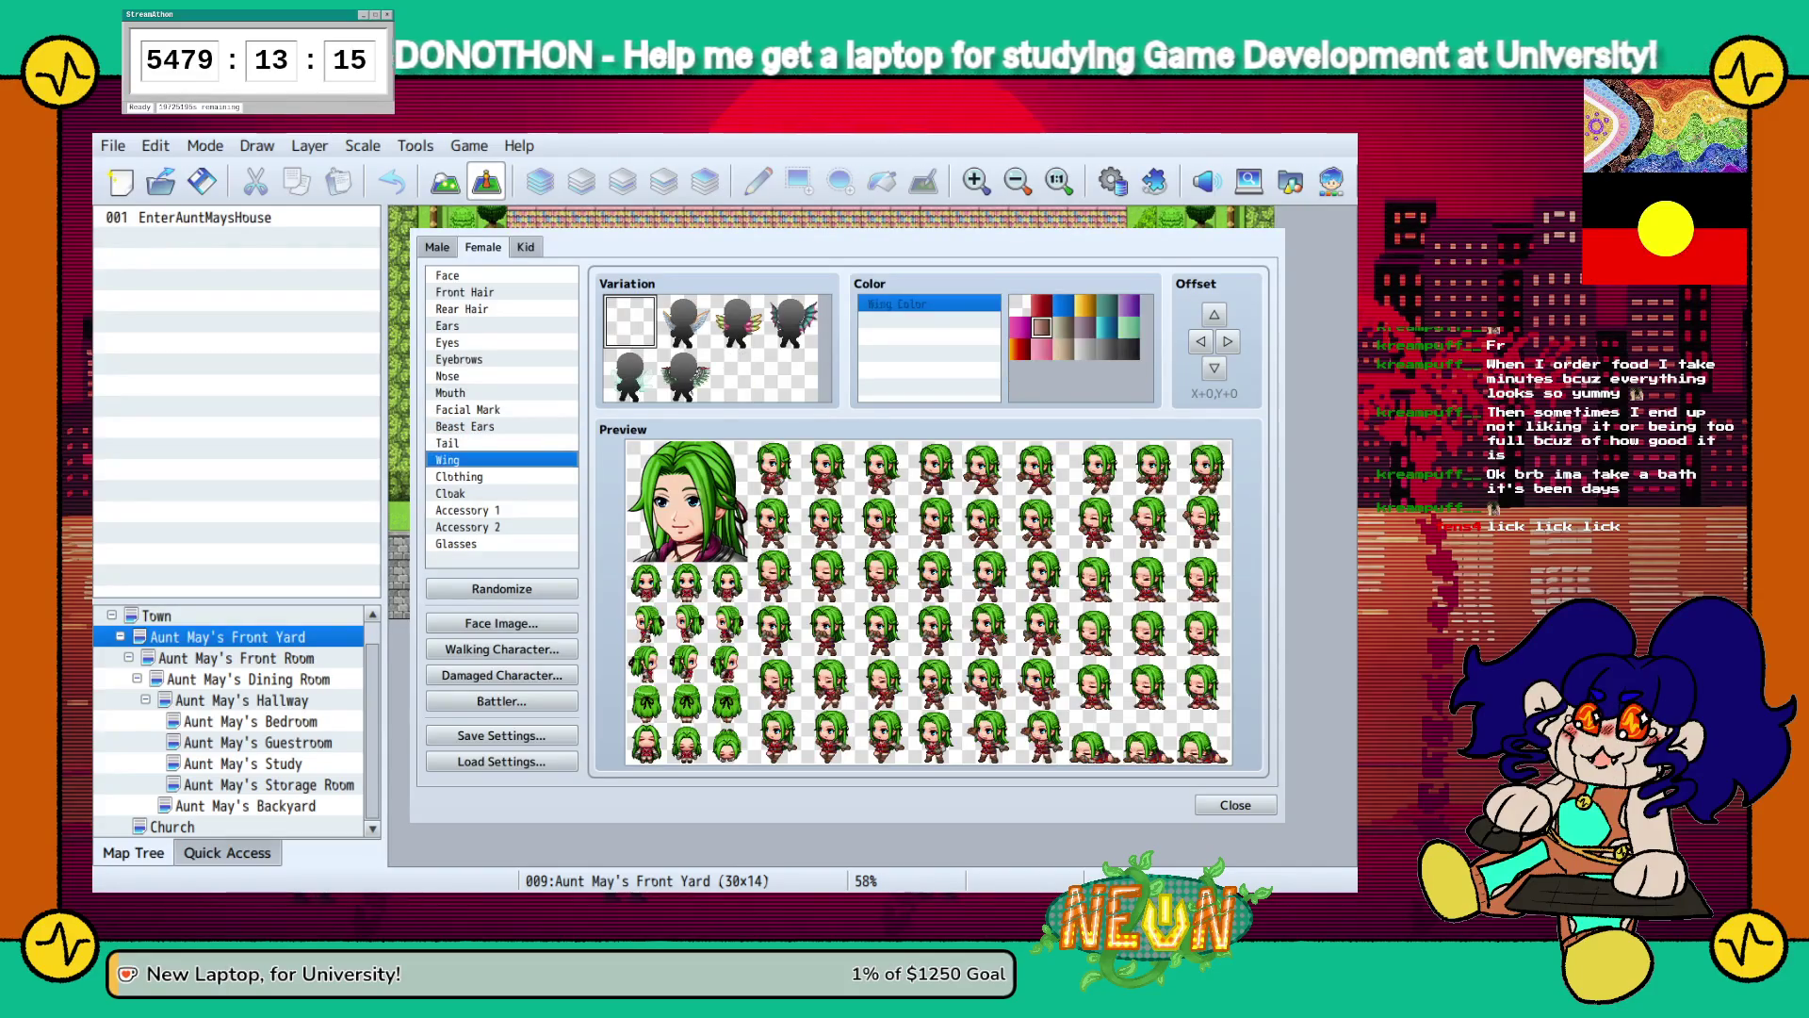
{"action": "left_click", "coordinate": [467, 477]}
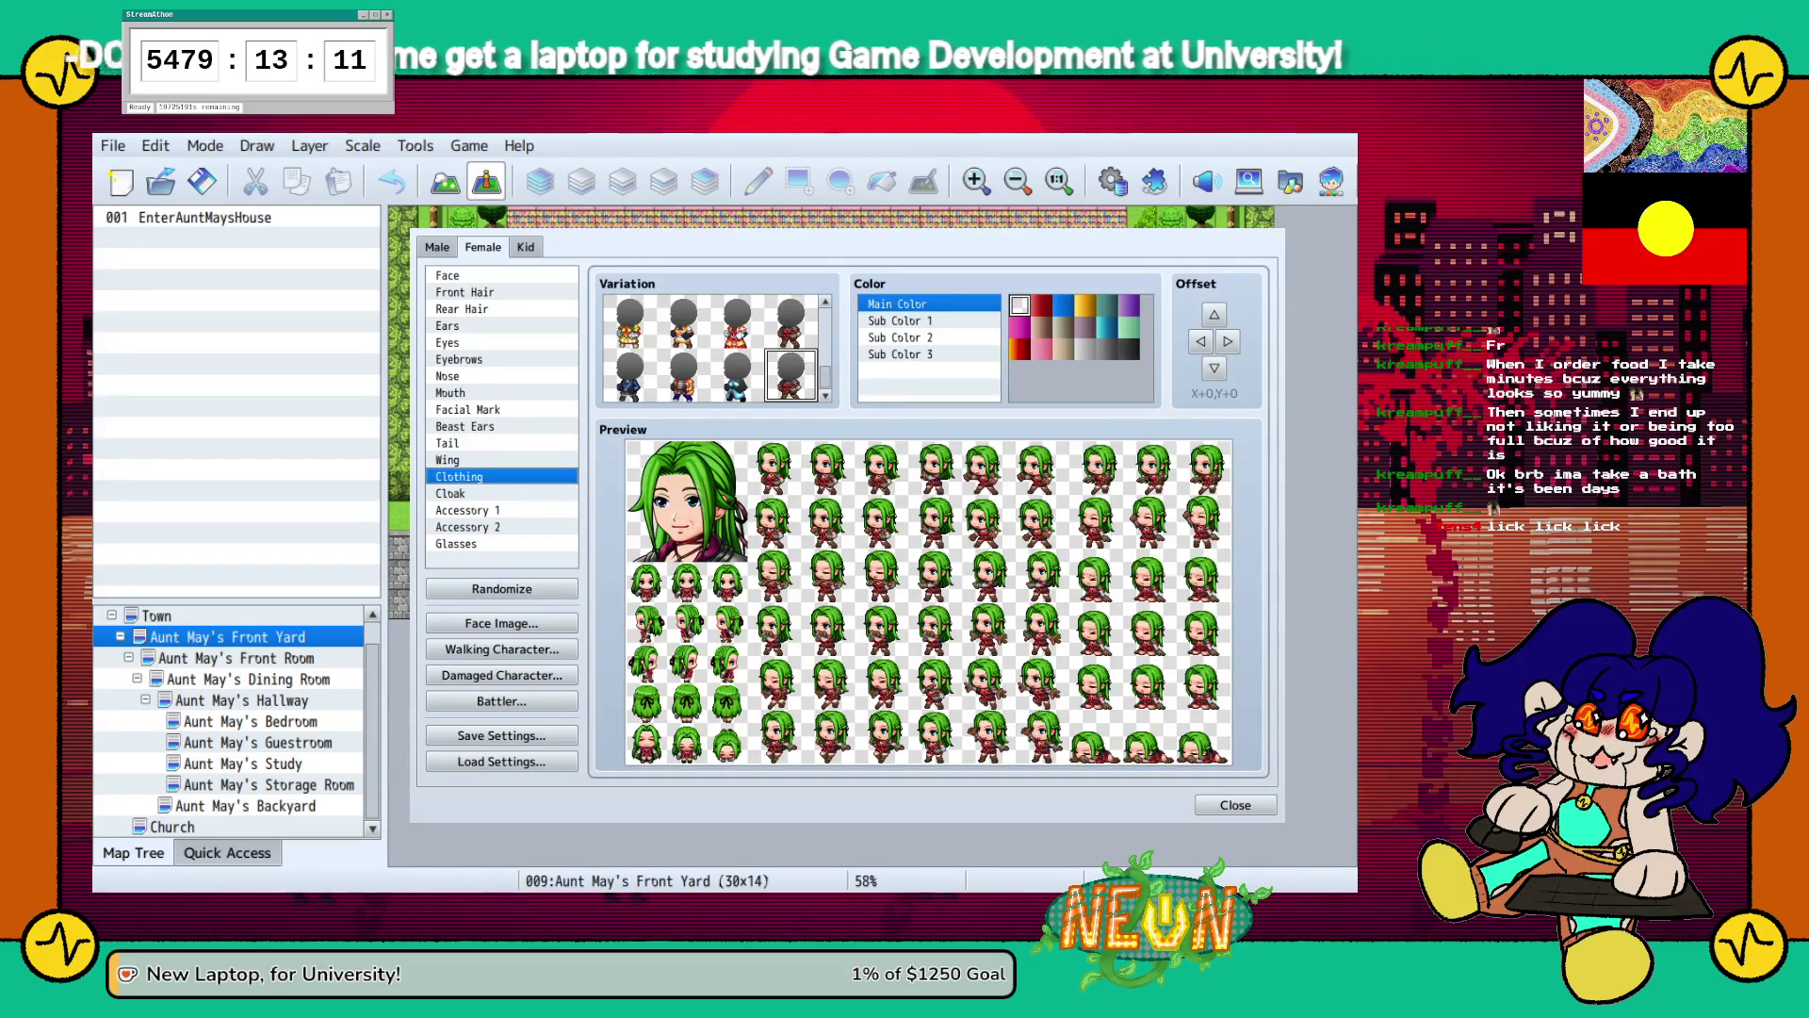
Try red-white, brown-orange, pink and white outfits before choosing the blue one.
{"action": "scroll", "coordinate": [716, 349], "scroll_direction": "up", "scroll_amount": 2}
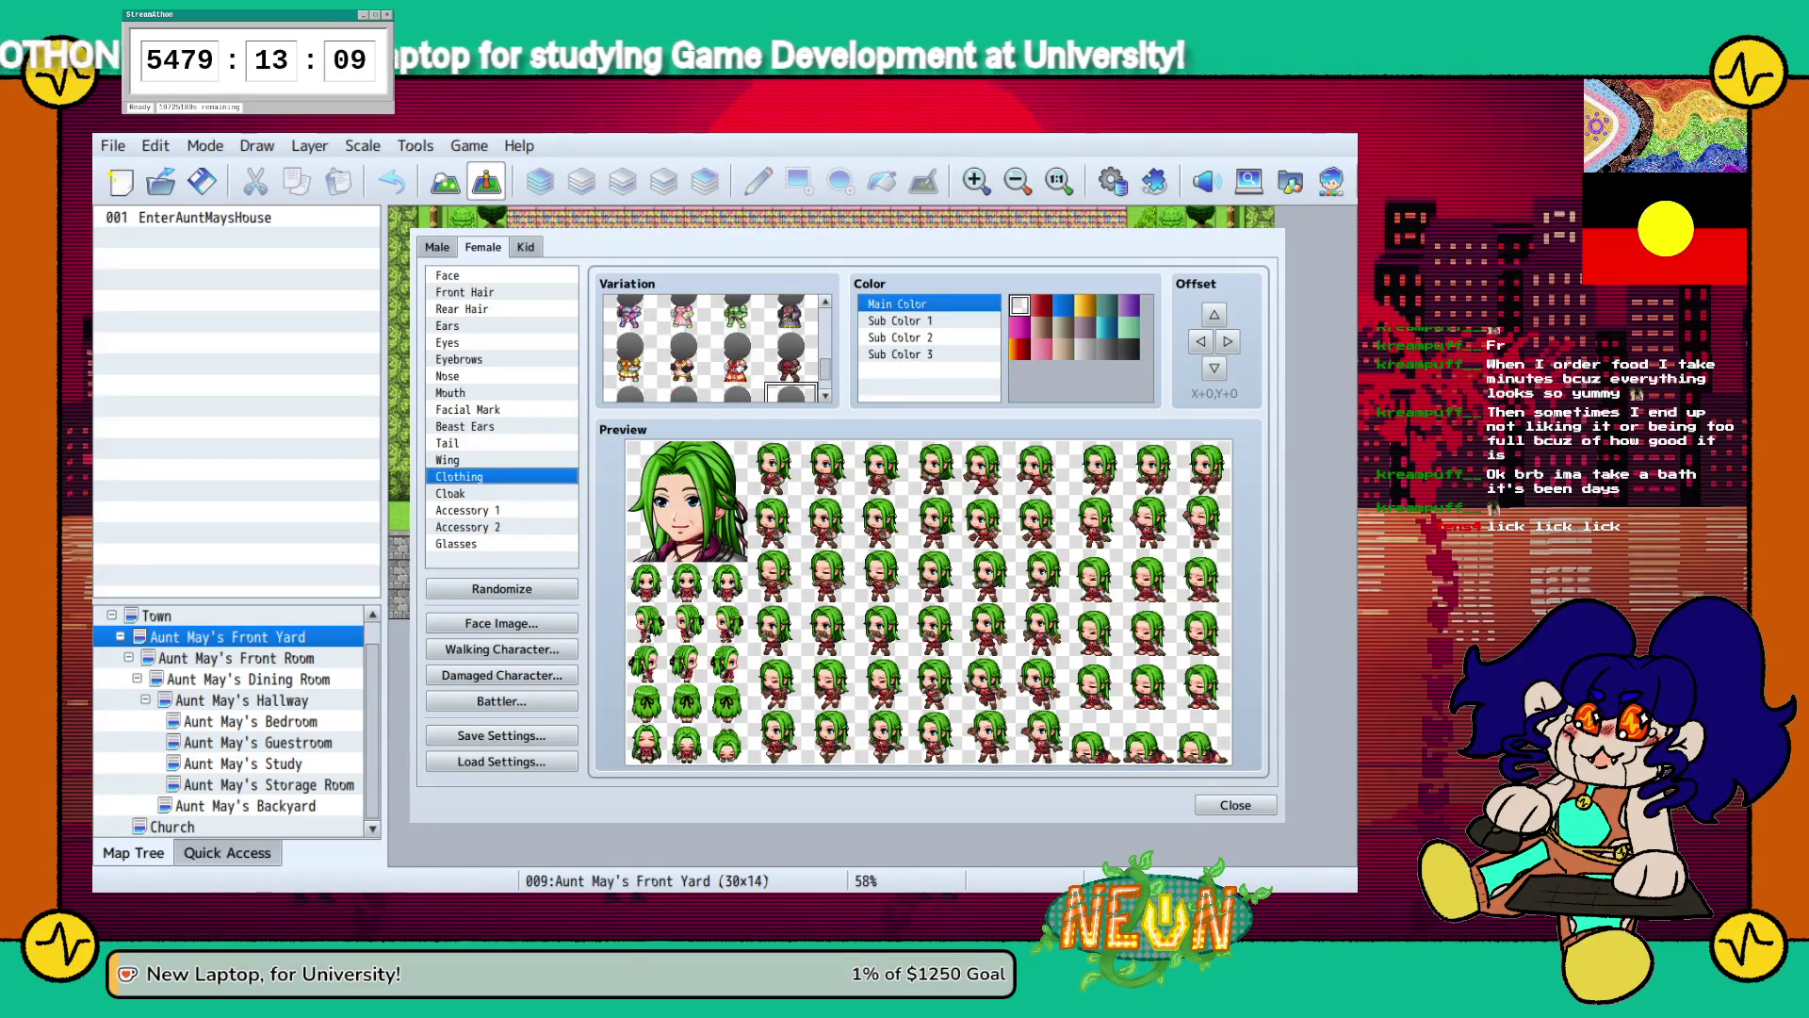
{"action": "left_click", "coordinate": [737, 354]}
{"action": "left_click", "coordinate": [684, 355]}
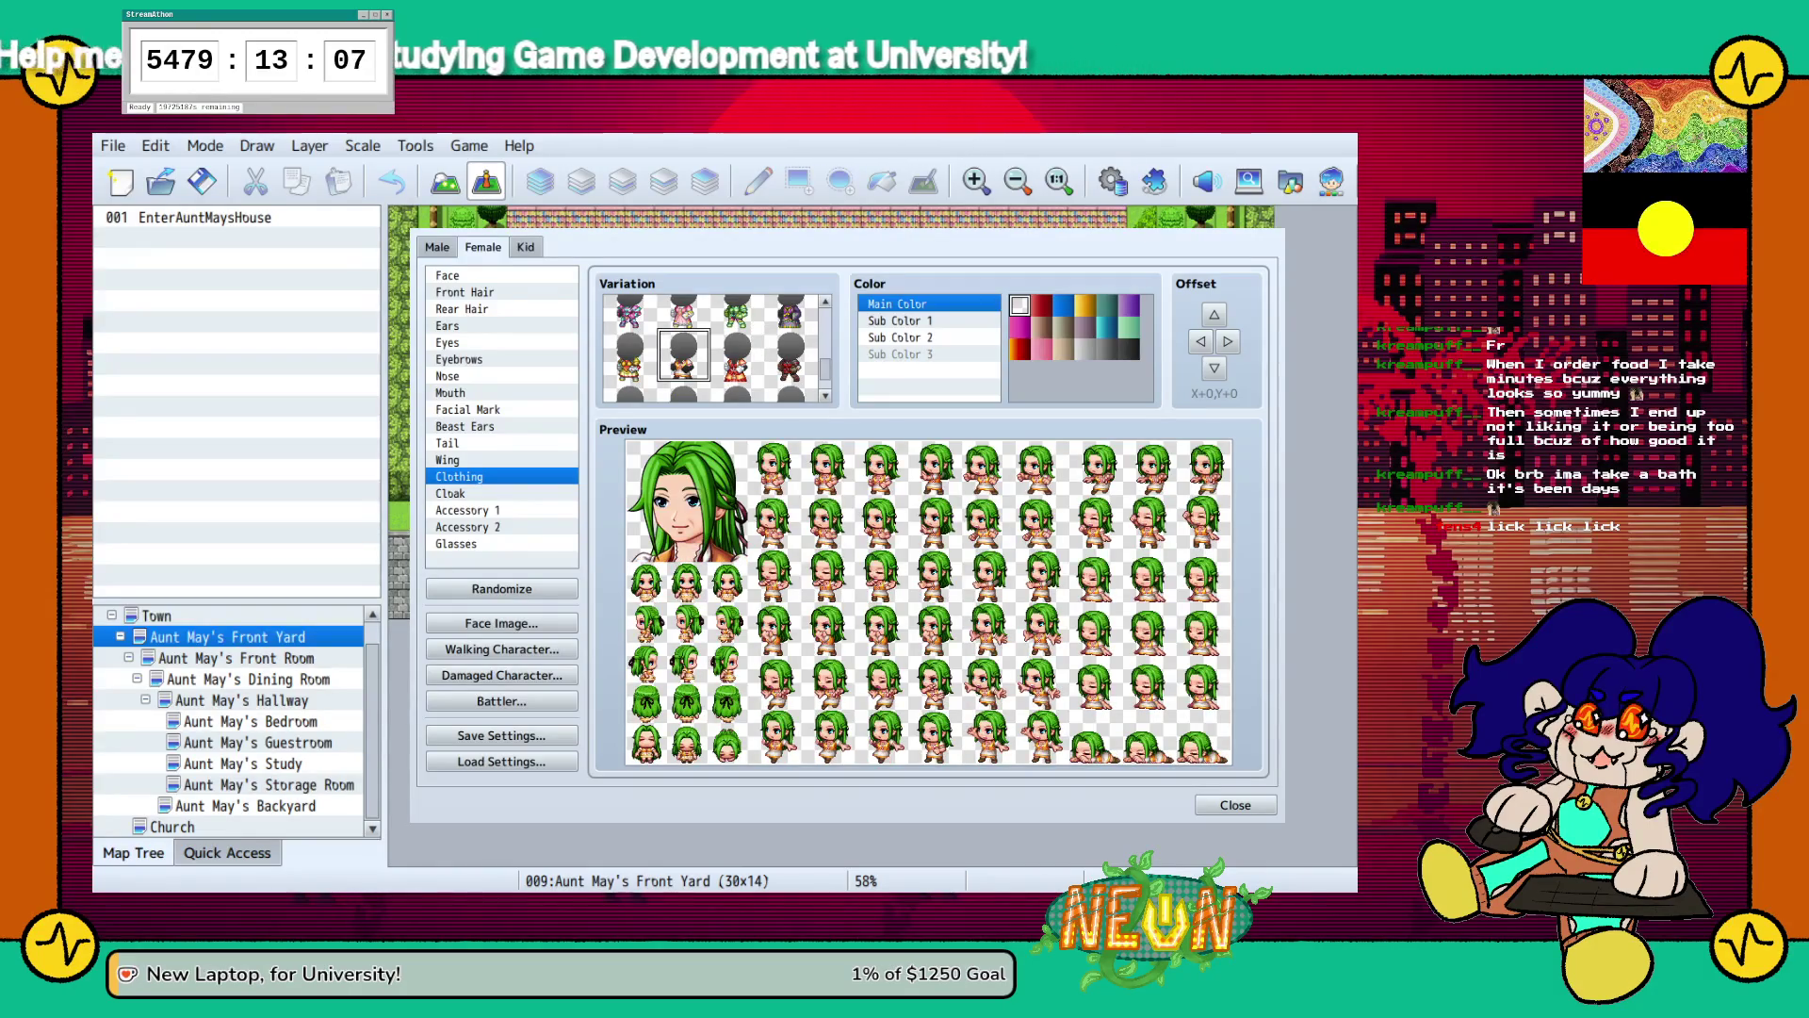
{"action": "scroll", "coordinate": [716, 348], "scroll_direction": "up", "scroll_amount": 1}
{"action": "left_click", "coordinate": [684, 335]}
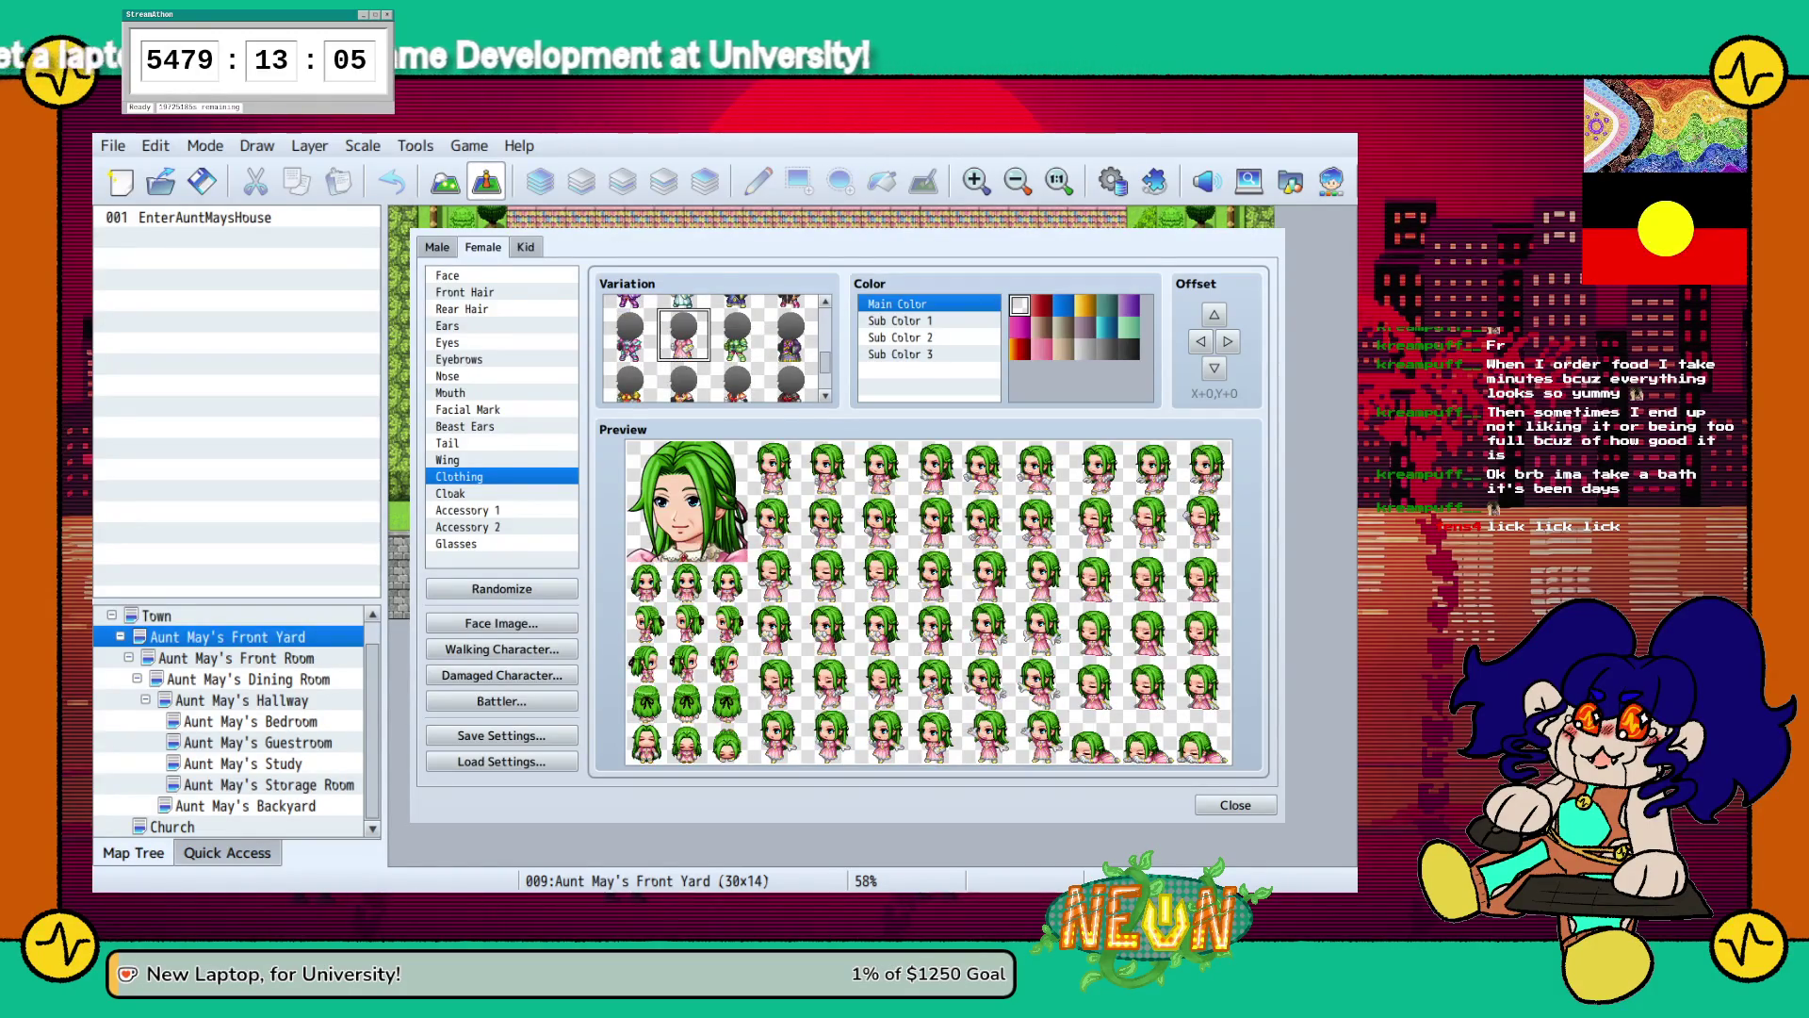
{"action": "scroll", "coordinate": [716, 349], "scroll_direction": "up", "scroll_amount": 1}
{"action": "left_click", "coordinate": [684, 369]}
{"action": "scroll", "coordinate": [716, 349], "scroll_direction": "up", "scroll_amount": 2}
{"action": "scroll", "coordinate": [716, 348], "scroll_direction": "down", "scroll_amount": 2}
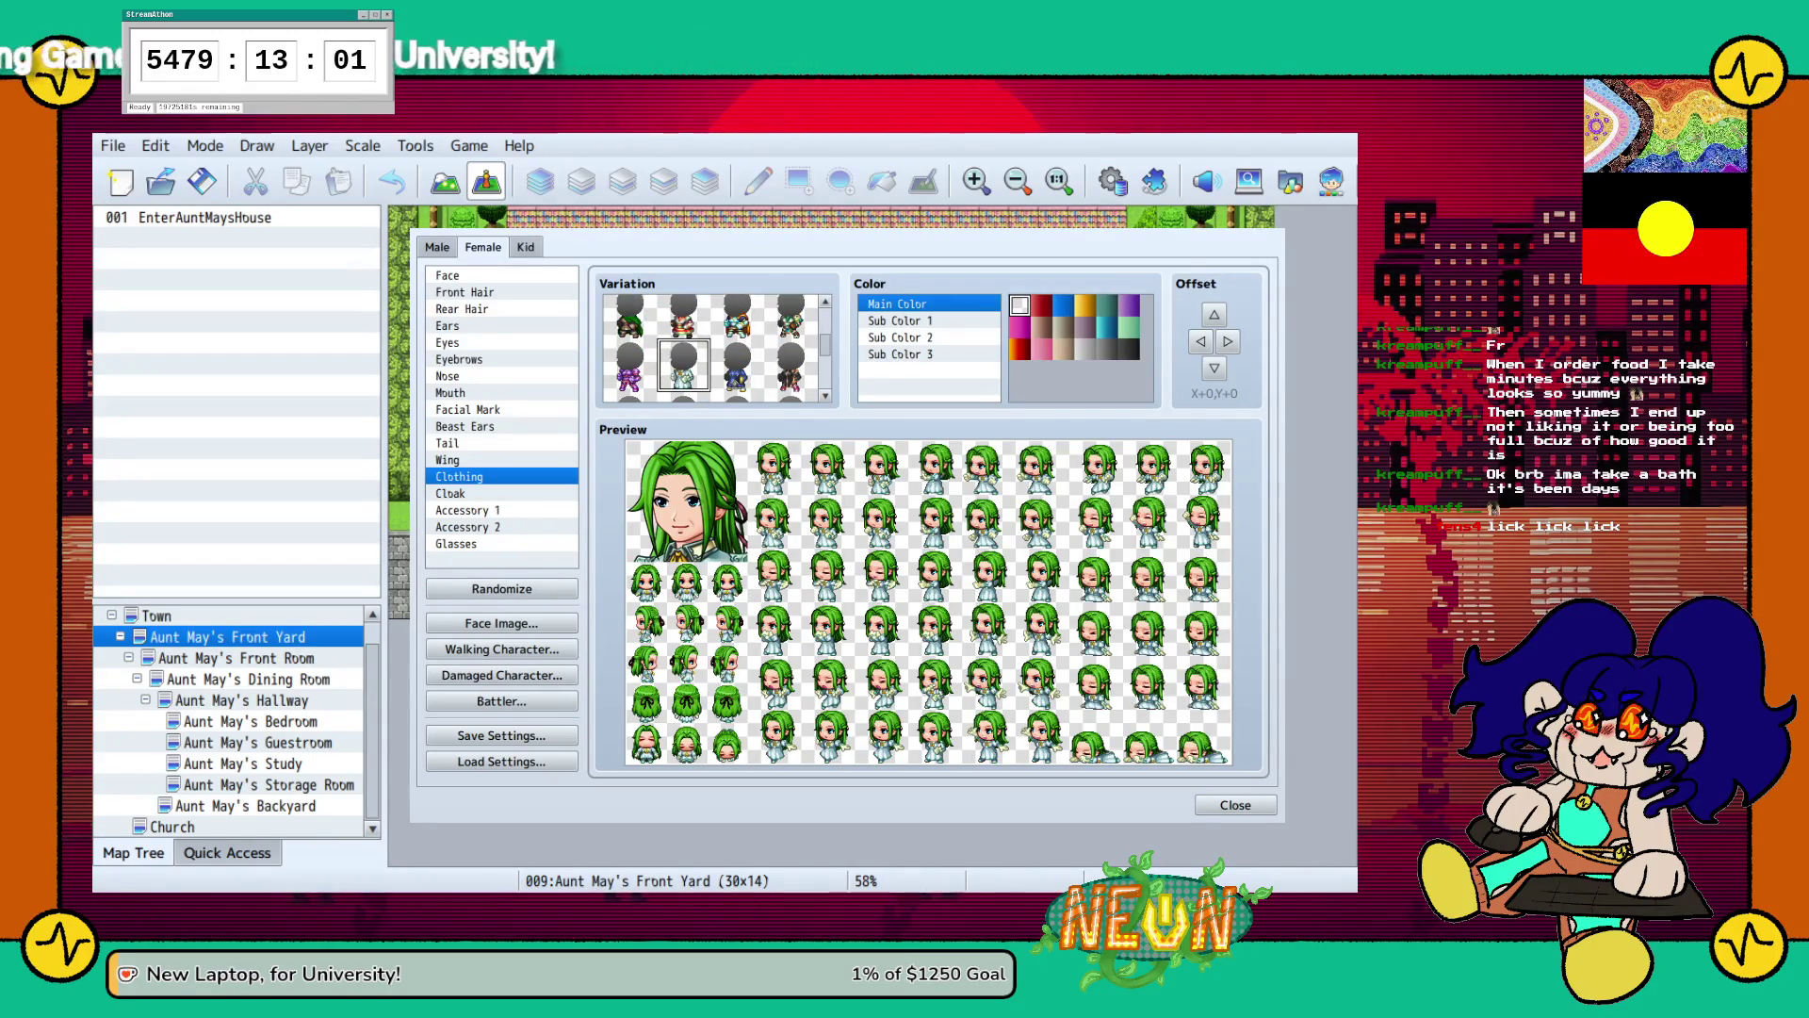
{"action": "left_click", "coordinate": [737, 365]}
Scroll the parts list and bring up the Front Hair options.
{"action": "scroll", "coordinate": [716, 349], "scroll_direction": "up", "scroll_amount": 3}
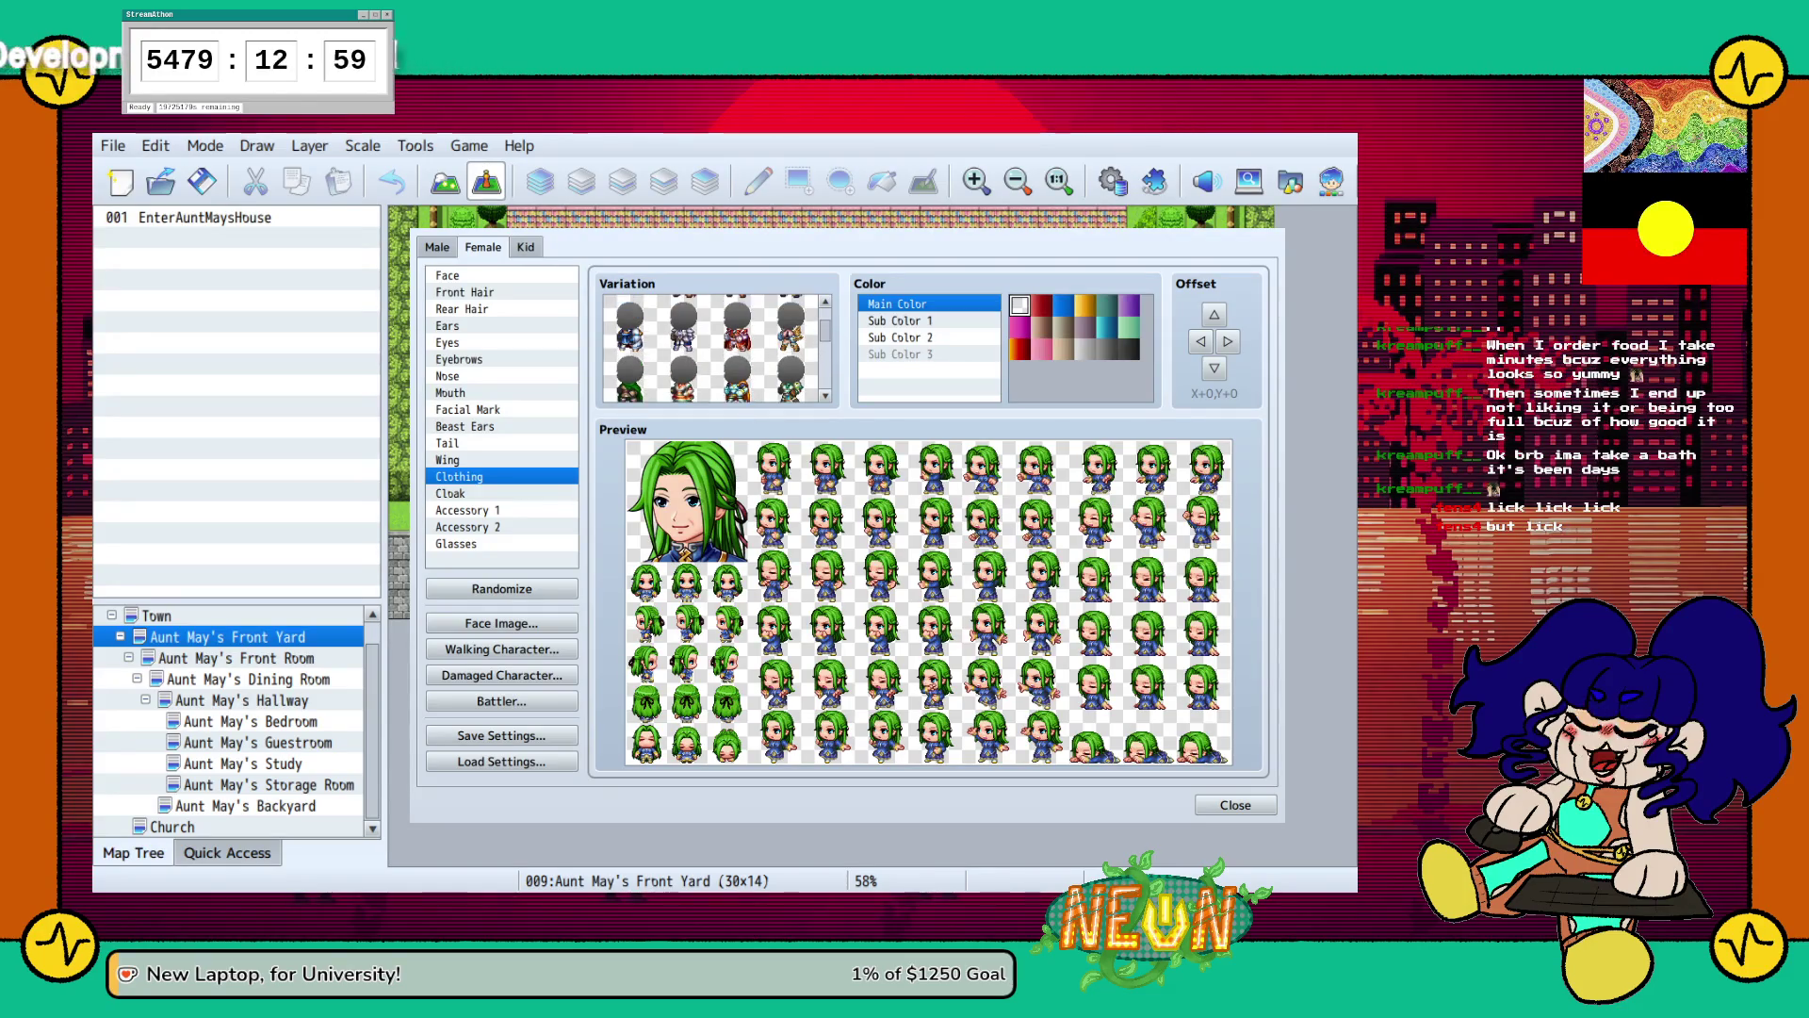
{"action": "scroll", "coordinate": [716, 349], "scroll_direction": "up", "scroll_amount": 1}
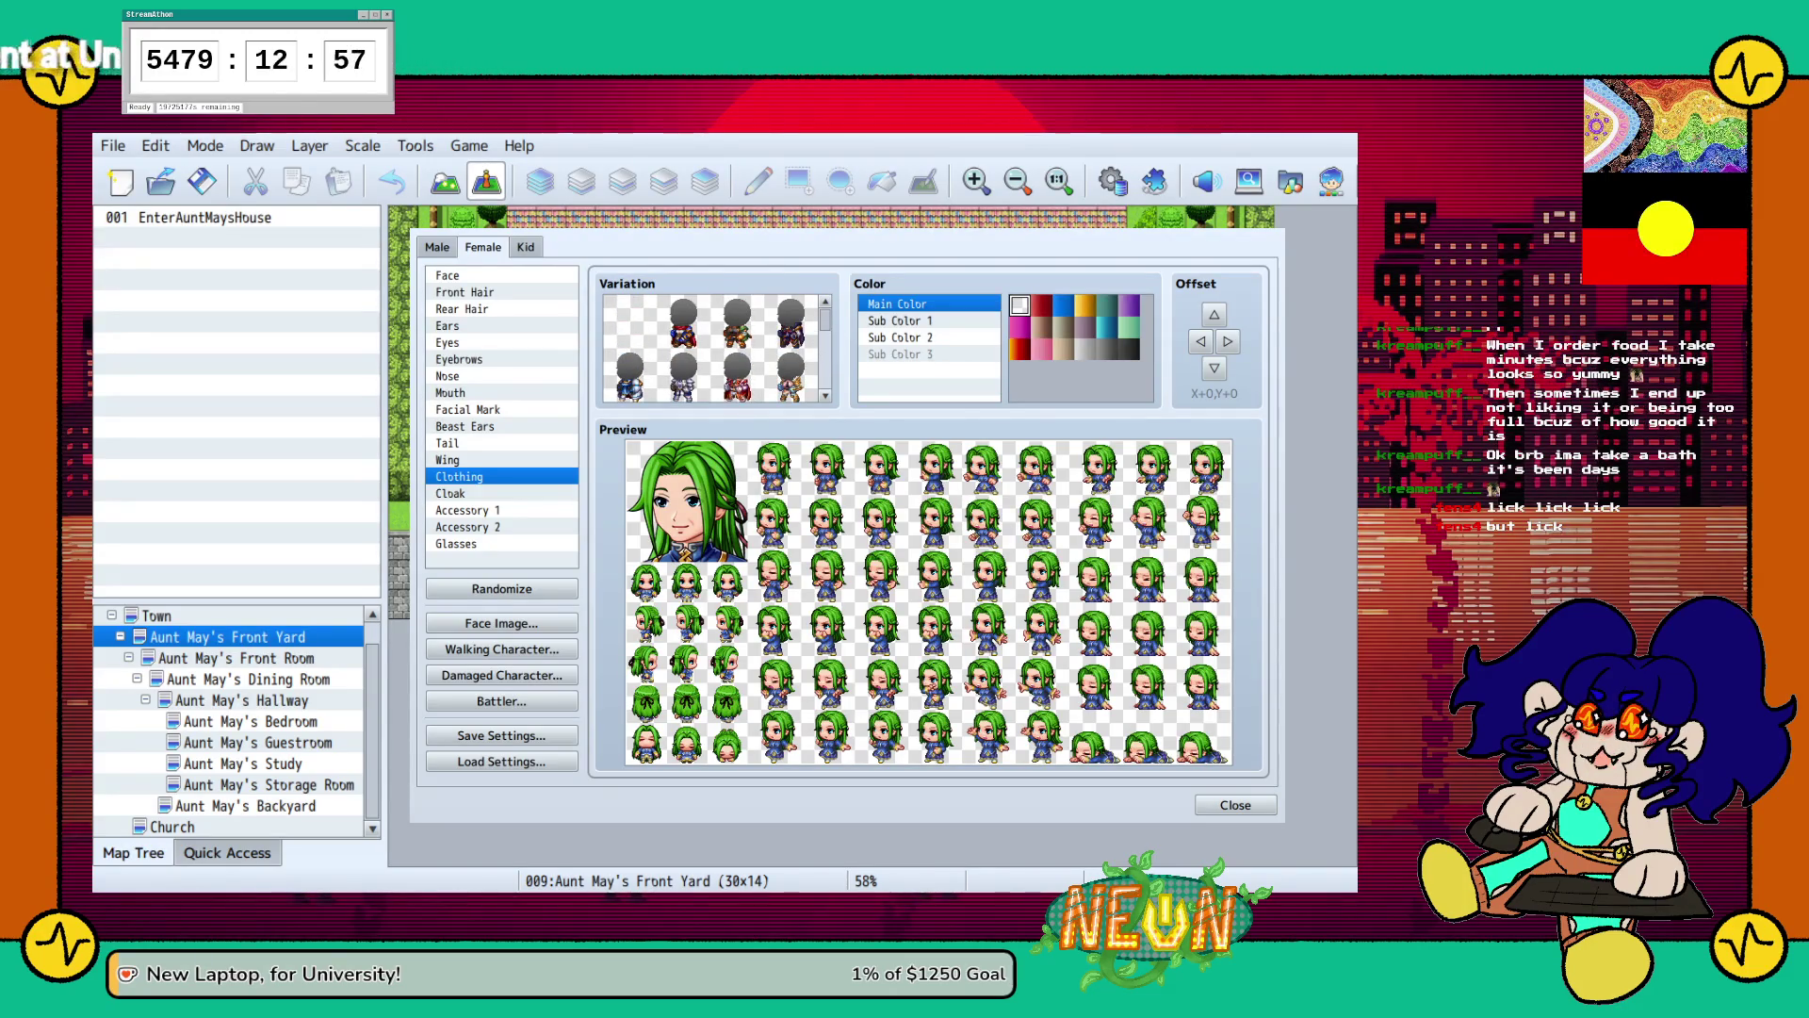
{"action": "left_click", "coordinate": [448, 460]}
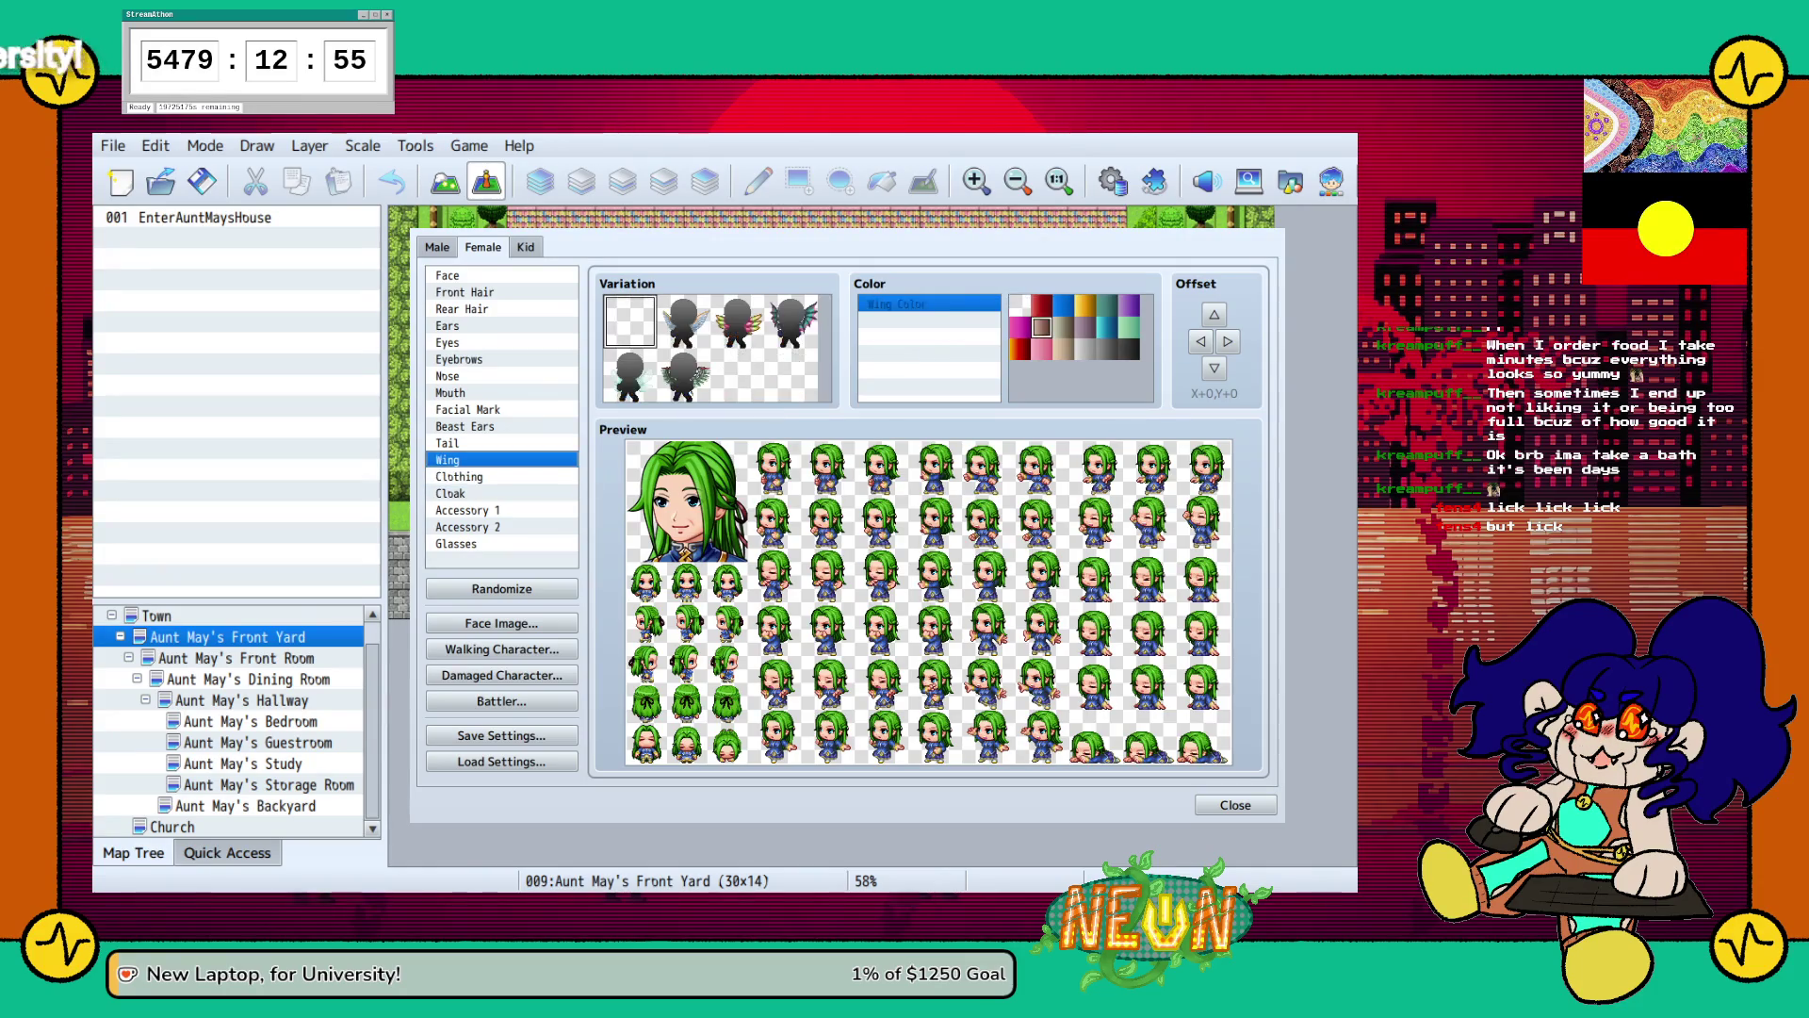
{"action": "left_click", "coordinate": [464, 292]}
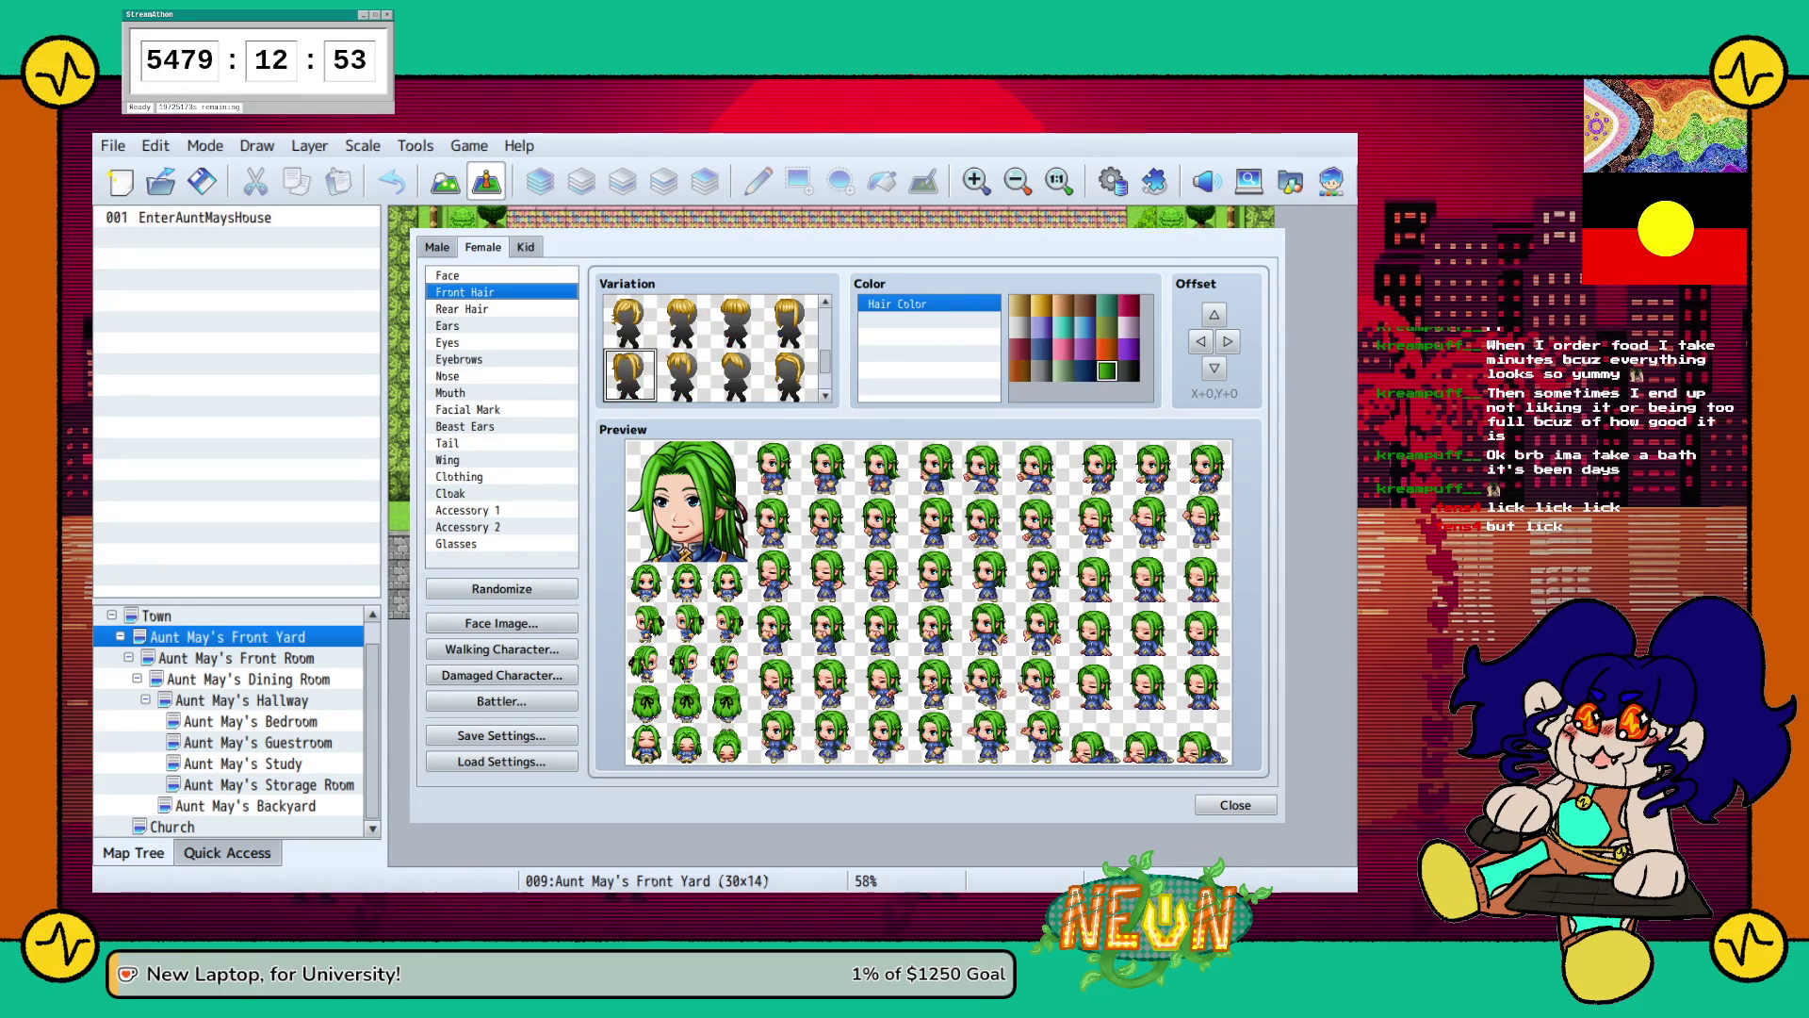
Compare grey, lavender-white and brown hair colours, then settle on black hair.
{"action": "left_click", "coordinate": [1128, 370]}
{"action": "left_click", "coordinate": [1041, 370]}
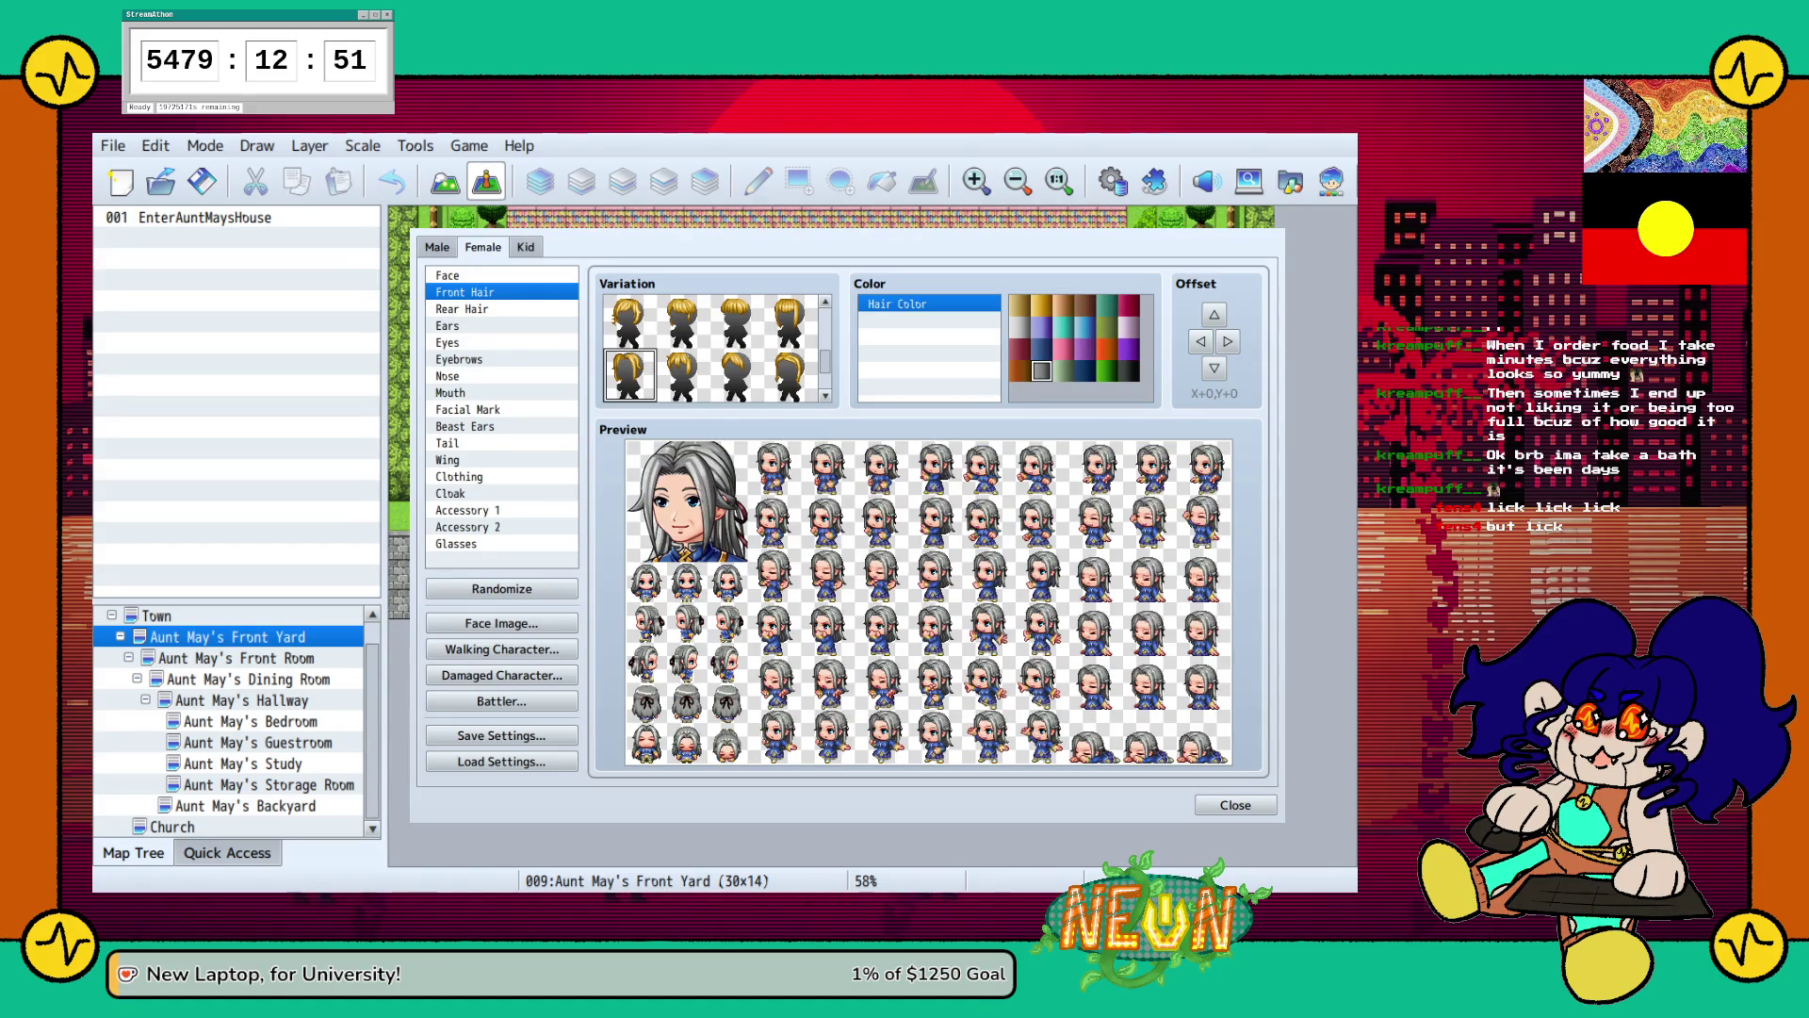
{"action": "left_click", "coordinate": [1019, 327]}
{"action": "left_click", "coordinate": [1129, 327]}
{"action": "left_click", "coordinate": [1128, 370]}
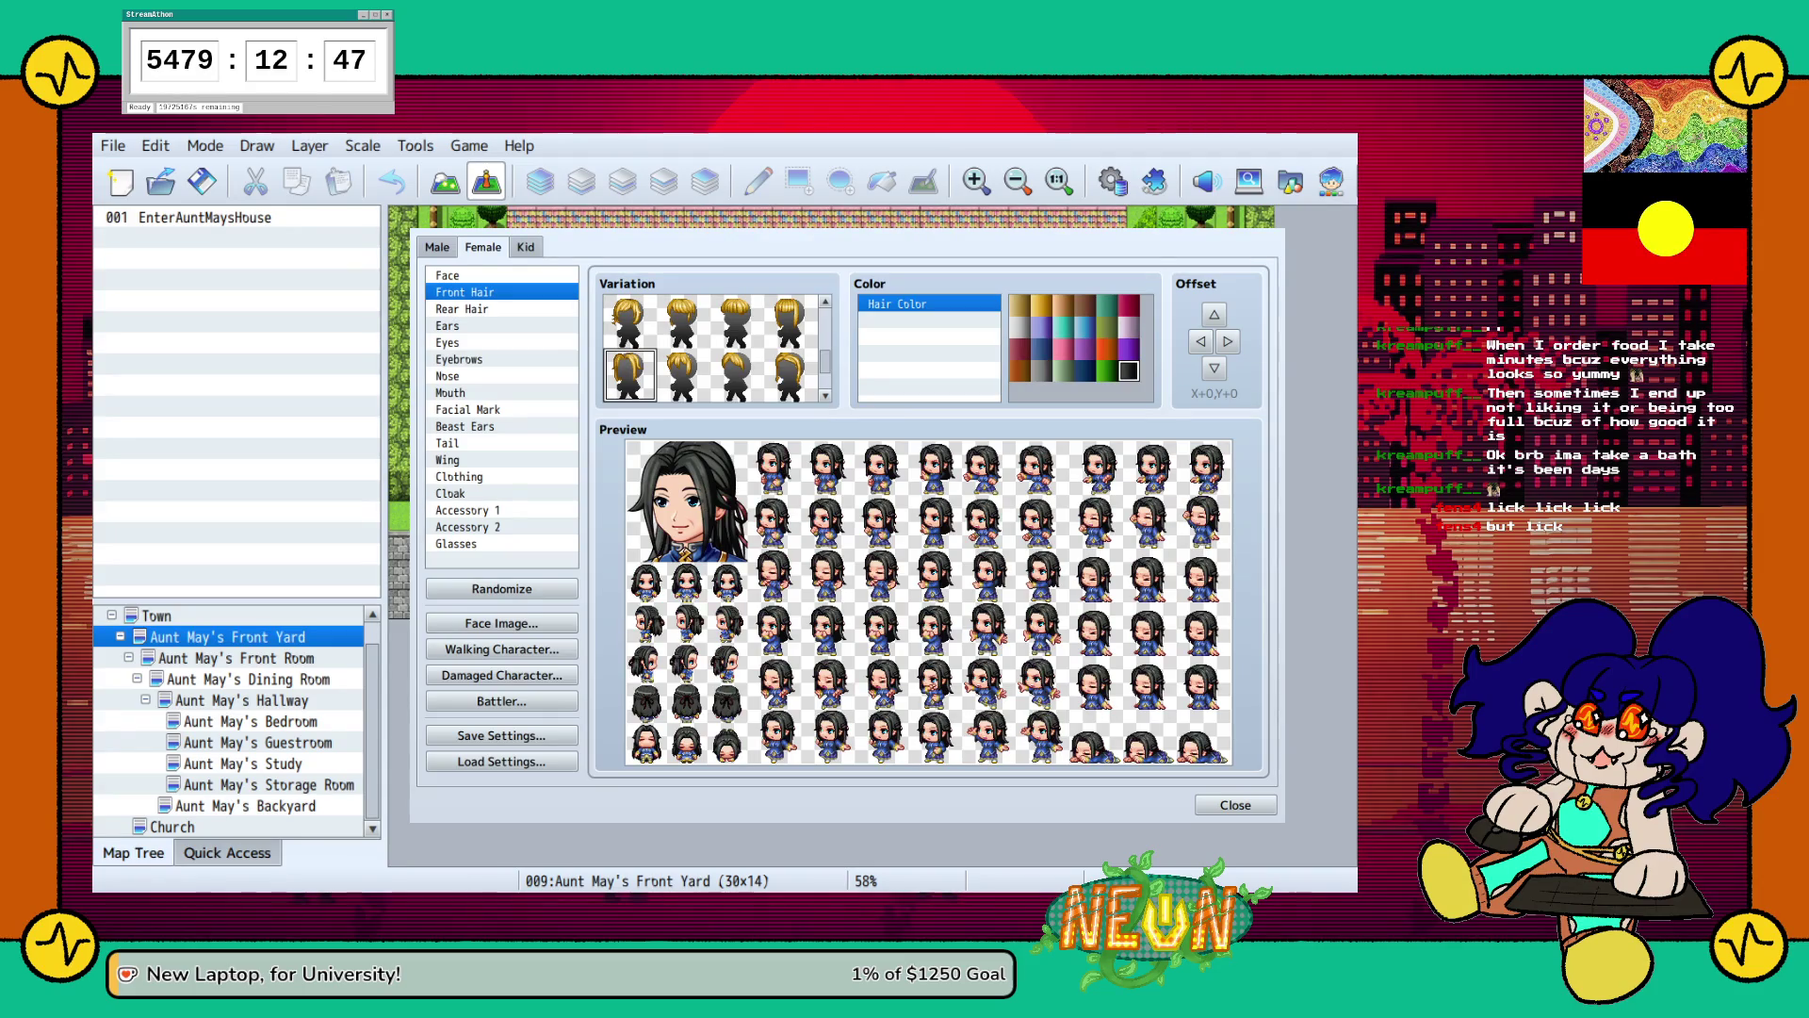
{"action": "left_click", "coordinate": [1084, 304]}
{"action": "left_click", "coordinate": [1128, 370]}
Choose a new front hairstyle from the Front Hair variation grid.
{"action": "scroll", "coordinate": [713, 347], "scroll_direction": "down", "scroll_amount": 2}
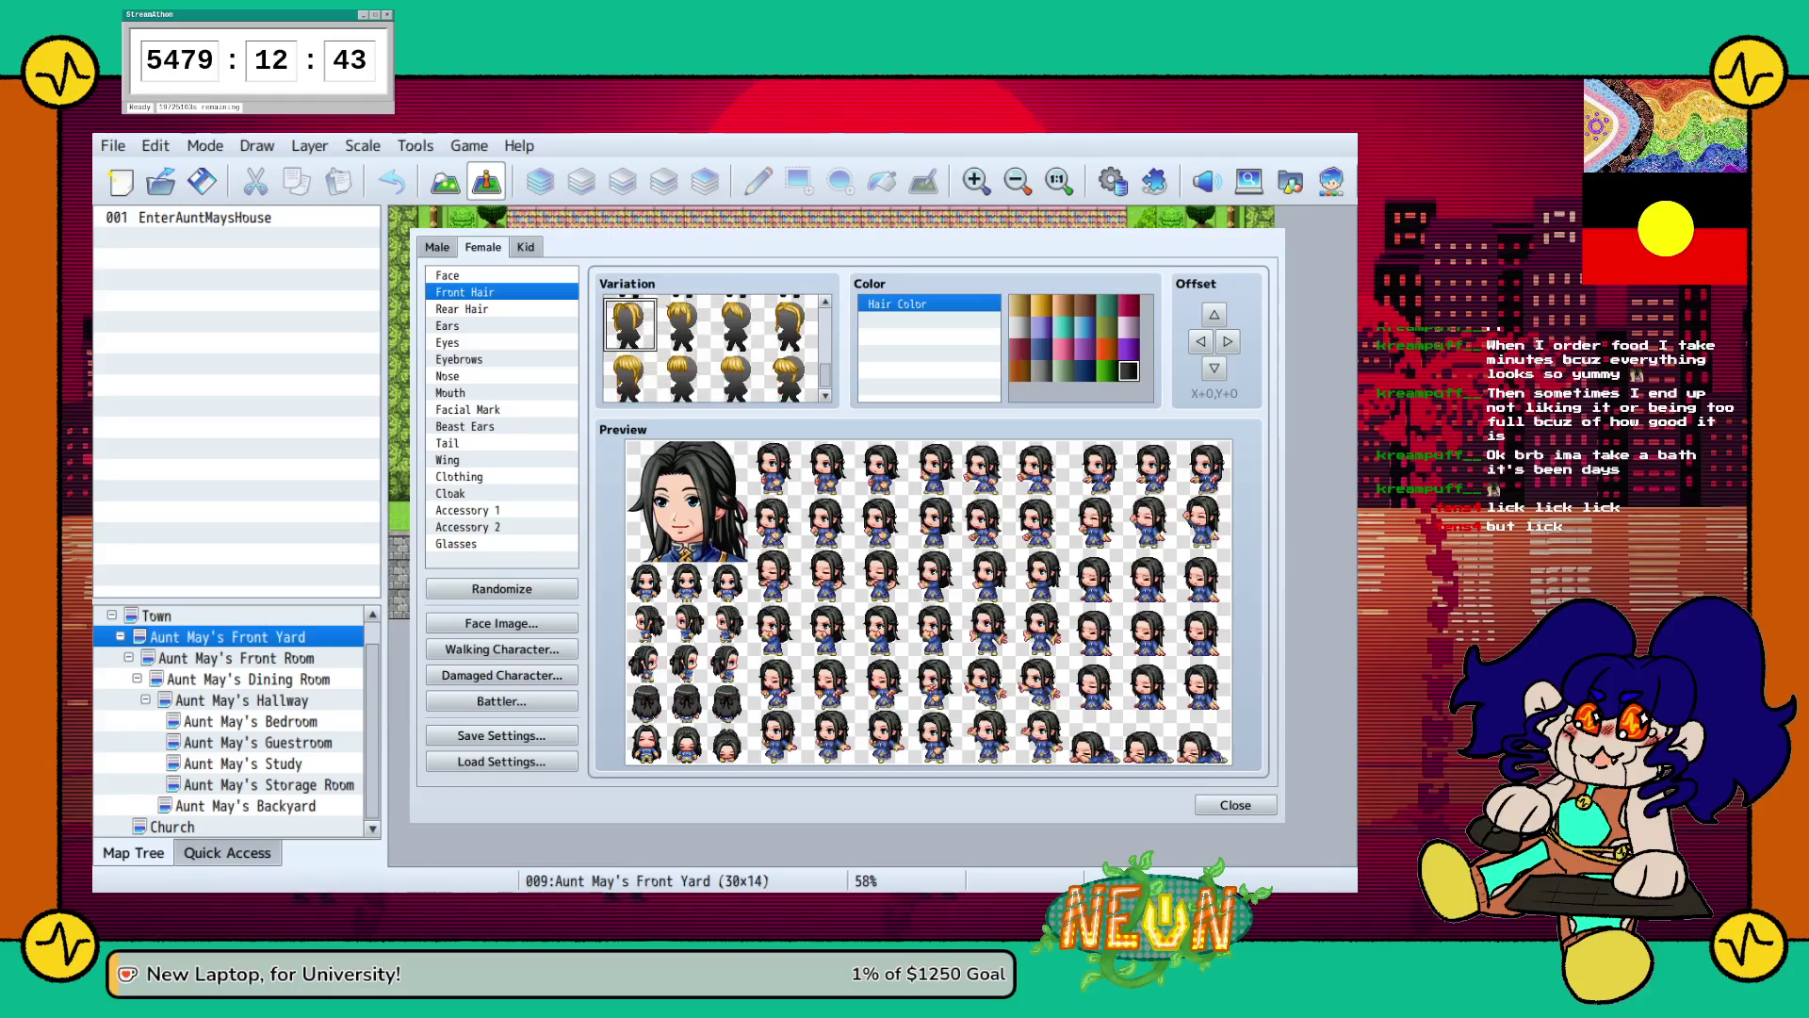
{"action": "left_click", "coordinate": [790, 321]}
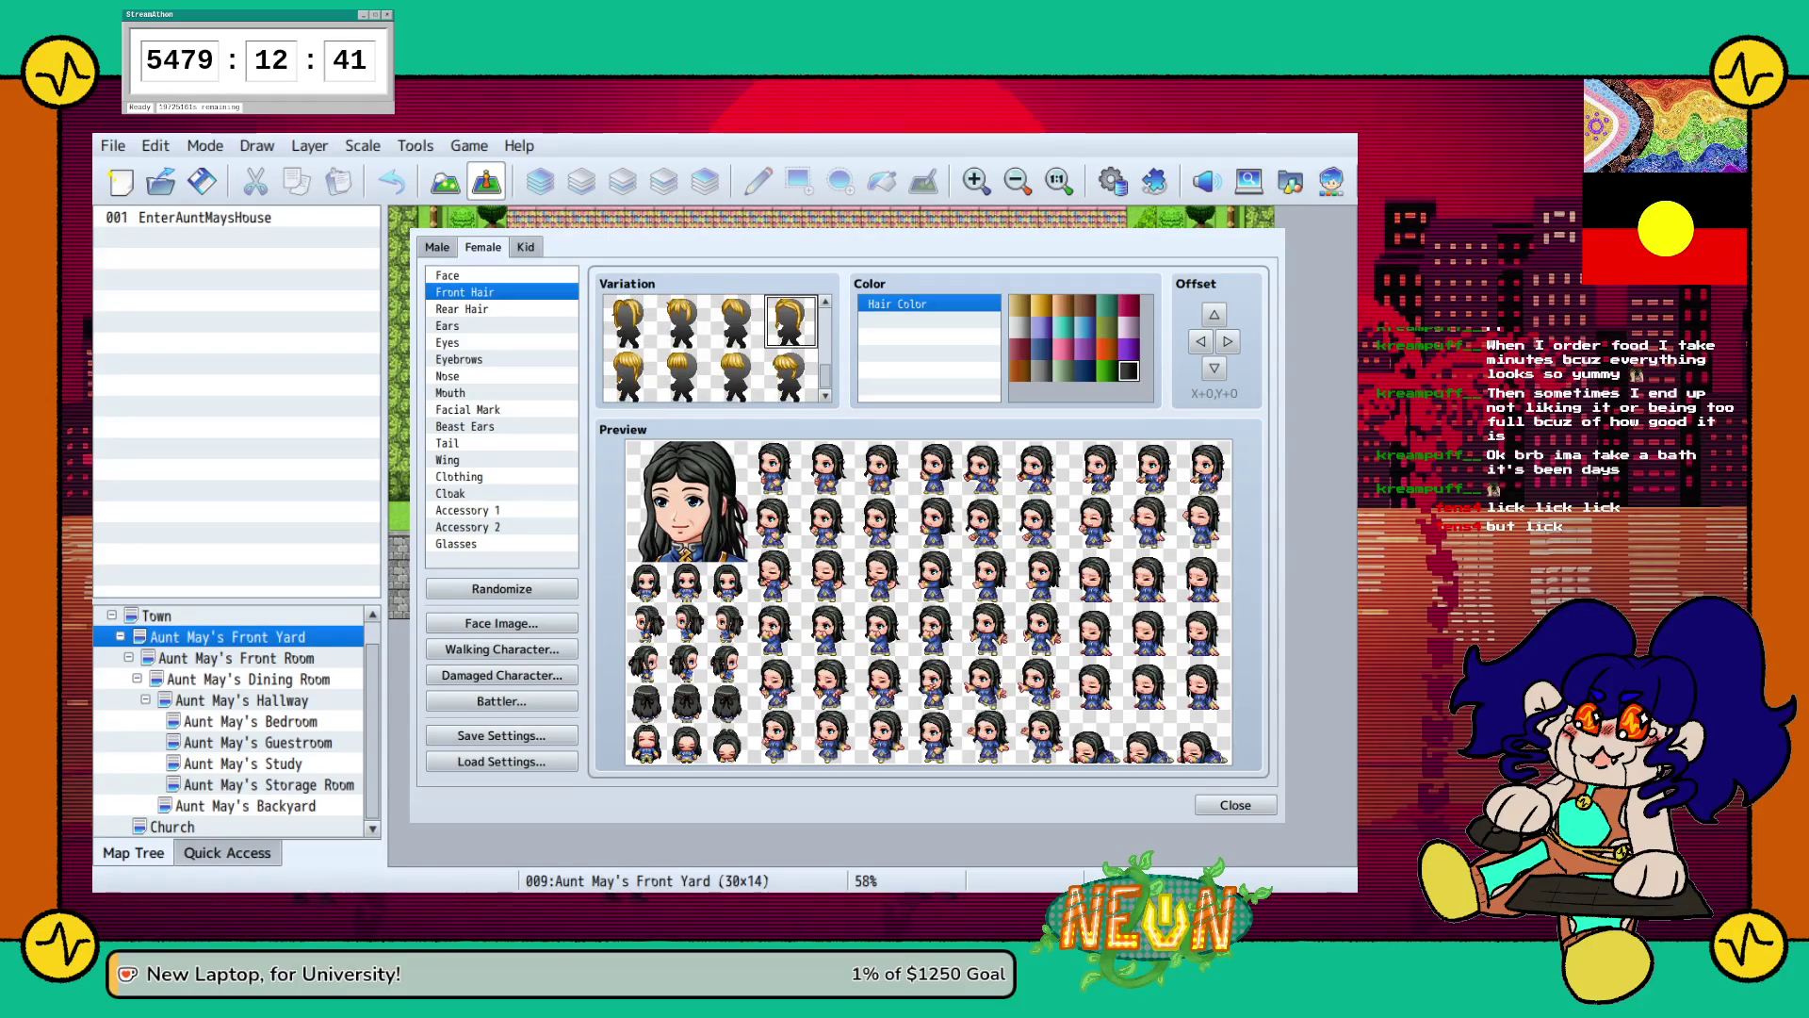
{"action": "scroll", "coordinate": [714, 348], "scroll_direction": "up", "scroll_amount": 3}
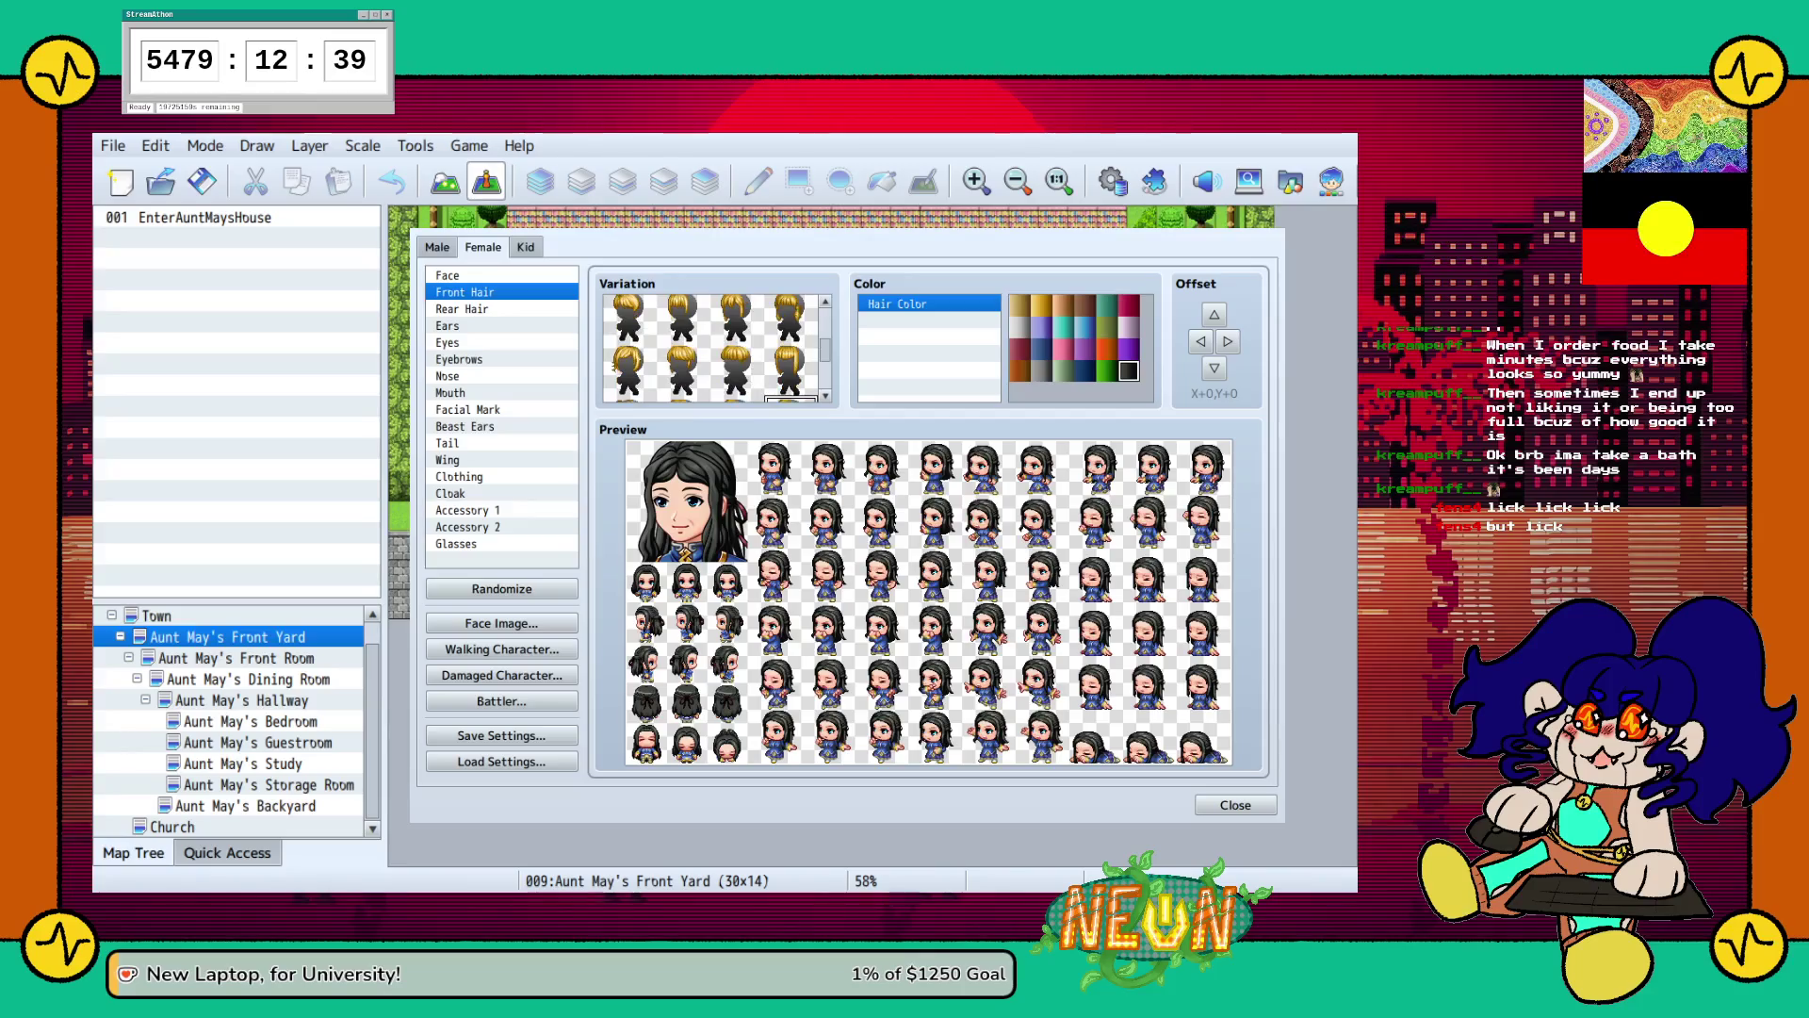
{"action": "left_click", "coordinate": [736, 330]}
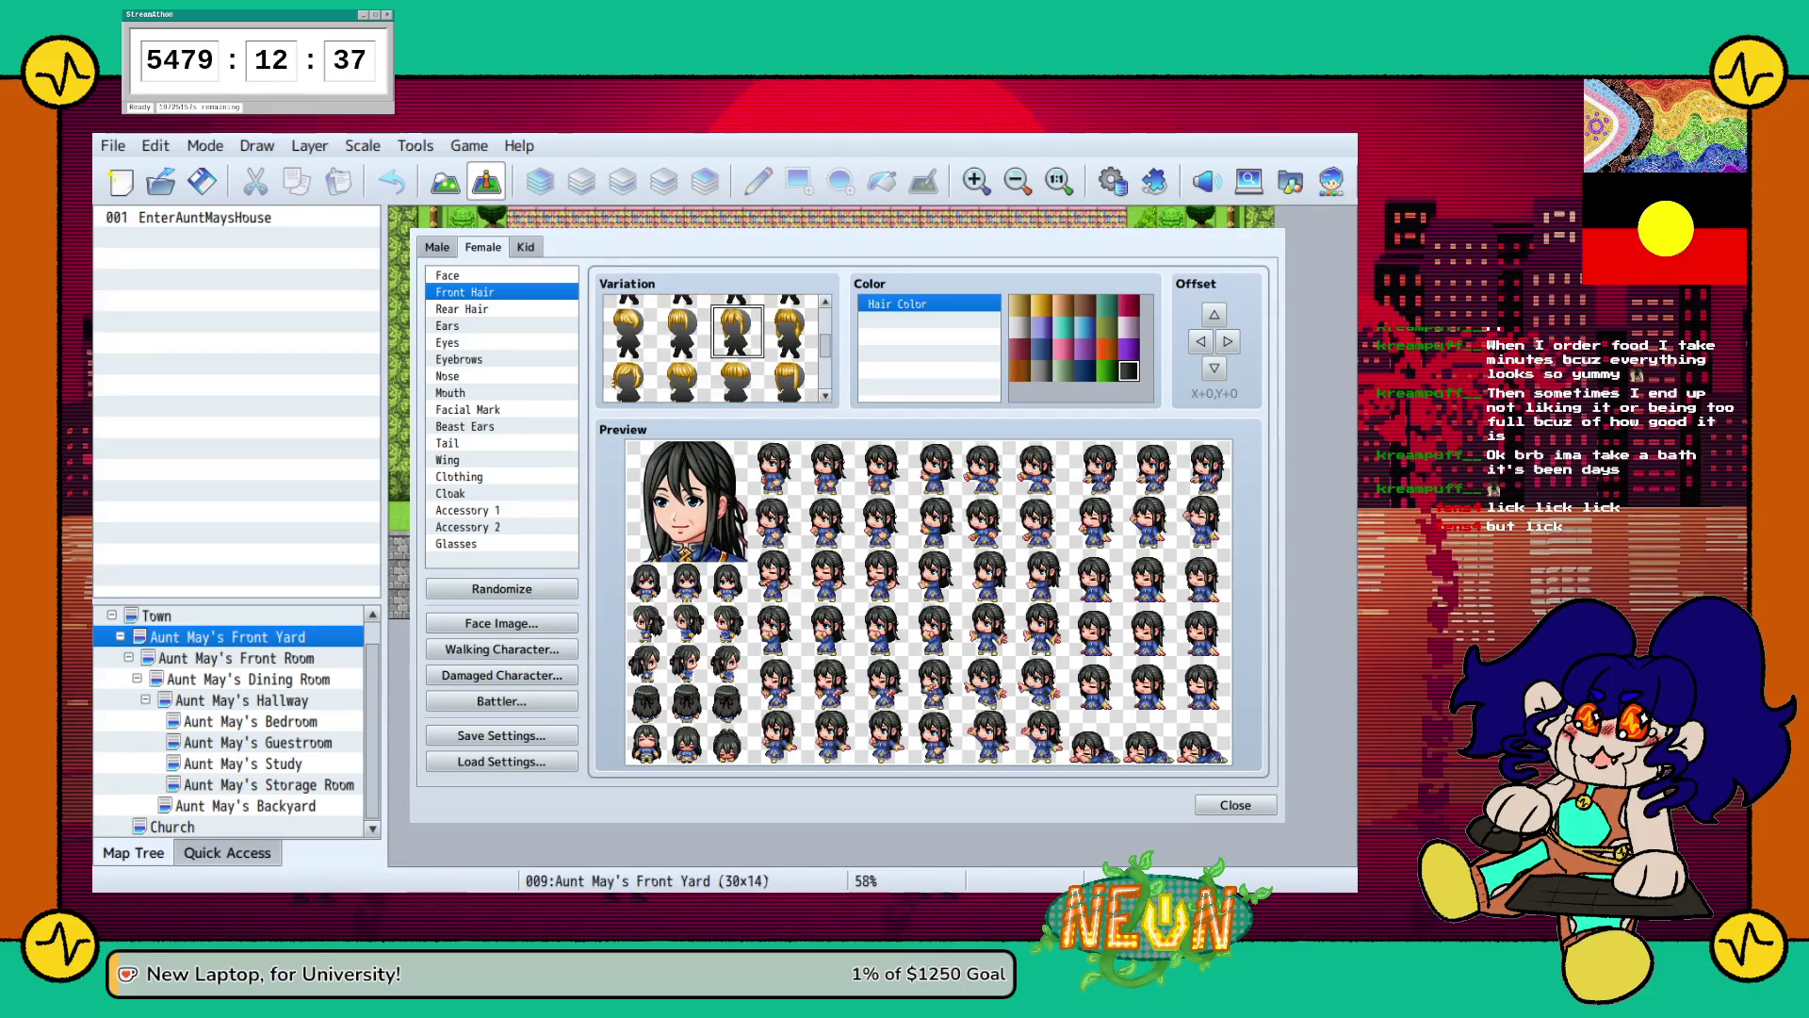
Switch to Rear Hair and compare the rear hairstyles in the upper rows.
{"action": "left_click", "coordinate": [461, 309]}
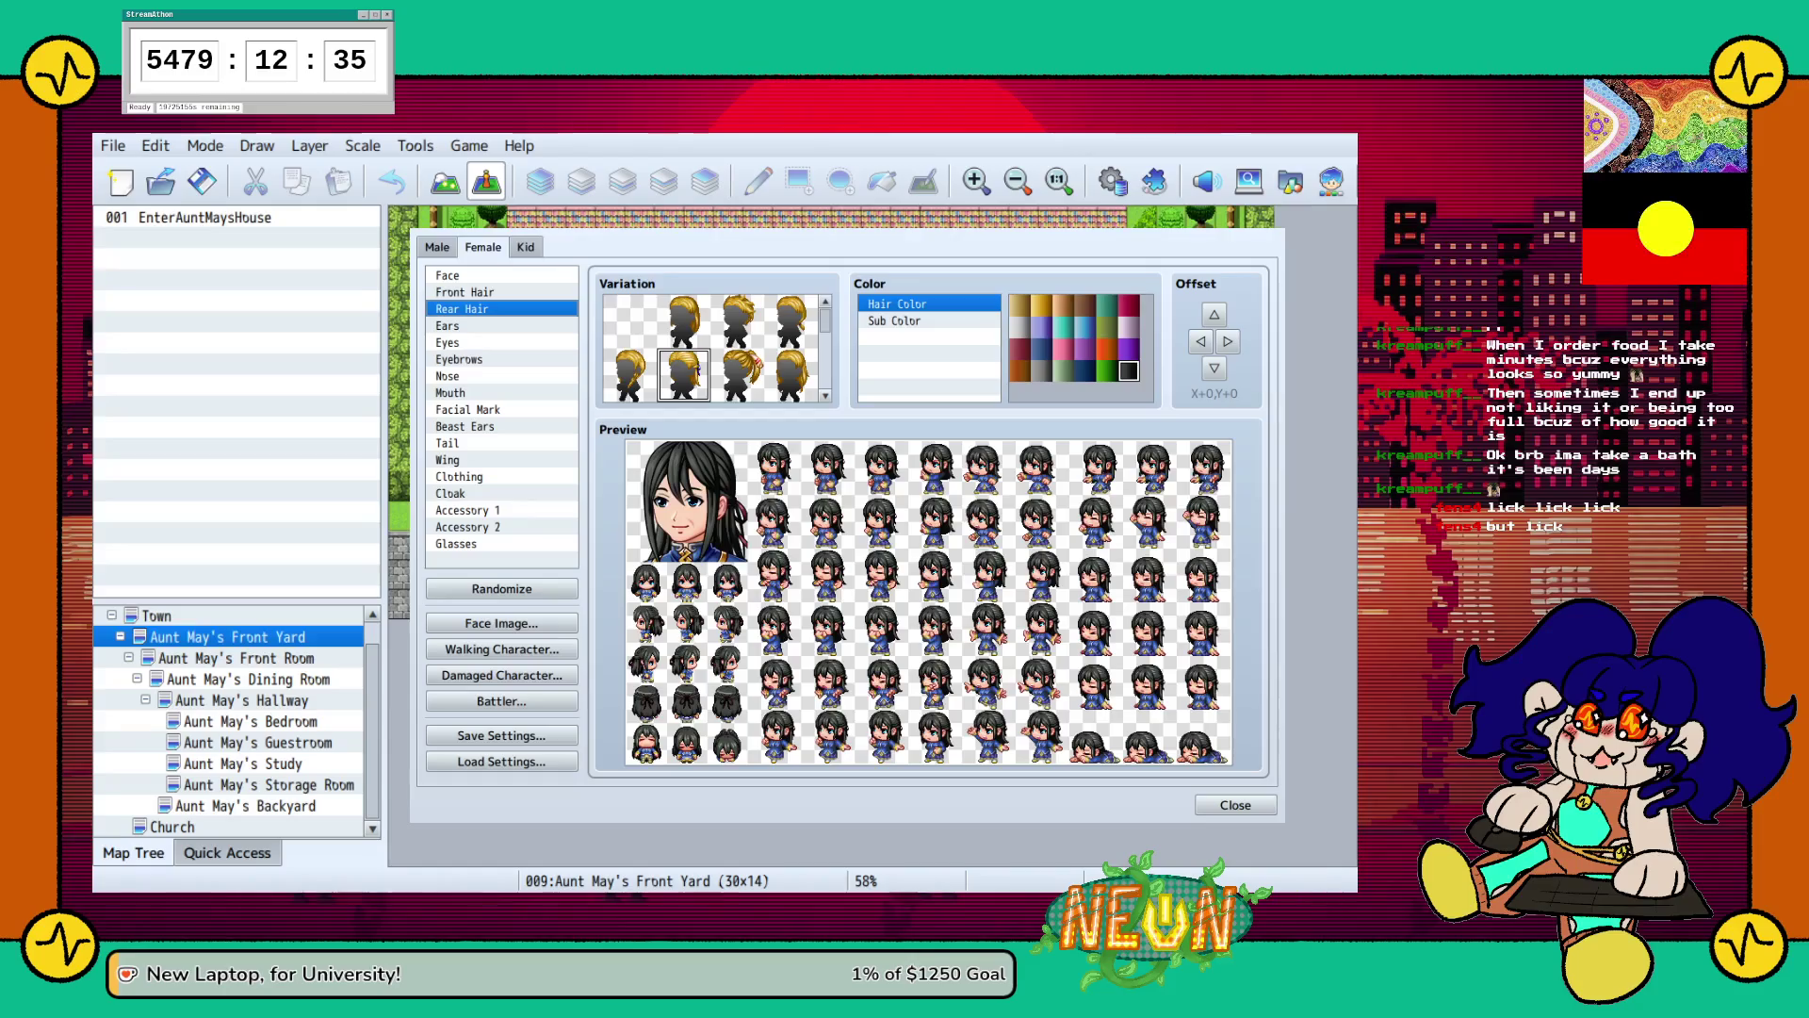
{"action": "left_click", "coordinate": [629, 375]}
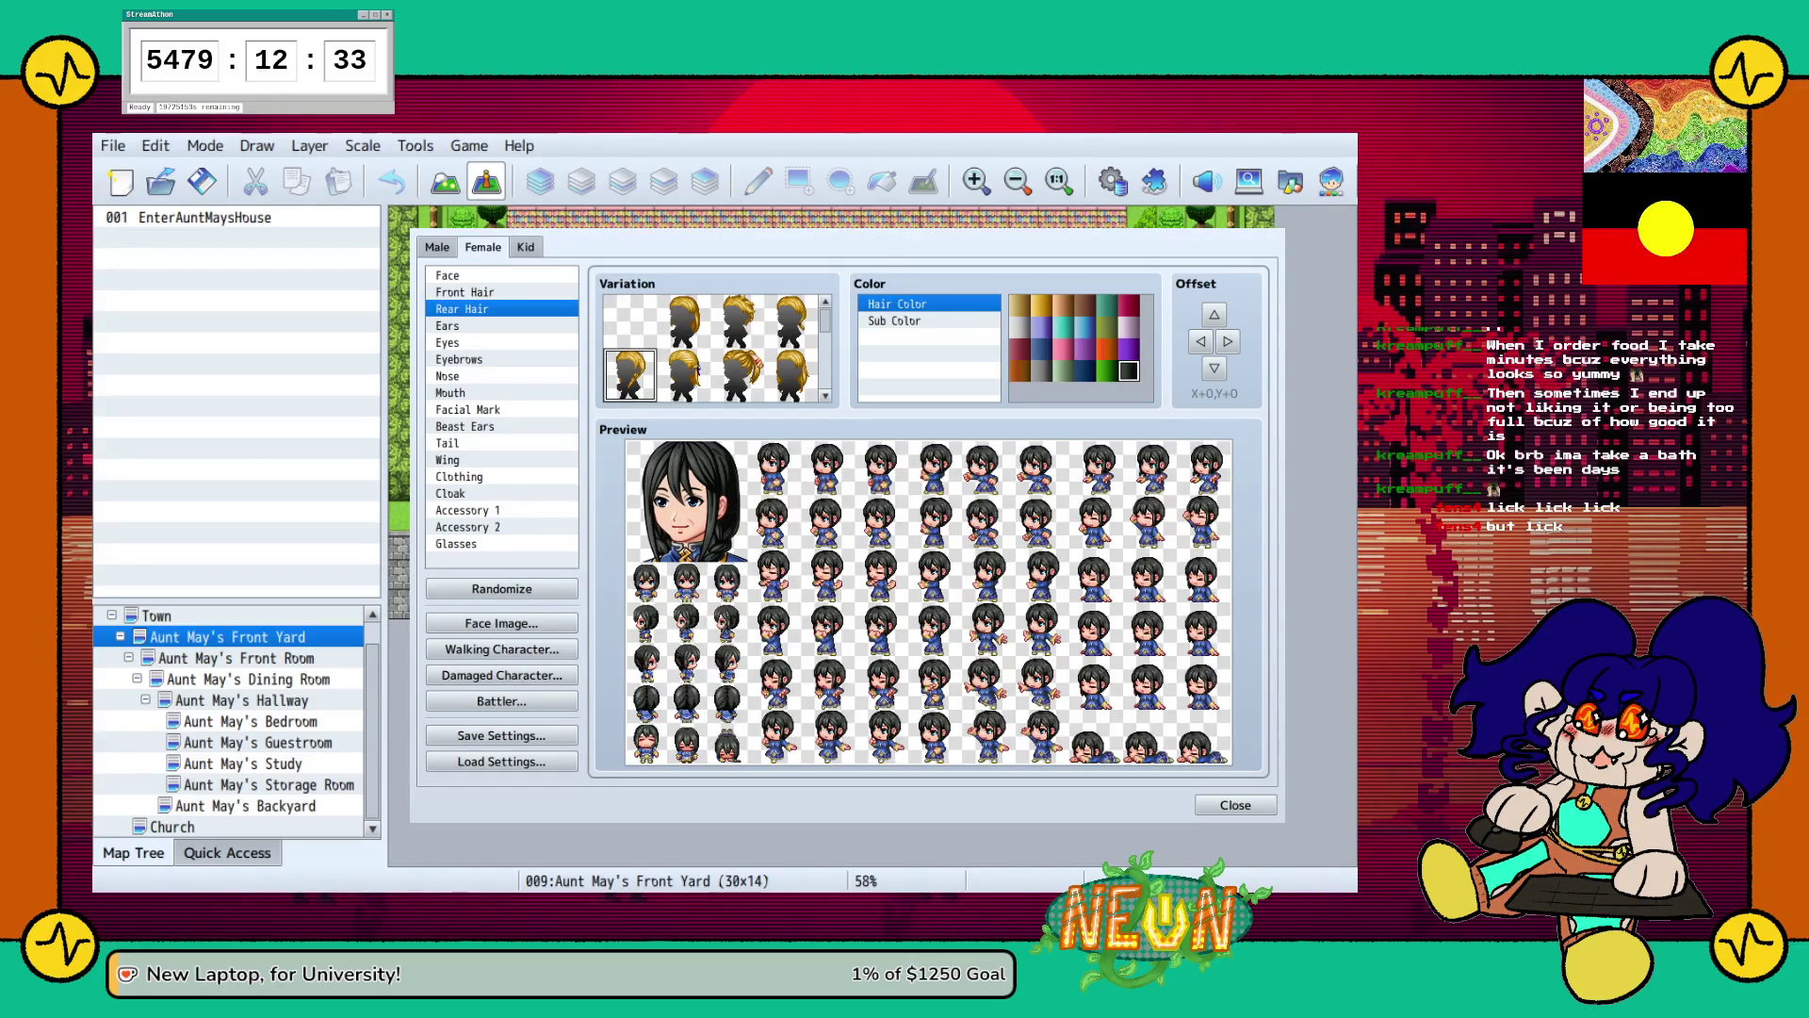
{"action": "left_click", "coordinate": [683, 320]}
{"action": "left_click", "coordinate": [629, 375]}
{"action": "scroll", "coordinate": [630, 375], "scroll_direction": "down", "scroll_amount": 1}
{"action": "scroll", "coordinate": [713, 349], "scroll_direction": "down", "scroll_amount": 2}
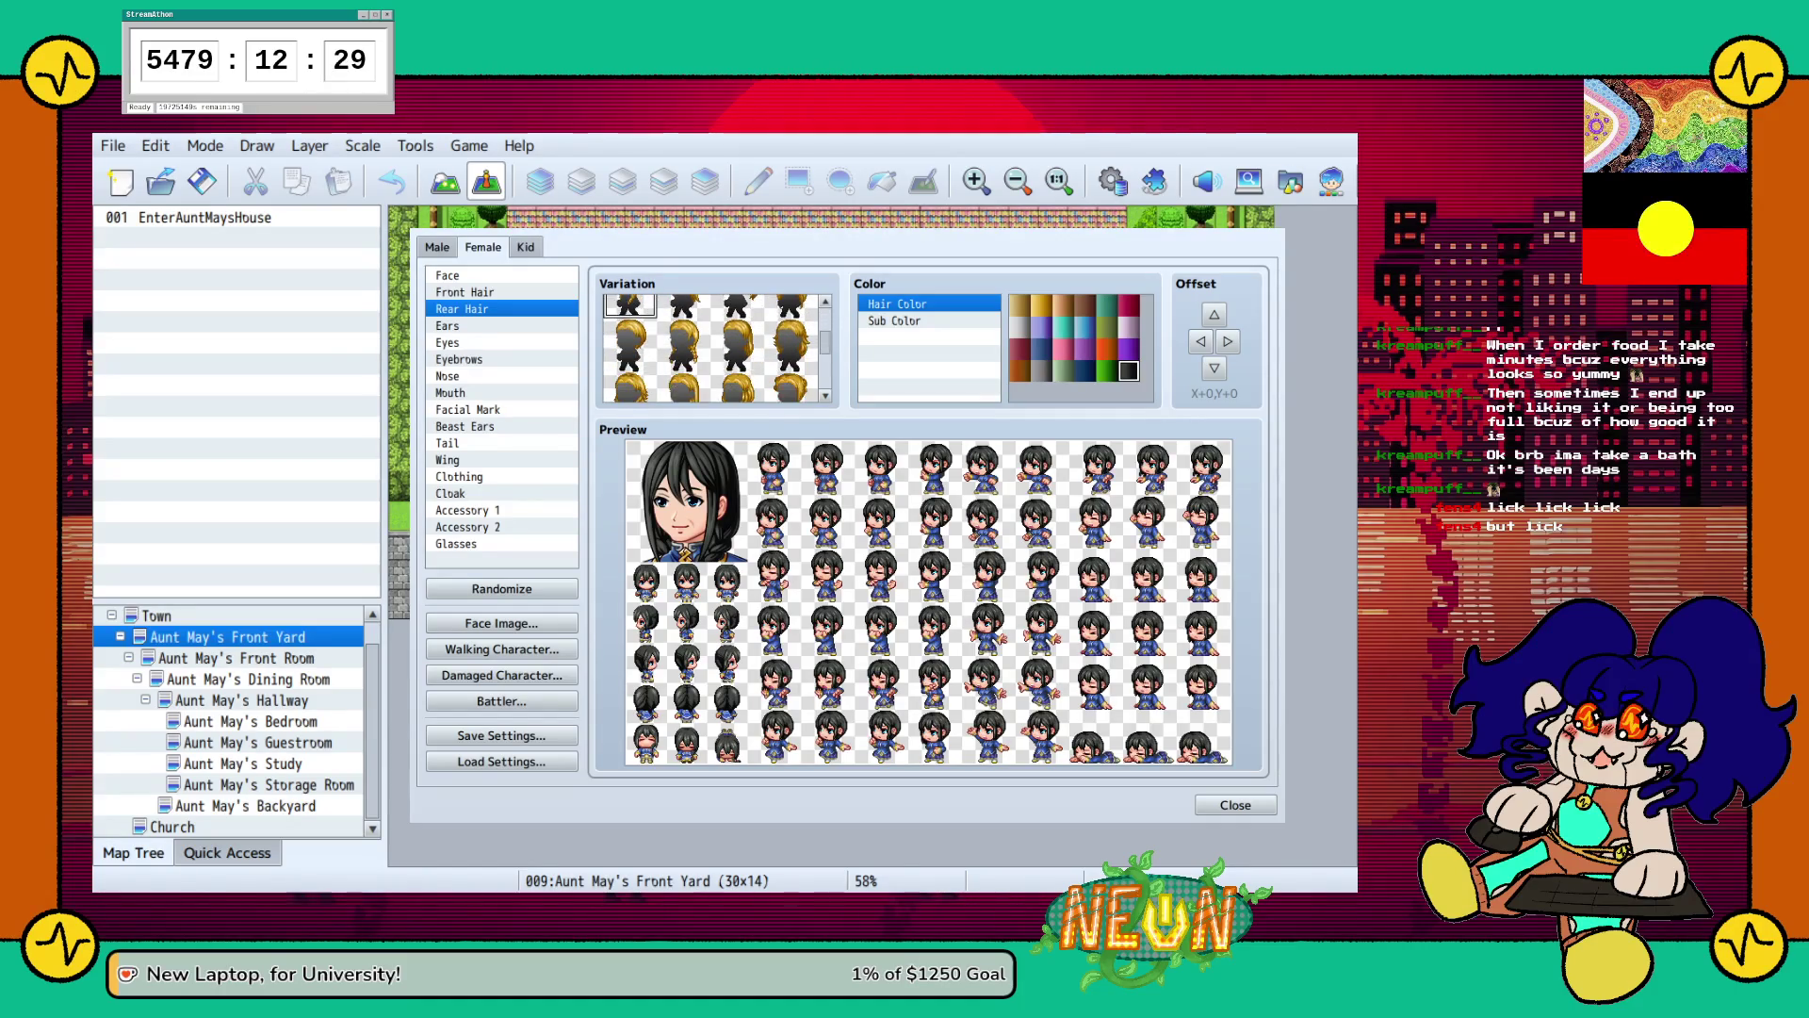
{"action": "left_click", "coordinate": [683, 344]}
{"action": "left_click", "coordinate": [738, 344]}
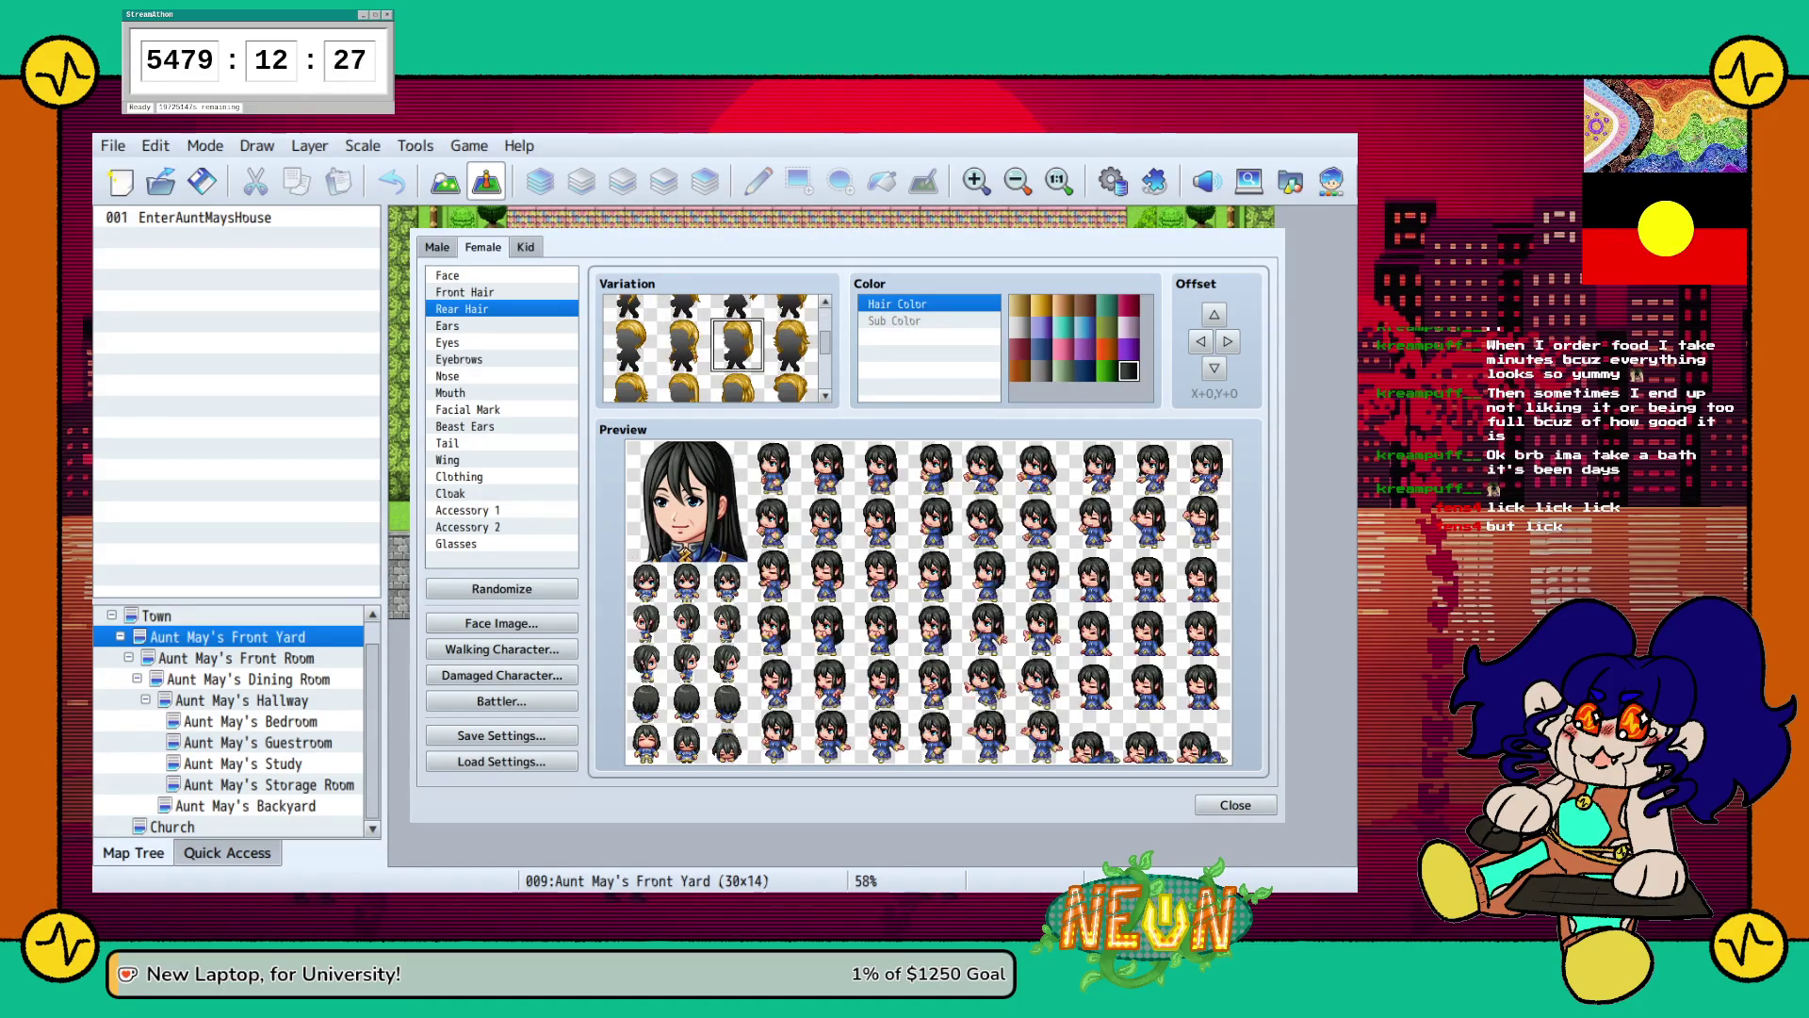
{"action": "left_click", "coordinate": [791, 343]}
Step through the lower rear hairstyles and settle on a long rear style.
{"action": "scroll", "coordinate": [713, 348], "scroll_direction": "down", "scroll_amount": 1}
{"action": "left_click", "coordinate": [683, 368]}
{"action": "left_click", "coordinate": [628, 368]}
{"action": "left_click", "coordinate": [738, 367]}
{"action": "left_click", "coordinate": [792, 367]}
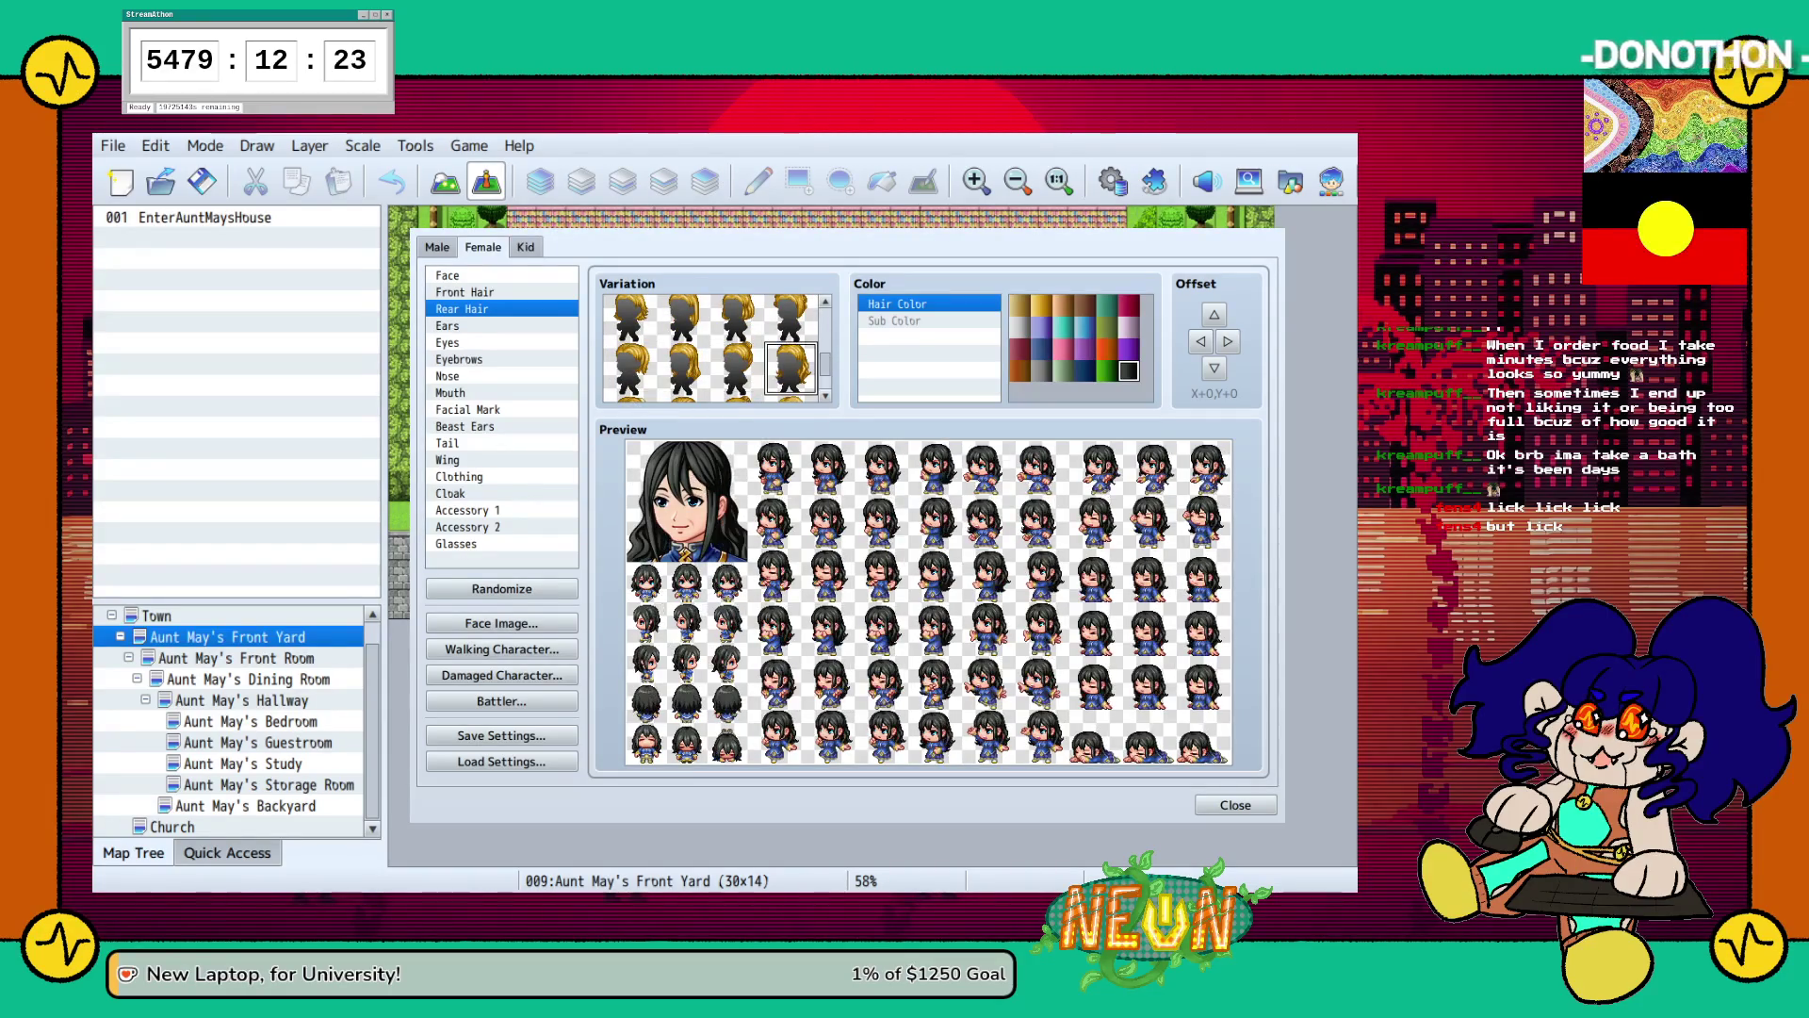
{"action": "scroll", "coordinate": [713, 349], "scroll_direction": "down", "scroll_amount": 1}
{"action": "left_click", "coordinate": [738, 374]}
{"action": "left_click", "coordinate": [683, 374]}
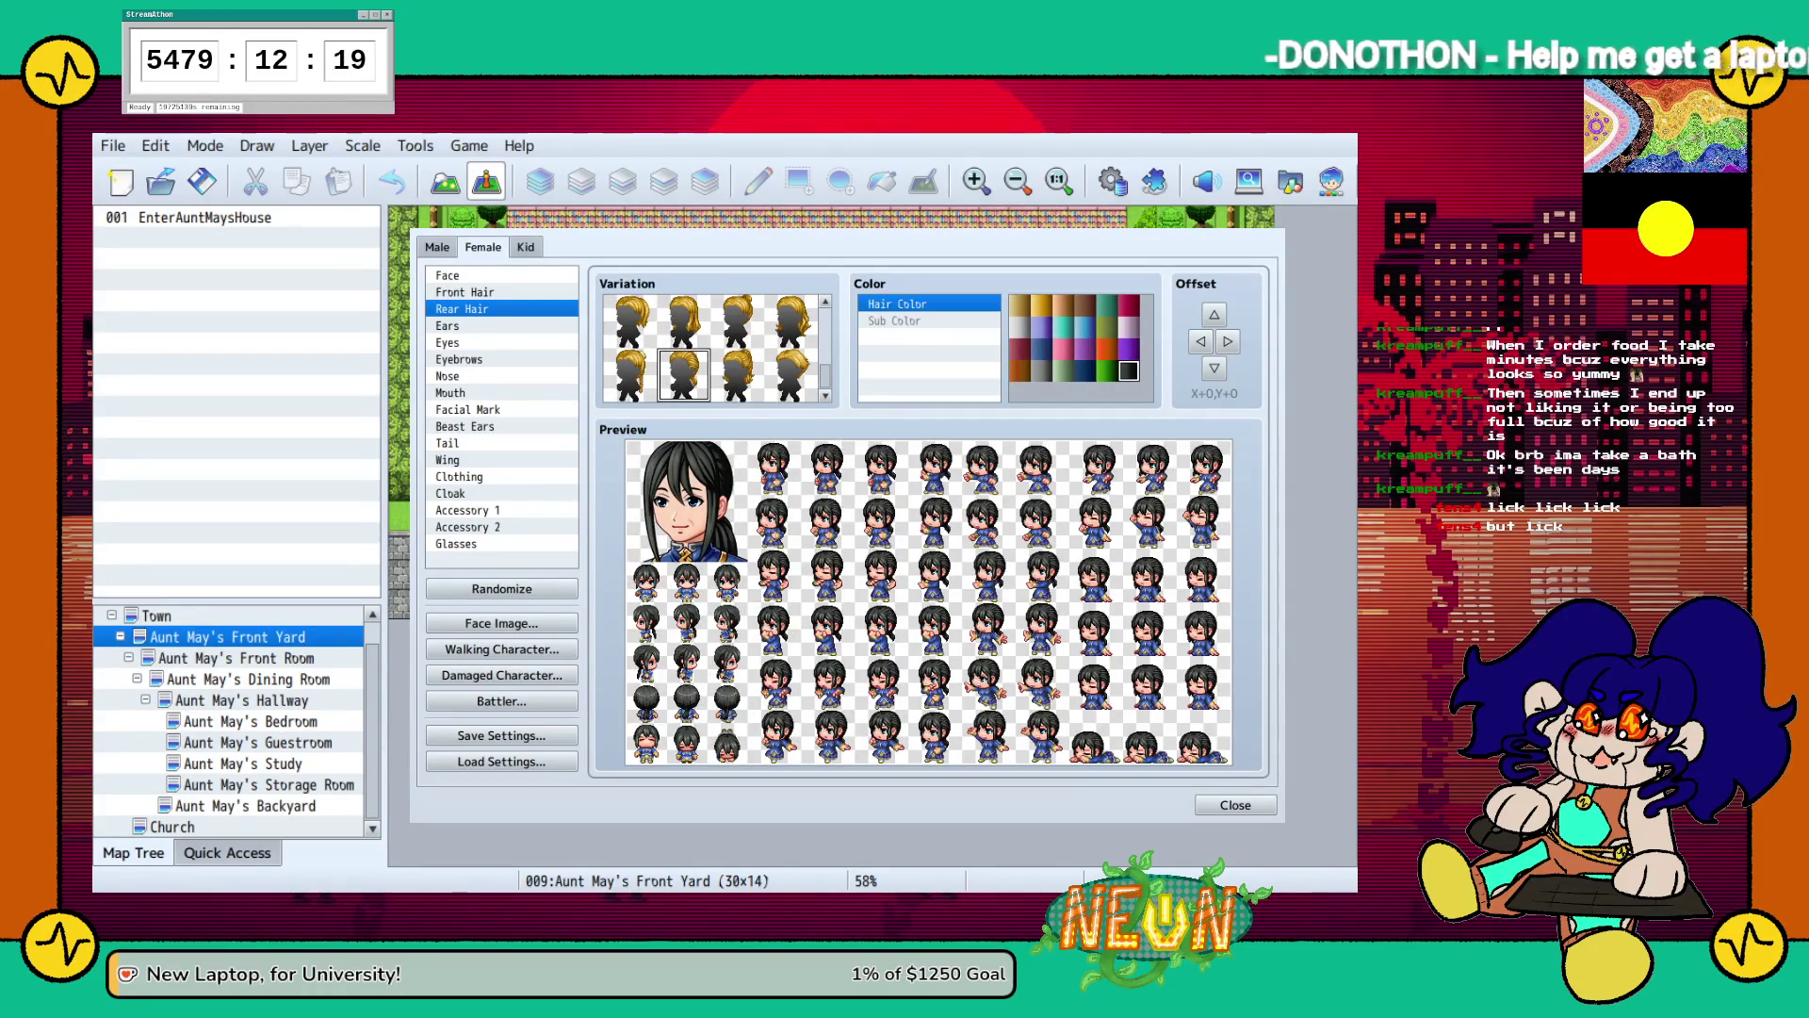
{"action": "scroll", "coordinate": [714, 349], "scroll_direction": "up", "scroll_amount": 1}
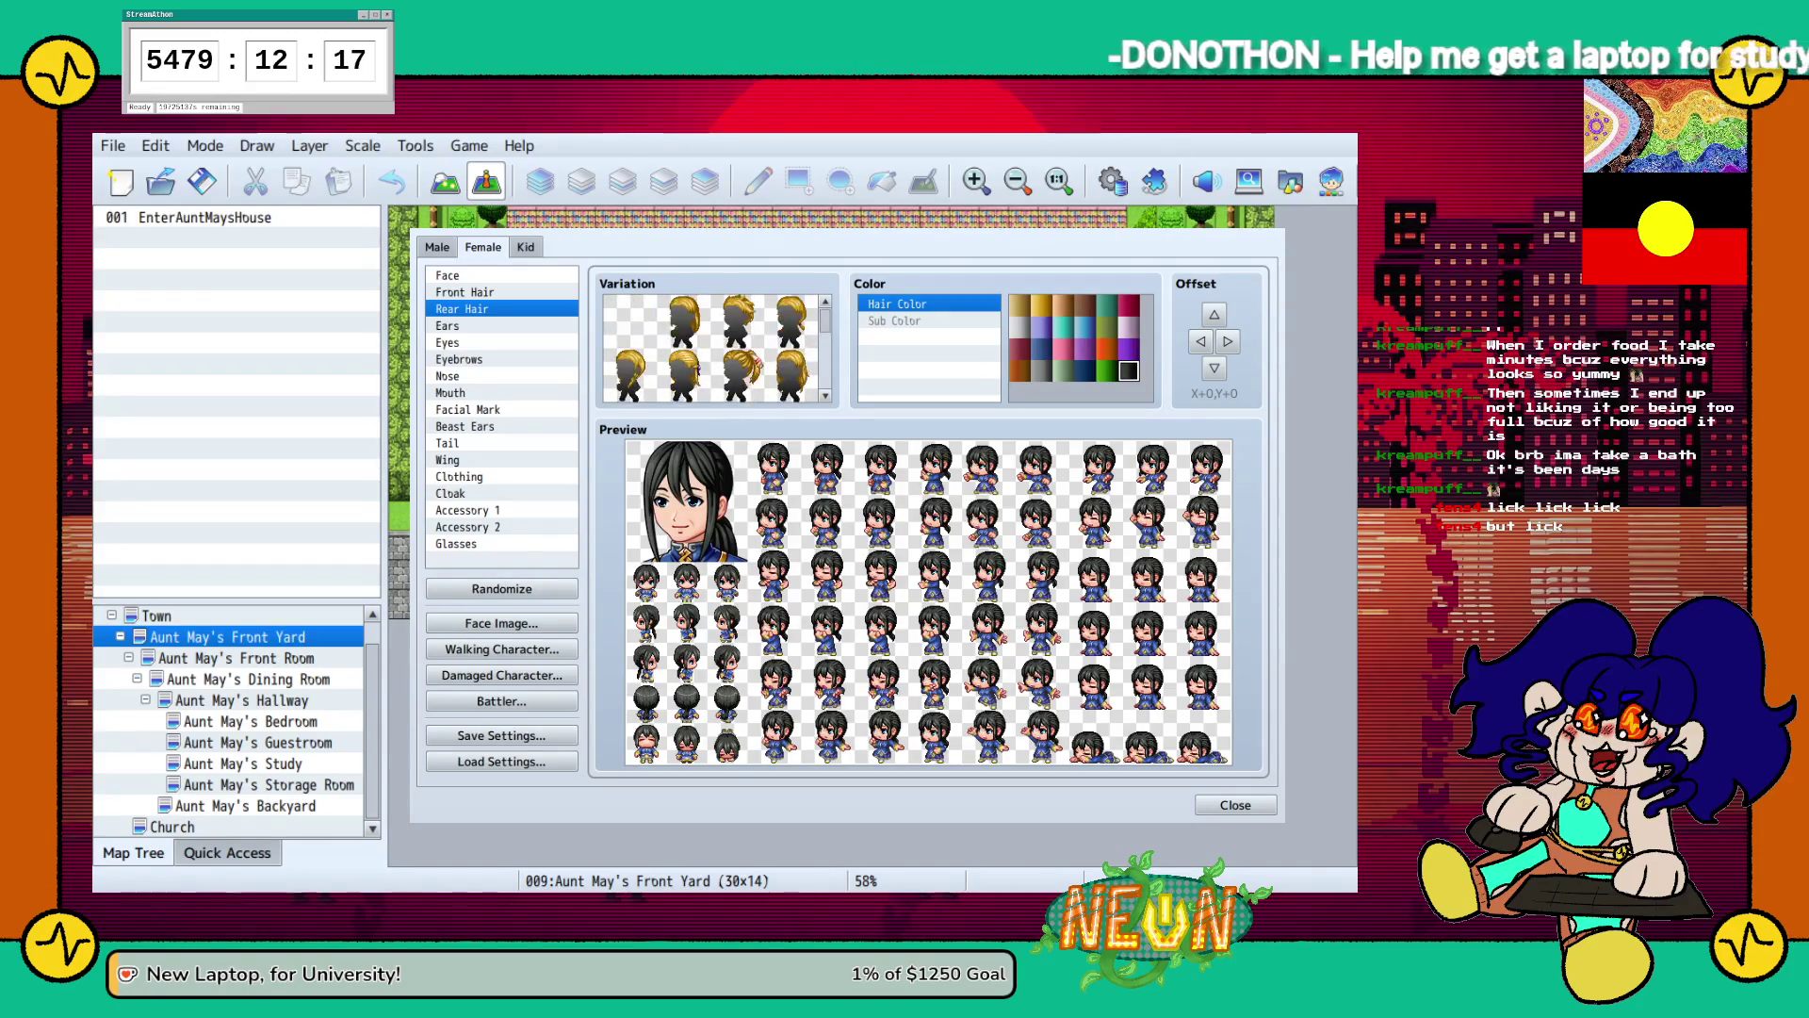
{"action": "left_click", "coordinate": [502, 325]}
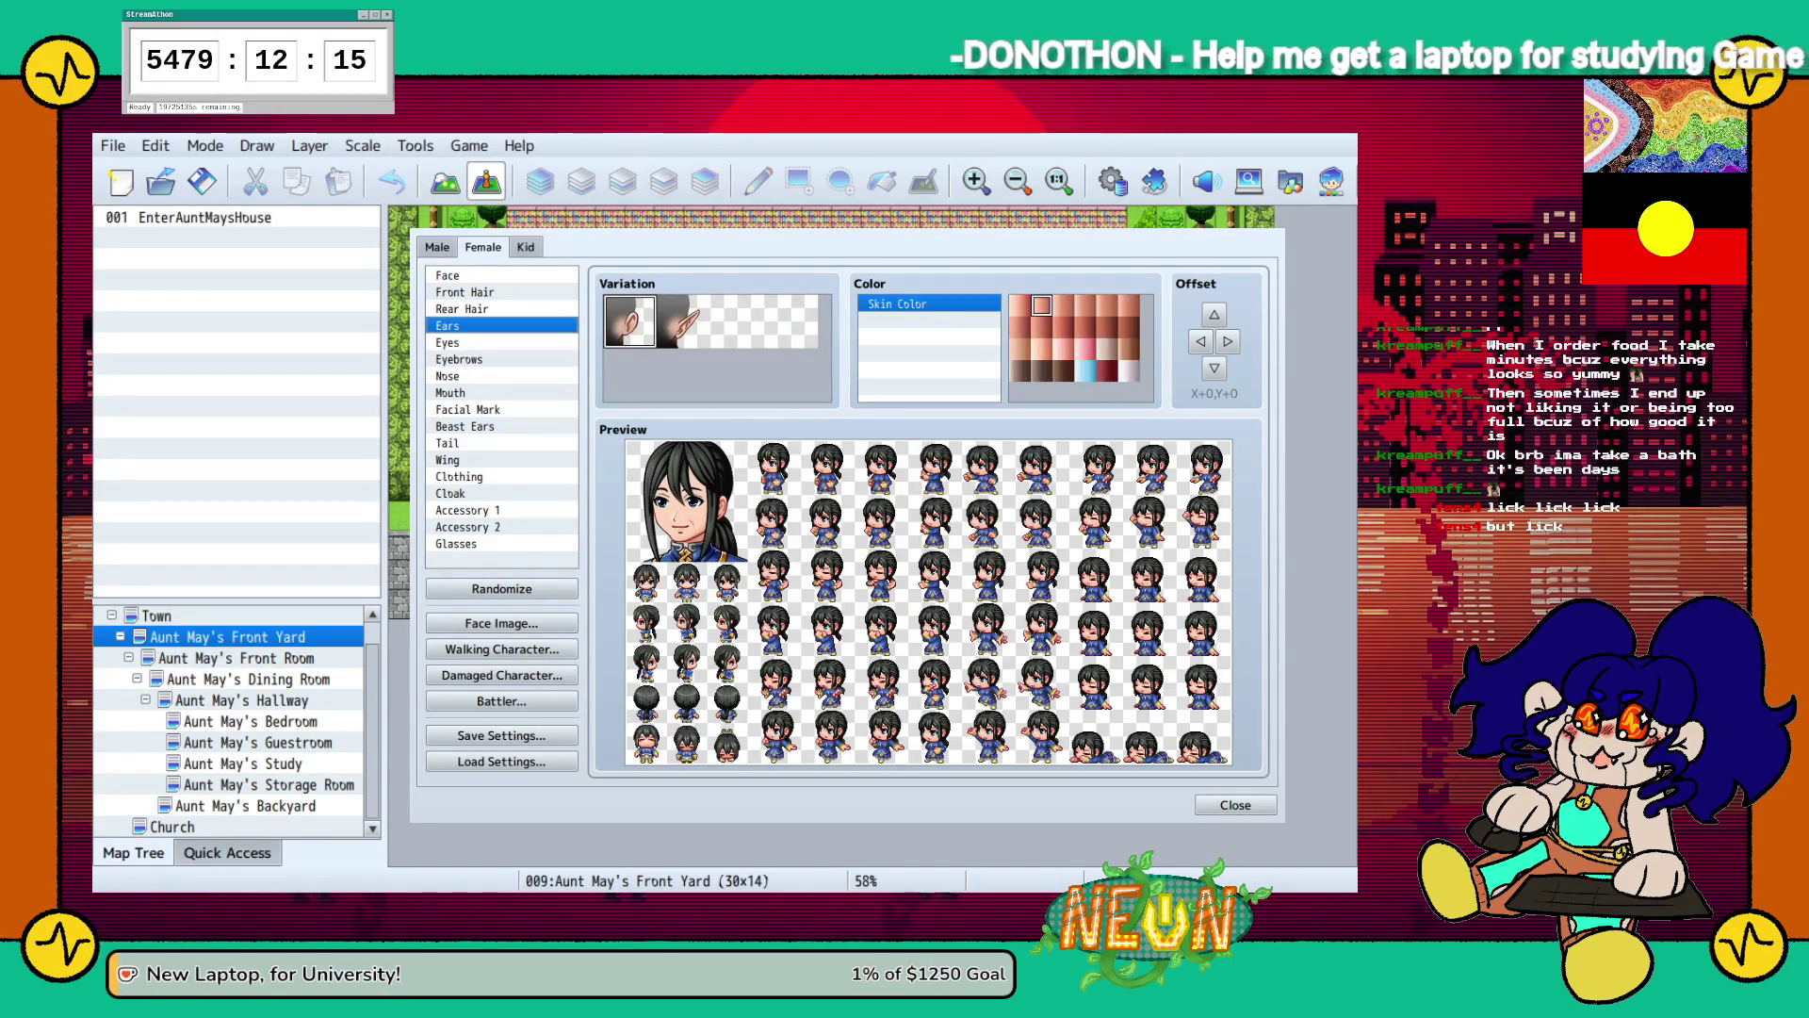
Make the eyes green, then look over the eyebrow, nose and mouth options.
{"action": "left_click", "coordinate": [501, 342]}
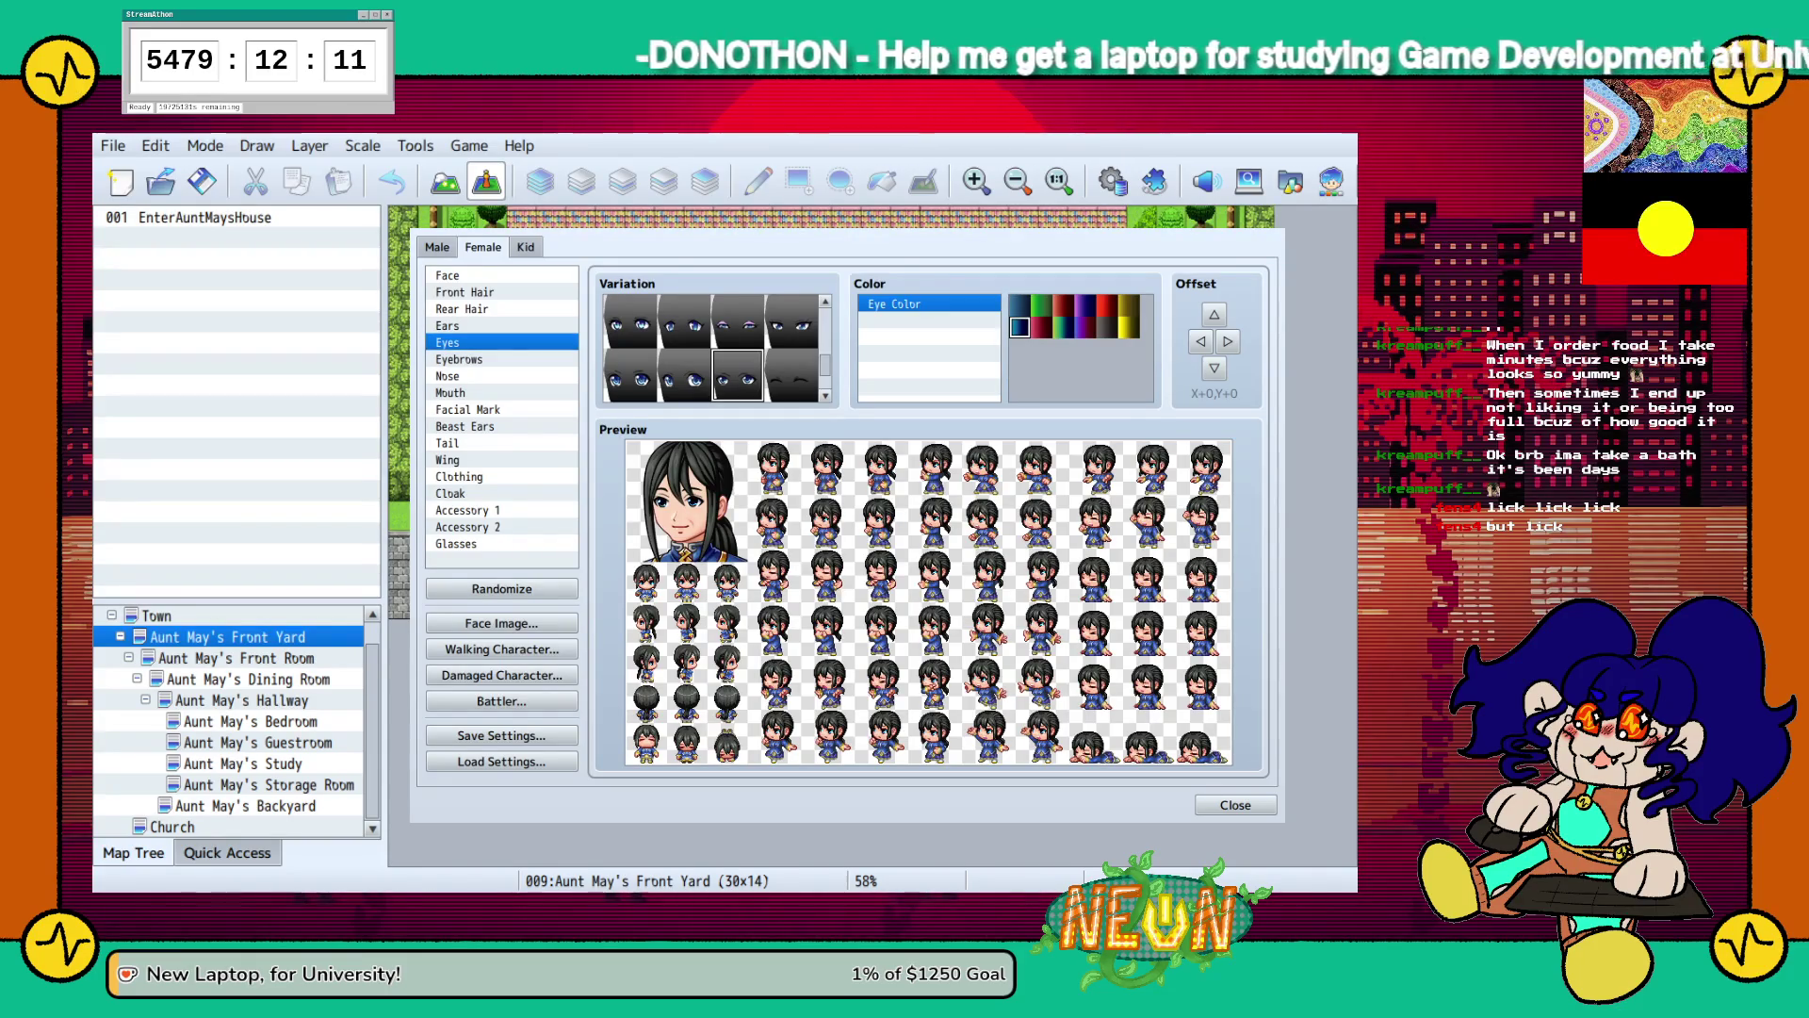
{"action": "left_click", "coordinate": [1041, 304]}
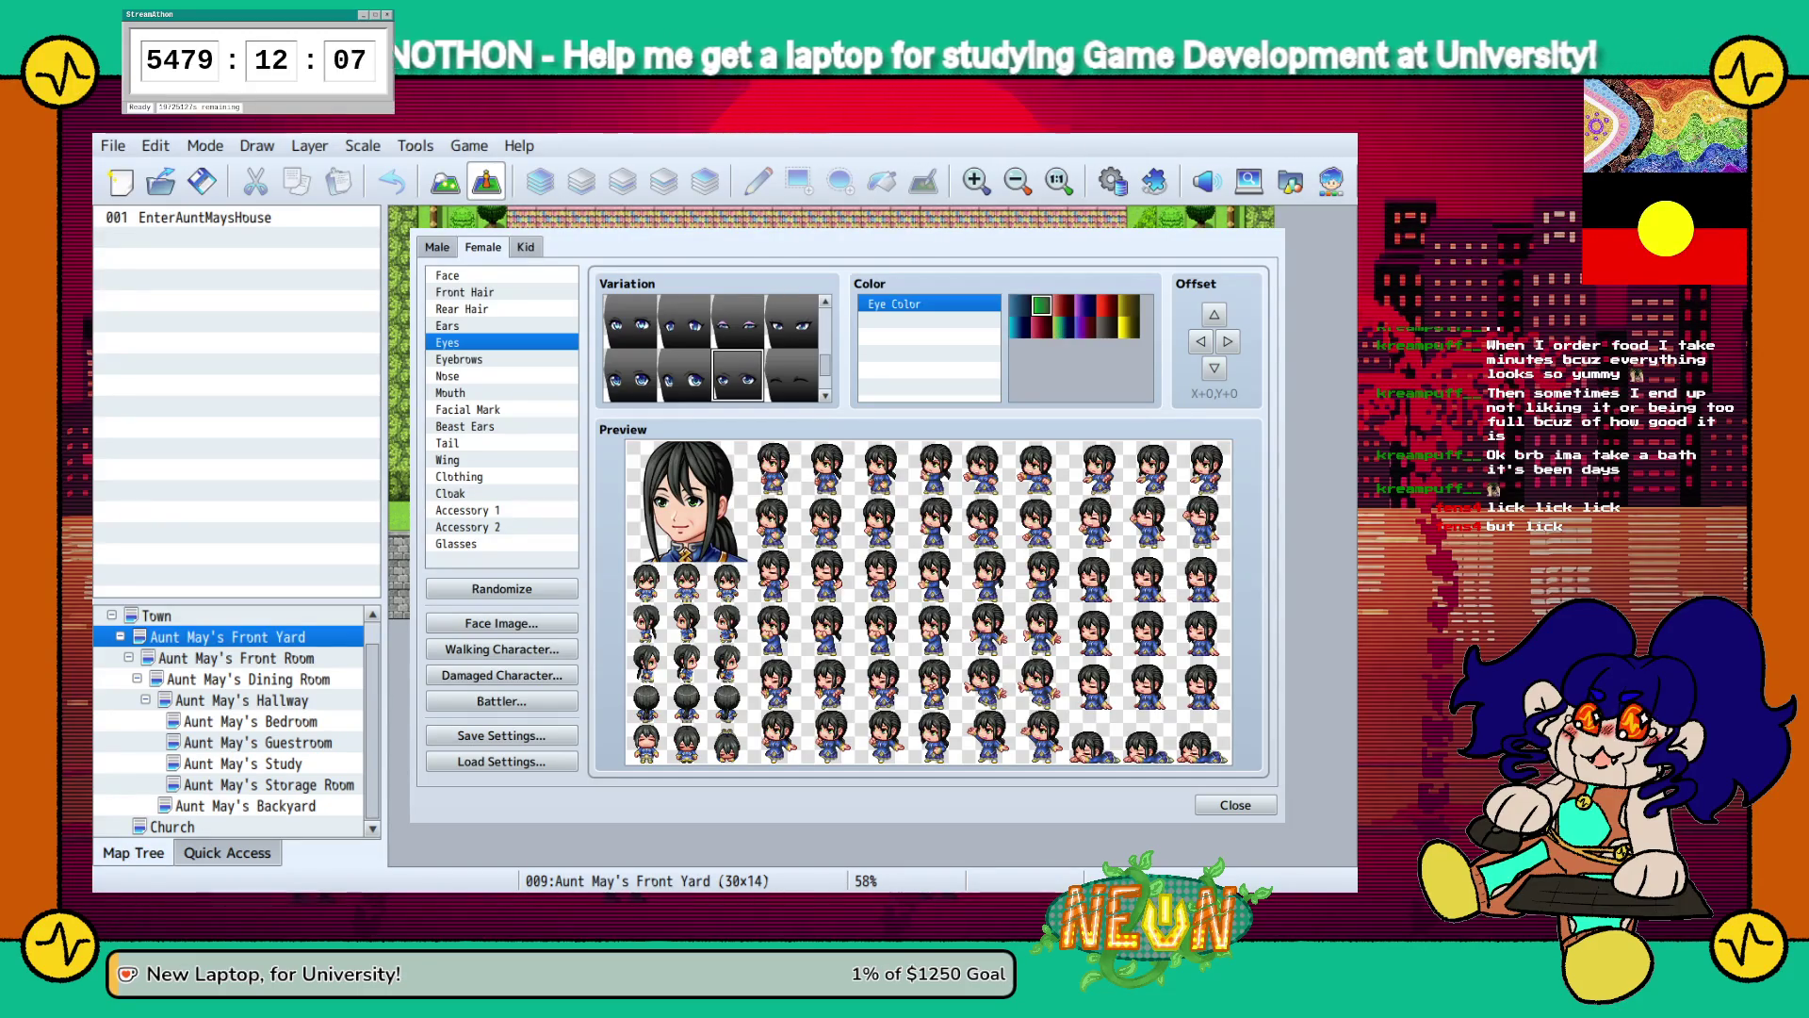
{"action": "left_click", "coordinate": [459, 359]}
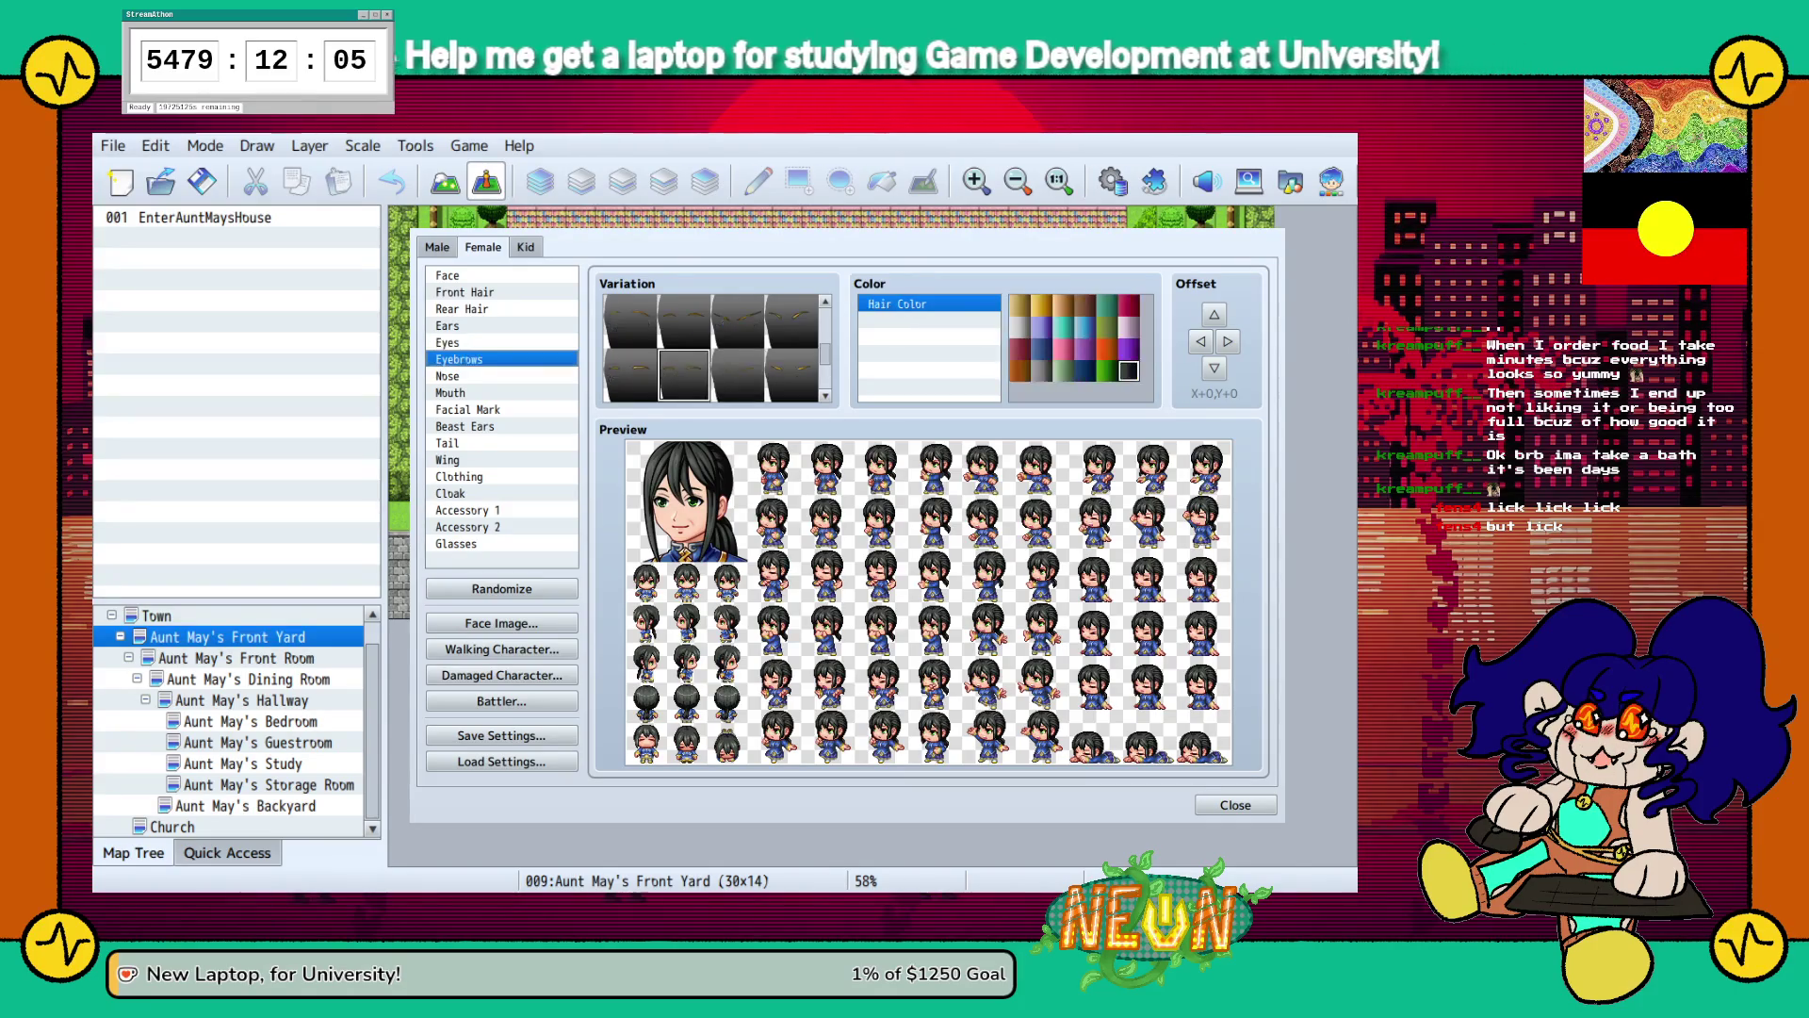
{"action": "left_click", "coordinate": [450, 376]}
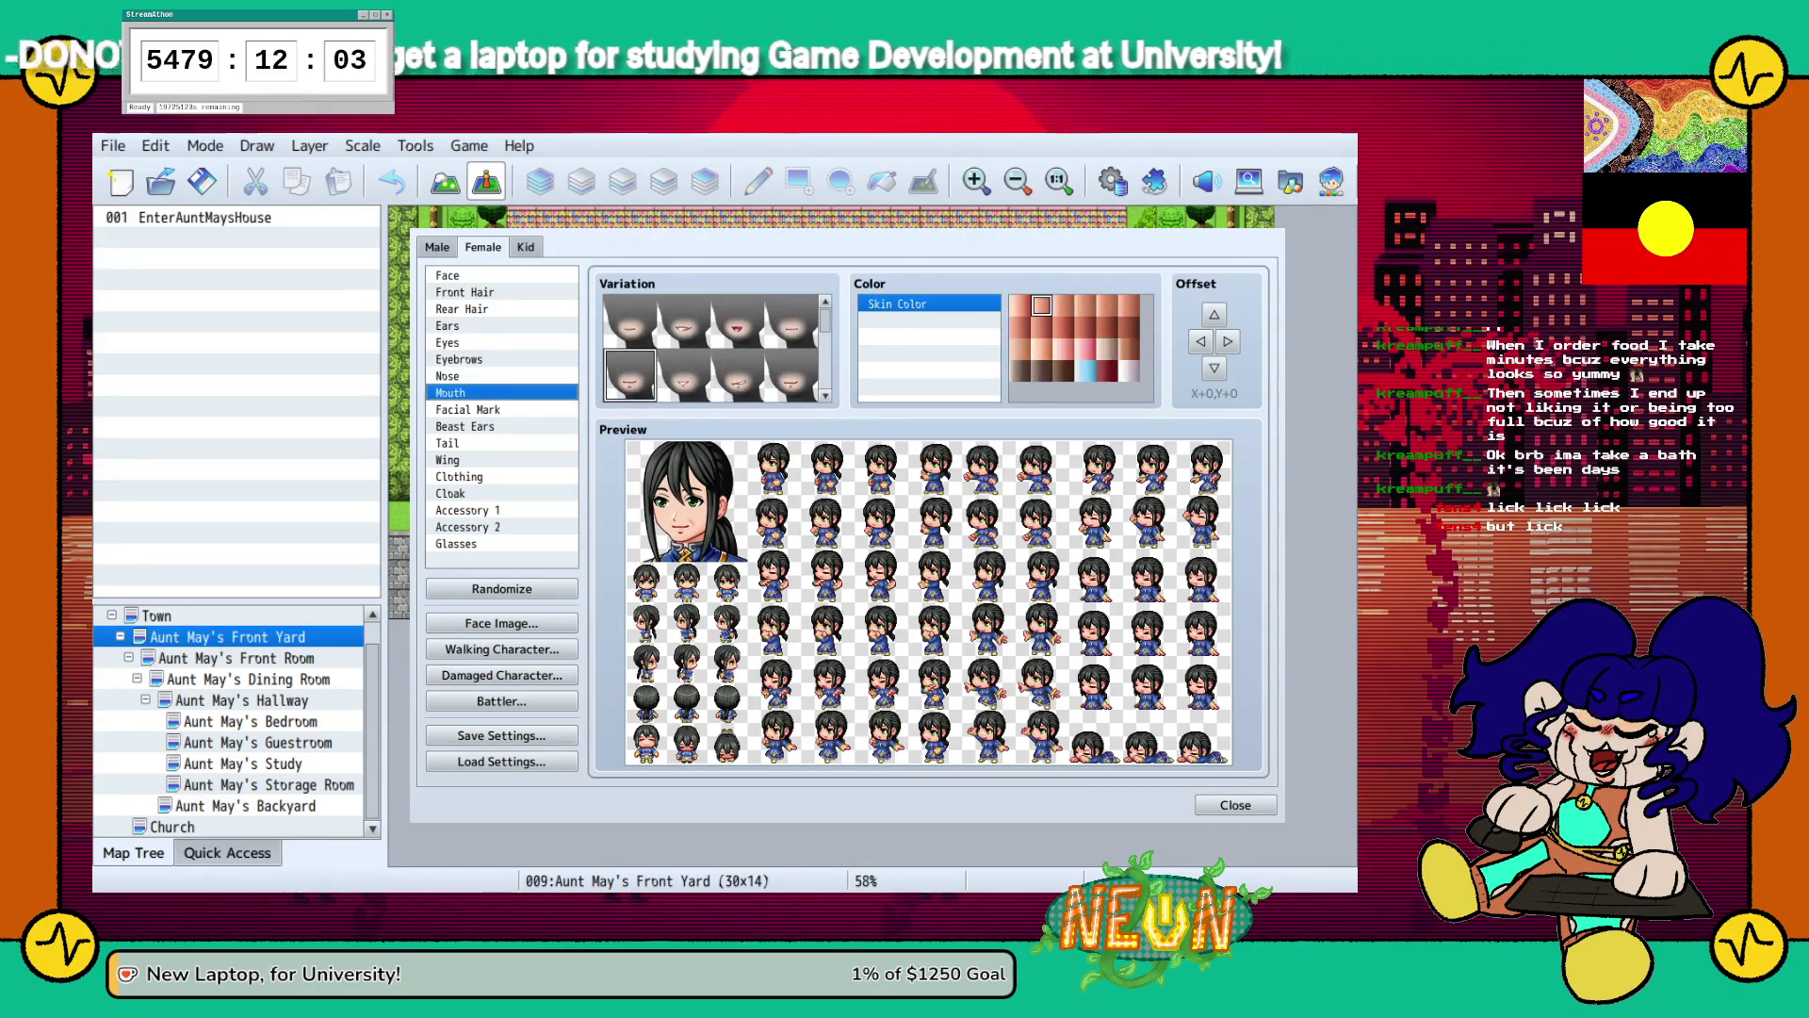
{"action": "left_click", "coordinate": [450, 393]}
Try a facial mark, then leave the face with no mark.
{"action": "left_click", "coordinate": [468, 409]}
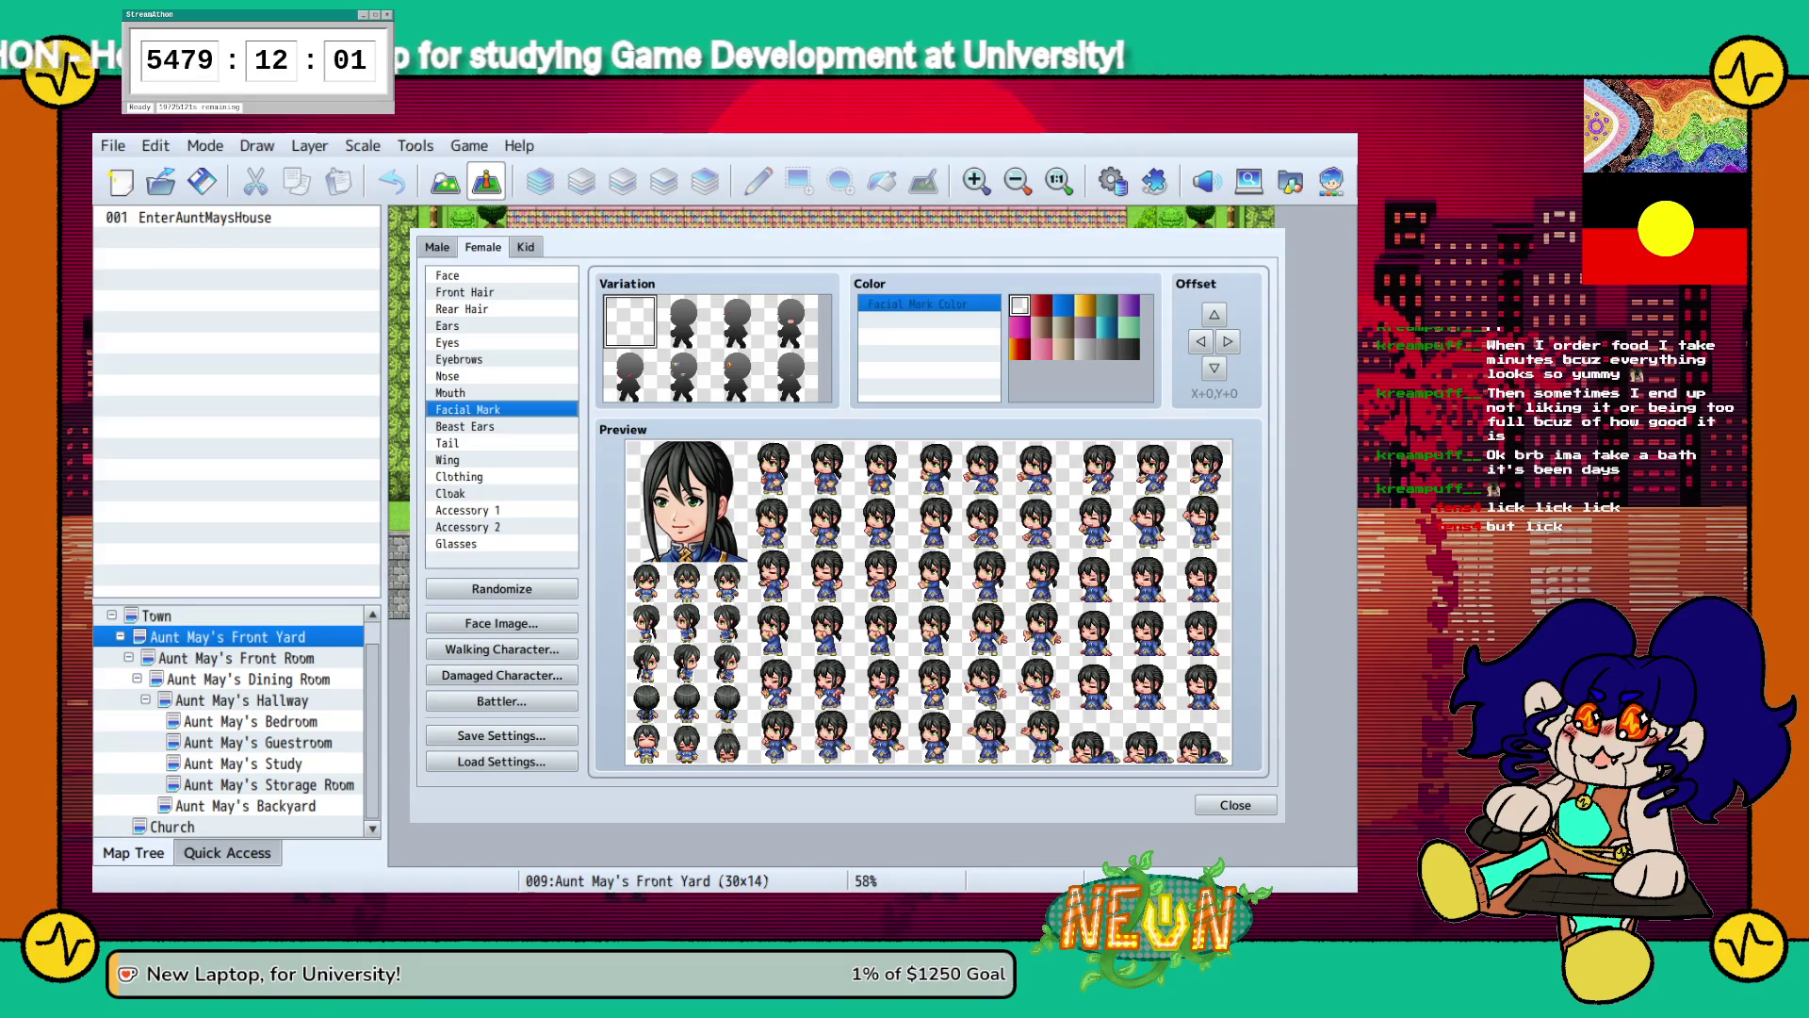
{"action": "left_click", "coordinate": [683, 321]}
{"action": "left_click", "coordinate": [630, 320]}
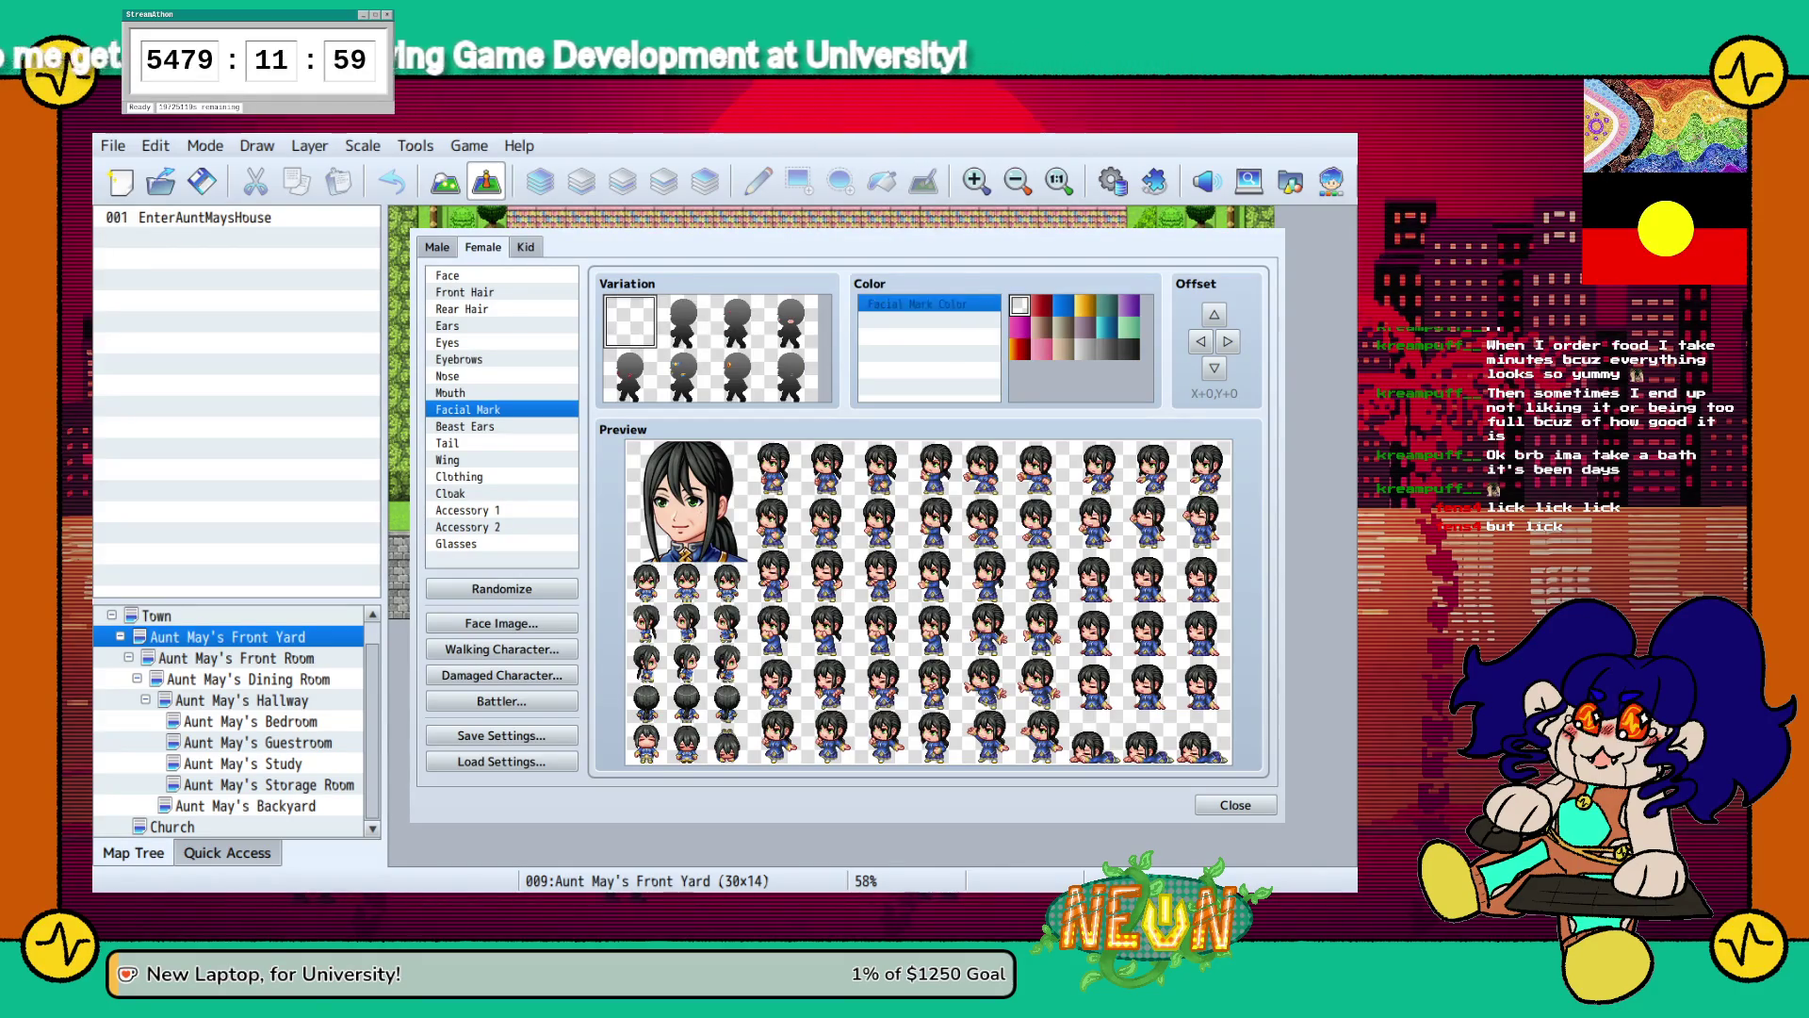
{"action": "key", "text": "Down"}
{"action": "key", "text": "Down"}
{"action": "key", "text": "Down"}
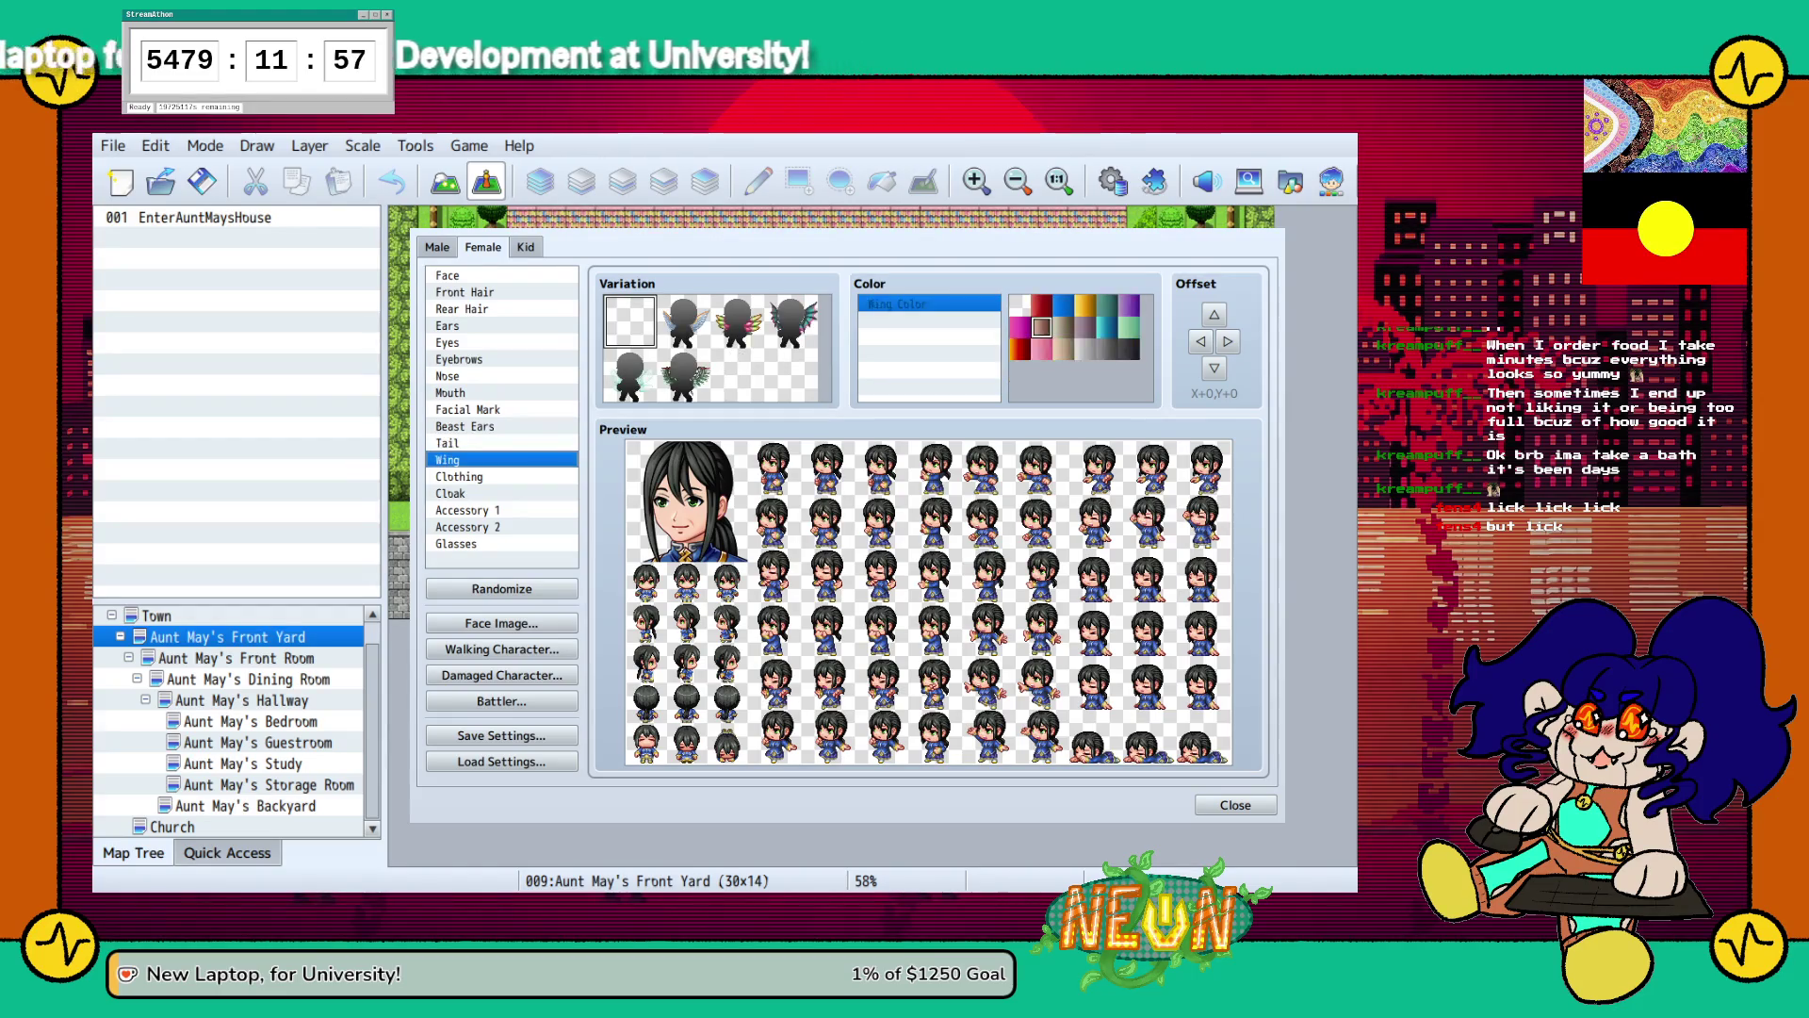
{"action": "key", "text": "Down"}
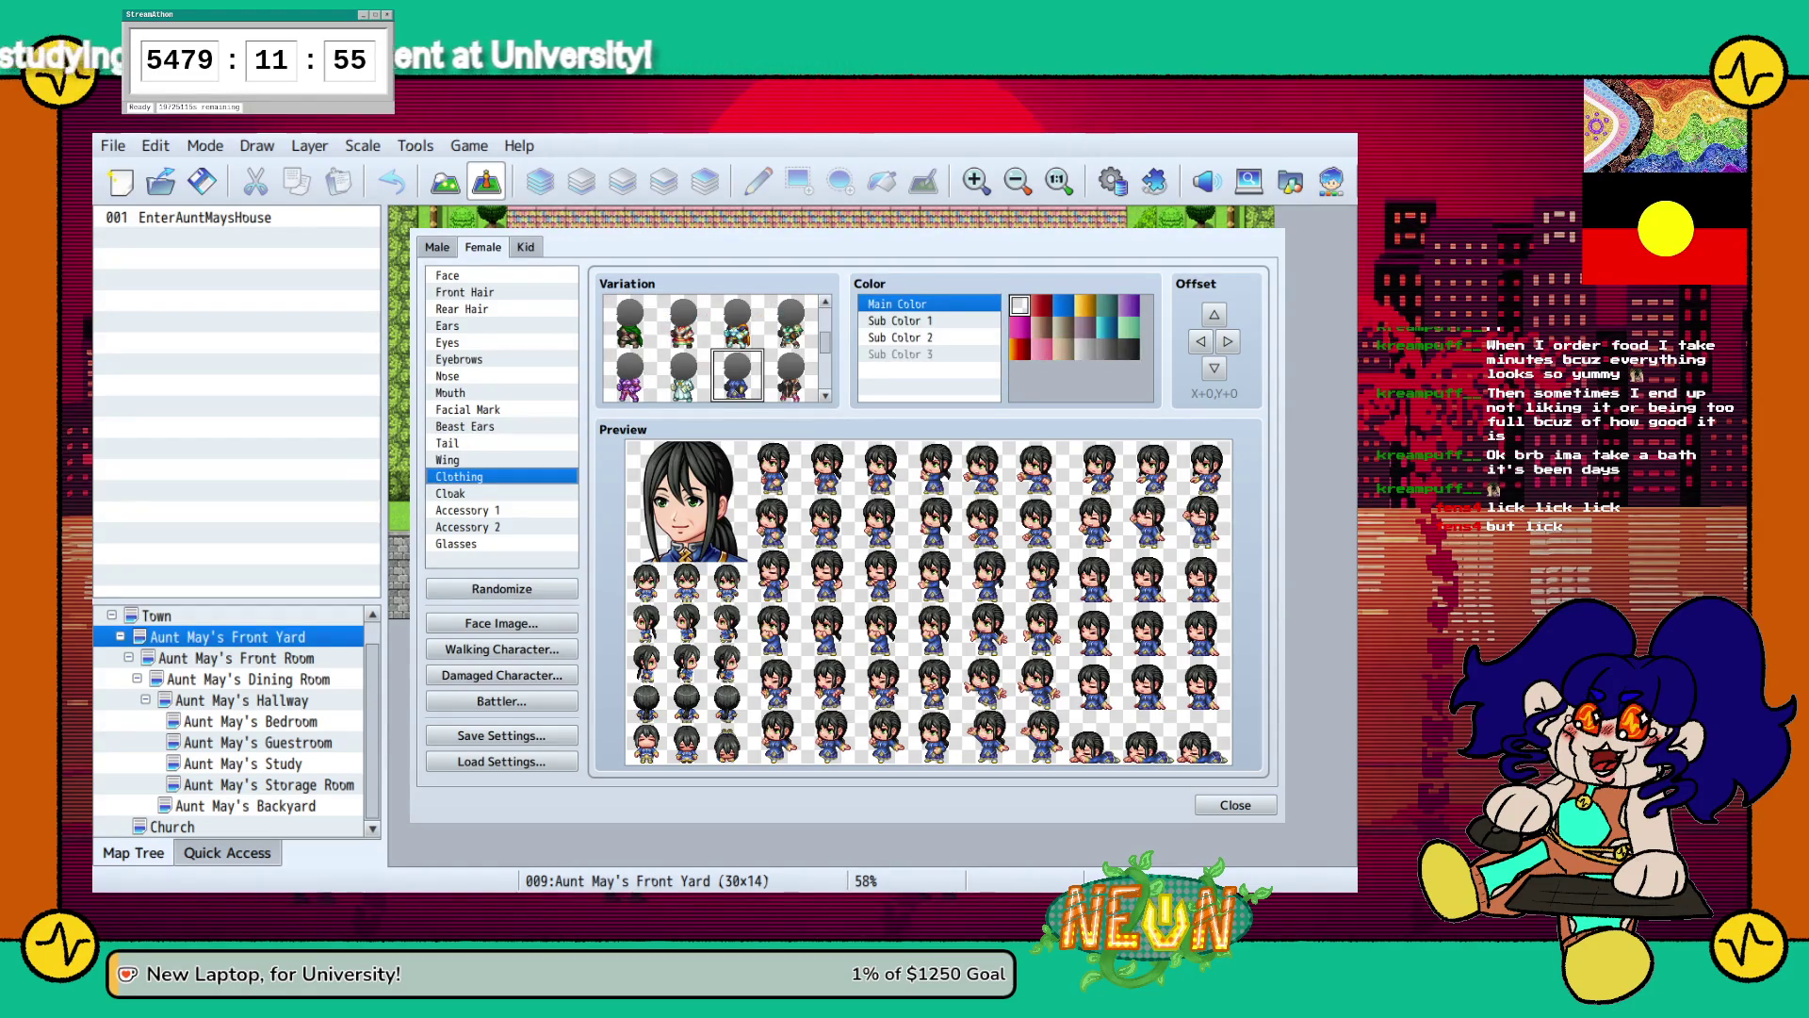
Try blue, pink and light grey for the clothing, then make the main colour beige.
{"action": "left_click", "coordinate": [1063, 304]}
{"action": "left_click", "coordinate": [1041, 349]}
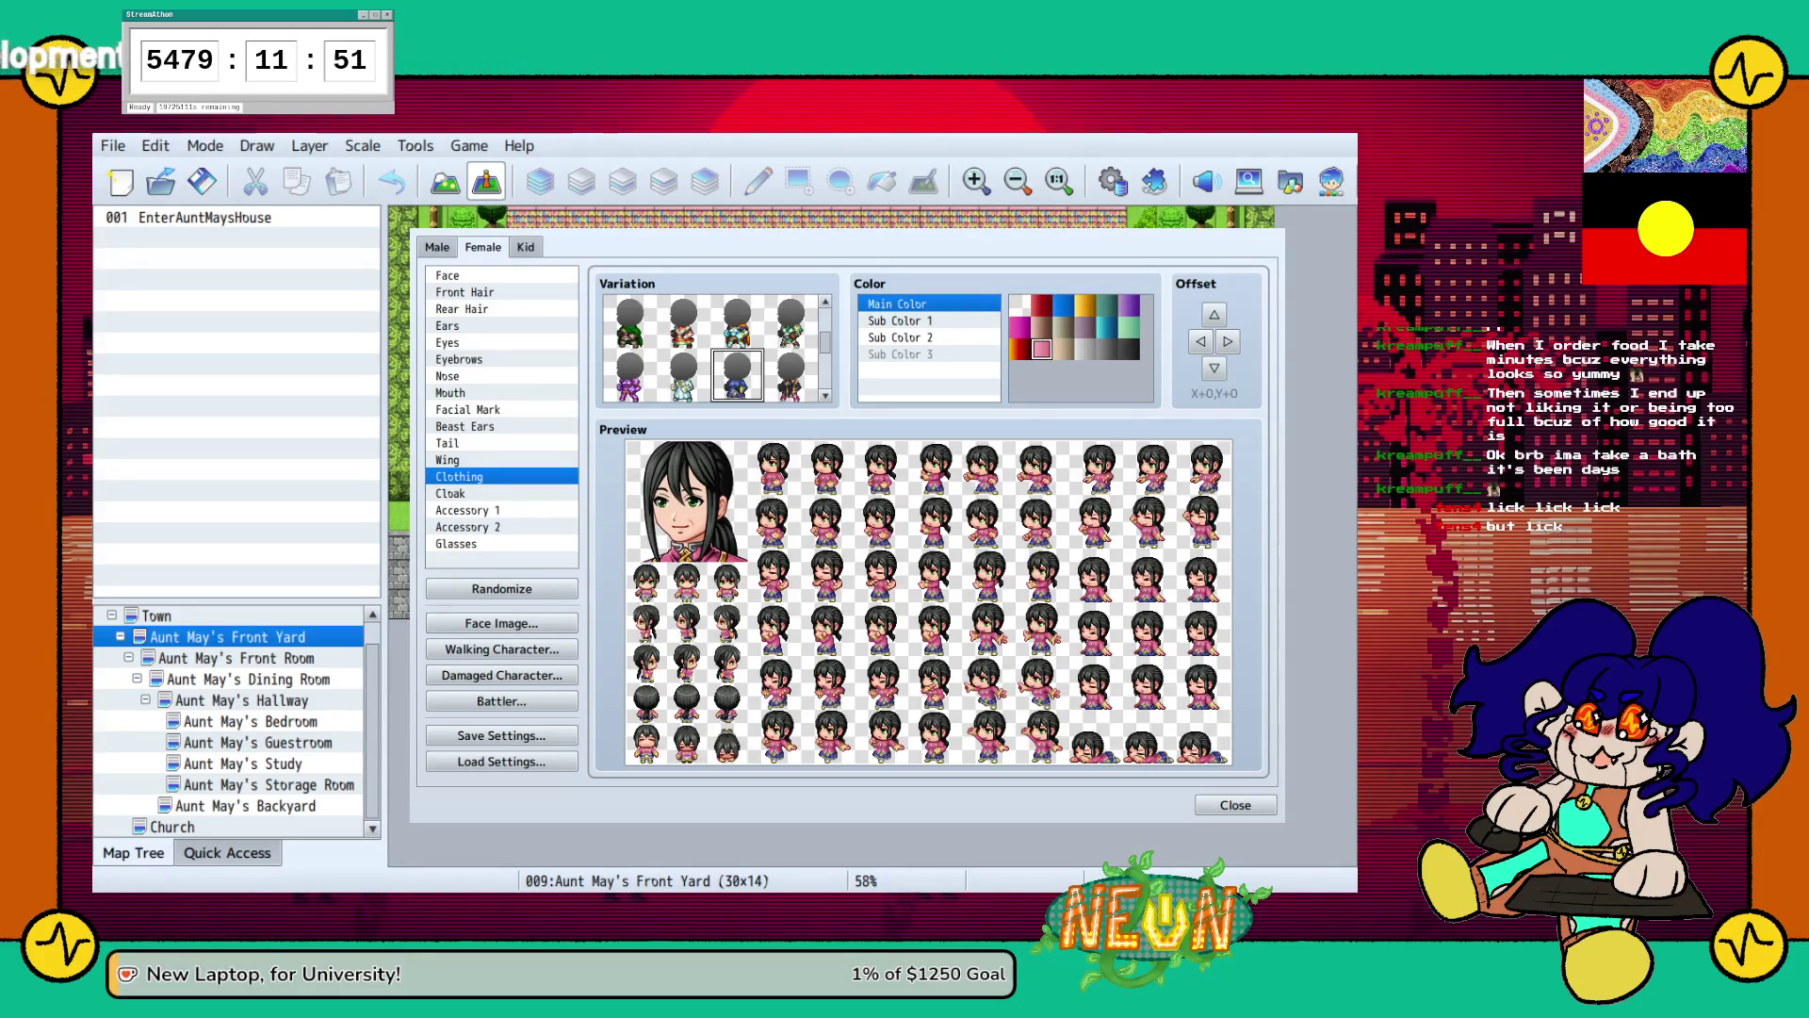
{"action": "left_click", "coordinate": [1062, 326]}
{"action": "left_click", "coordinate": [1086, 348]}
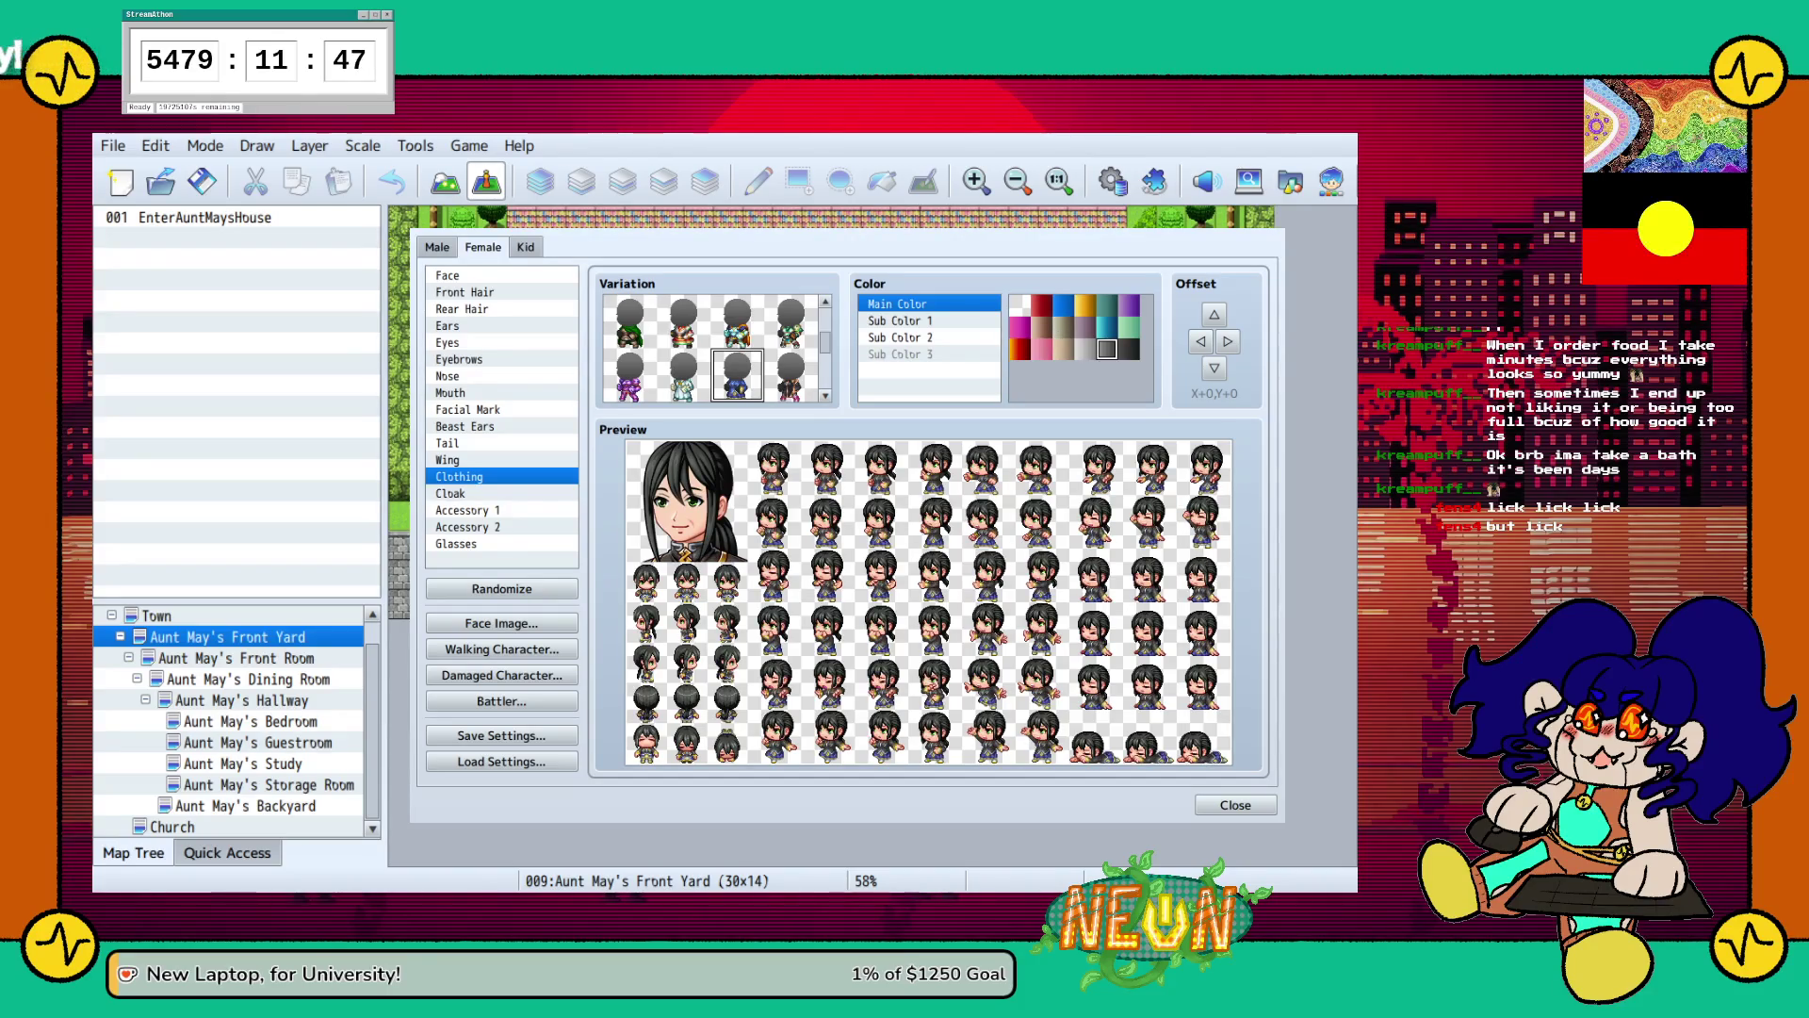
{"action": "left_click", "coordinate": [1063, 348]}
Set clothing Sub Color 1 to orange-gold and Sub Color 2 to brown.
{"action": "left_click", "coordinate": [899, 321]}
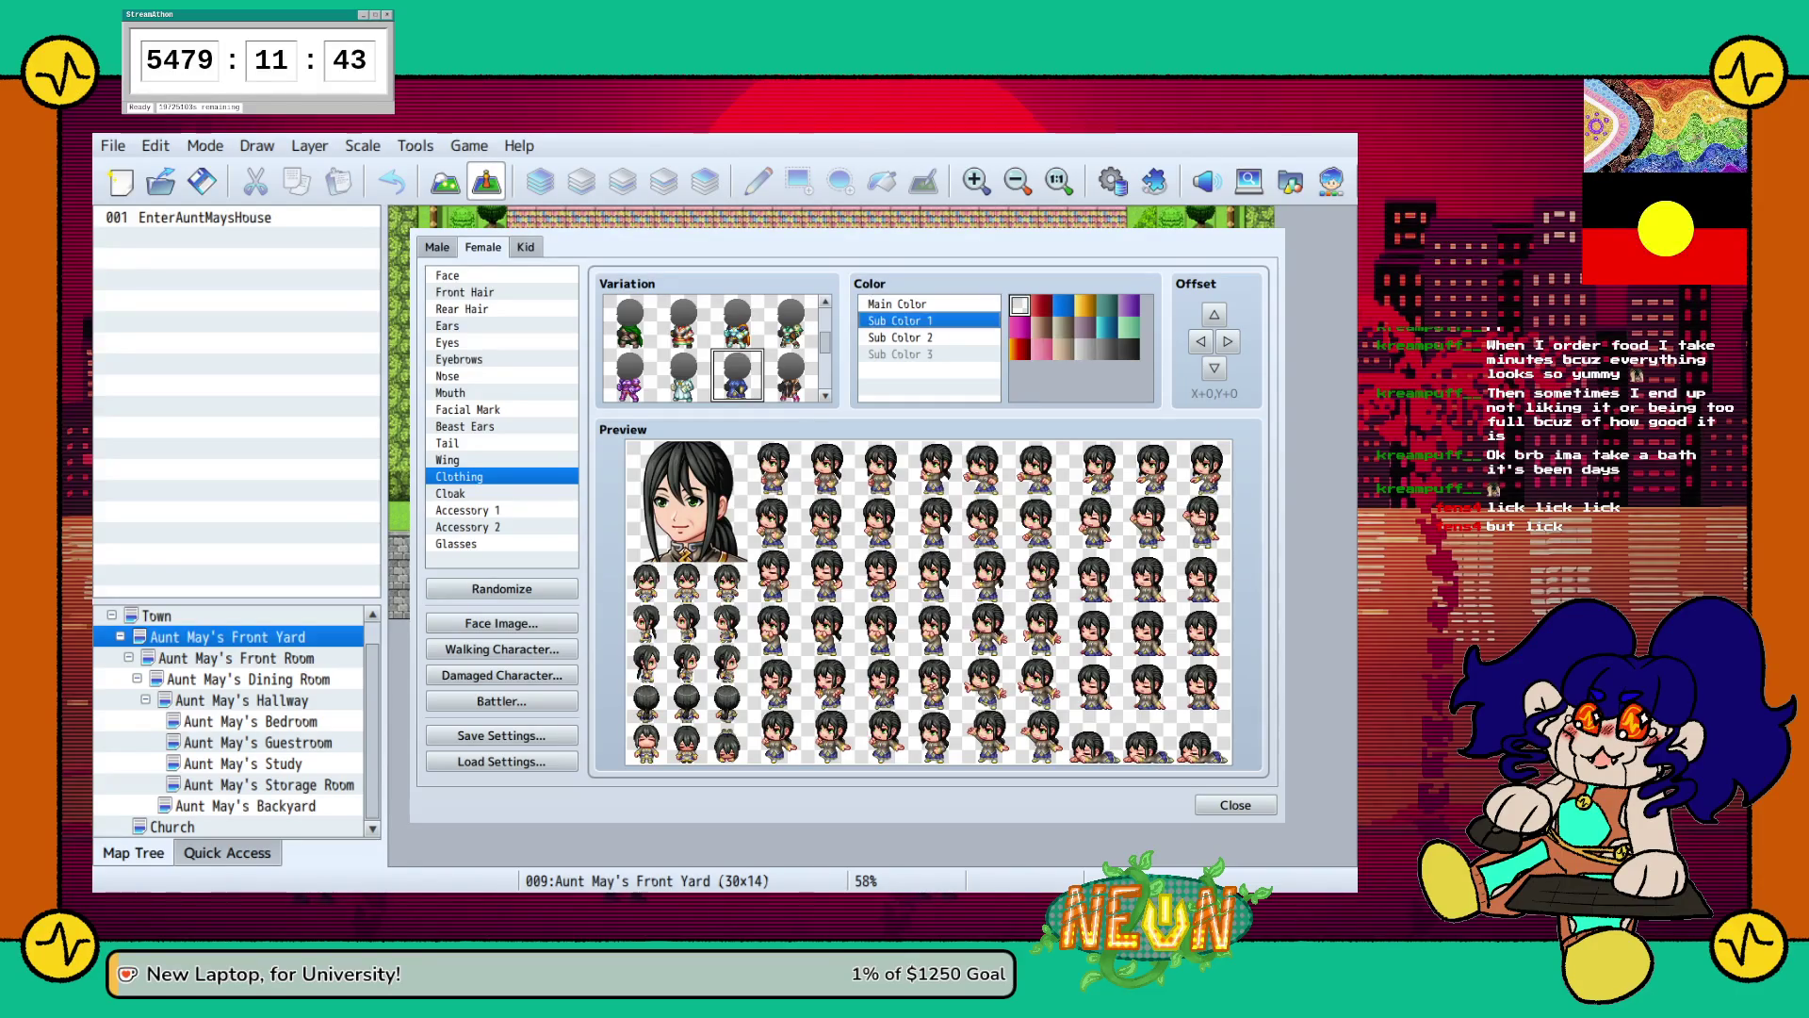
{"action": "left_click", "coordinate": [1085, 304]}
{"action": "left_click", "coordinate": [899, 337]}
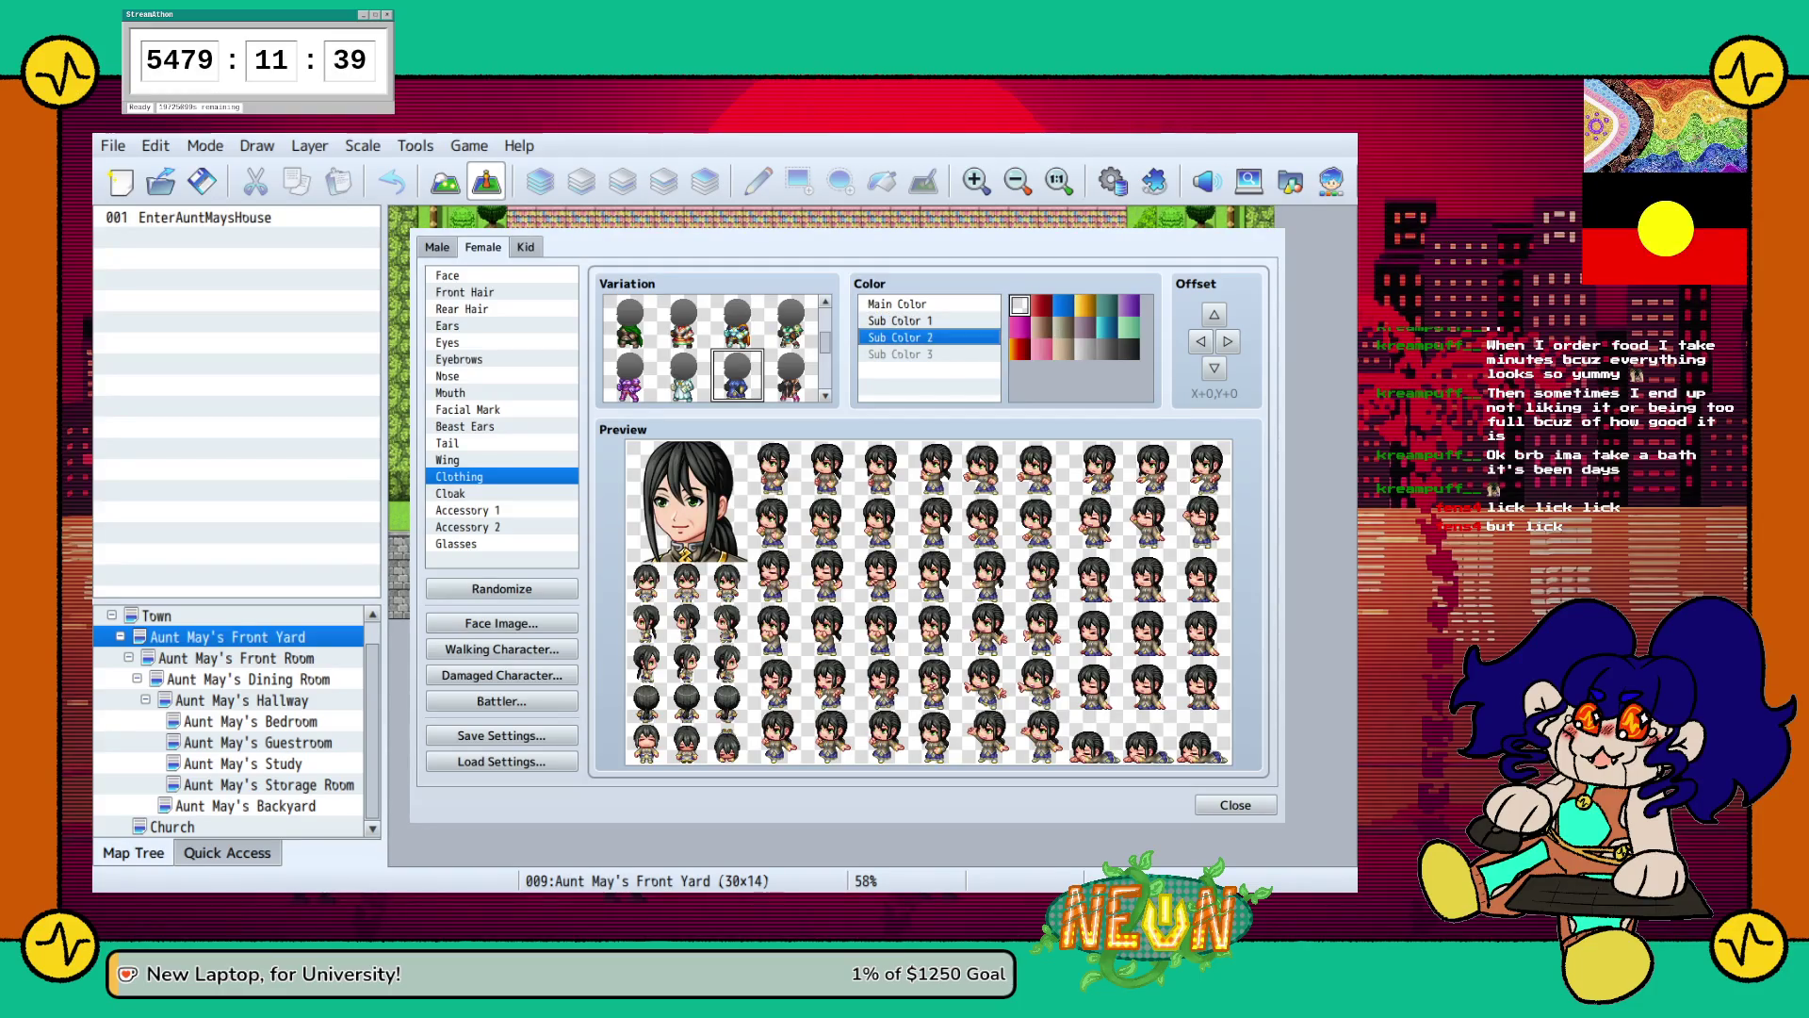
{"action": "left_click", "coordinate": [1086, 349]}
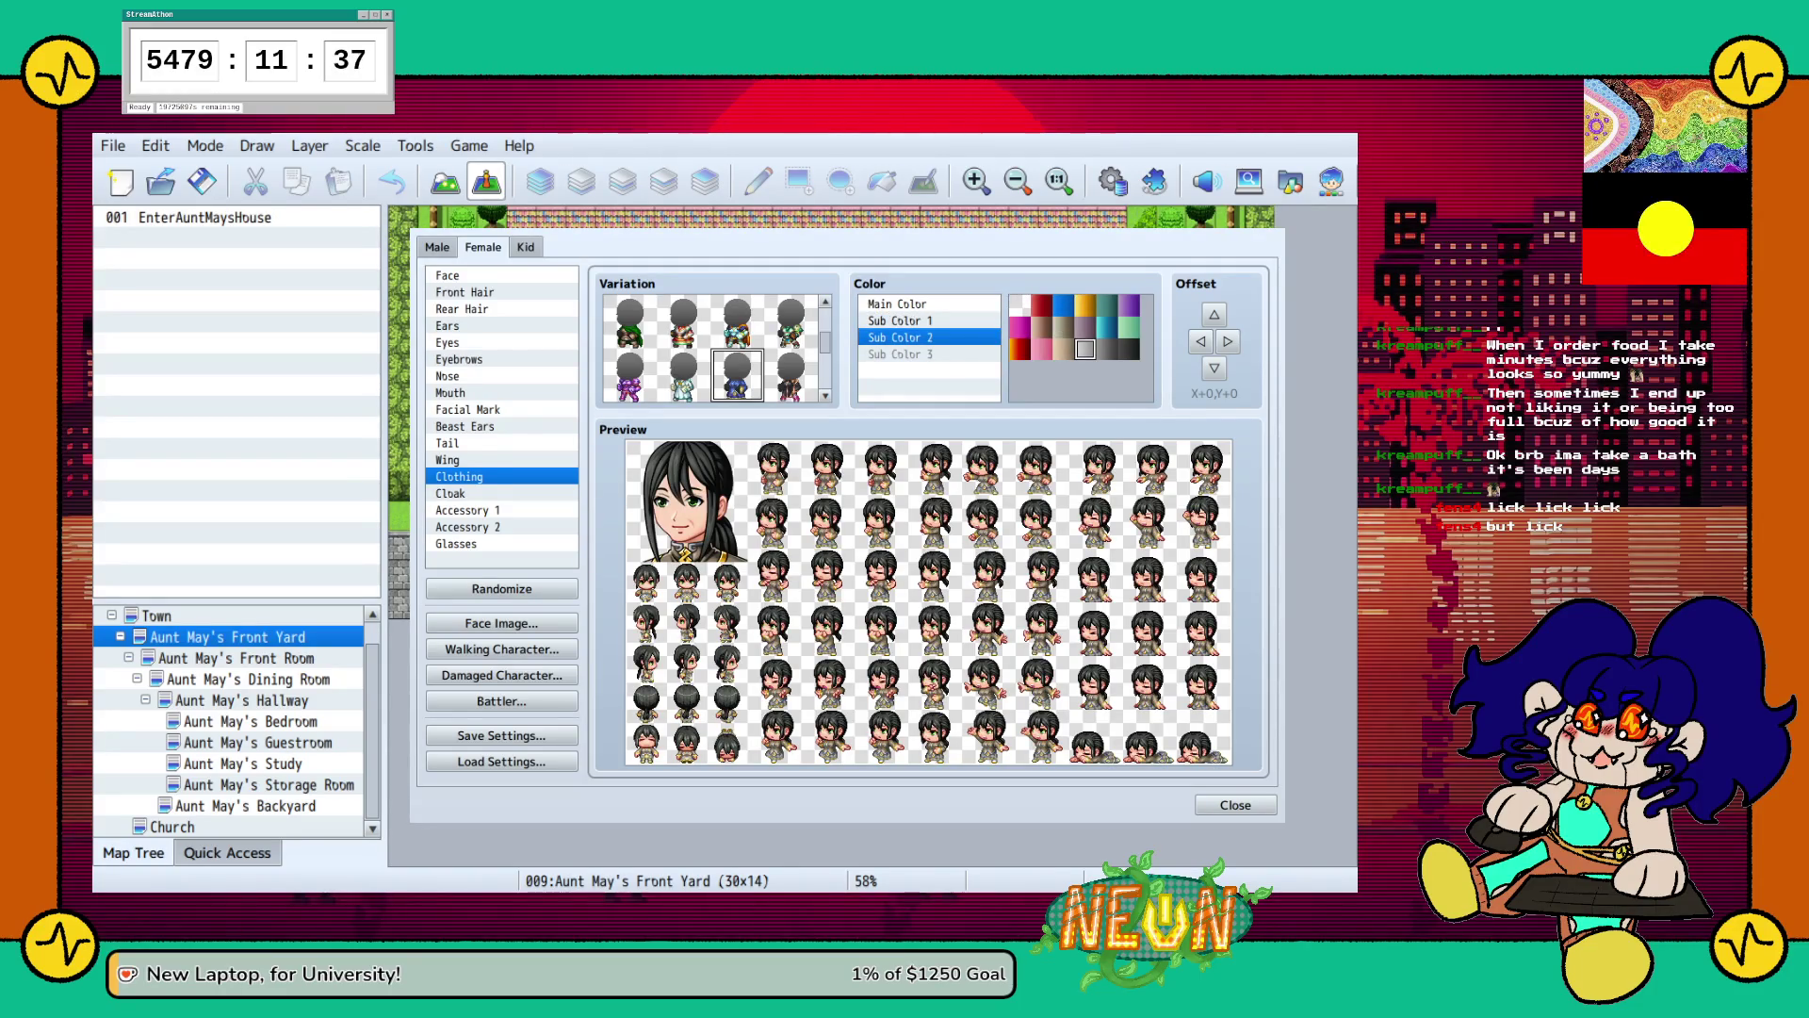
{"action": "left_click", "coordinate": [1041, 327]}
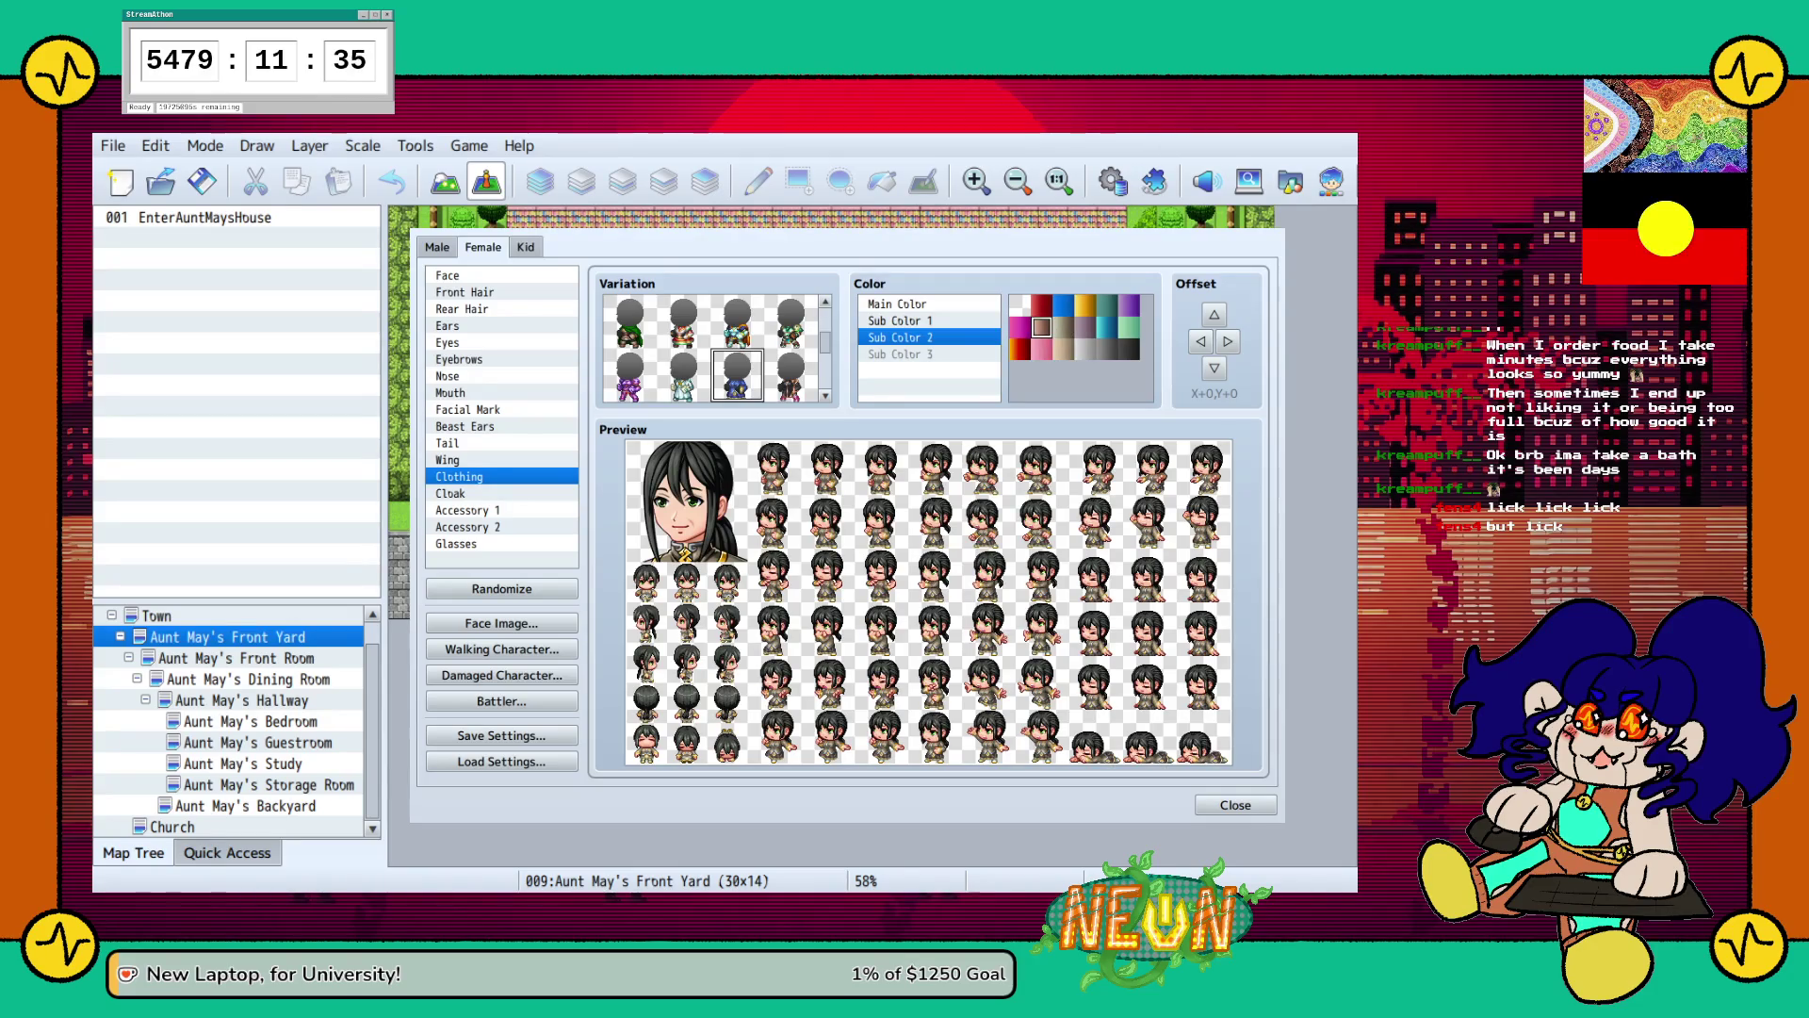
{"action": "left_click", "coordinate": [1063, 327]}
{"action": "left_click", "coordinate": [450, 493]}
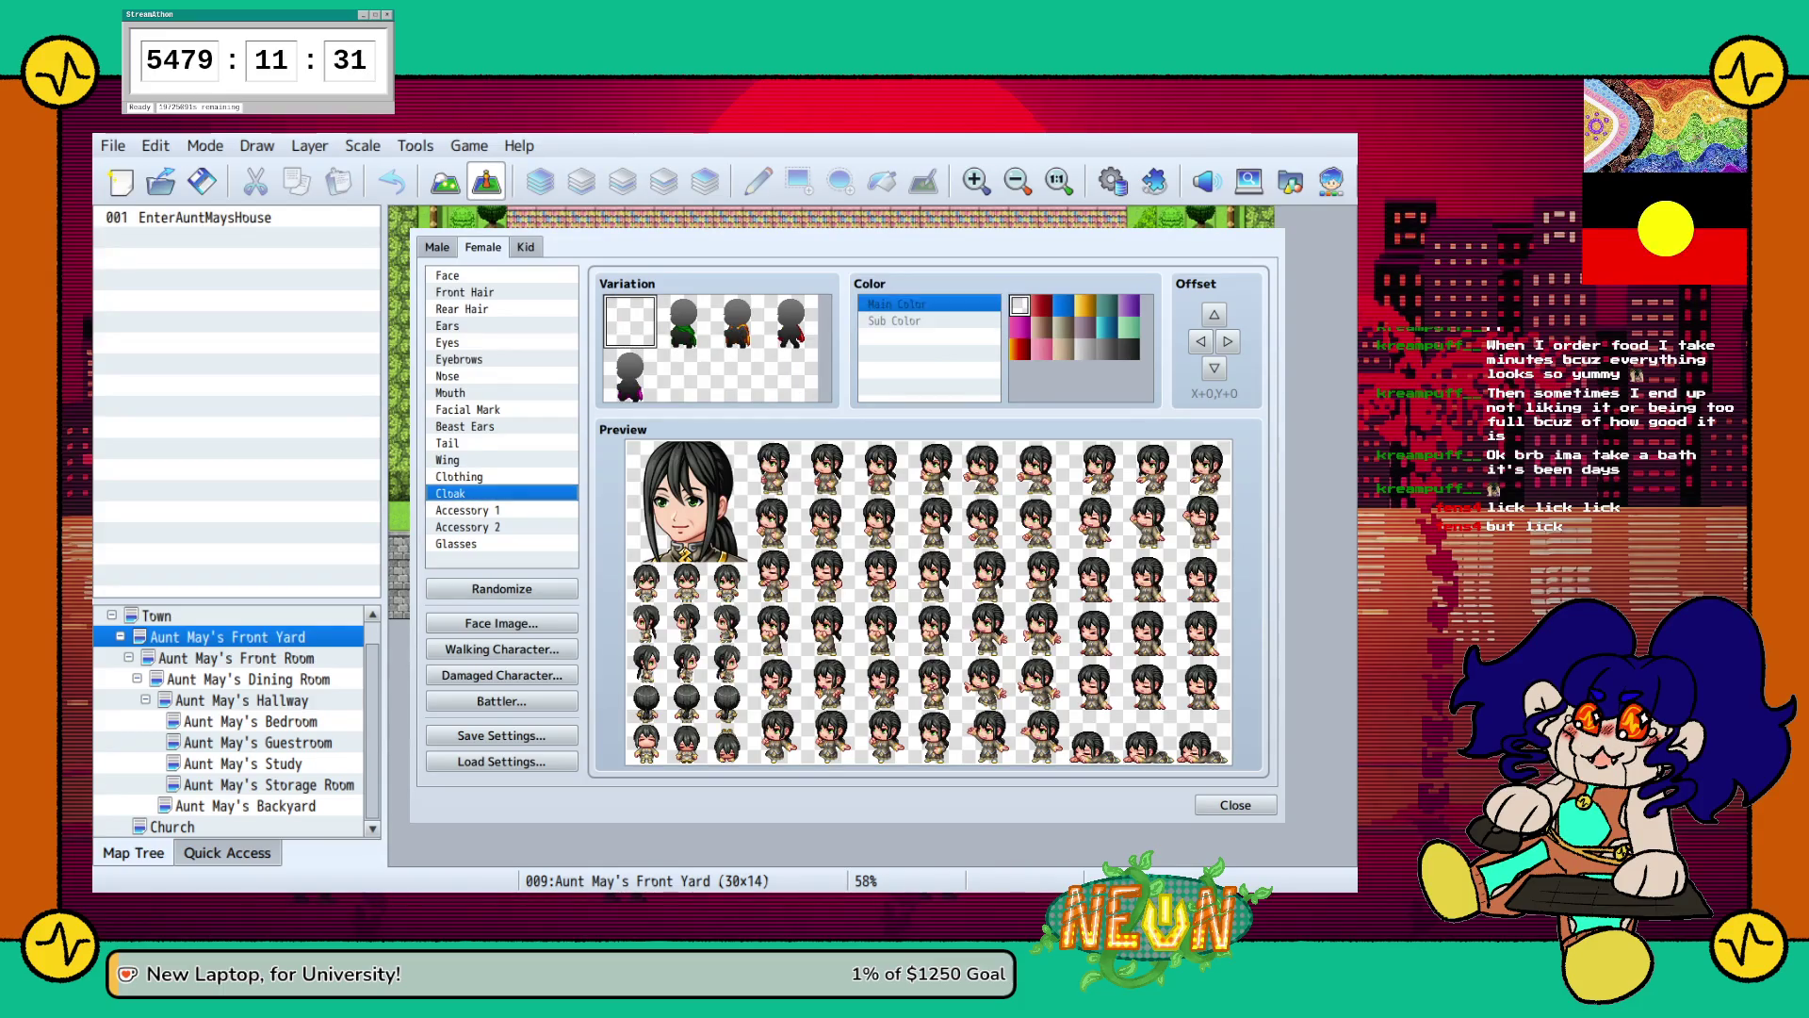
Try several Accessory 1 styles, ending on one from the second row.
{"action": "left_click", "coordinate": [468, 510]}
{"action": "left_click", "coordinate": [688, 329]}
{"action": "left_click", "coordinate": [737, 321]}
{"action": "left_click", "coordinate": [790, 320]}
{"action": "left_click", "coordinate": [629, 375]}
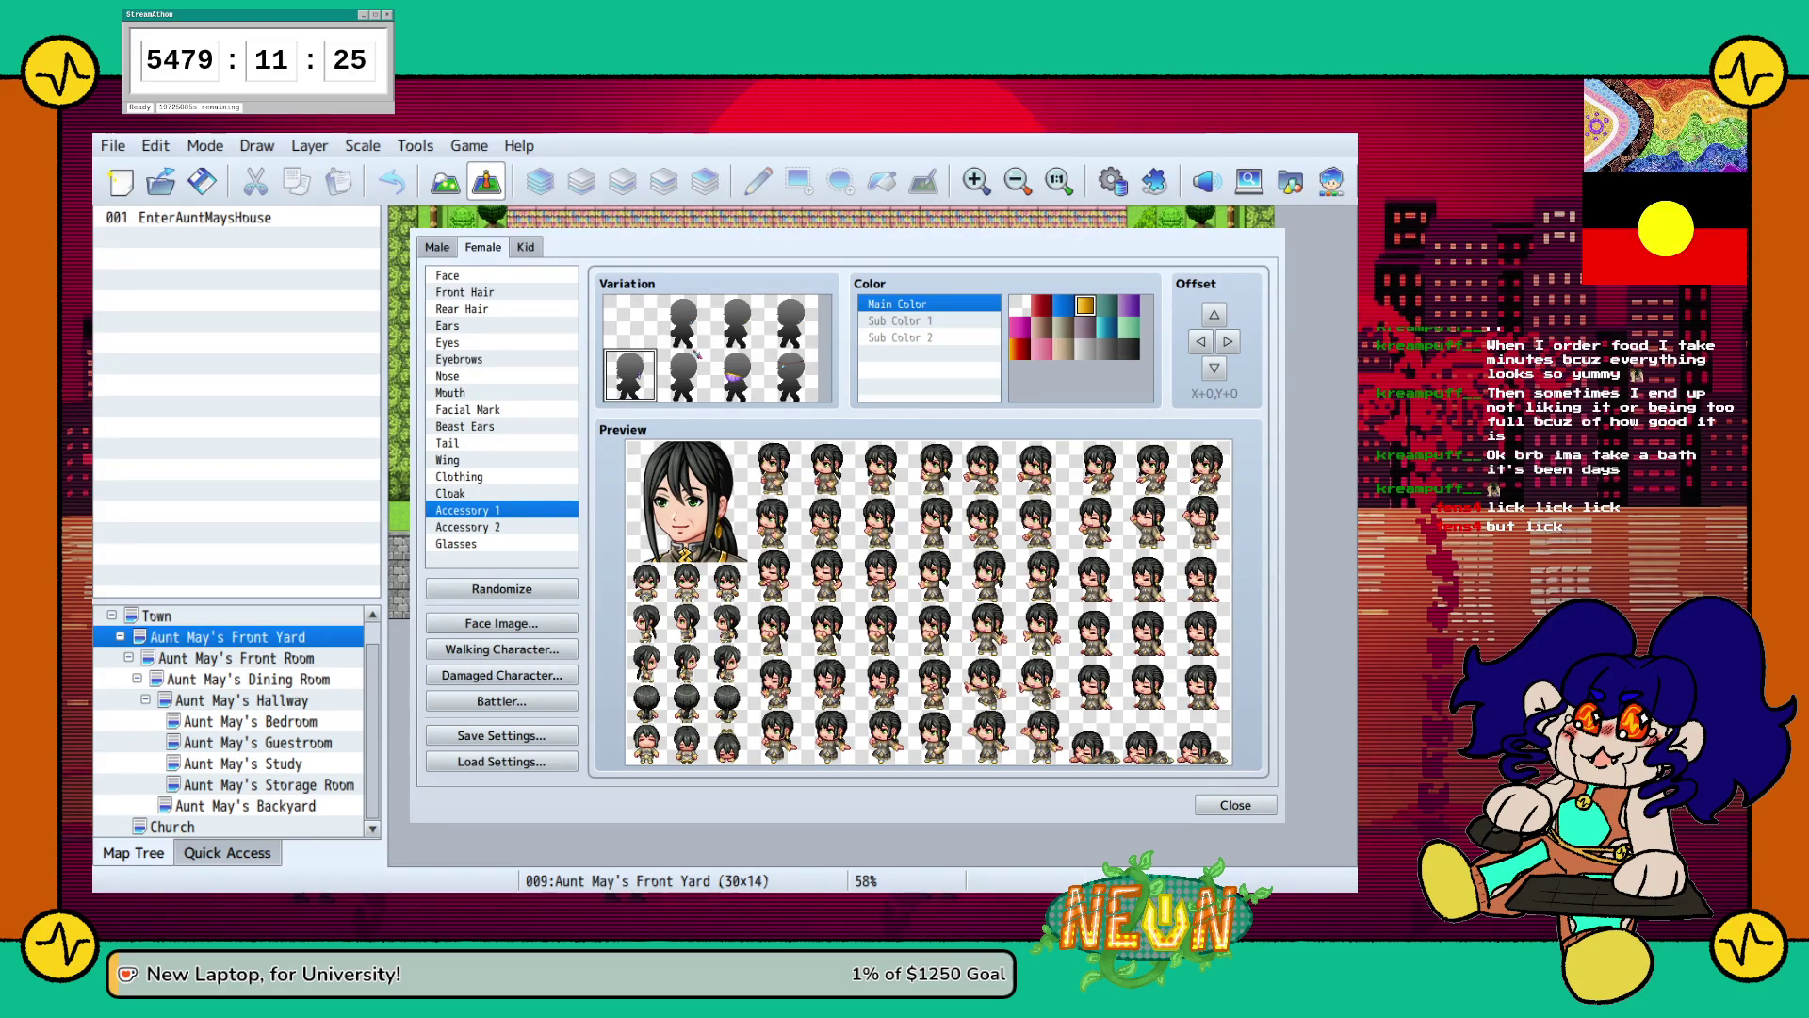
Preview a purple tiara and other headpieces in Accessory 2, leaving it empty.
{"action": "left_click", "coordinate": [468, 526]}
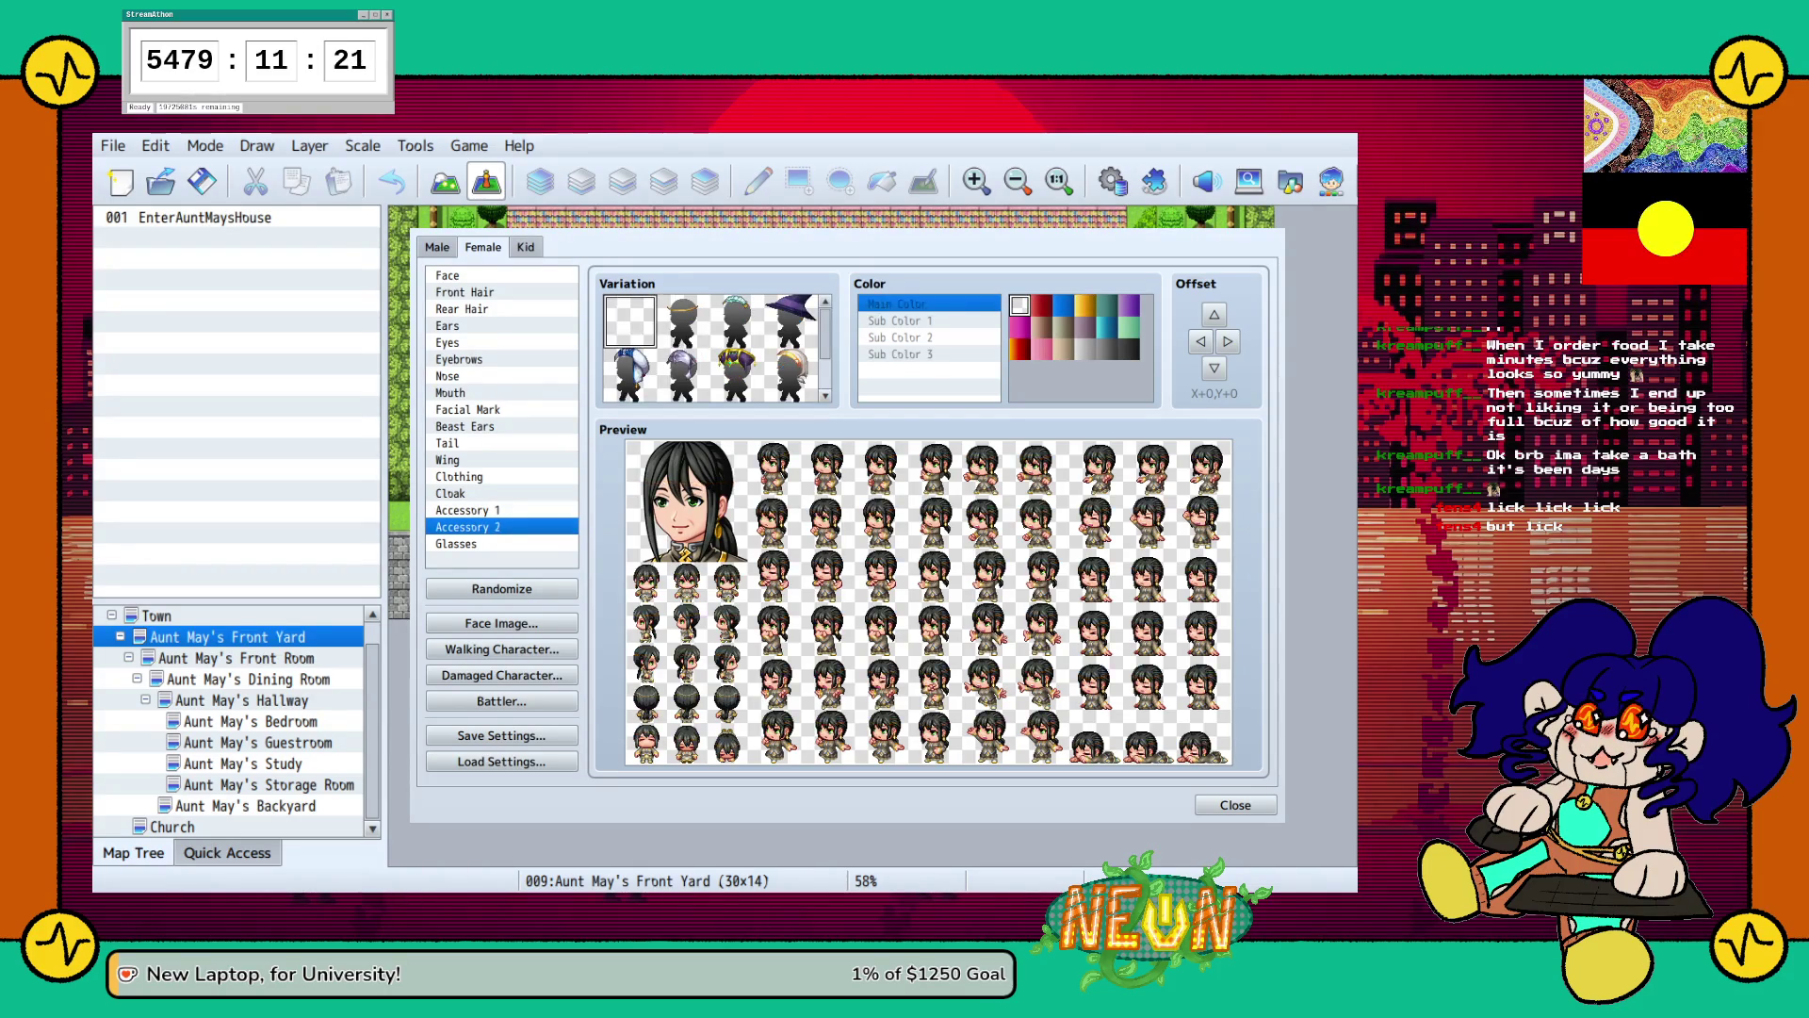
{"action": "left_click", "coordinate": [736, 375]}
{"action": "scroll", "coordinate": [713, 349], "scroll_direction": "down", "scroll_amount": 1}
{"action": "left_click", "coordinate": [791, 321]}
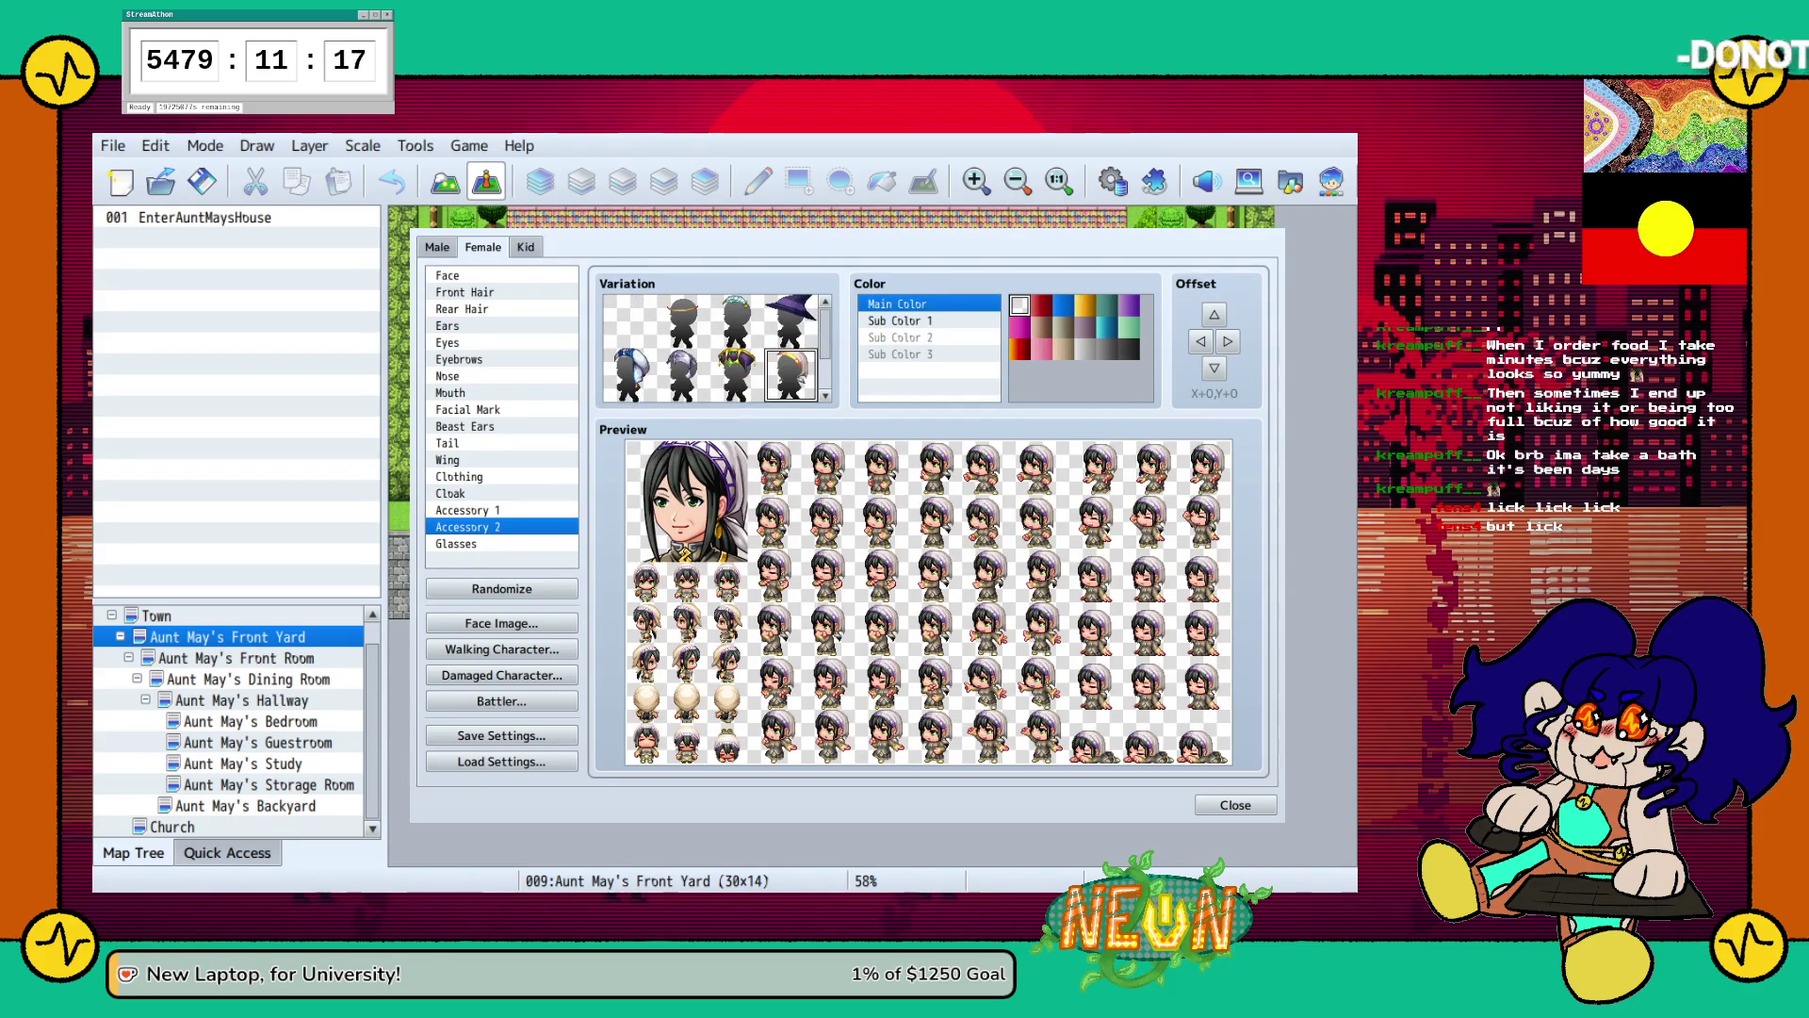
{"action": "left_click", "coordinate": [630, 320]}
{"action": "scroll", "coordinate": [714, 349], "scroll_direction": "up", "scroll_amount": 1}
{"action": "left_click", "coordinate": [630, 375]}
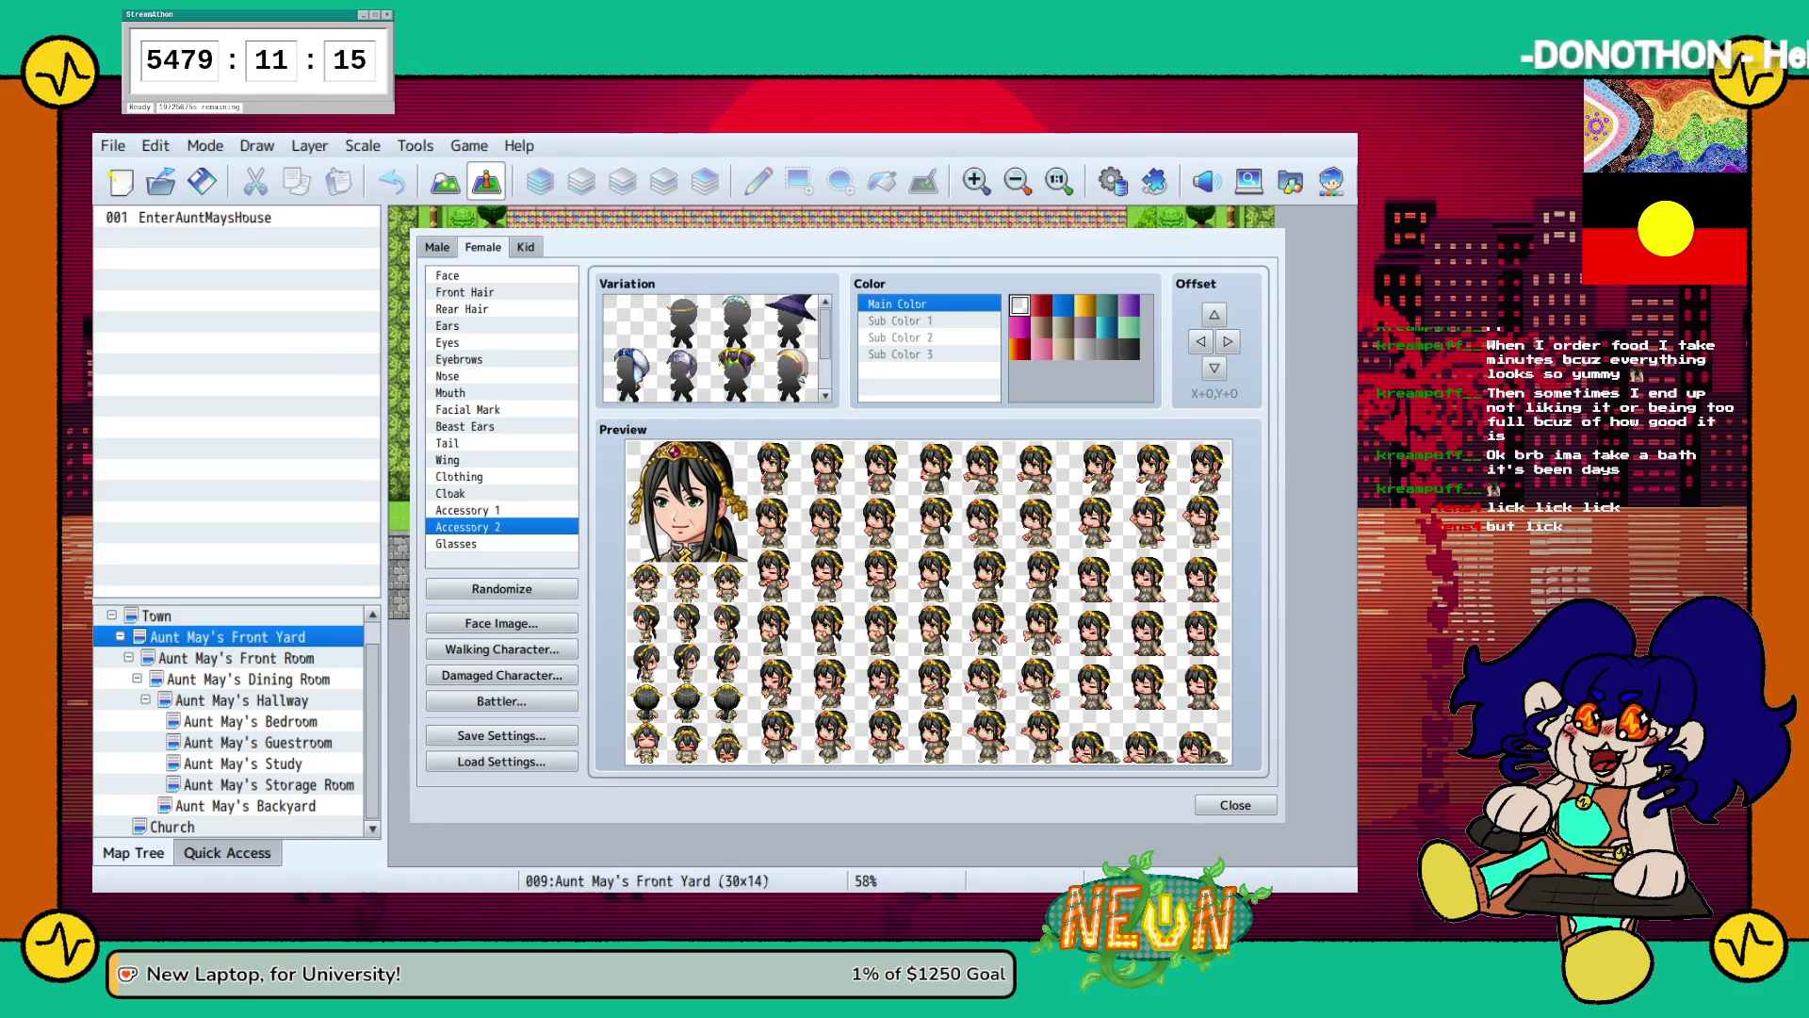
{"action": "left_click", "coordinate": [629, 320]}
Try round, blue, red and black glasses, remove them, and switch to Male.
{"action": "left_click", "coordinate": [456, 544]}
{"action": "left_click", "coordinate": [736, 320]}
{"action": "left_click", "coordinate": [630, 320]}
{"action": "left_click", "coordinate": [629, 375]}
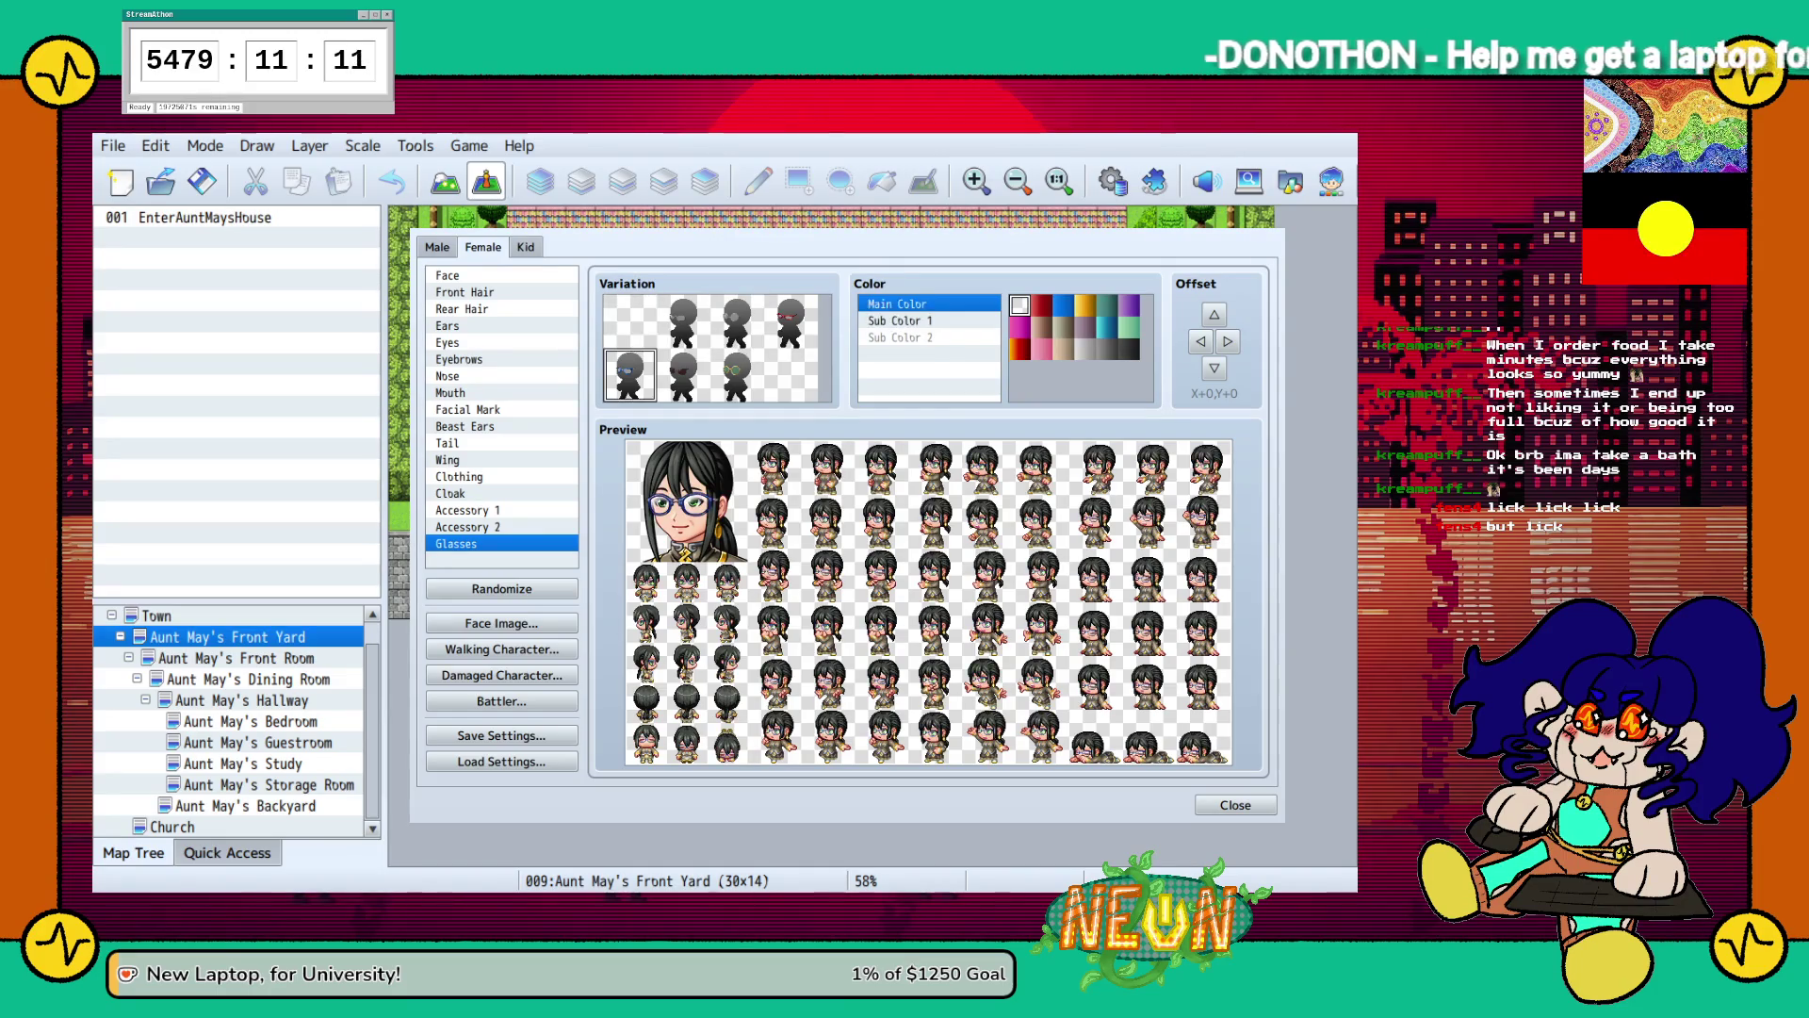
{"action": "left_click", "coordinate": [791, 320]}
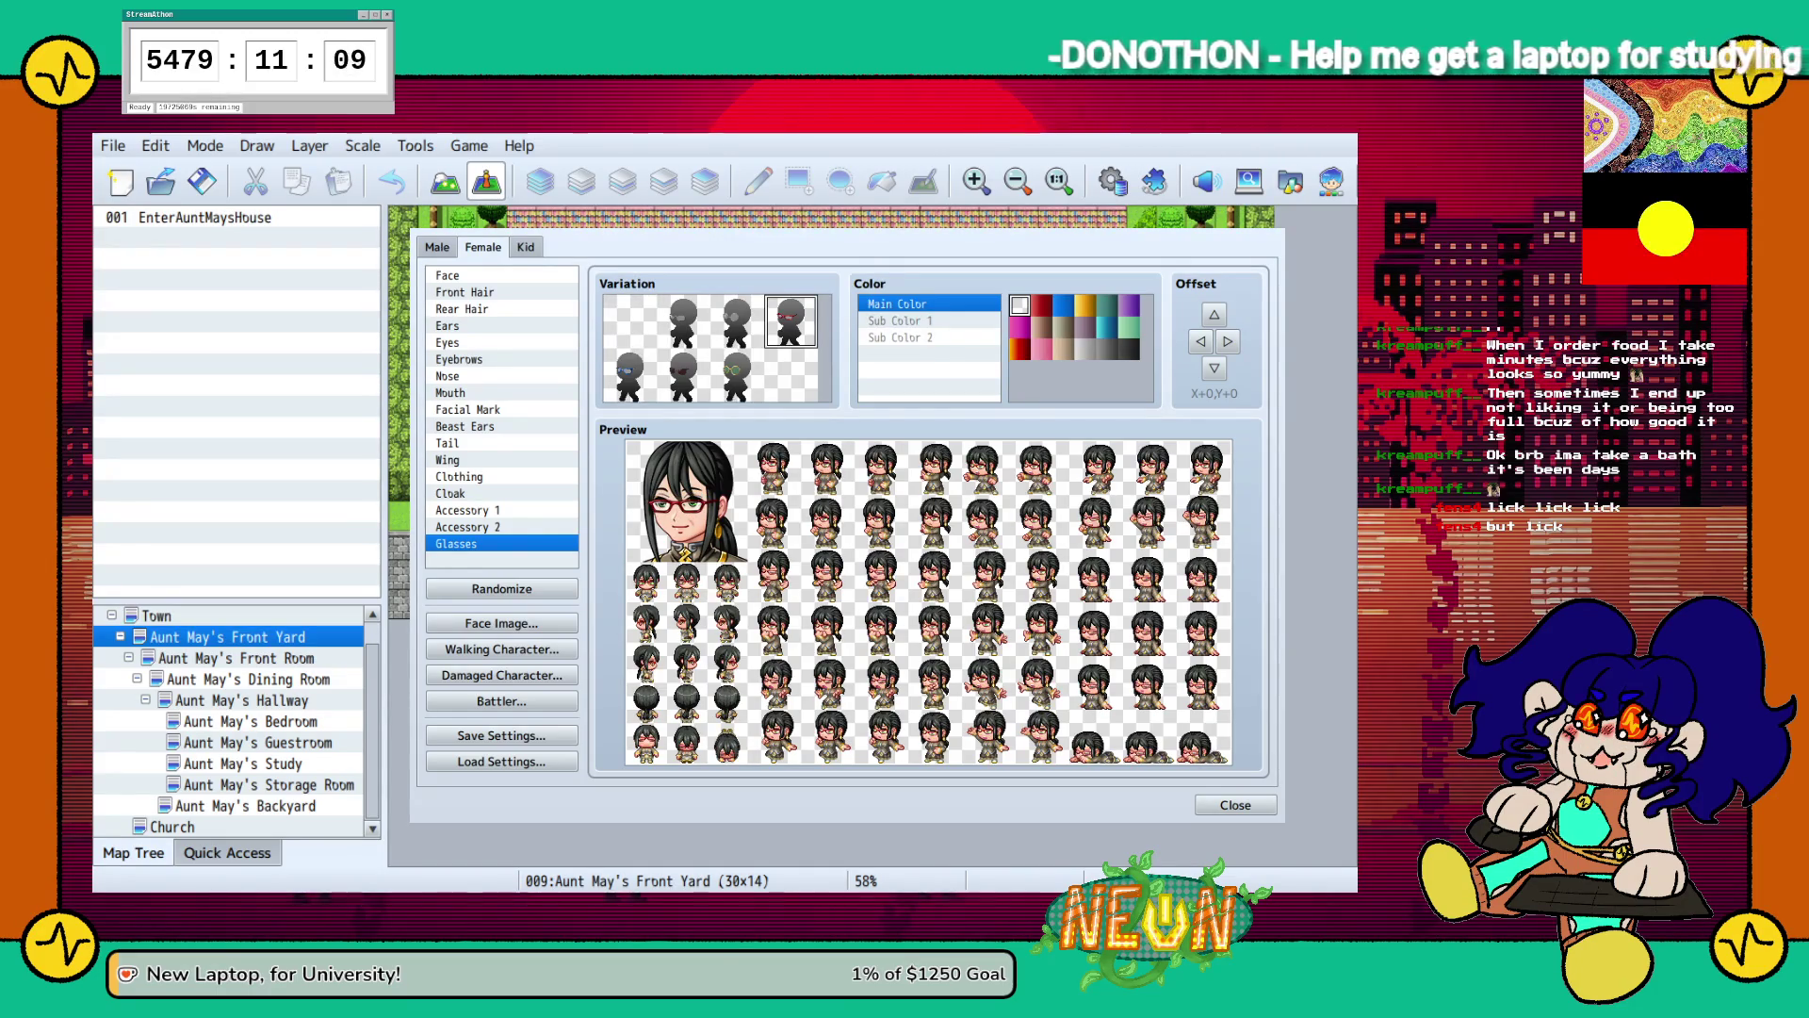
{"action": "left_click", "coordinate": [1129, 349]}
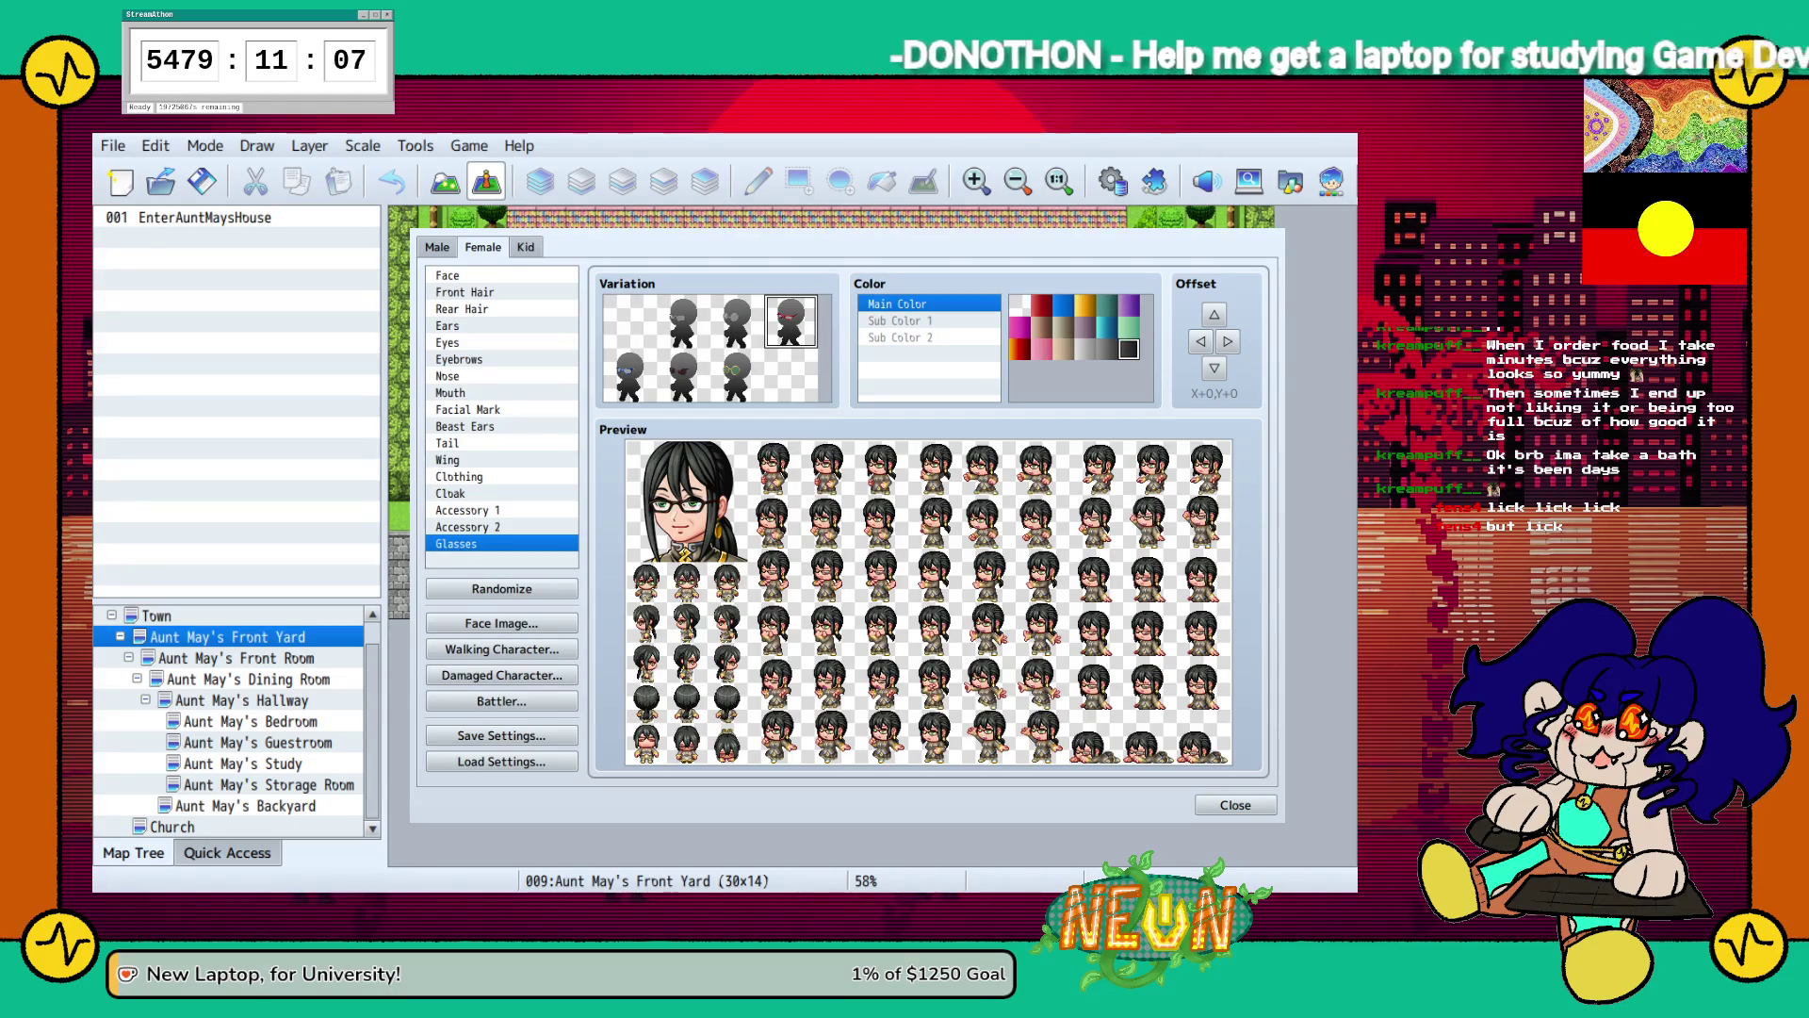
{"action": "left_click", "coordinate": [1019, 304]}
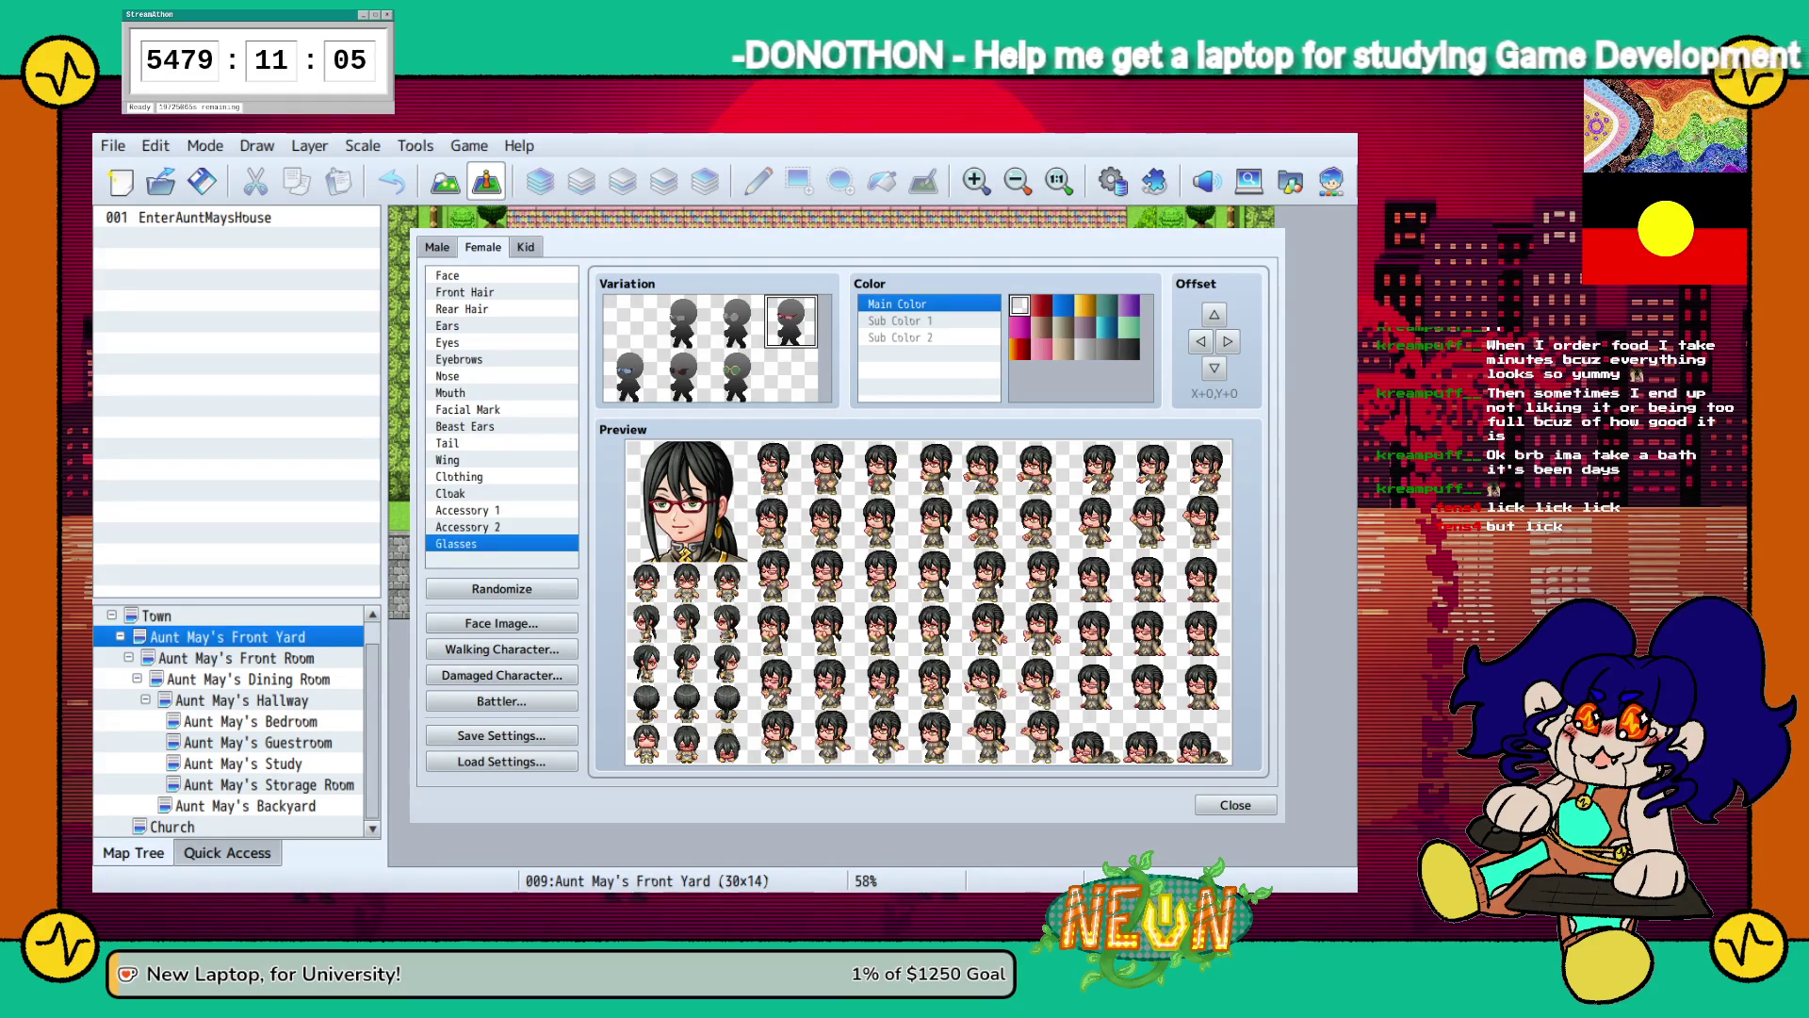
{"action": "key", "text": "Left"}
{"action": "key", "text": "Left"}
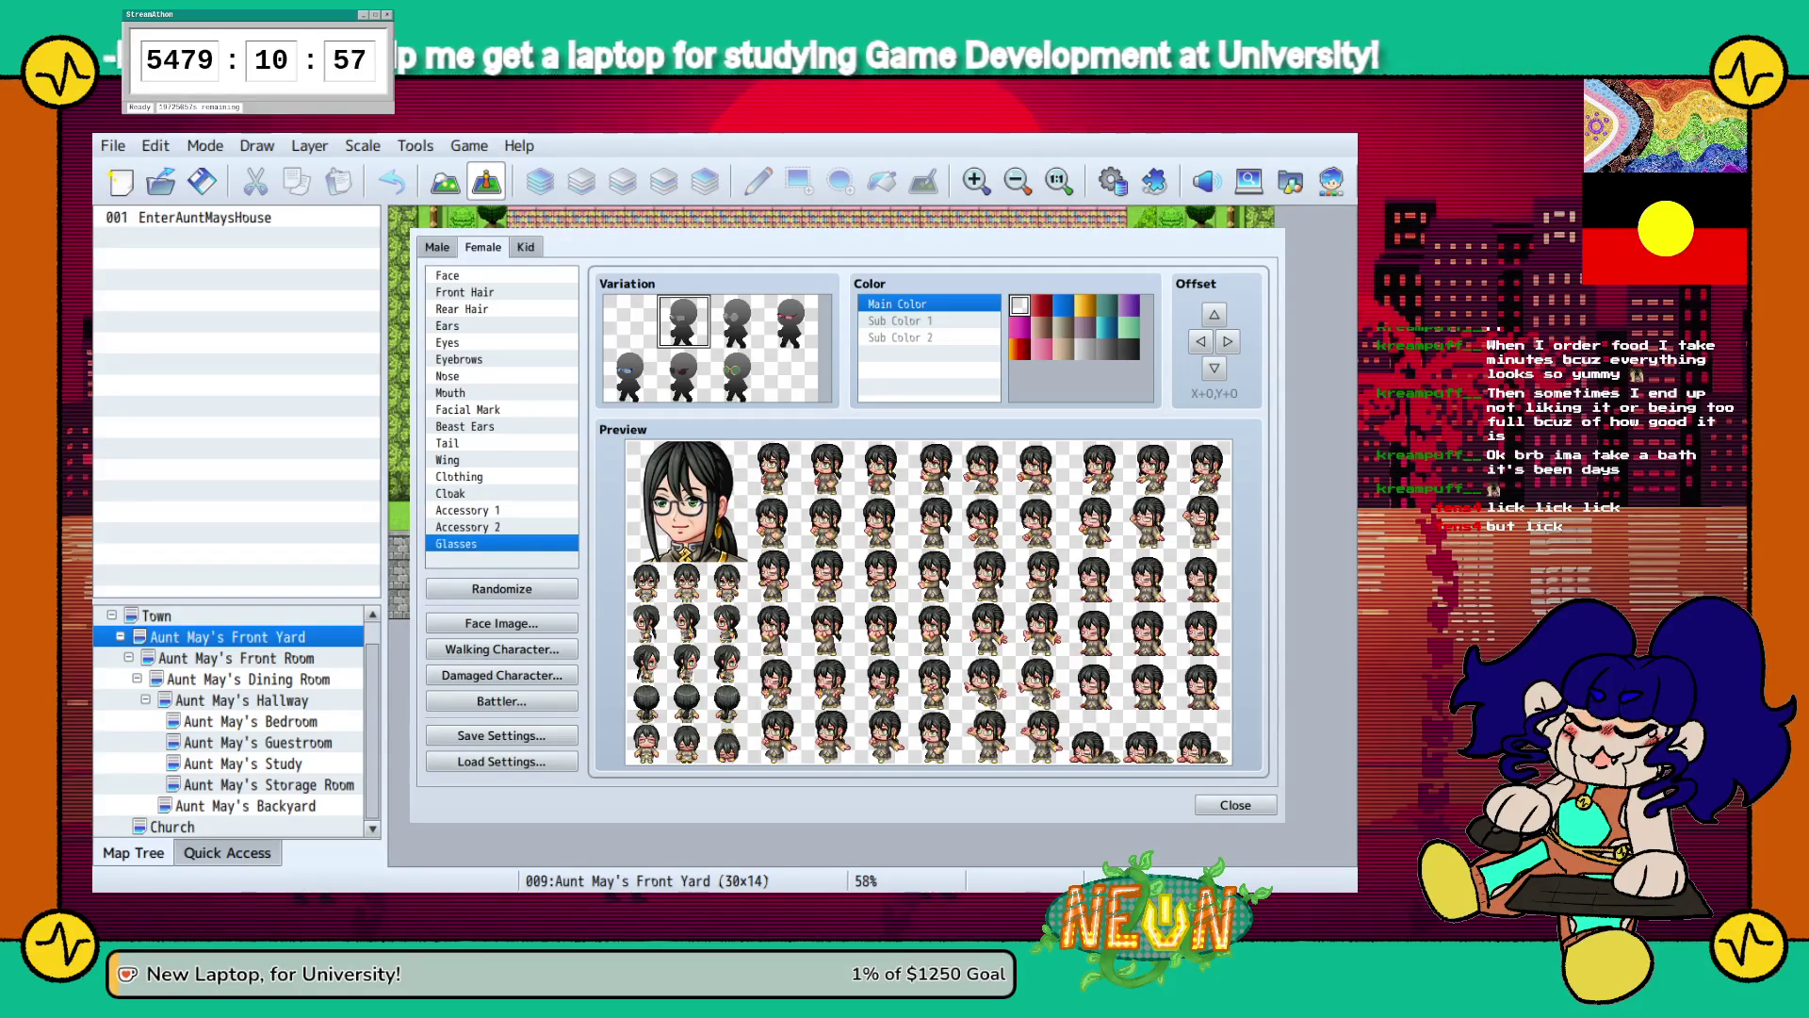
{"action": "left_click", "coordinate": [630, 322]}
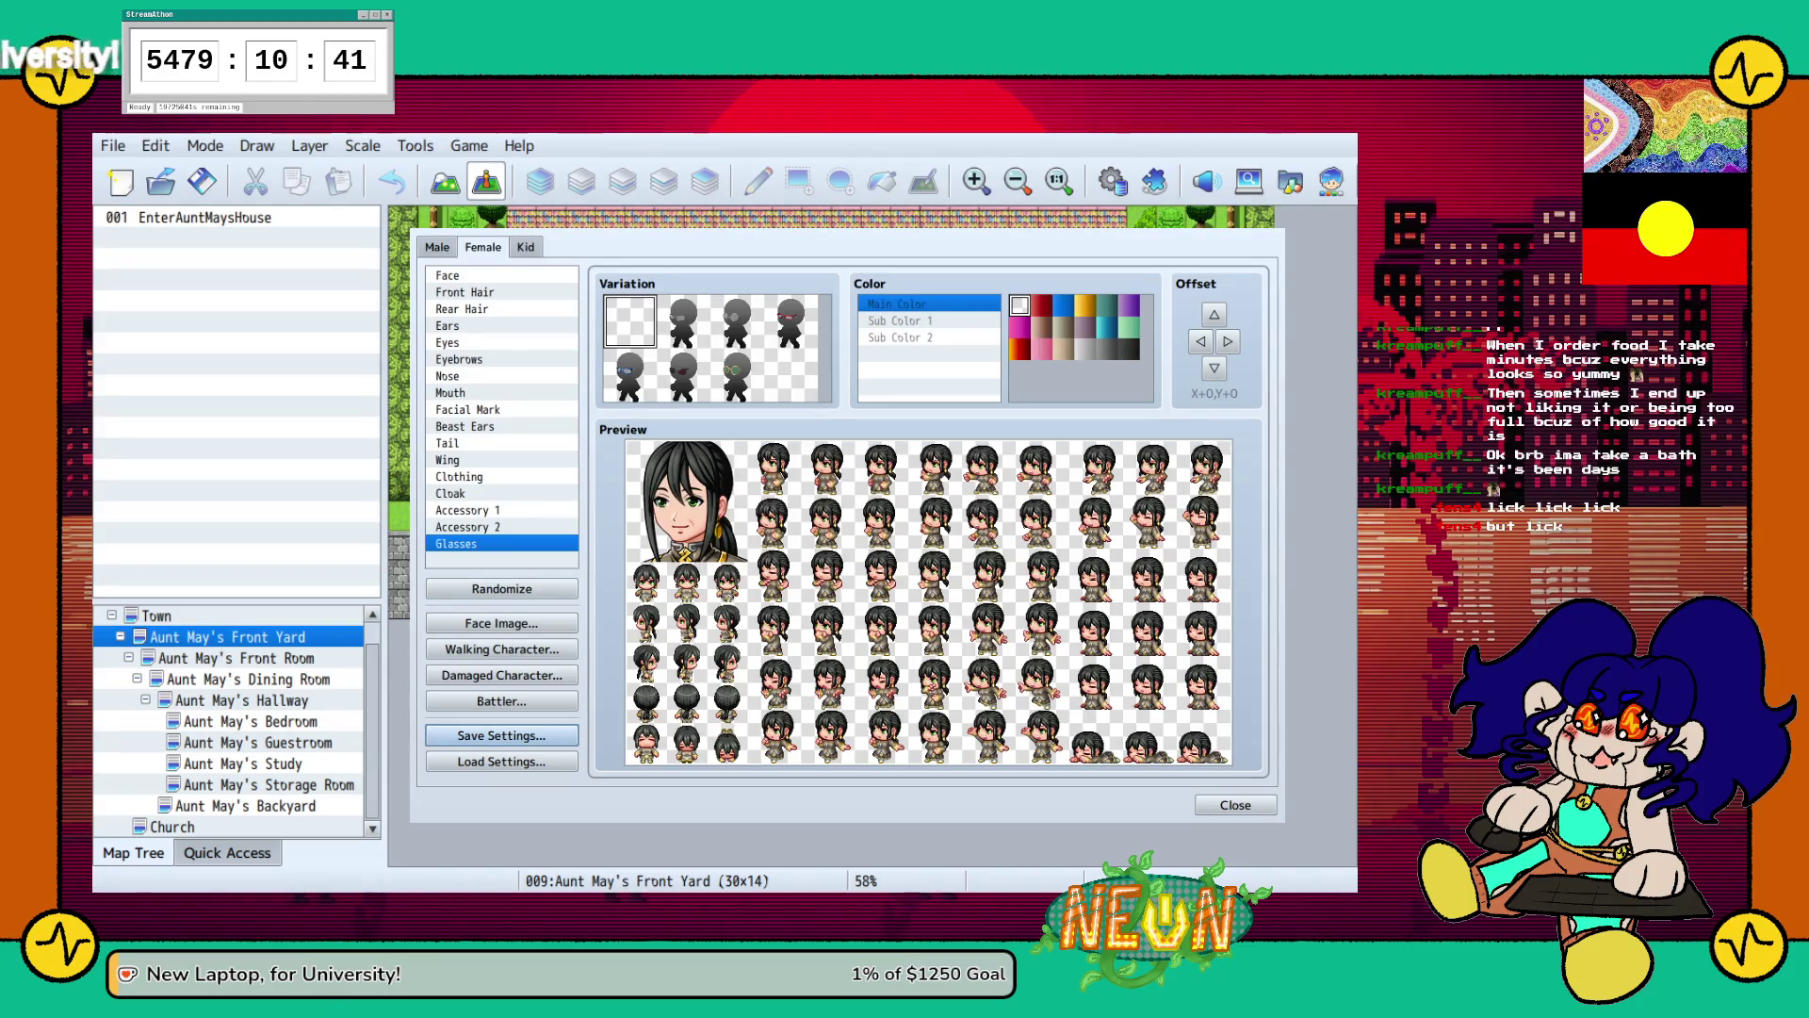
{"action": "left_click", "coordinate": [437, 247]}
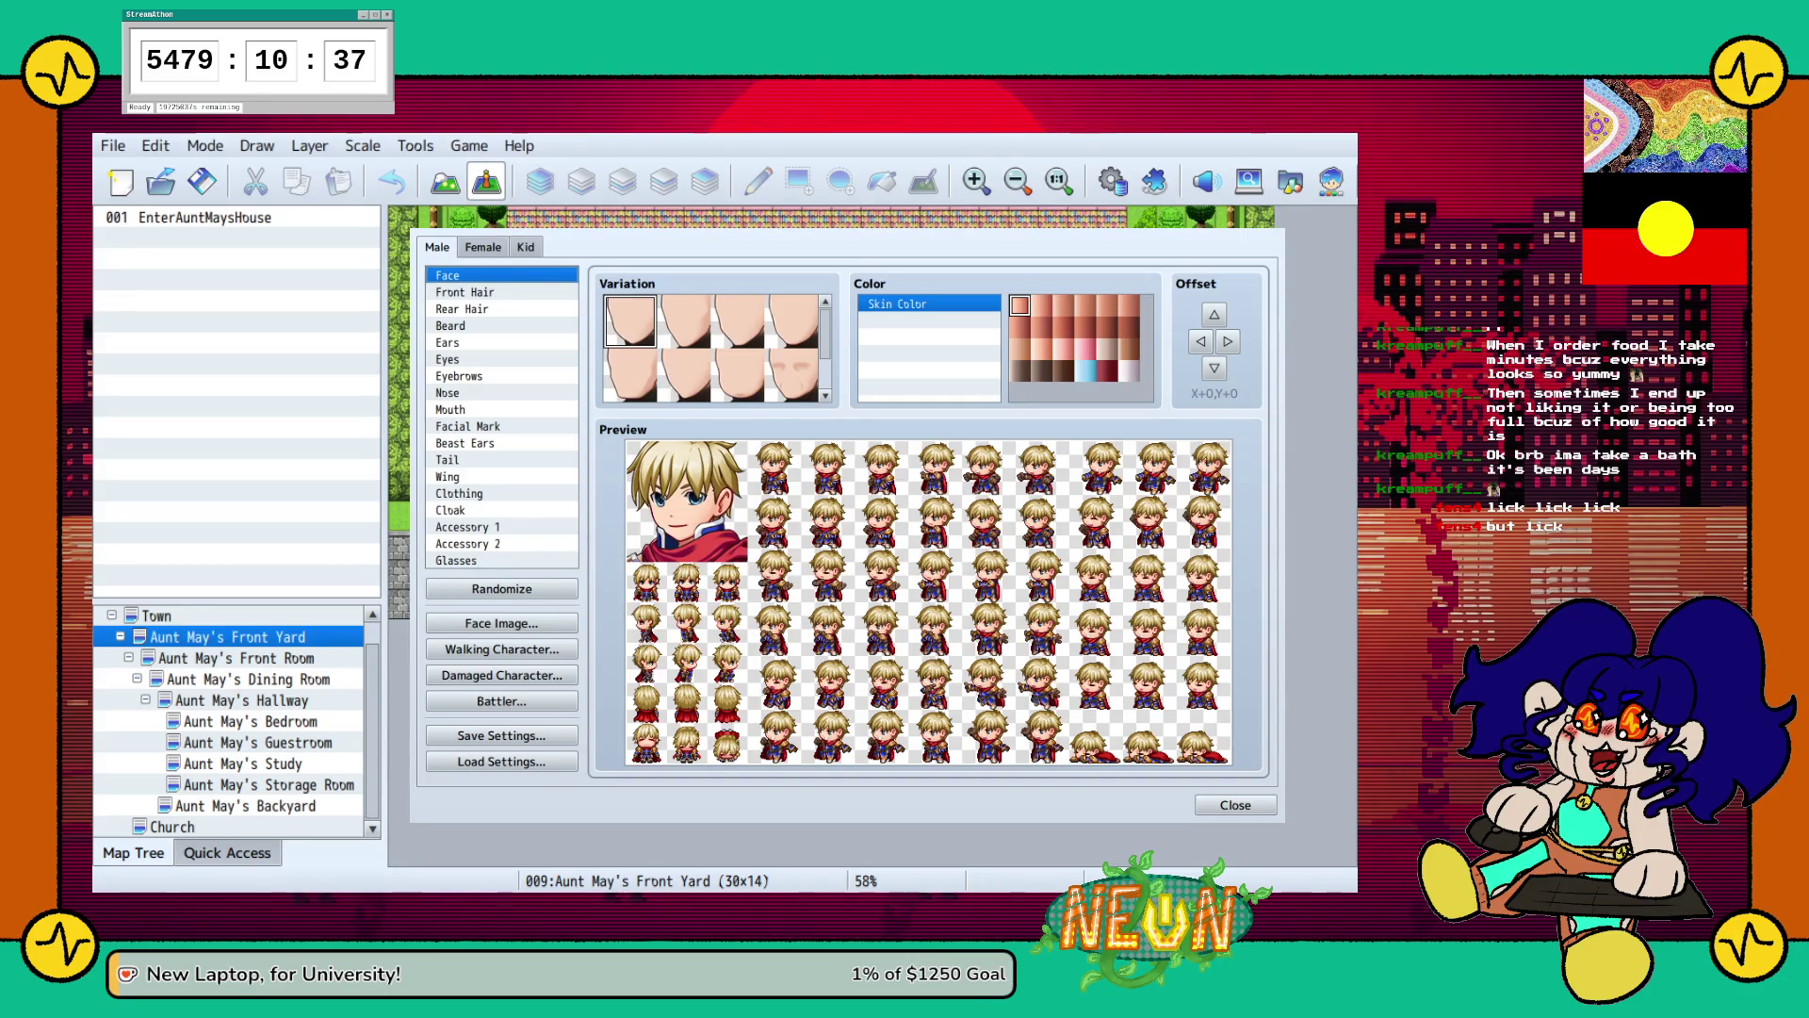
Try several male face shapes, ending on the second face in the lower row.
{"action": "left_click", "coordinate": [685, 374]}
{"action": "scroll", "coordinate": [713, 349], "scroll_direction": "down", "scroll_amount": 1}
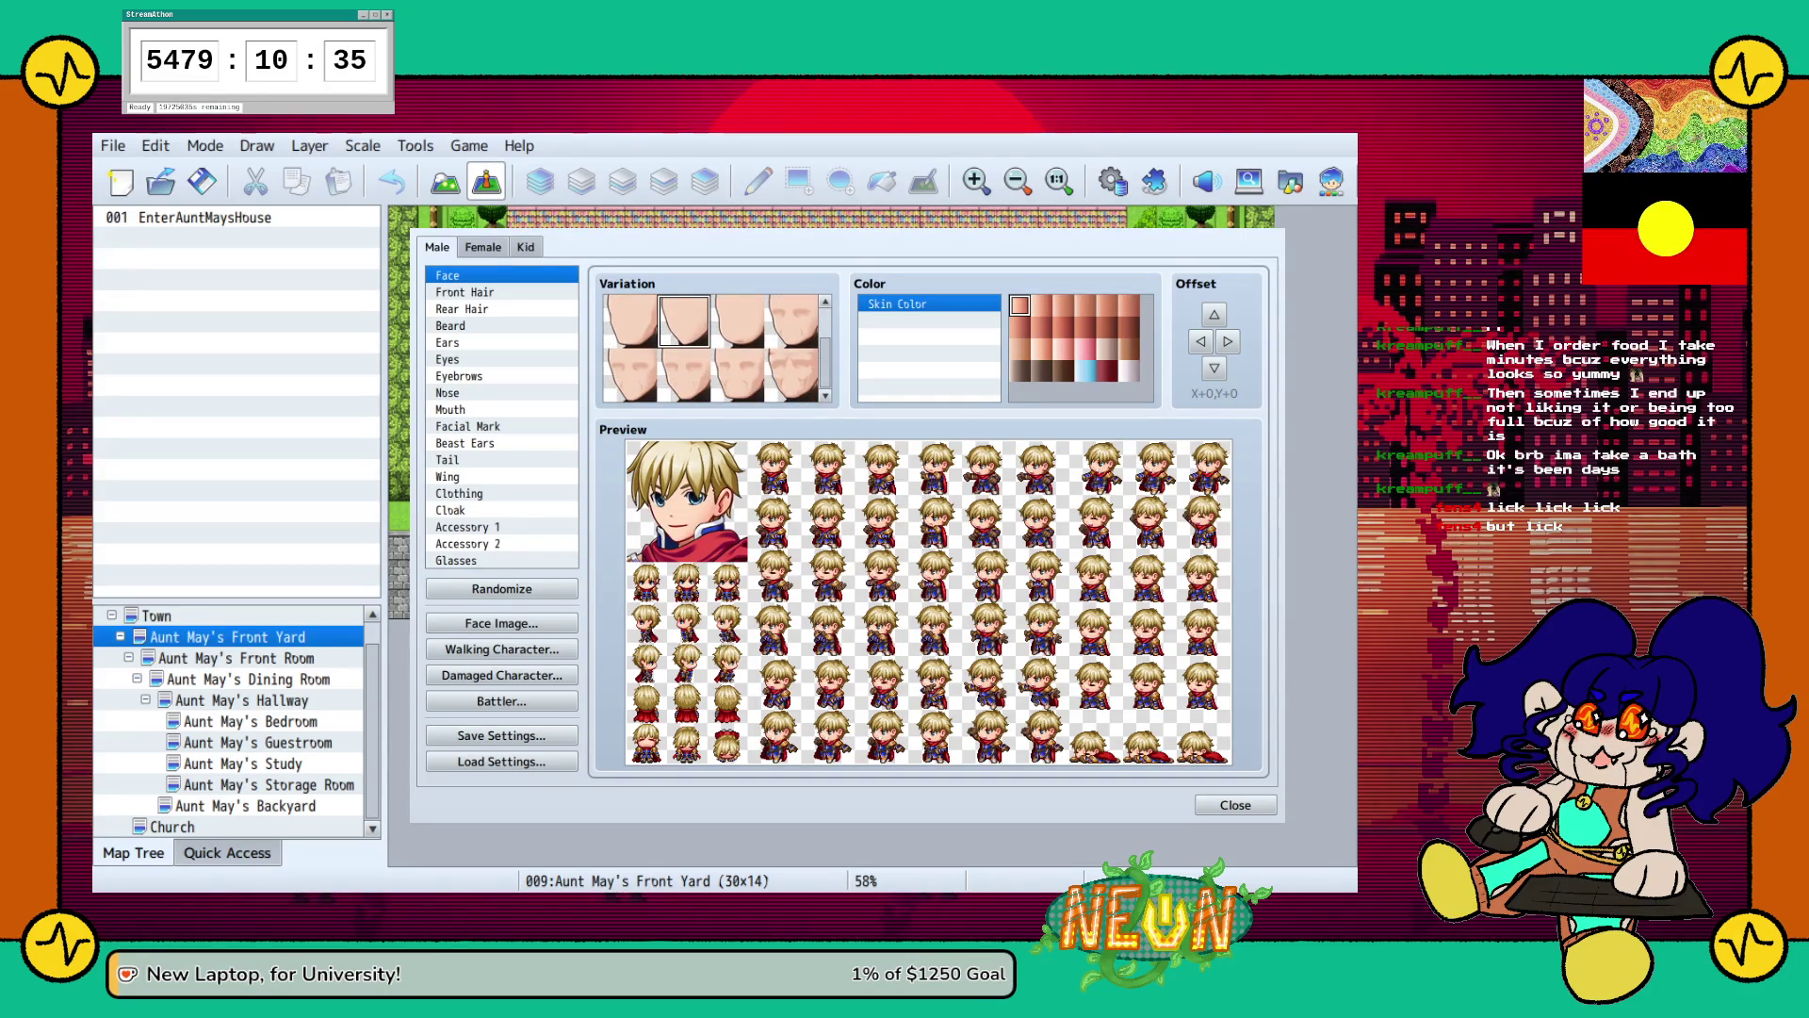
{"action": "left_click", "coordinate": [793, 320]}
{"action": "left_click", "coordinate": [630, 374]}
{"action": "left_click", "coordinate": [685, 375]}
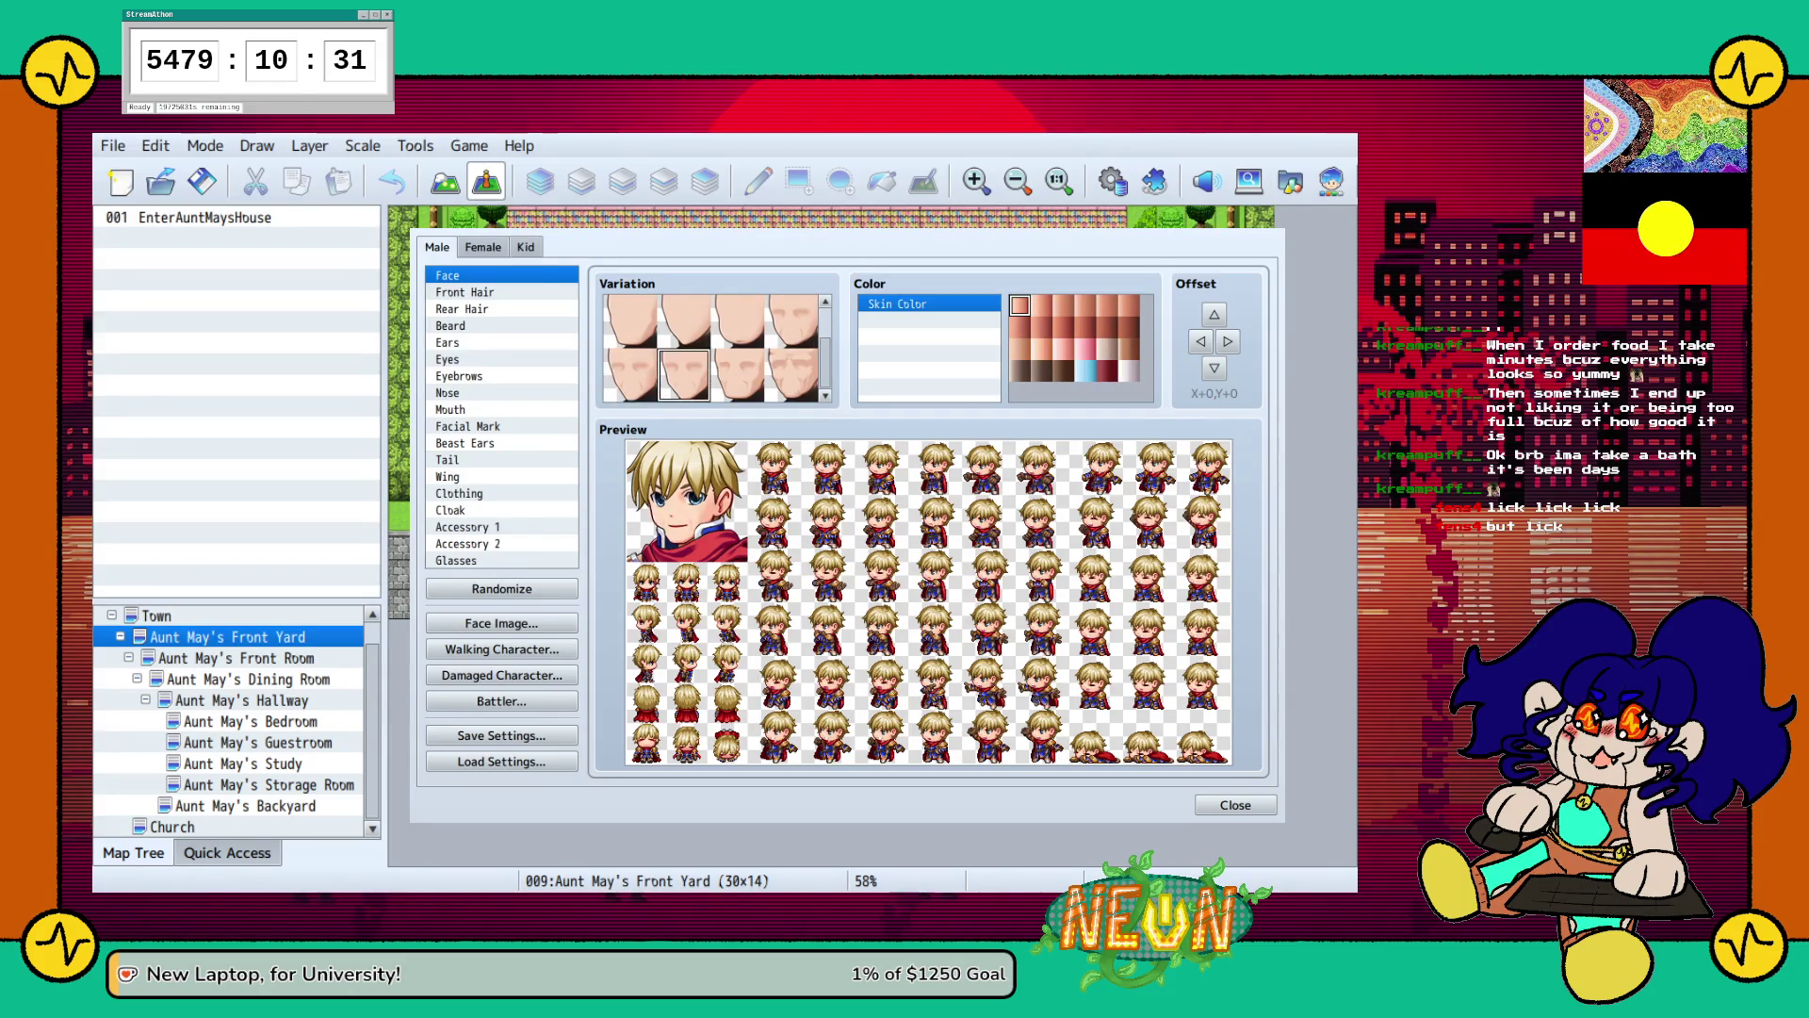
{"action": "scroll", "coordinate": [714, 349], "scroll_direction": "up", "scroll_amount": 1}
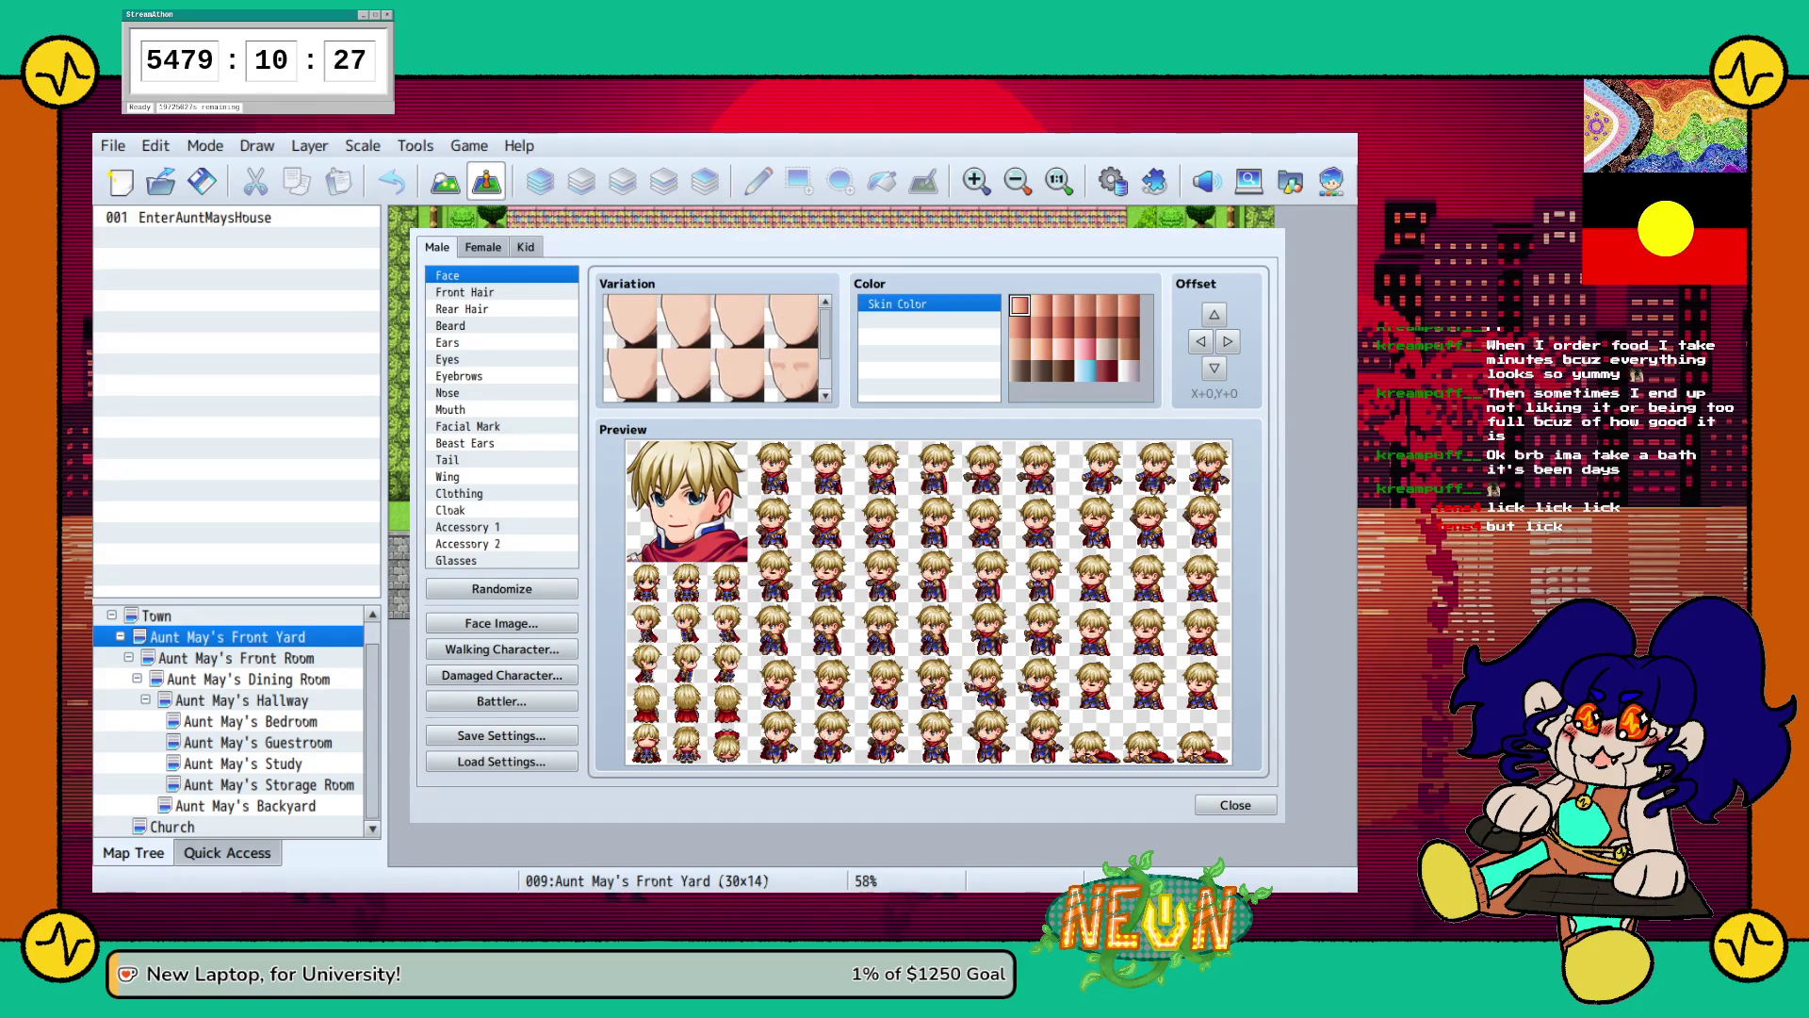
Compare black, silver-white, blonde and lavender front hair, then keep brown.
{"action": "left_click", "coordinate": [465, 292]}
{"action": "left_click", "coordinate": [1128, 371]}
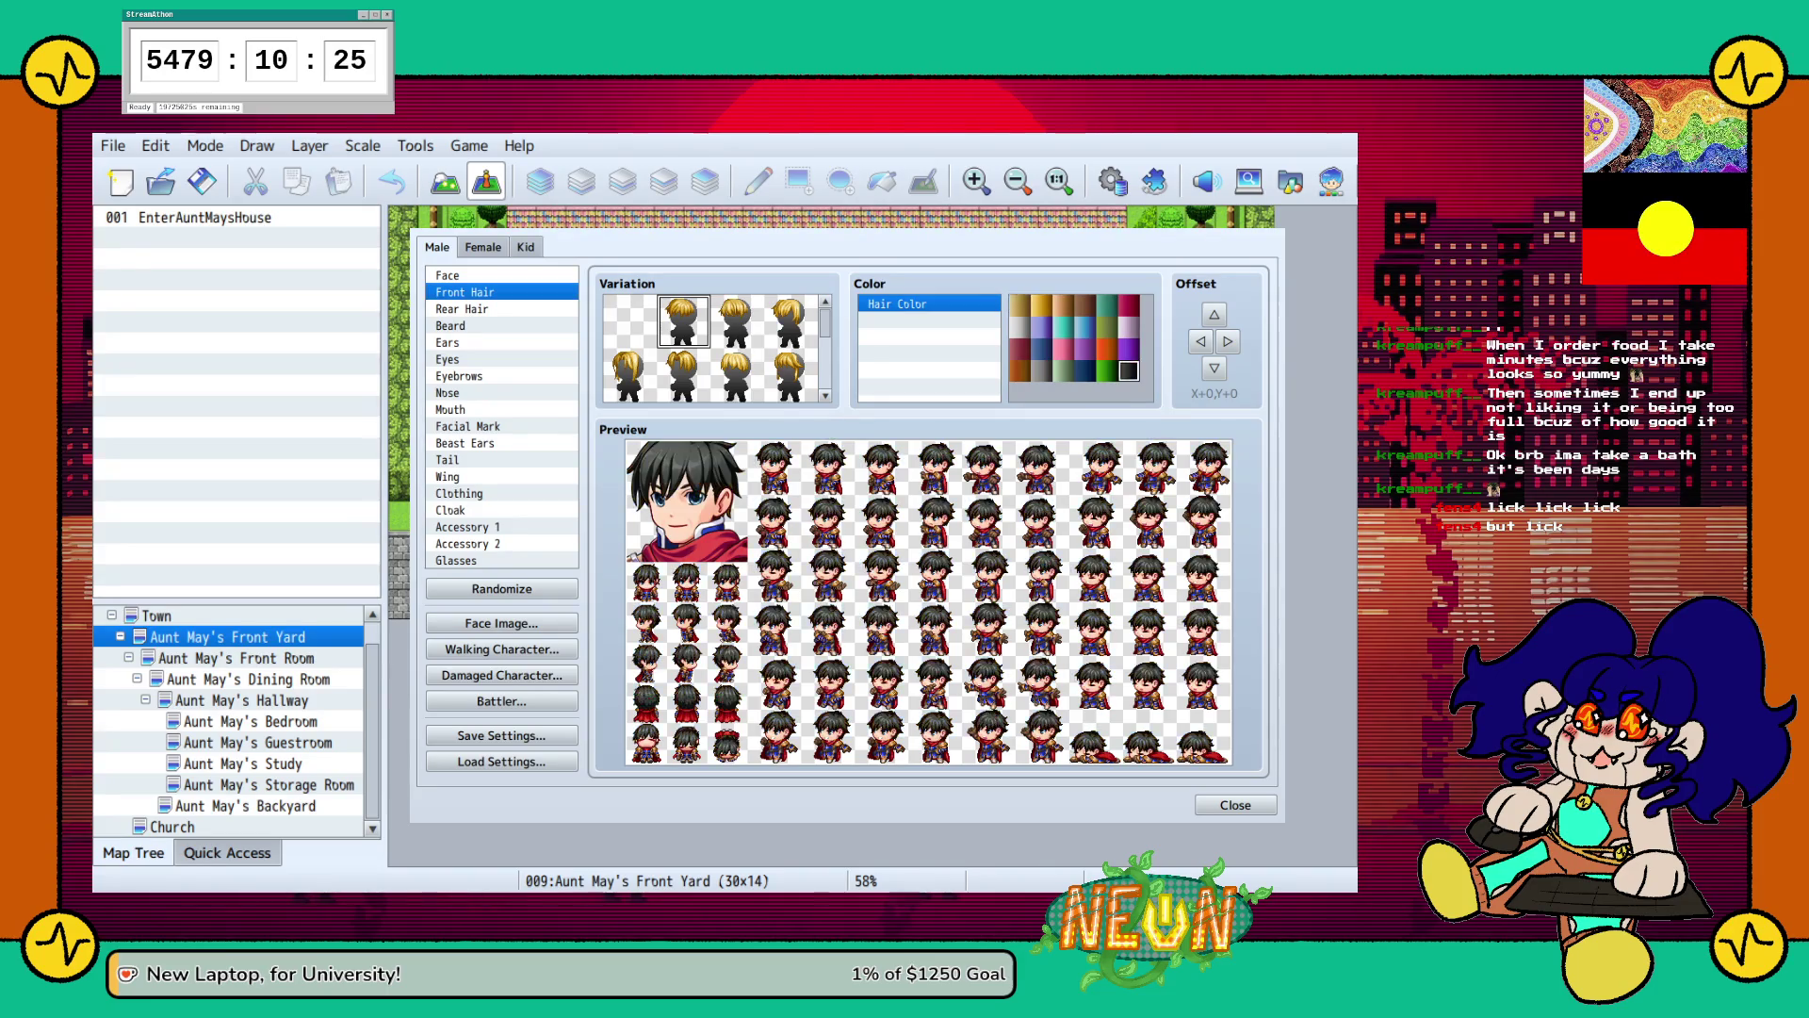
{"action": "left_click", "coordinate": [1128, 324]}
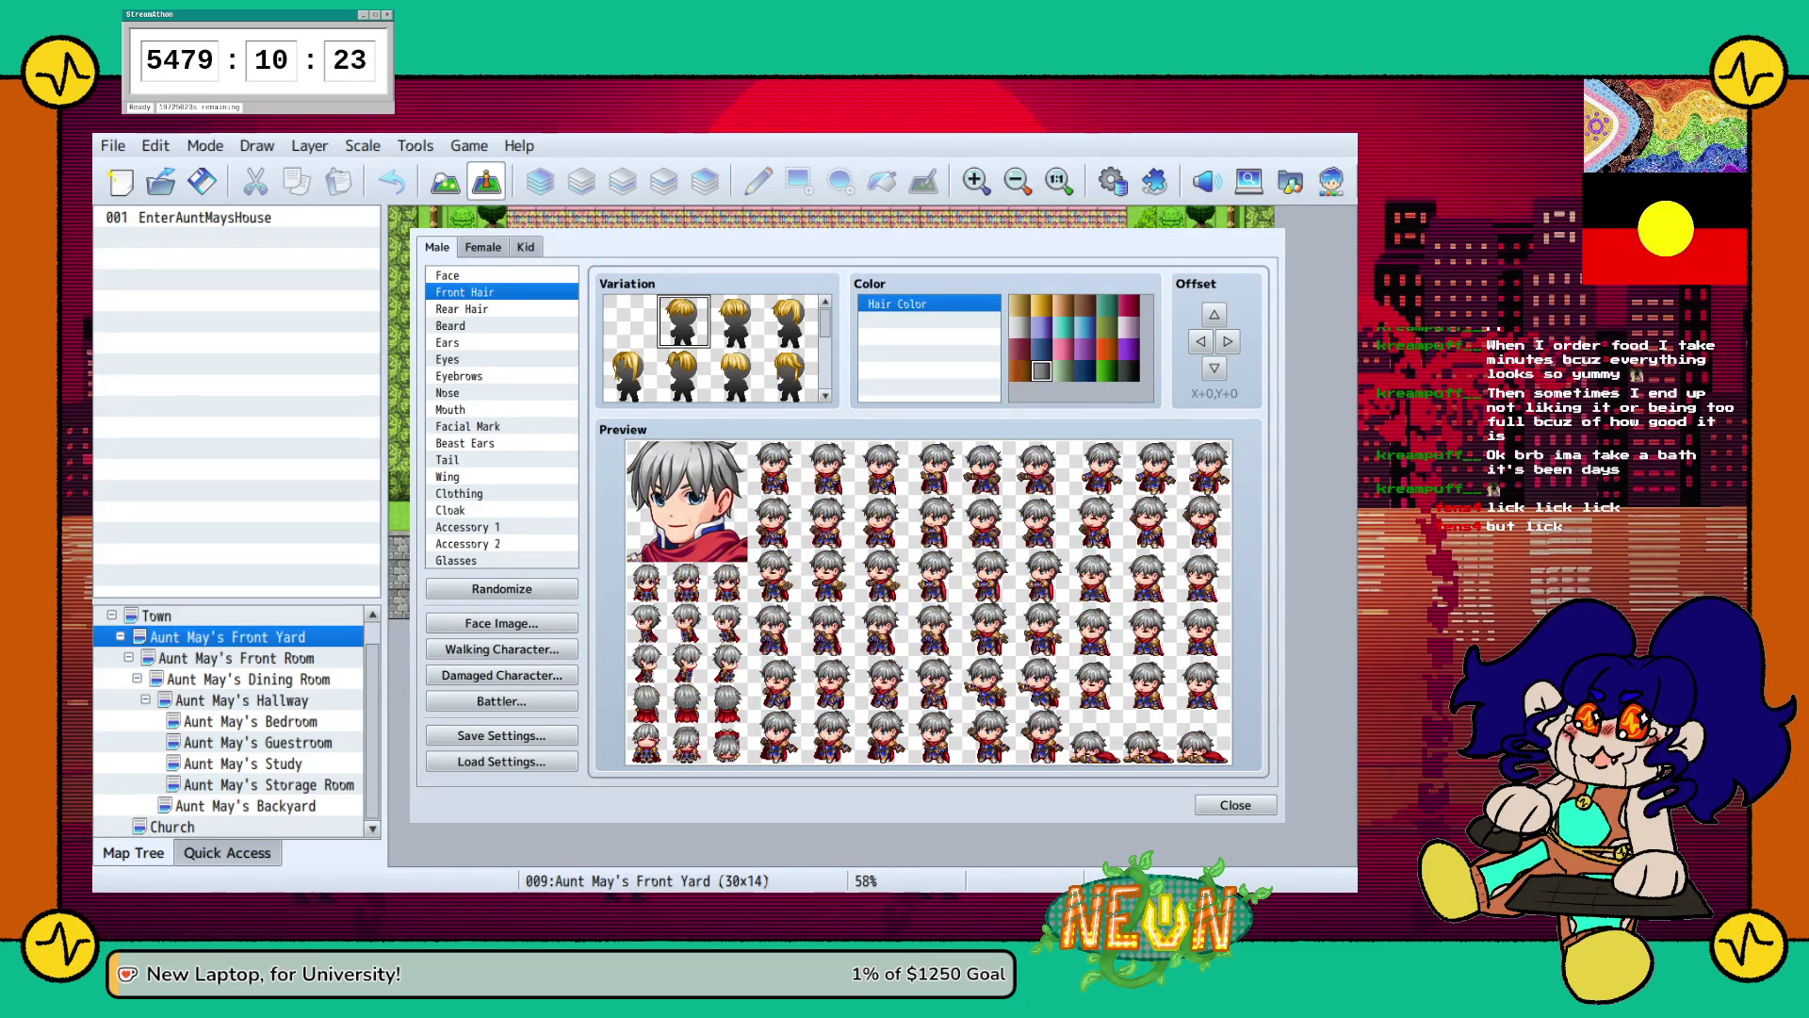
{"action": "left_click", "coordinate": [1085, 304]}
{"action": "key", "text": "Left"}
{"action": "key", "text": "Left"}
{"action": "key", "text": "Left"}
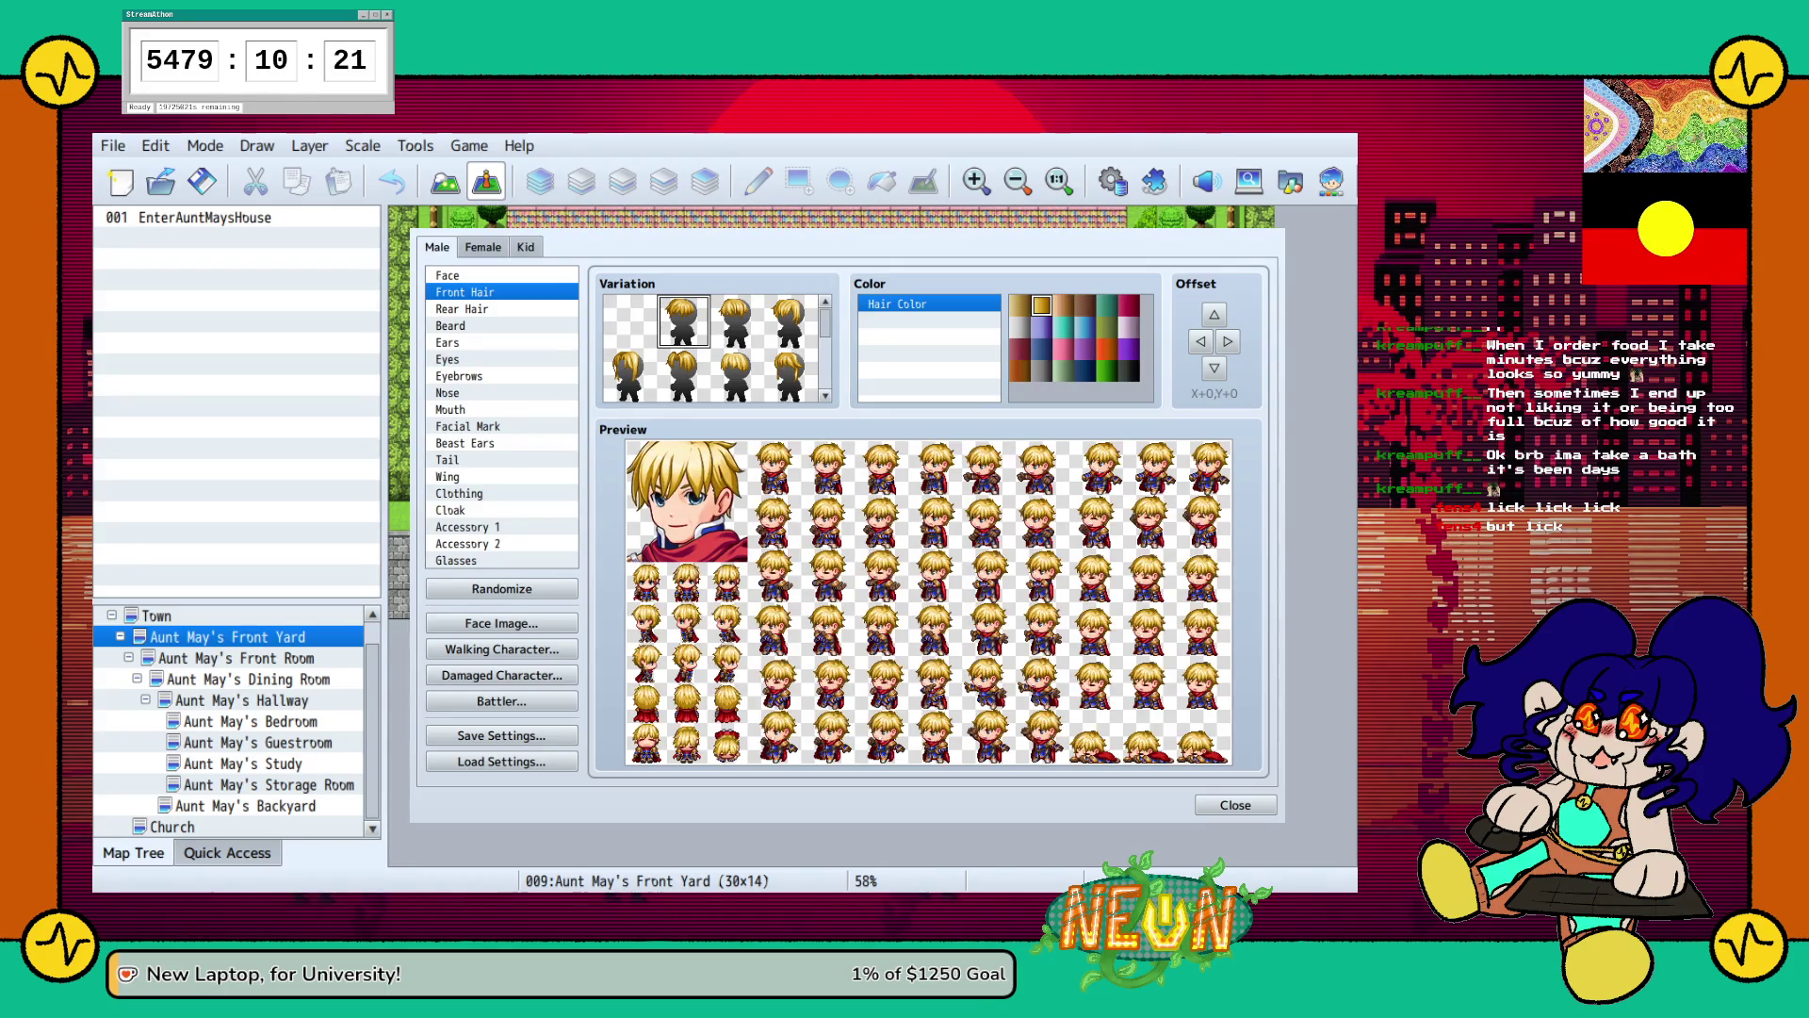
{"action": "key", "text": "Right"}
{"action": "key", "text": "Down"}
{"action": "left_click", "coordinate": [1085, 304]}
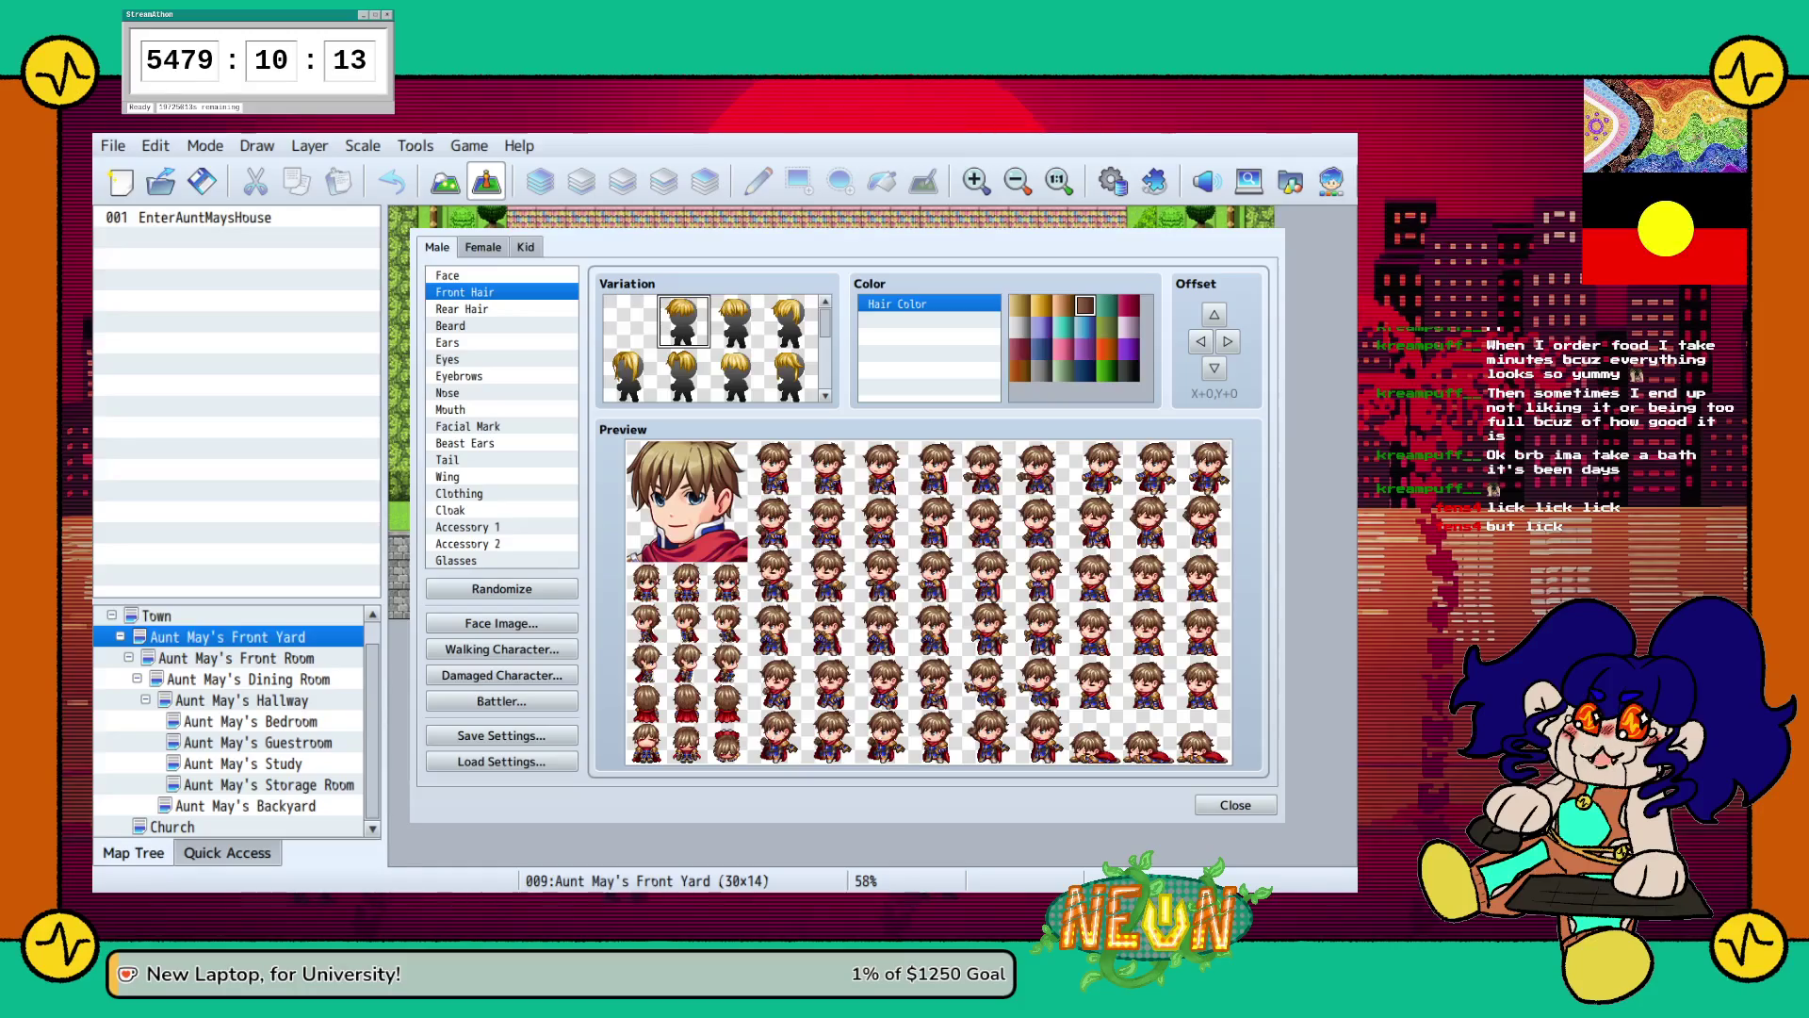
Compare front hairstyles across the lower rows of the variation grid.
{"action": "left_click", "coordinate": [683, 374]}
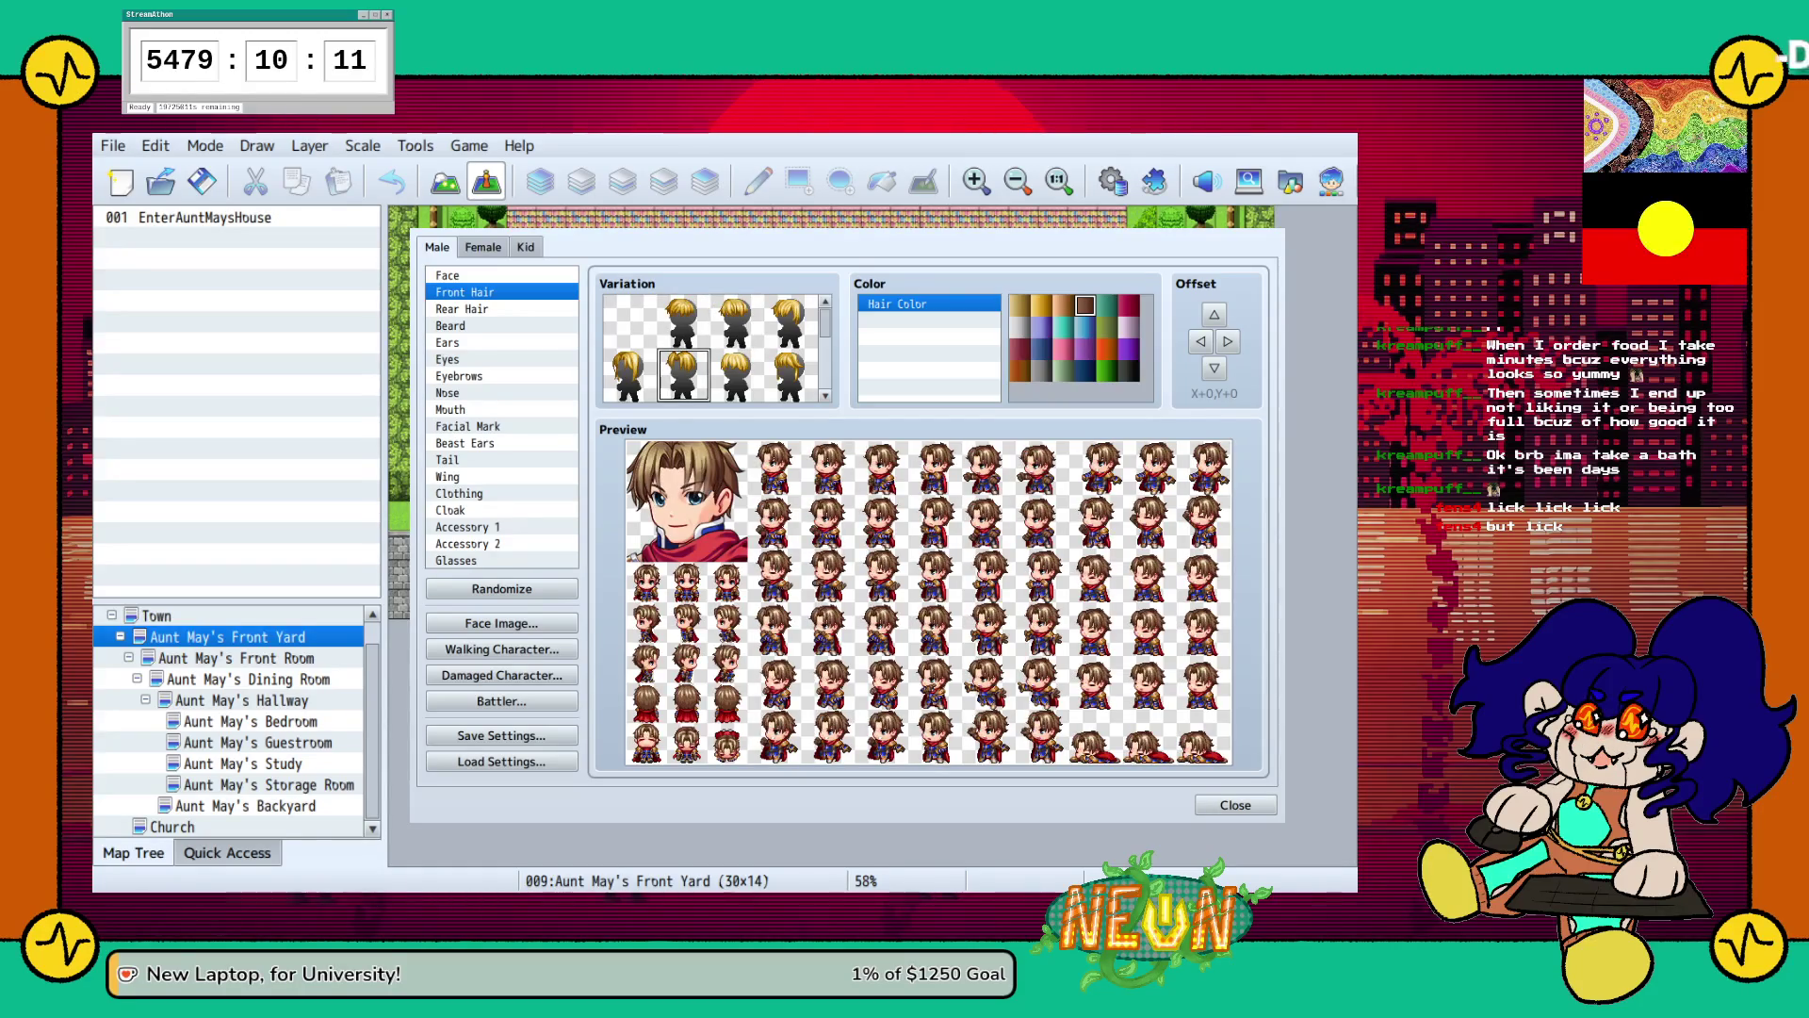
{"action": "scroll", "coordinate": [714, 349], "scroll_direction": "down", "scroll_amount": 1}
{"action": "left_click", "coordinate": [683, 346]}
{"action": "left_click", "coordinate": [629, 346]}
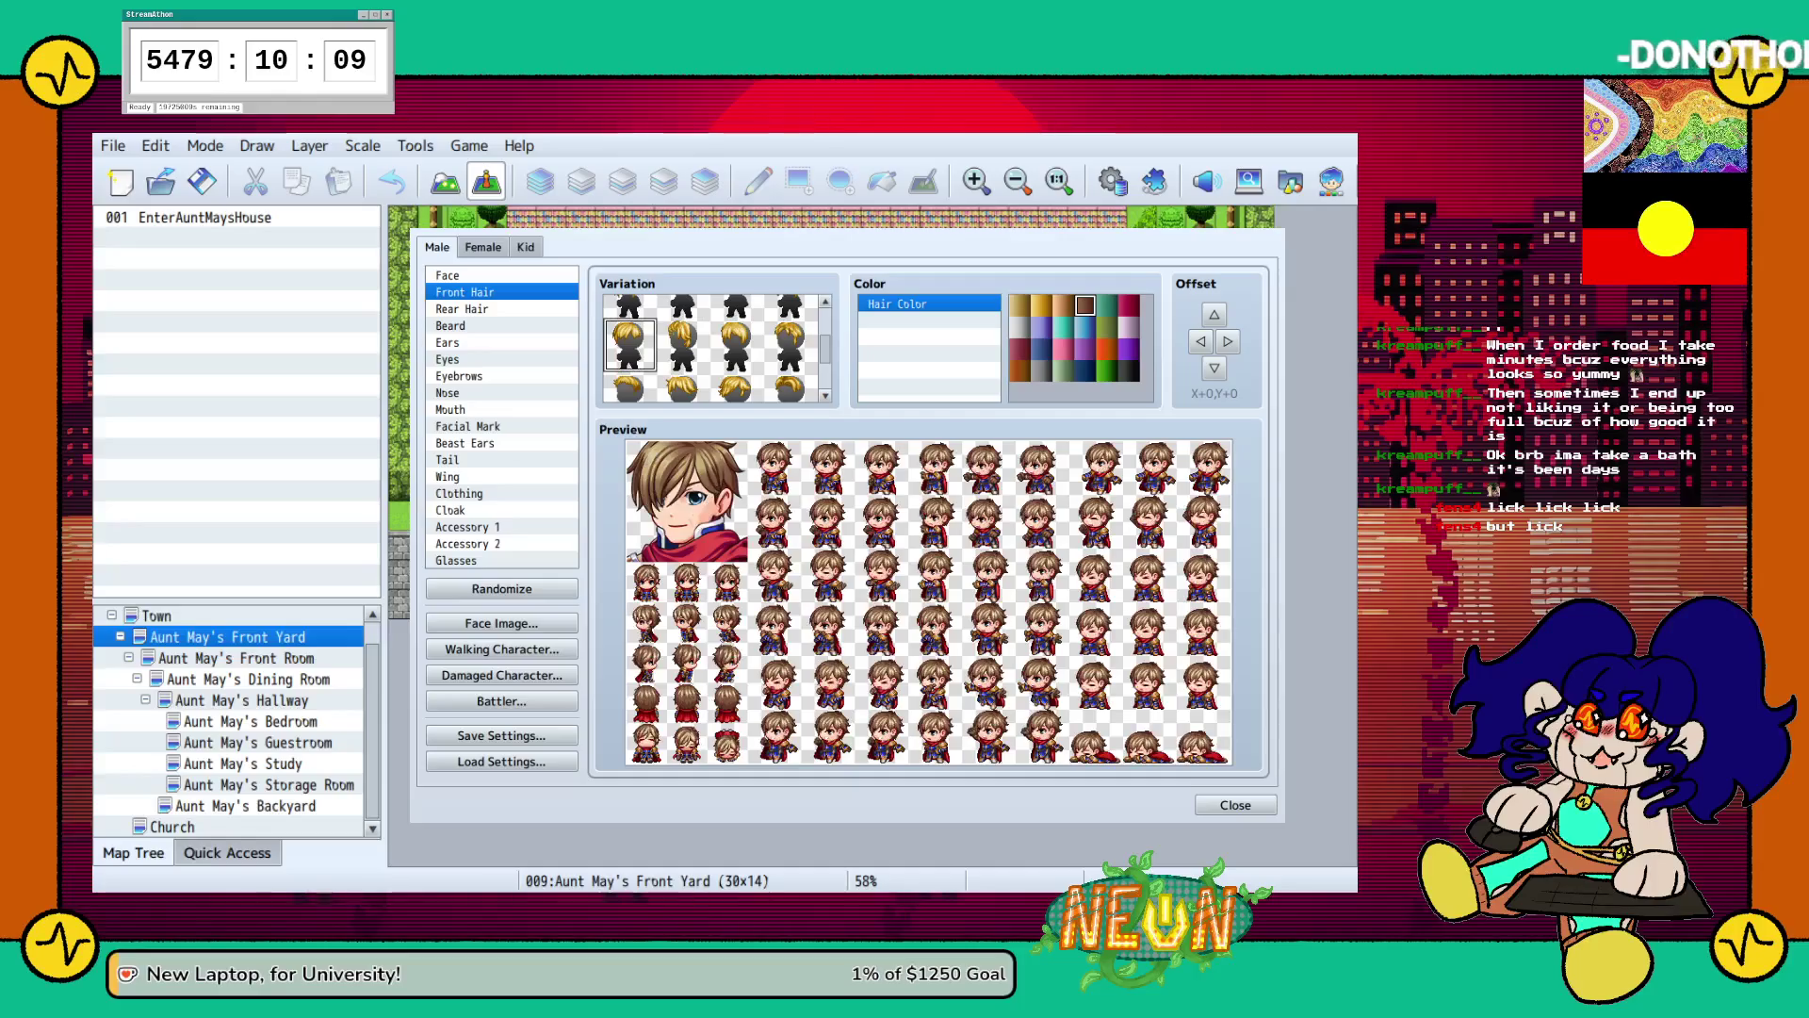
{"action": "left_click", "coordinate": [790, 346]}
{"action": "left_click", "coordinate": [683, 346]}
{"action": "left_click", "coordinate": [737, 346]}
{"action": "scroll", "coordinate": [715, 348], "scroll_direction": "down", "scroll_amount": 1}
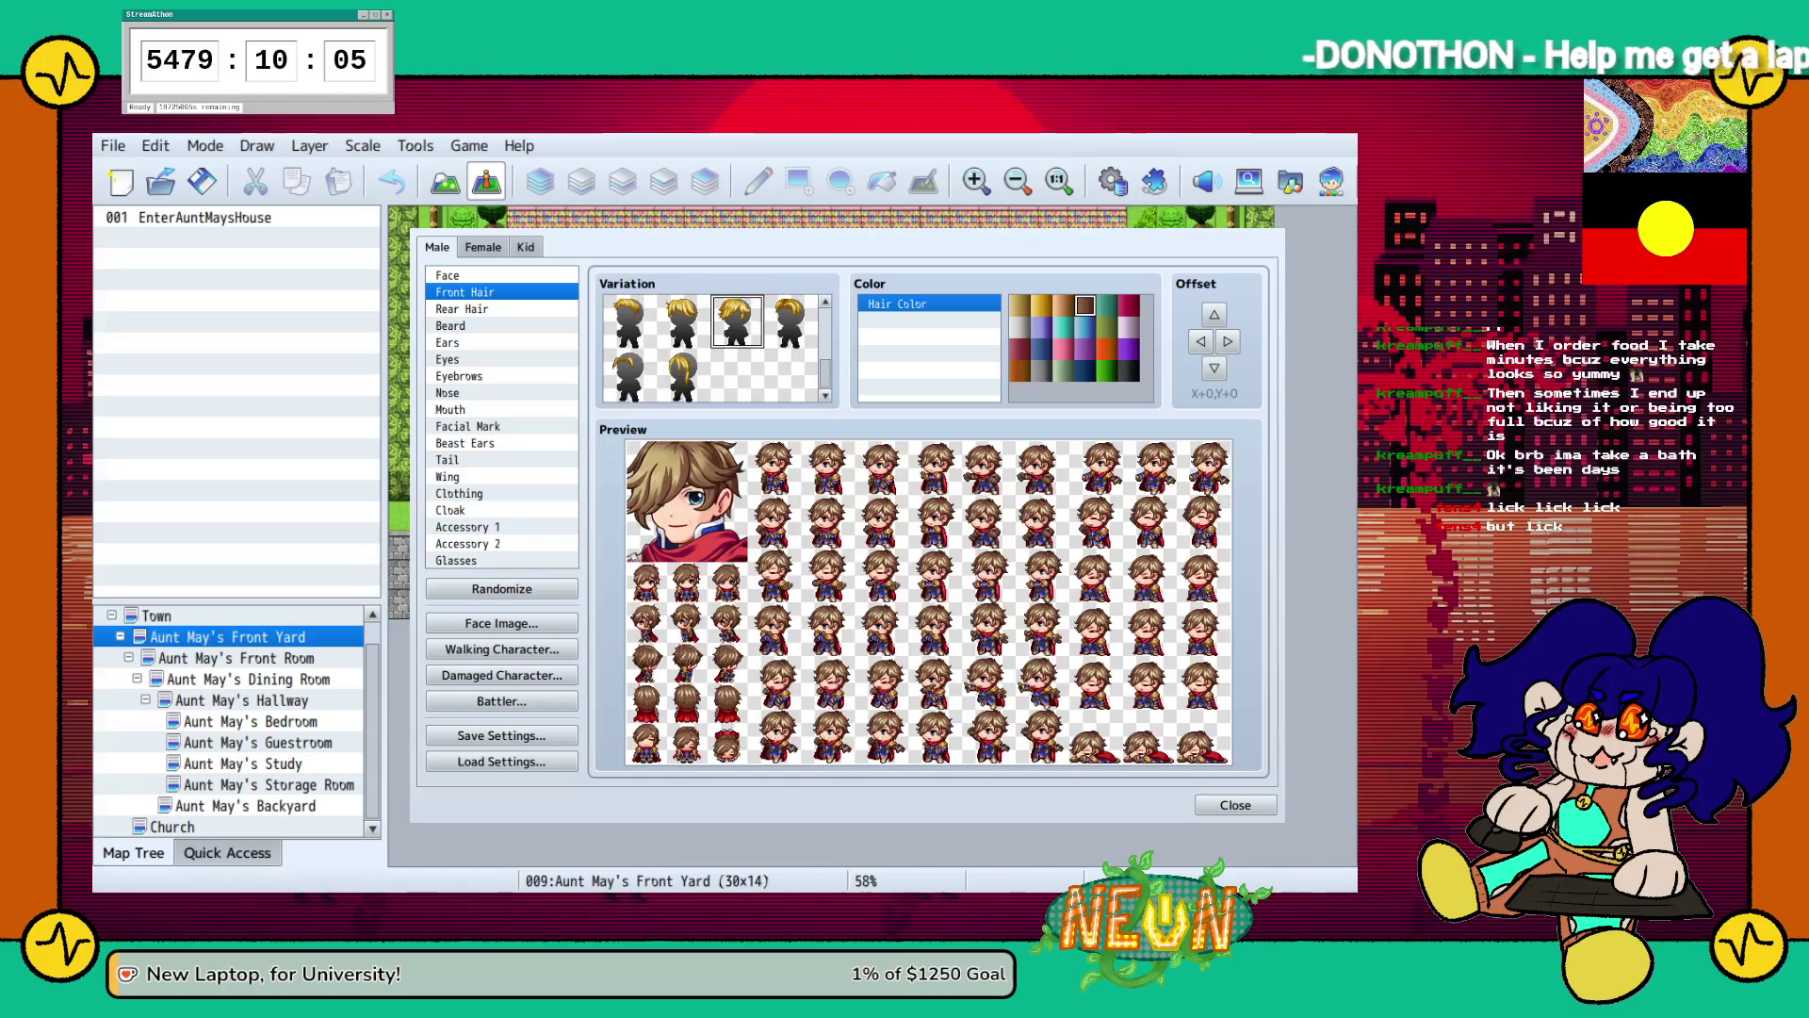
{"action": "left_click", "coordinate": [629, 375]}
Settle on the short third top-row front hairstyle, then select Rear Hair.
{"action": "scroll", "coordinate": [714, 349], "scroll_direction": "up", "scroll_amount": 1}
{"action": "left_click", "coordinate": [629, 336]}
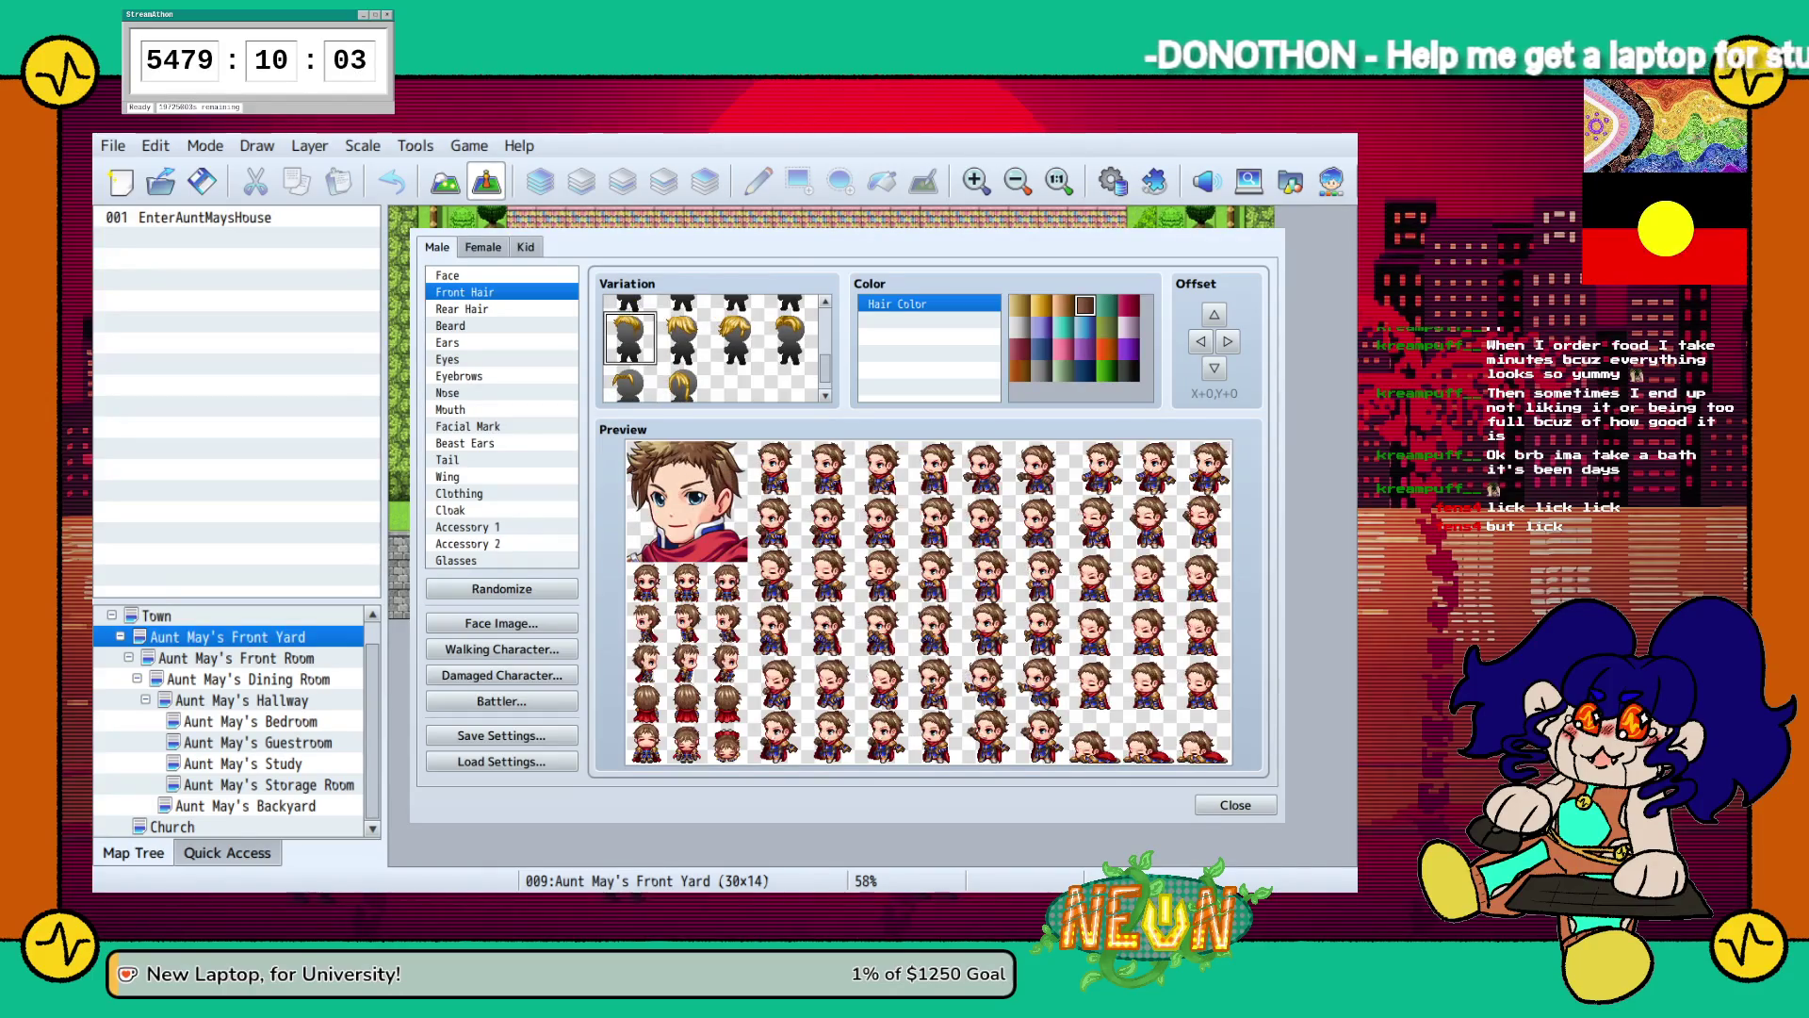
{"action": "scroll", "coordinate": [714, 349], "scroll_direction": "up", "scroll_amount": 2}
{"action": "left_click", "coordinate": [790, 330]}
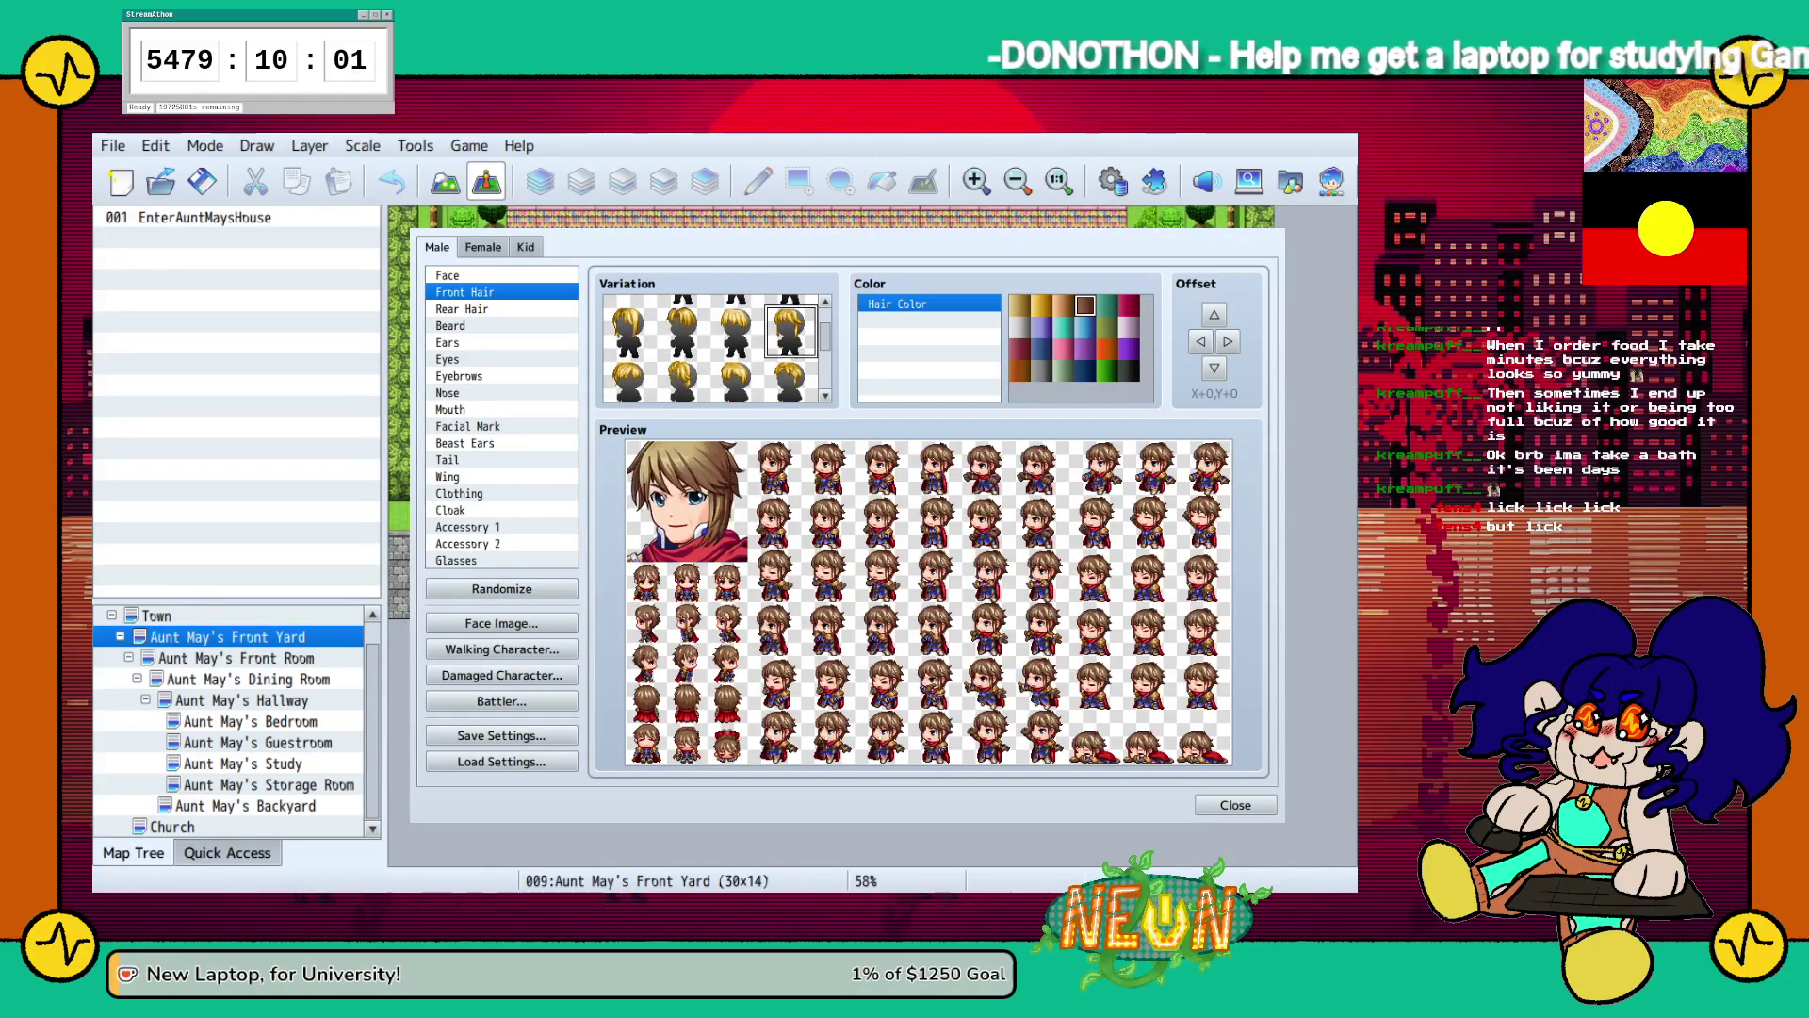
{"action": "scroll", "coordinate": [714, 349], "scroll_direction": "up", "scroll_amount": 1}
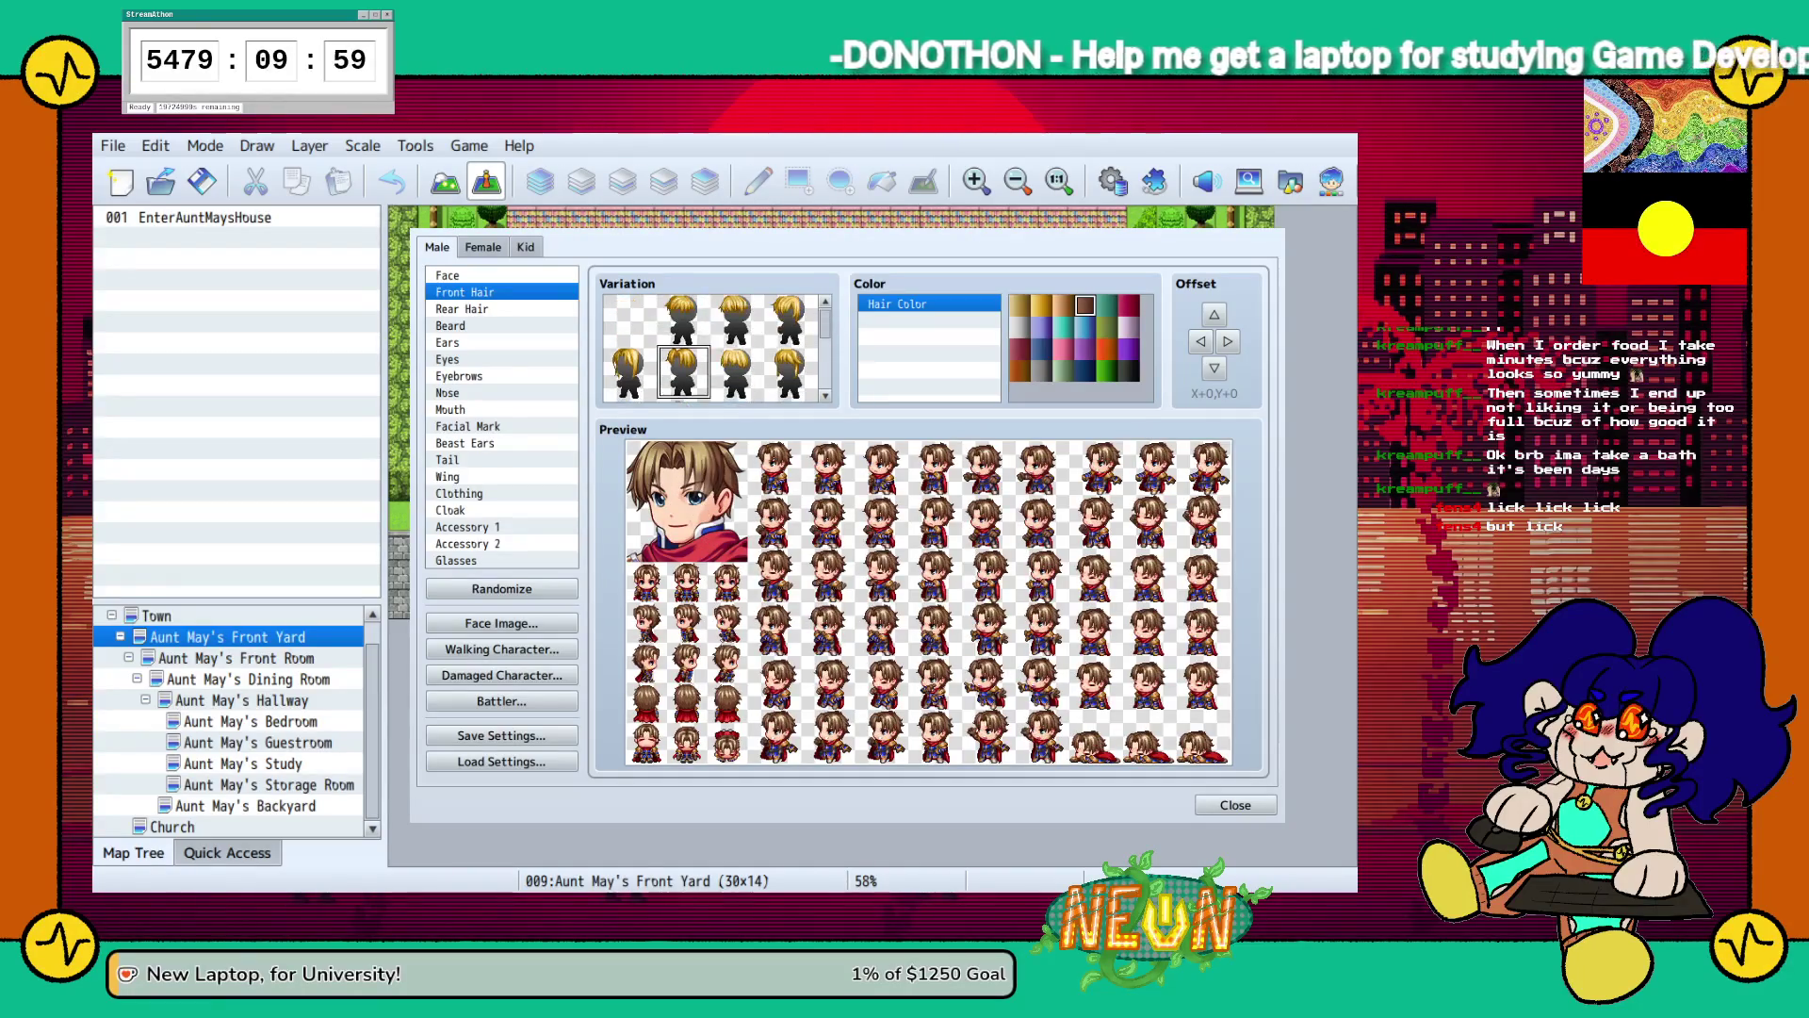
{"action": "left_click", "coordinate": [630, 370]}
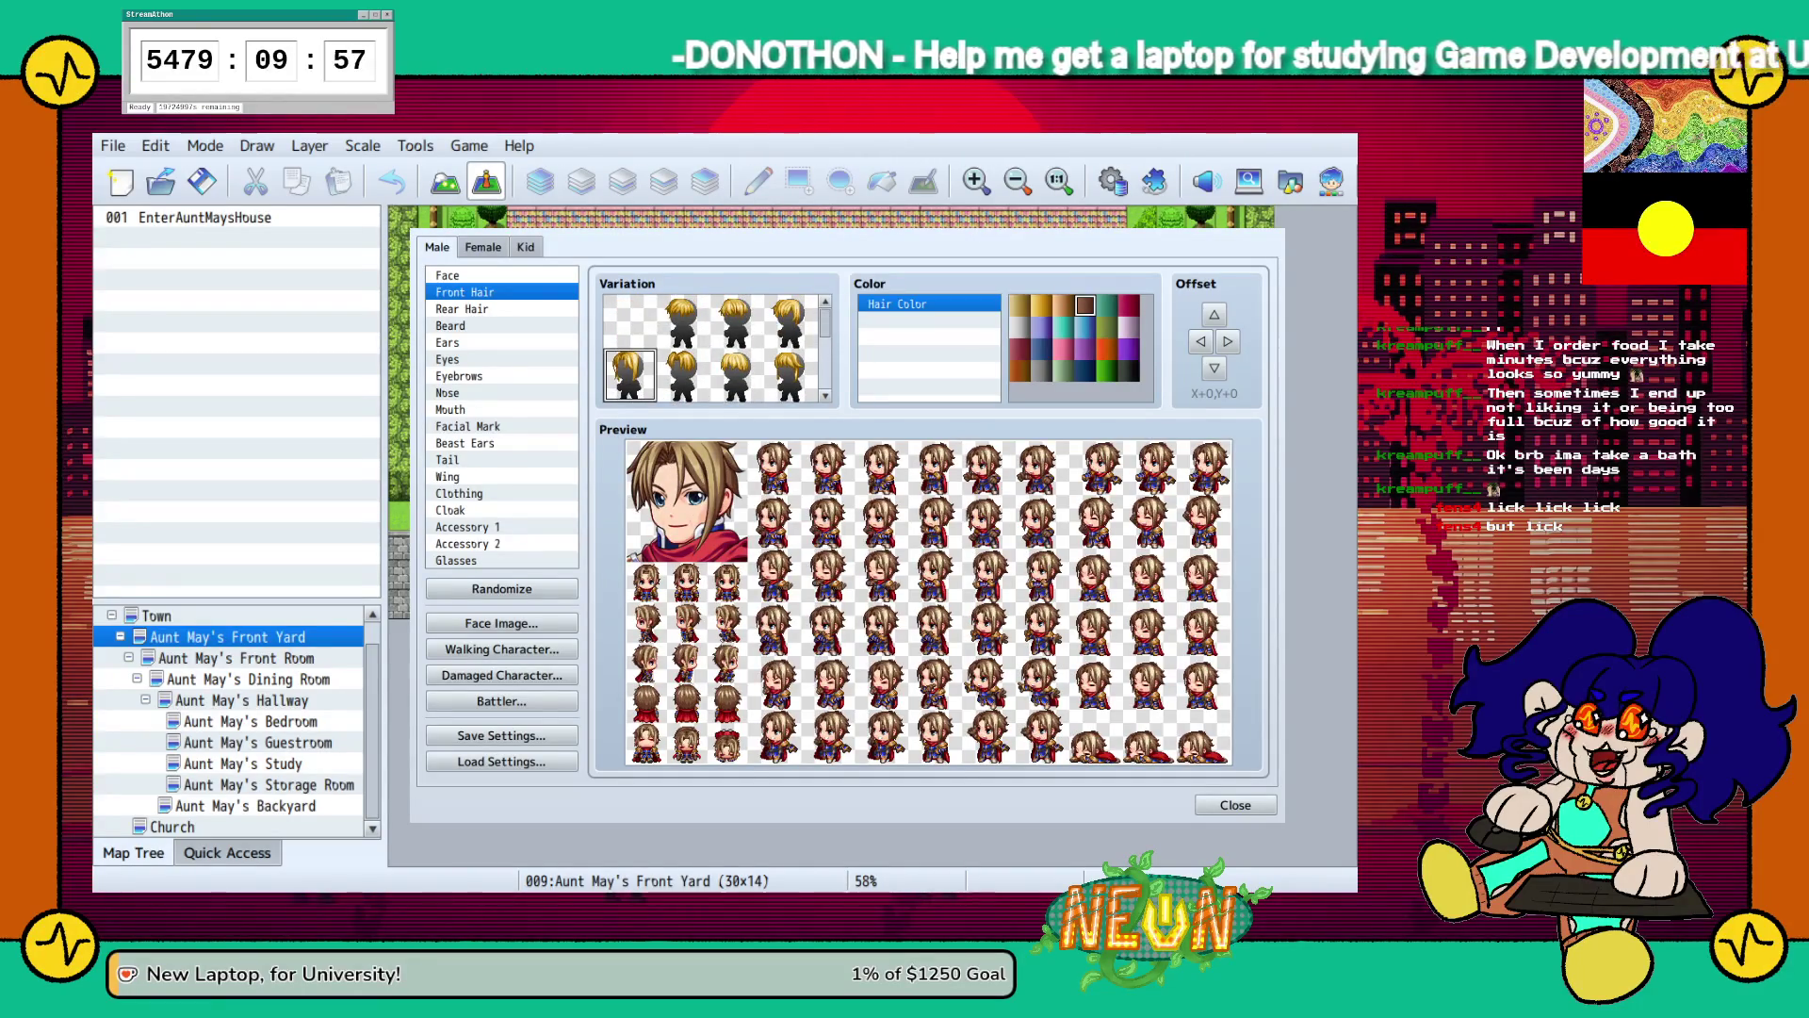
{"action": "left_click", "coordinate": [789, 320]}
{"action": "left_click", "coordinate": [737, 321]}
{"action": "left_click", "coordinate": [683, 320]}
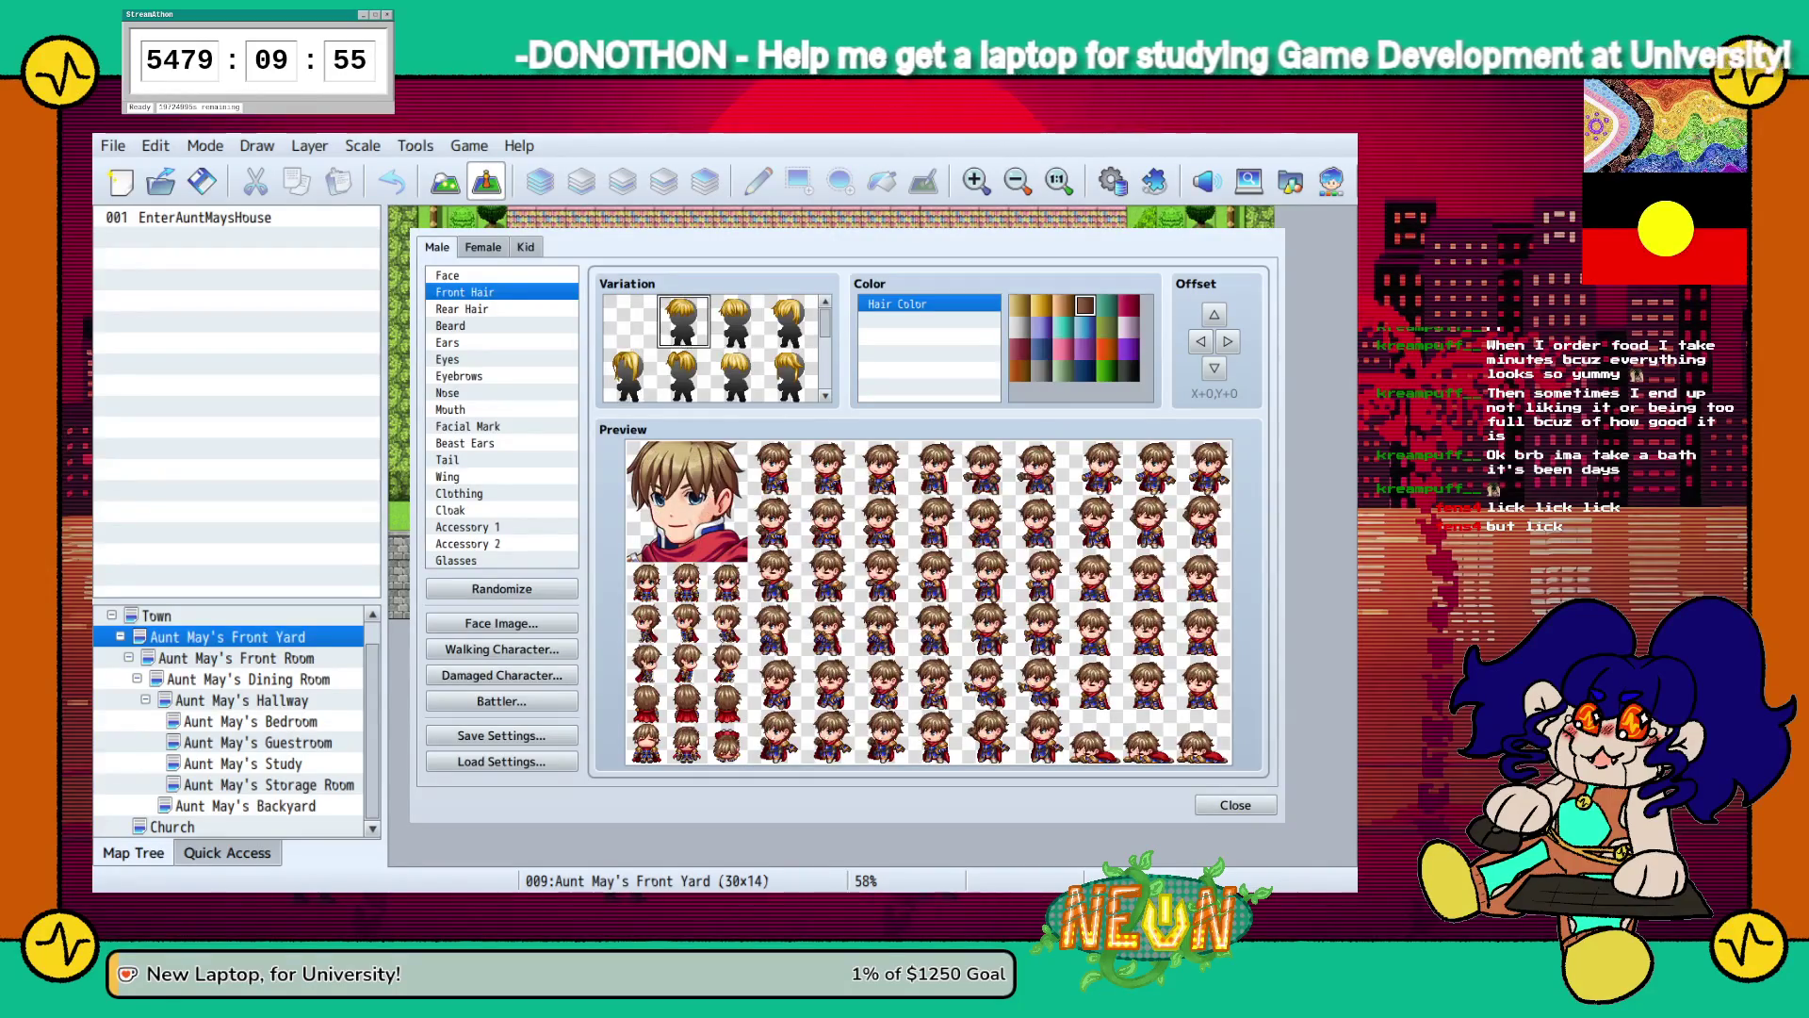
{"action": "left_click", "coordinate": [737, 321]}
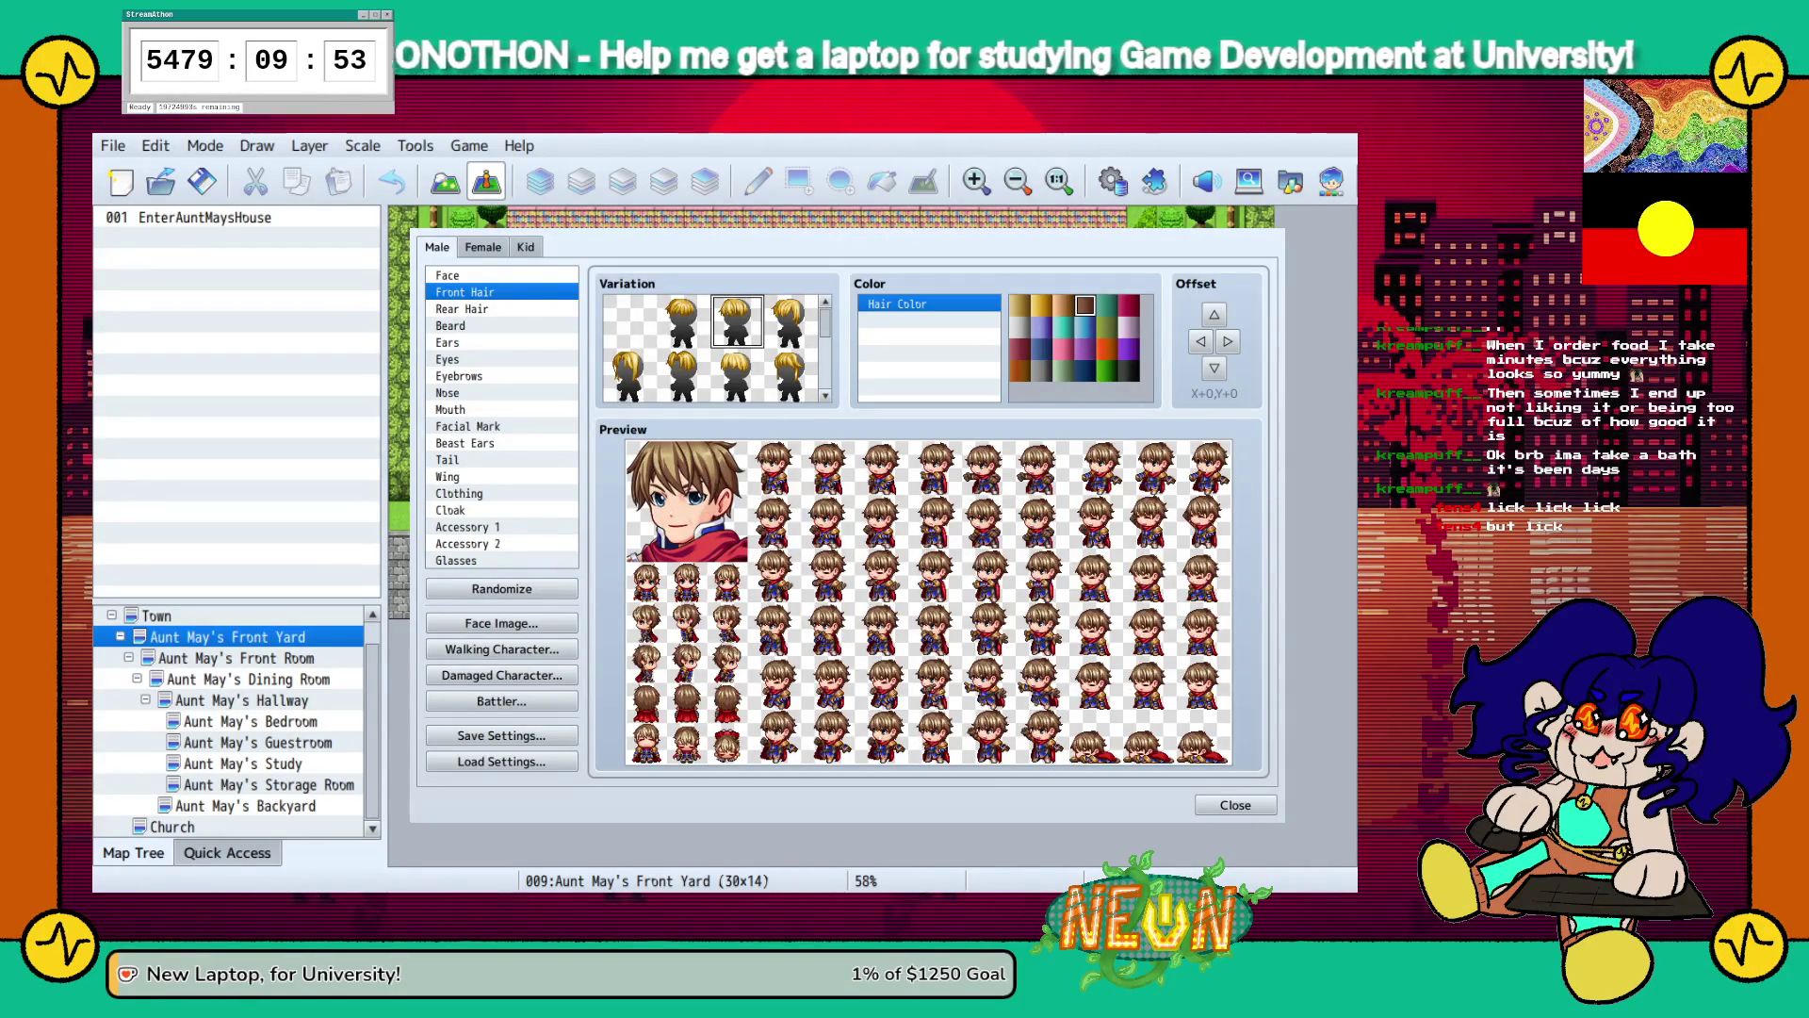
{"action": "left_click", "coordinate": [462, 309]}
{"action": "left_click", "coordinate": [736, 321]}
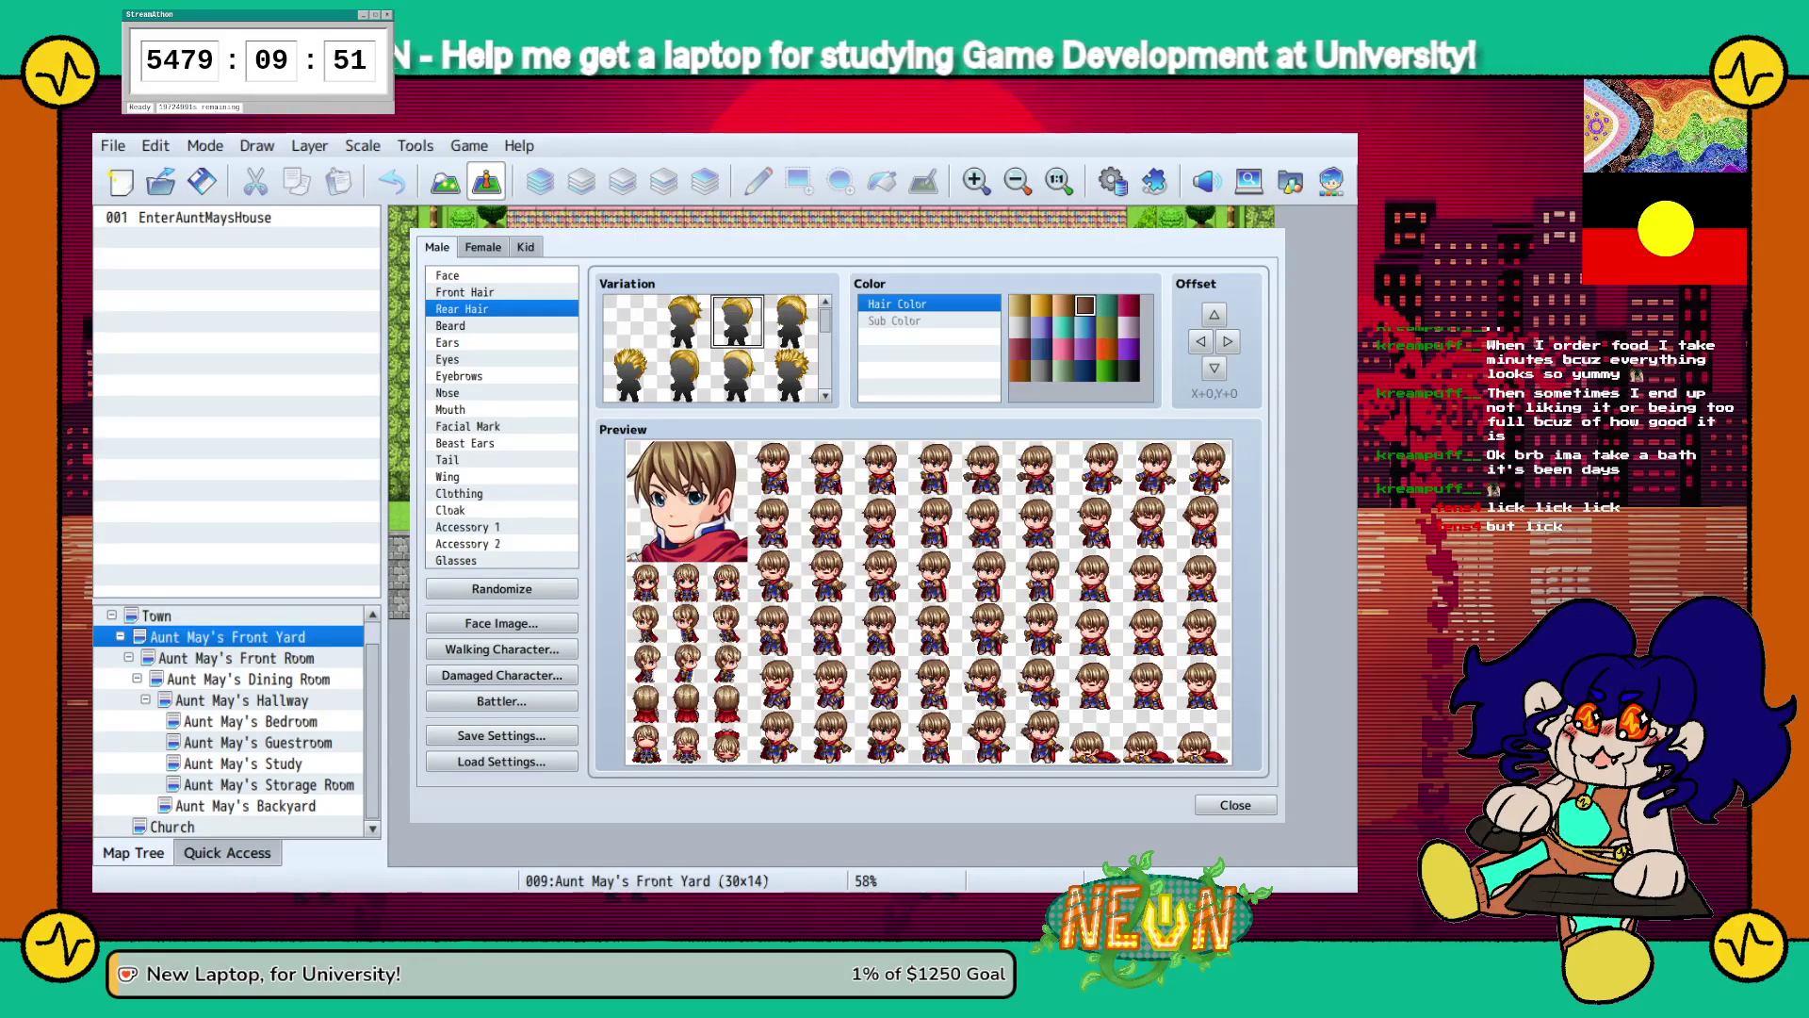
Try rear hair styles from the top rows and further down the grid.
{"action": "left_click", "coordinate": [791, 321]}
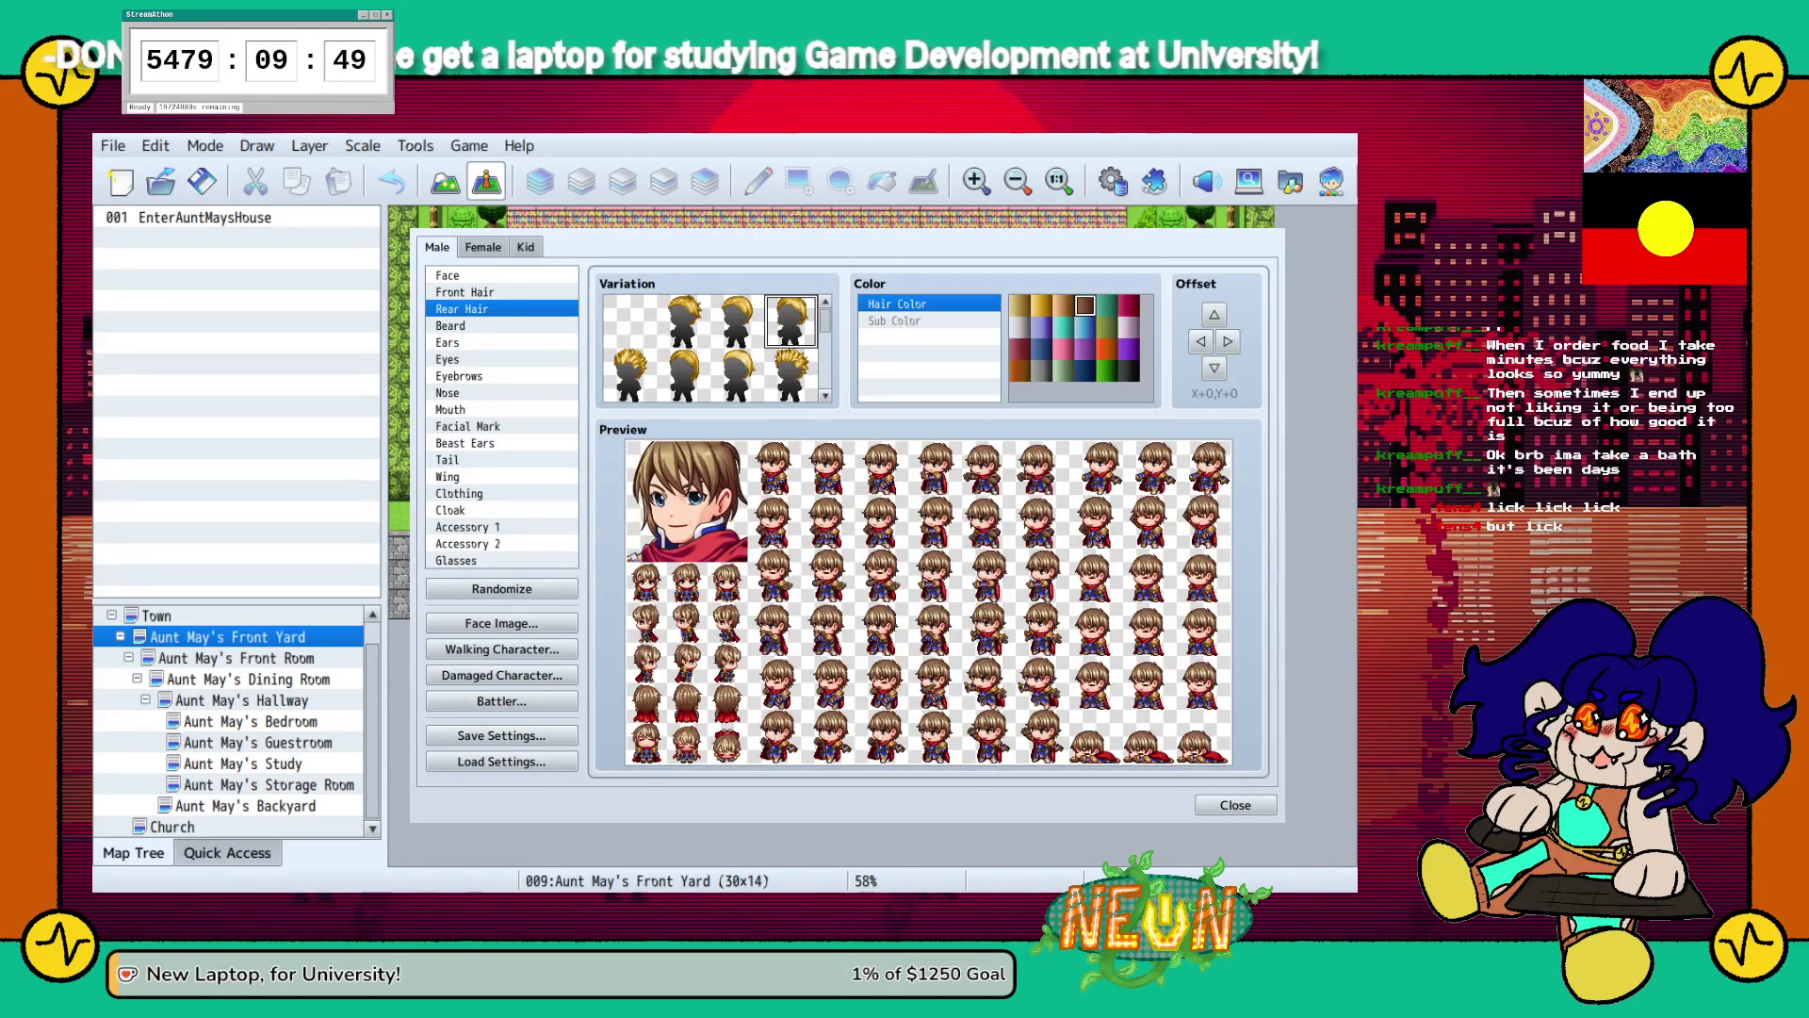
{"action": "left_click", "coordinate": [630, 374]}
{"action": "left_click", "coordinate": [683, 375]}
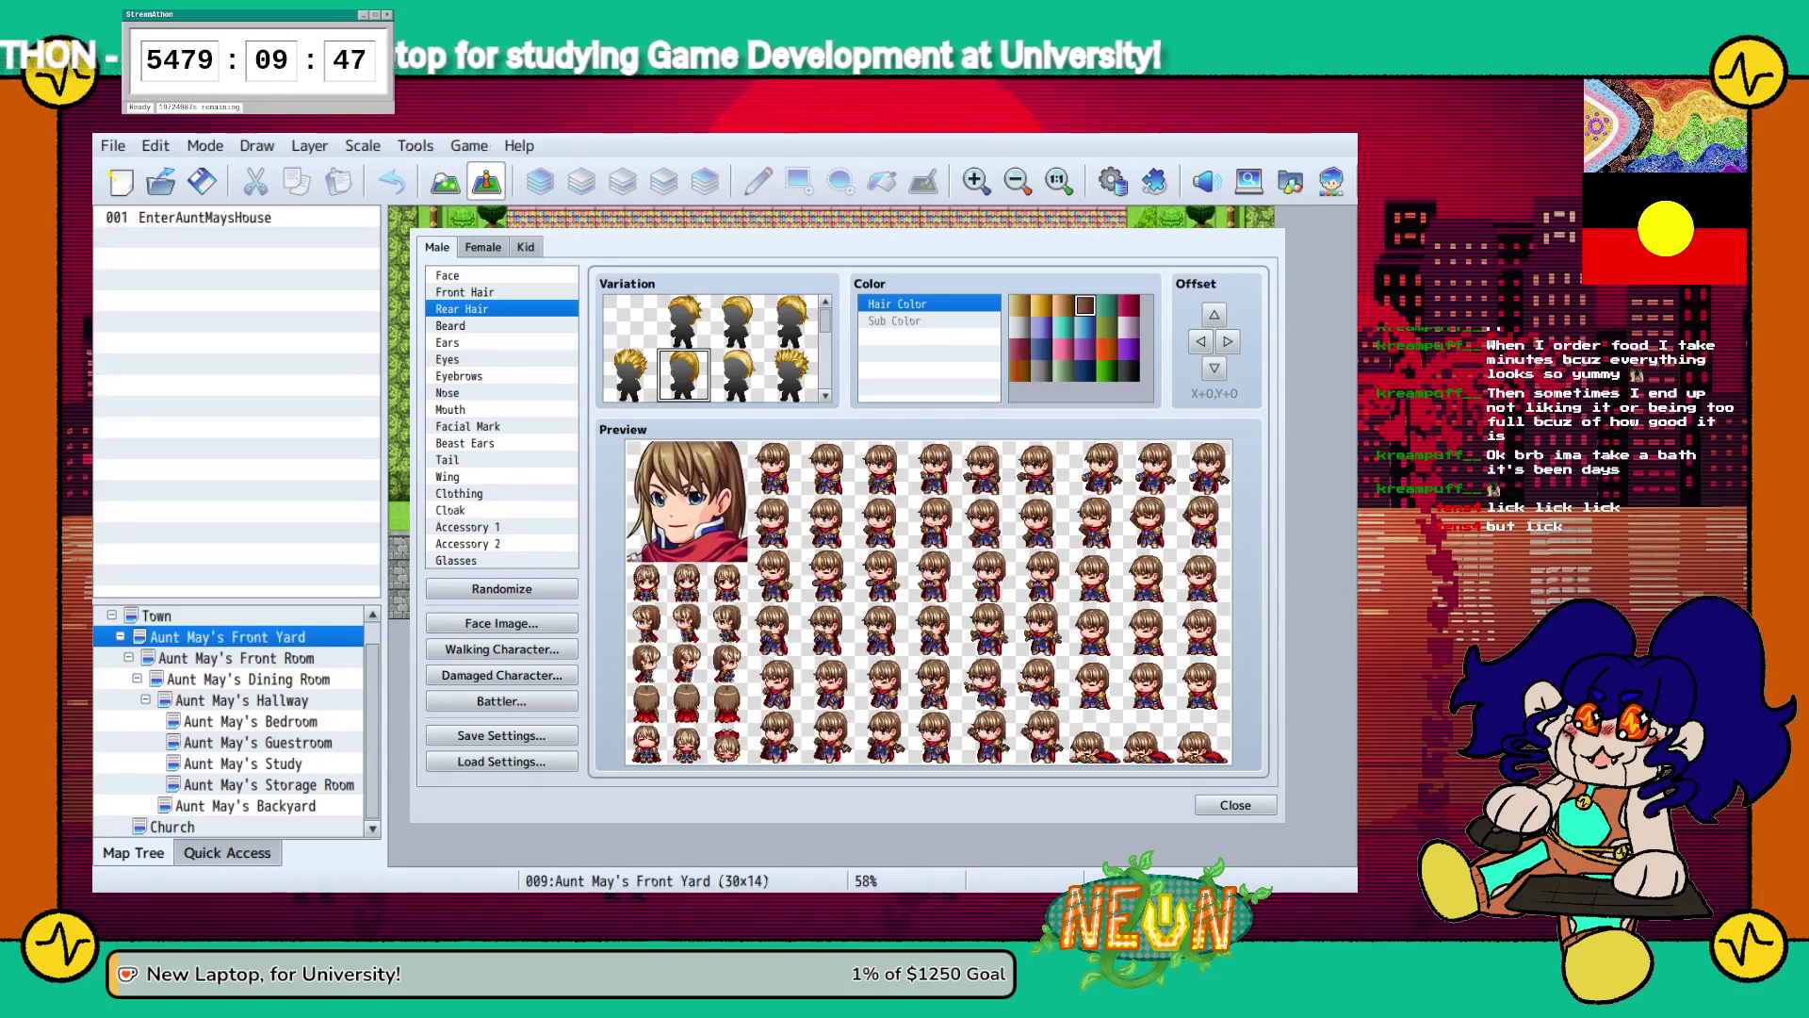
{"action": "left_click", "coordinate": [737, 374]}
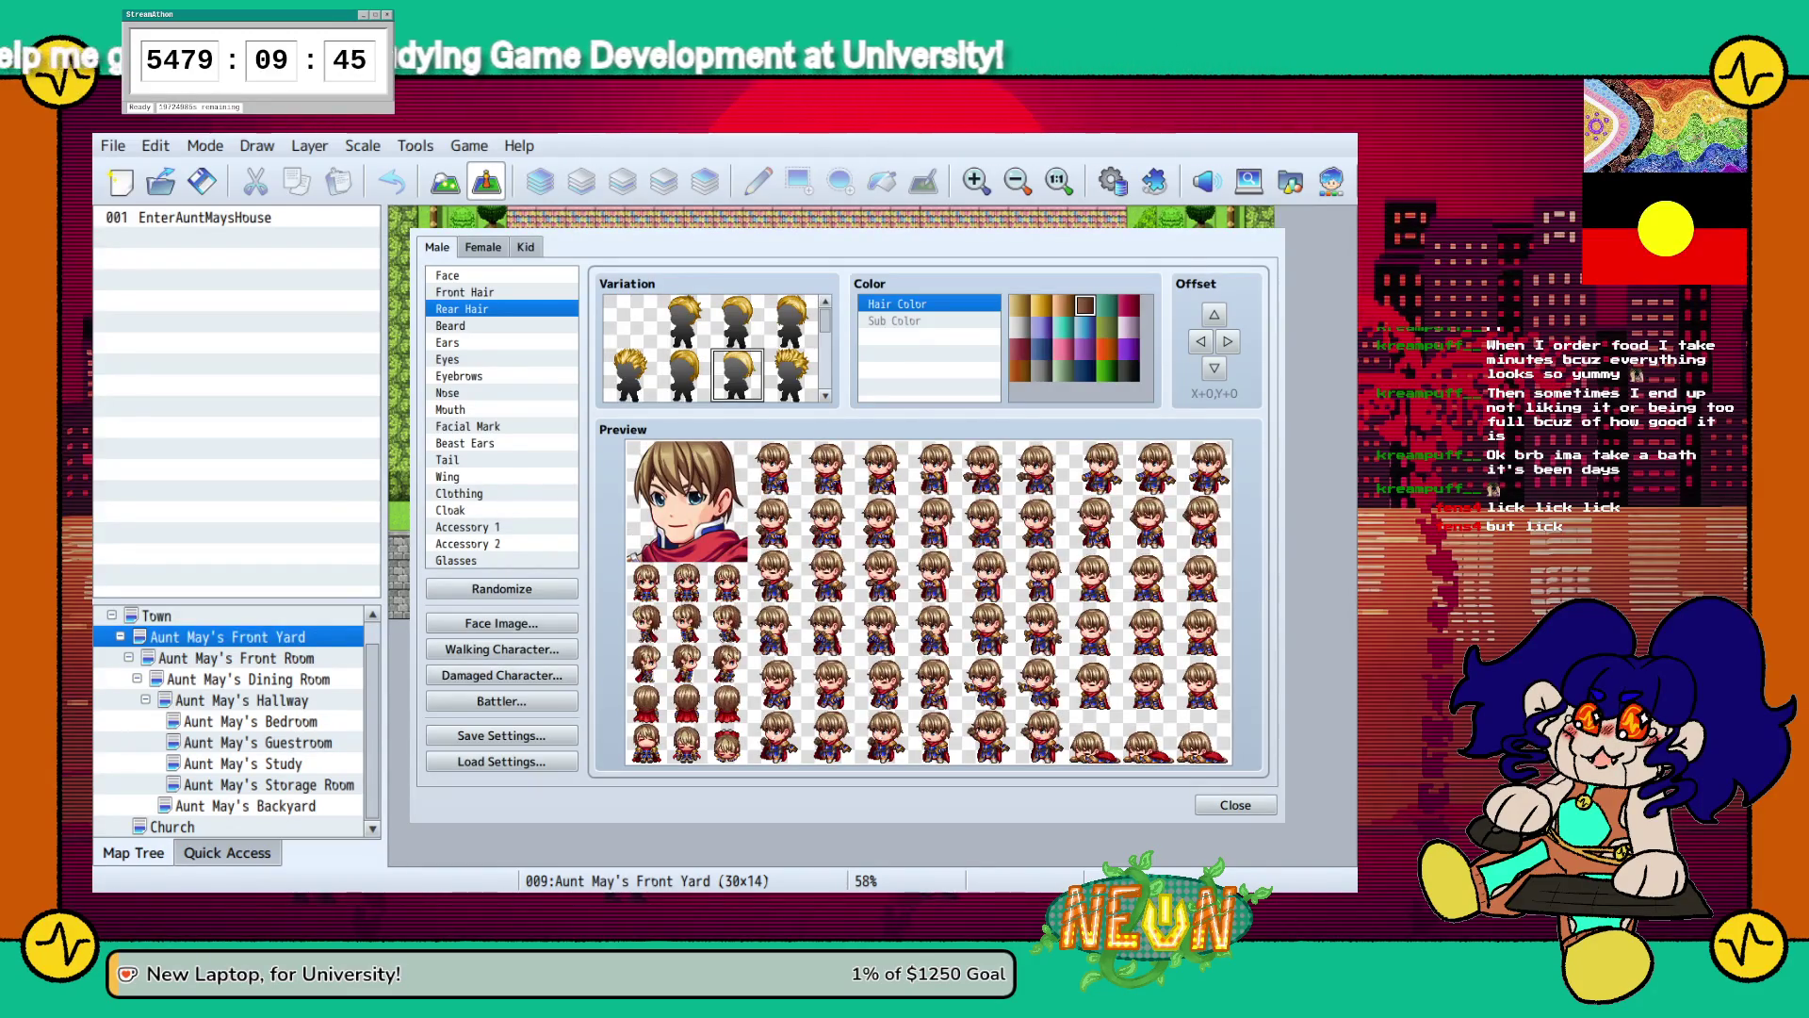
{"action": "scroll", "coordinate": [714, 349], "scroll_direction": "down", "scroll_amount": 2}
{"action": "scroll", "coordinate": [714, 349], "scroll_direction": "down", "scroll_amount": 3}
{"action": "left_click", "coordinate": [683, 348]}
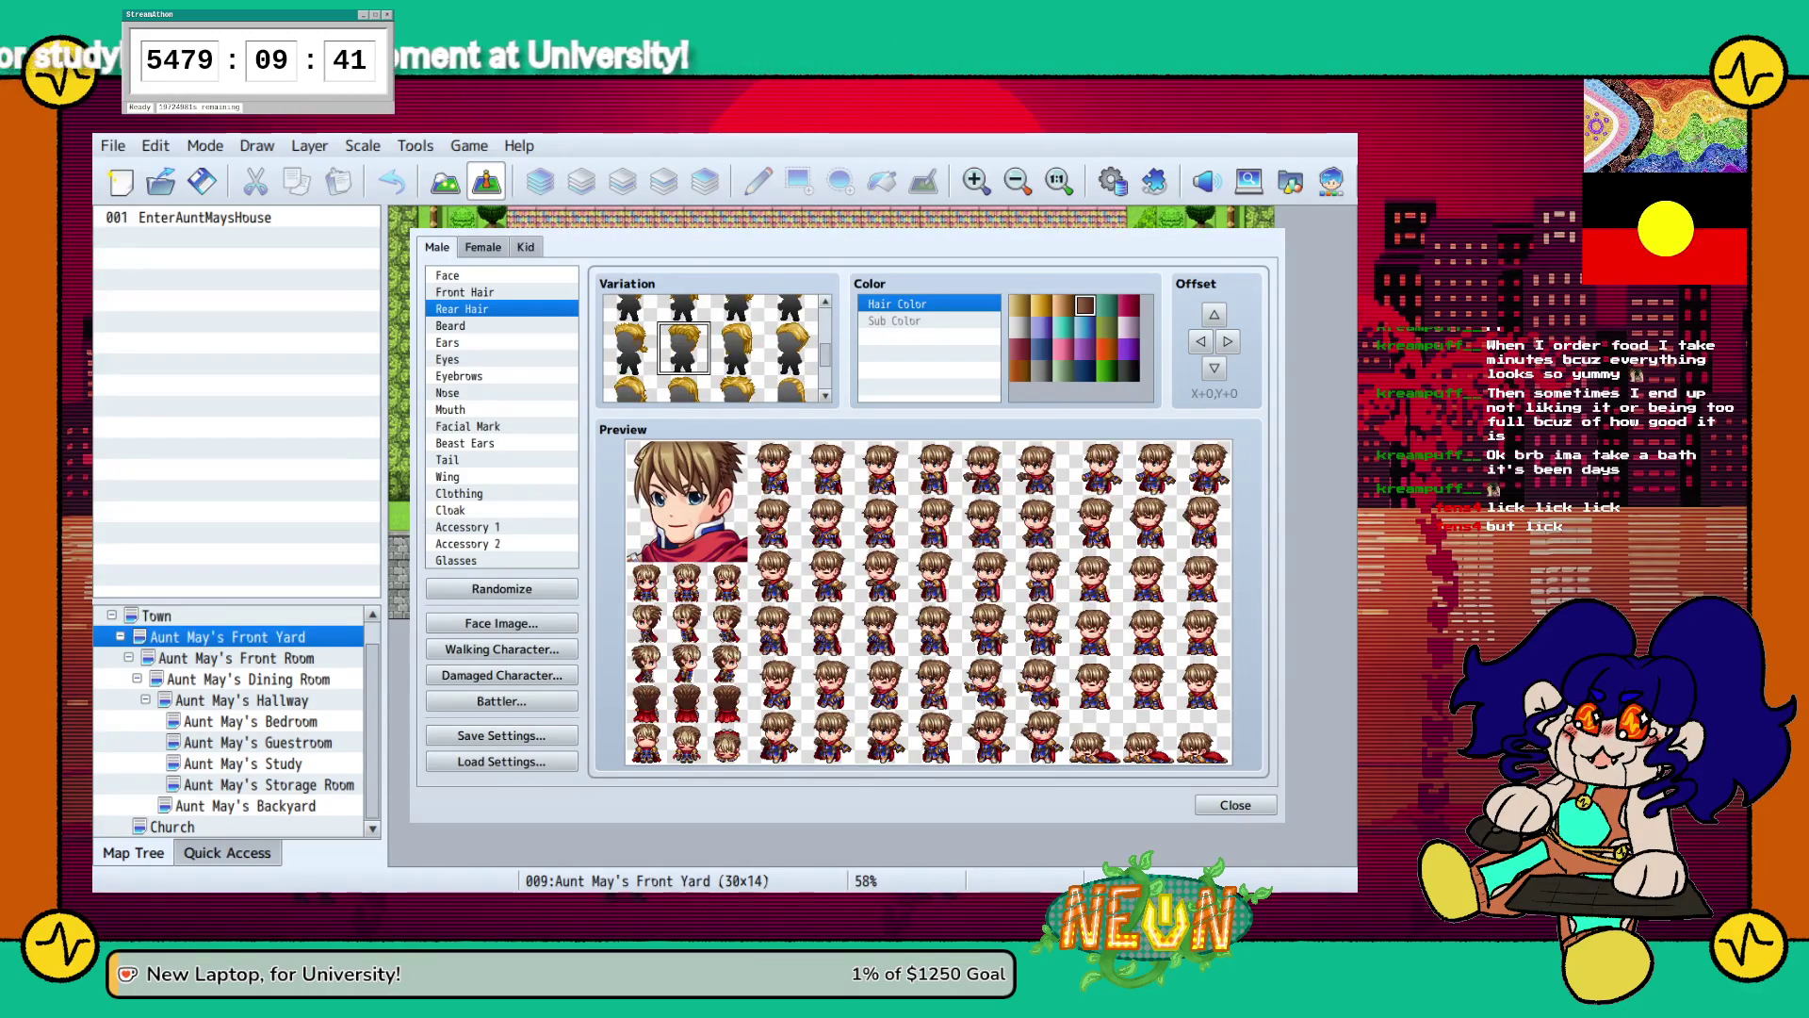
{"action": "scroll", "coordinate": [713, 349], "scroll_direction": "down", "scroll_amount": 2}
{"action": "left_click", "coordinate": [630, 374]}
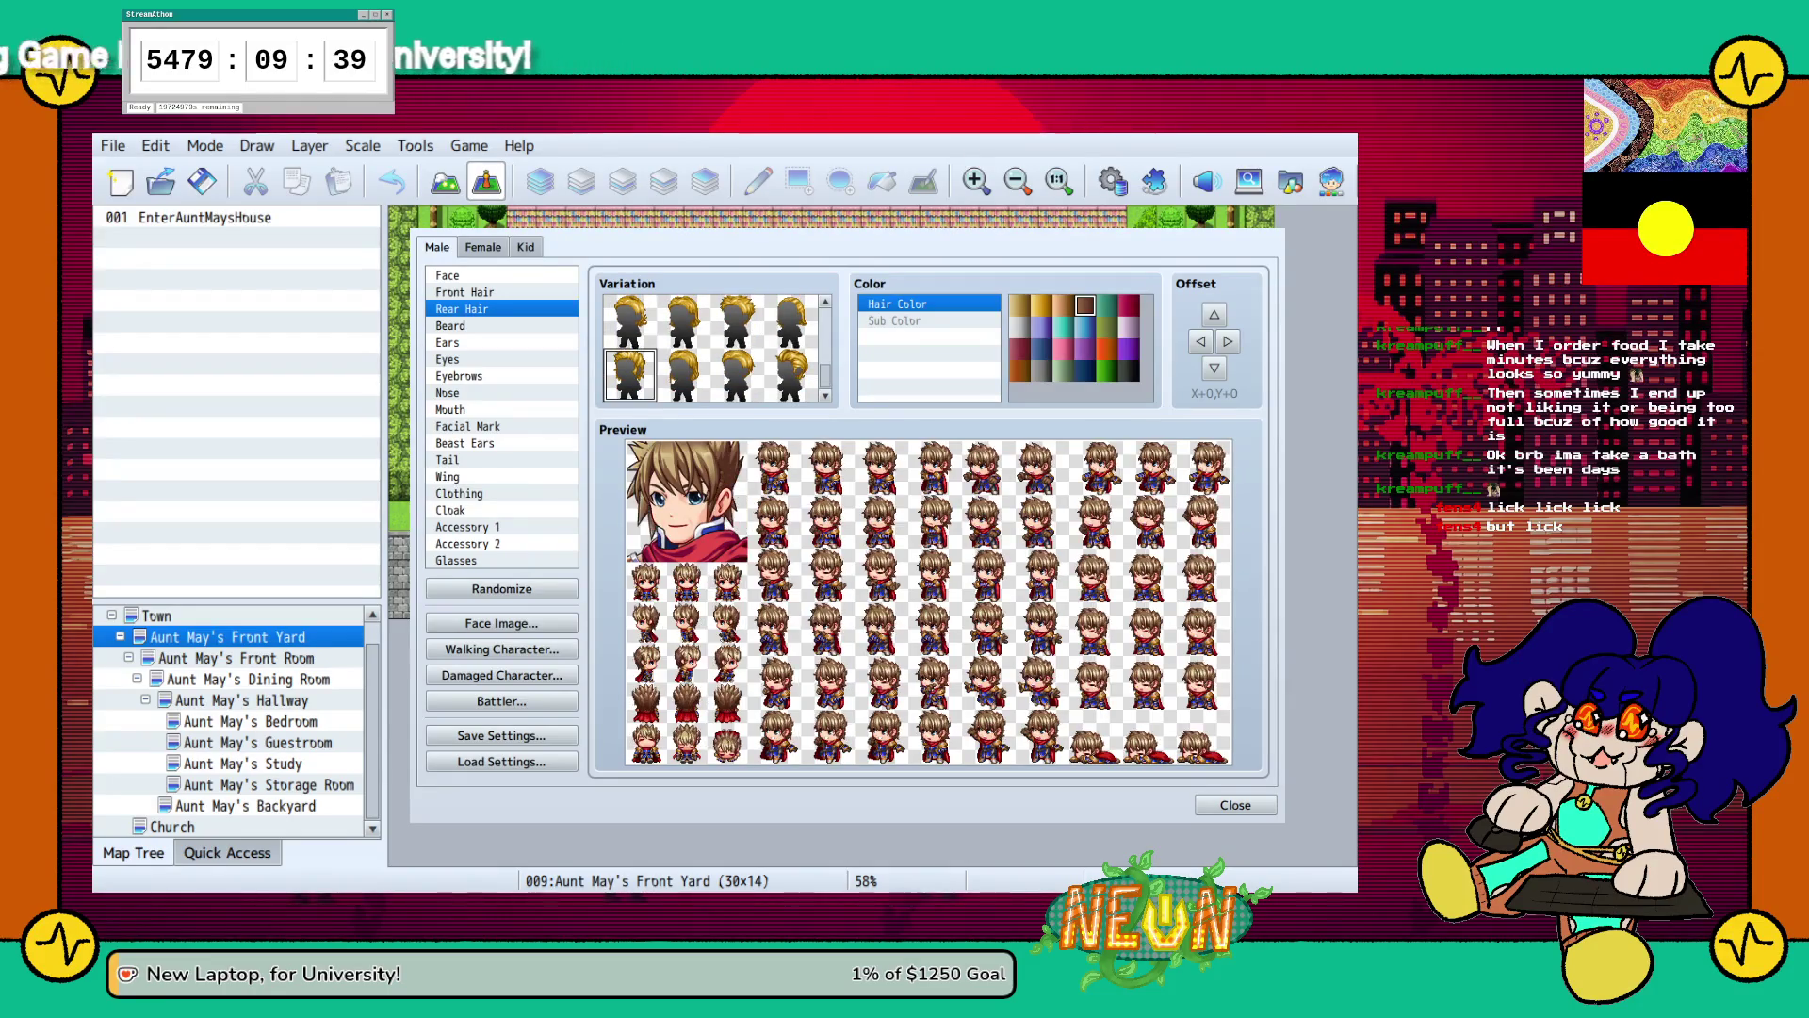
{"action": "left_click", "coordinate": [737, 374]}
Compare a few more rear styles and settle on the fourth top-row style.
{"action": "scroll", "coordinate": [713, 349], "scroll_direction": "down", "scroll_amount": 1}
{"action": "scroll", "coordinate": [713, 349], "scroll_direction": "up", "scroll_amount": 1}
{"action": "left_click", "coordinate": [791, 333]}
{"action": "scroll", "coordinate": [714, 348], "scroll_direction": "up", "scroll_amount": 1}
{"action": "left_click", "coordinate": [790, 377]}
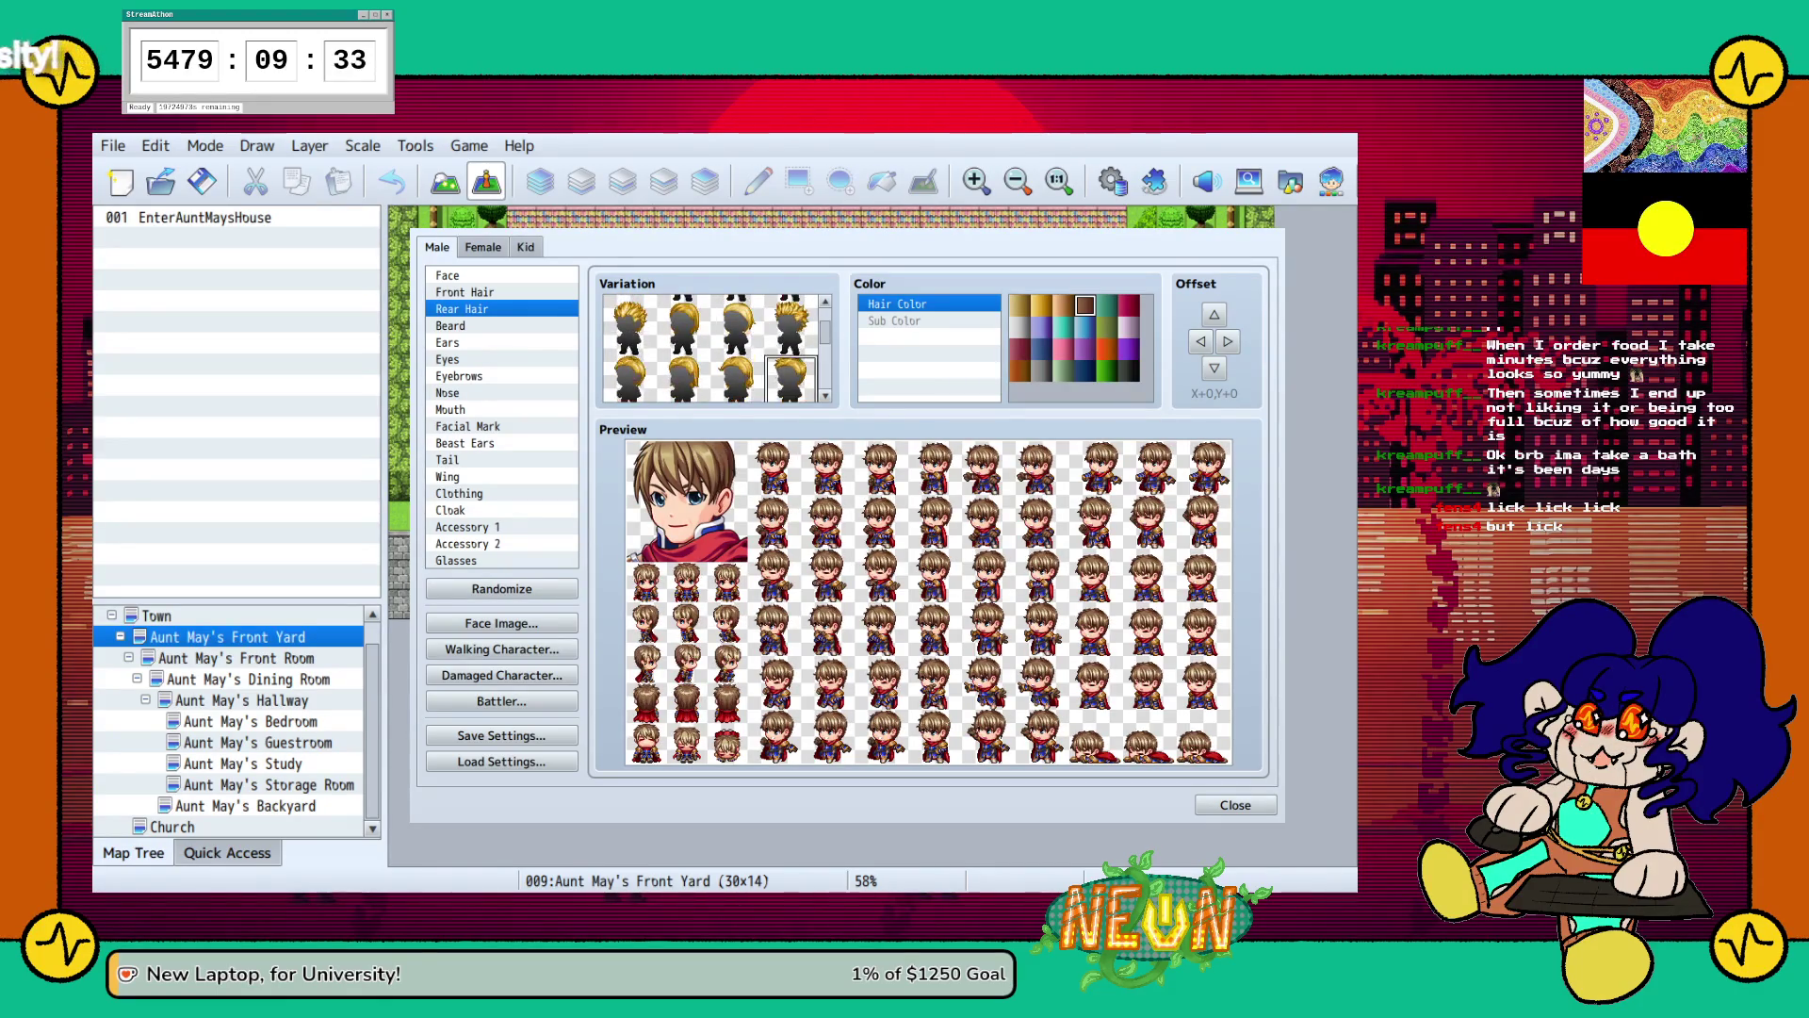
{"action": "scroll", "coordinate": [713, 348], "scroll_direction": "up", "scroll_amount": 1}
{"action": "left_click", "coordinate": [737, 374]}
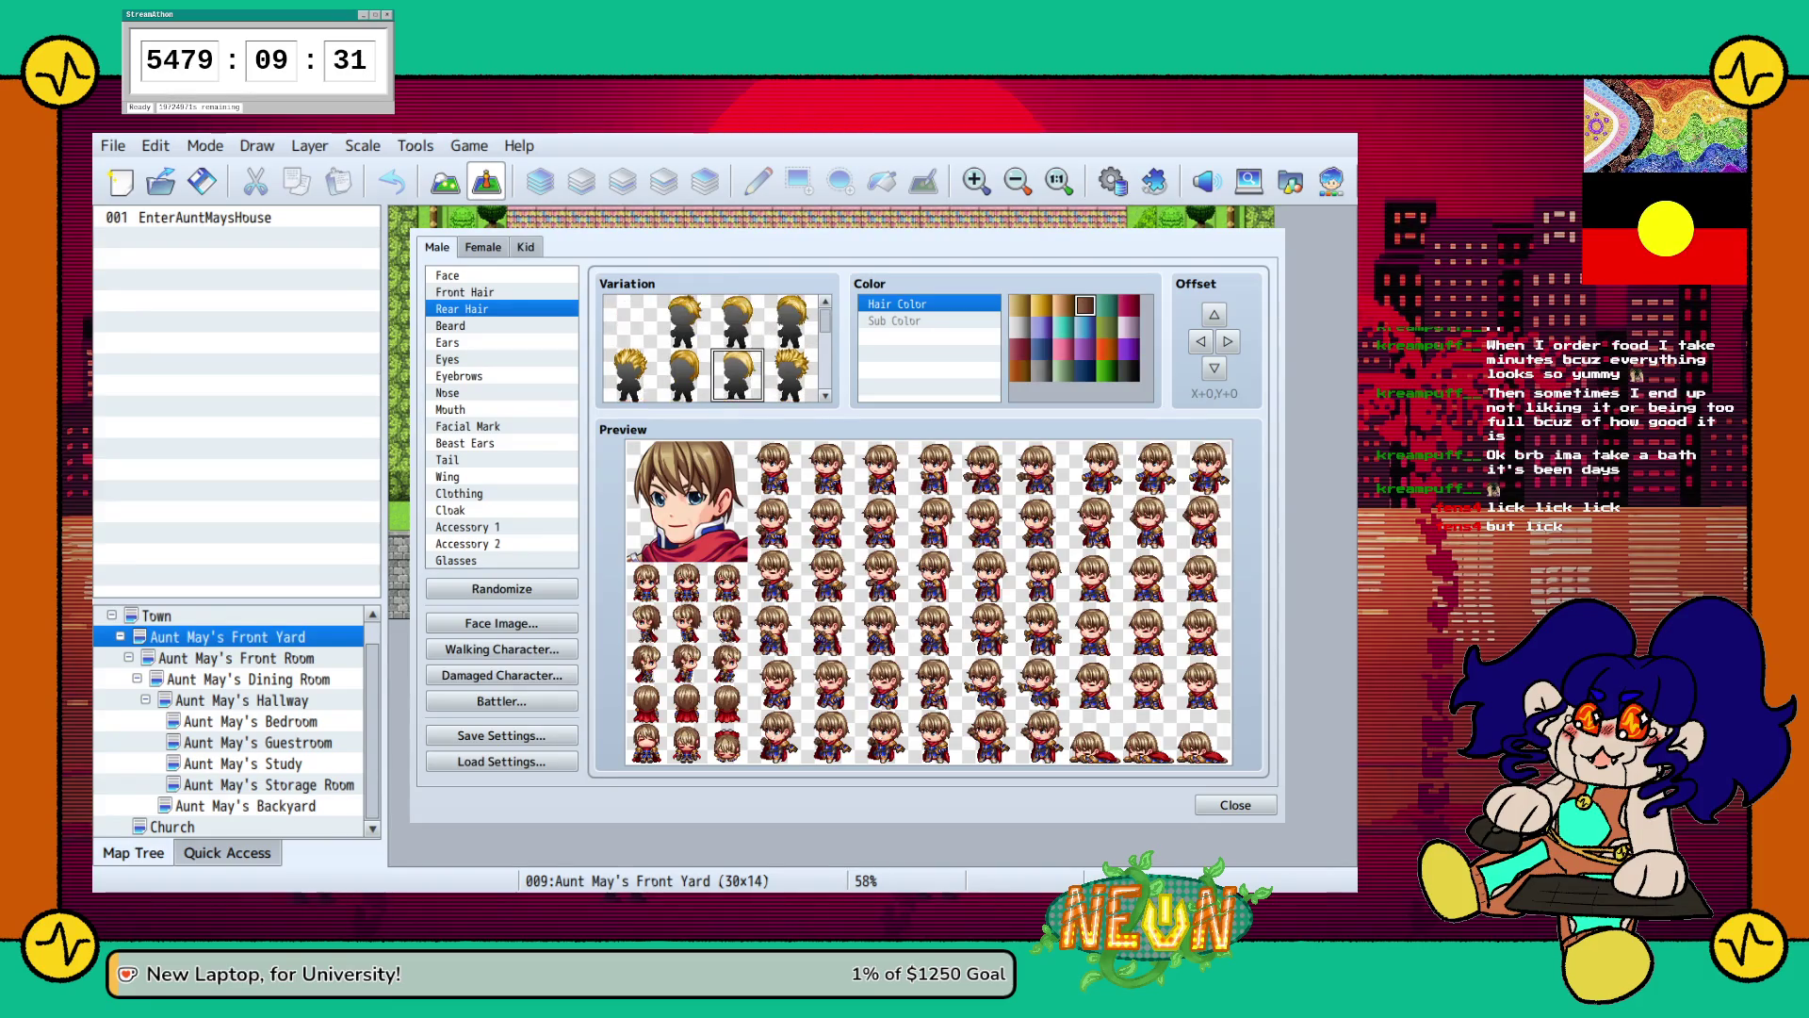
{"action": "left_click", "coordinate": [792, 321]}
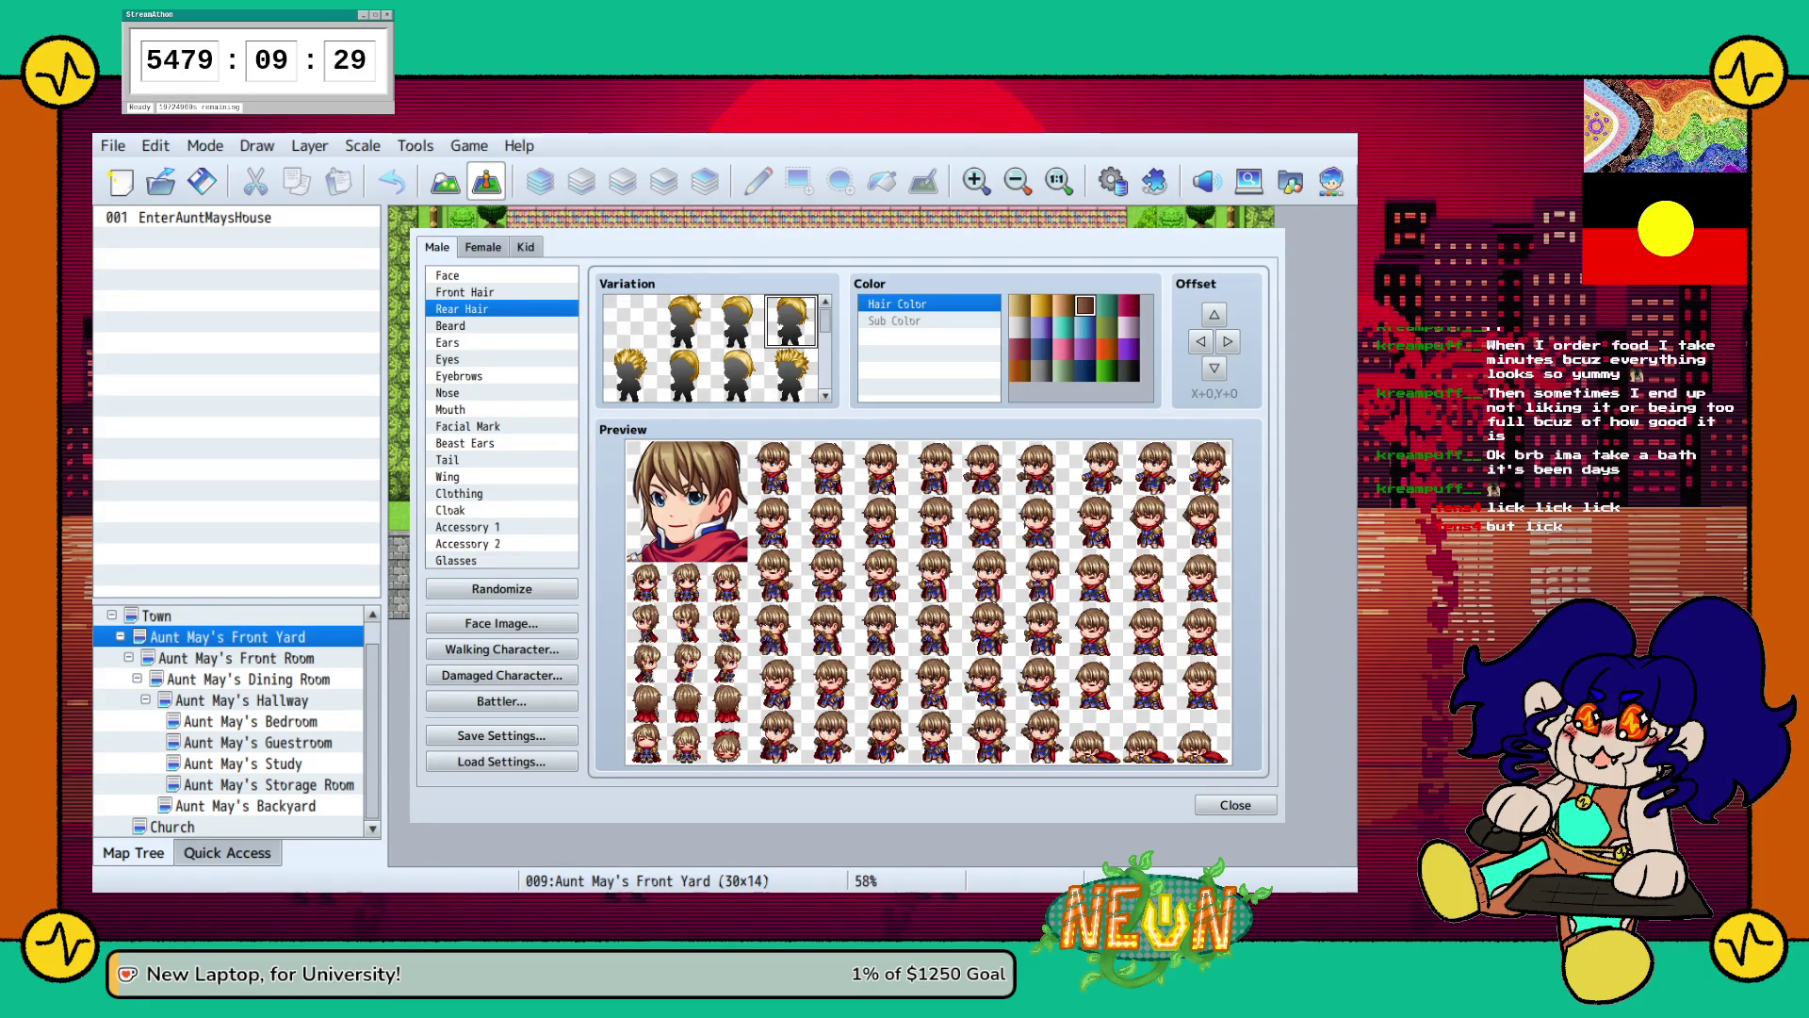
{"action": "left_click", "coordinate": [451, 325]}
Try several moustache and beard variations and settle on a full beard.
{"action": "left_click", "coordinate": [683, 320]}
{"action": "left_click", "coordinate": [630, 374]}
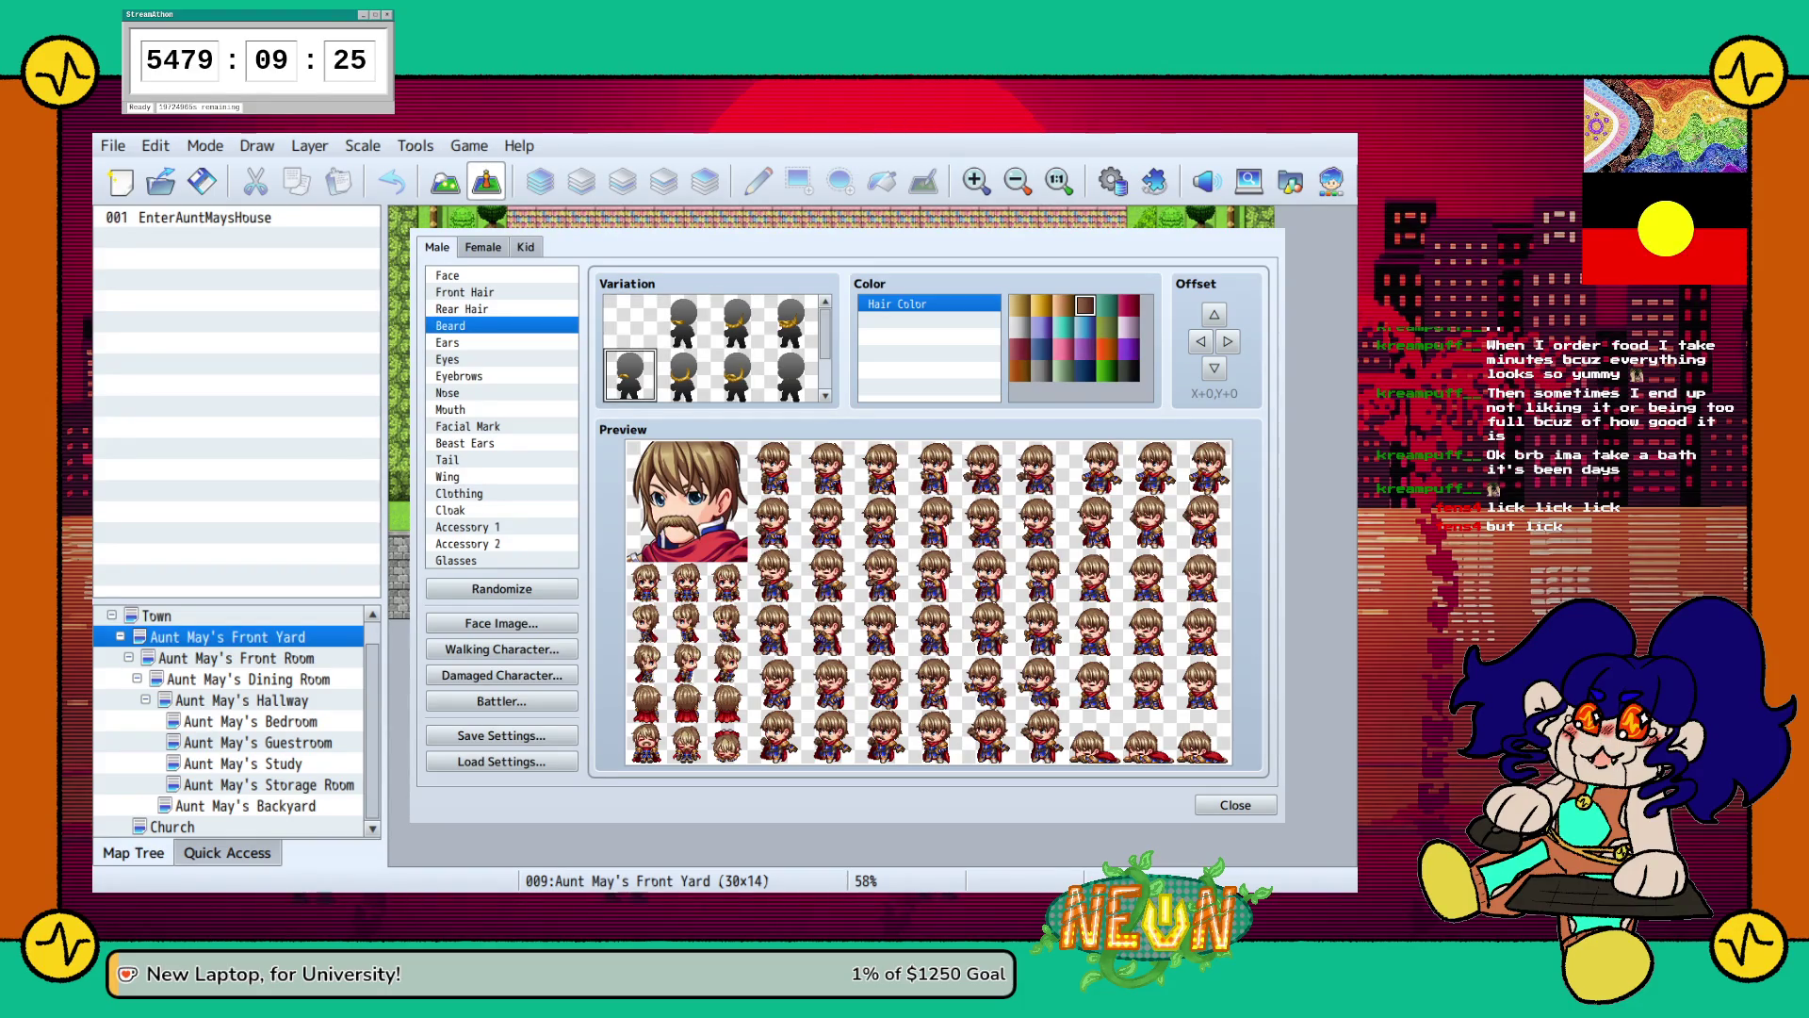
{"action": "left_click", "coordinate": [683, 374]}
{"action": "left_click", "coordinate": [737, 374]}
{"action": "left_click", "coordinate": [737, 320]}
{"action": "scroll", "coordinate": [713, 348], "scroll_direction": "down", "scroll_amount": 2}
{"action": "left_click", "coordinate": [737, 374]}
{"action": "left_click", "coordinate": [683, 374]}
{"action": "left_click", "coordinate": [629, 374]}
{"action": "left_click", "coordinate": [737, 374]}
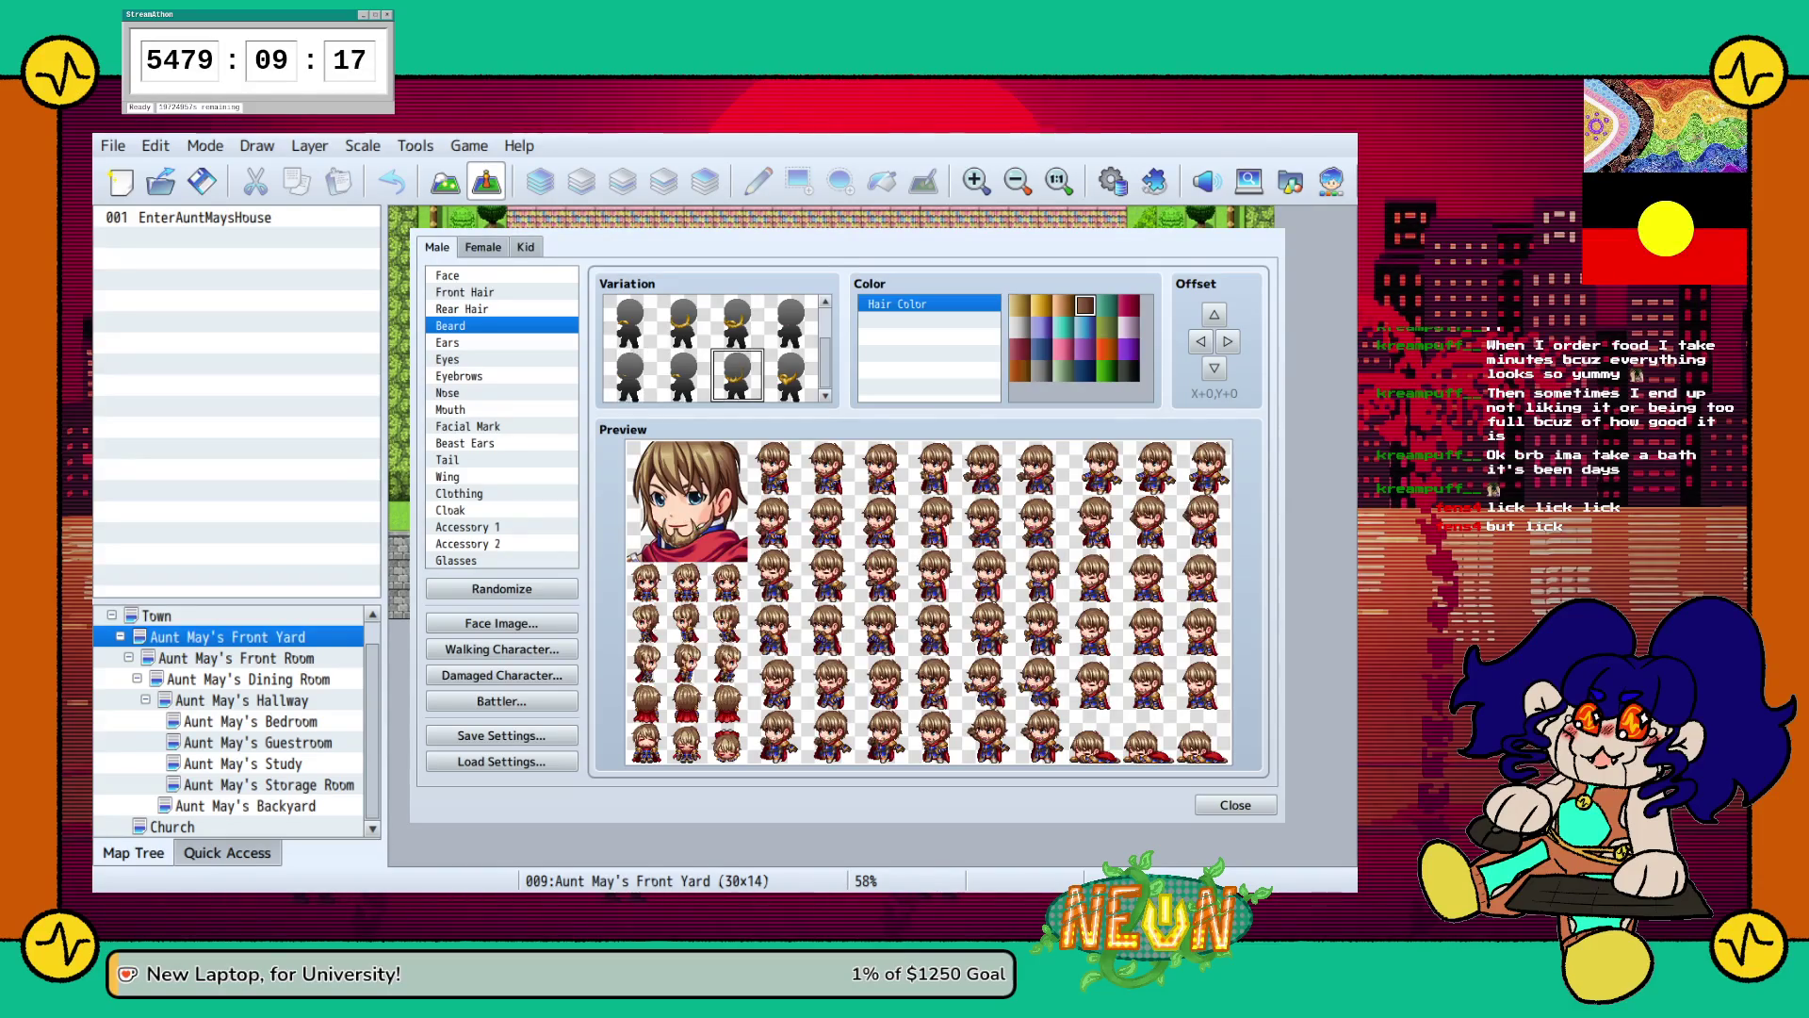
{"action": "left_click", "coordinate": [790, 374]}
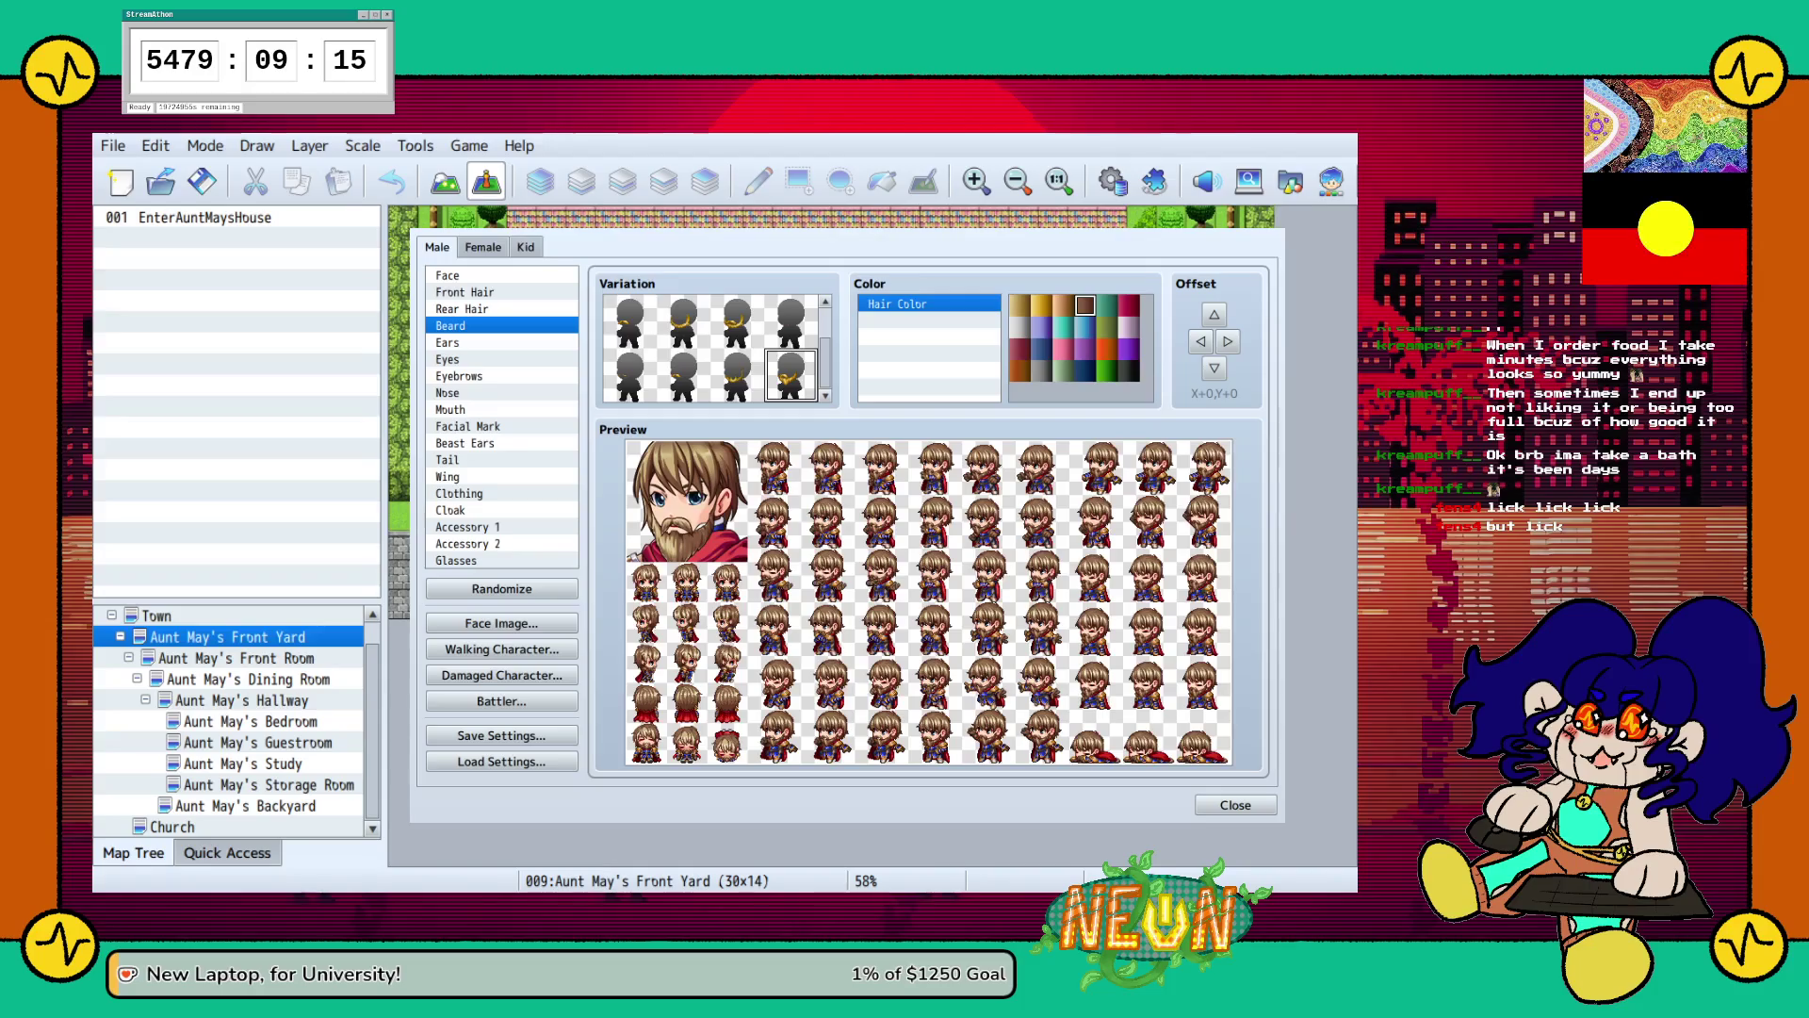
Compare two neighbouring face shapes and keep the preferred alternative.
{"action": "left_click", "coordinate": [462, 275]}
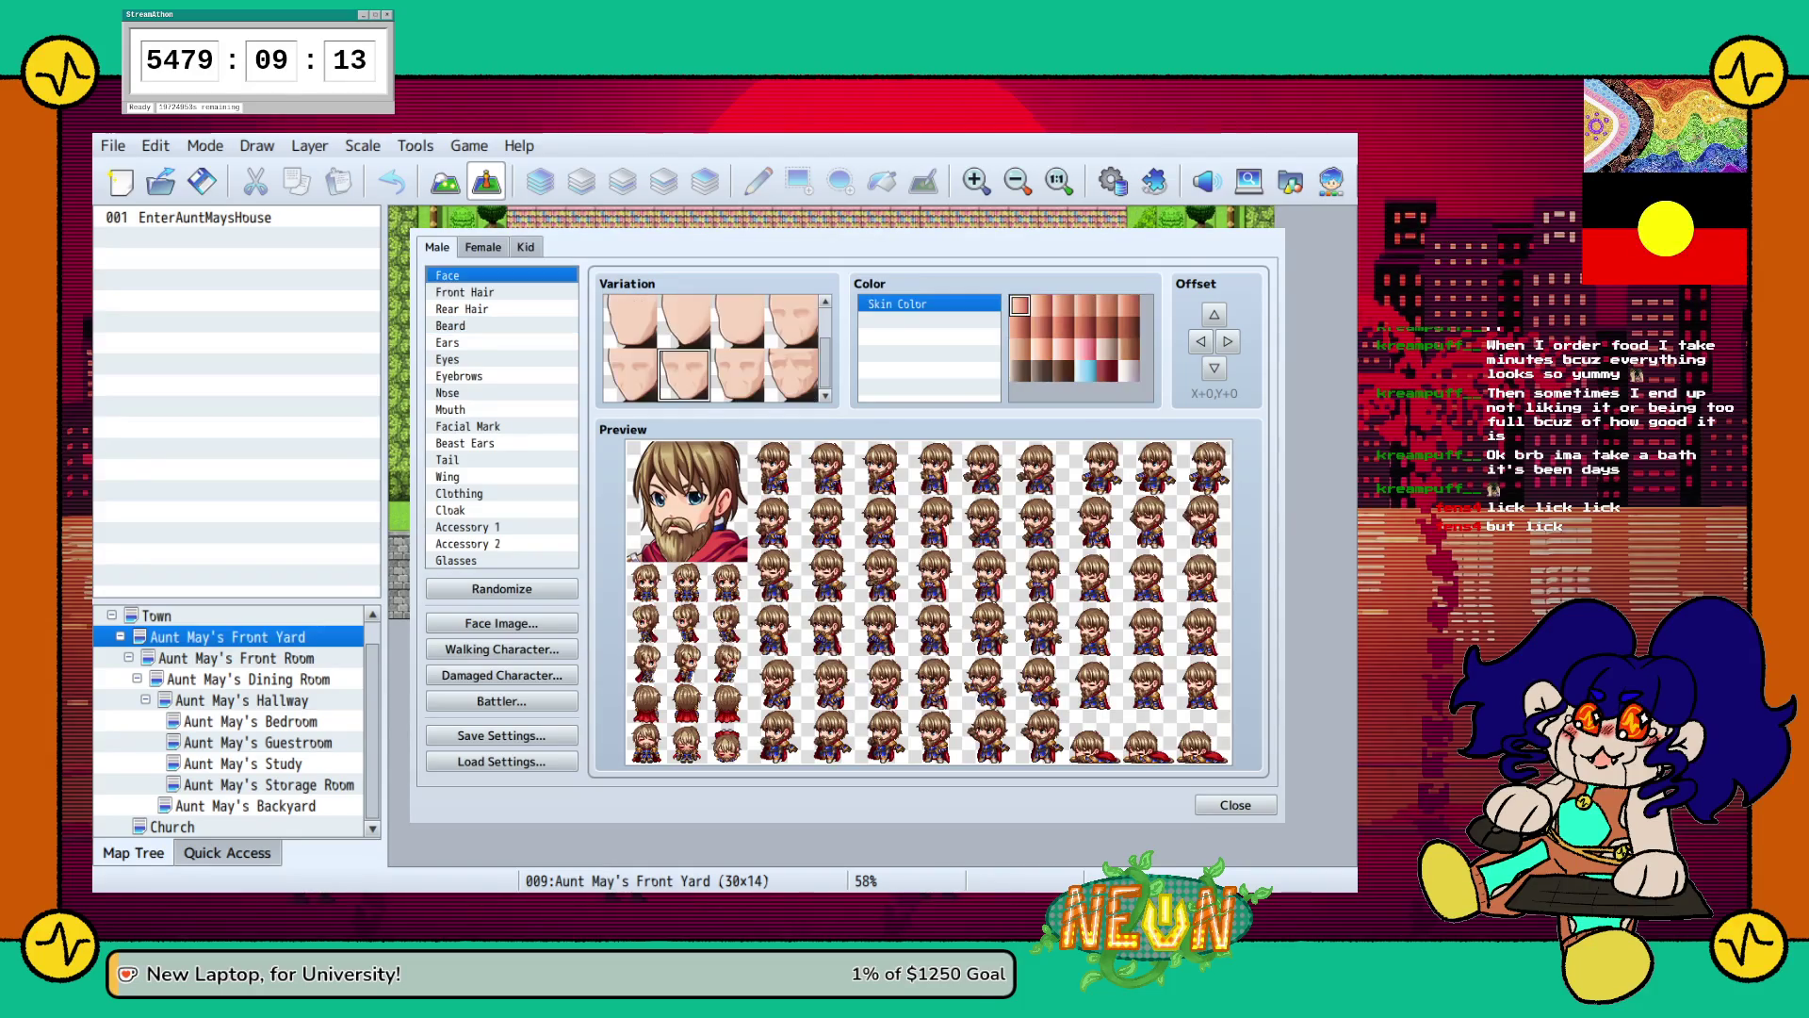
{"action": "left_click", "coordinate": [738, 374]}
{"action": "left_click", "coordinate": [792, 374]}
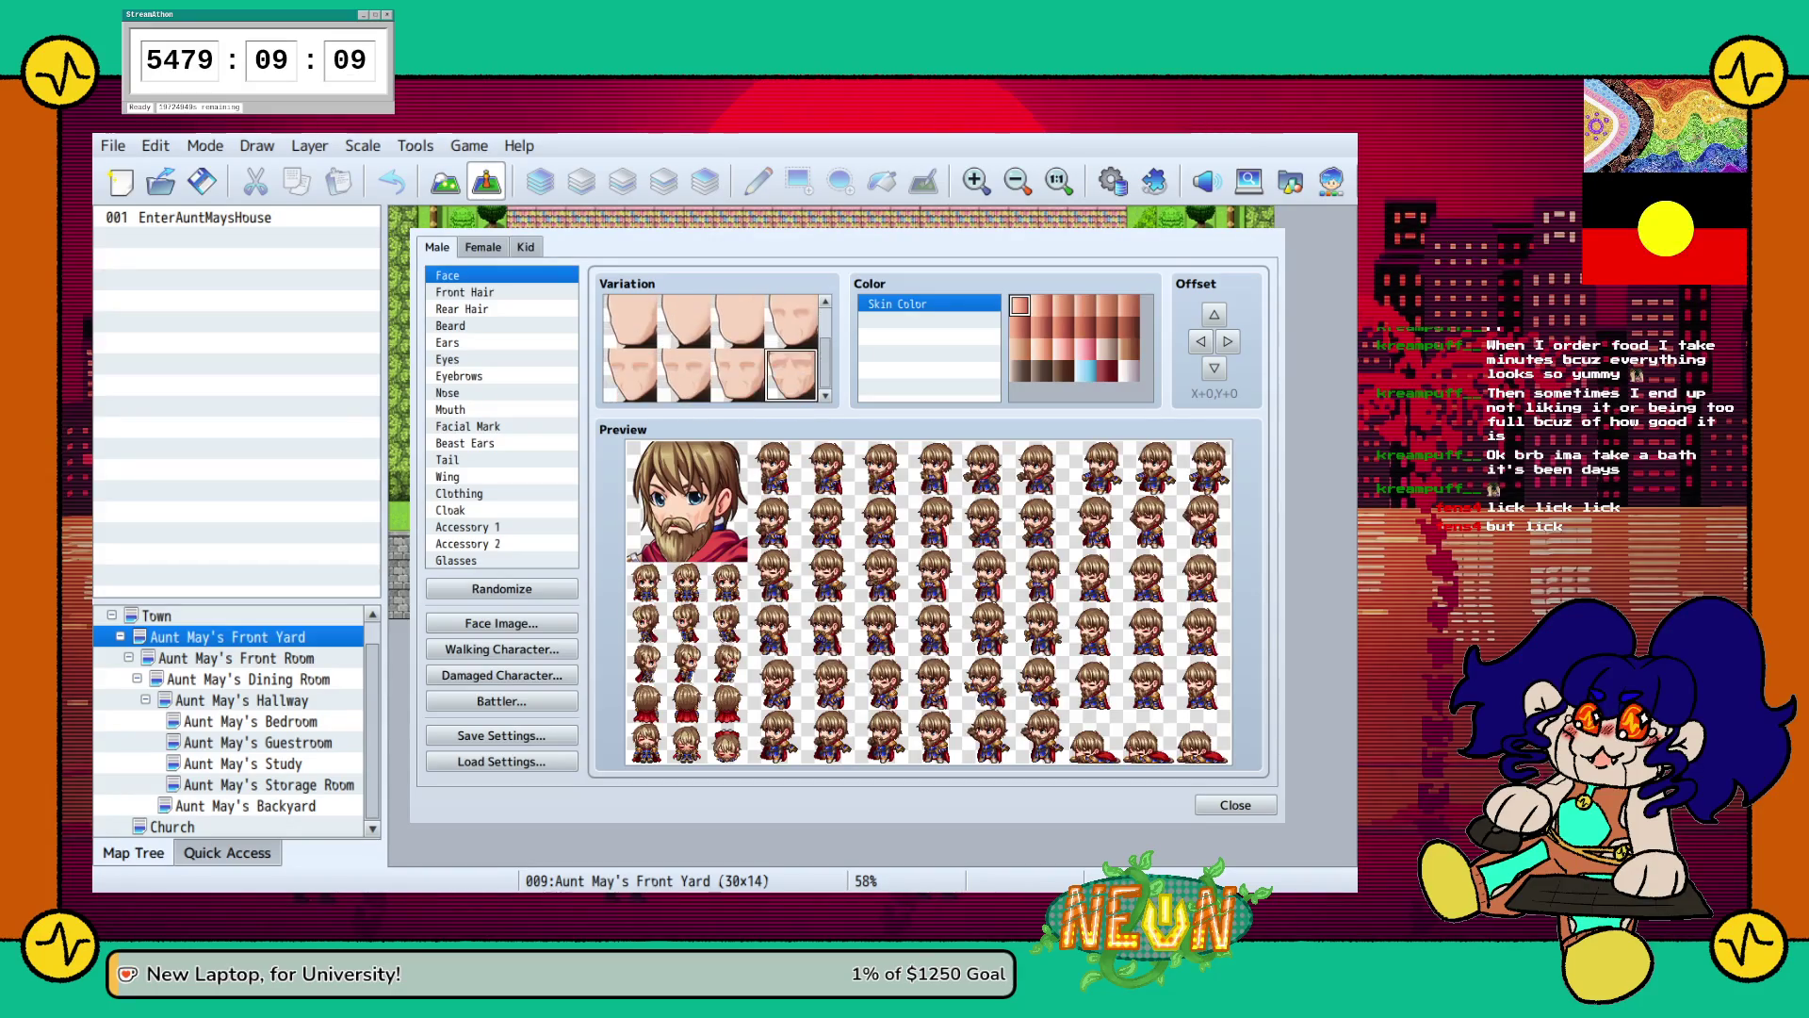
{"action": "left_click", "coordinate": [737, 374]}
{"action": "left_click", "coordinate": [792, 374]}
{"action": "left_click", "coordinate": [738, 374]}
{"action": "left_click", "coordinate": [791, 374]}
{"action": "left_click", "coordinate": [737, 375]}
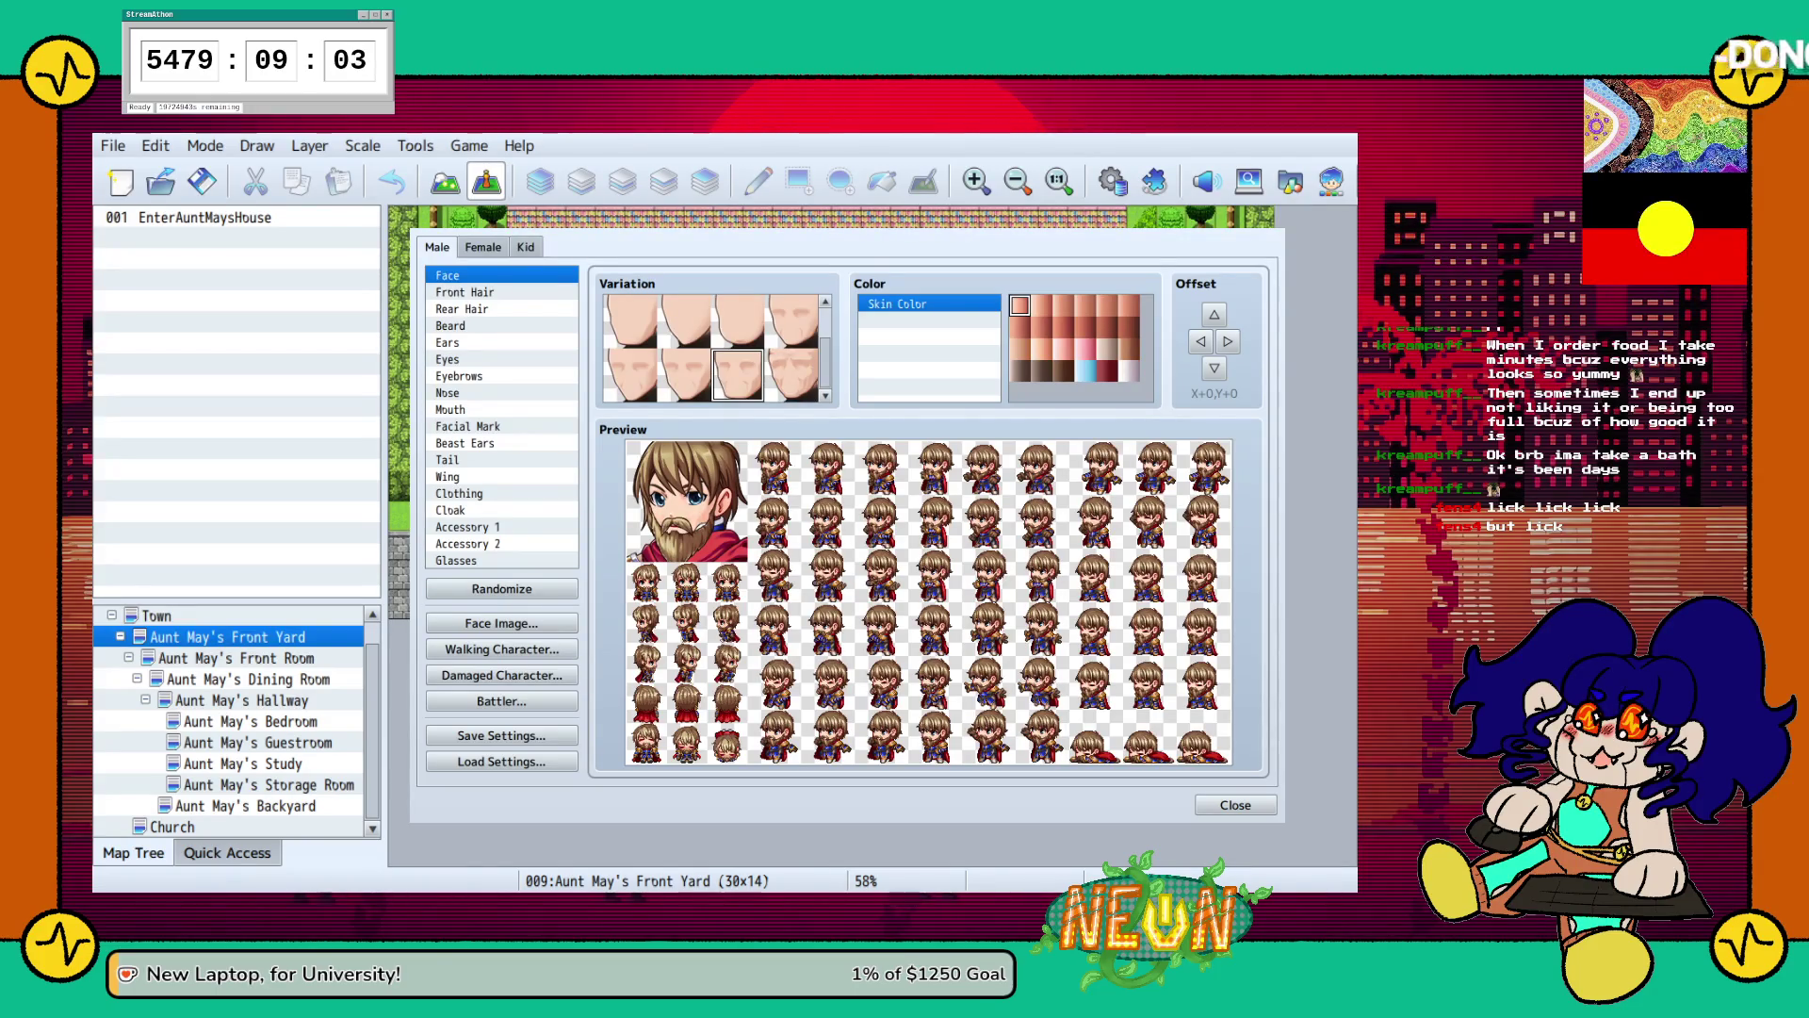
{"action": "left_click", "coordinate": [499, 342]}
{"action": "left_click", "coordinate": [499, 358]}
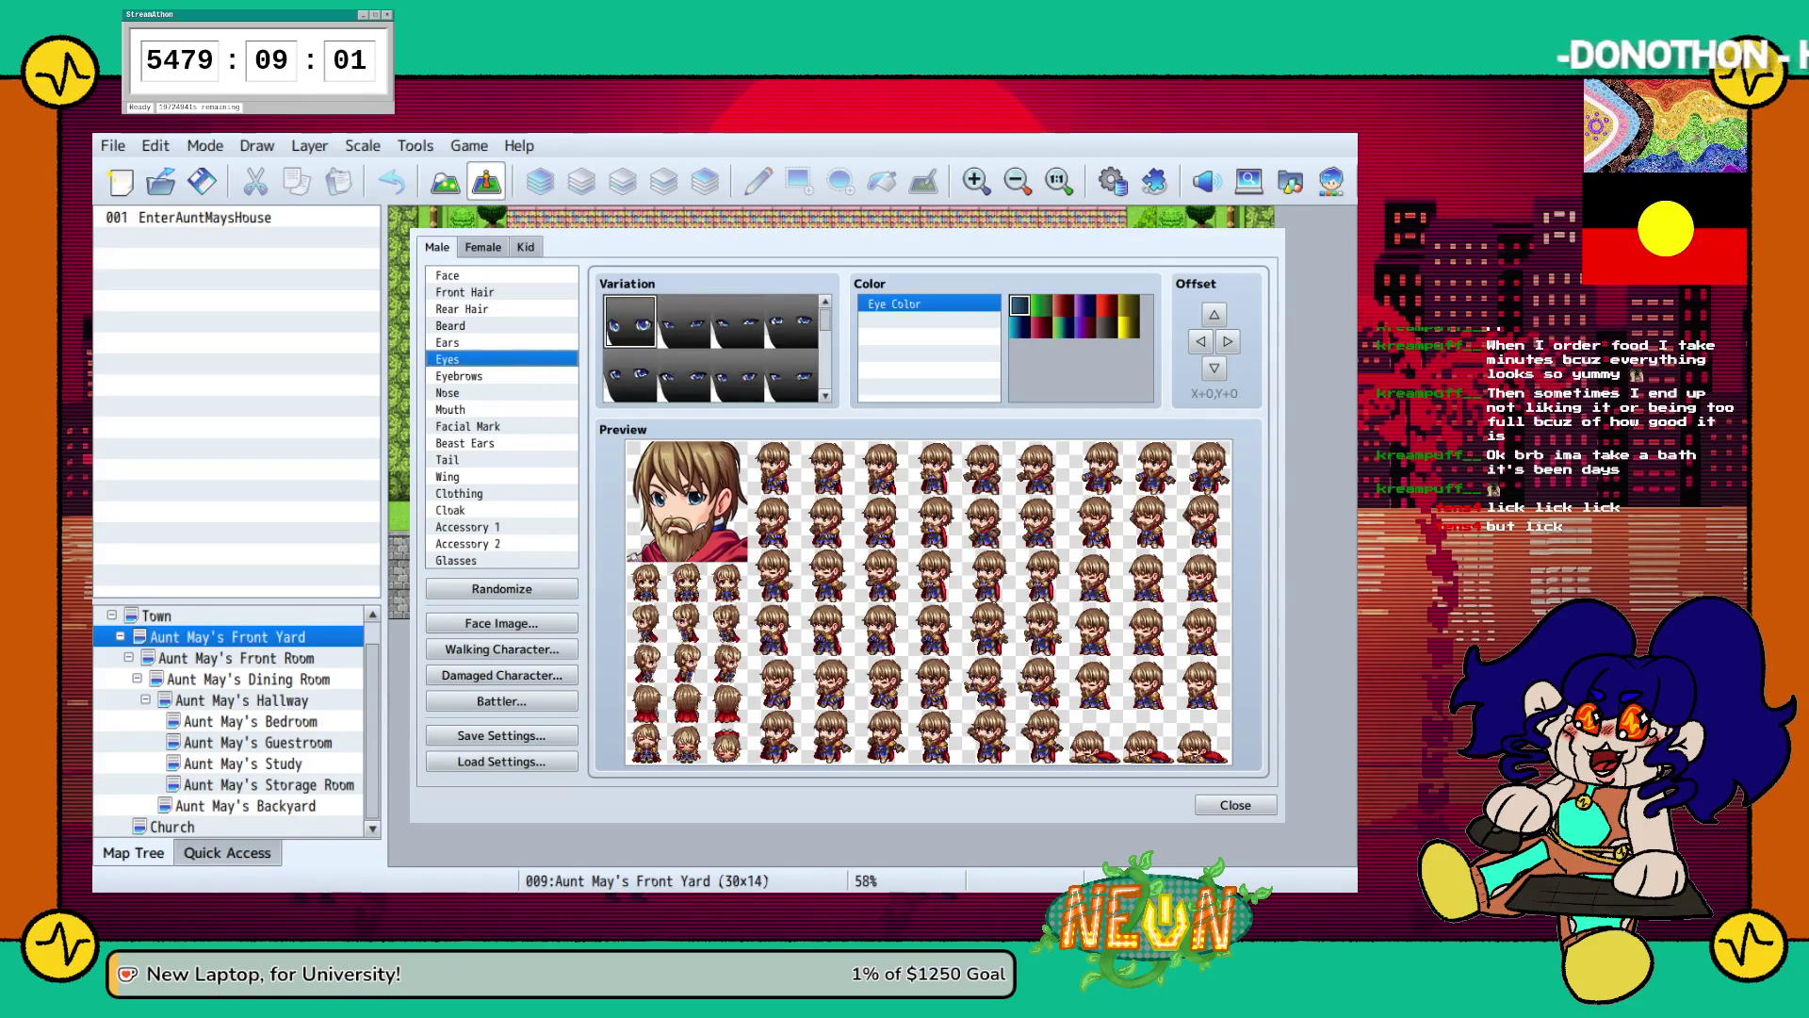
Give him different eyes and choose a new eyebrow style from further down the grid.
{"action": "left_click", "coordinate": [684, 374]}
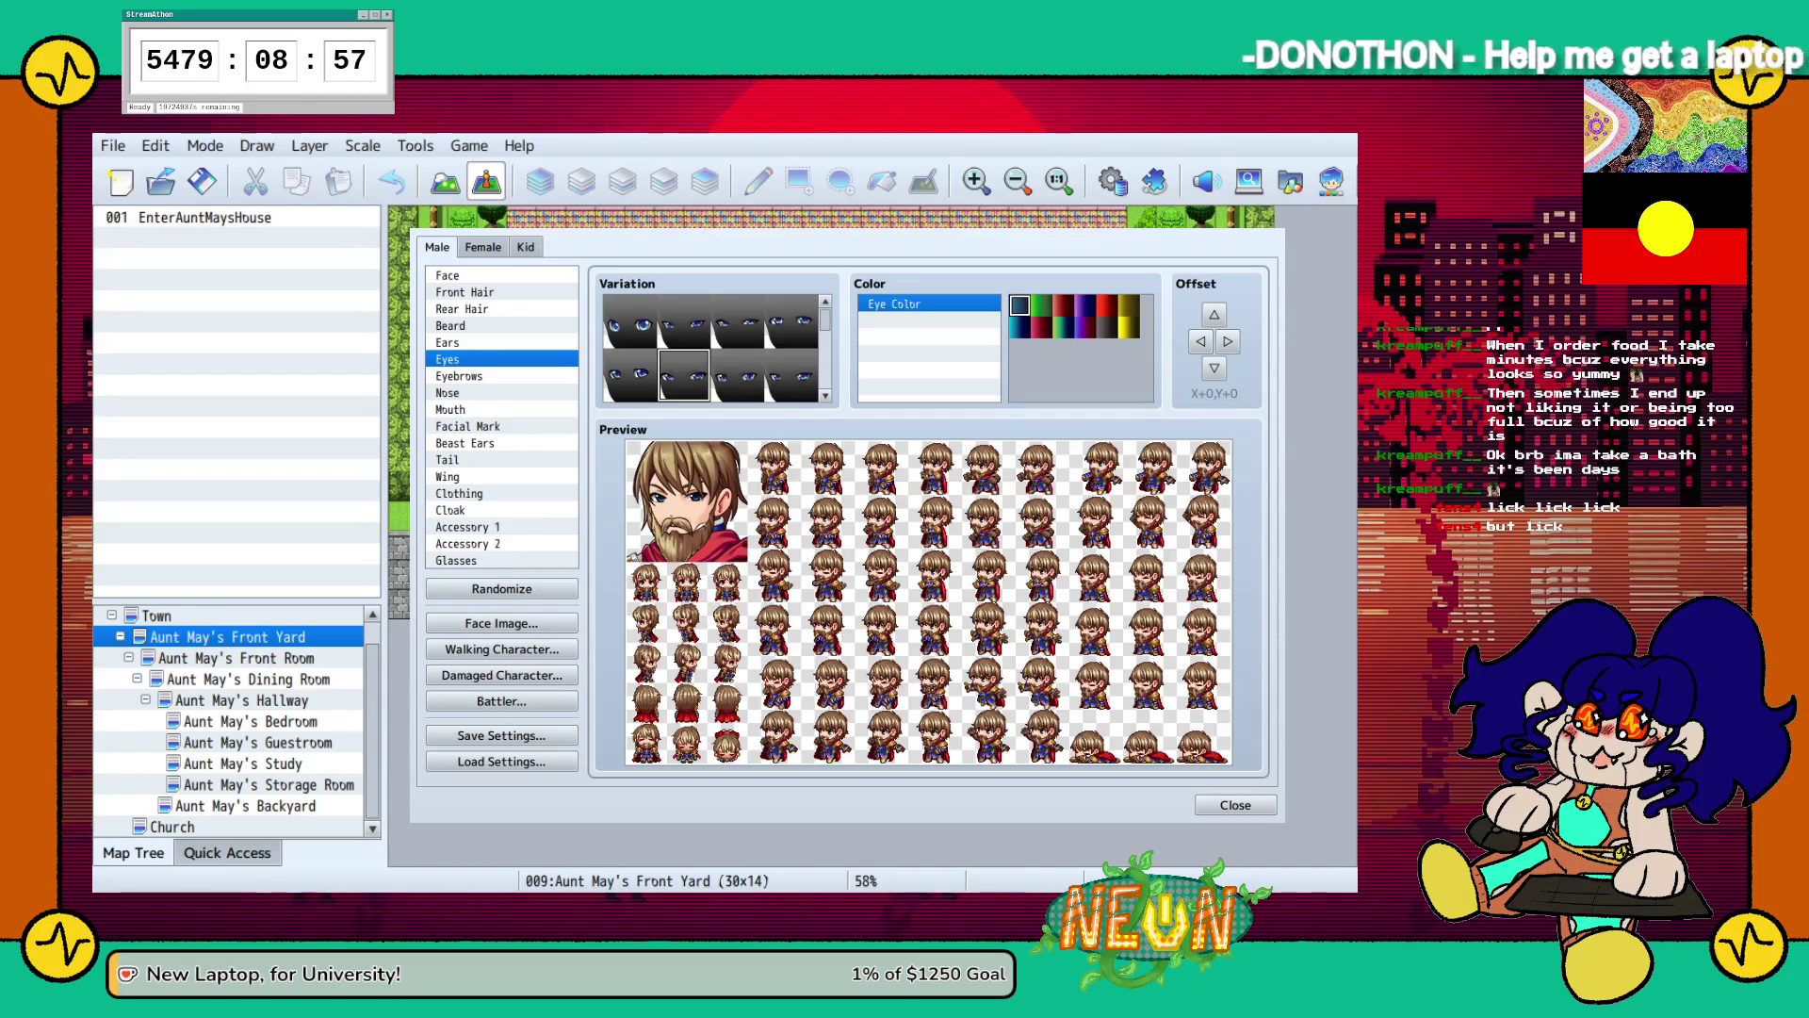
{"action": "left_click", "coordinate": [459, 376]}
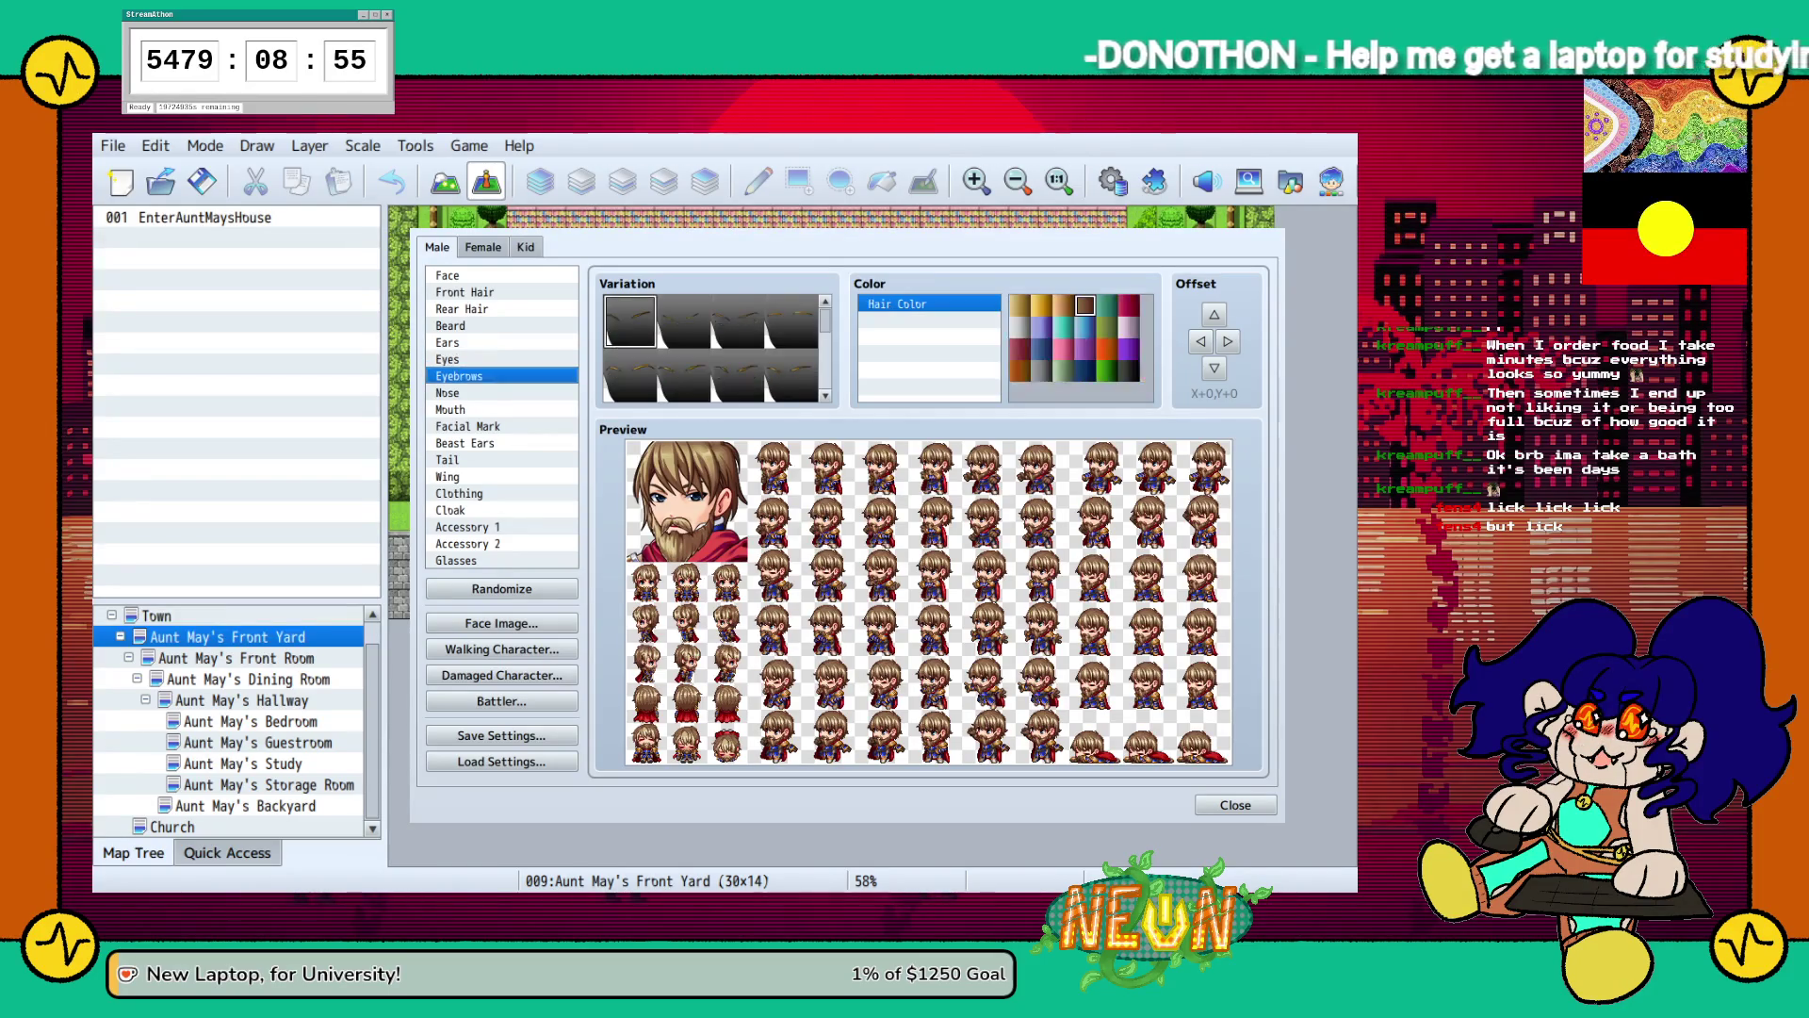
{"action": "left_click", "coordinate": [737, 375]}
{"action": "left_click", "coordinate": [792, 321]}
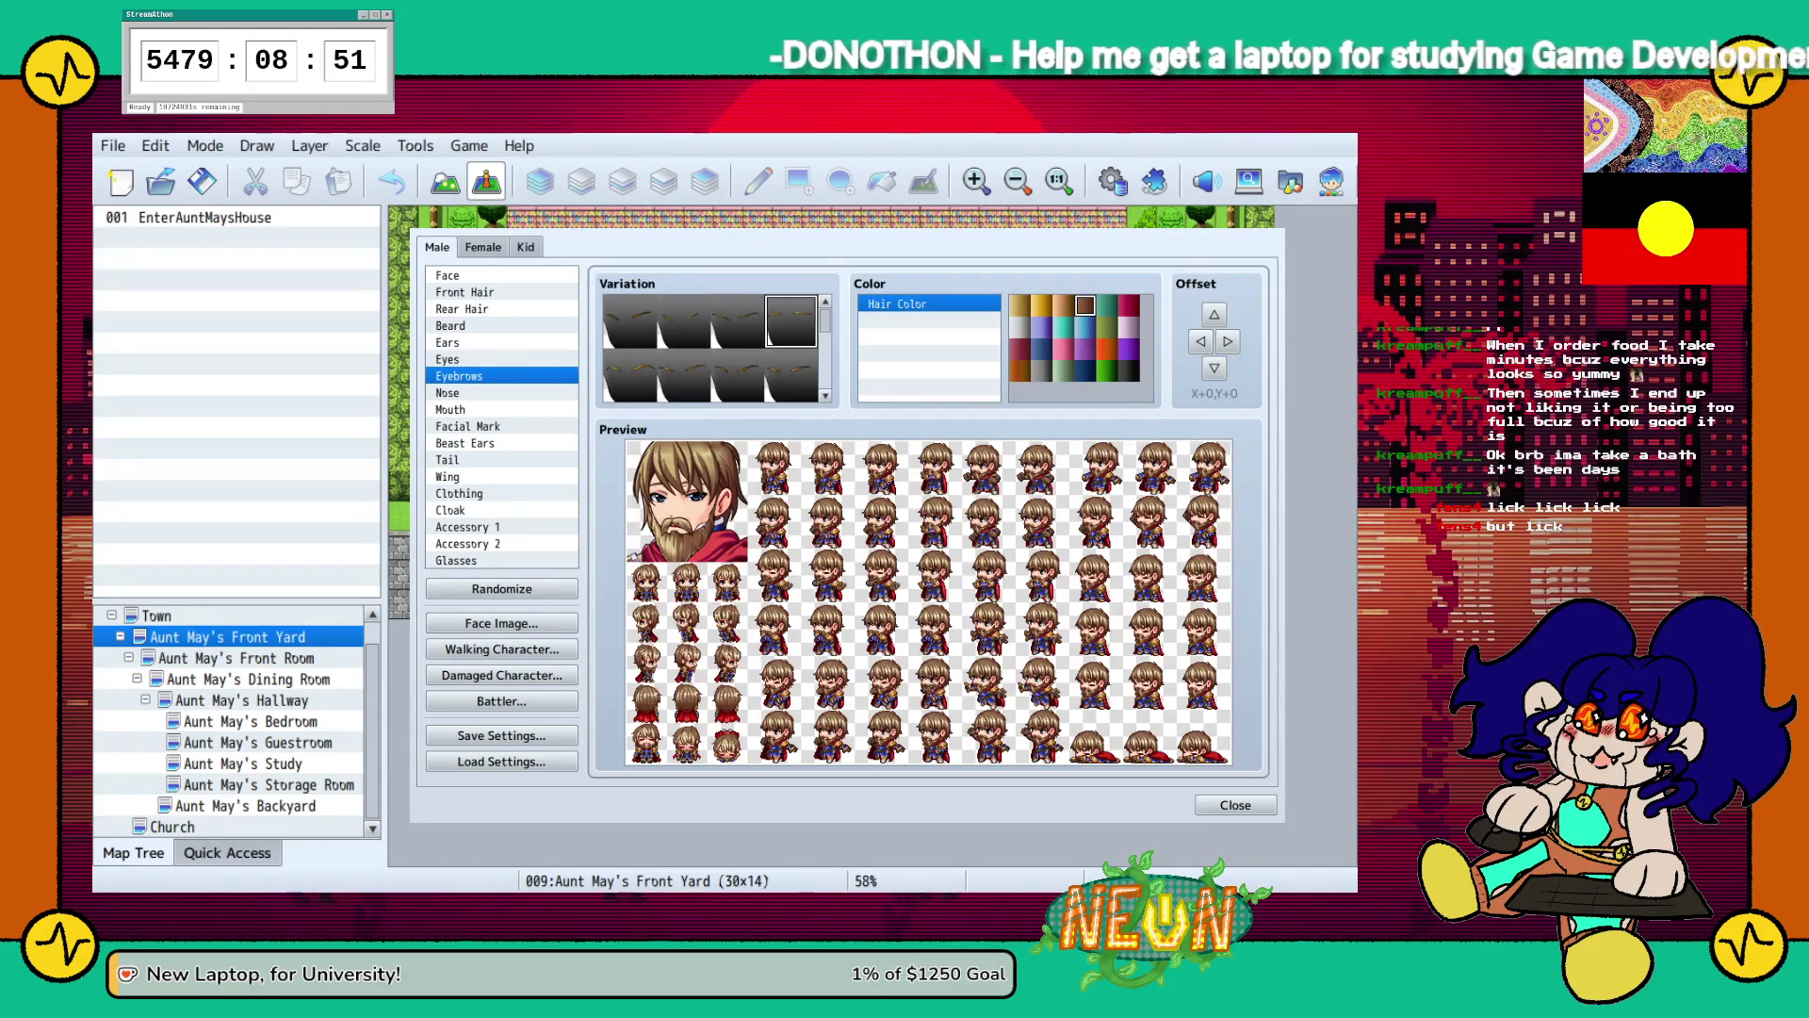
{"action": "scroll", "coordinate": [716, 349], "scroll_direction": "down", "scroll_amount": 2}
{"action": "scroll", "coordinate": [716, 348], "scroll_direction": "down", "scroll_amount": 2}
{"action": "left_click", "coordinate": [630, 320]}
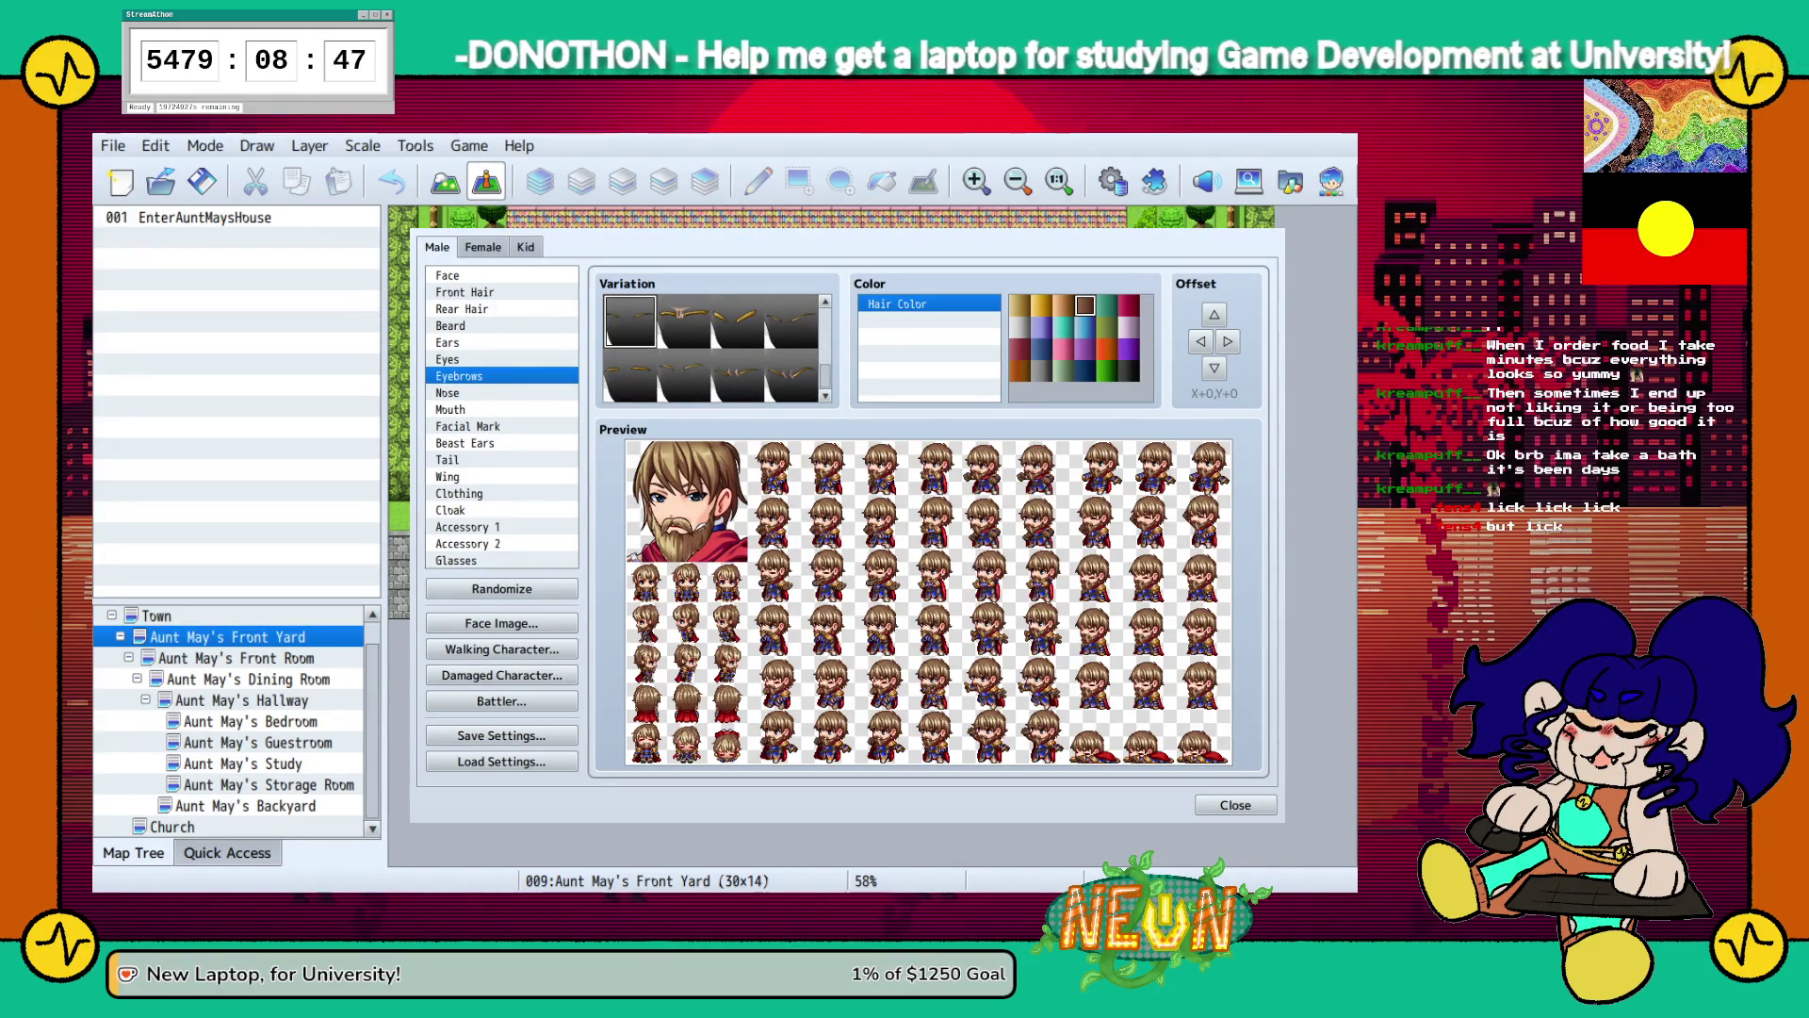
{"action": "left_click", "coordinate": [630, 375]}
{"action": "left_click", "coordinate": [684, 375]}
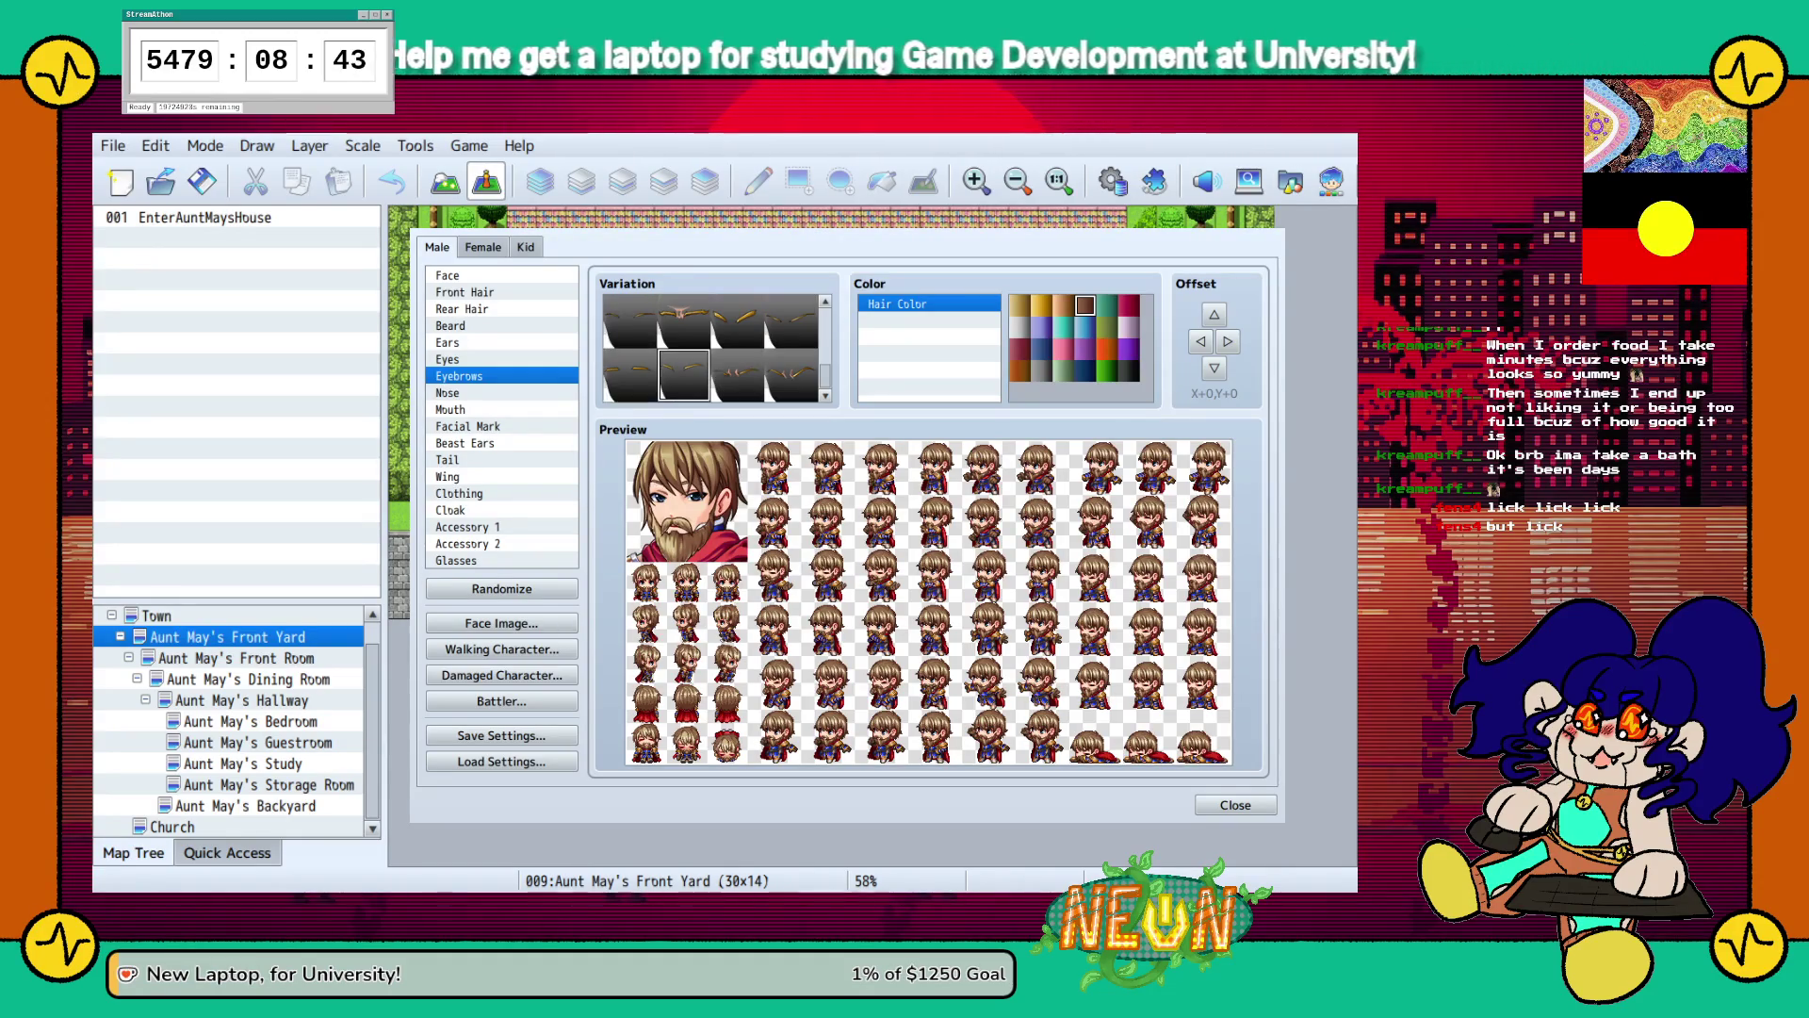
{"action": "scroll", "coordinate": [716, 349], "scroll_direction": "up", "scroll_amount": 5}
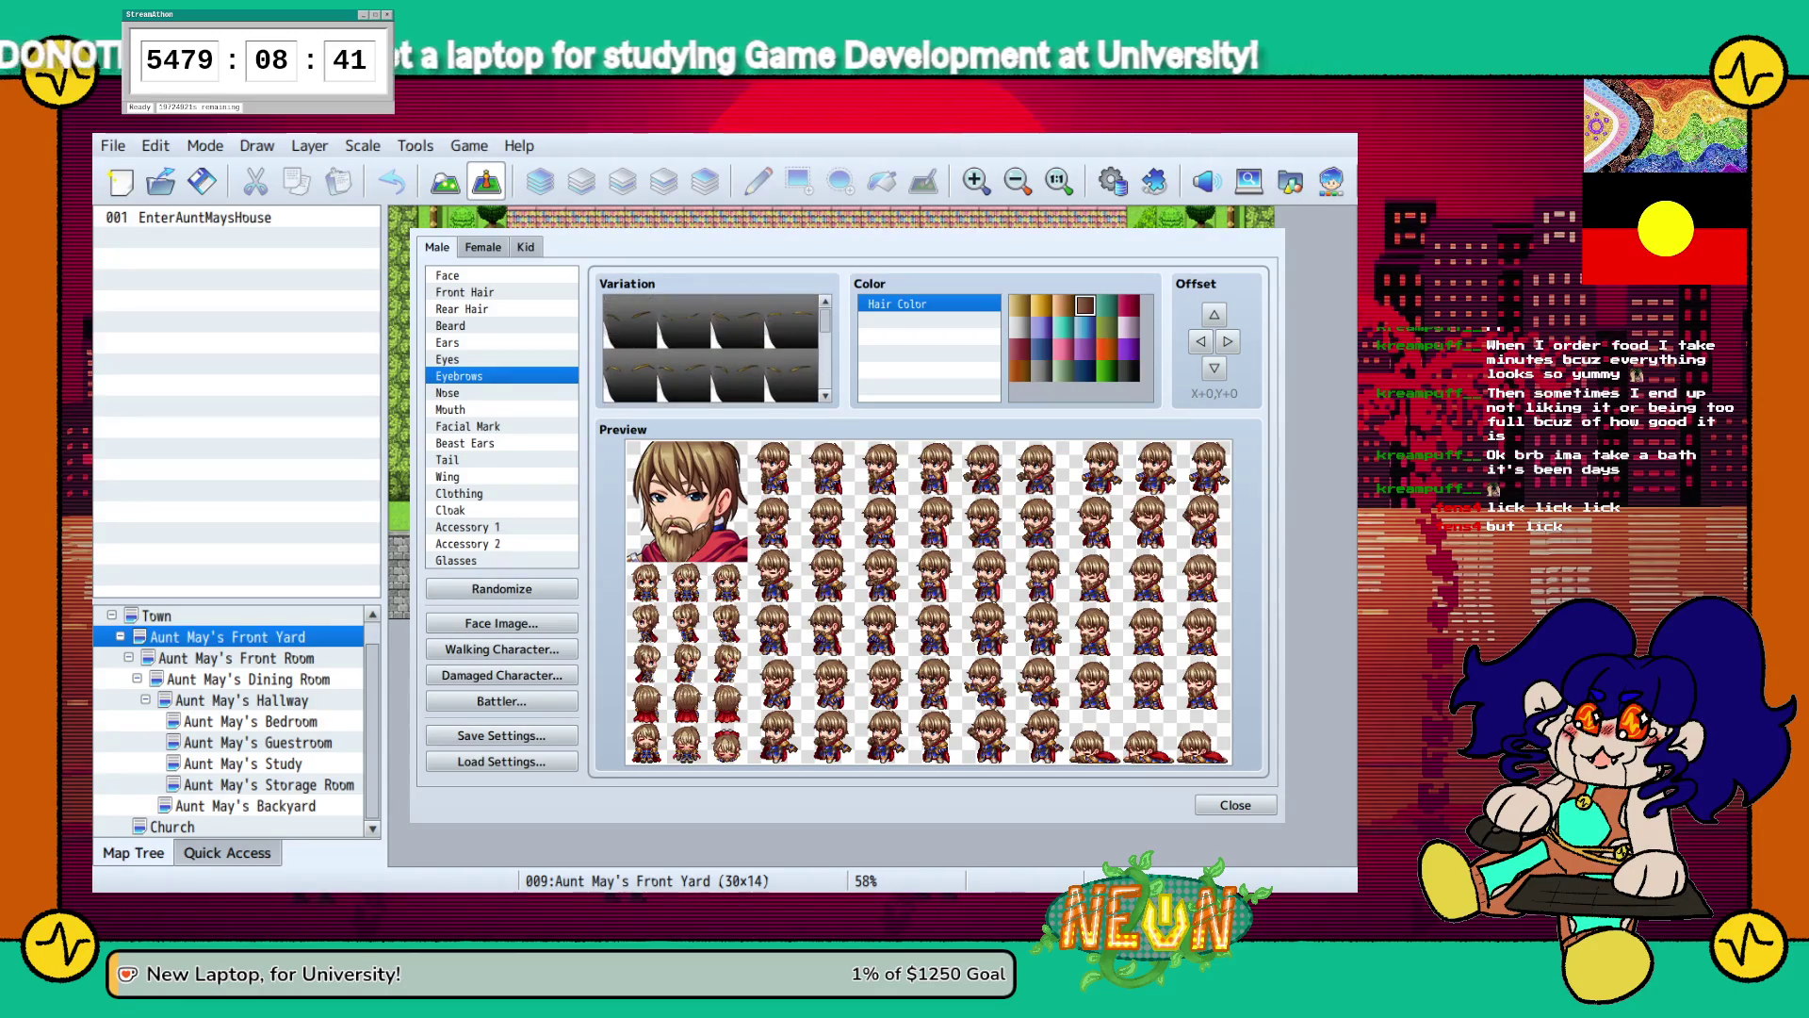
{"action": "left_click", "coordinate": [490, 392]}
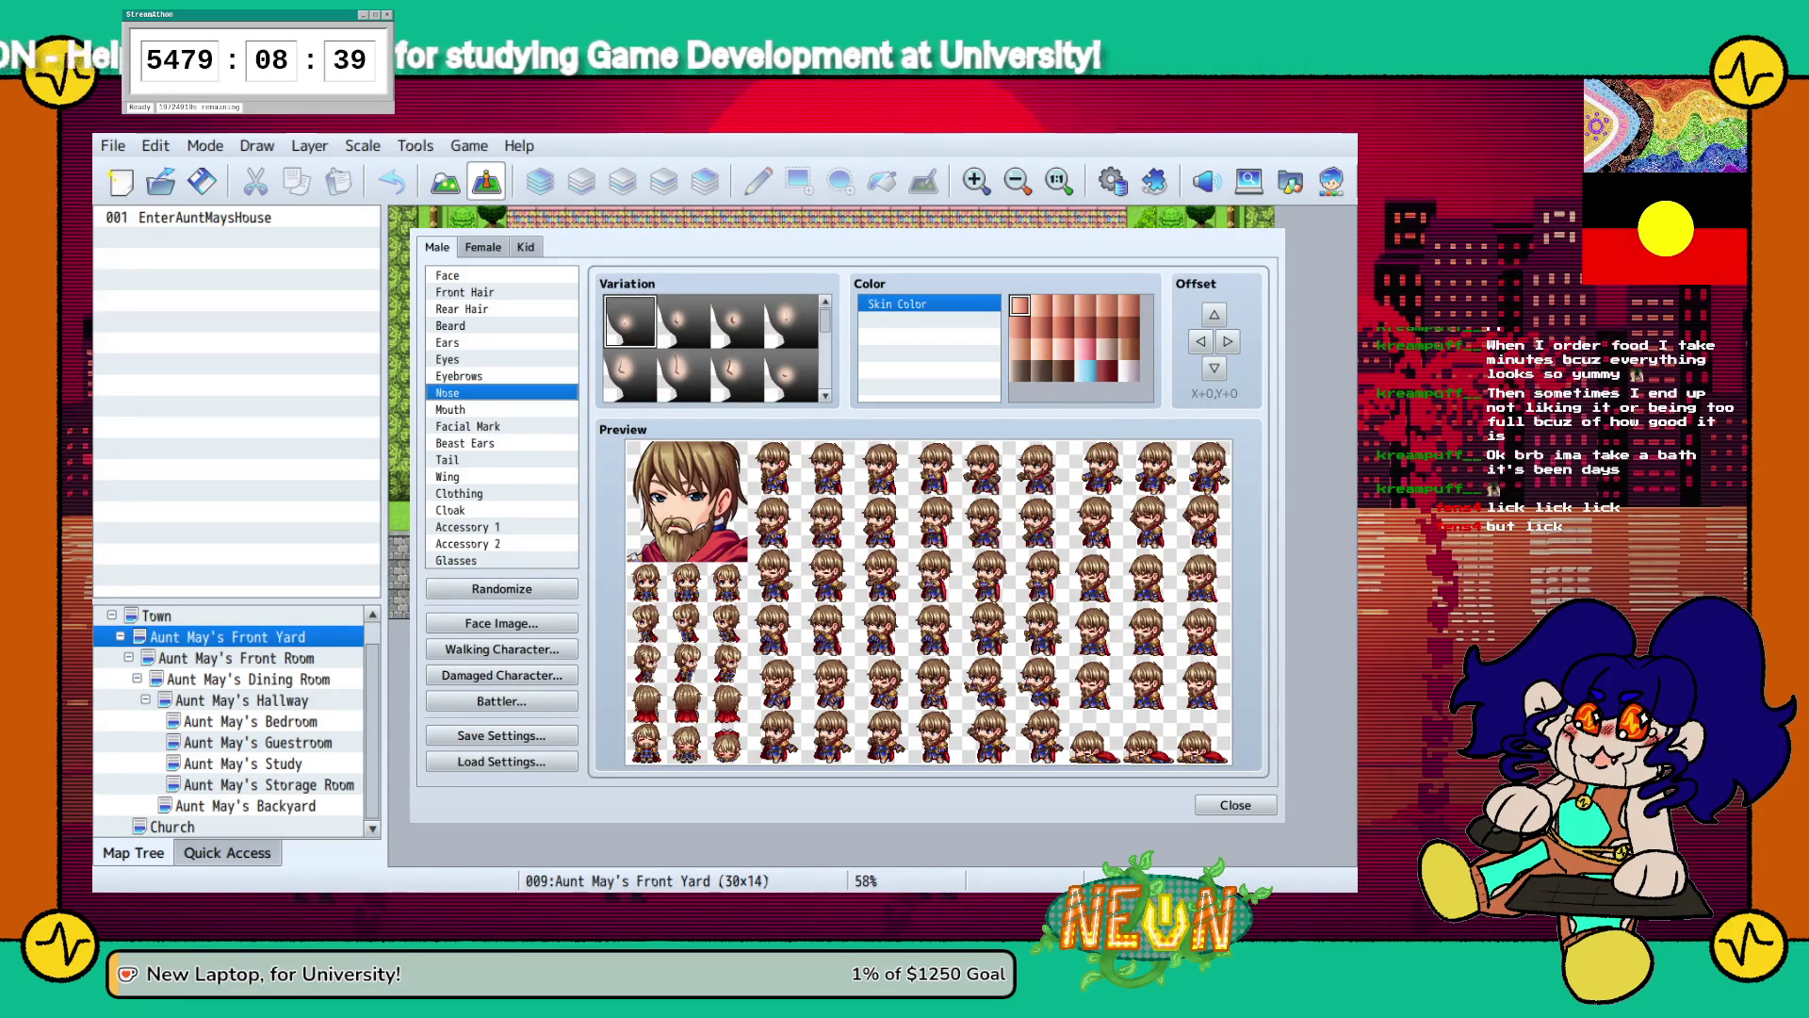
Replace the full beard with a thin moustache after trying several moustache styles.
{"action": "left_click", "coordinate": [490, 409]}
{"action": "left_click", "coordinate": [490, 325]}
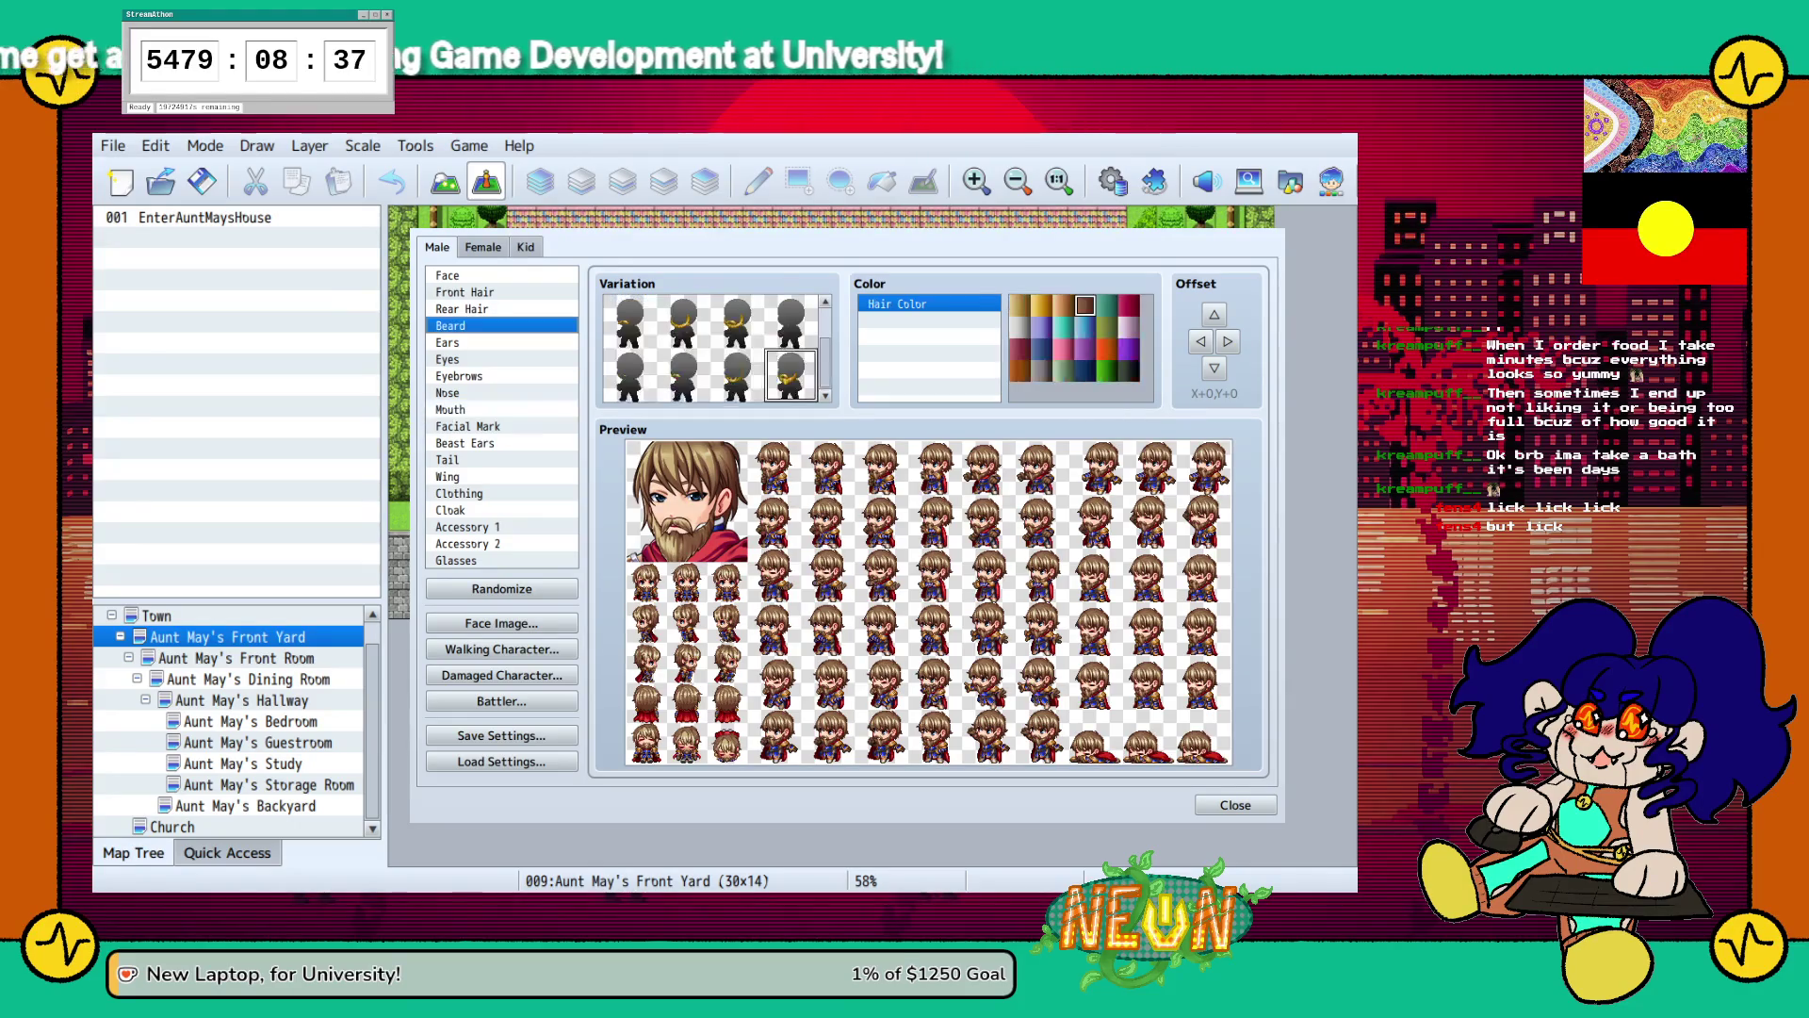
{"action": "left_click", "coordinate": [683, 375]}
{"action": "scroll", "coordinate": [713, 349], "scroll_direction": "up", "scroll_amount": 1}
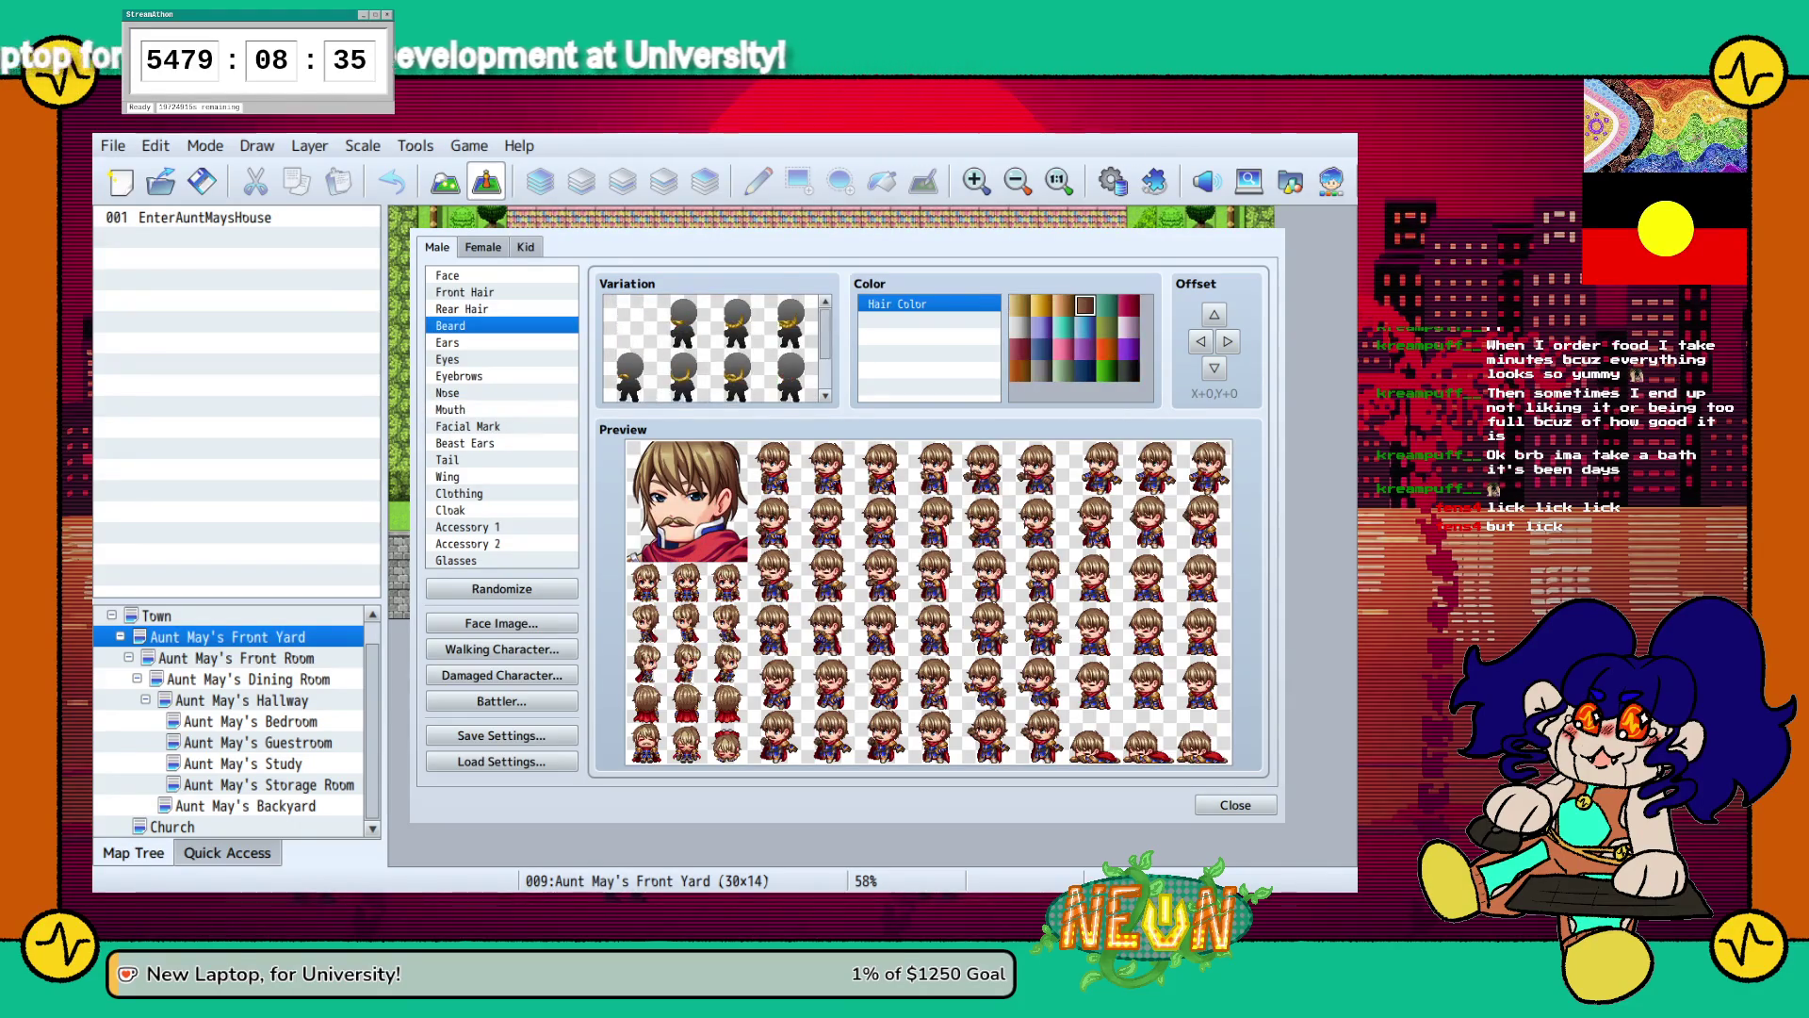
{"action": "left_click", "coordinate": [683, 320]}
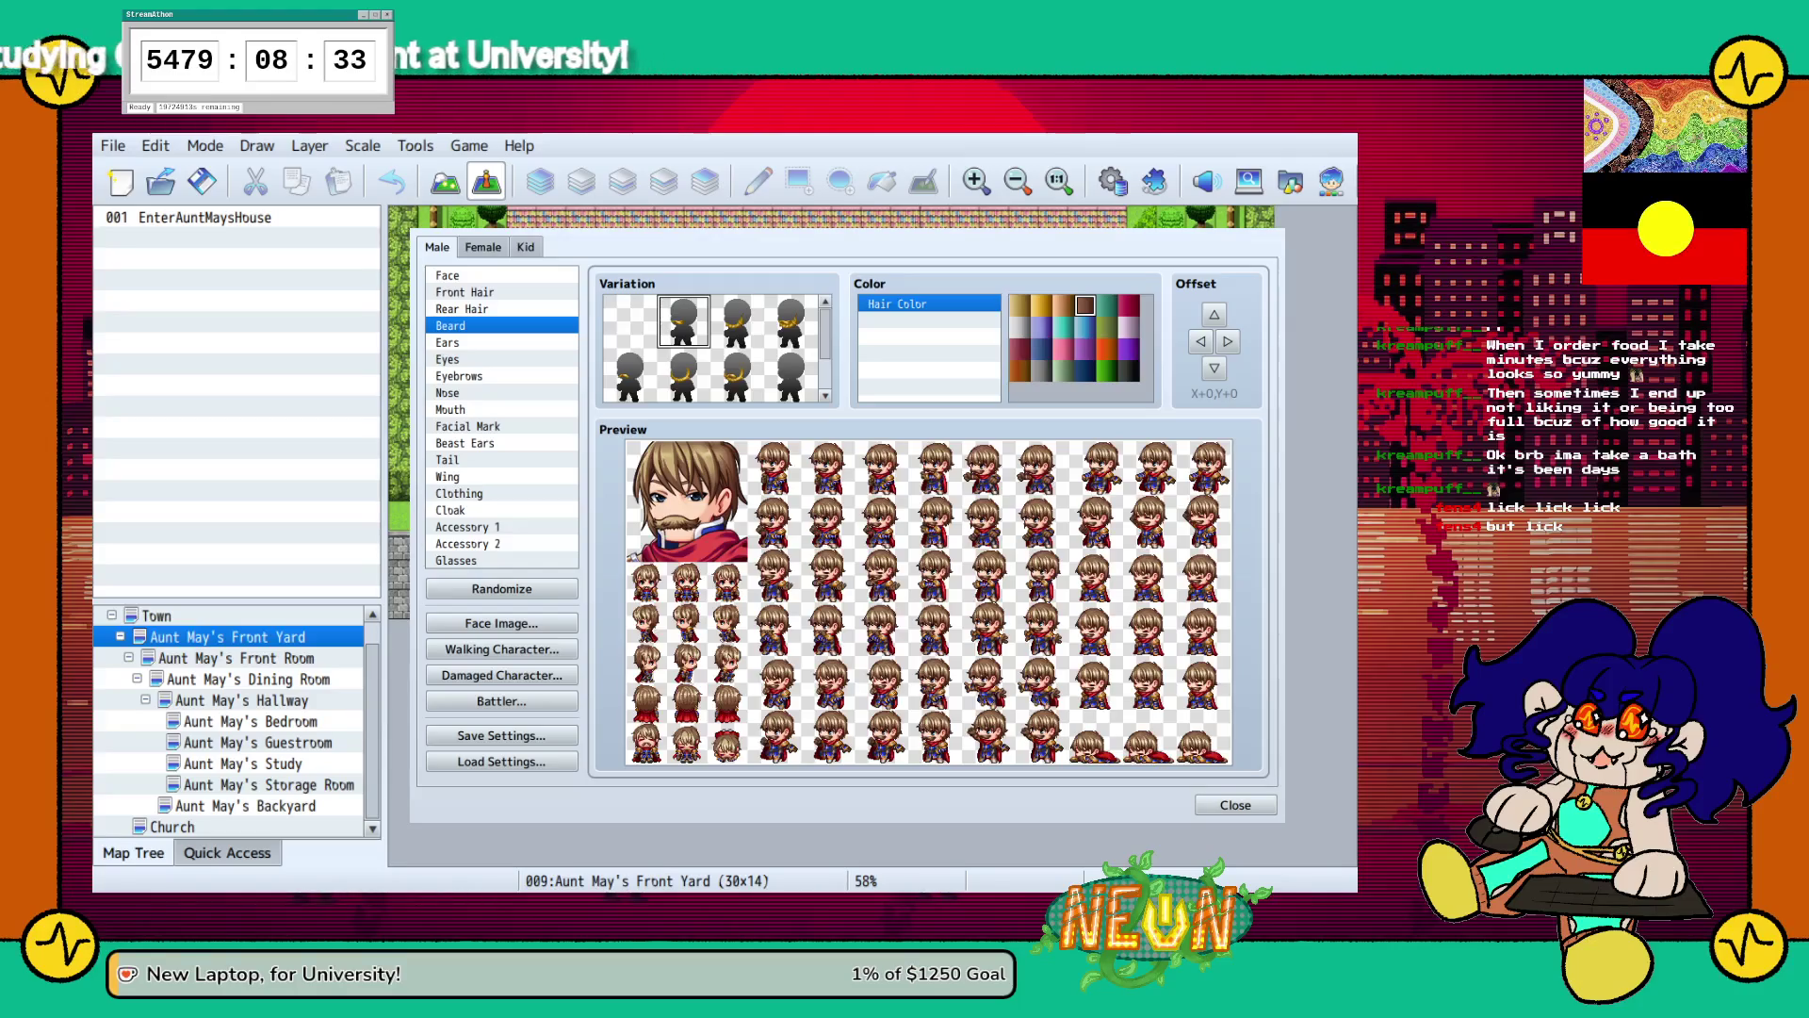
{"action": "left_click", "coordinate": [630, 320]}
{"action": "scroll", "coordinate": [713, 349], "scroll_direction": "down", "scroll_amount": 1}
{"action": "left_click", "coordinate": [683, 375]}
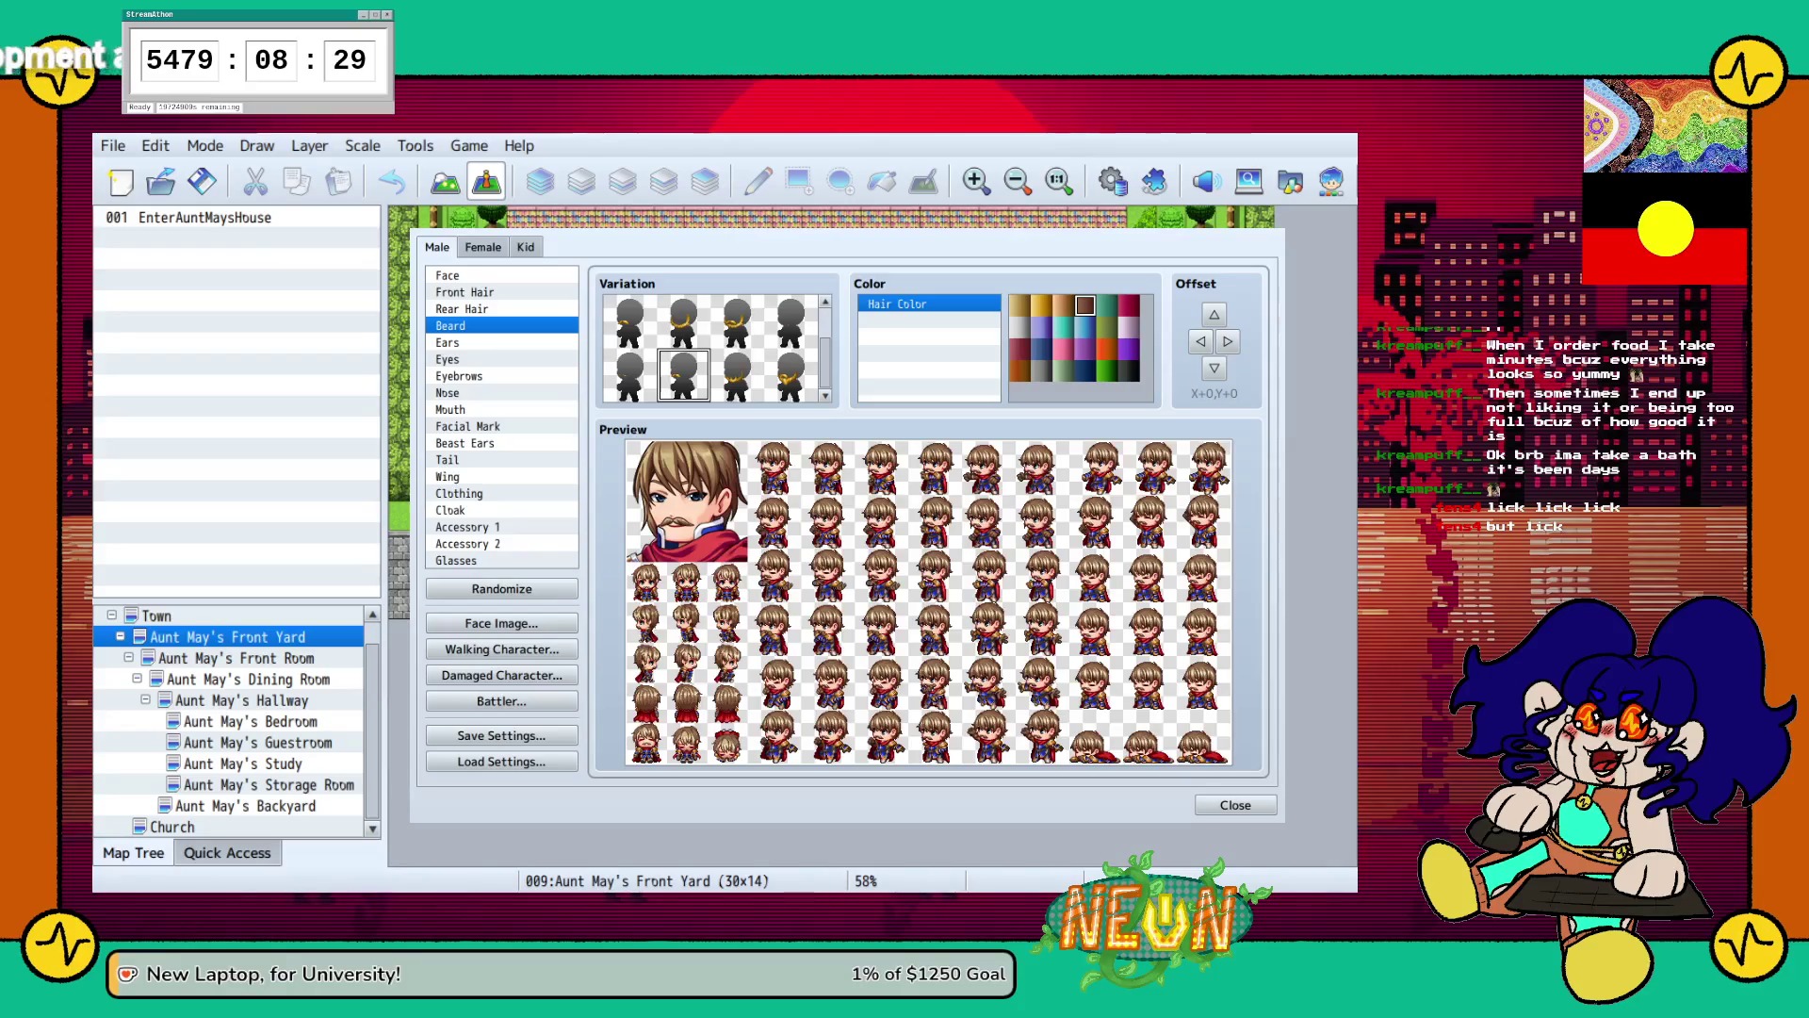
Step through the Mouth, Facial Mark, Tail and Wing part categories.
{"action": "left_click", "coordinate": [452, 409]}
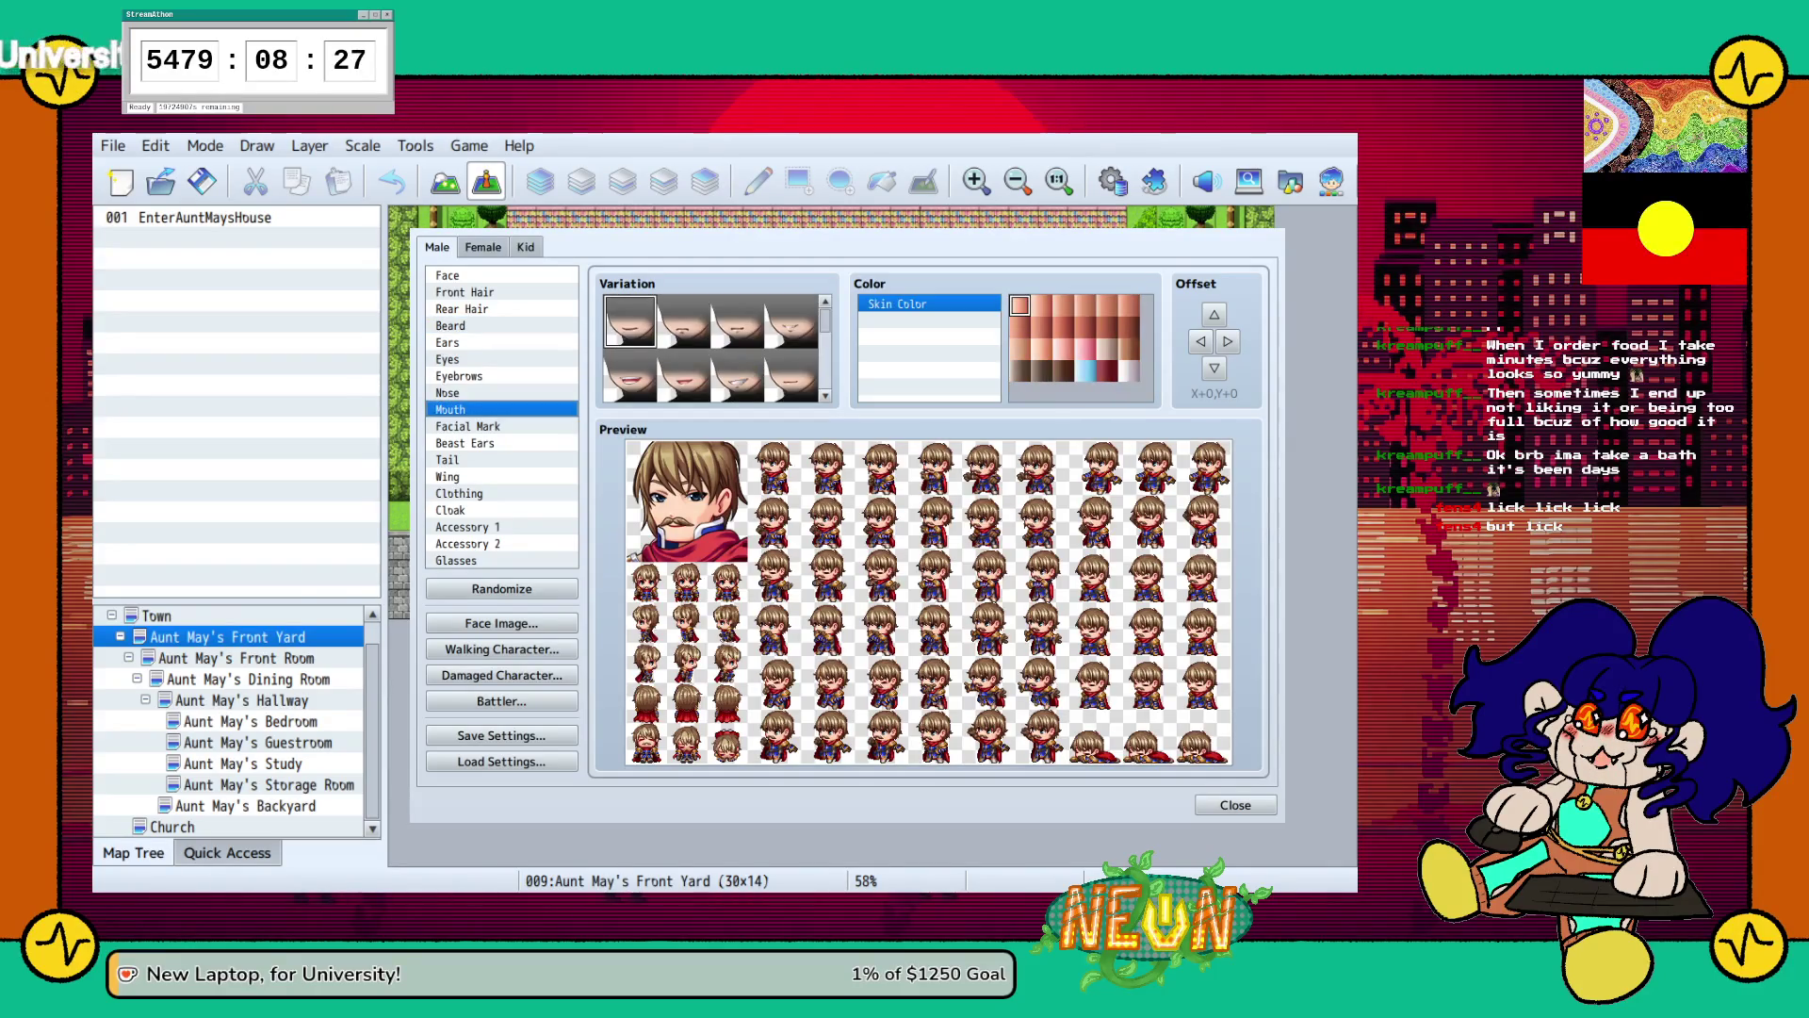
{"action": "key", "text": "Down"}
{"action": "key", "text": "Down"}
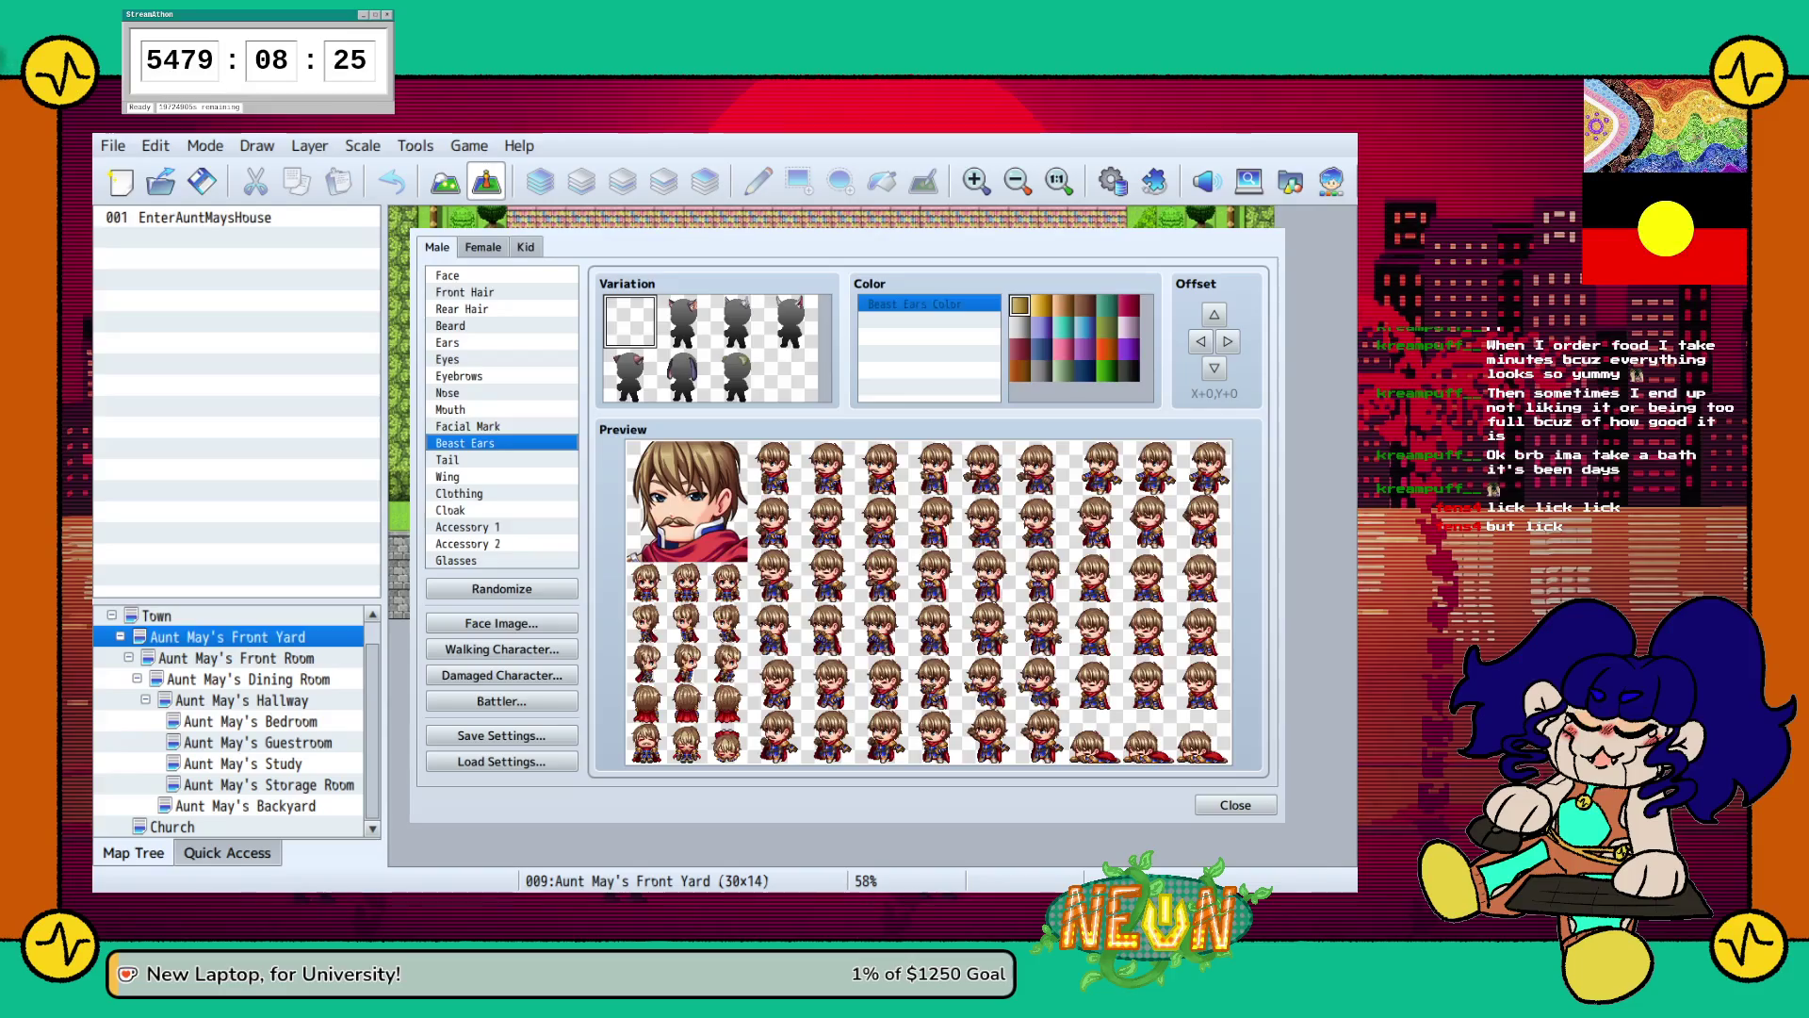
{"action": "left_click", "coordinate": [467, 426]}
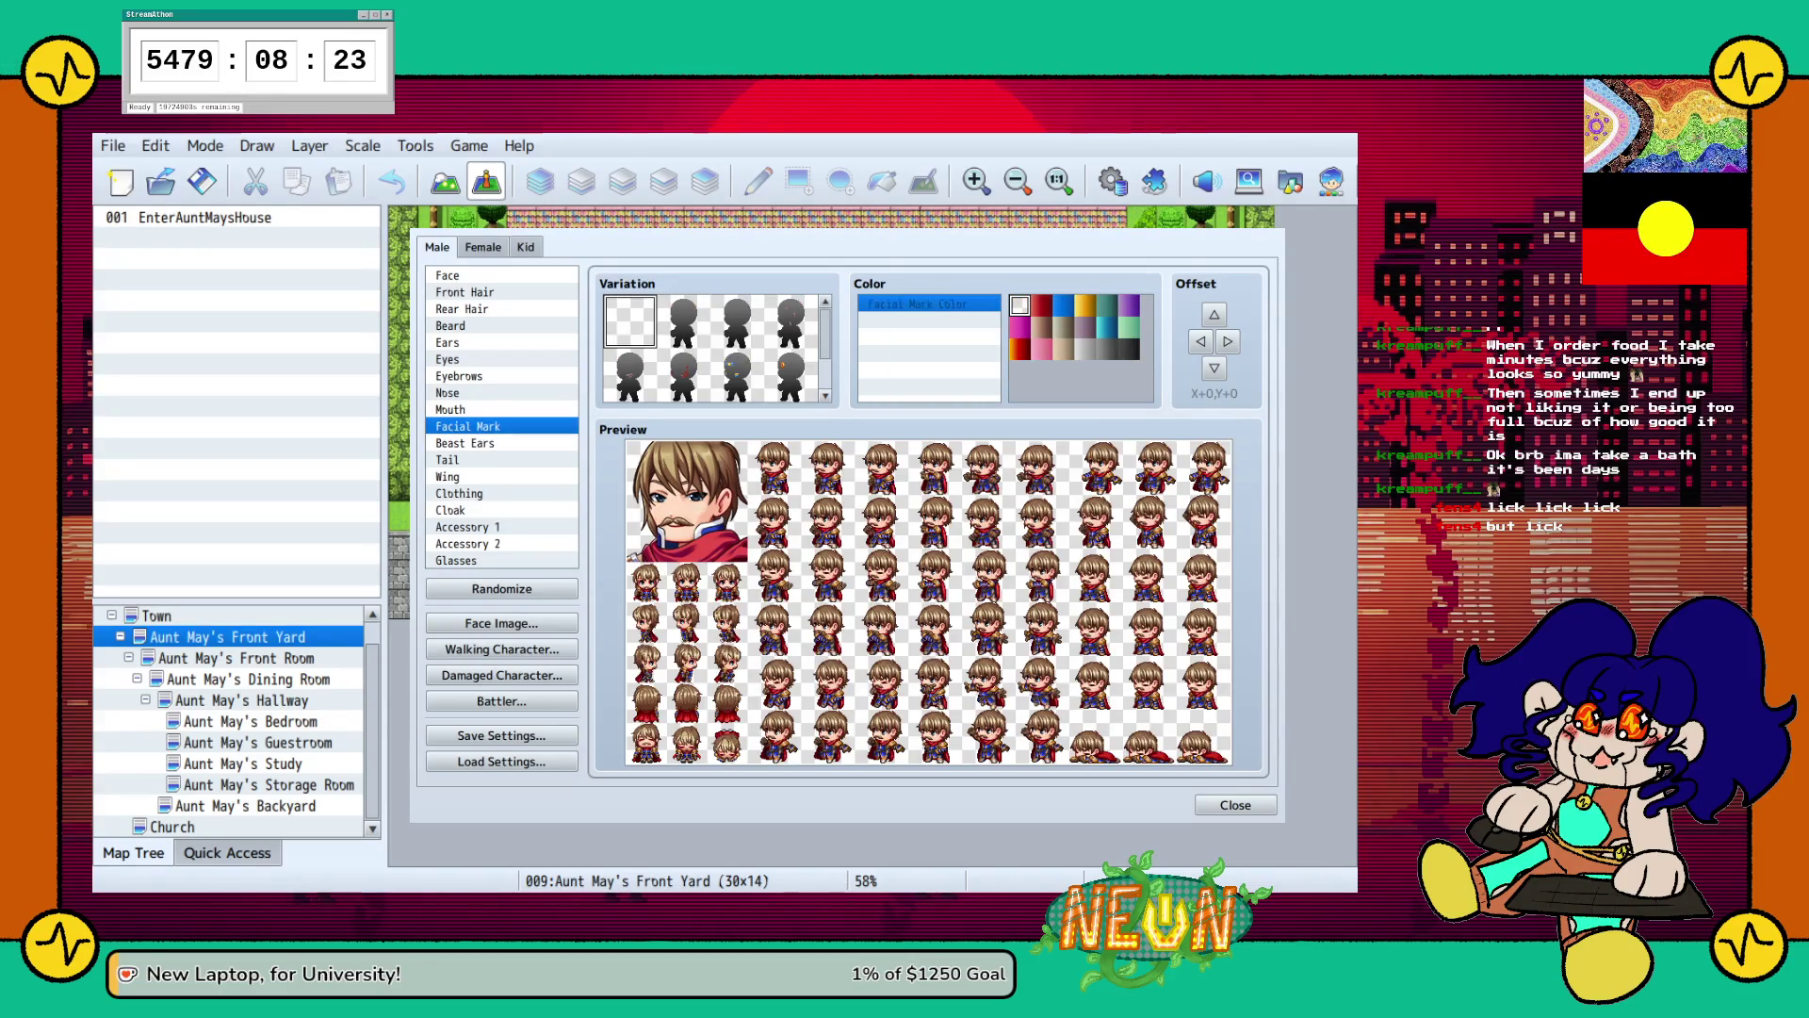
{"action": "key", "text": "Down"}
{"action": "key", "text": "Down"}
{"action": "key", "text": "Down"}
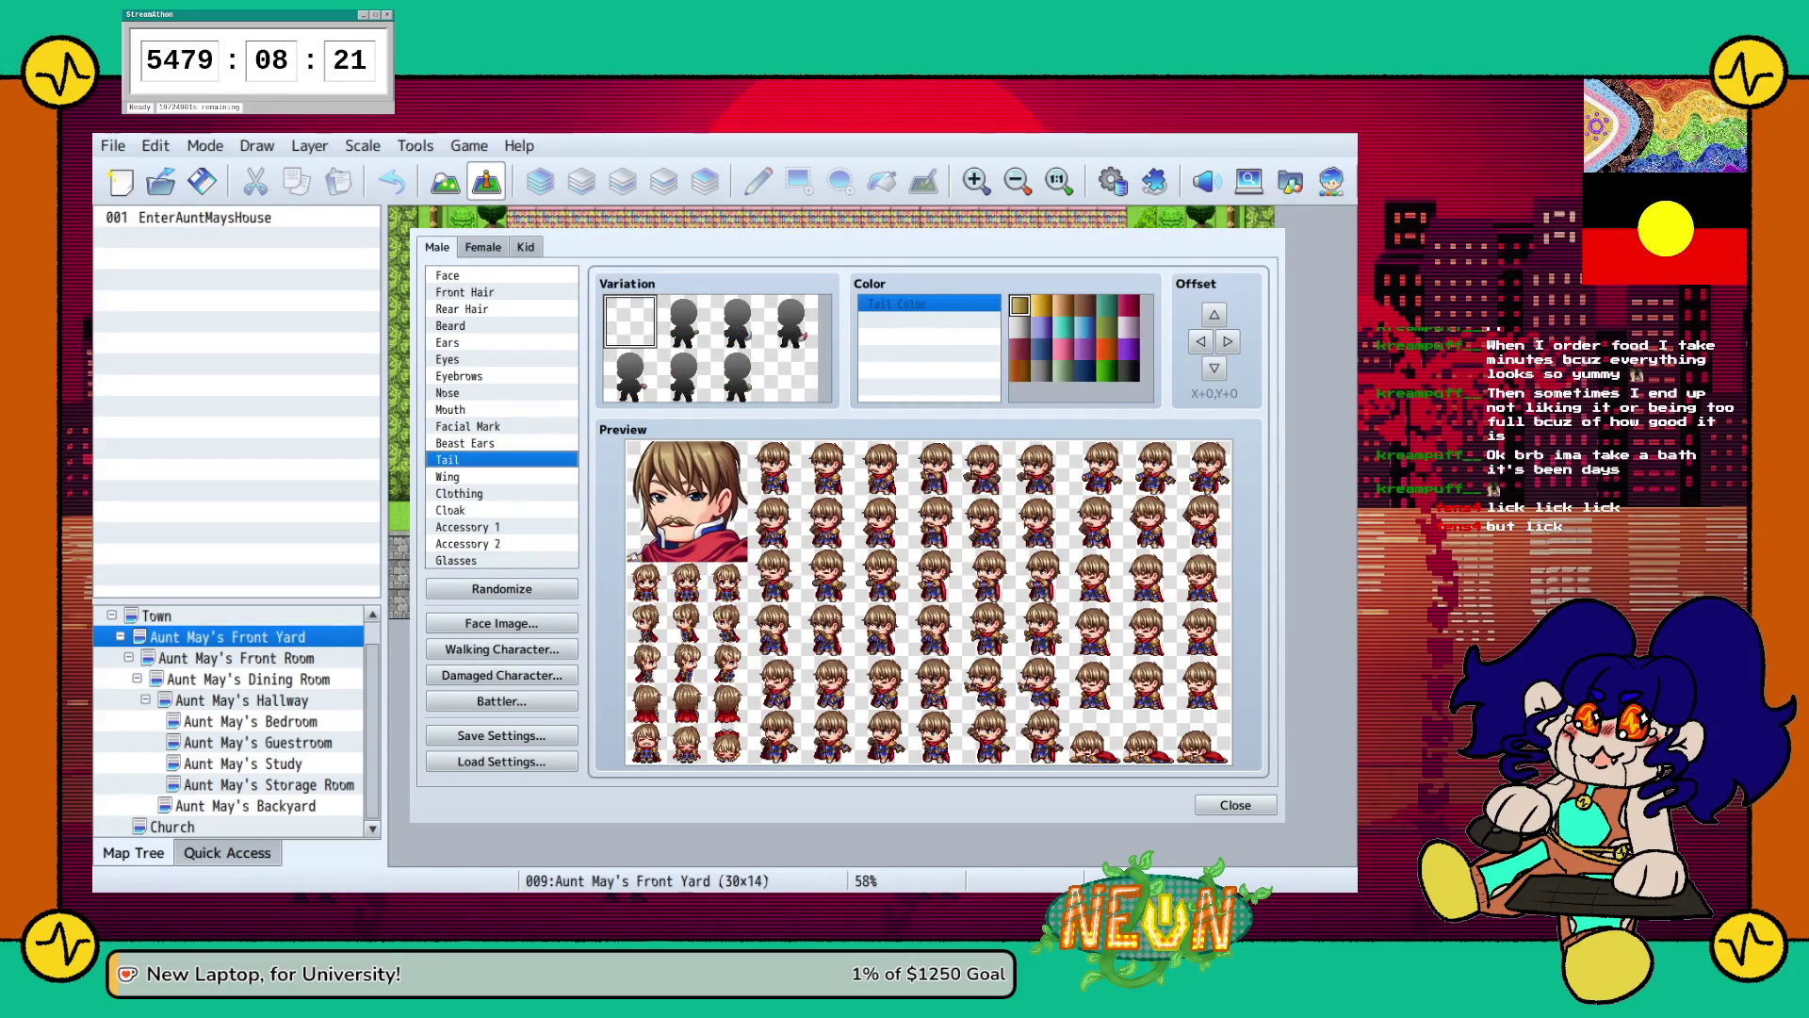
{"action": "key", "text": "Down"}
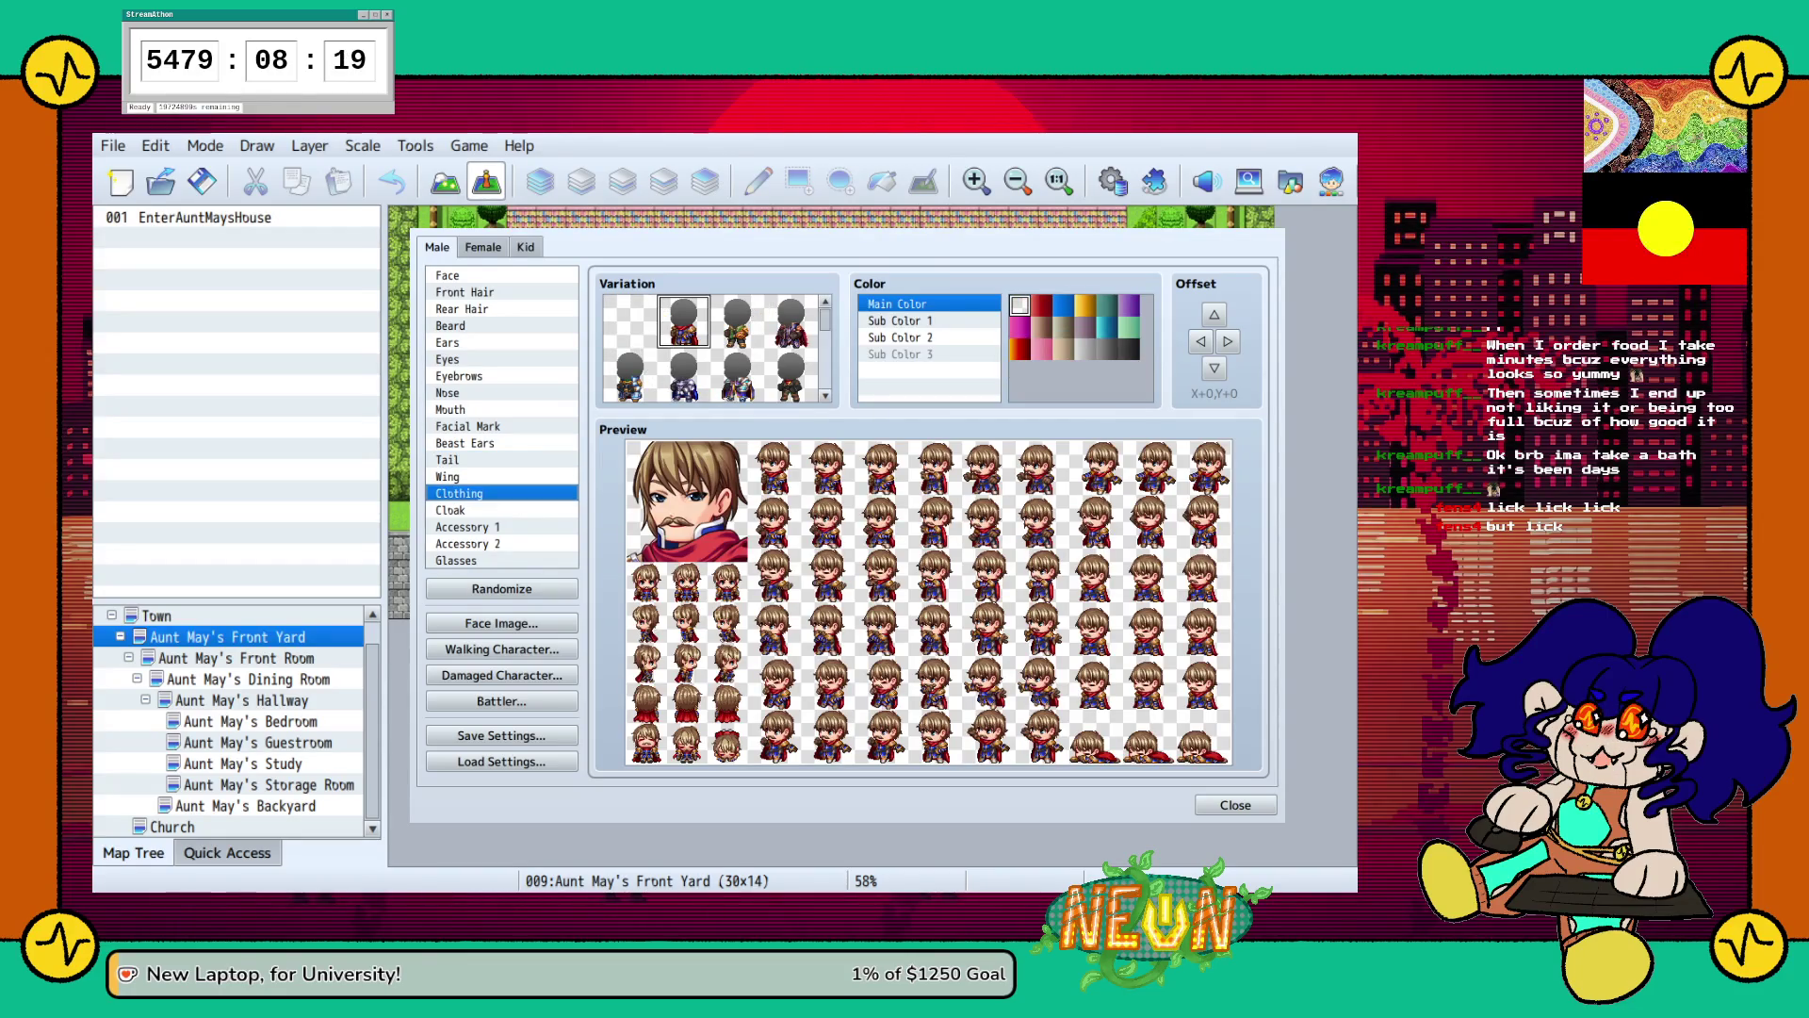
Try green and olive outfits, then choose the fur-collared coat.
{"action": "left_click", "coordinate": [791, 309]}
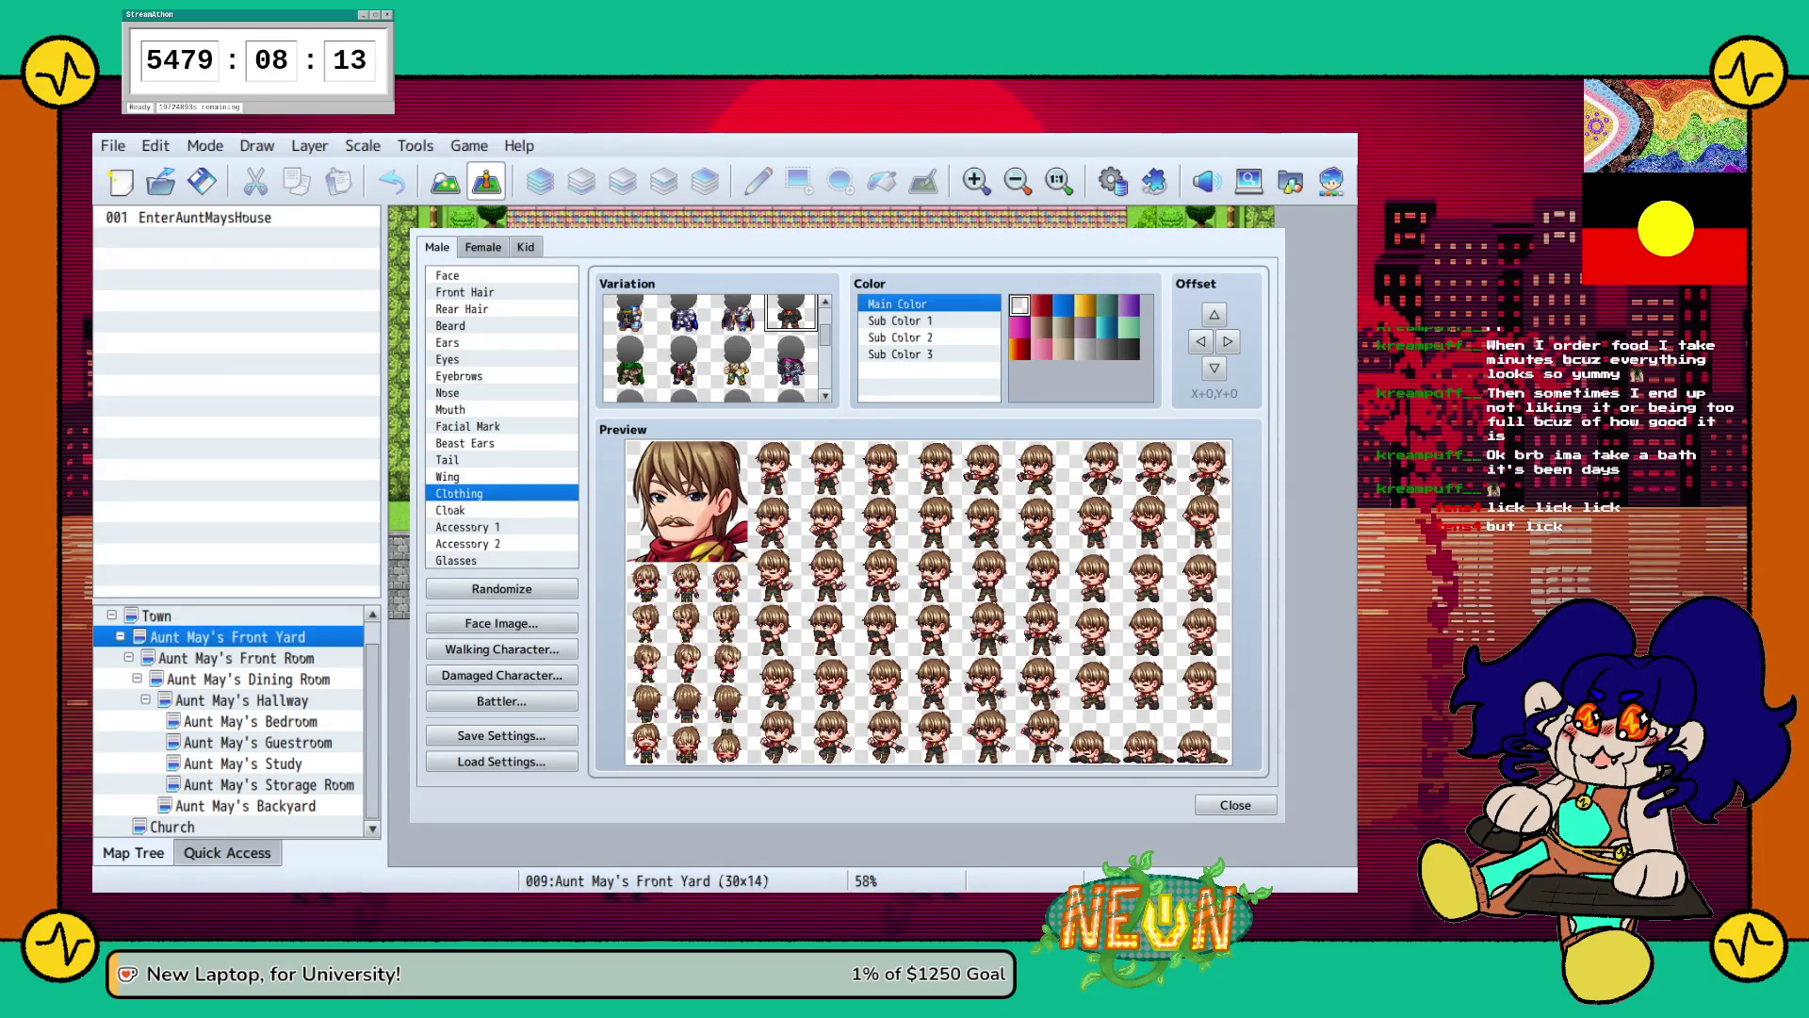
{"action": "scroll", "coordinate": [714, 348], "scroll_direction": "down", "scroll_amount": 1}
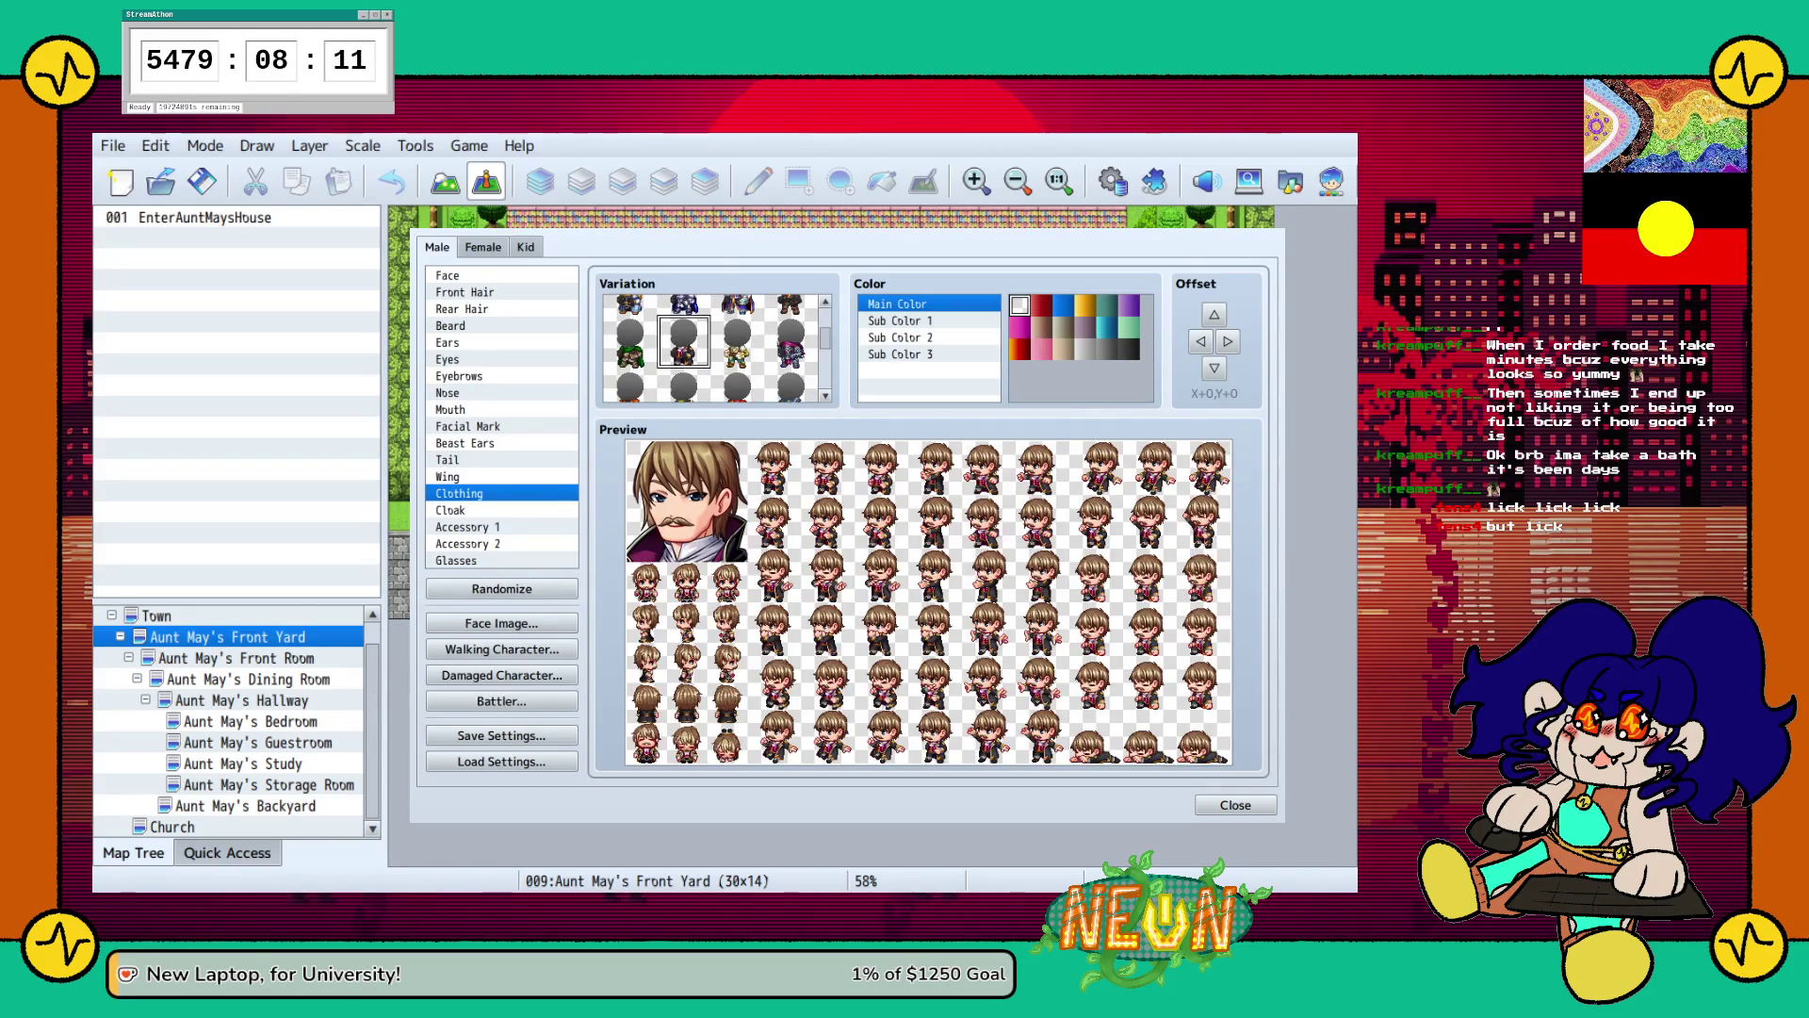
{"action": "scroll", "coordinate": [715, 348], "scroll_direction": "up", "scroll_amount": 1}
{"action": "scroll", "coordinate": [714, 348], "scroll_direction": "down", "scroll_amount": 3}
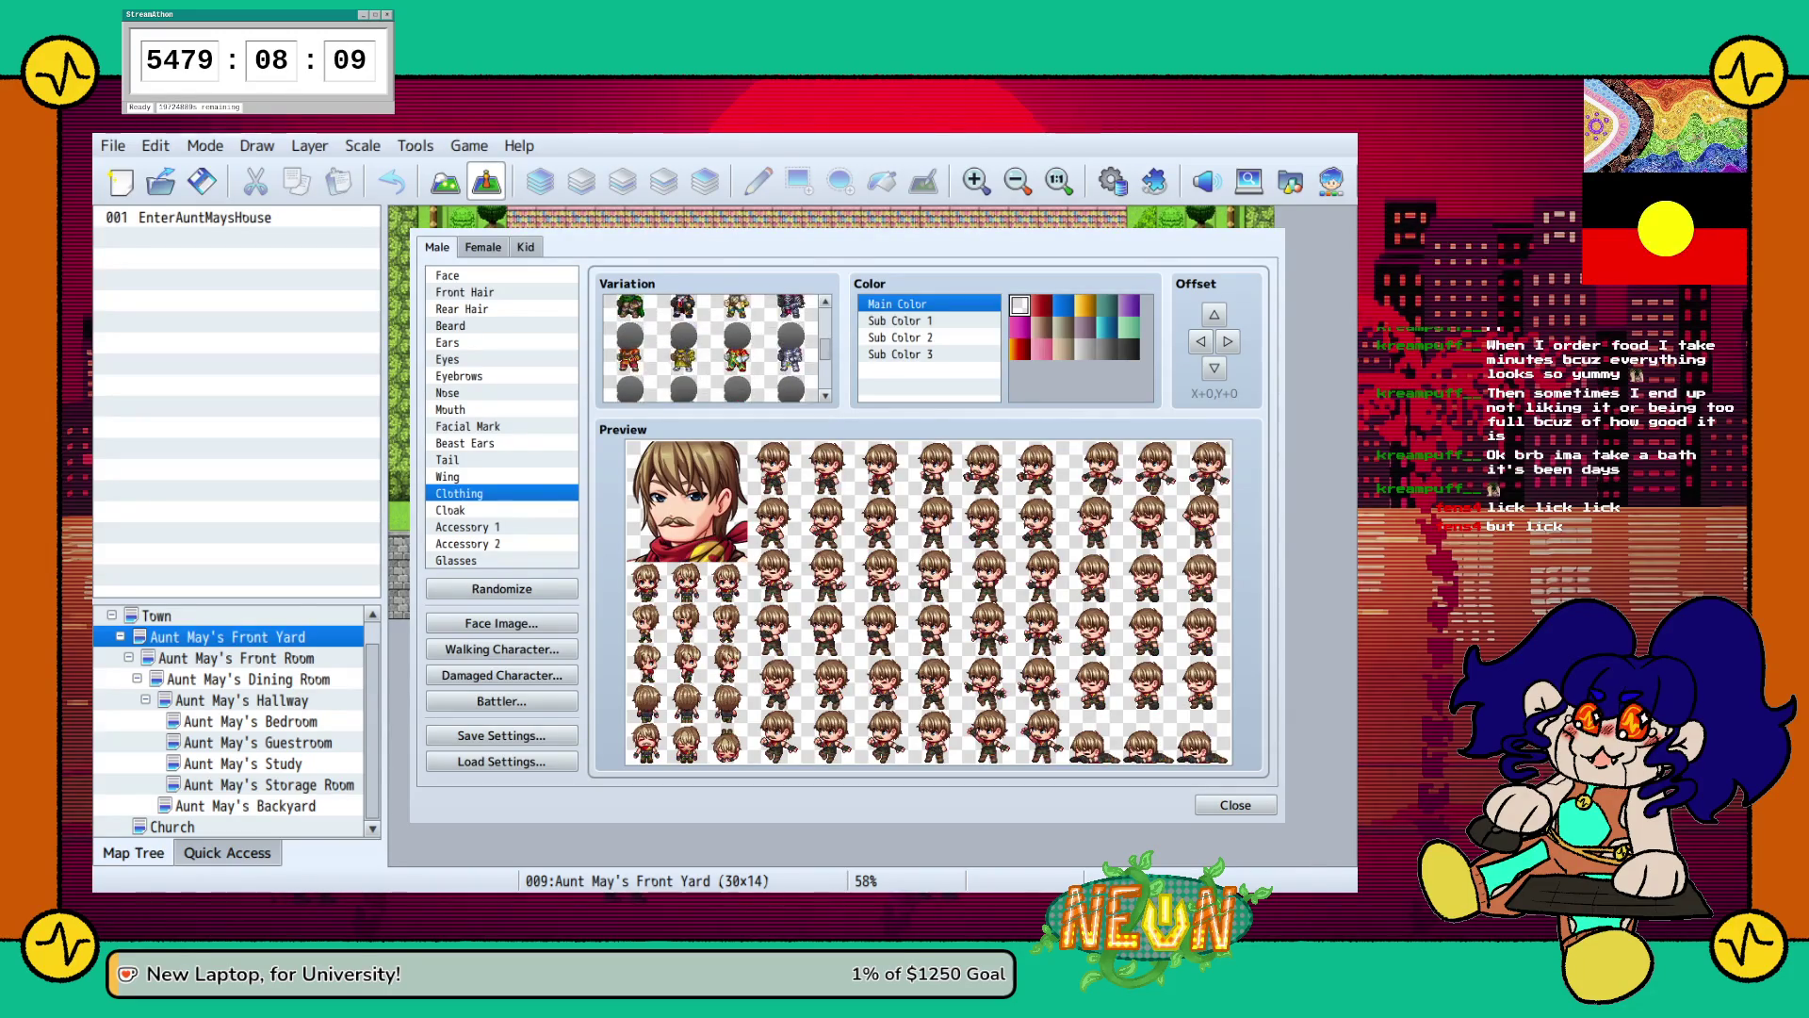
{"action": "scroll", "coordinate": [715, 347], "scroll_direction": "down", "scroll_amount": 1}
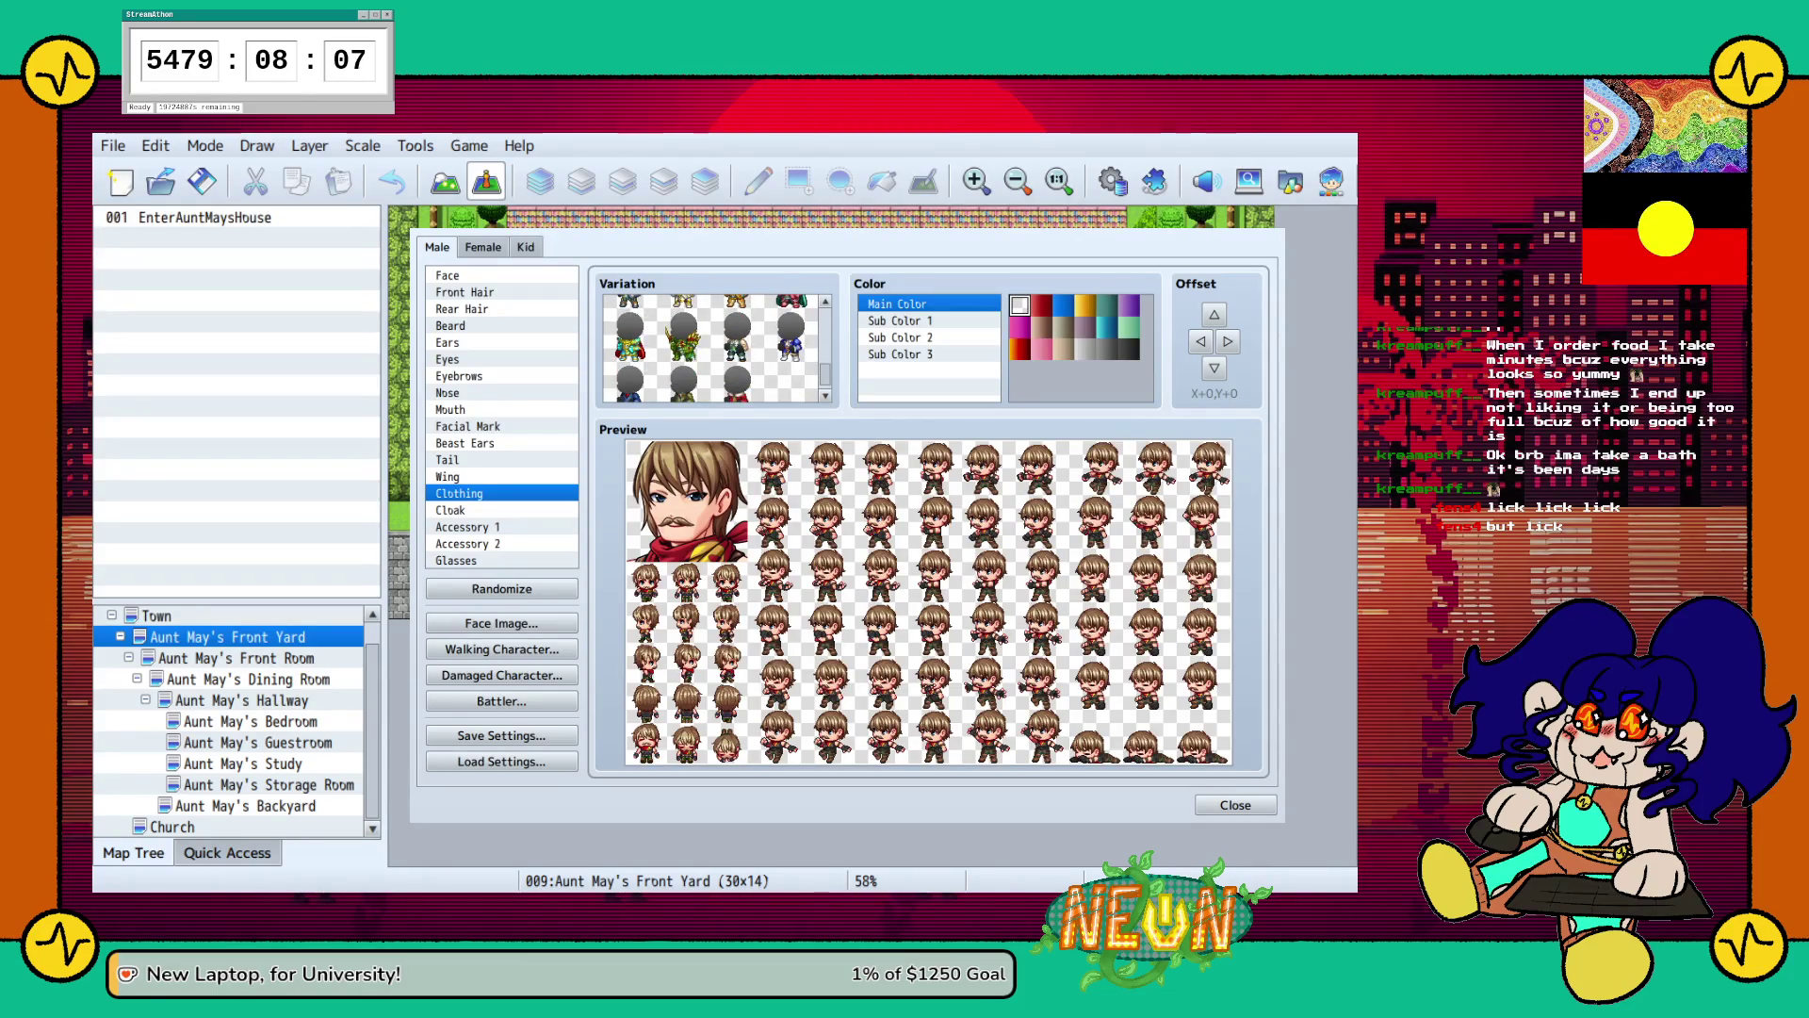
{"action": "left_click", "coordinate": [737, 320]}
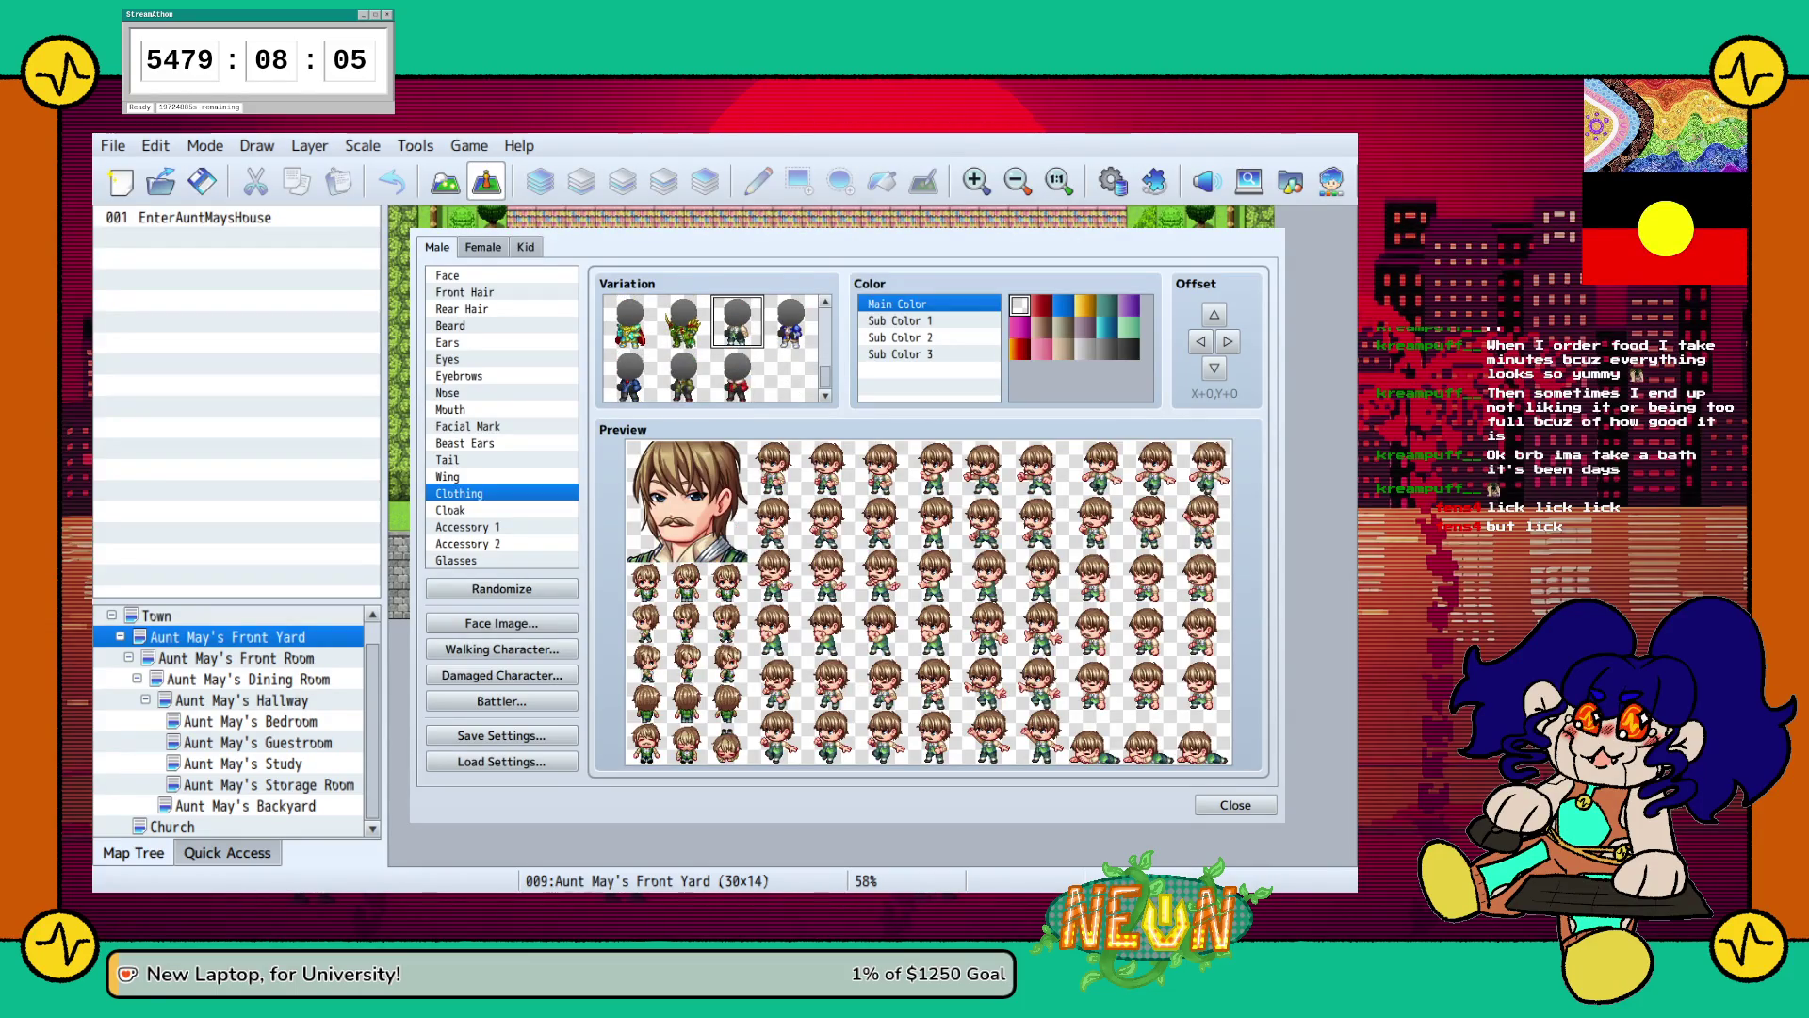
{"action": "left_click", "coordinate": [736, 374]}
{"action": "left_click", "coordinate": [683, 375]}
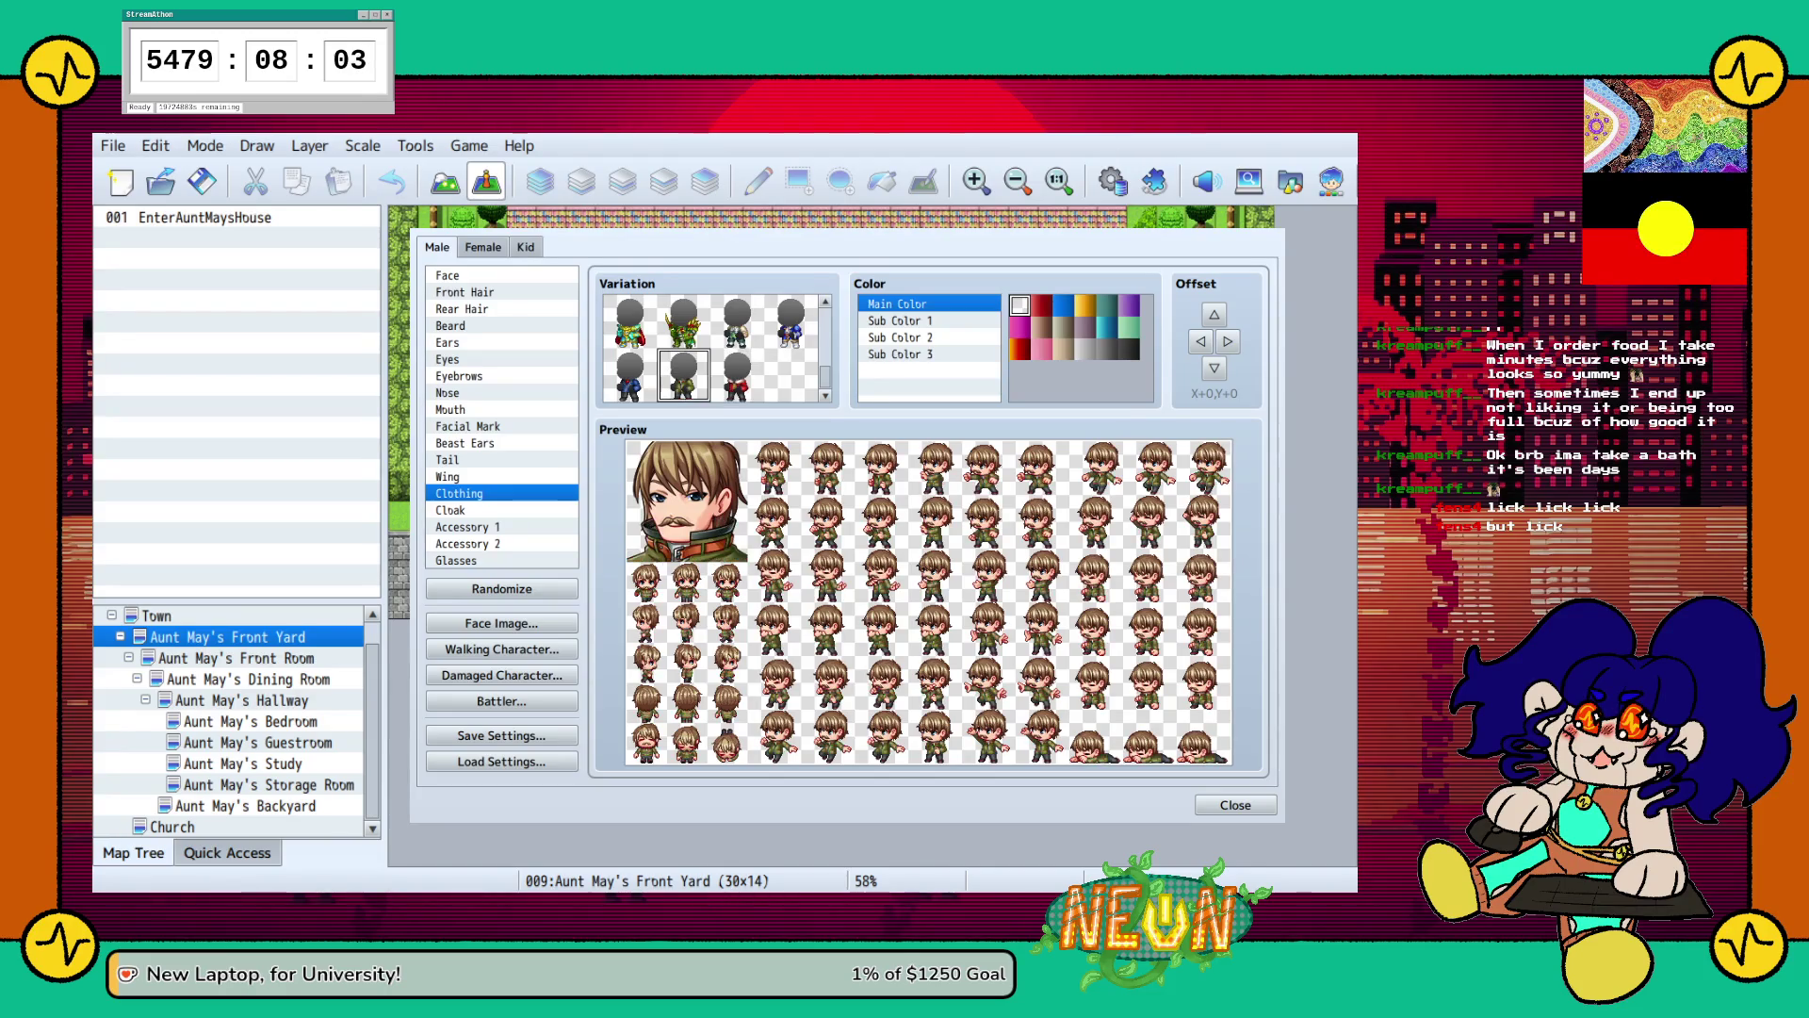
{"action": "left_click", "coordinate": [629, 375]}
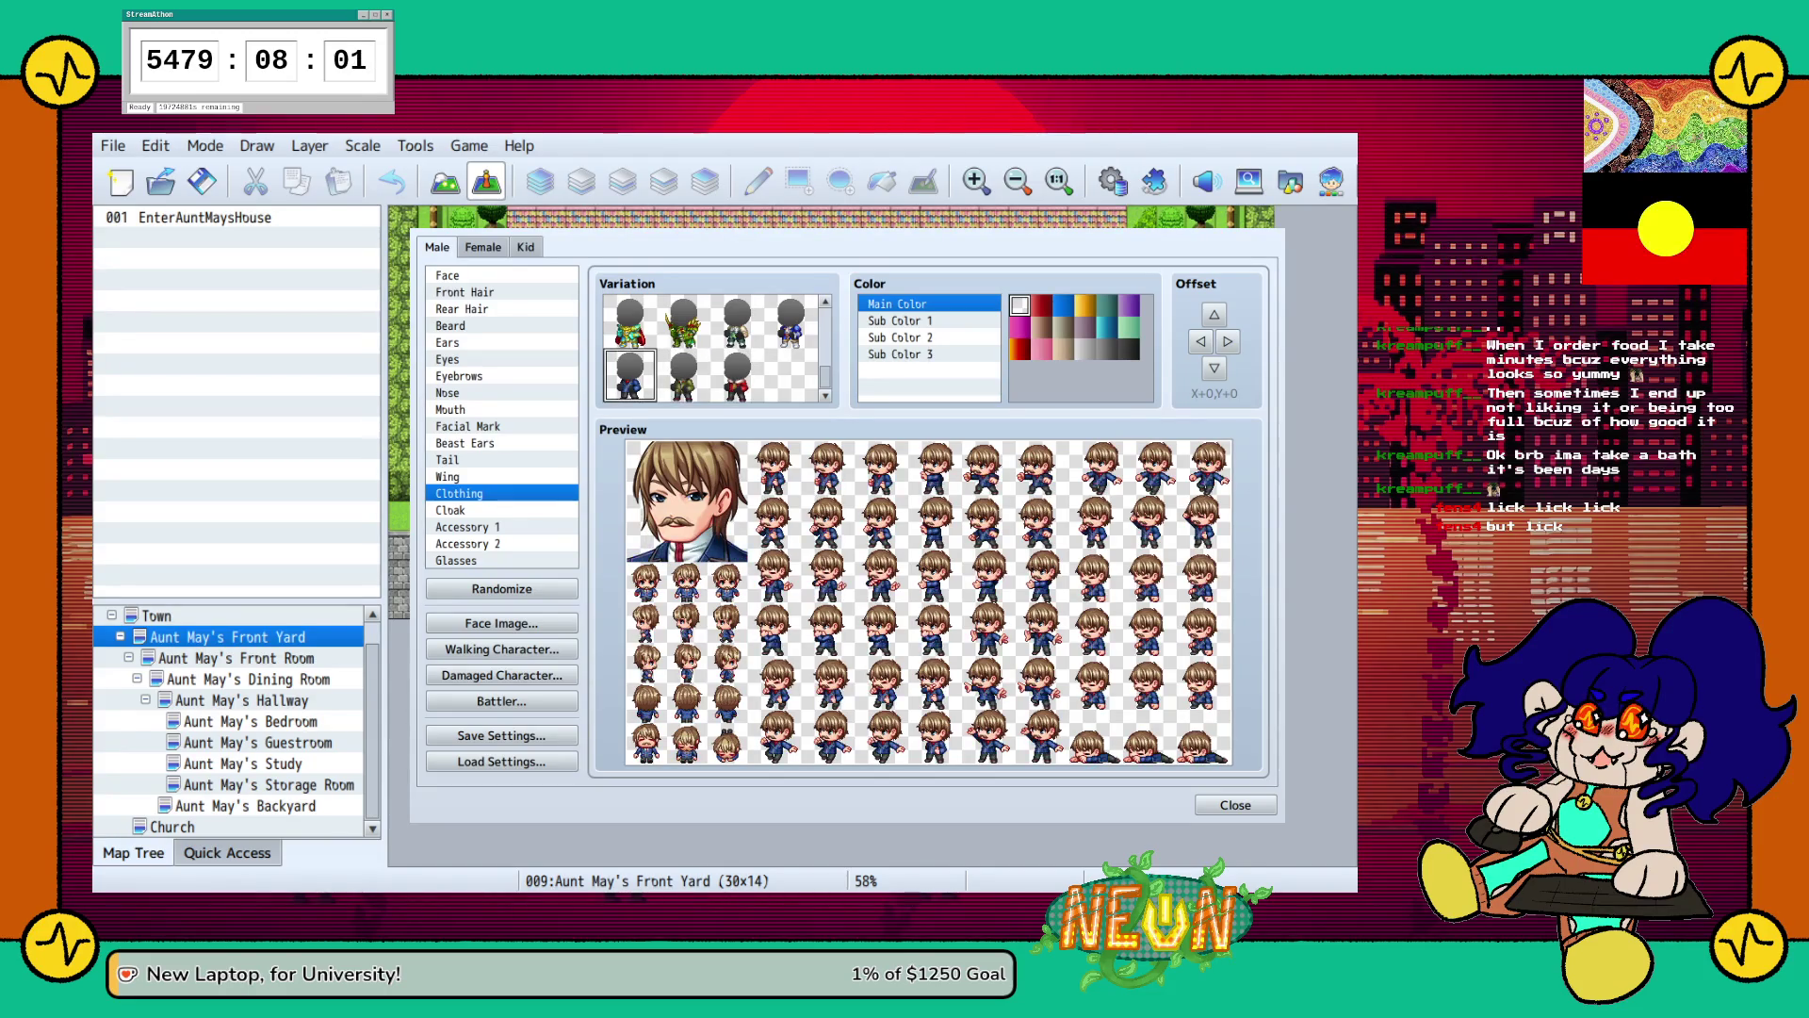
{"action": "left_click", "coordinate": [683, 375]}
{"action": "left_click", "coordinate": [737, 375]}
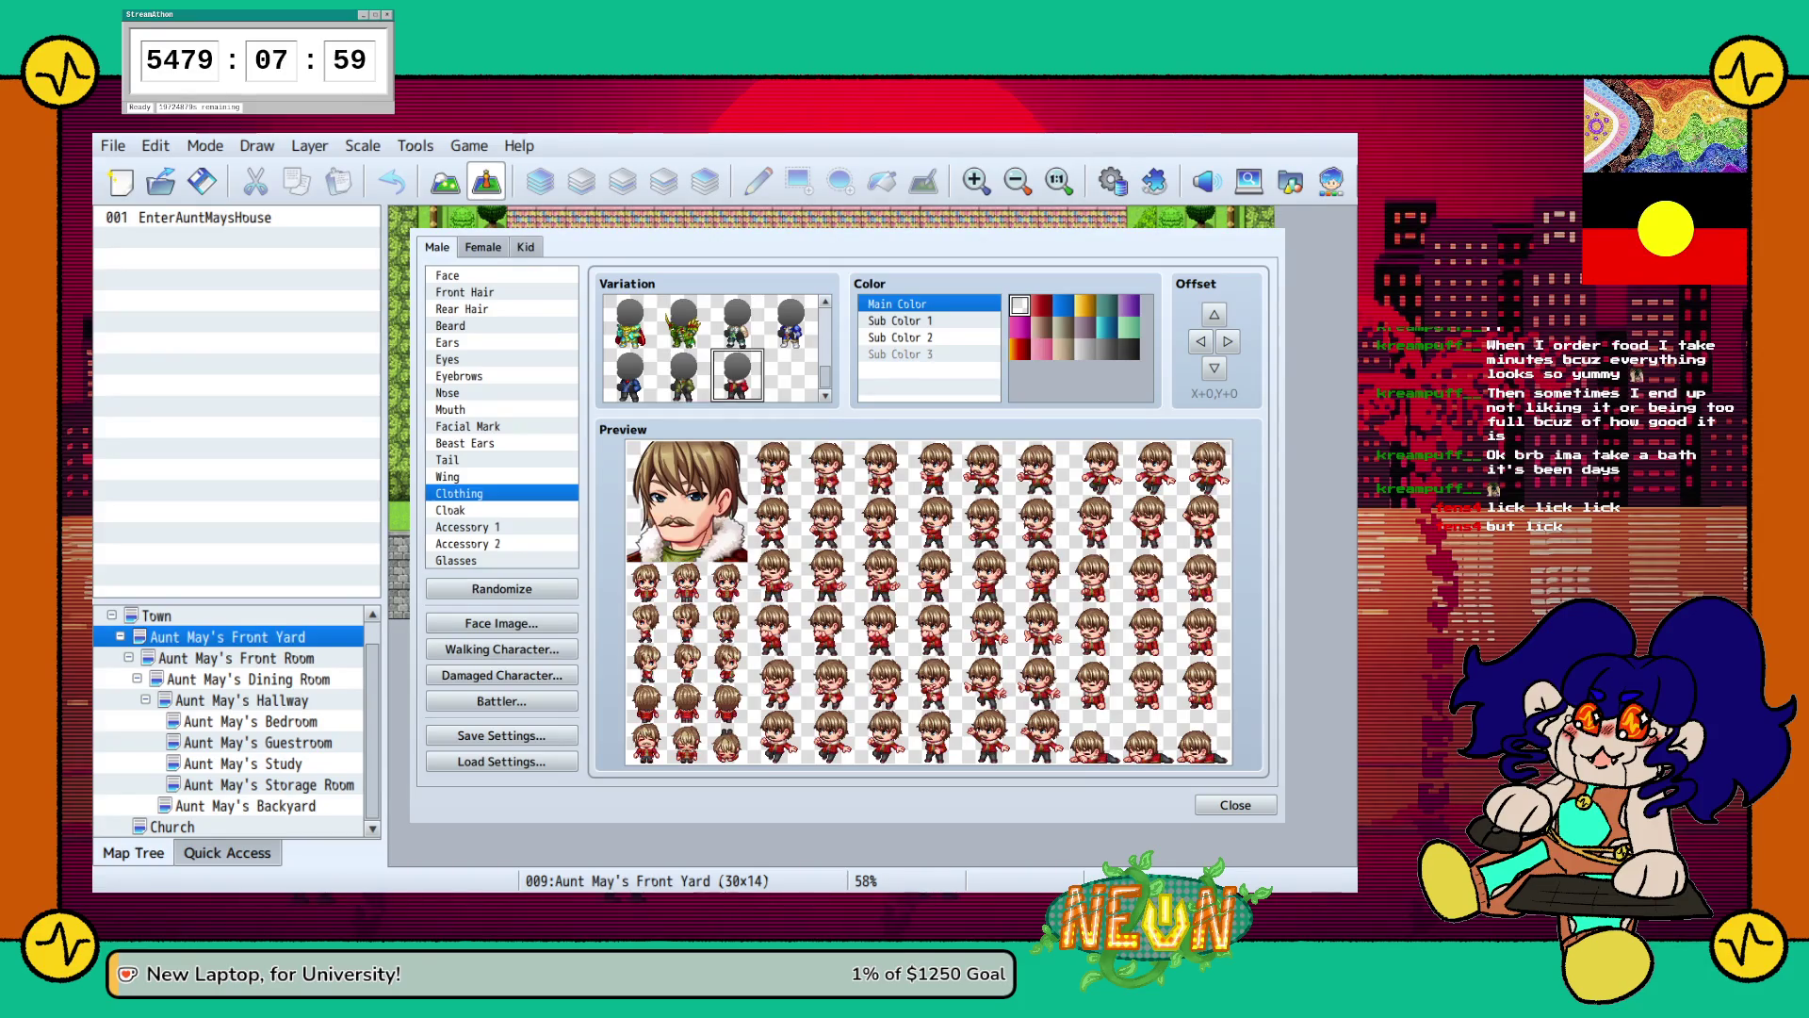
Recolour the coat dark teal and try grey, blue and yellow for Sub Color 1.
{"action": "left_click", "coordinate": [1063, 304]}
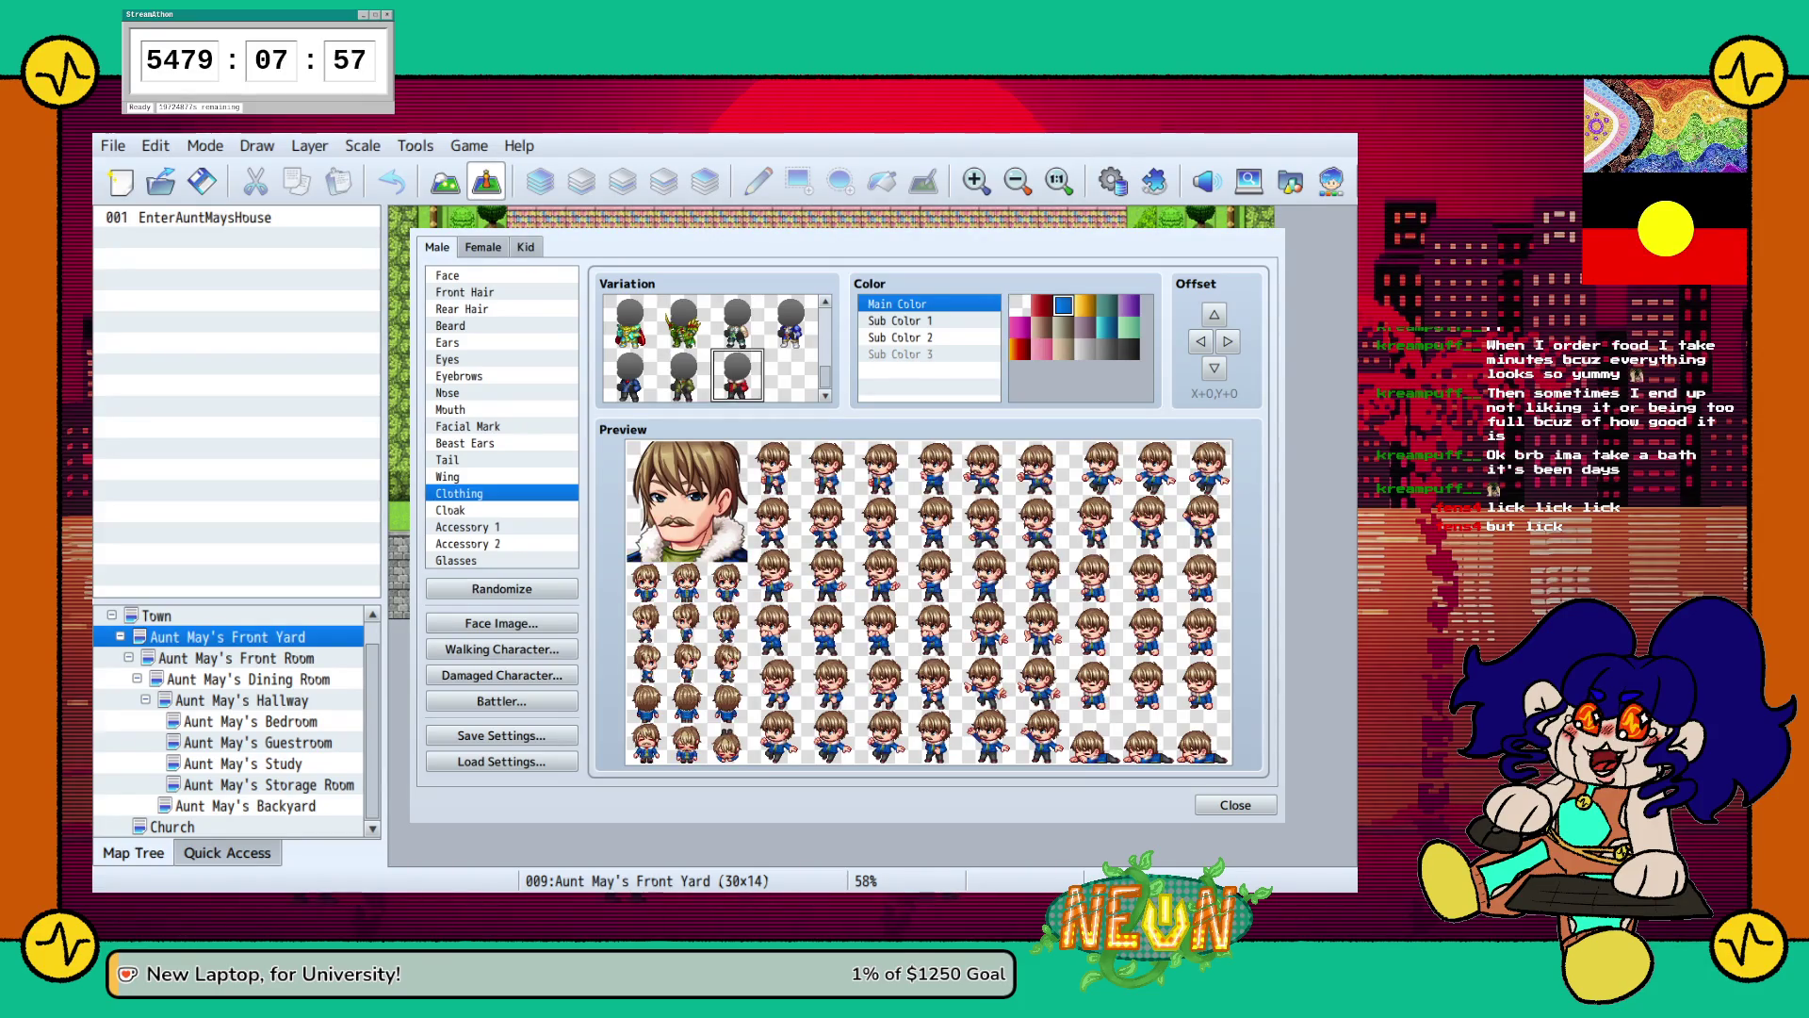
{"action": "left_click", "coordinate": [1085, 327]}
{"action": "left_click", "coordinate": [1107, 327]}
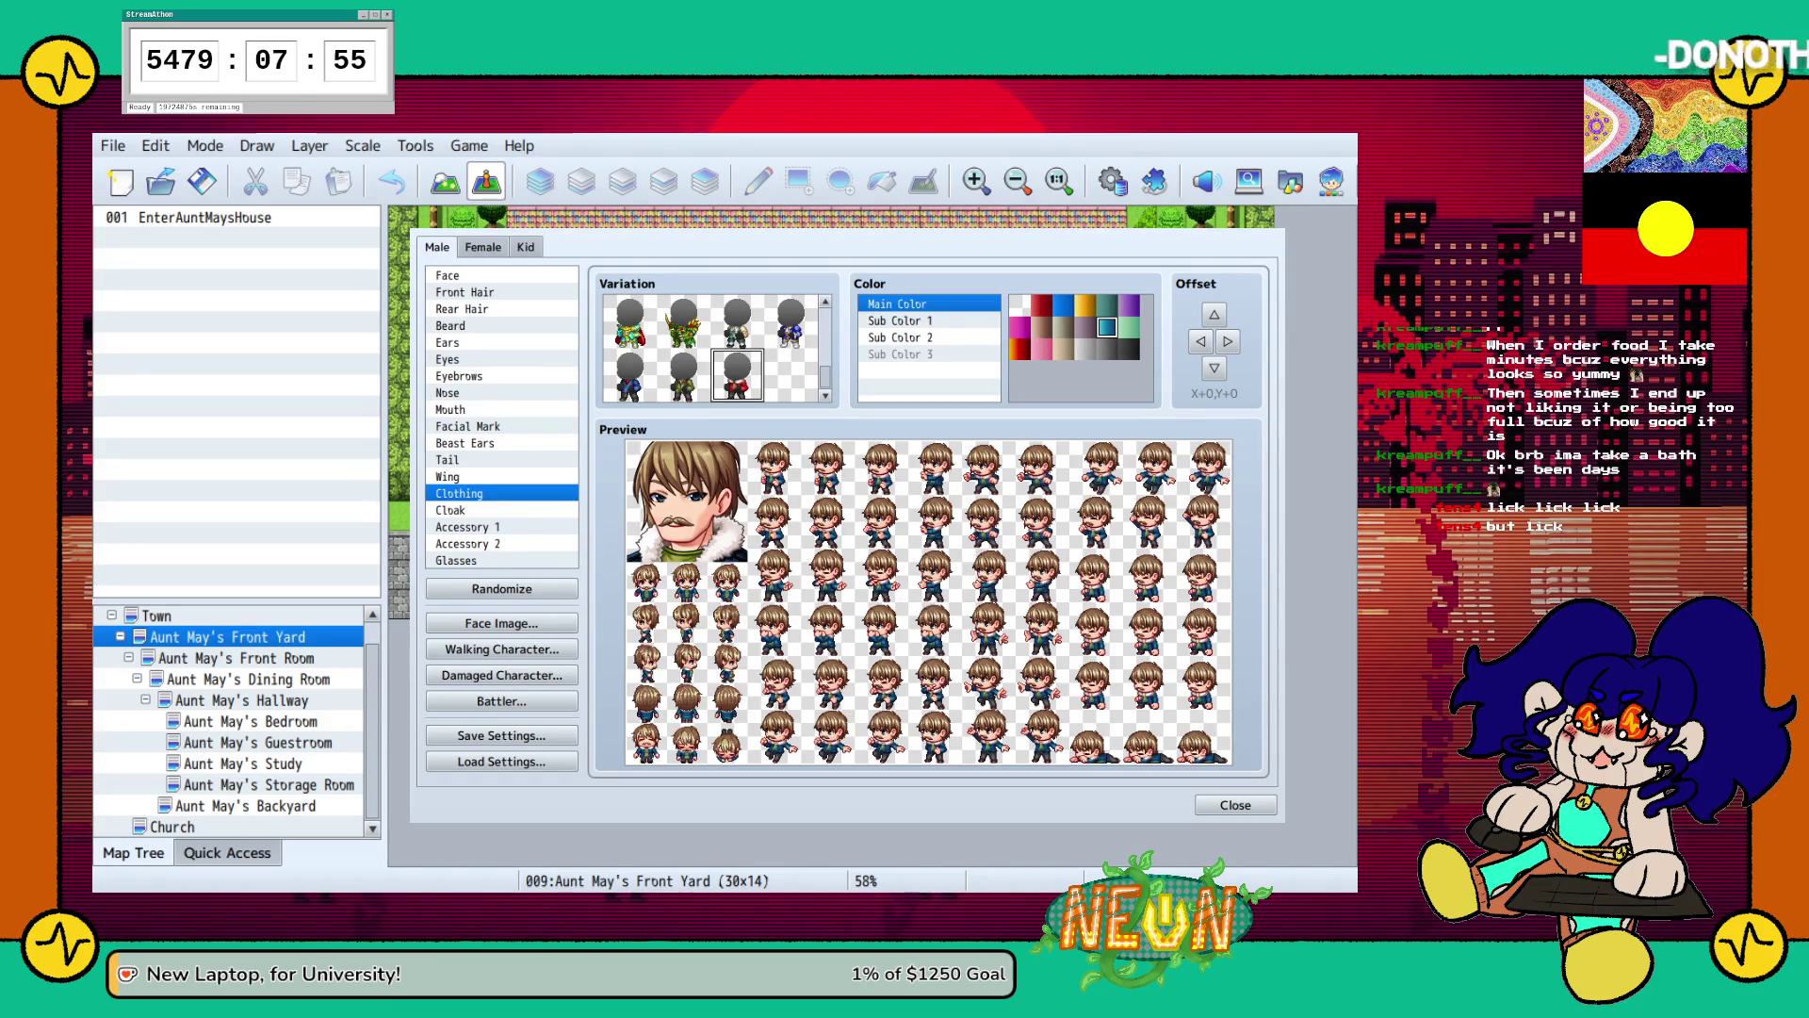
{"action": "left_click", "coordinate": [900, 320]}
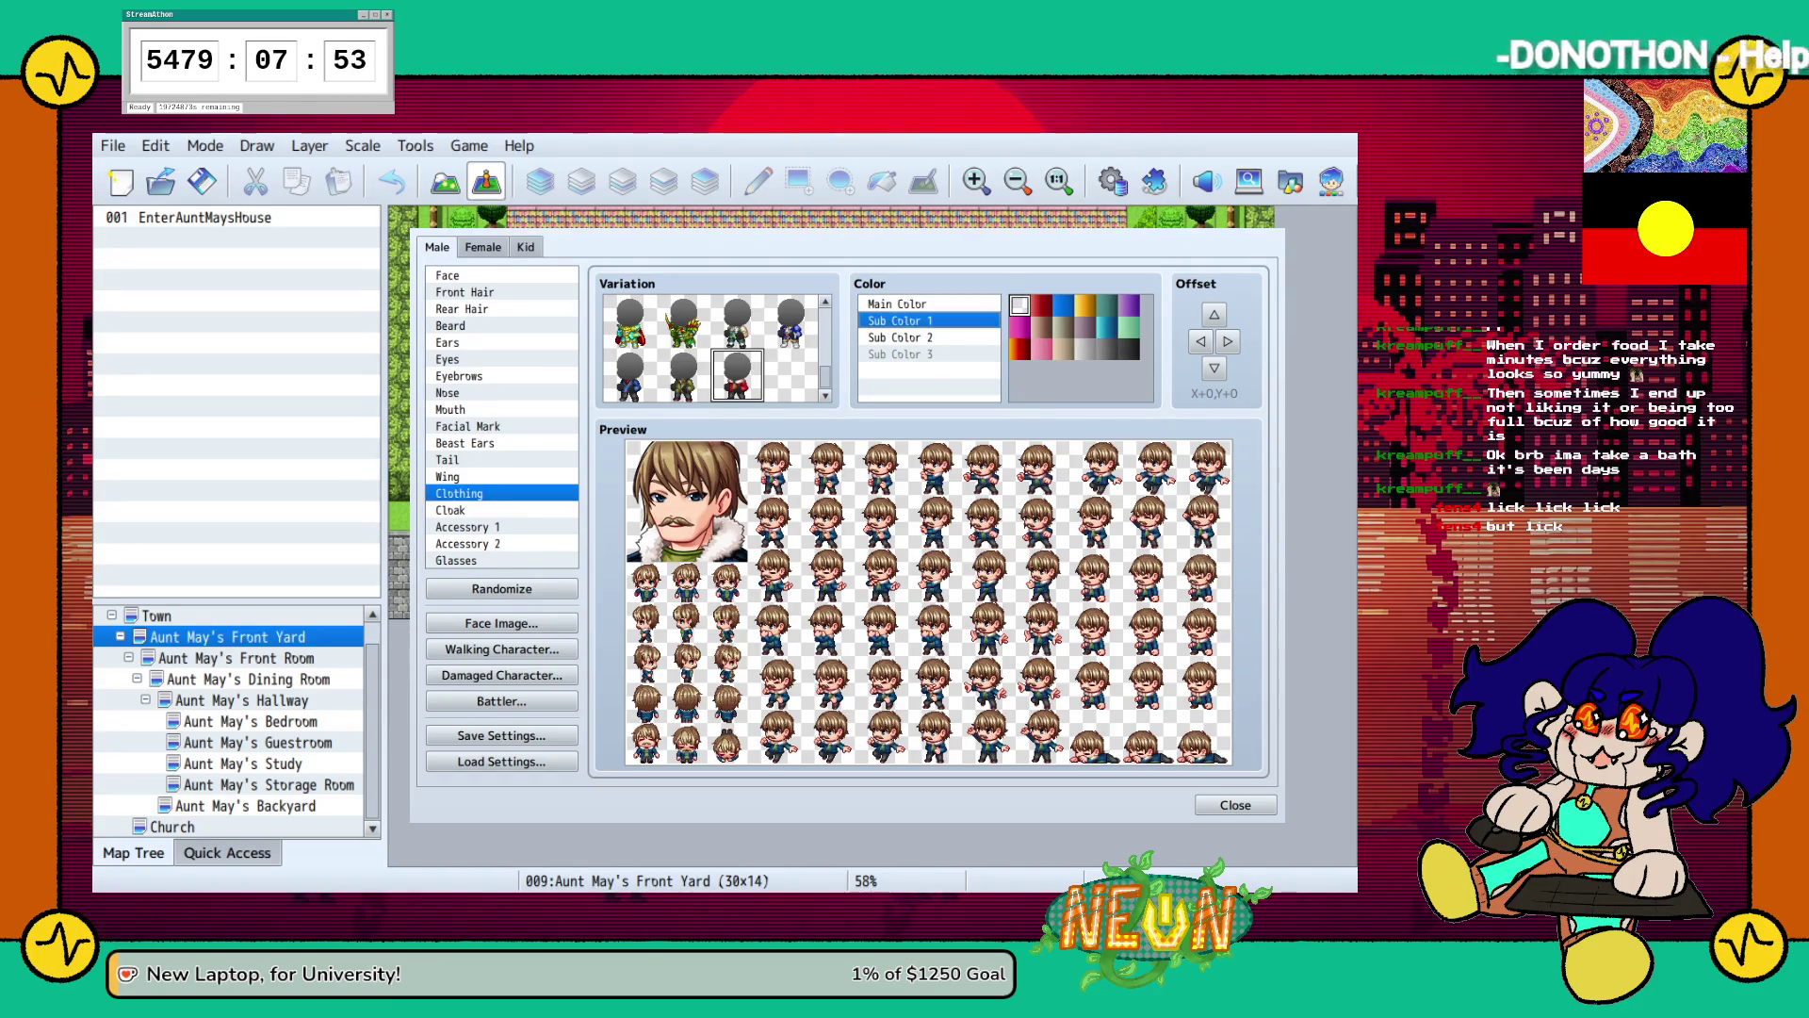
{"action": "left_click", "coordinate": [1107, 349]}
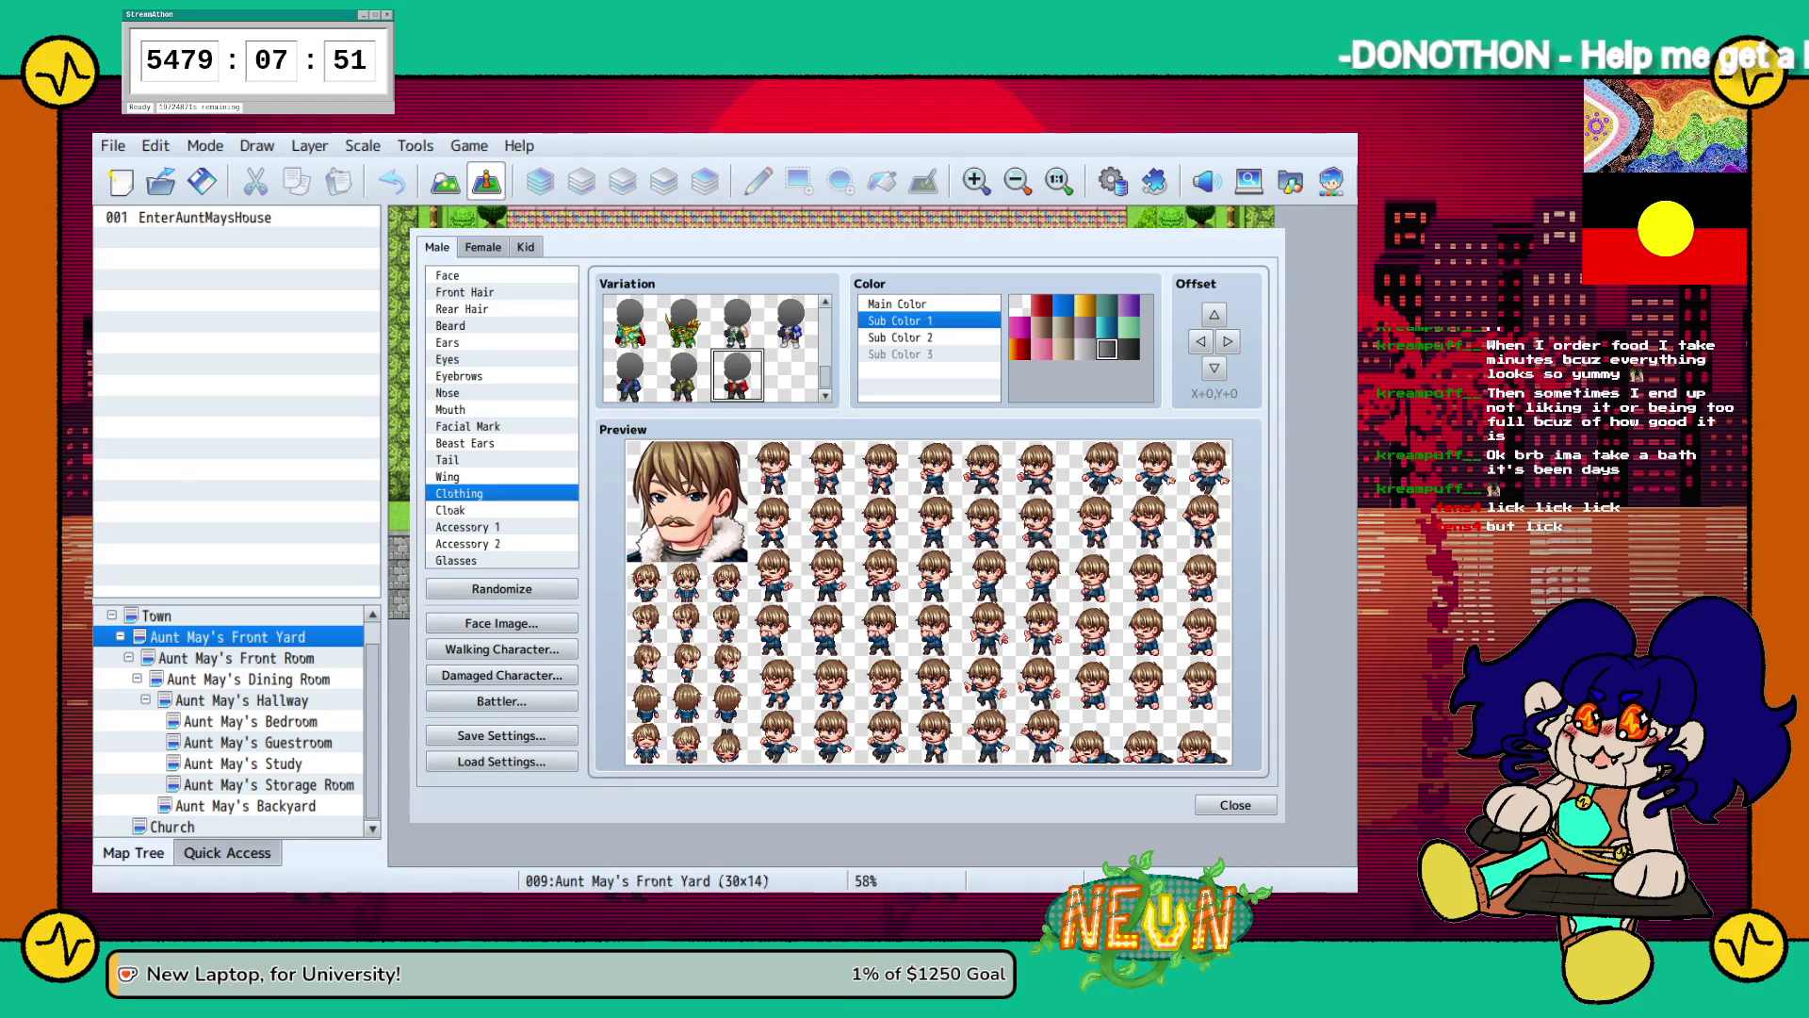
{"action": "left_click", "coordinate": [1129, 348]}
{"action": "left_click", "coordinate": [1063, 305]}
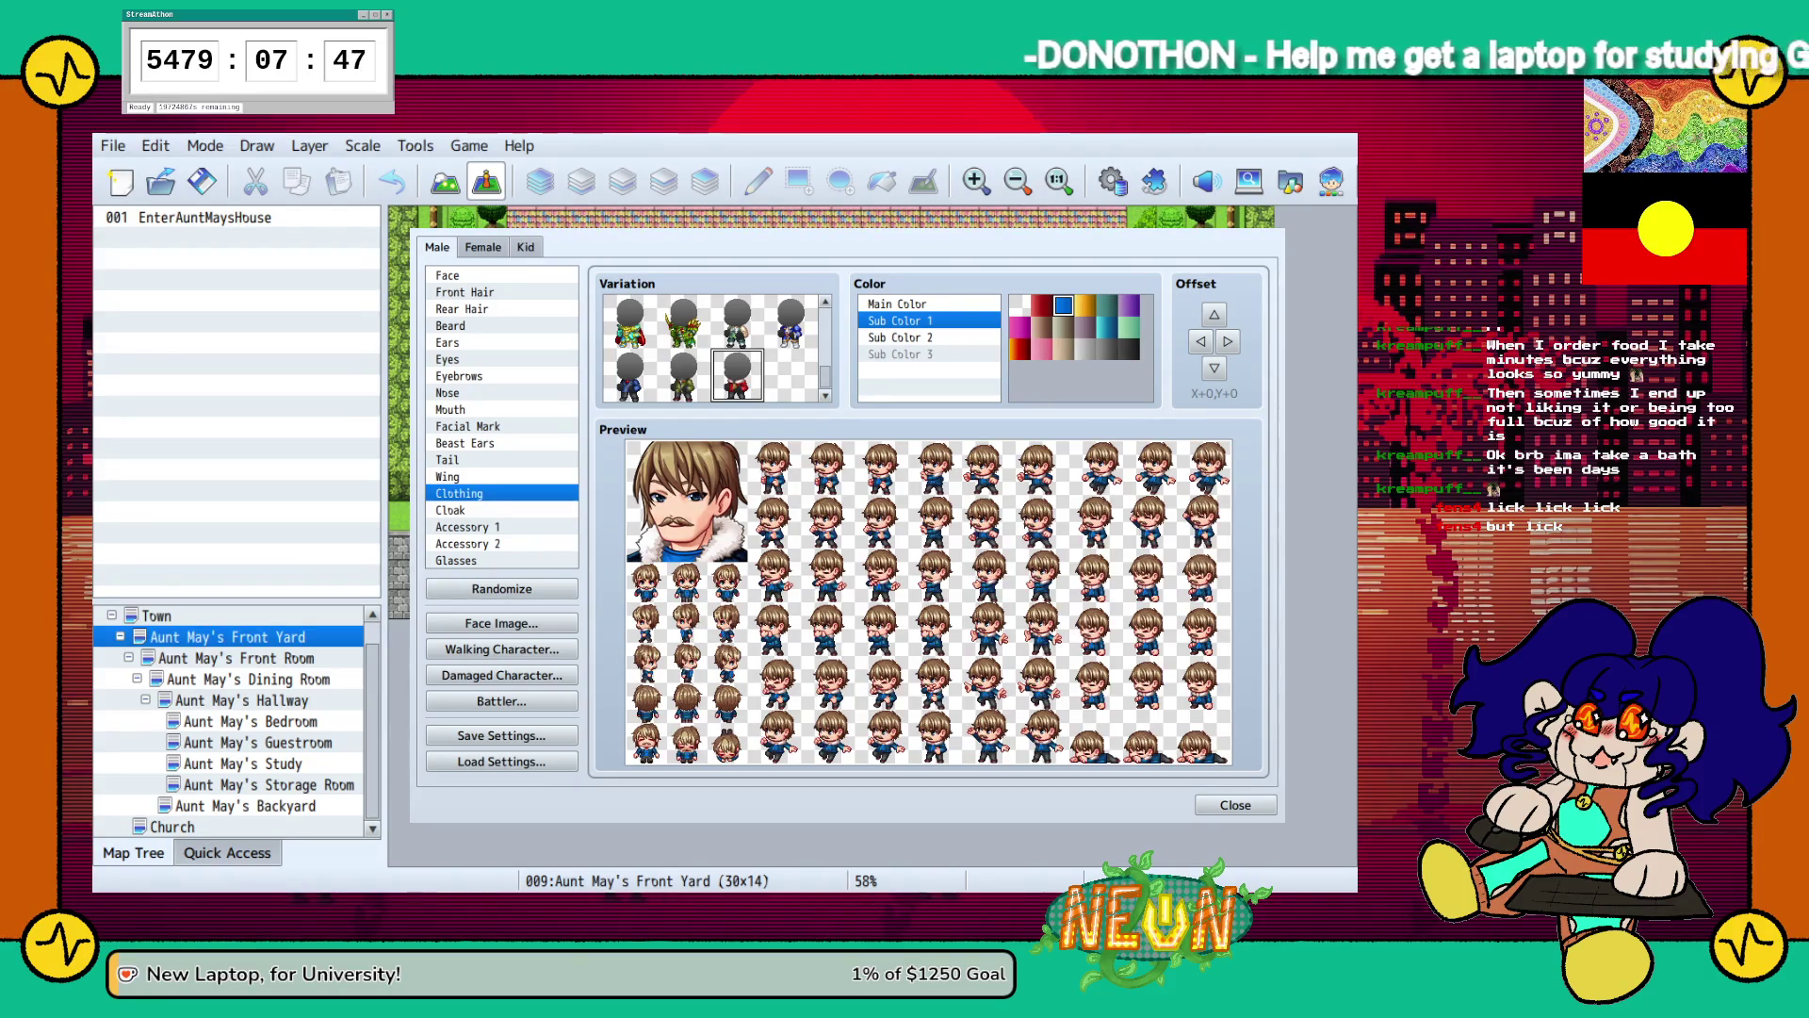
{"action": "left_click", "coordinate": [1086, 304]}
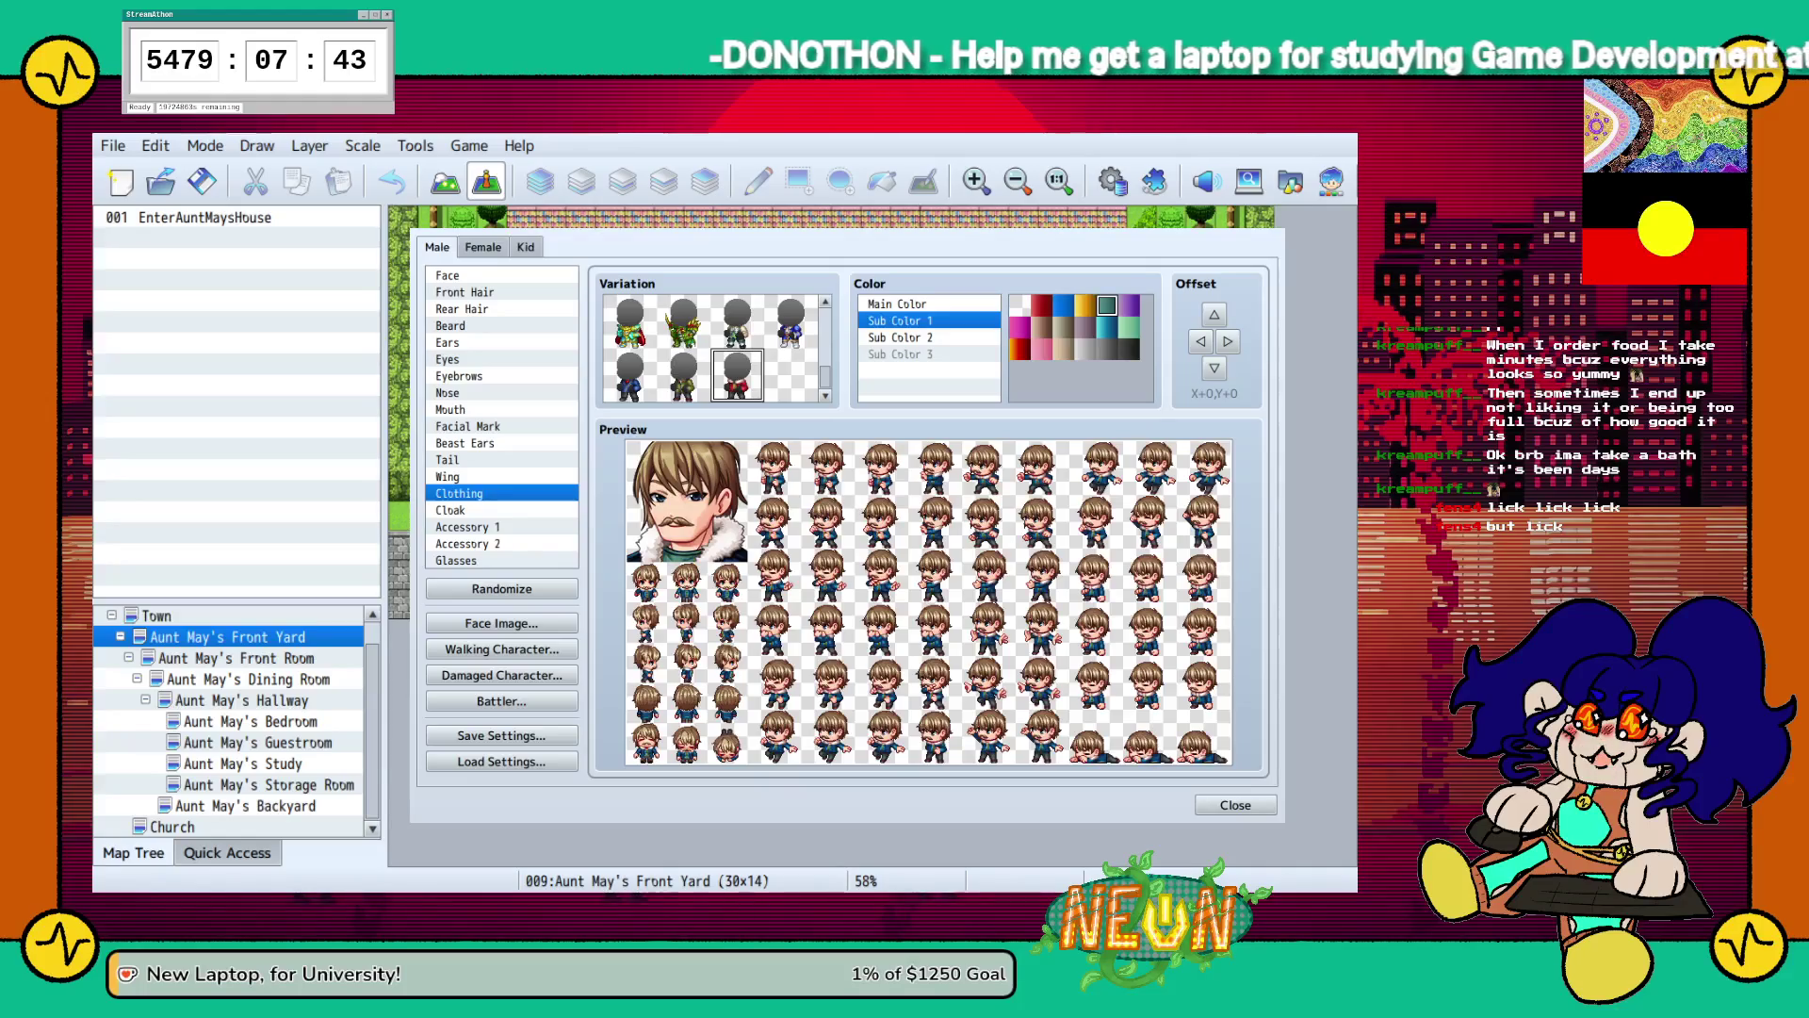
Set Sub Color 2 to dark grey, then darken the hair and beard colour.
{"action": "left_click", "coordinate": [900, 337]}
{"action": "left_click", "coordinate": [1086, 304]}
{"action": "left_click", "coordinate": [1129, 348]}
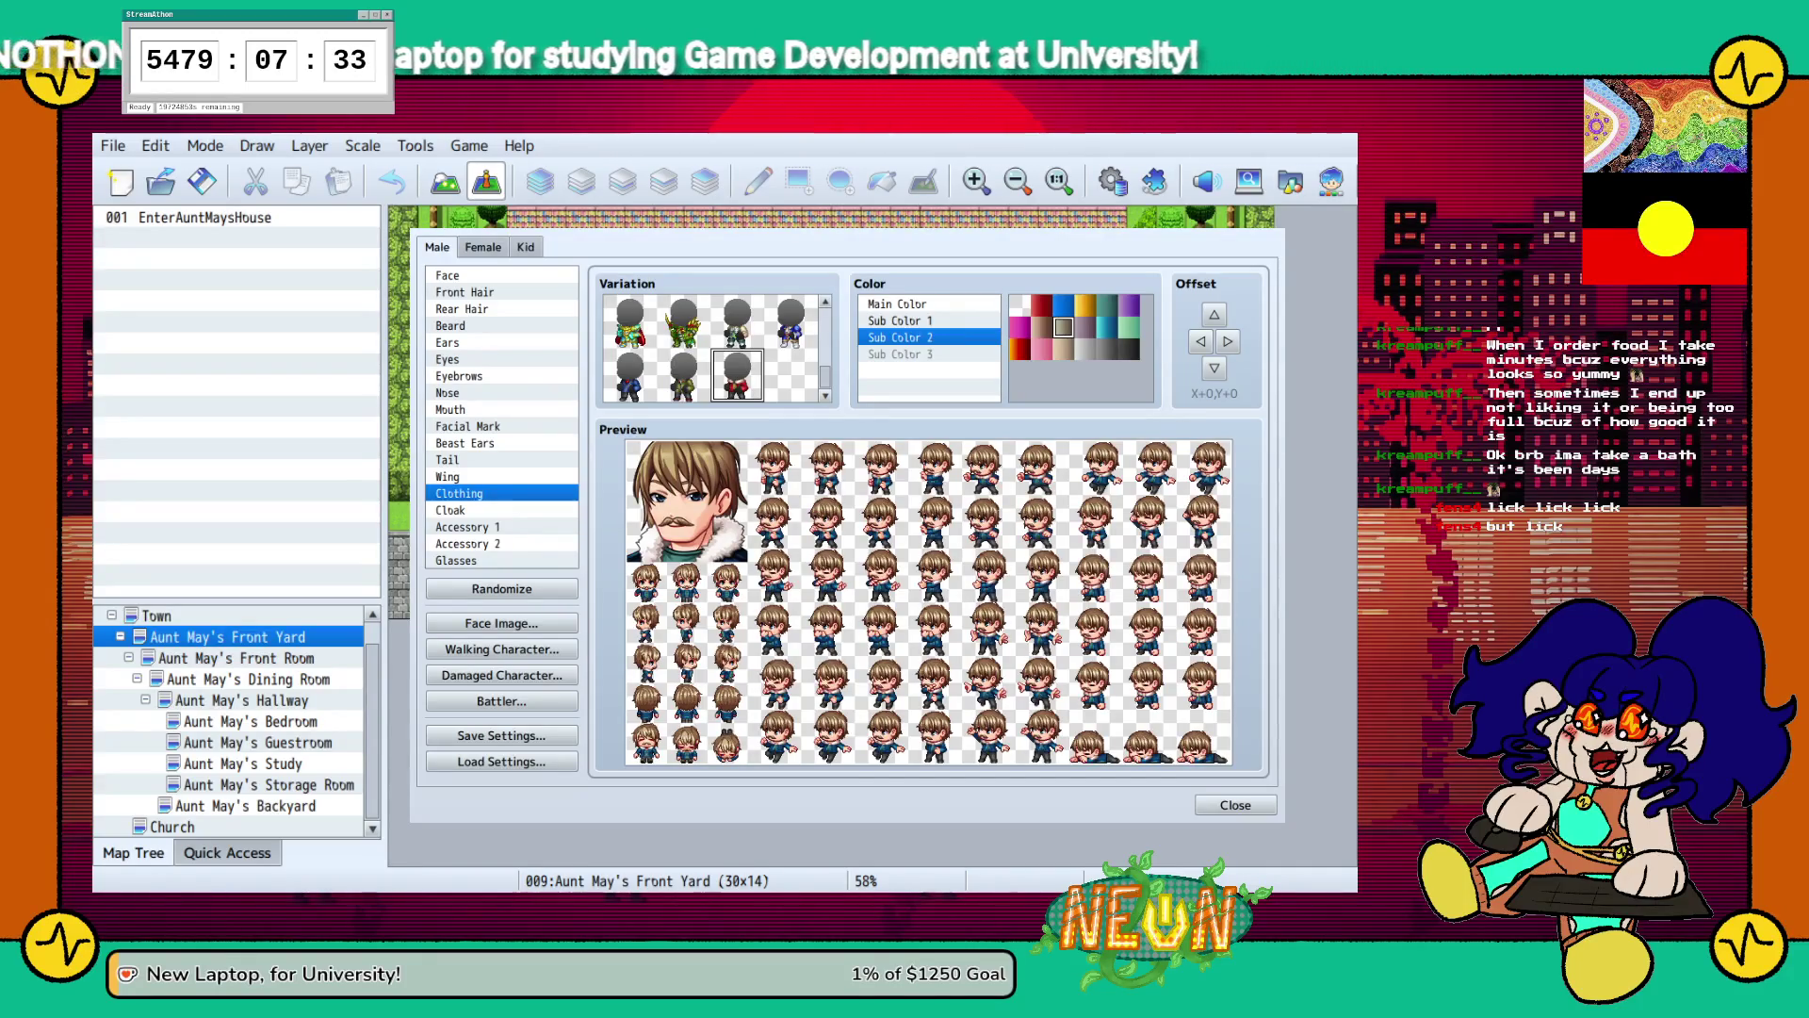
{"action": "left_click", "coordinate": [451, 325]}
{"action": "left_click", "coordinate": [1128, 370]}
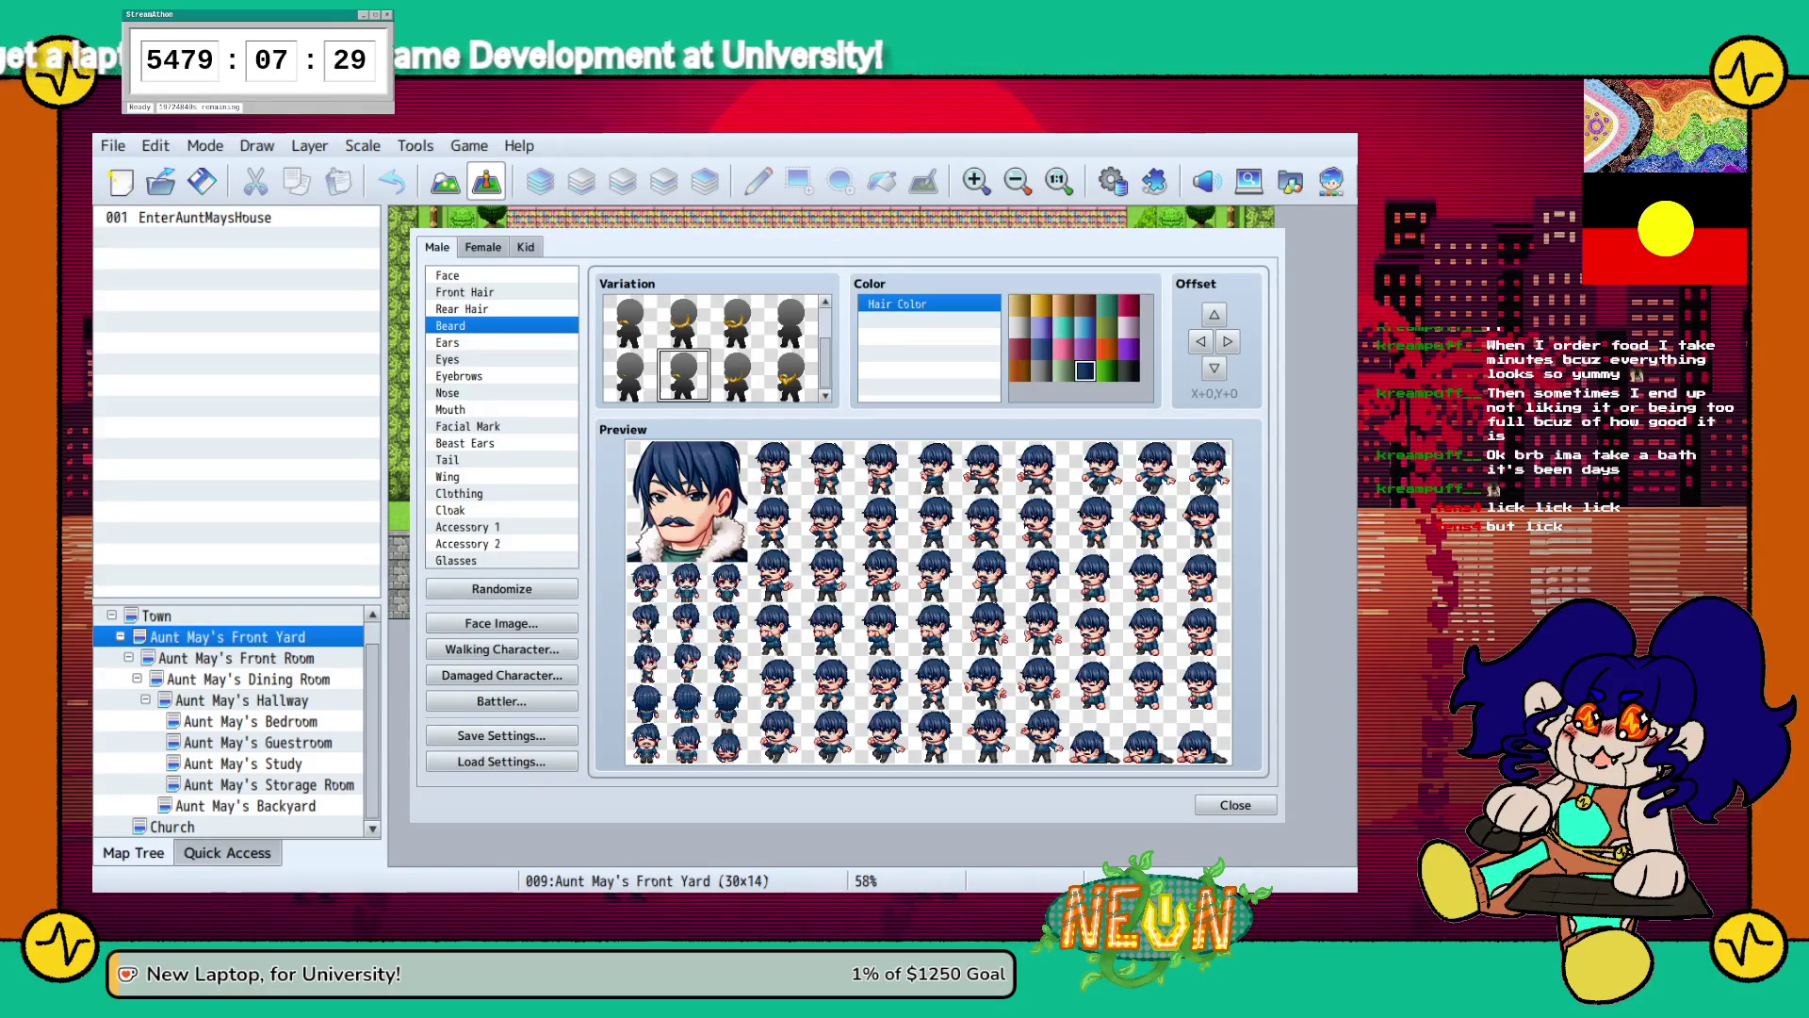
Try blonde, orange, dark red and brown hair, settling on light brown.
{"action": "left_click", "coordinate": [1085, 304]}
{"action": "left_click", "coordinate": [1063, 304]}
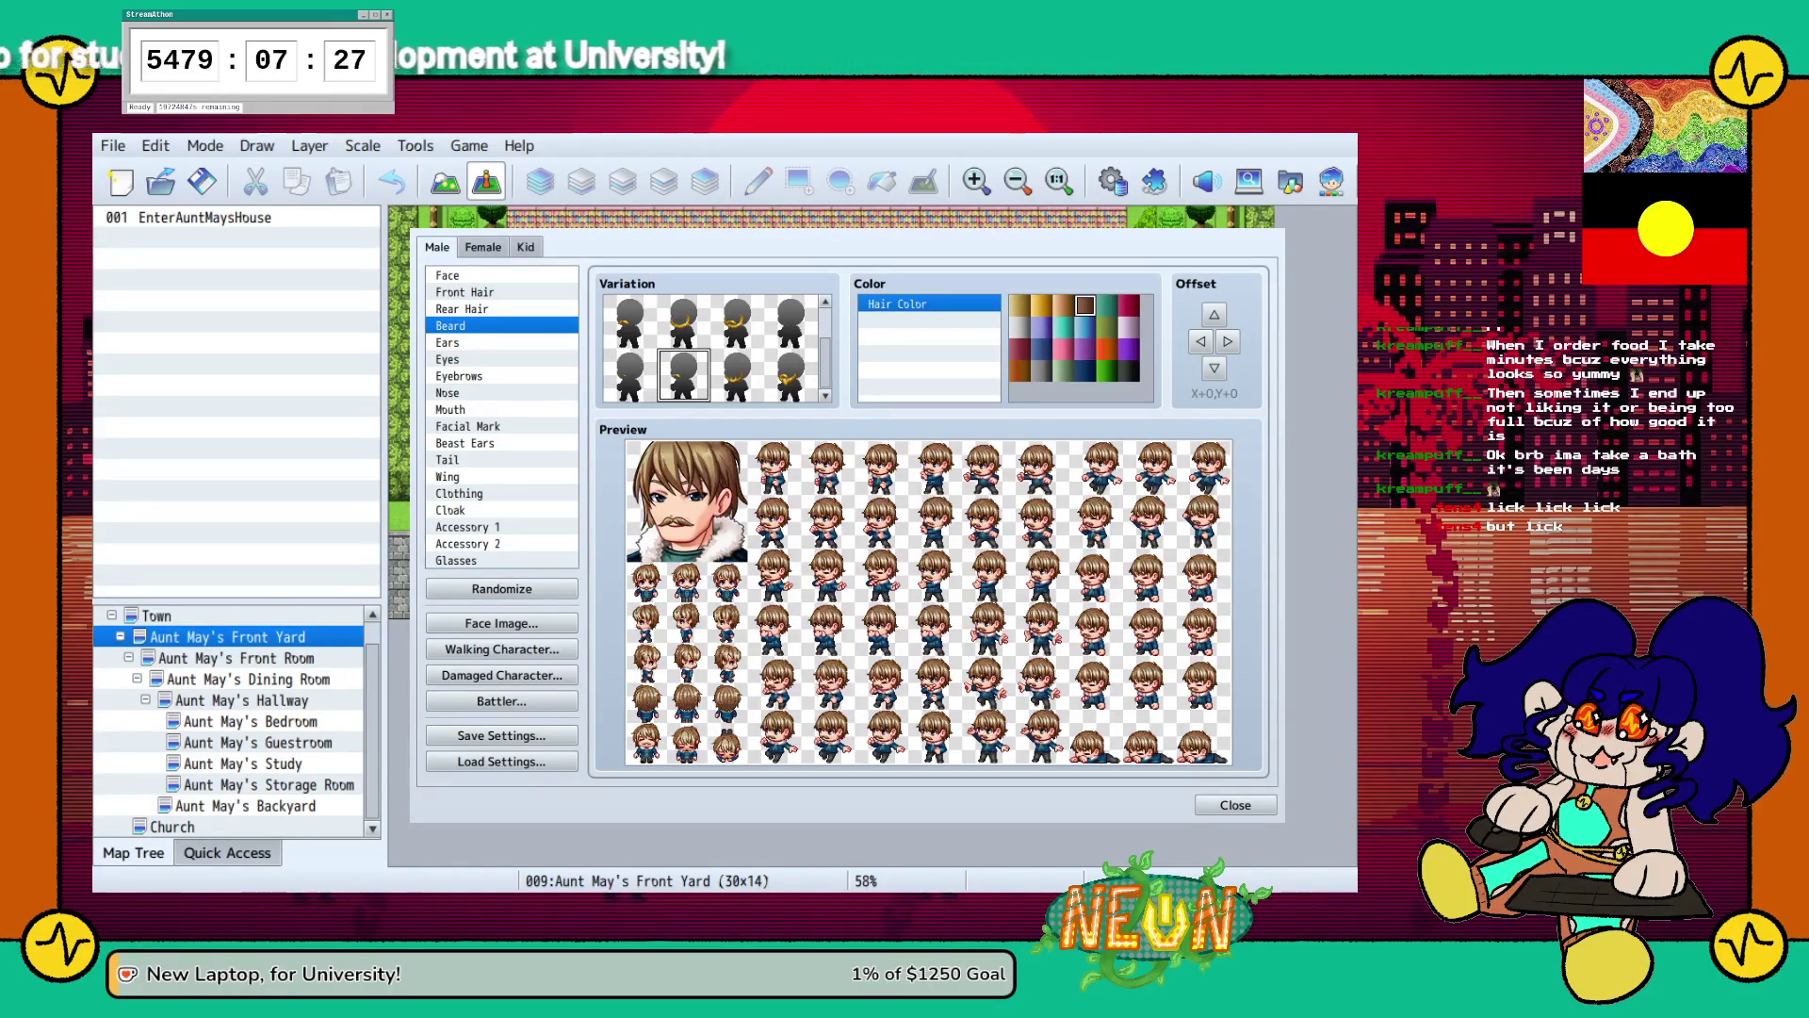
{"action": "left_click", "coordinate": [1108, 349]}
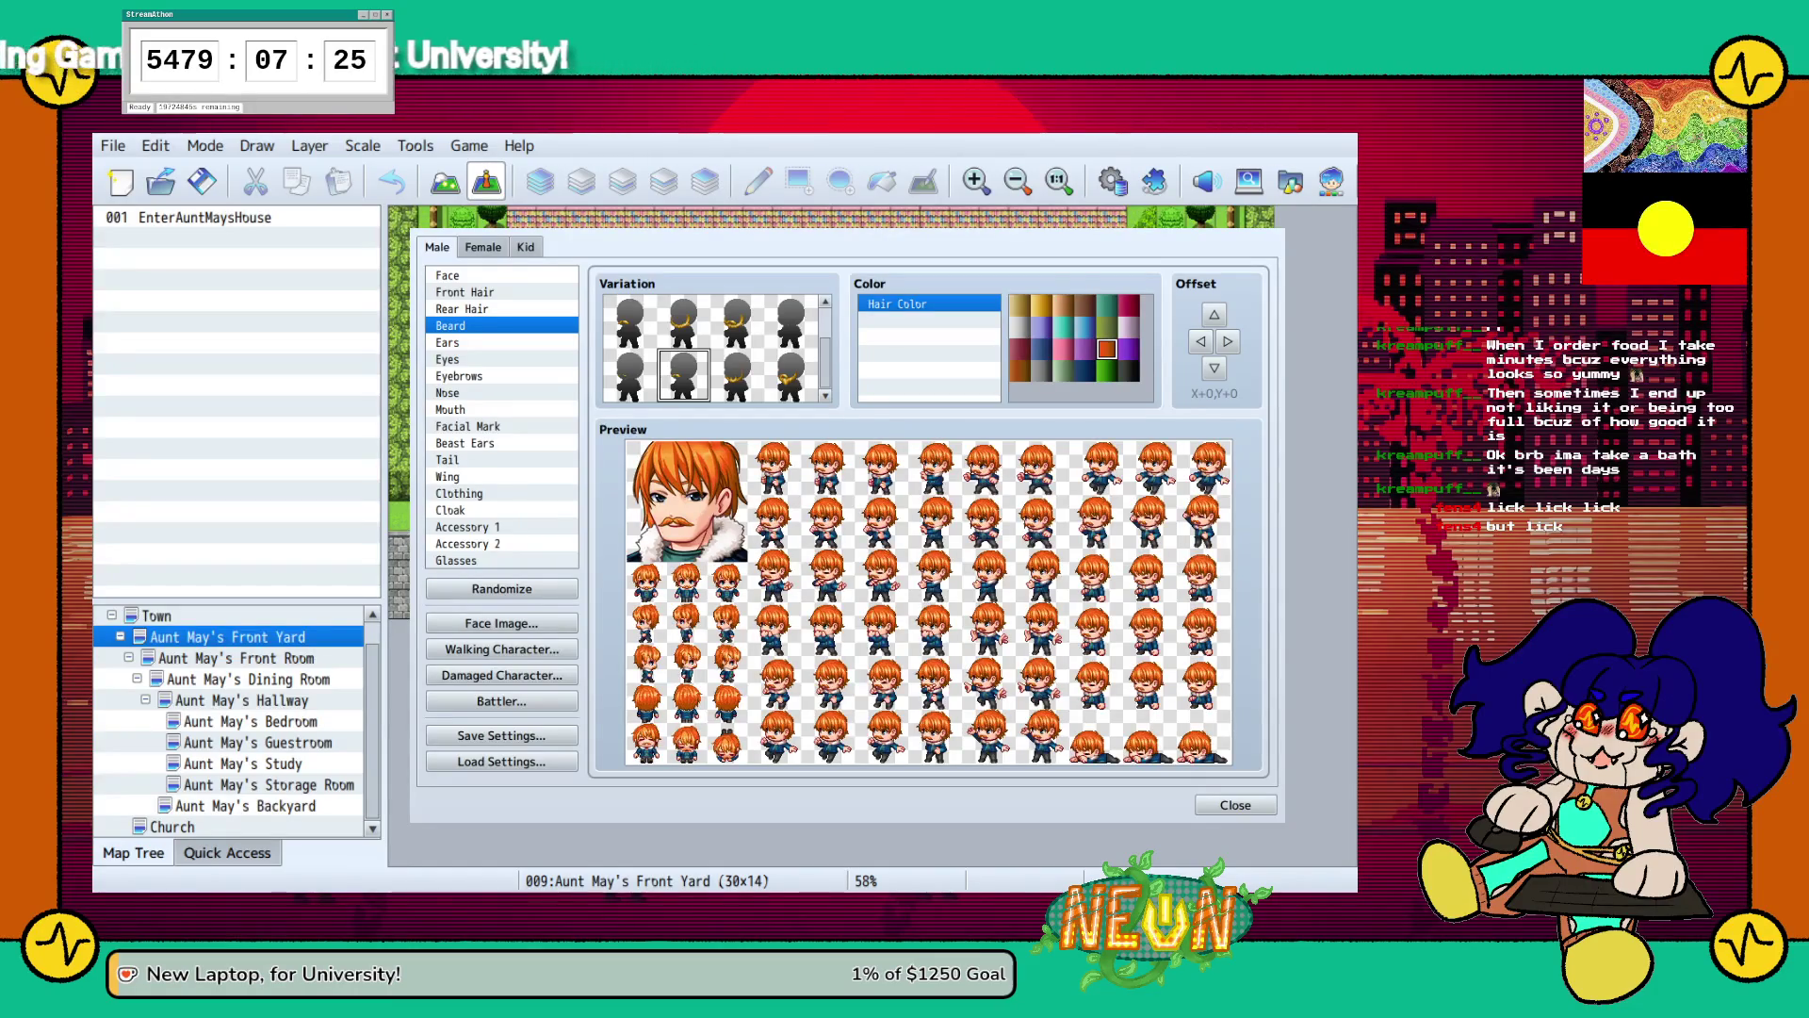
{"action": "left_click", "coordinate": [1020, 349]}
{"action": "left_click", "coordinate": [1019, 370]}
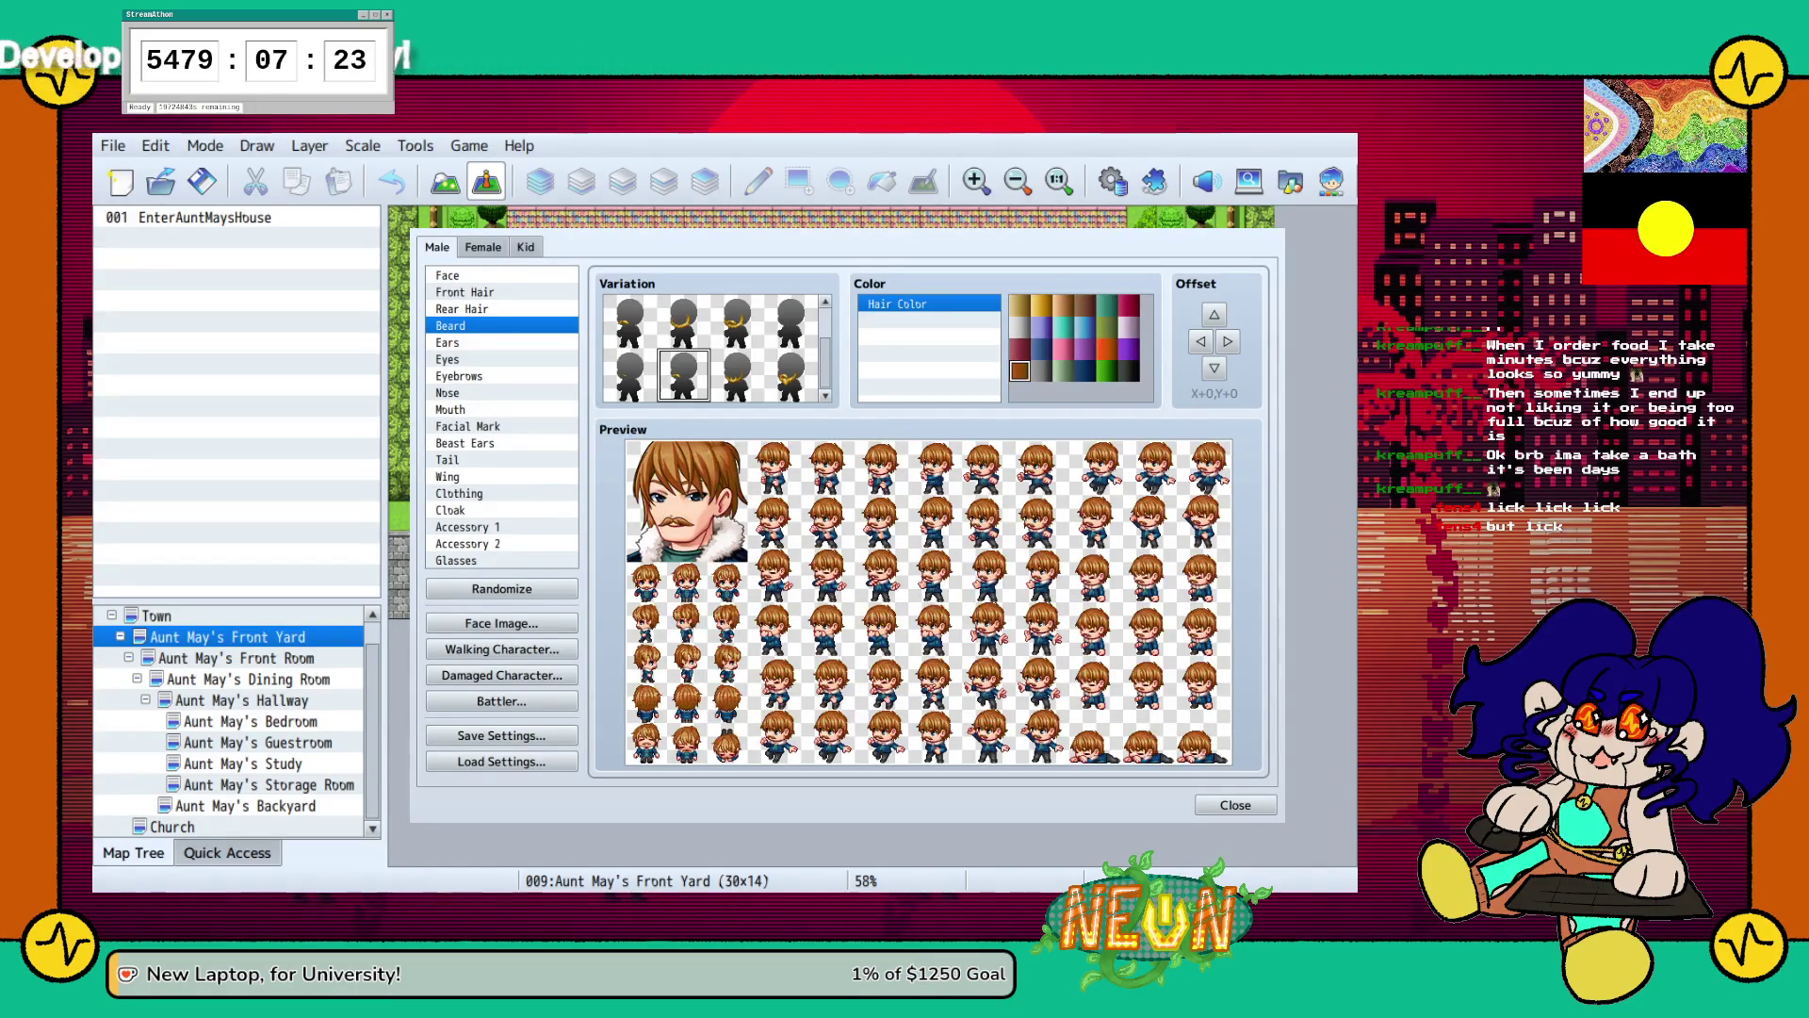
{"action": "left_click", "coordinate": [1086, 304]}
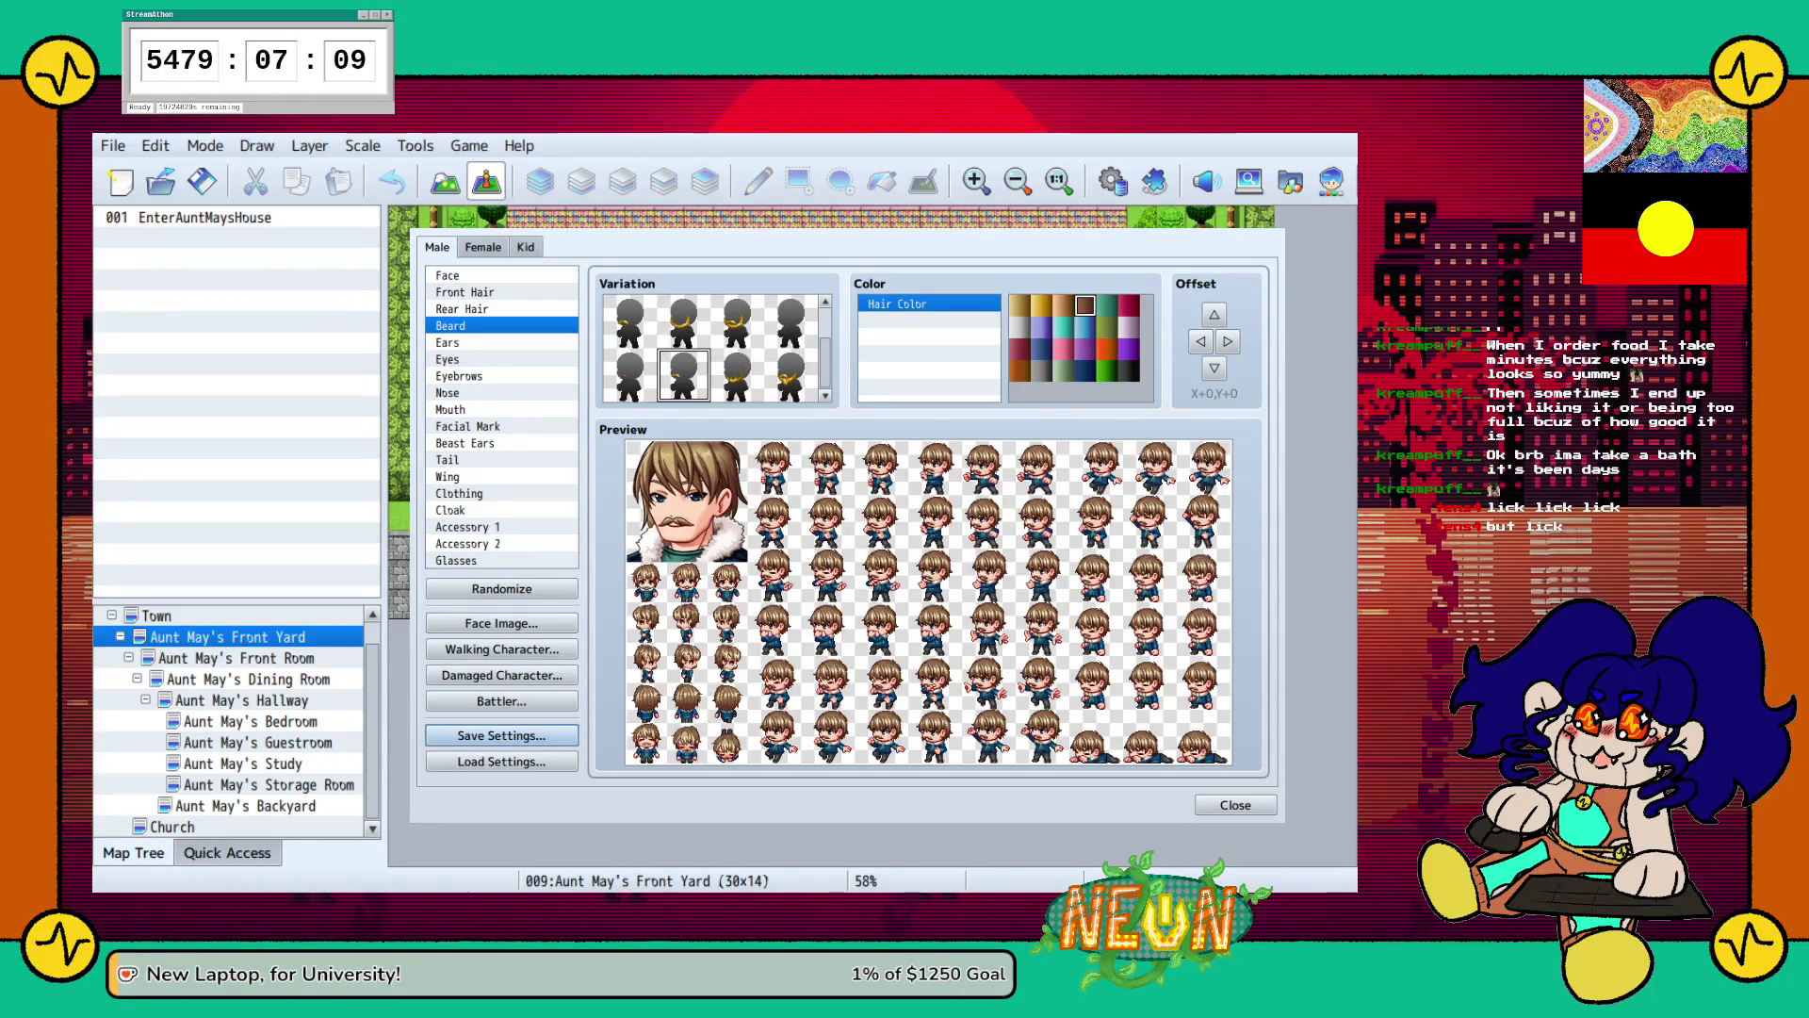
Glance at the Kid parts, return to Male, and randomize the whole character.
{"action": "left_click", "coordinate": [525, 247]}
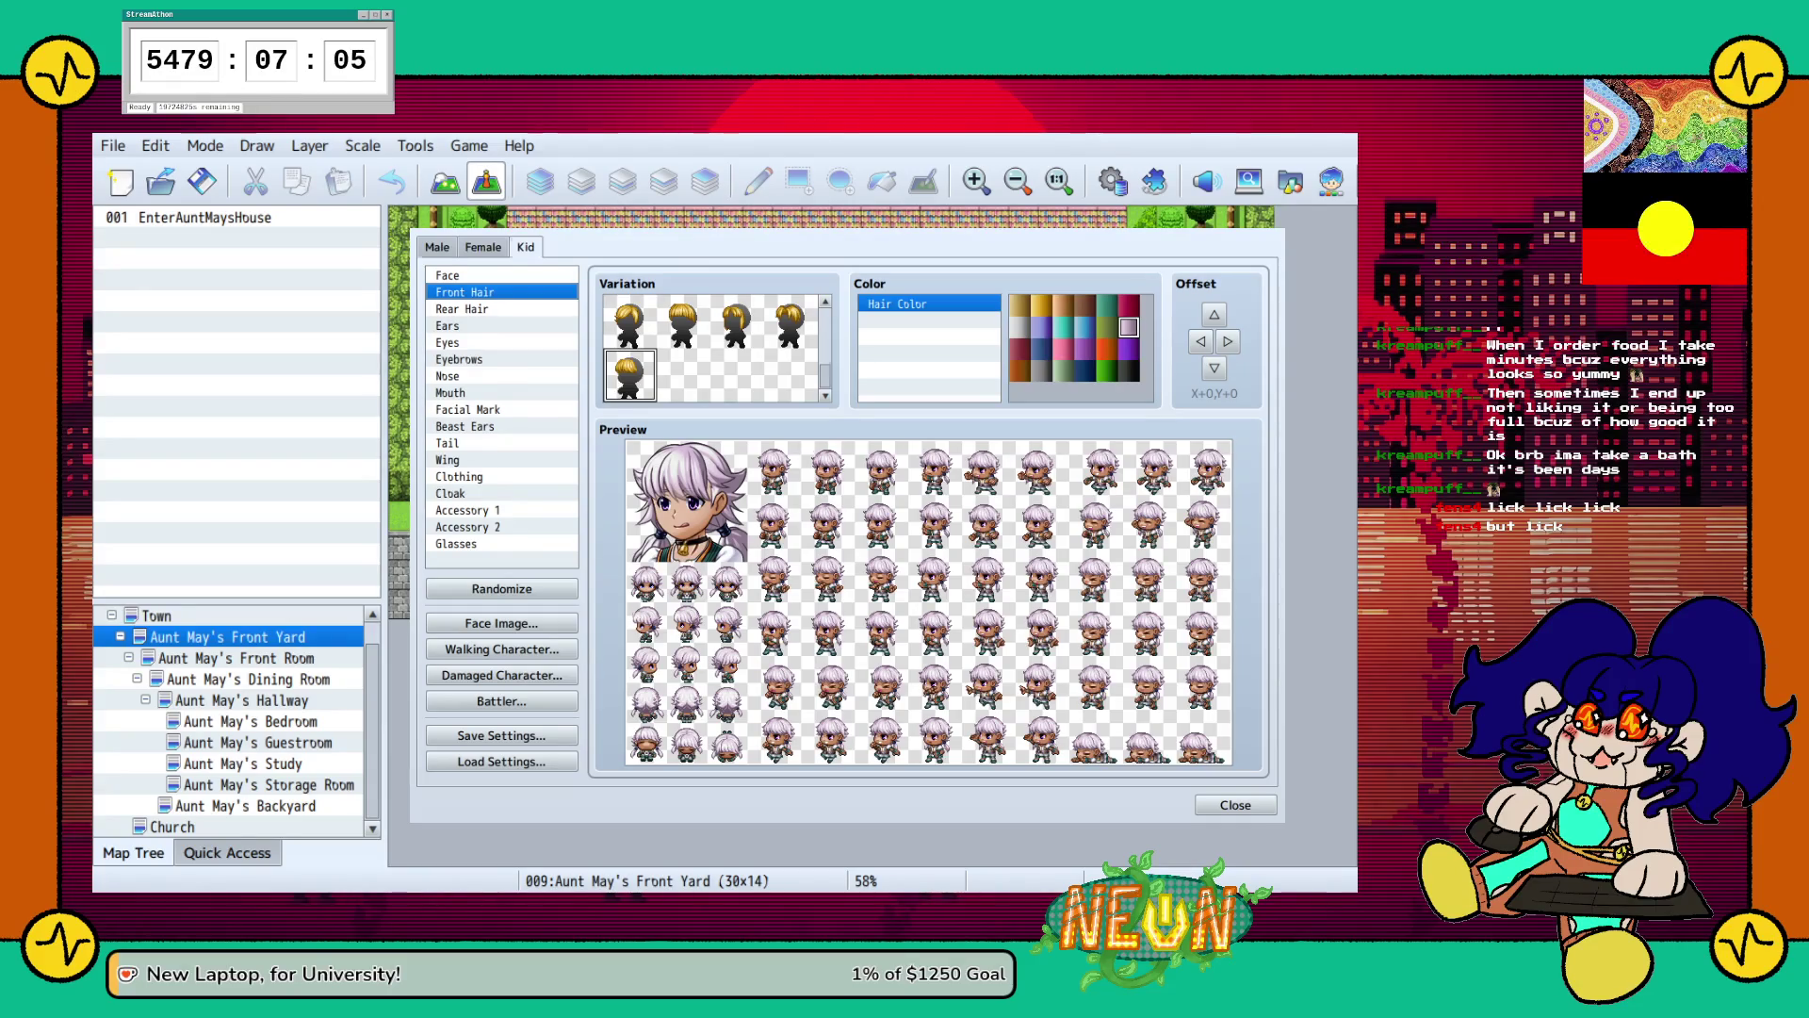
{"action": "left_click", "coordinate": [438, 247]}
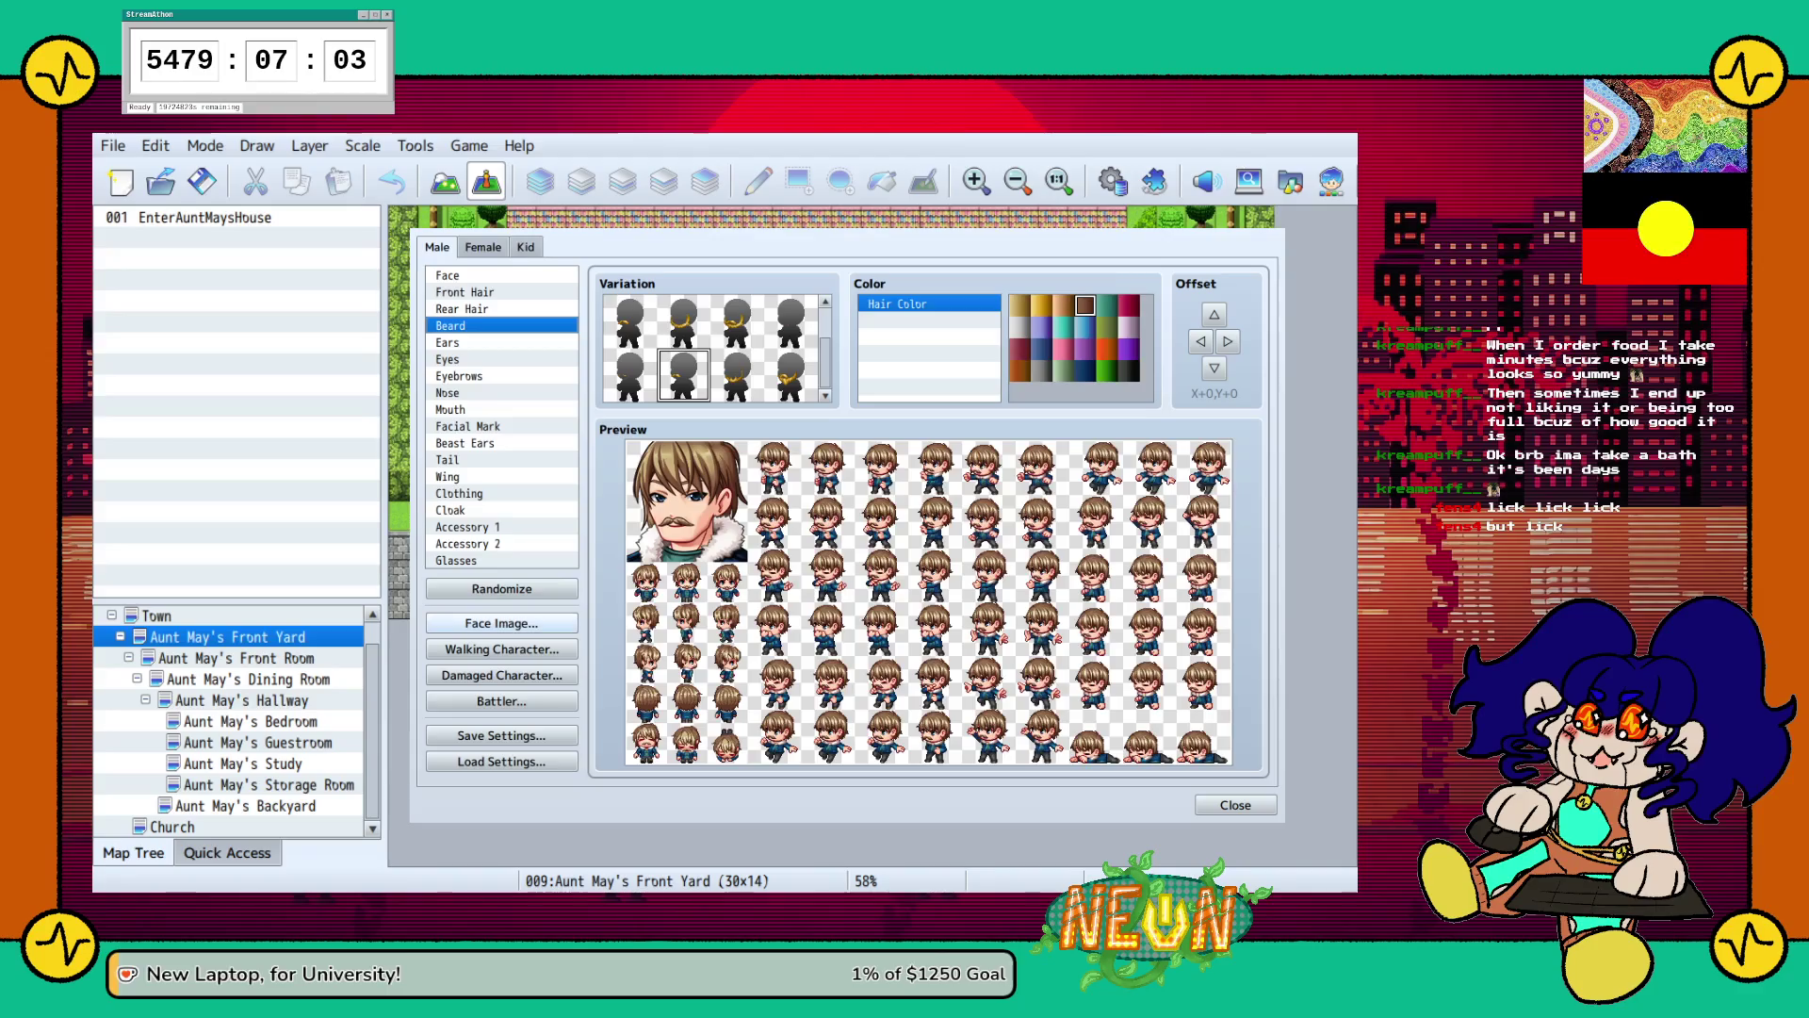
{"action": "left_click", "coordinate": [501, 588]}
{"action": "left_click", "coordinate": [501, 588]}
Randomize again, pick a different face shape and change the skin tone.
{"action": "left_click", "coordinate": [501, 588]}
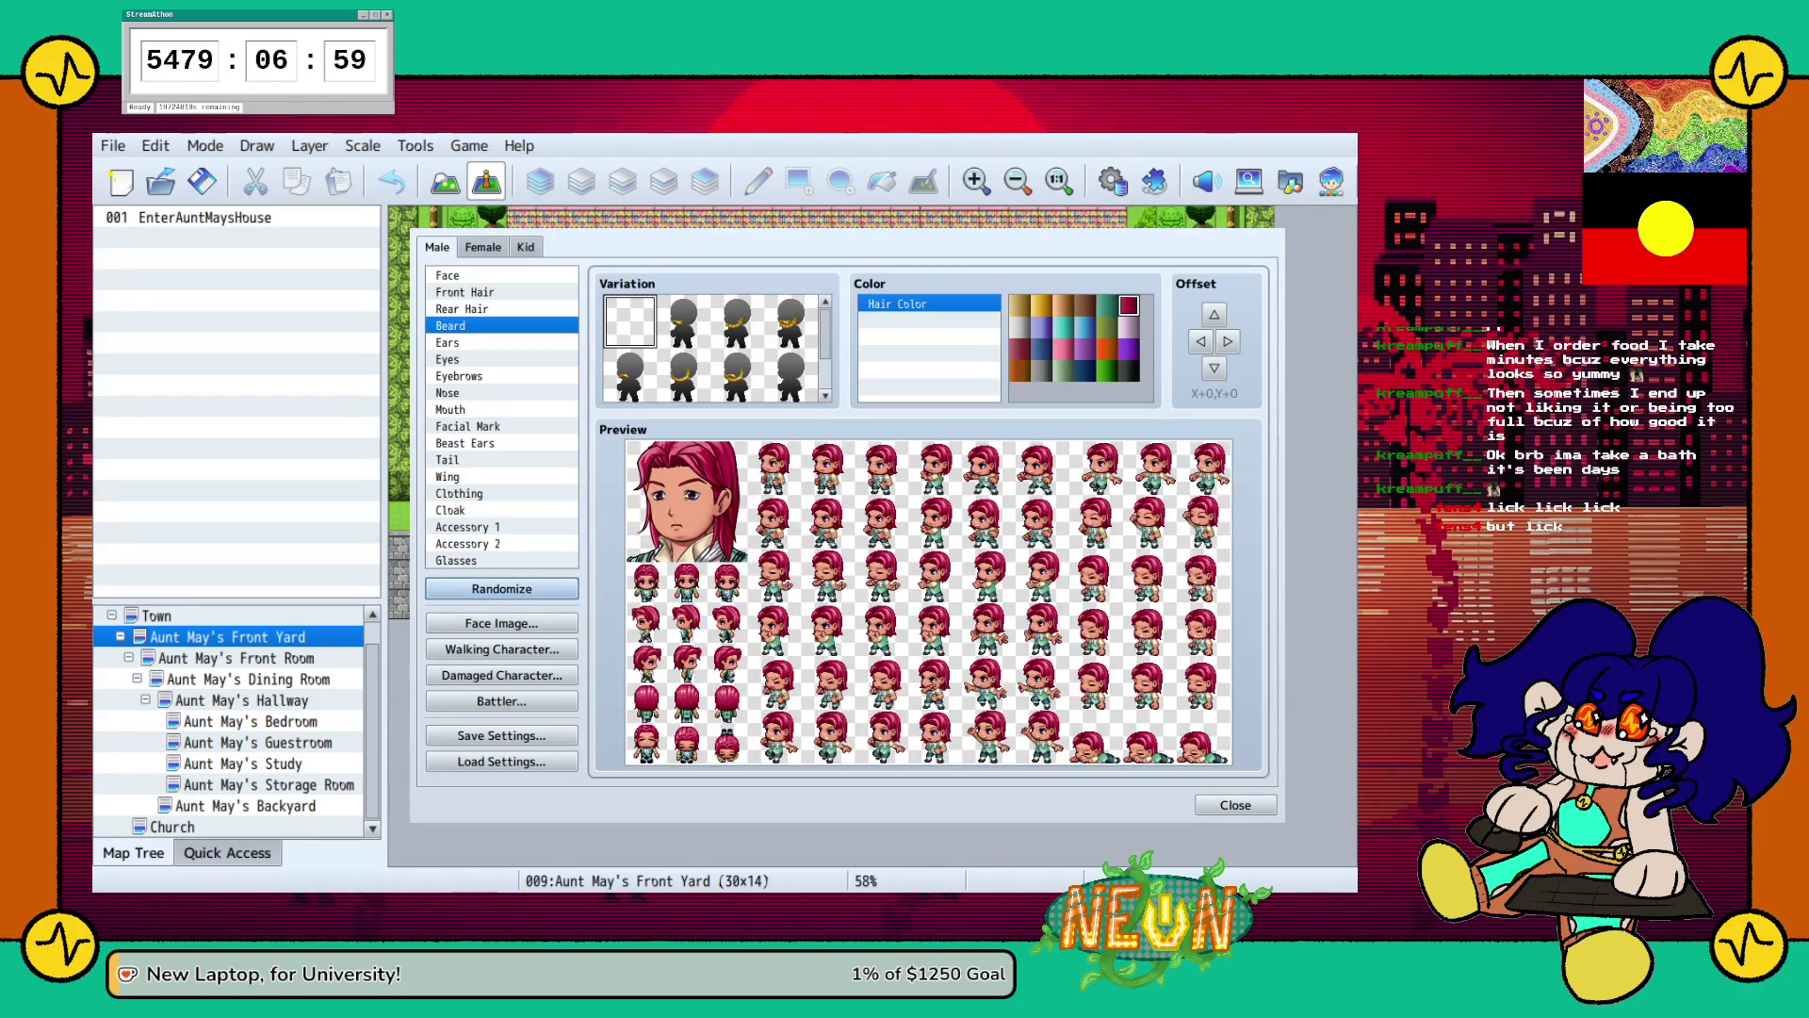
{"action": "left_click", "coordinate": [446, 275]}
{"action": "scroll", "coordinate": [714, 347], "scroll_direction": "down", "scroll_amount": 1}
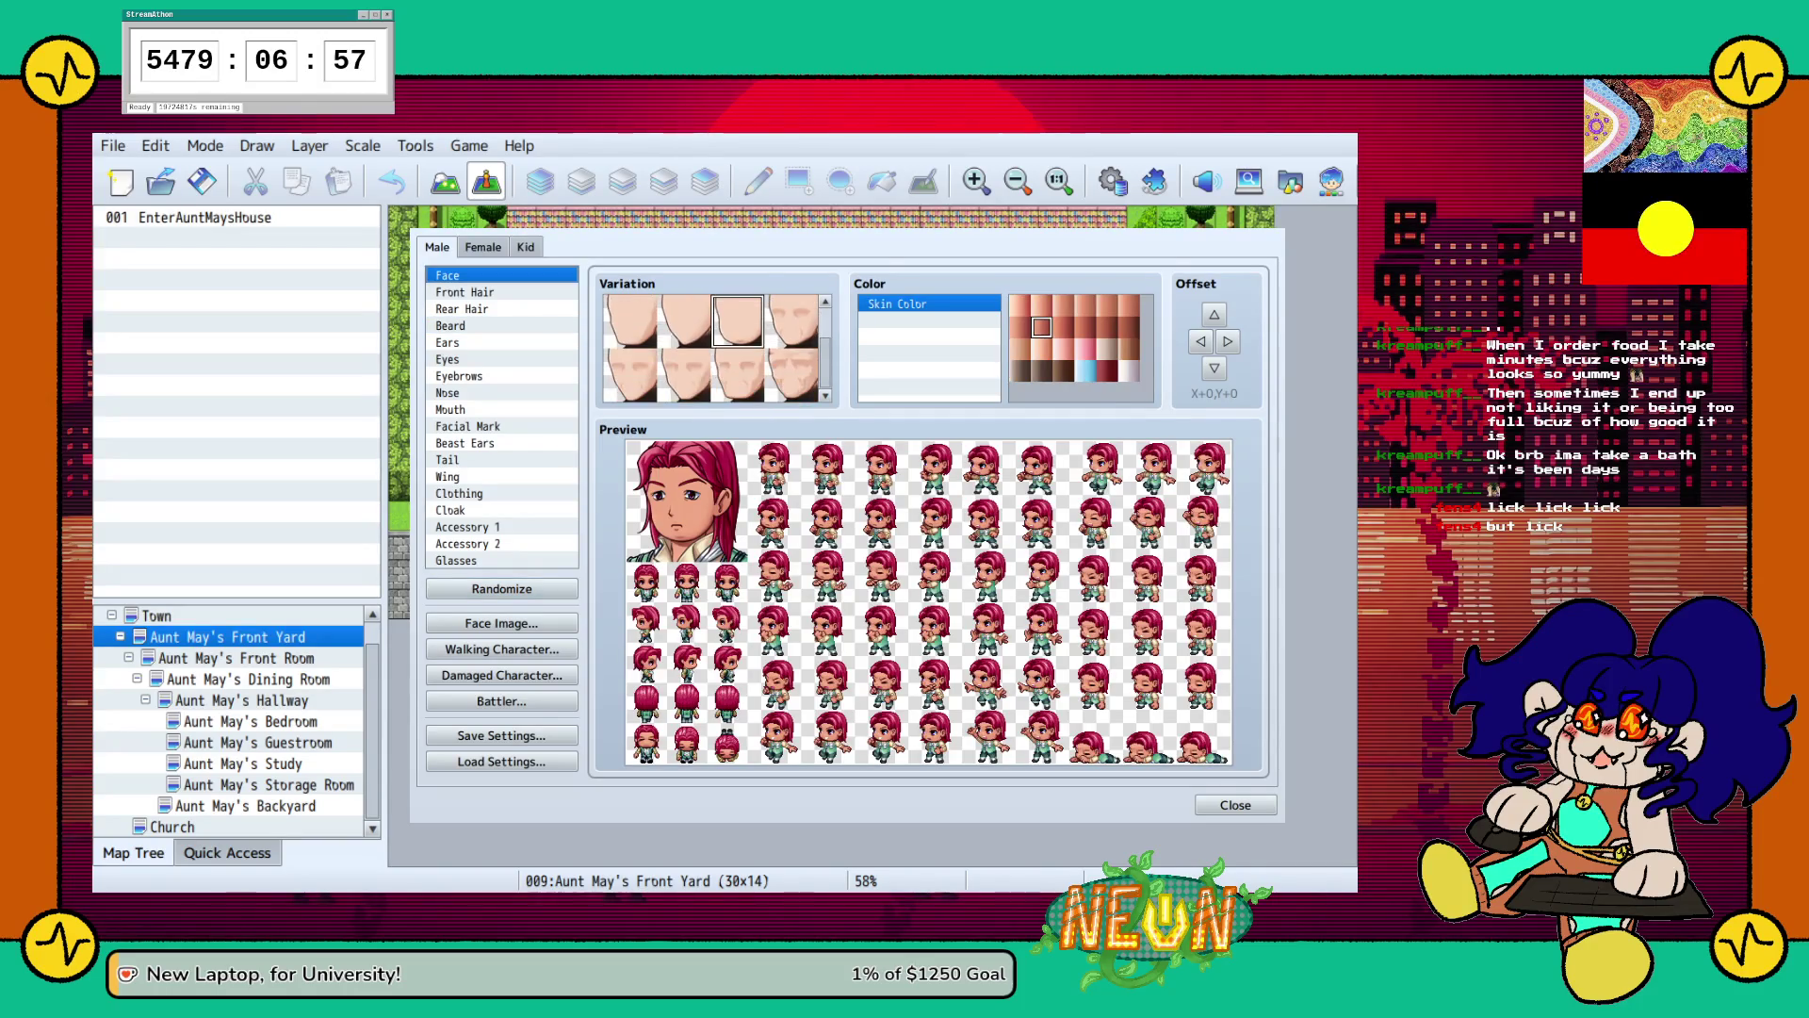
{"action": "left_click", "coordinate": [792, 374]}
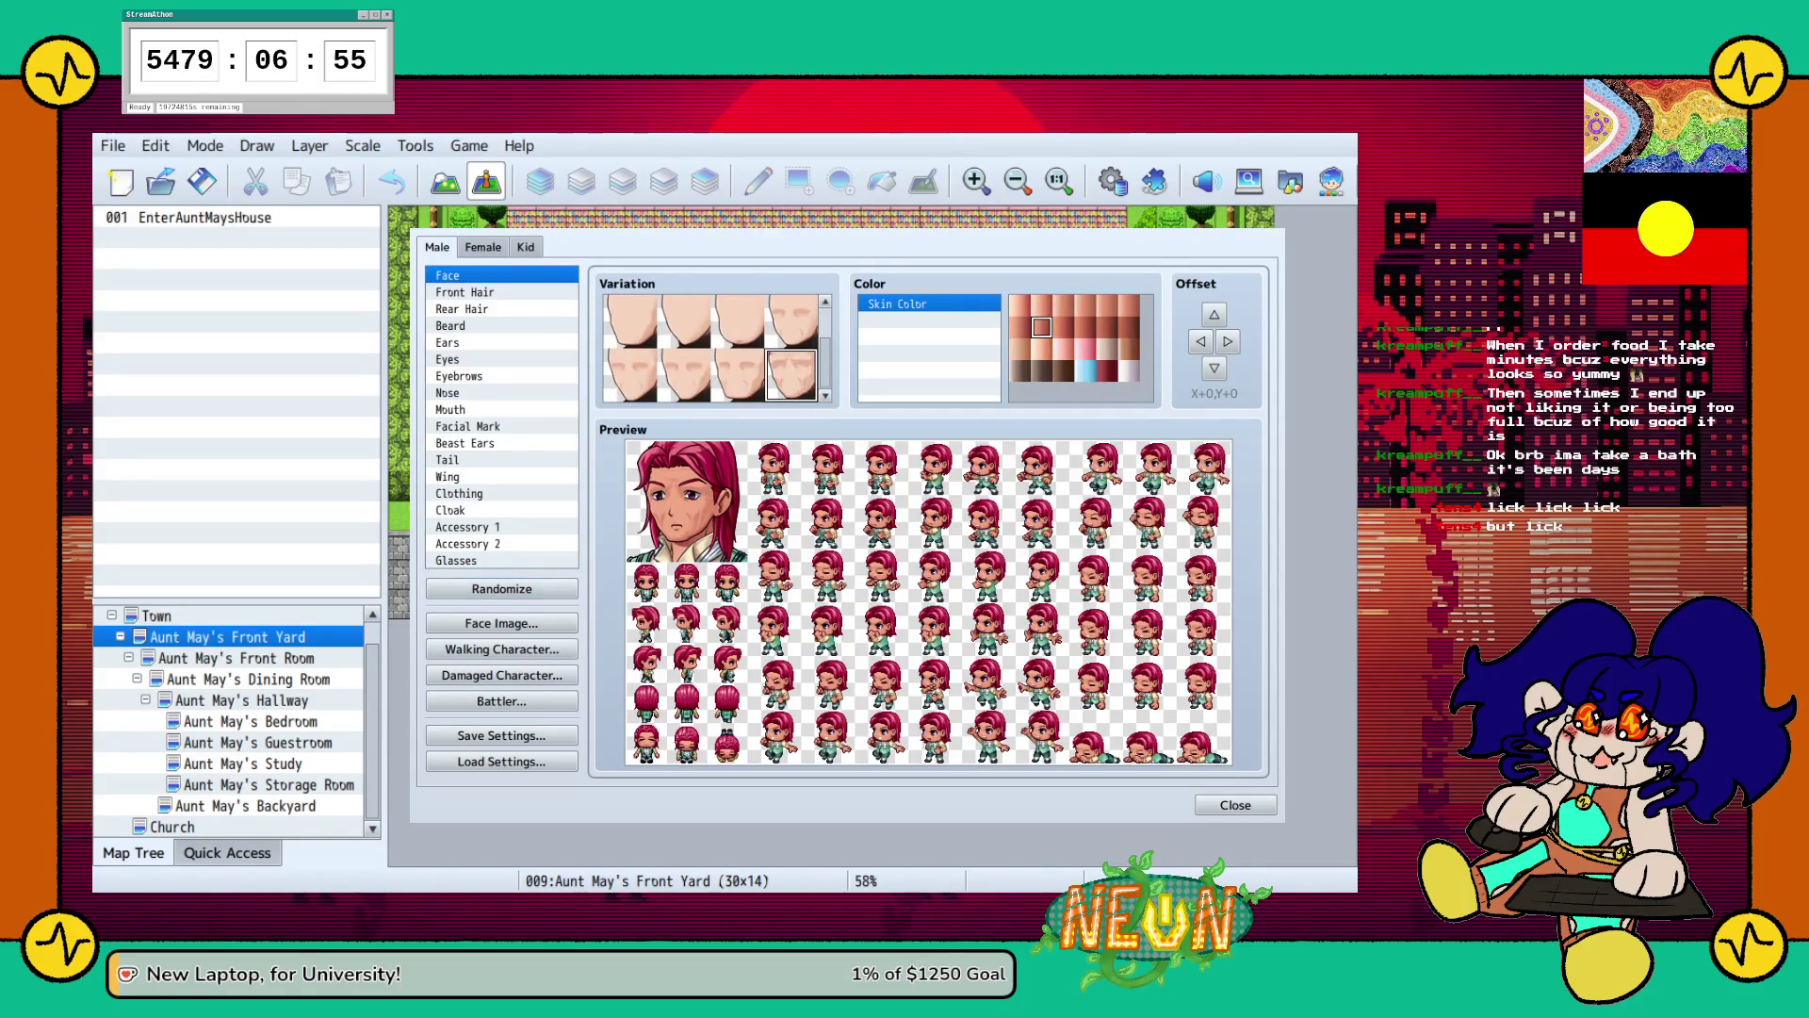
{"action": "left_click", "coordinate": [1041, 304]}
{"action": "left_click", "coordinate": [1062, 304]}
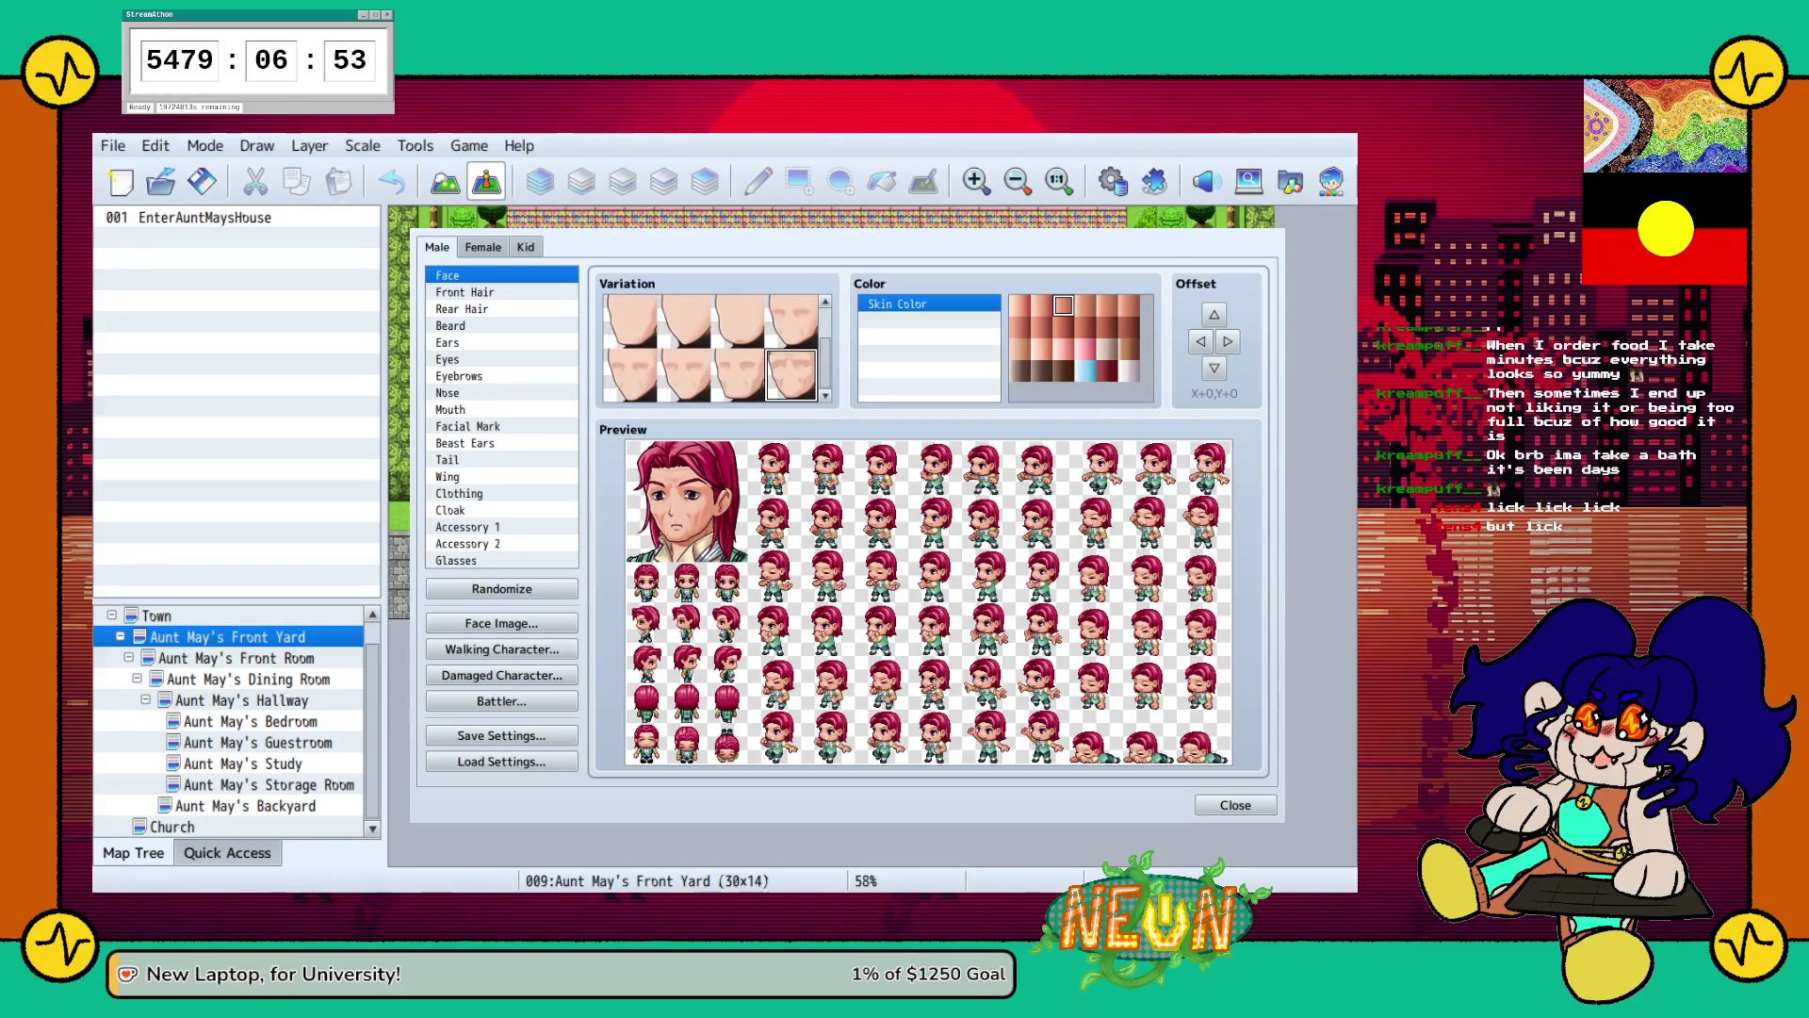
Settle on a new front hairstyle after several tries and colour the hair grey.
{"action": "left_click", "coordinate": [465, 292]}
{"action": "left_click", "coordinate": [735, 374]}
{"action": "left_click", "coordinate": [737, 321]}
{"action": "key", "text": "Up"}
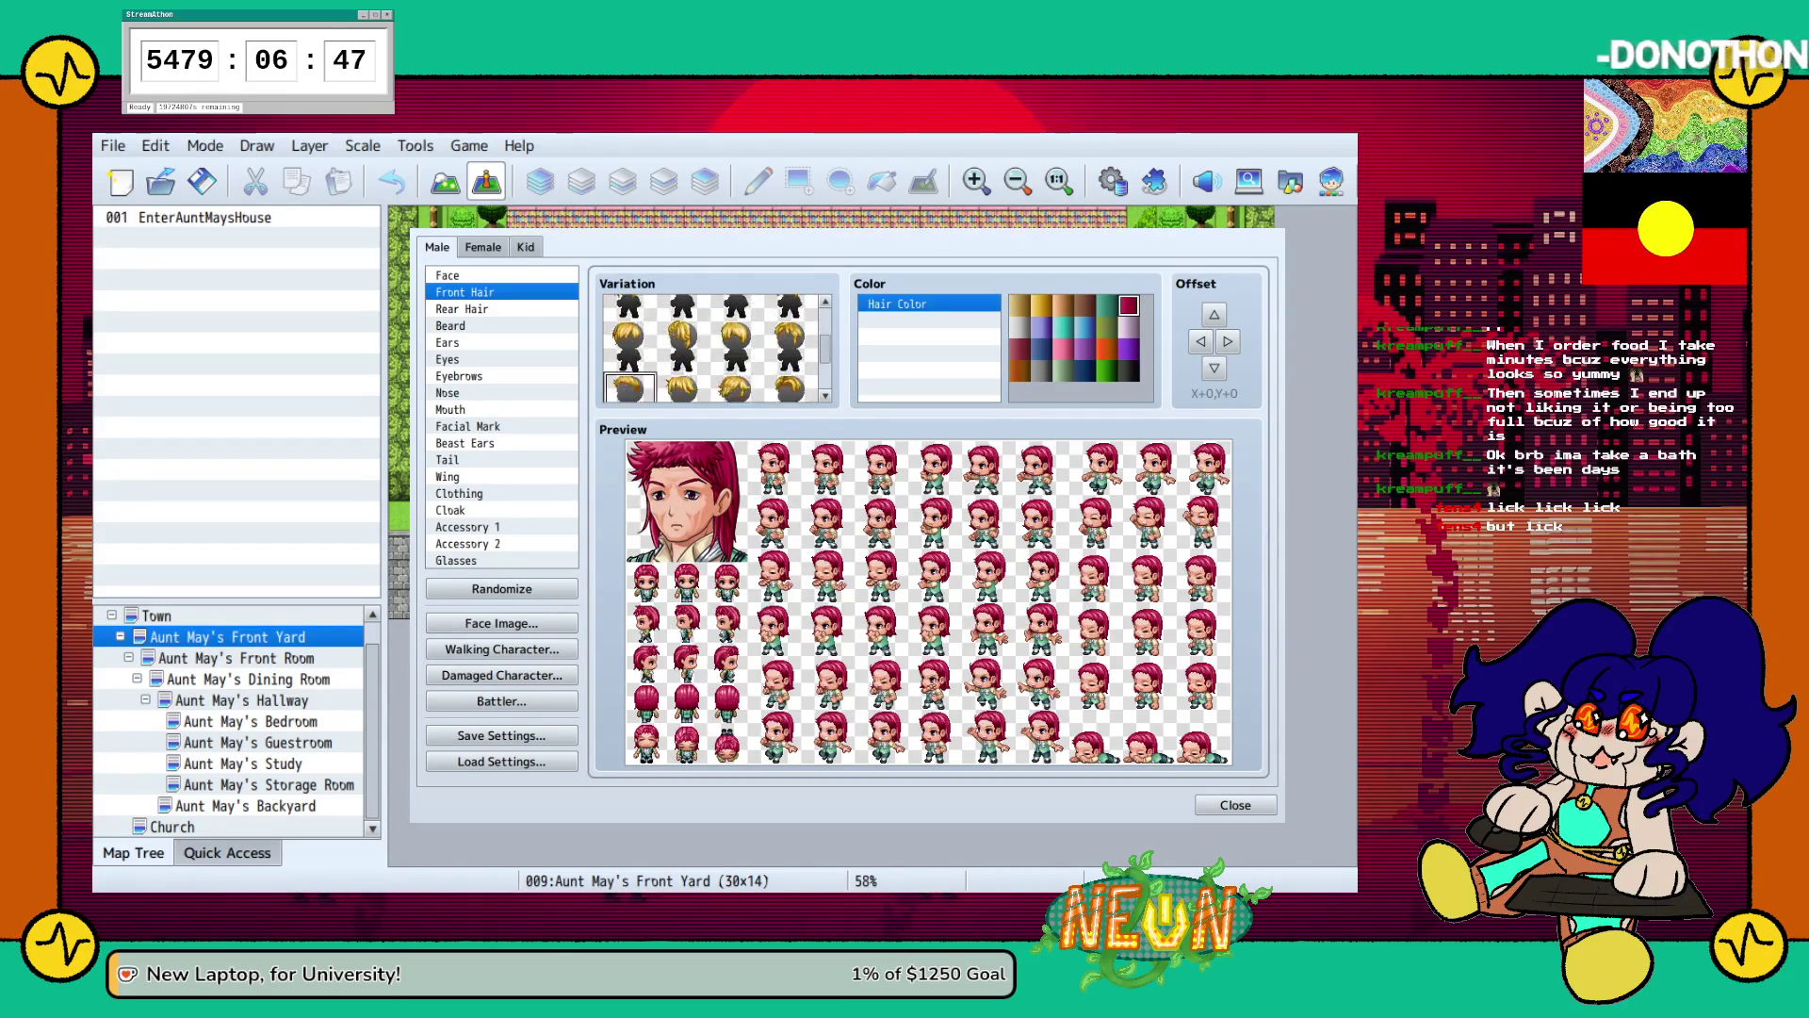
{"action": "left_click", "coordinate": [630, 374]}
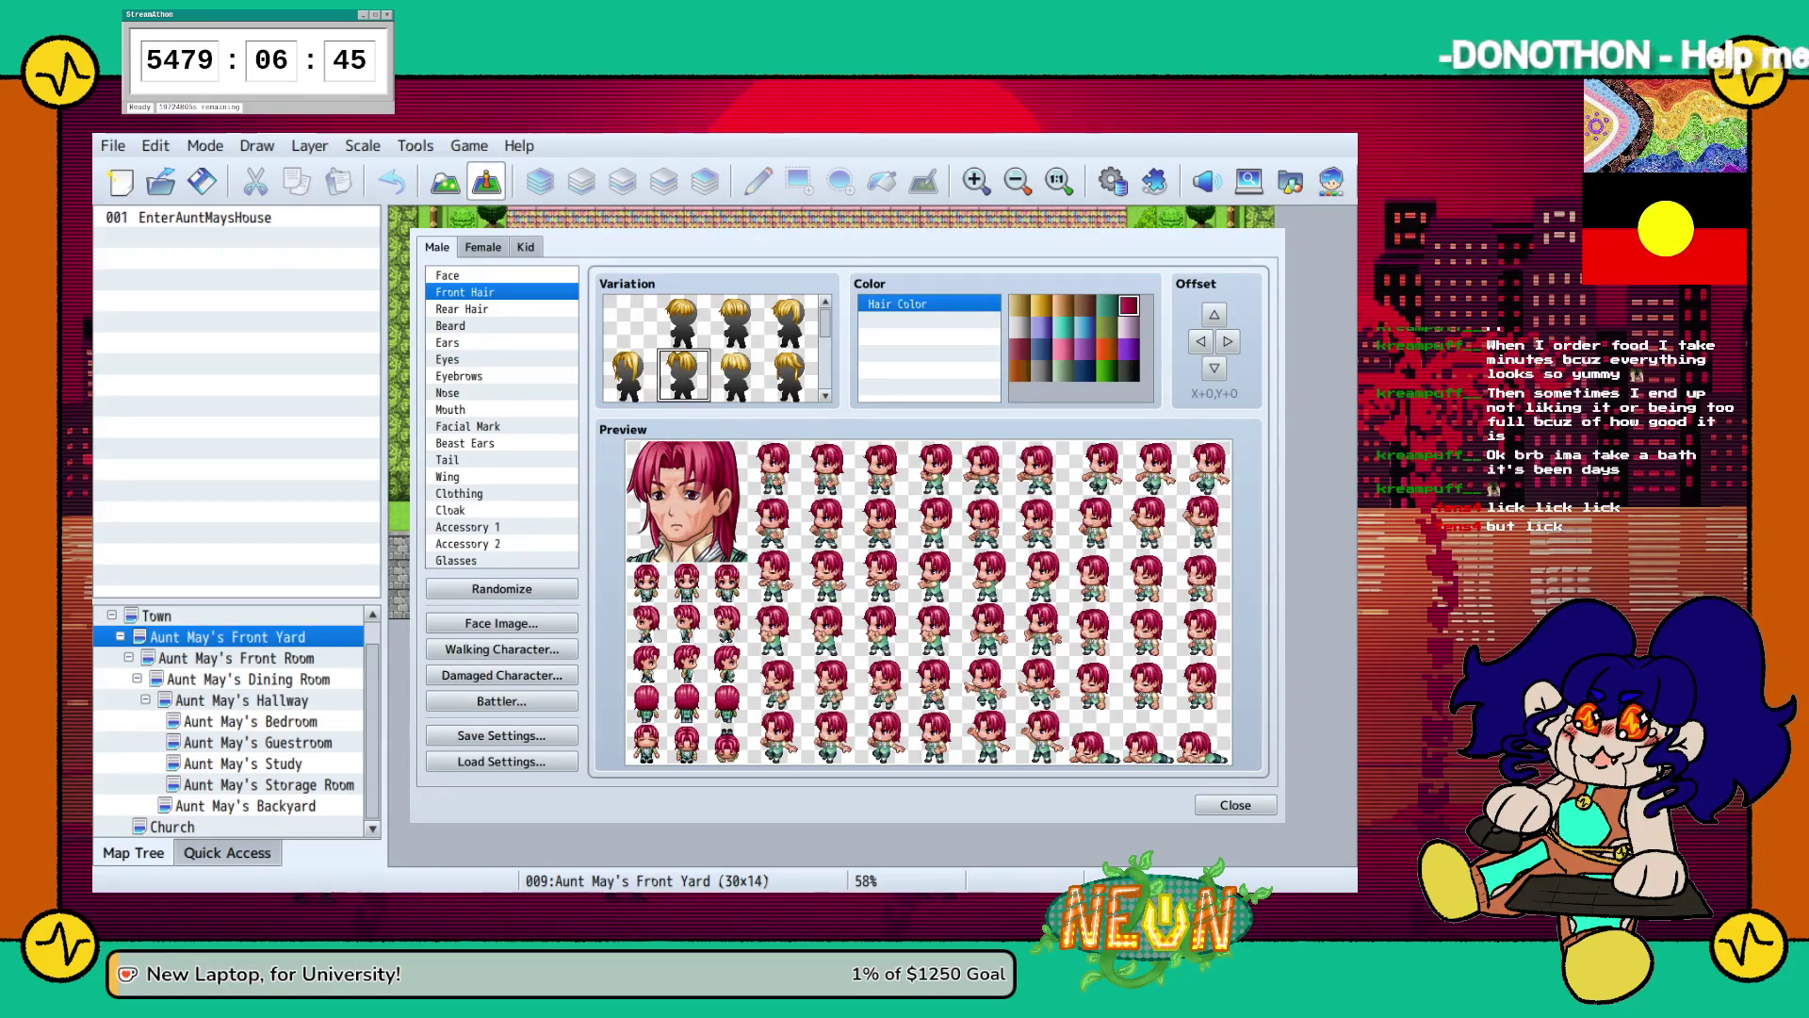
{"action": "left_click", "coordinate": [790, 321]}
{"action": "left_click", "coordinate": [790, 374]}
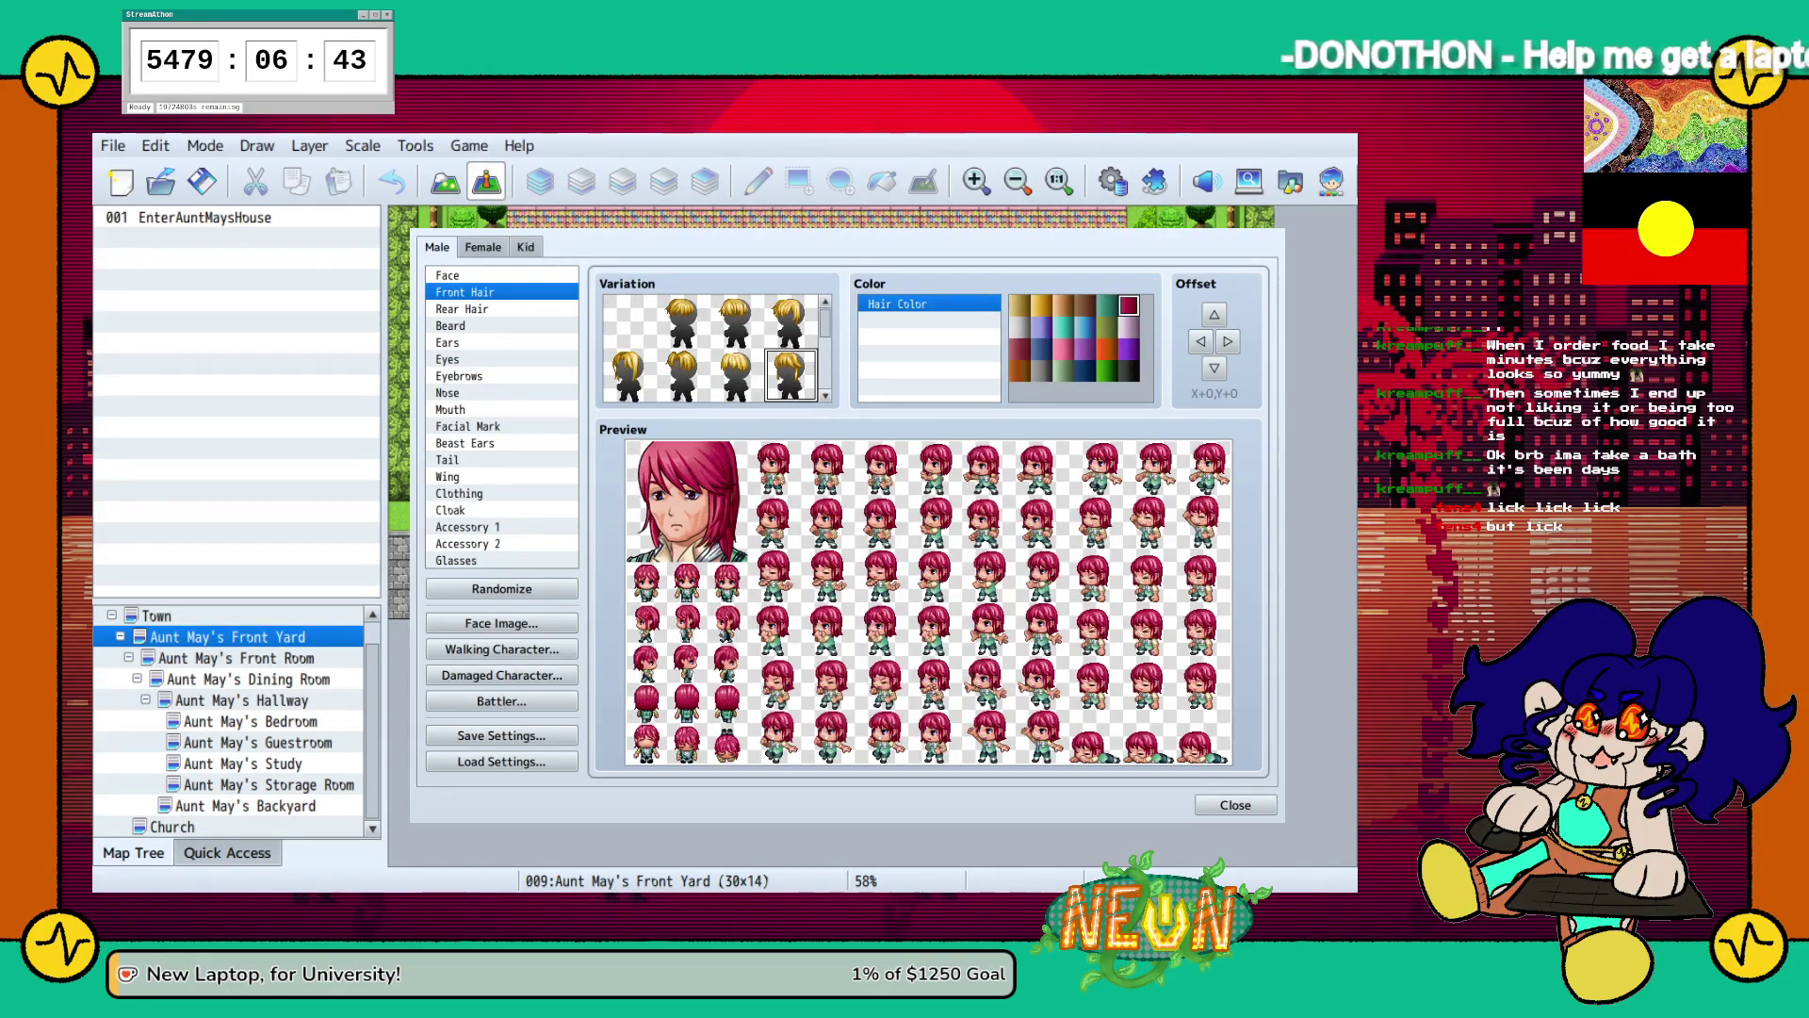
{"action": "left_click", "coordinate": [737, 374]}
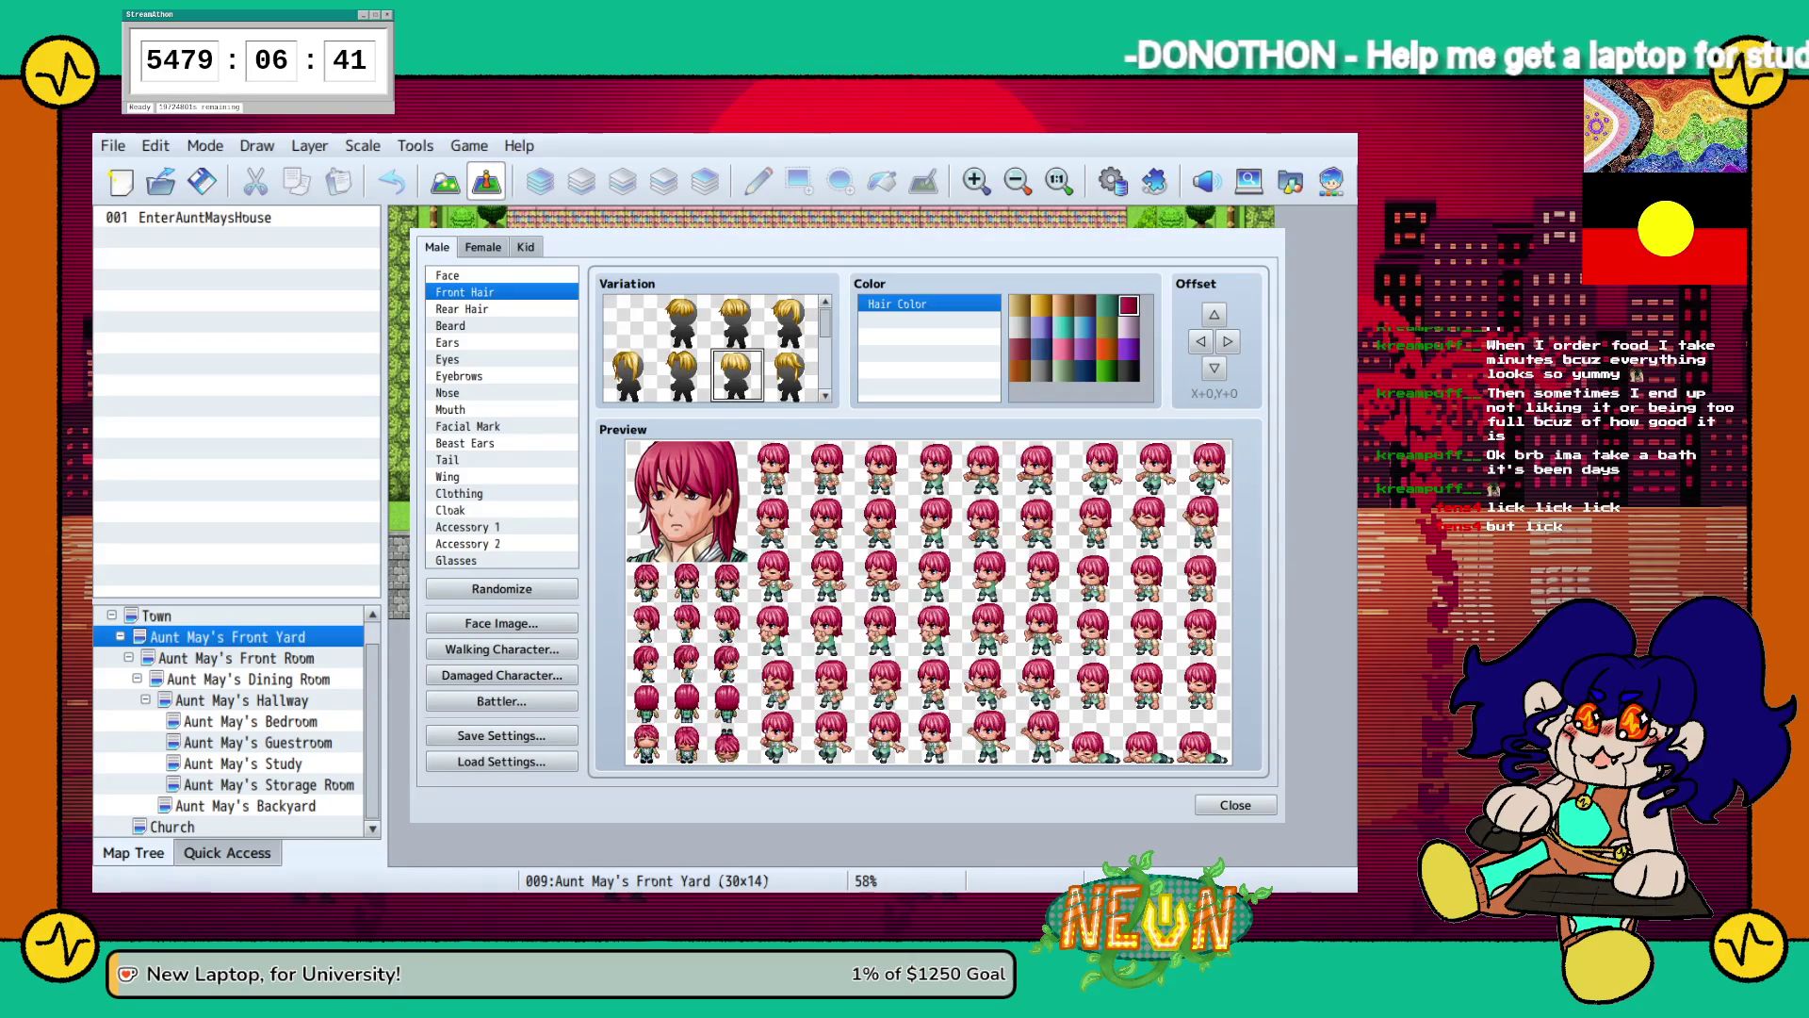
{"action": "left_click", "coordinate": [1019, 326]}
{"action": "left_click", "coordinate": [1041, 370]}
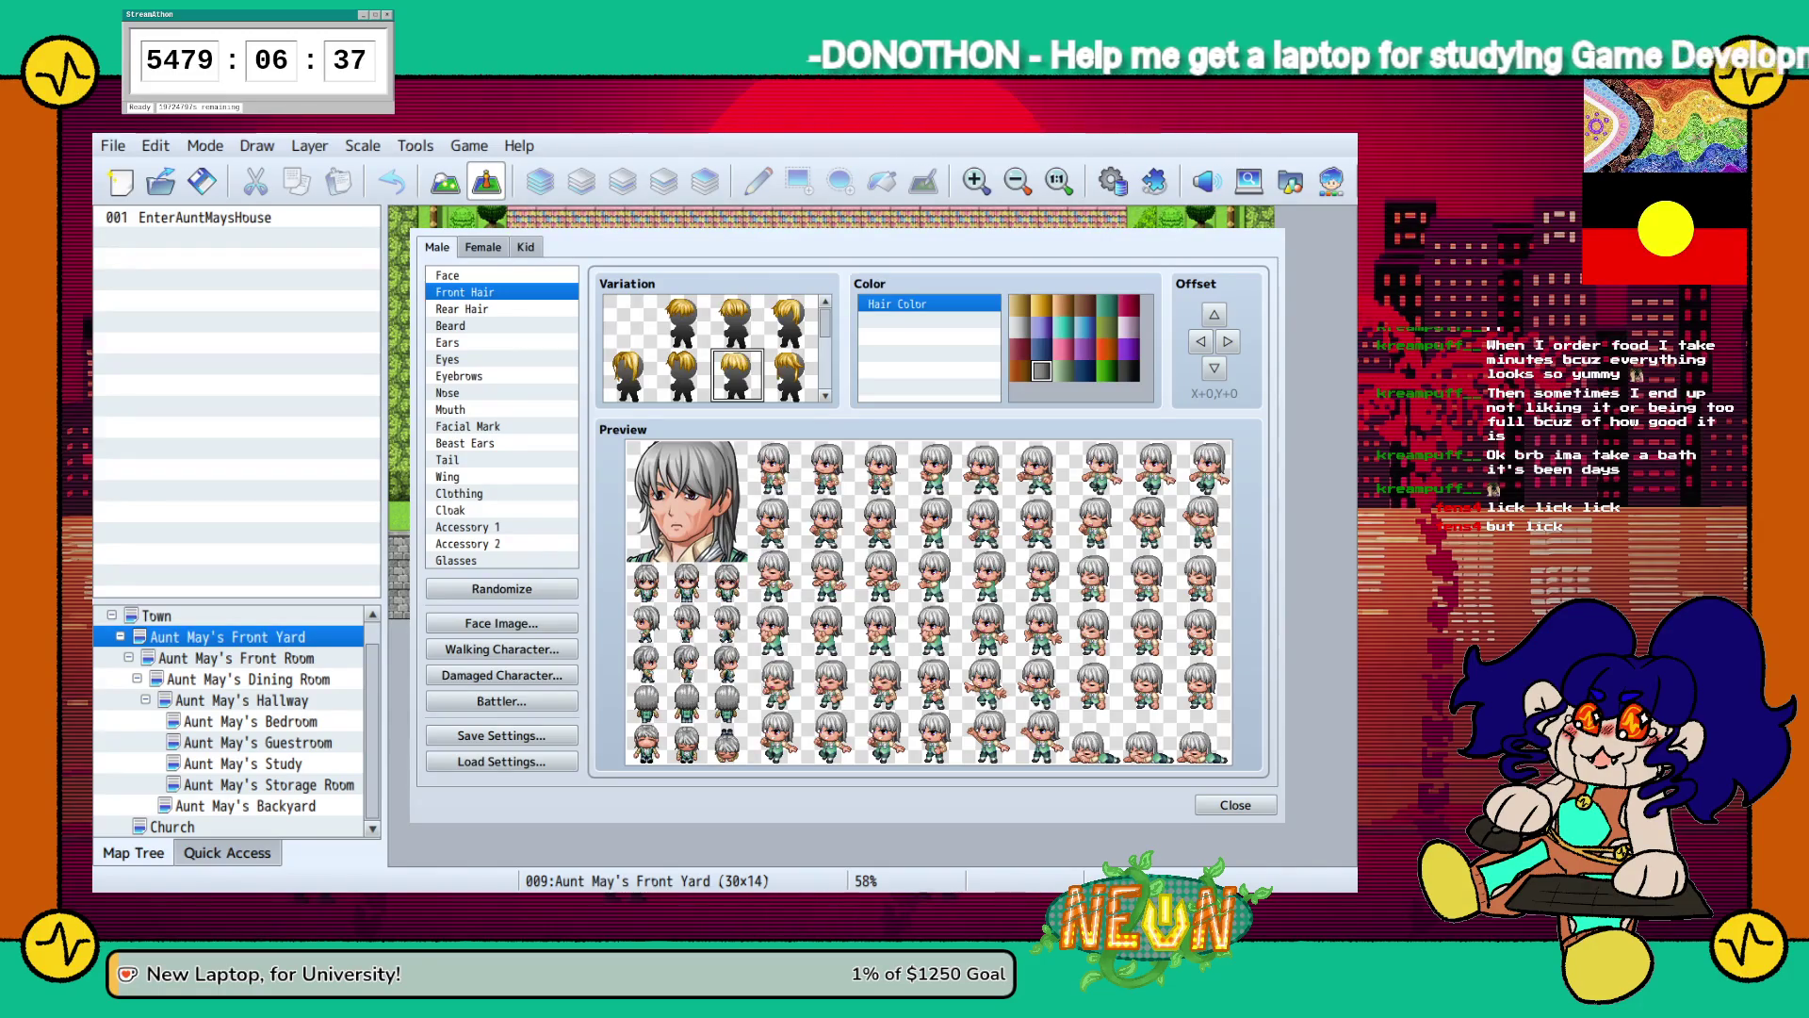
Choose a new rear hairstyle from the variation grid.
{"action": "left_click", "coordinate": [501, 309]}
{"action": "left_click", "coordinate": [736, 321]}
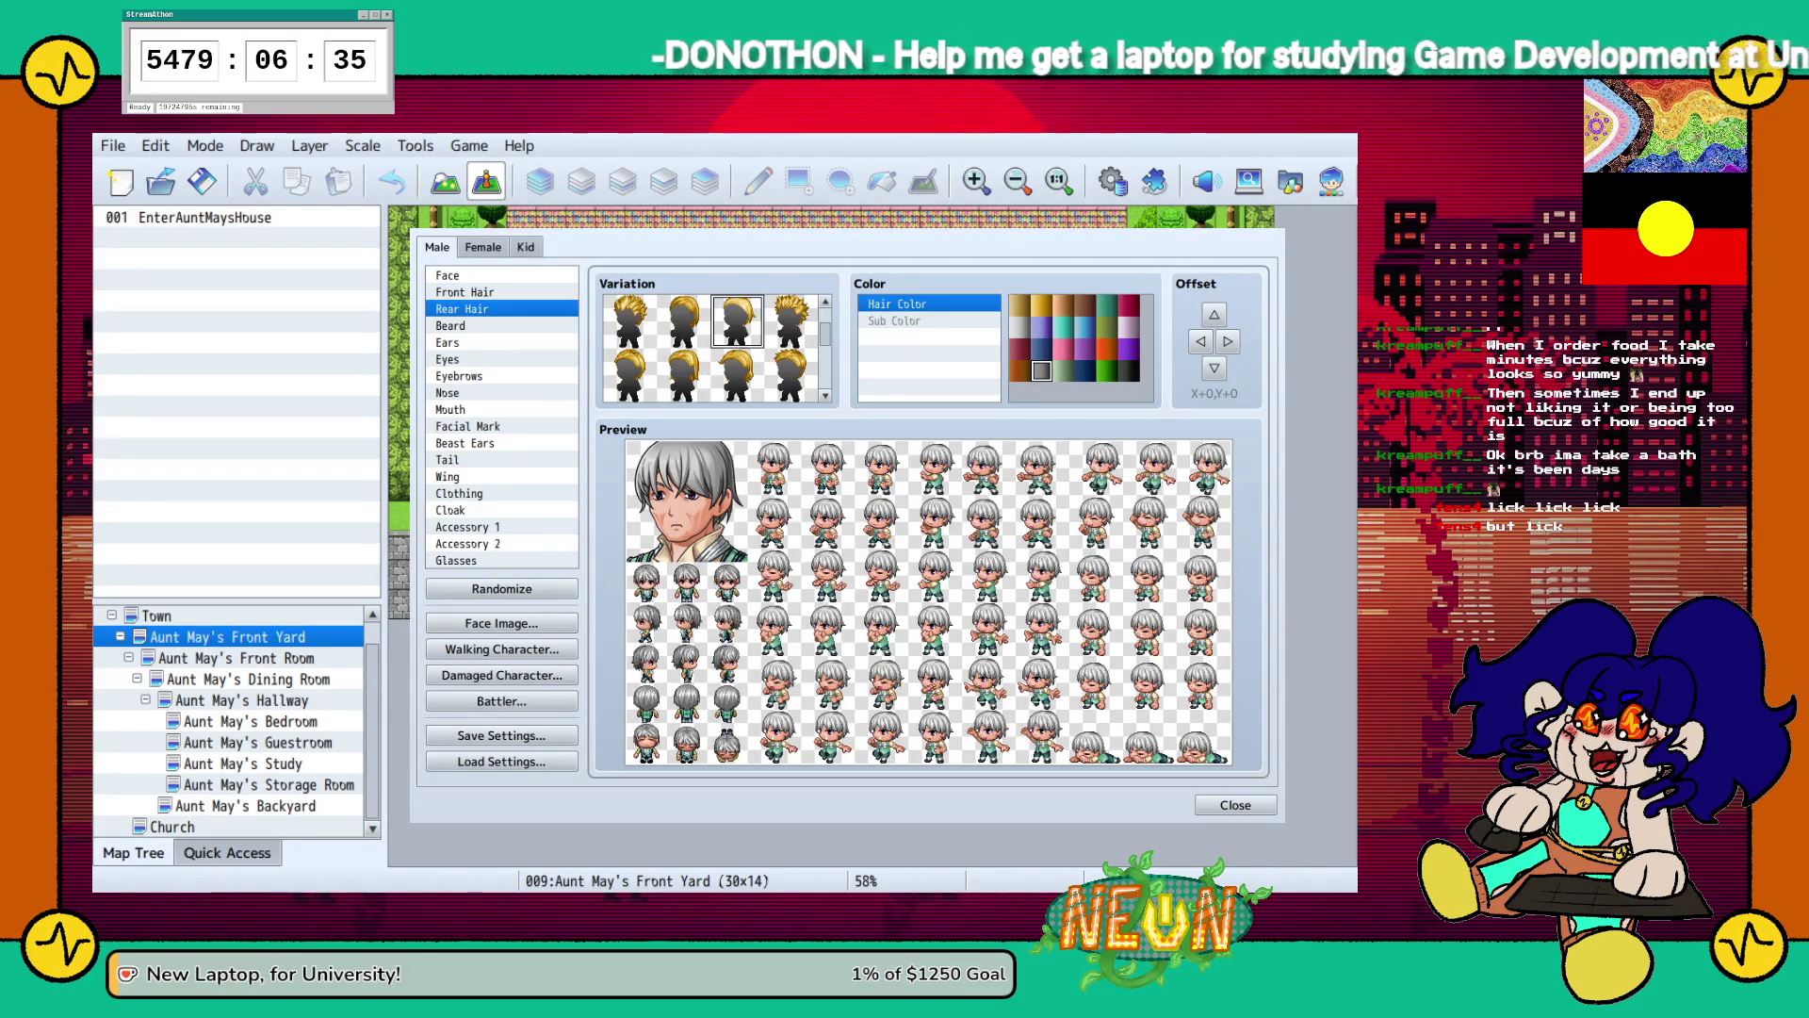
{"action": "left_click", "coordinate": [683, 320]}
{"action": "left_click", "coordinate": [630, 374]}
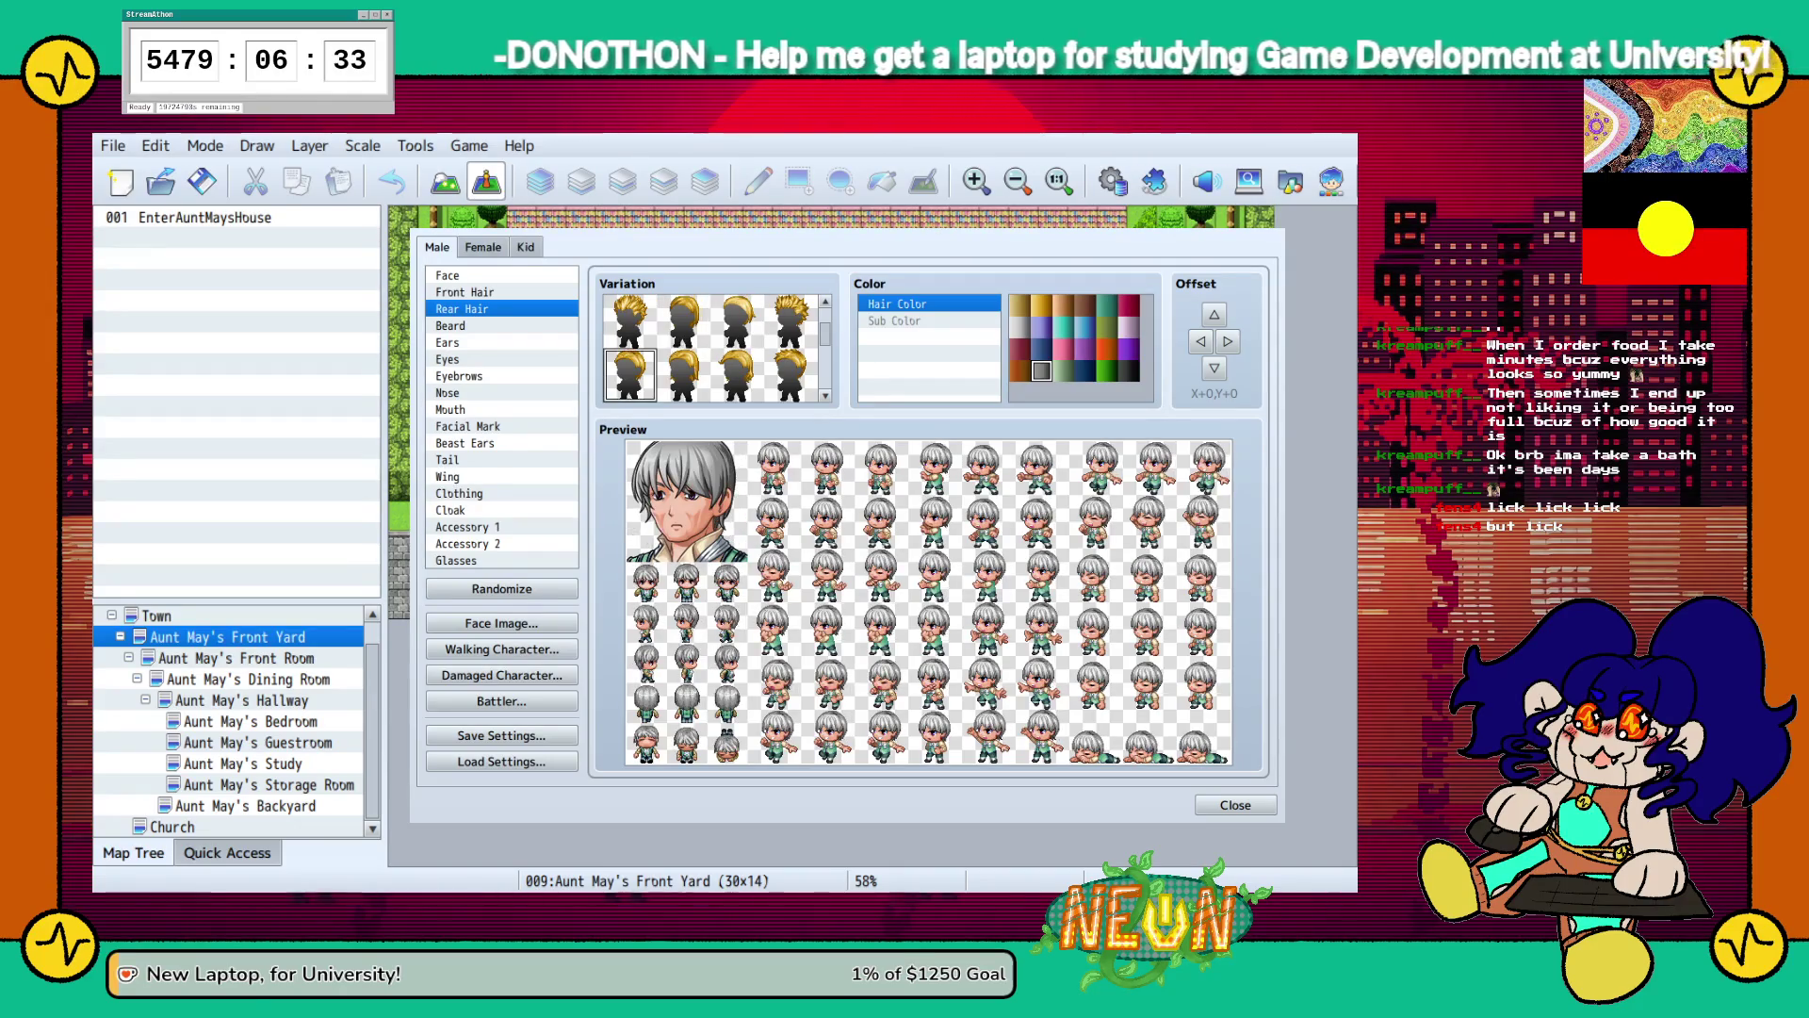
{"action": "scroll", "coordinate": [713, 349], "scroll_direction": "down", "scroll_amount": 3}
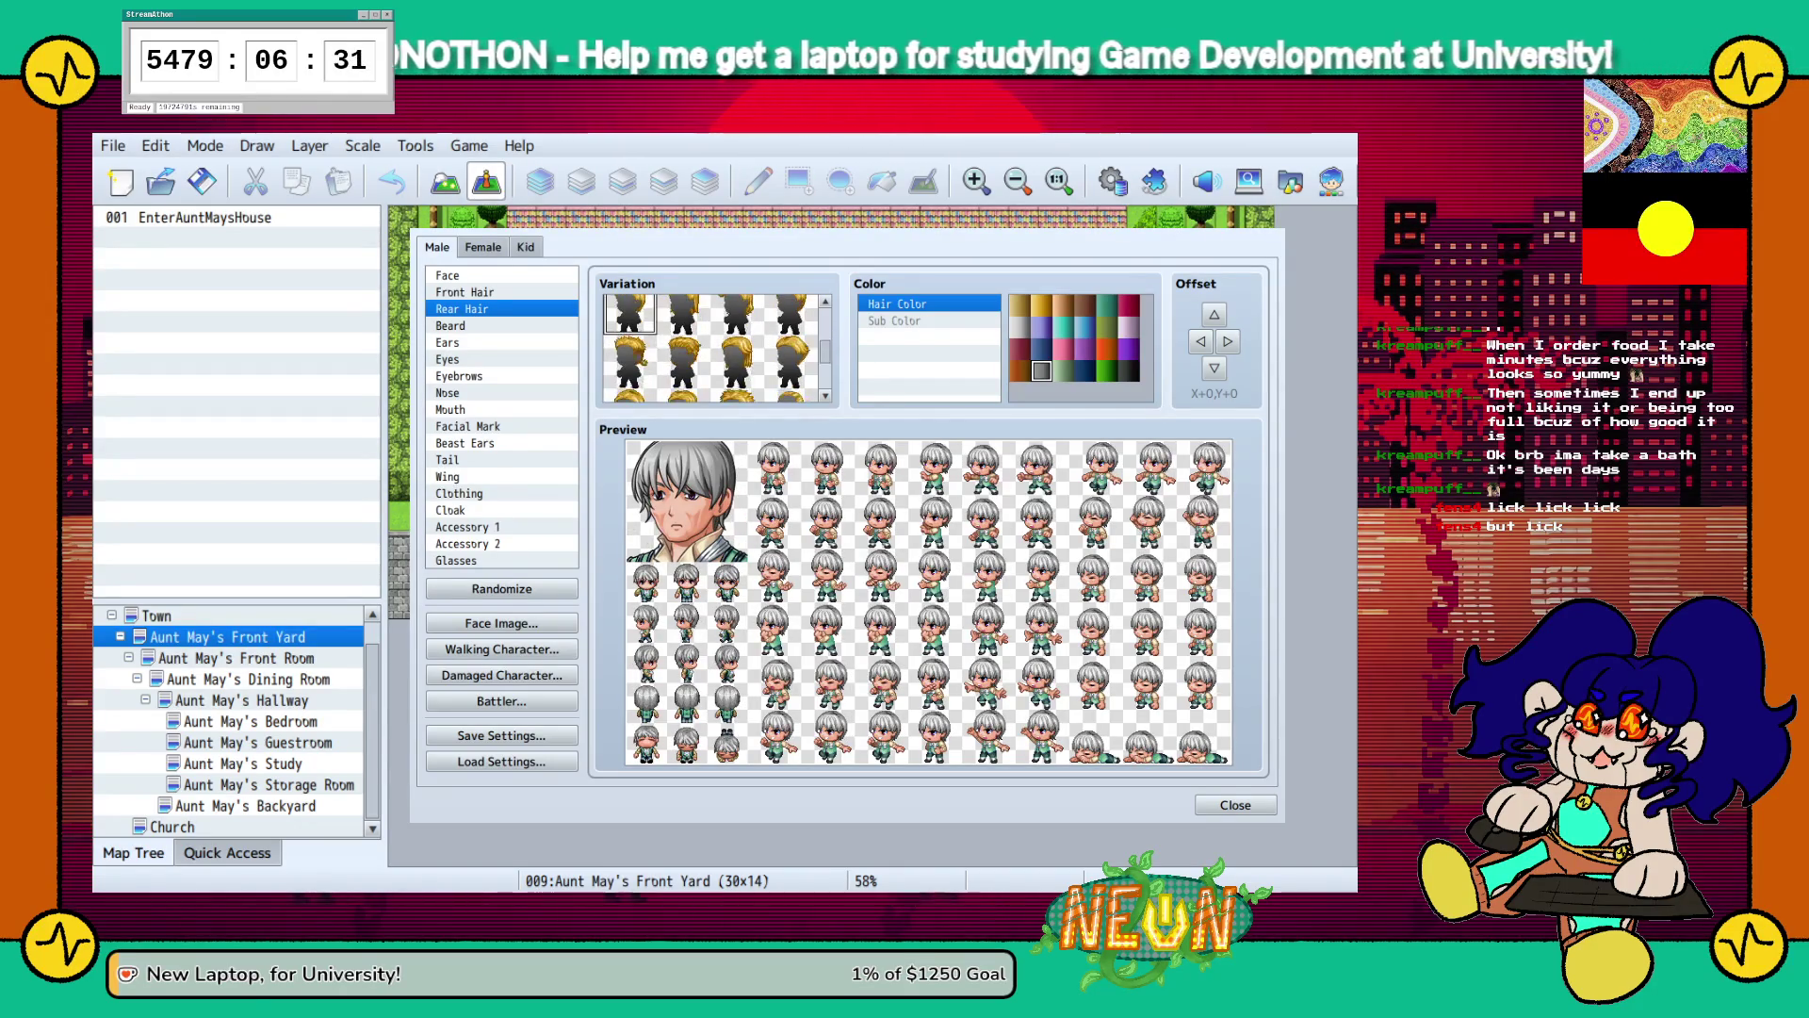
Add a fuller beard after trying a slightly different beard variation.
{"action": "left_click", "coordinate": [501, 342]}
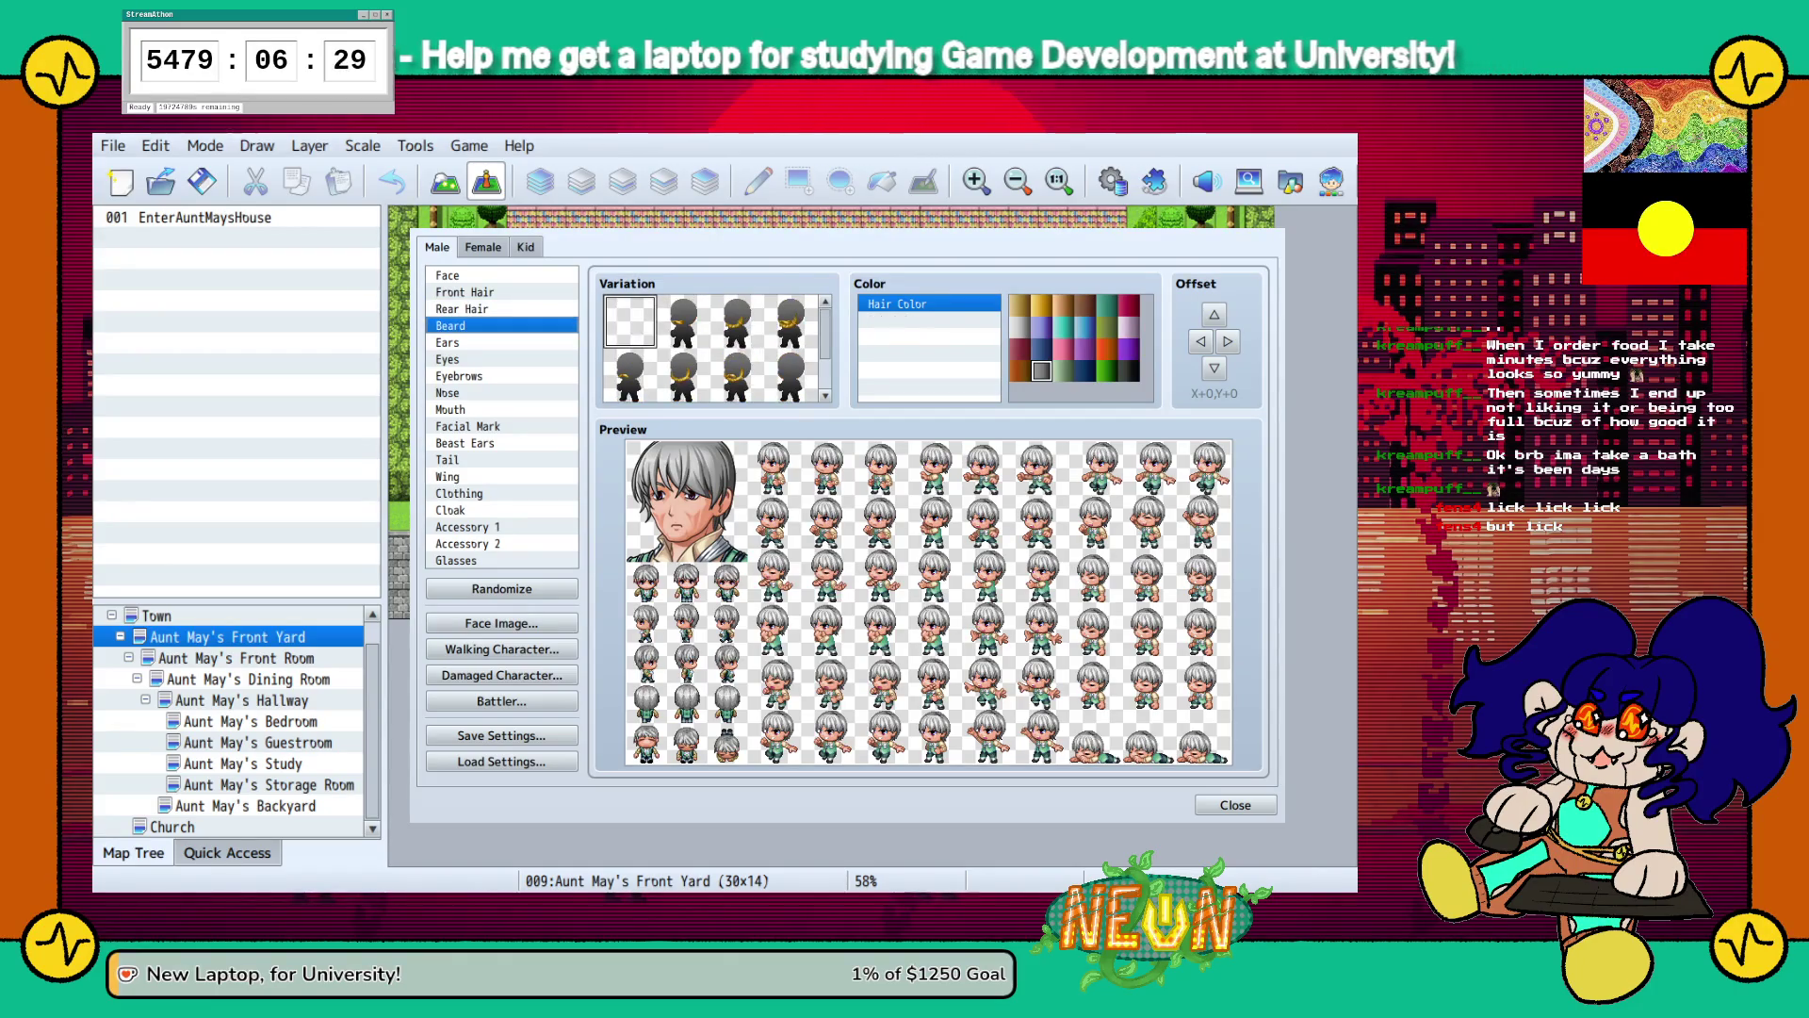
{"action": "left_click", "coordinate": [502, 309]}
{"action": "left_click", "coordinate": [501, 325]}
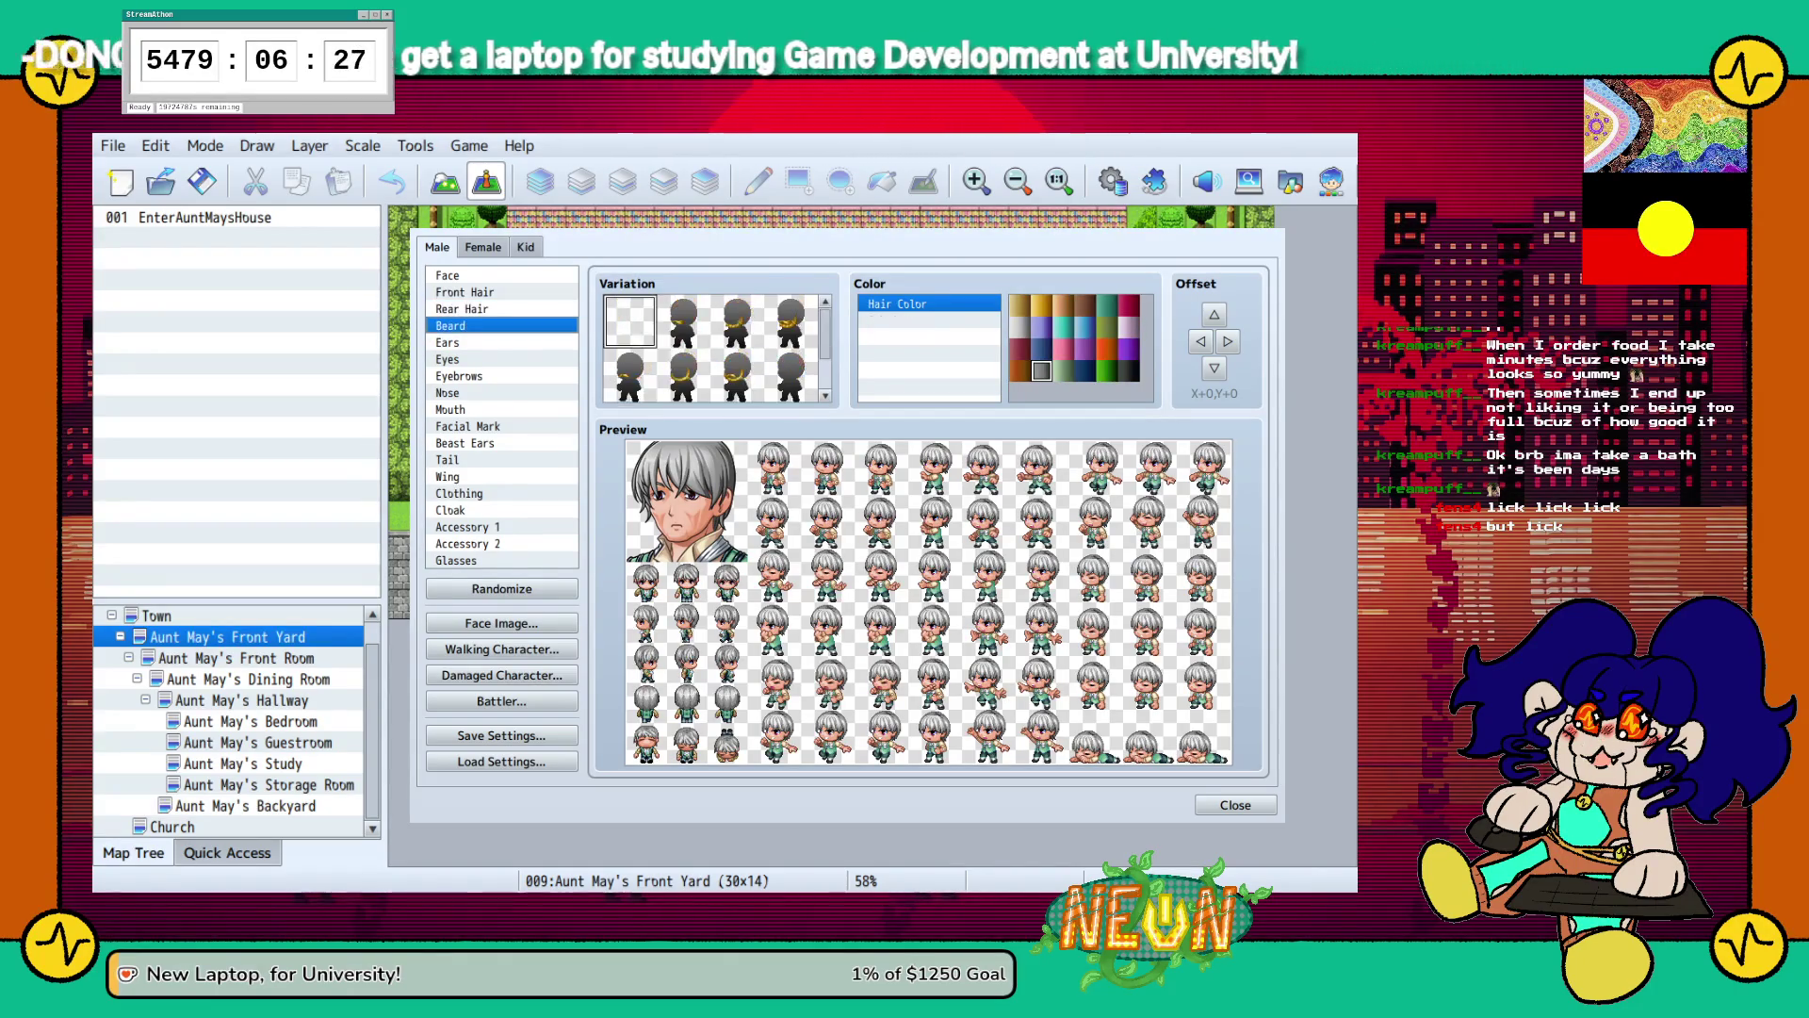
{"action": "left_click", "coordinate": [737, 320]}
{"action": "left_click", "coordinate": [790, 320]}
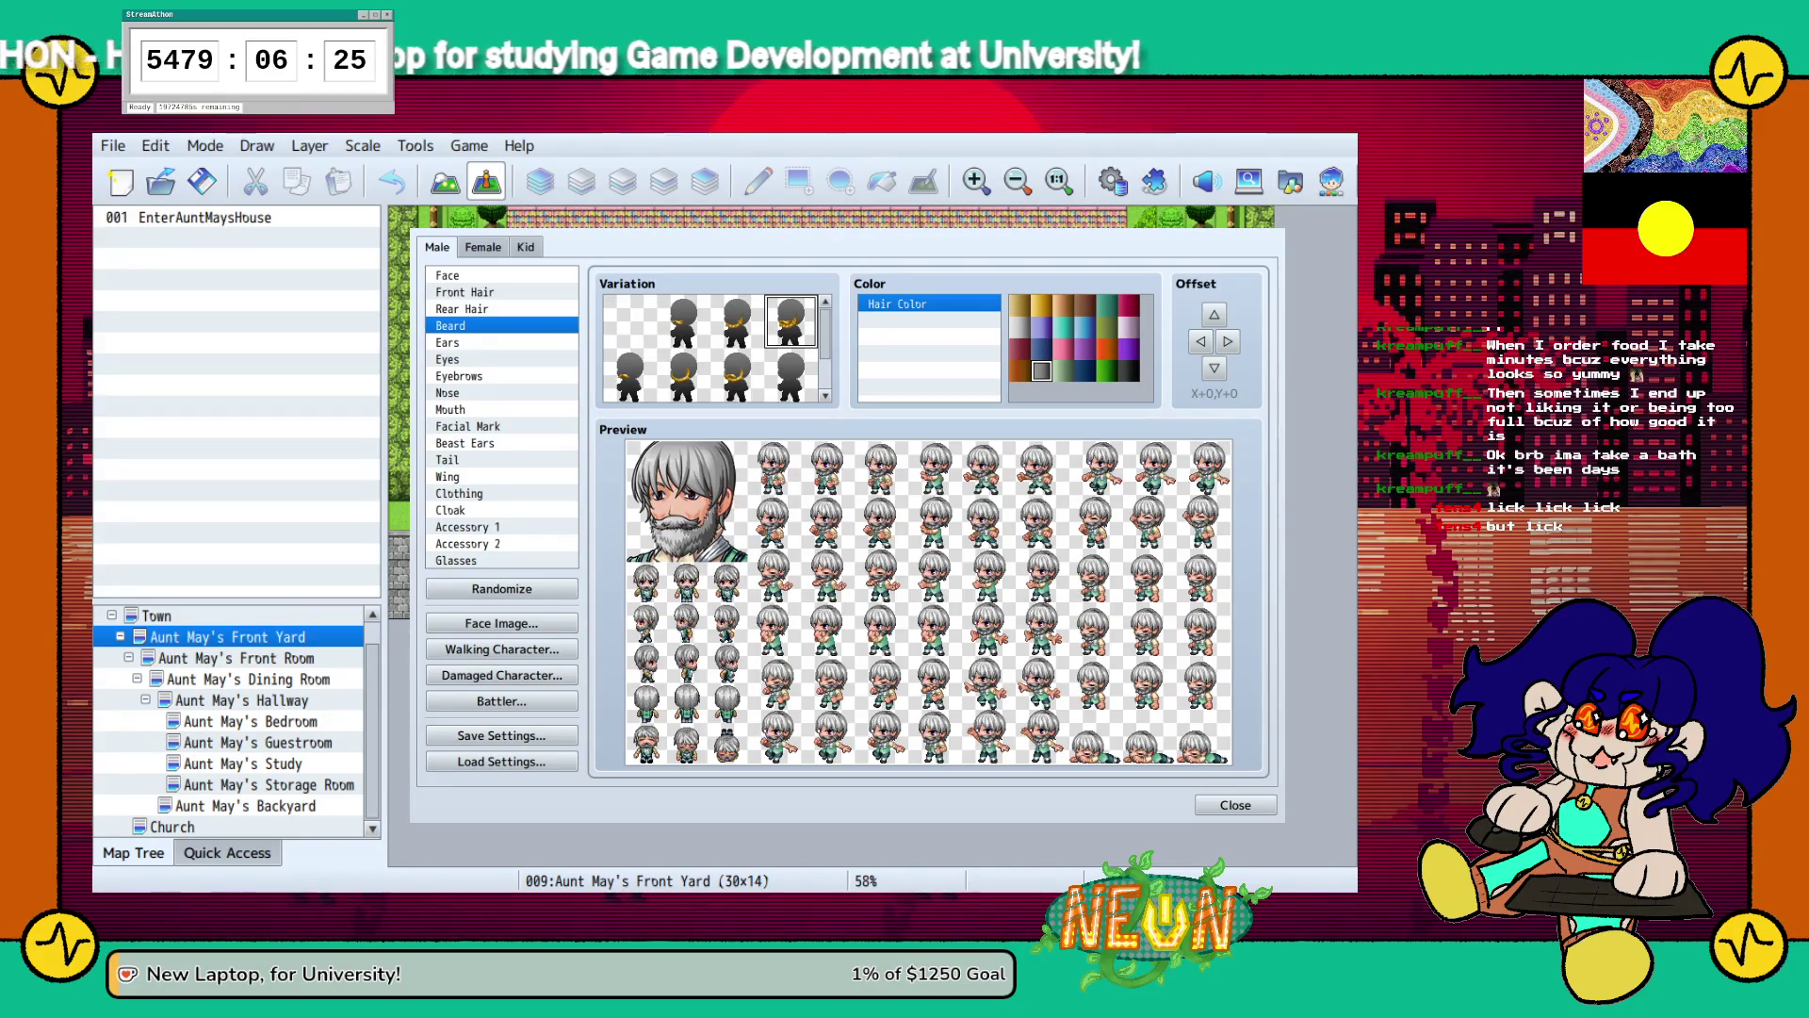
{"action": "left_click", "coordinate": [736, 376]}
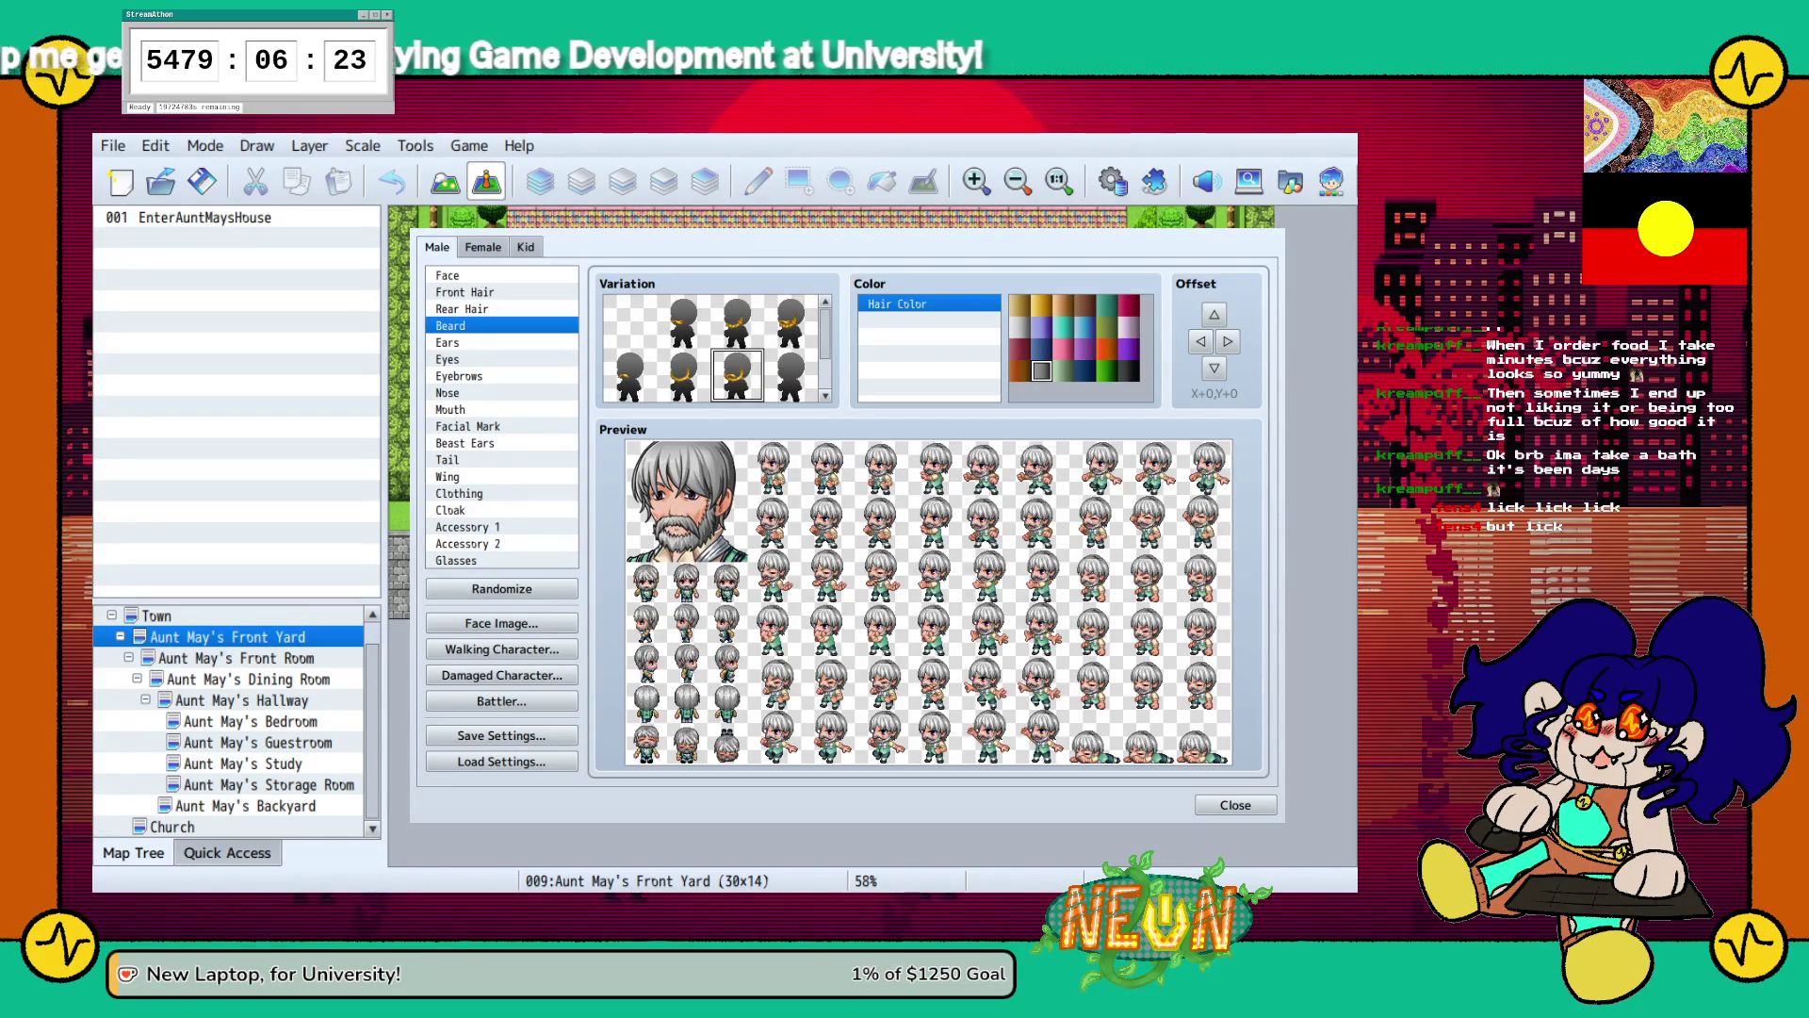
{"action": "left_click", "coordinate": [501, 308]}
{"action": "left_click", "coordinate": [501, 342]}
{"action": "left_click", "coordinate": [501, 359]}
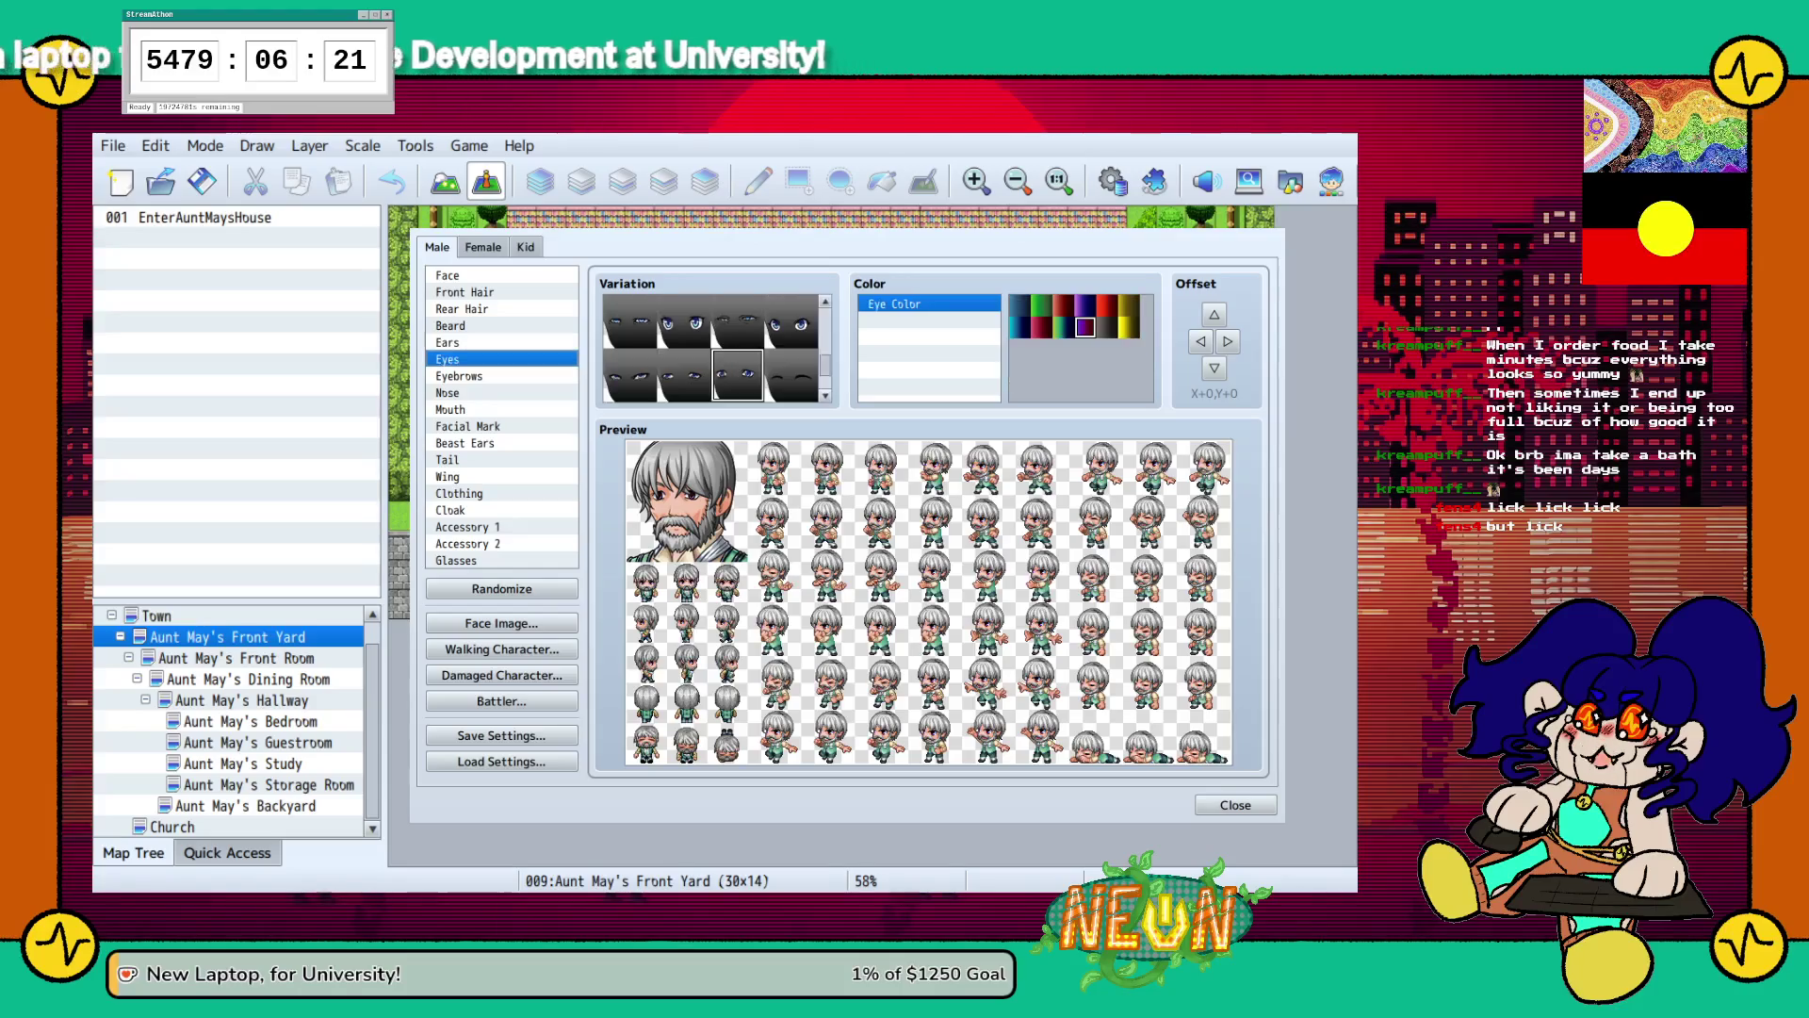
Pick a new eye shape and make the eyes dark blue.
{"action": "left_click", "coordinate": [629, 375]}
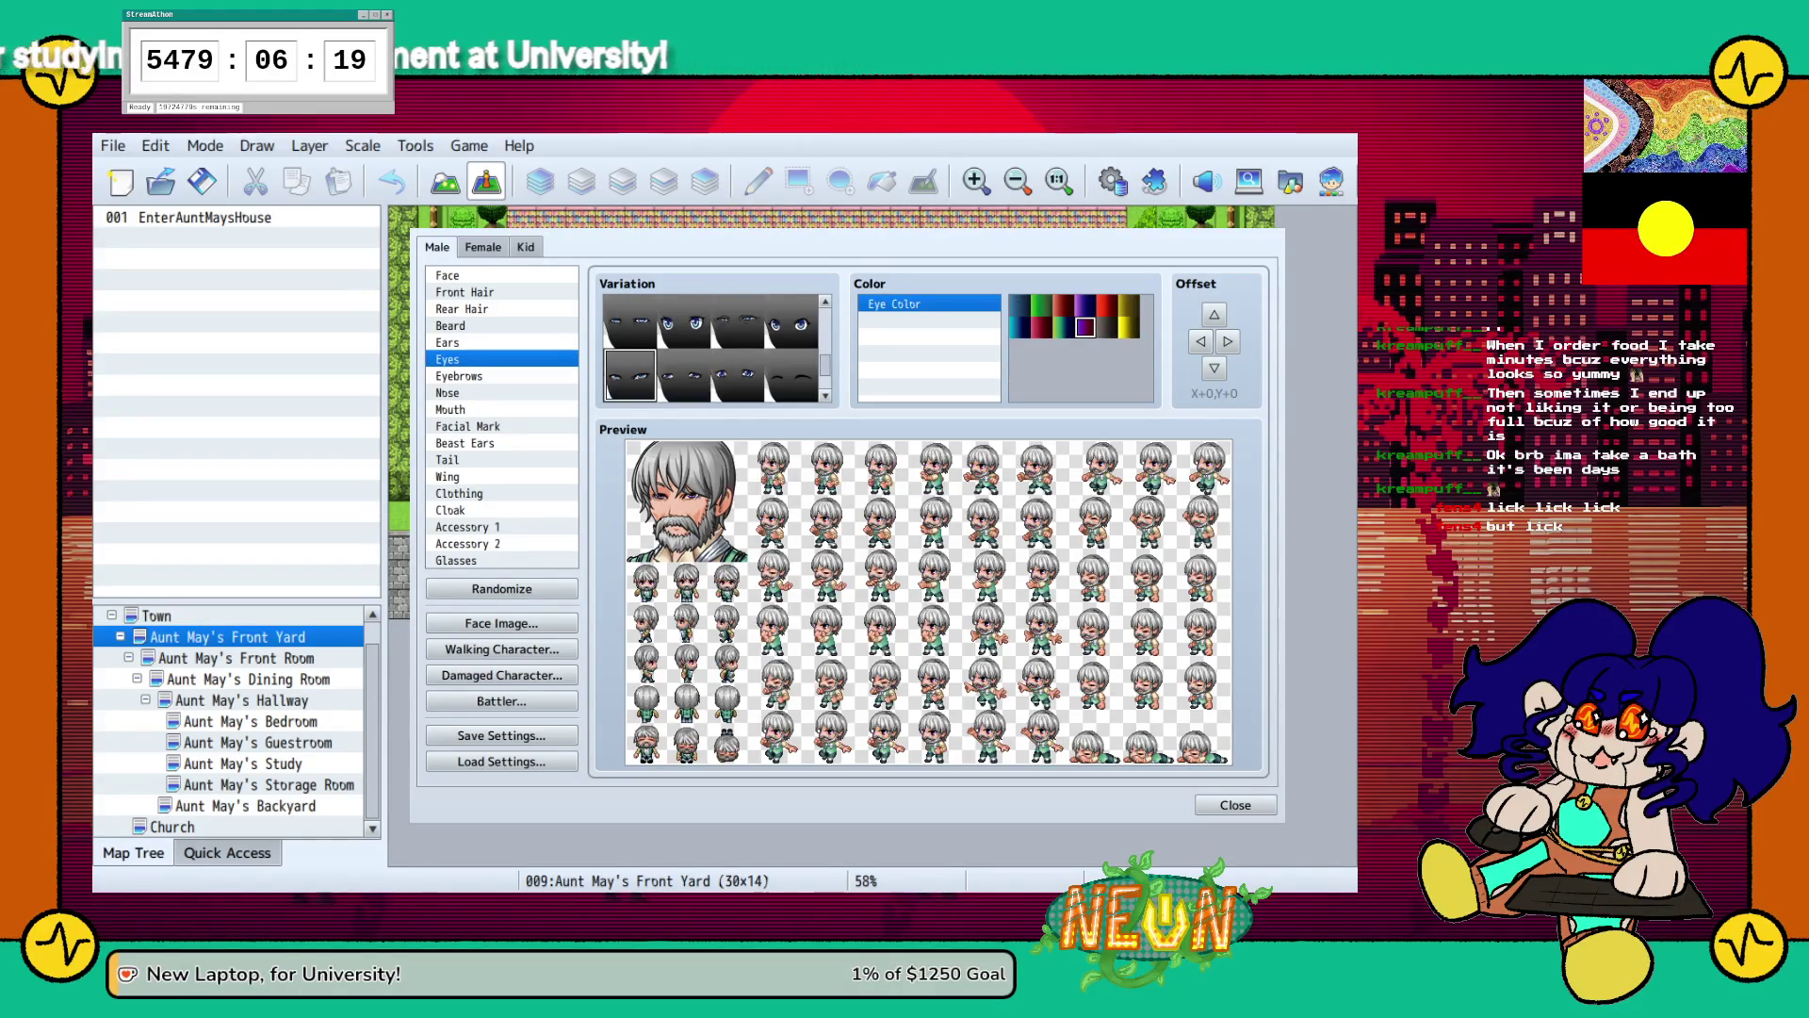
{"action": "left_click", "coordinate": [629, 321]}
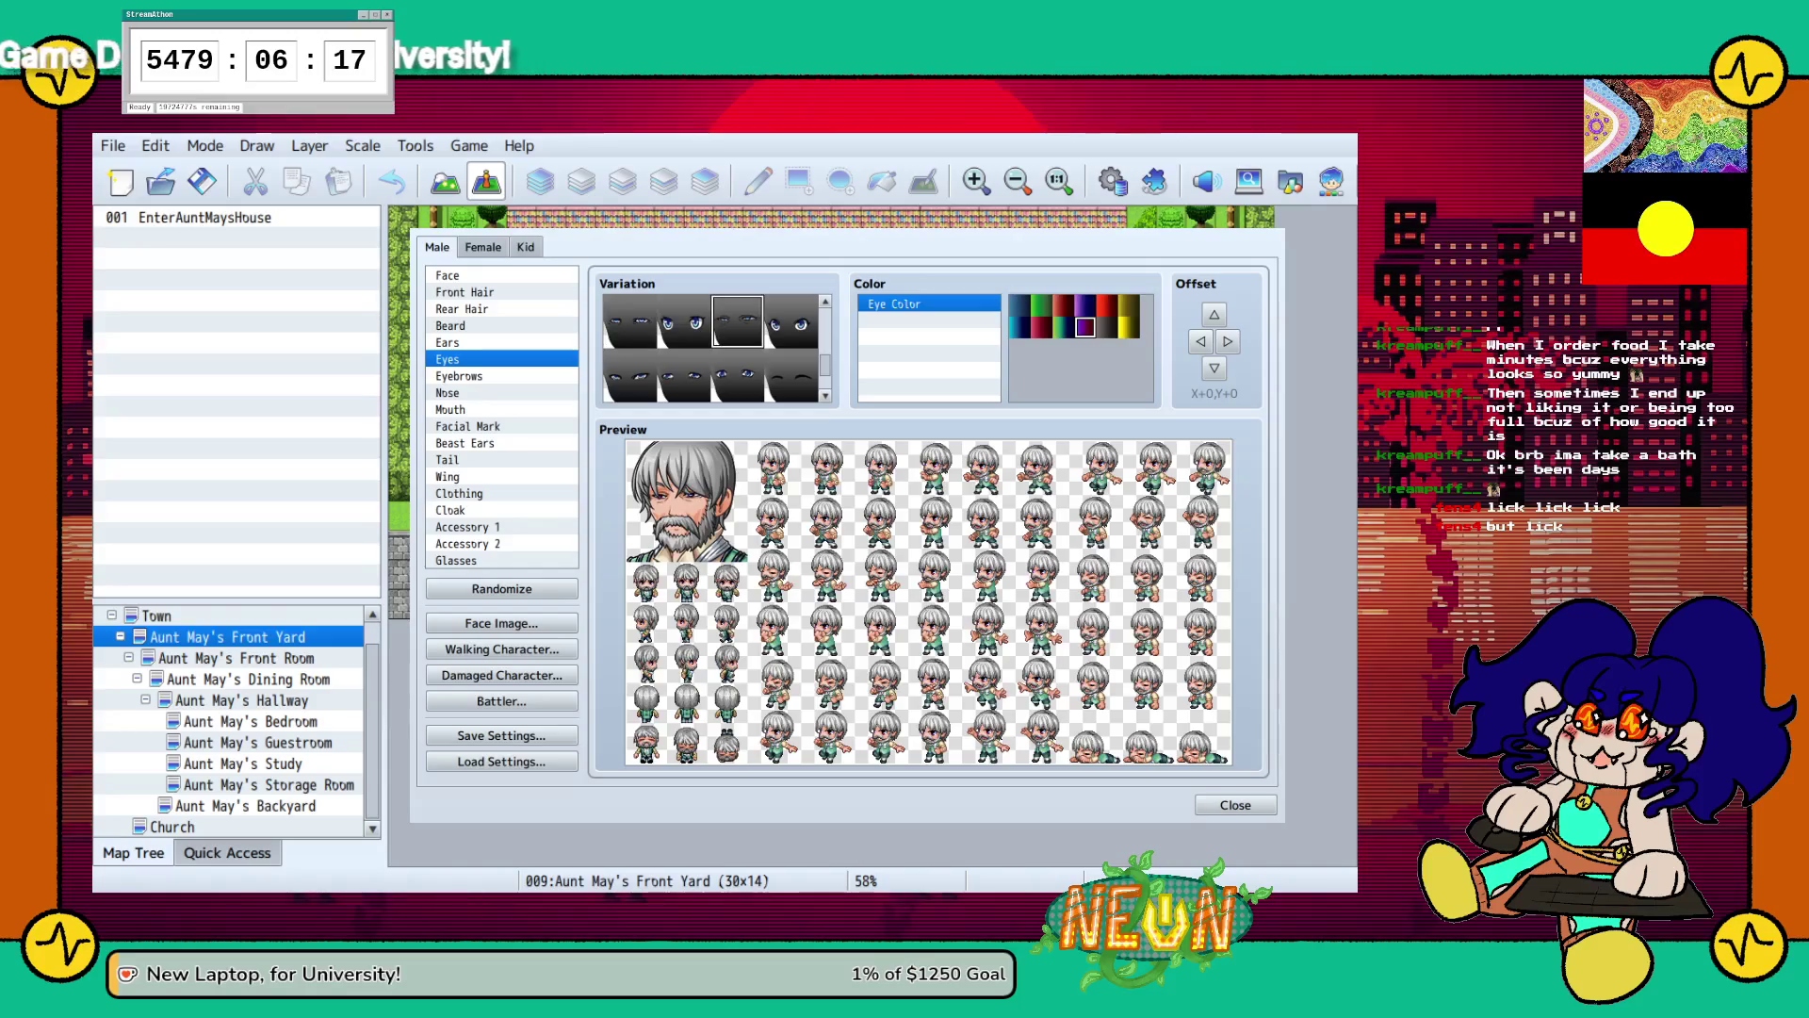
{"action": "scroll", "coordinate": [711, 348], "scroll_direction": "down", "scroll_amount": 1}
{"action": "left_click", "coordinate": [684, 375]}
{"action": "scroll", "coordinate": [711, 348], "scroll_direction": "up", "scroll_amount": 2}
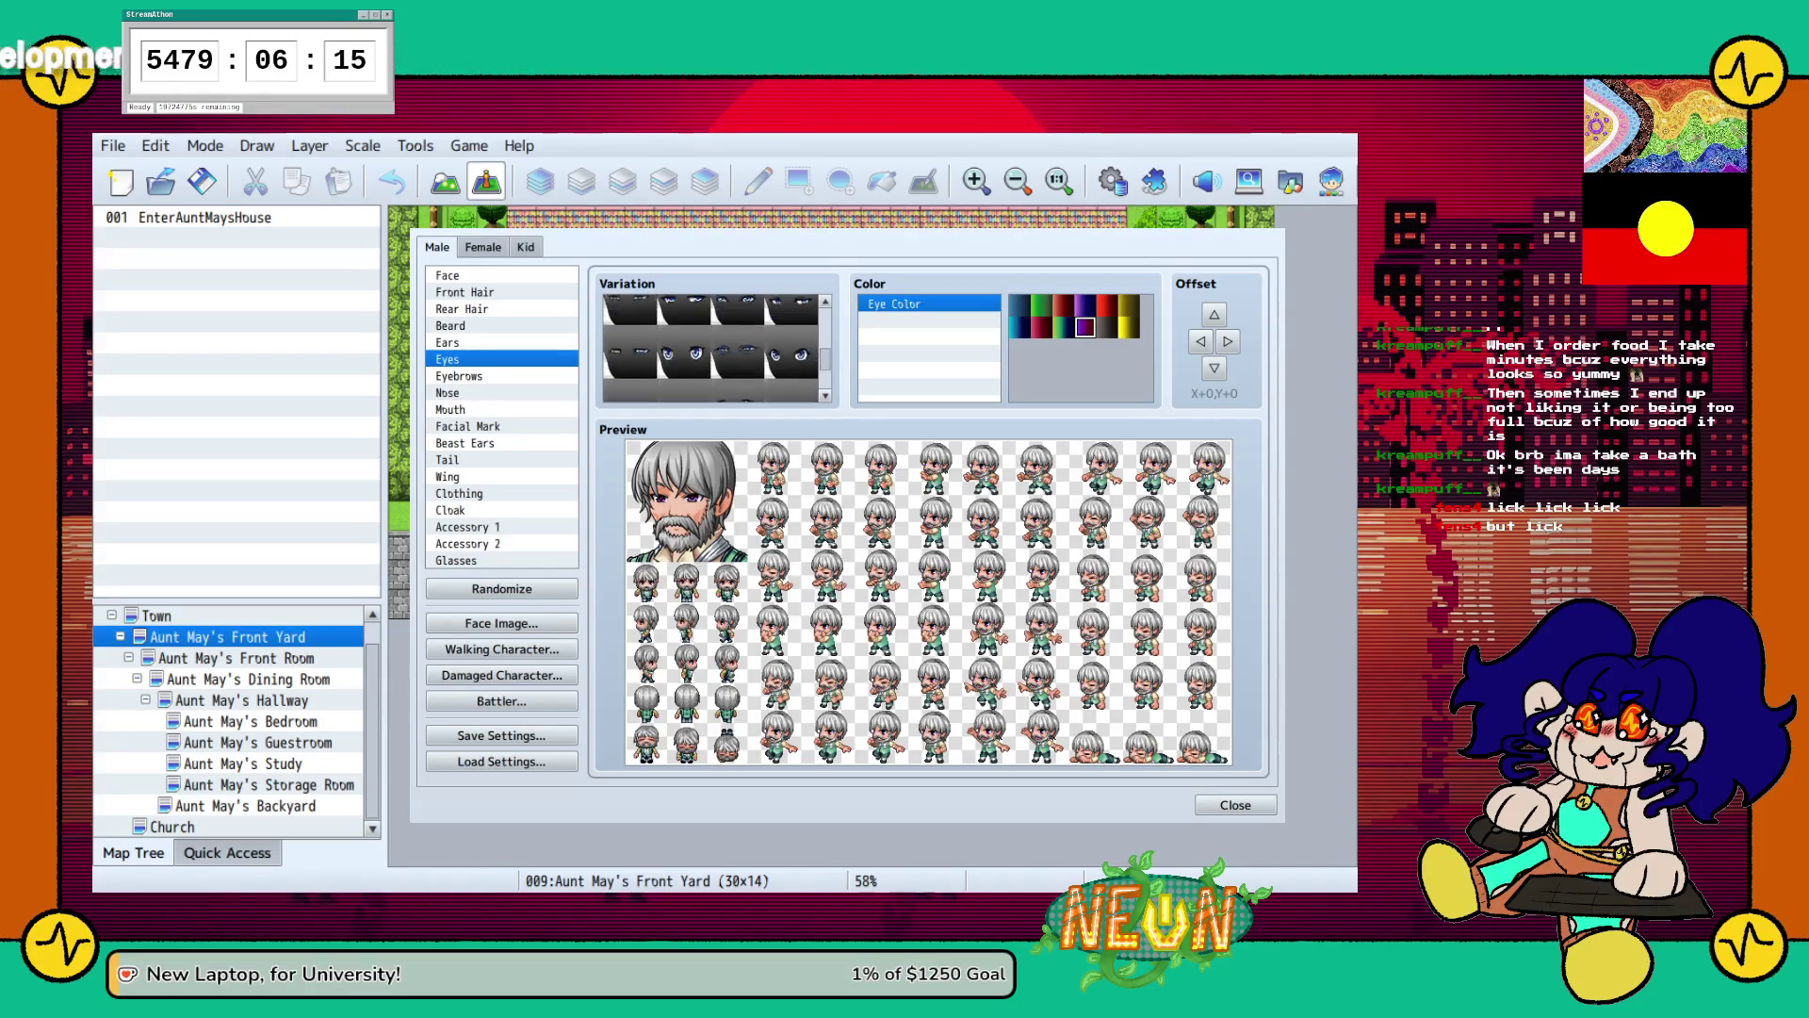
{"action": "left_click", "coordinate": [1020, 305]}
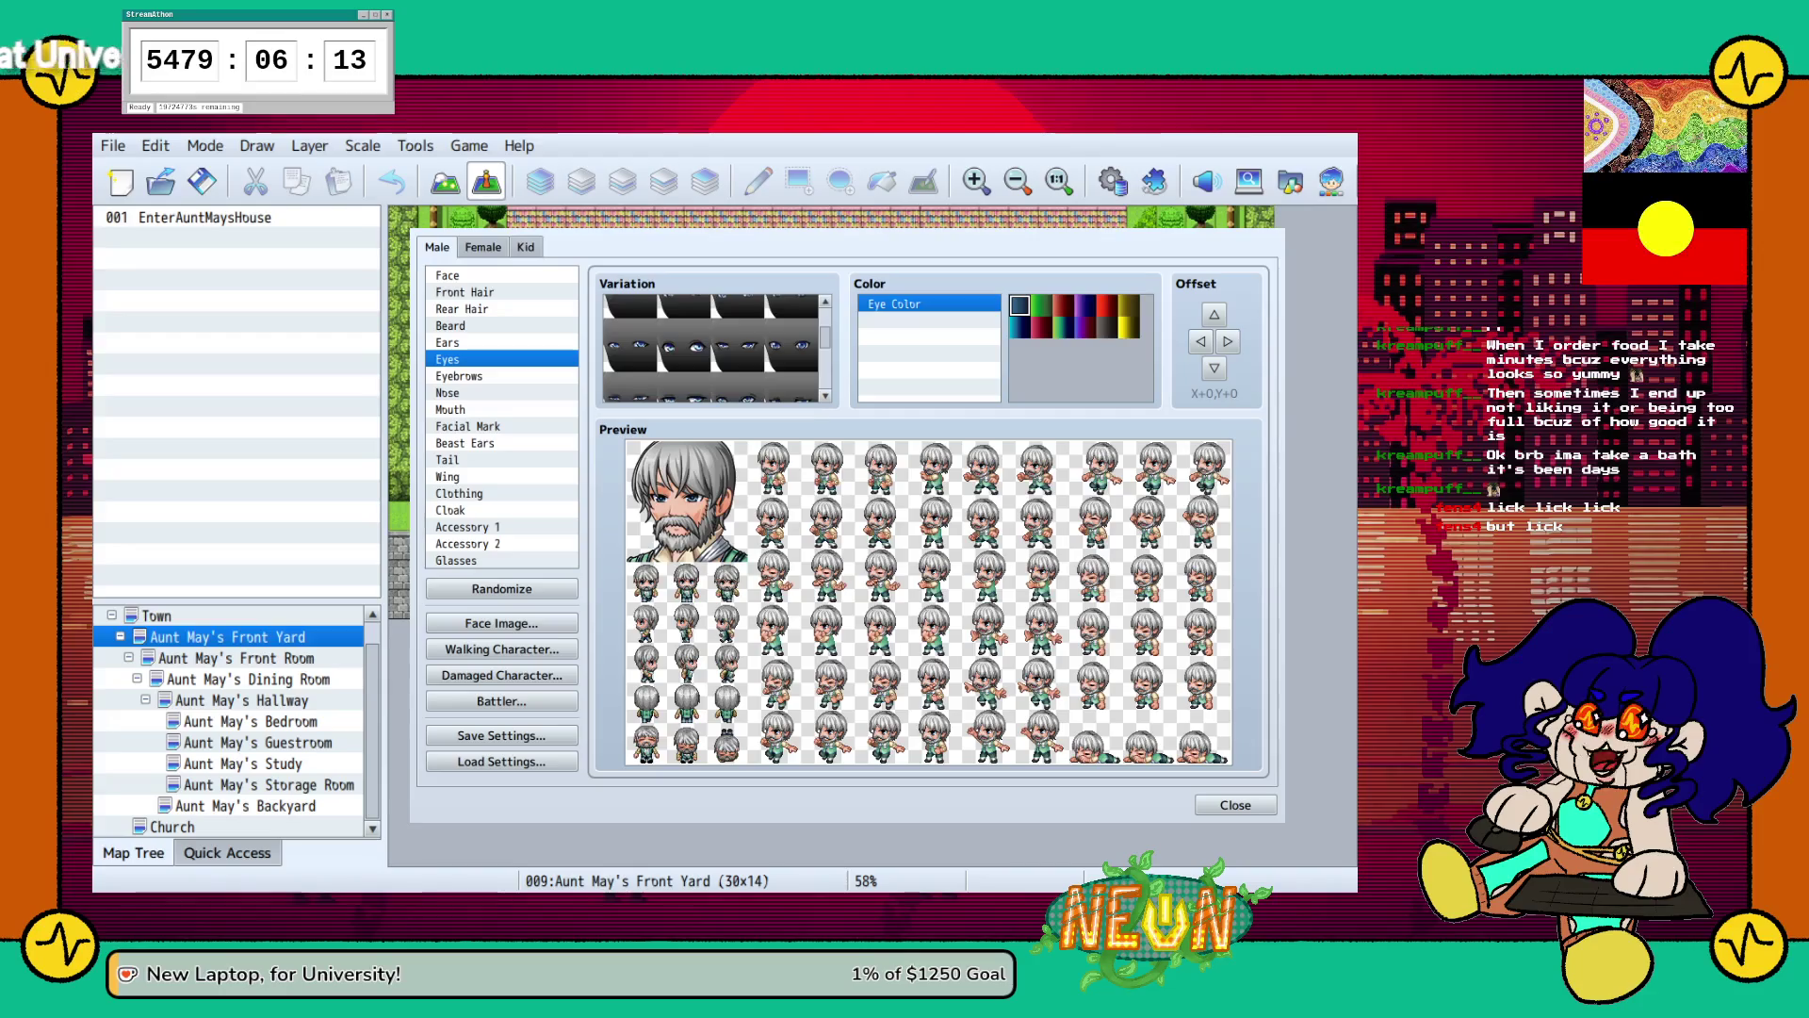
Look over the eyebrow, nose and mouth options, then make the eyes green.
{"action": "left_click", "coordinate": [471, 376]}
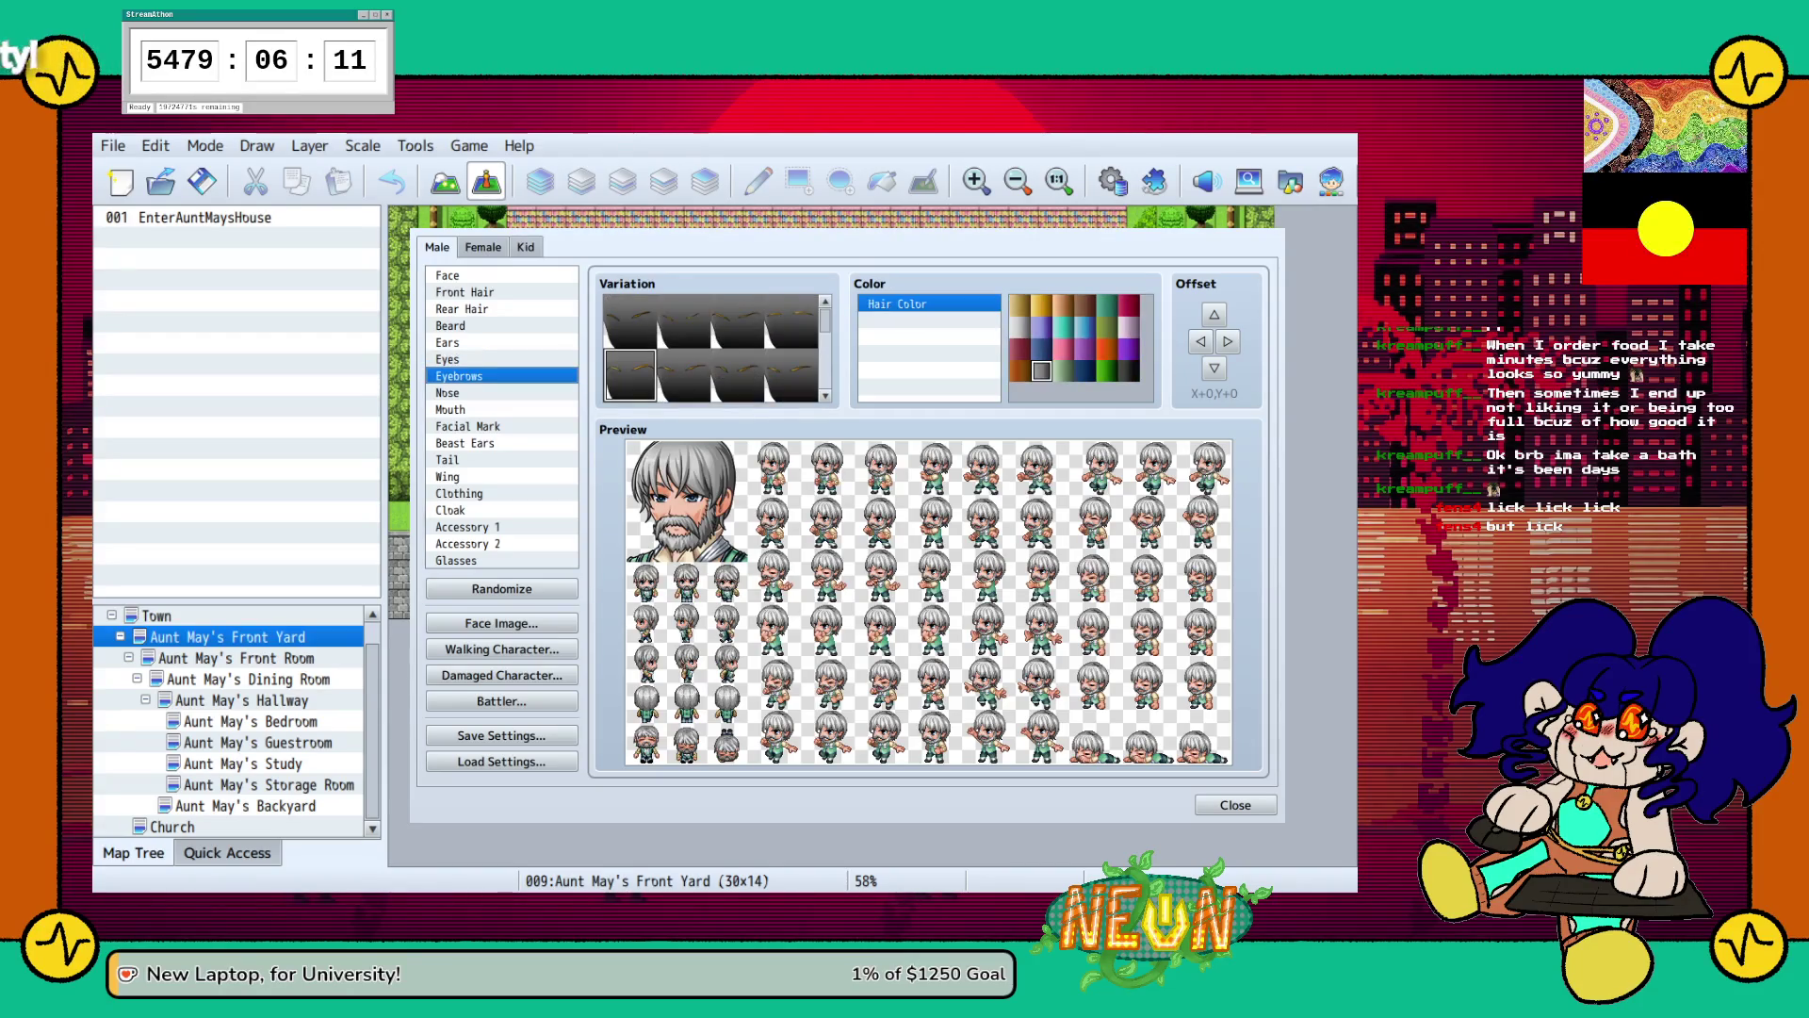
{"action": "left_click", "coordinate": [471, 392]}
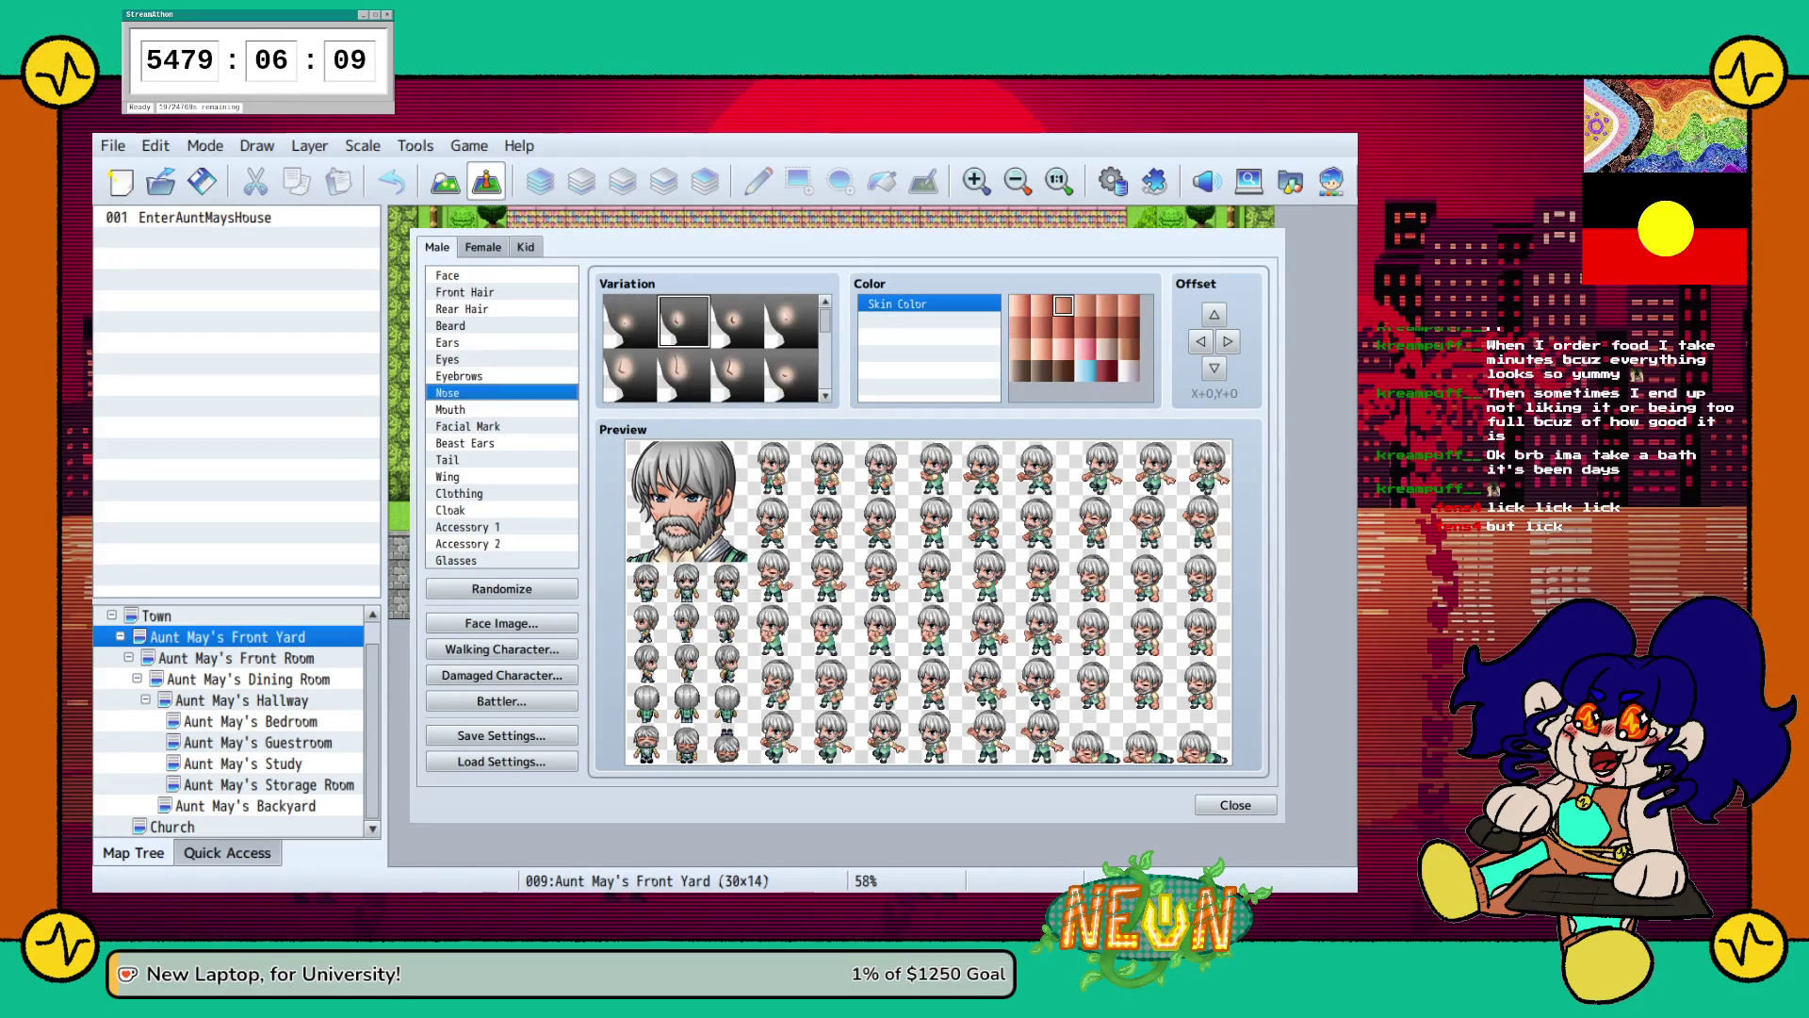
{"action": "left_click", "coordinate": [471, 409]}
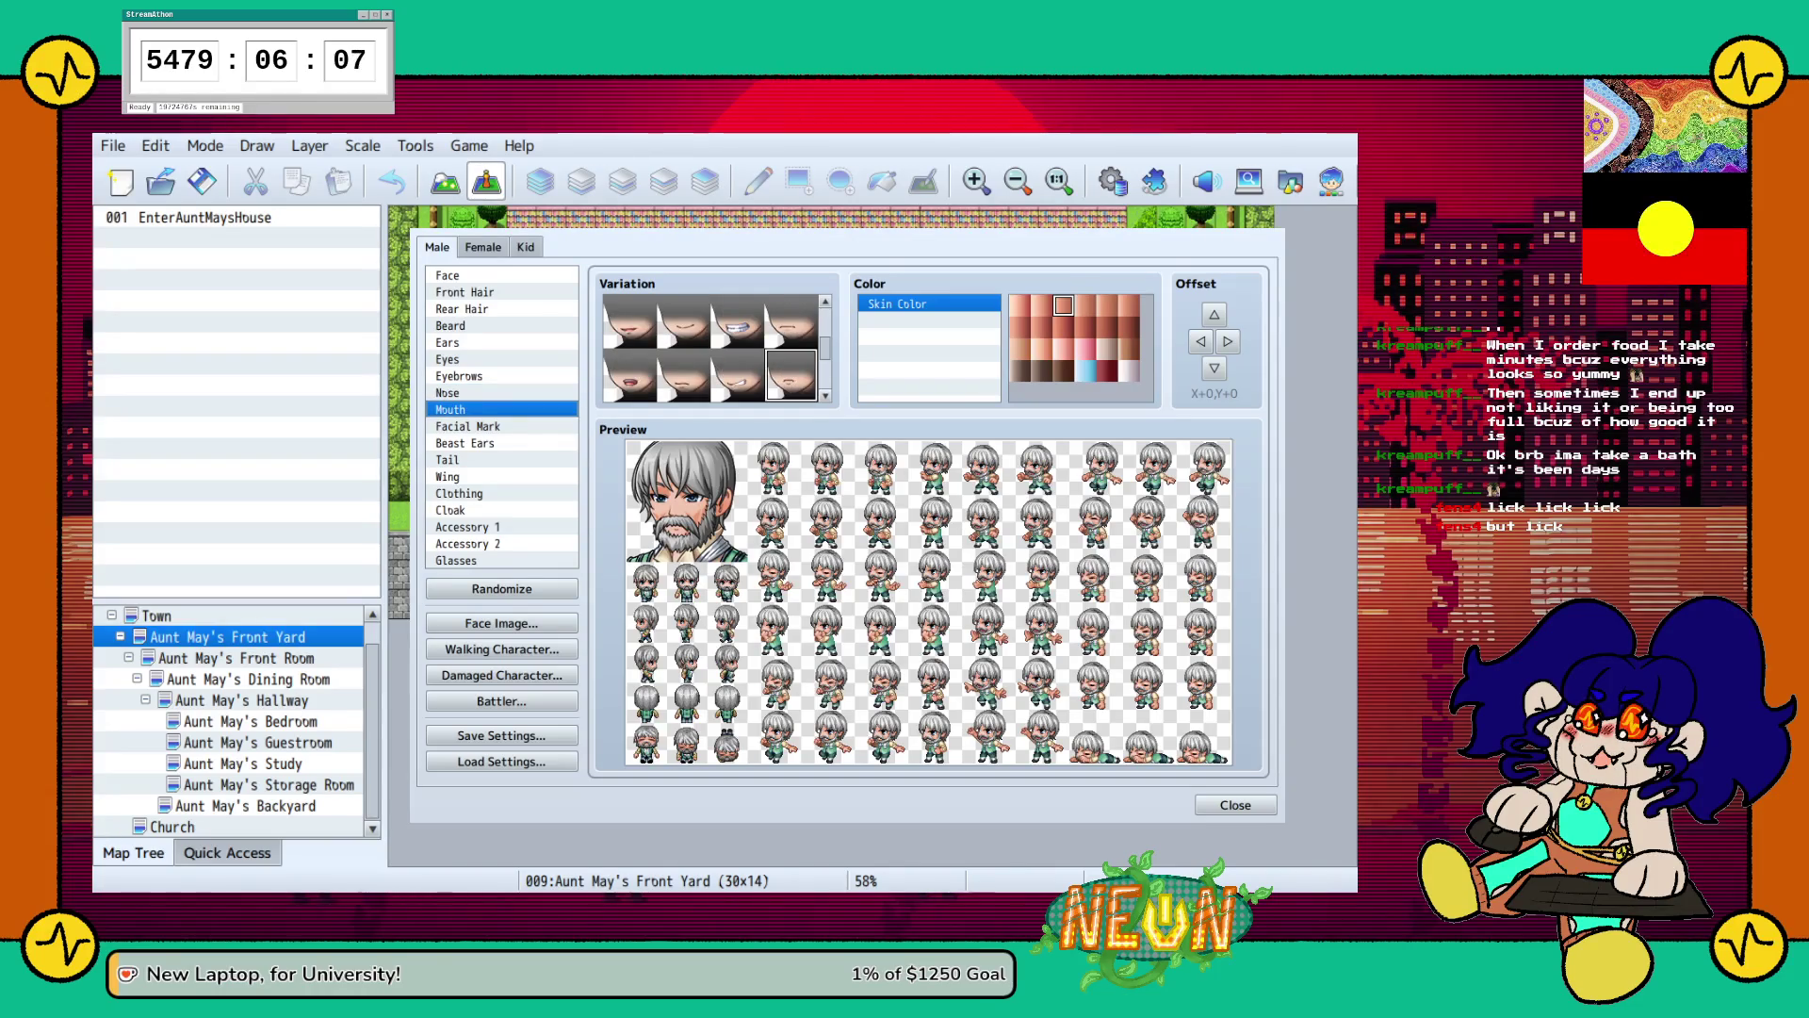
{"action": "left_click", "coordinate": [471, 342]}
{"action": "left_click", "coordinate": [471, 359]}
{"action": "left_click", "coordinate": [1041, 305]}
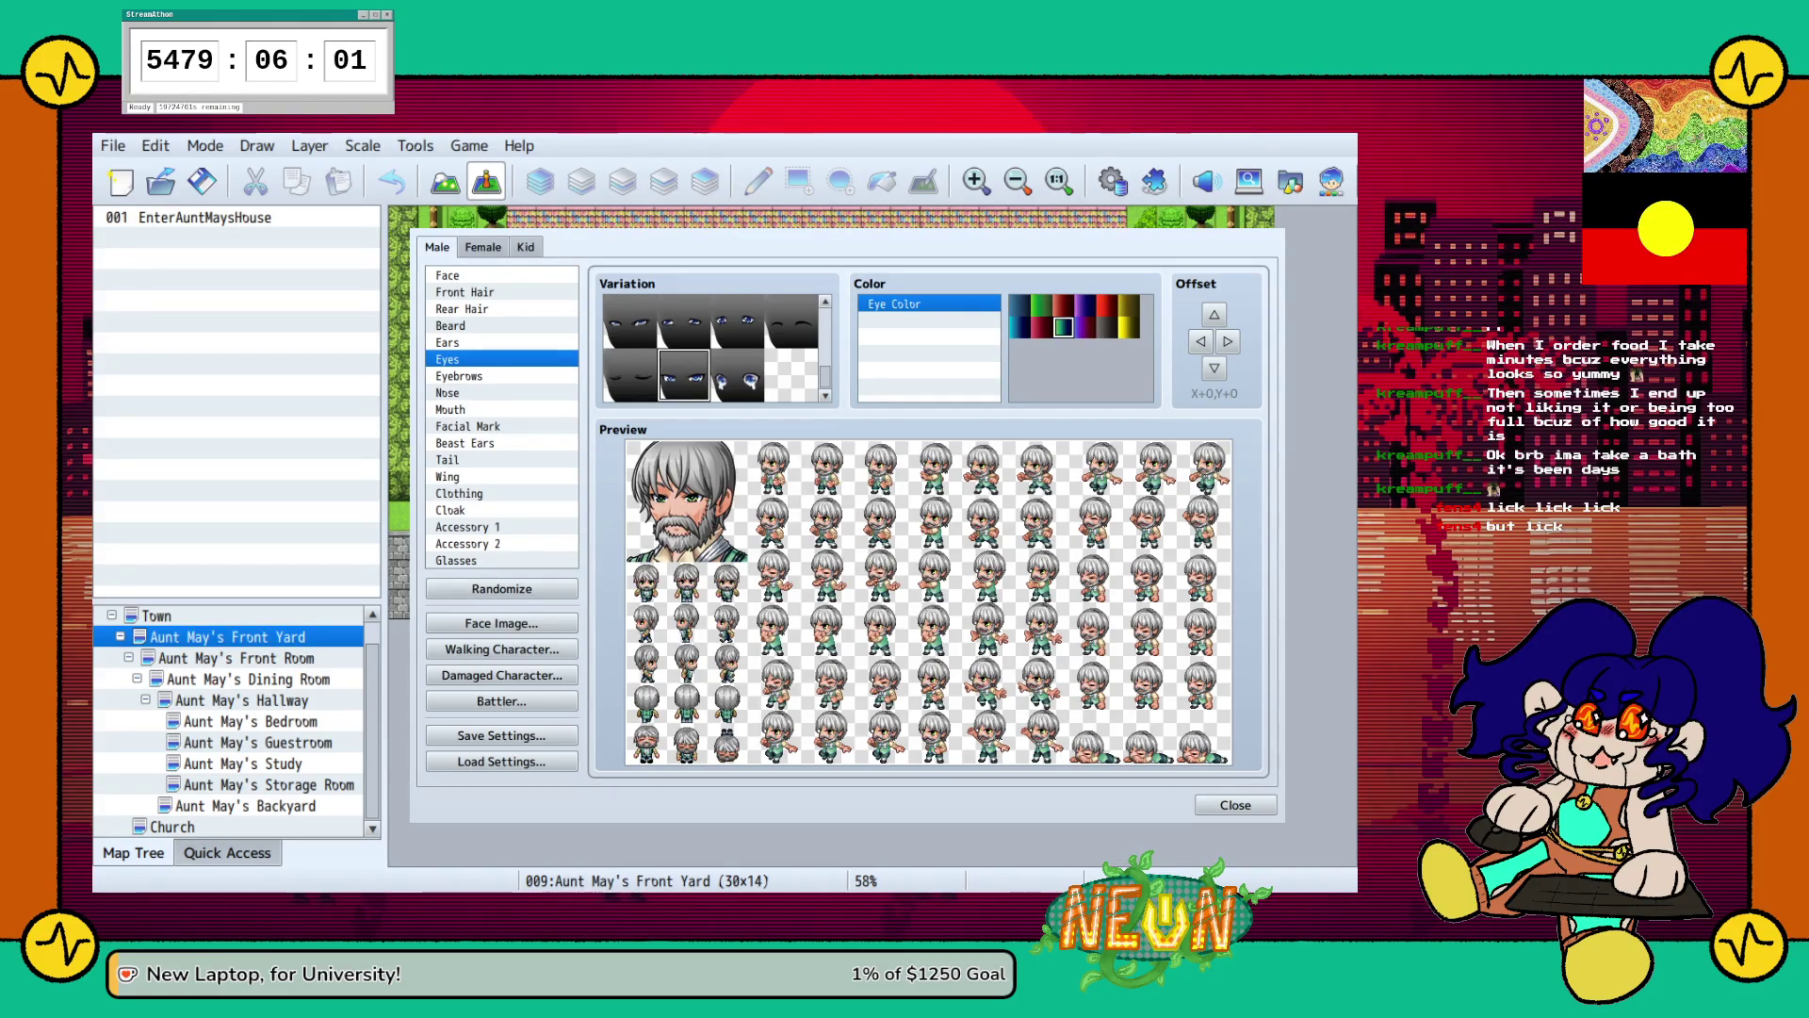
Browse the Facial Mark options and move down to Clothing.
{"action": "left_click", "coordinate": [471, 409]}
{"action": "left_click", "coordinate": [471, 426]}
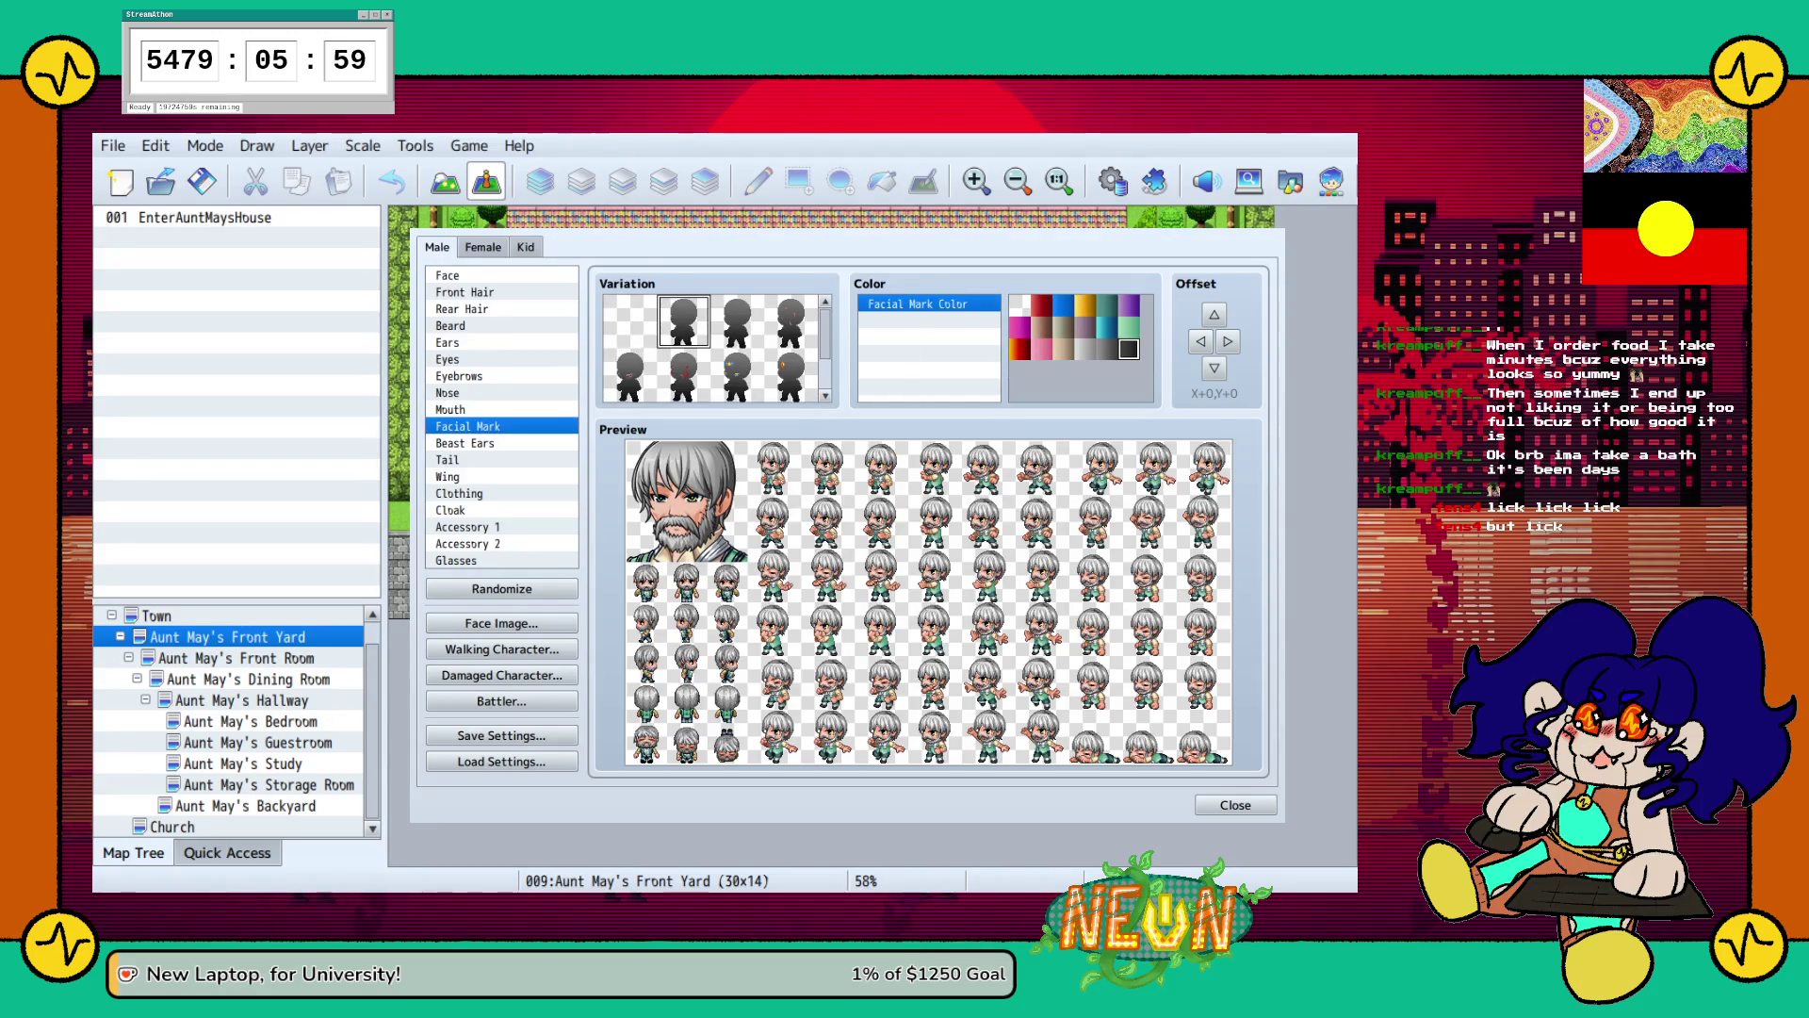
{"action": "key", "text": "Down"}
{"action": "key", "text": "Down"}
{"action": "key", "text": "Down"}
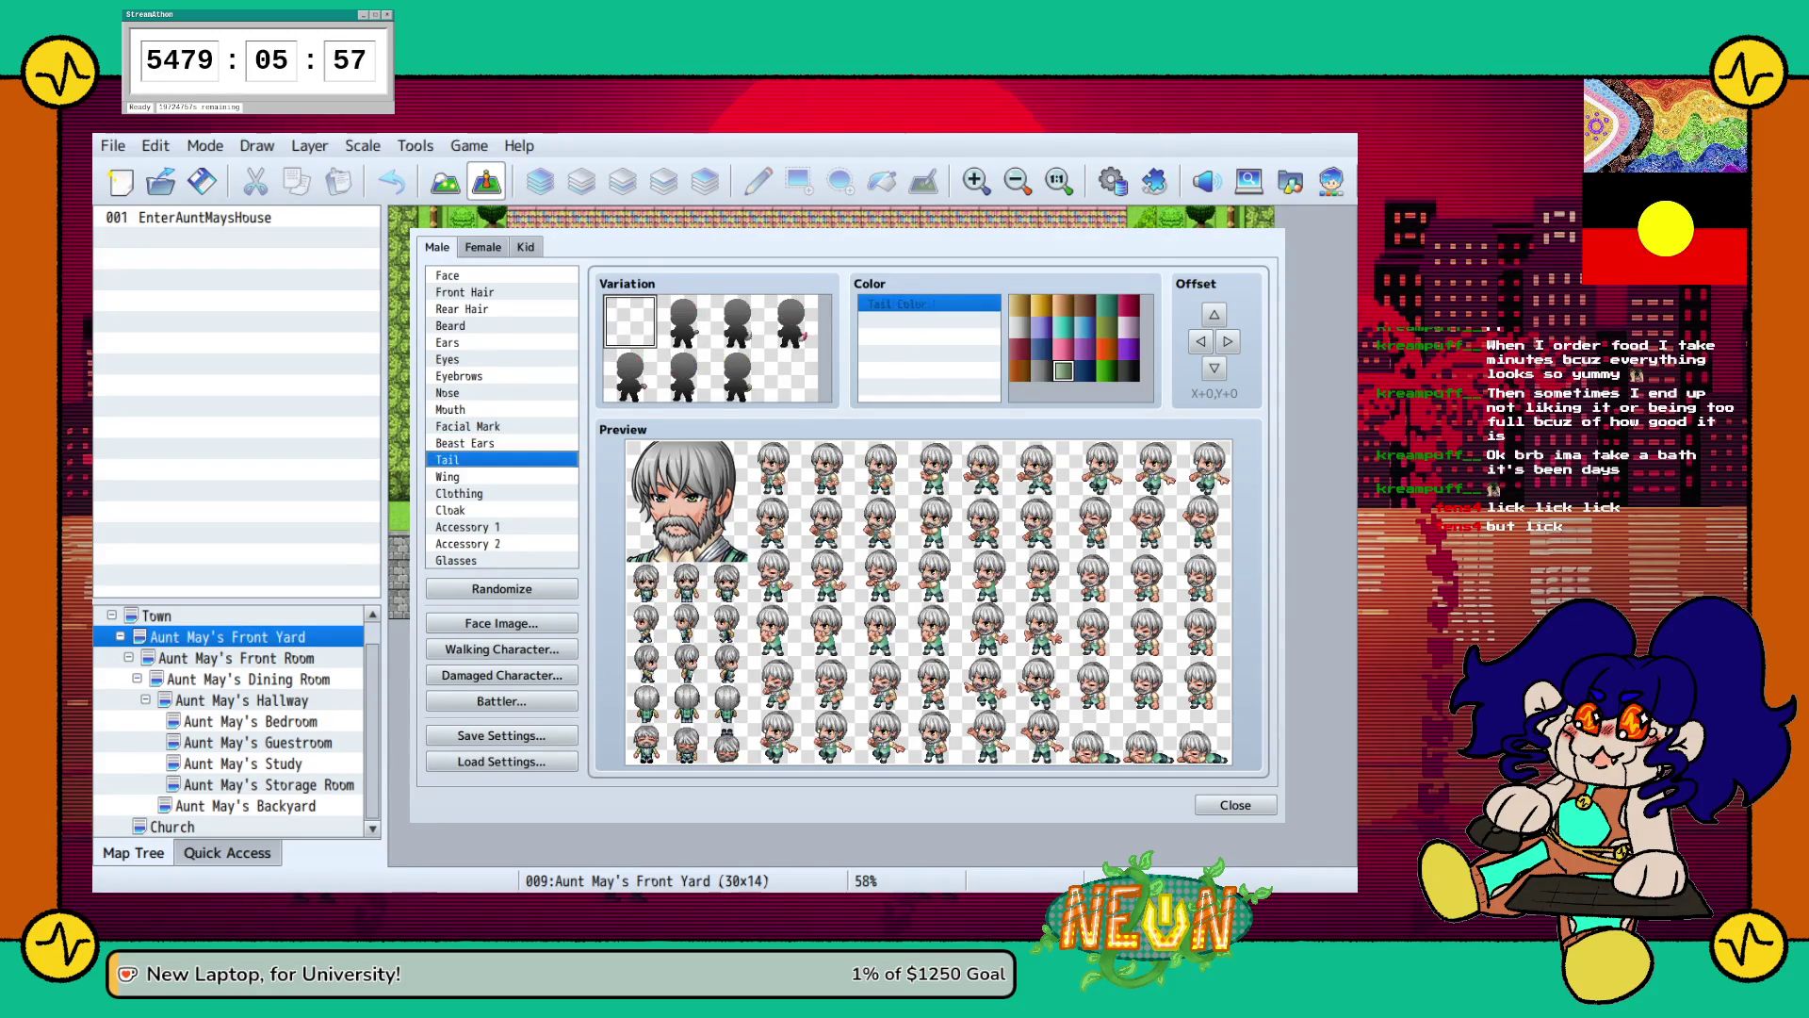
{"action": "scroll", "coordinate": [713, 348], "scroll_direction": "down", "scroll_amount": 1}
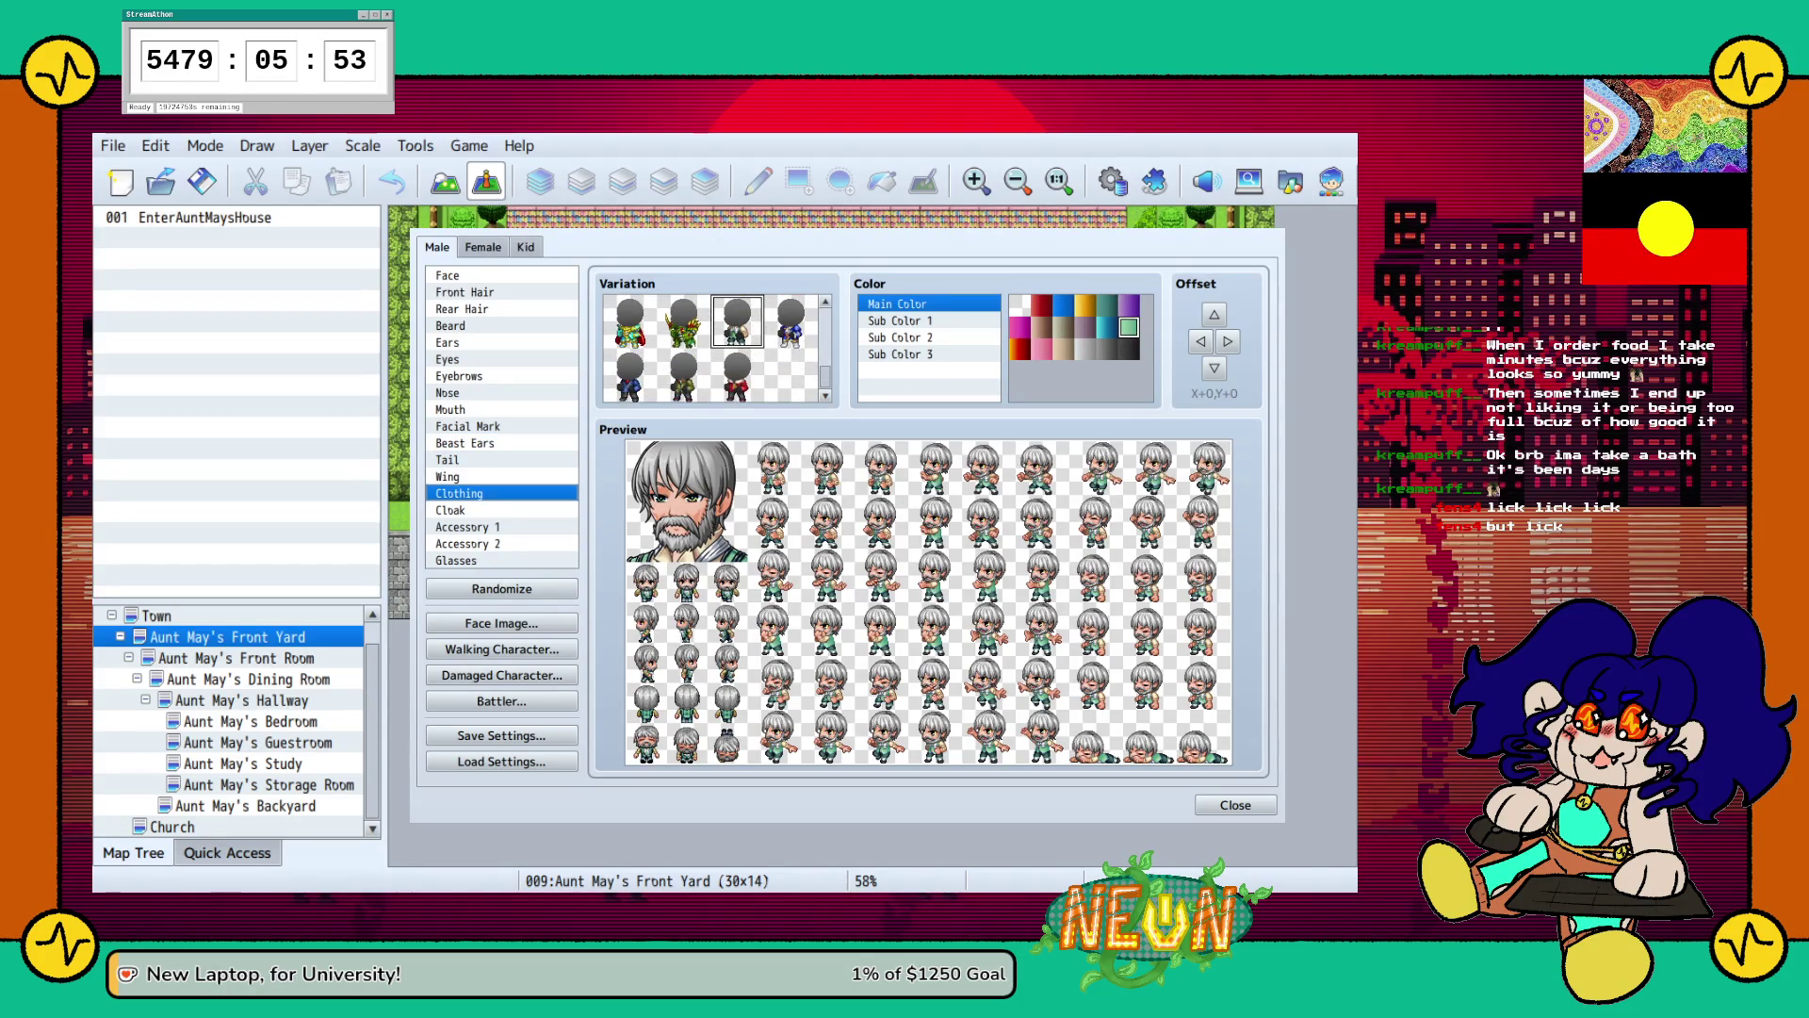
Choose the brown outfit with a scarf and make the scarf dark red.
{"action": "left_click", "coordinate": [737, 392]}
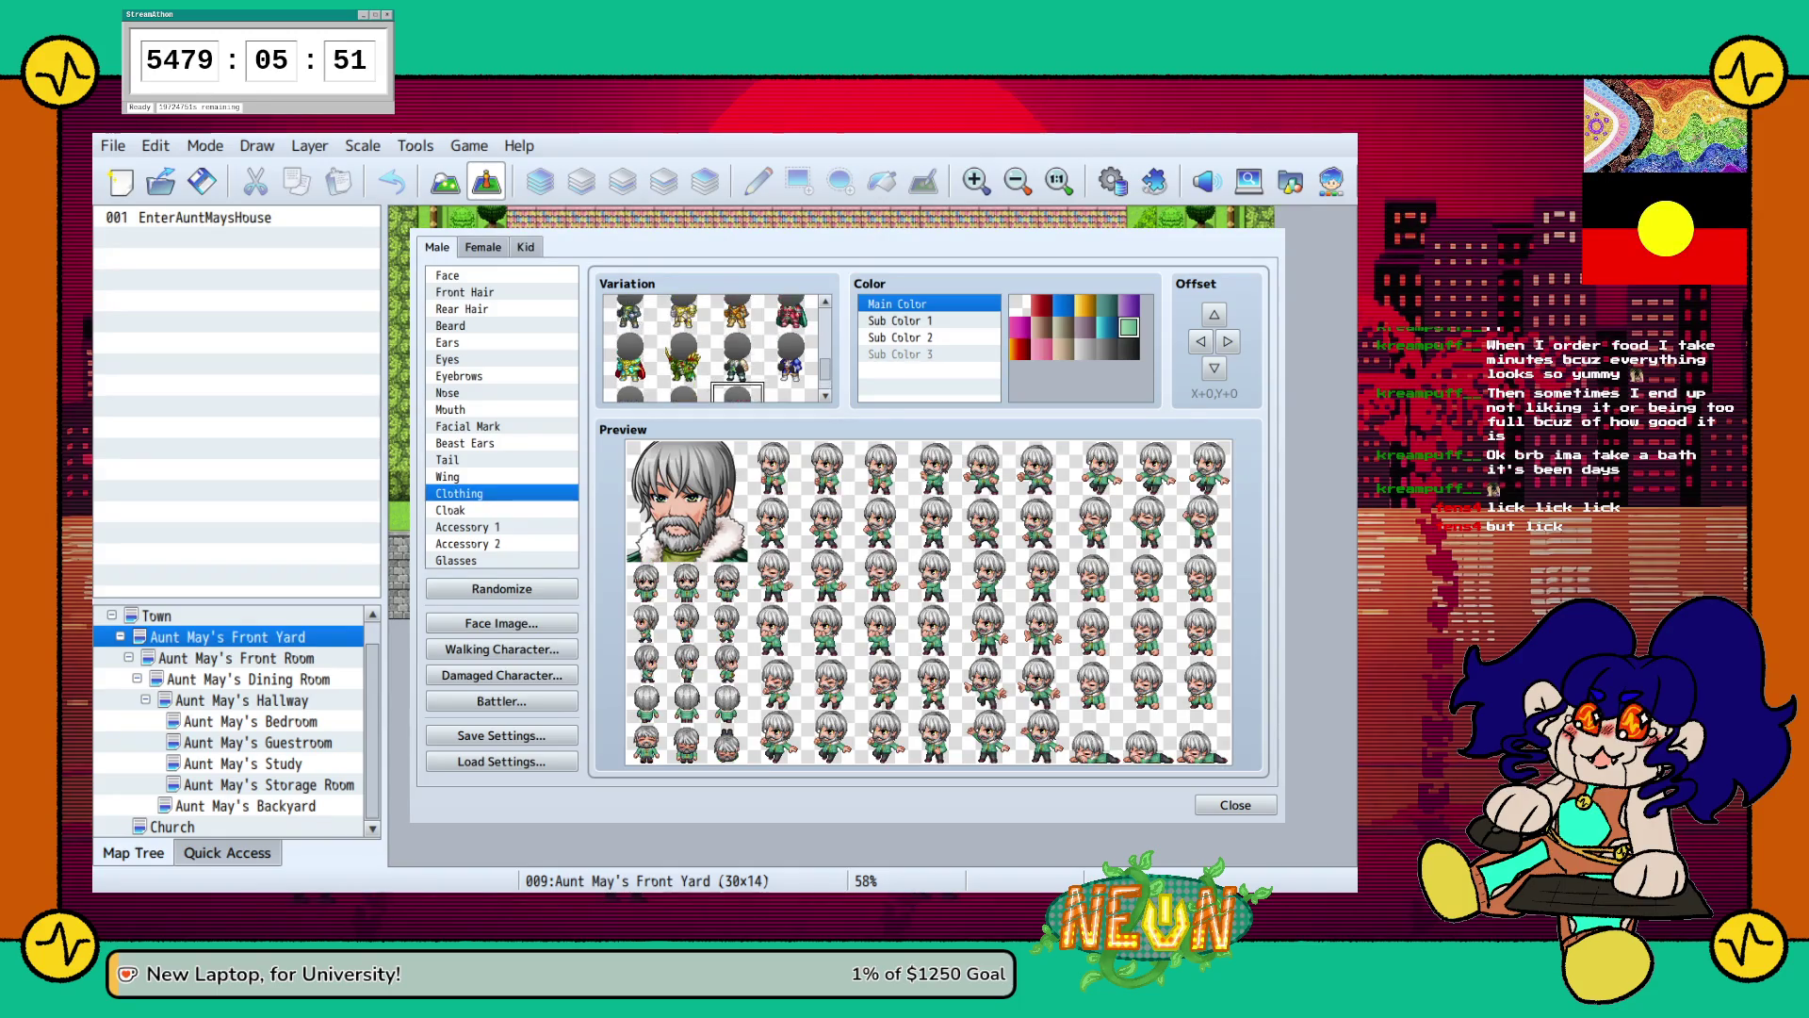
{"action": "key", "text": "Right"}
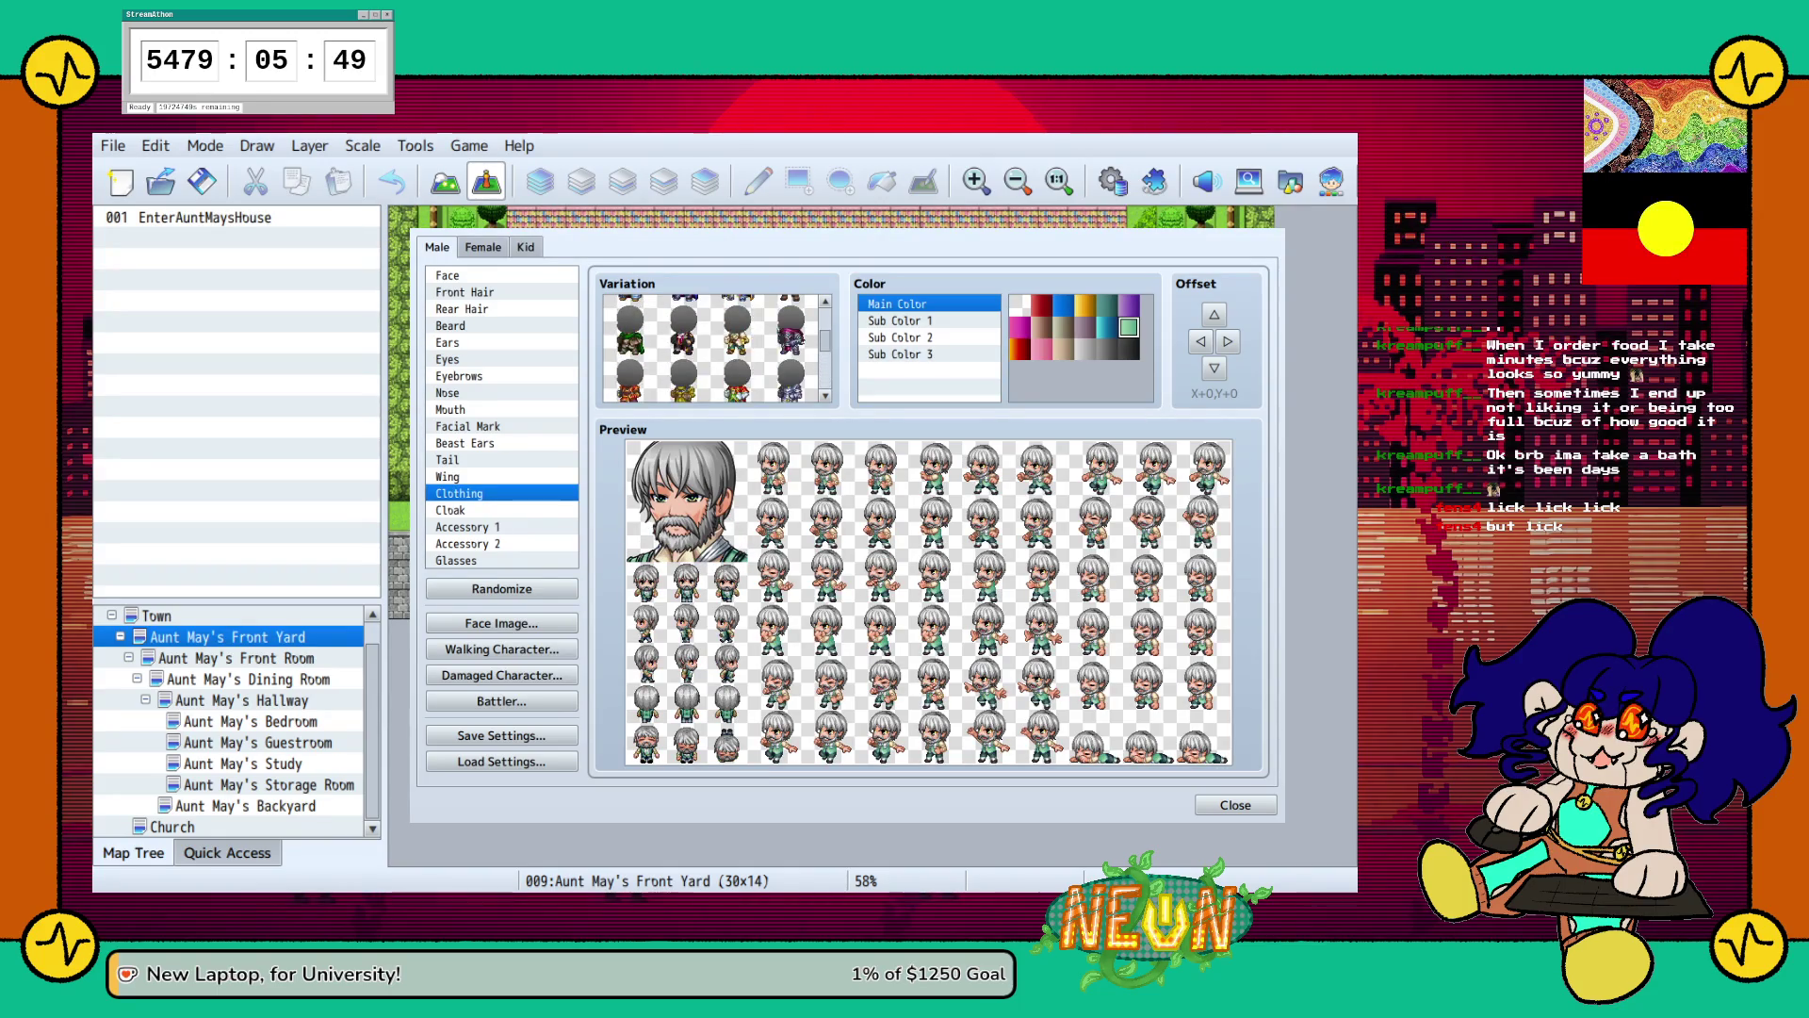
{"action": "key", "text": "Right"}
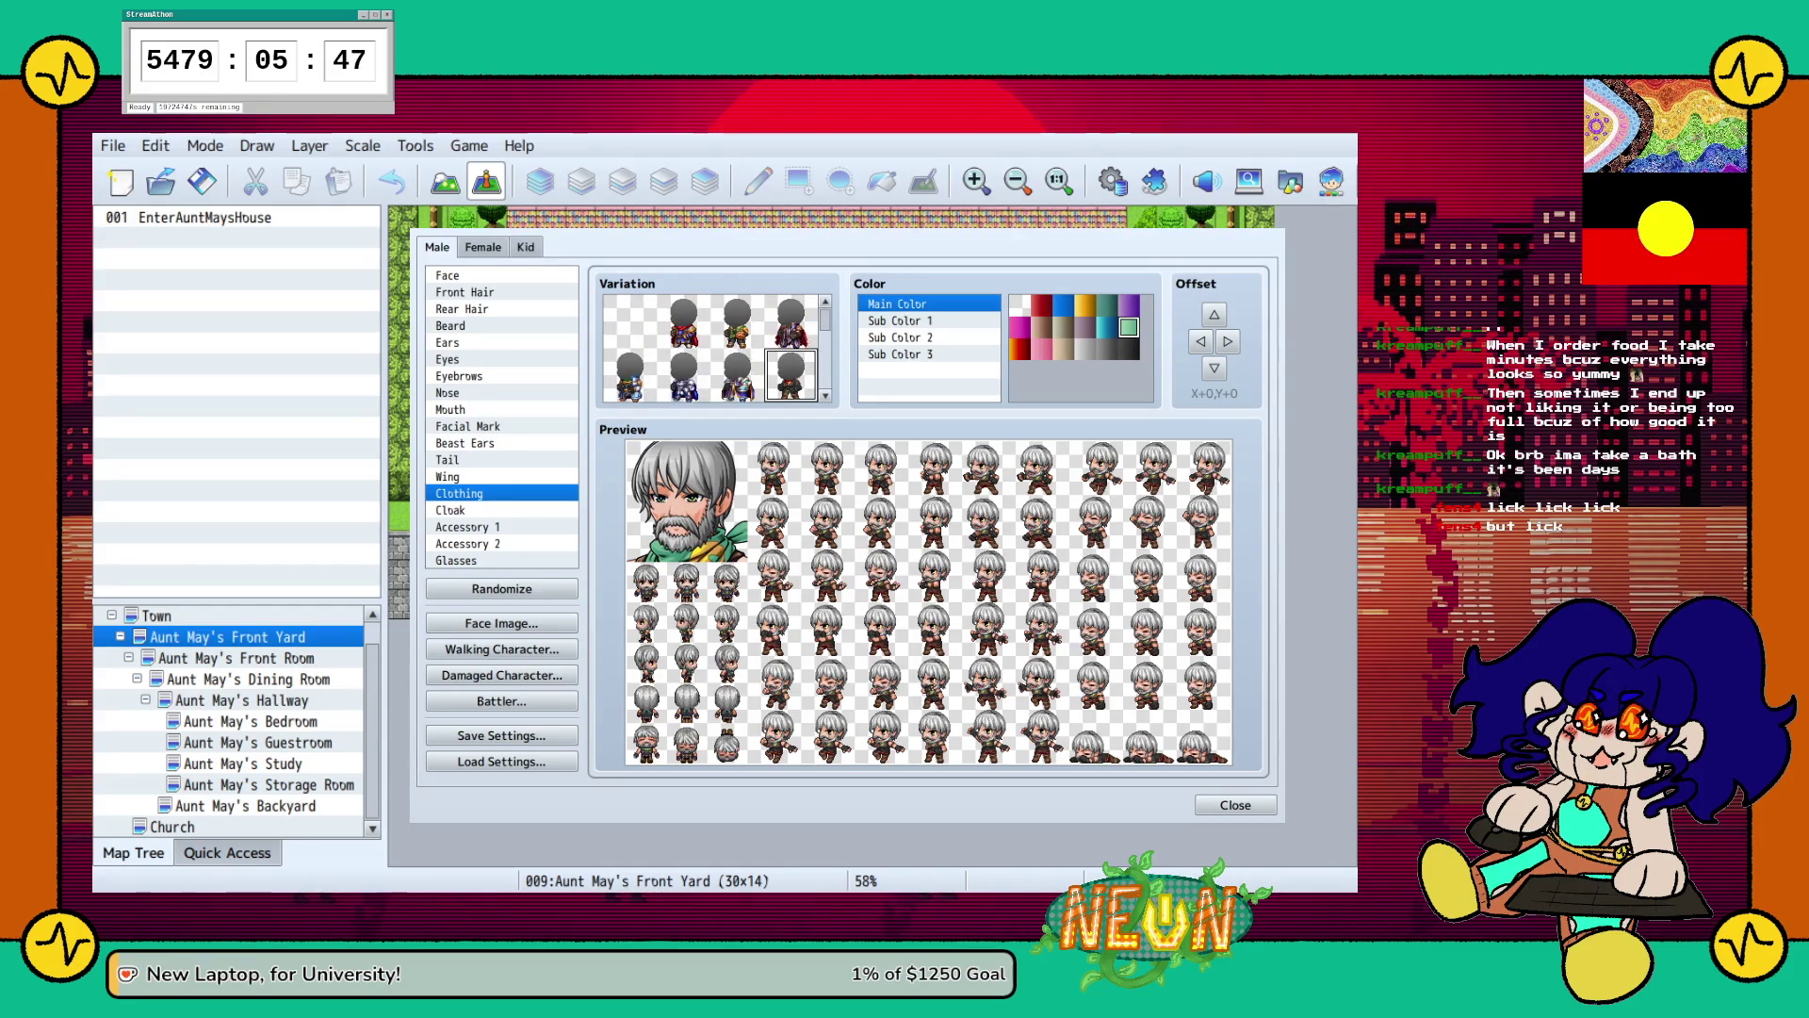
{"action": "left_click", "coordinate": [1041, 305]}
Try grey, light grey, red, dark red and teal swatches for the clothing's Sub Color 1.
{"action": "left_click", "coordinate": [900, 321]}
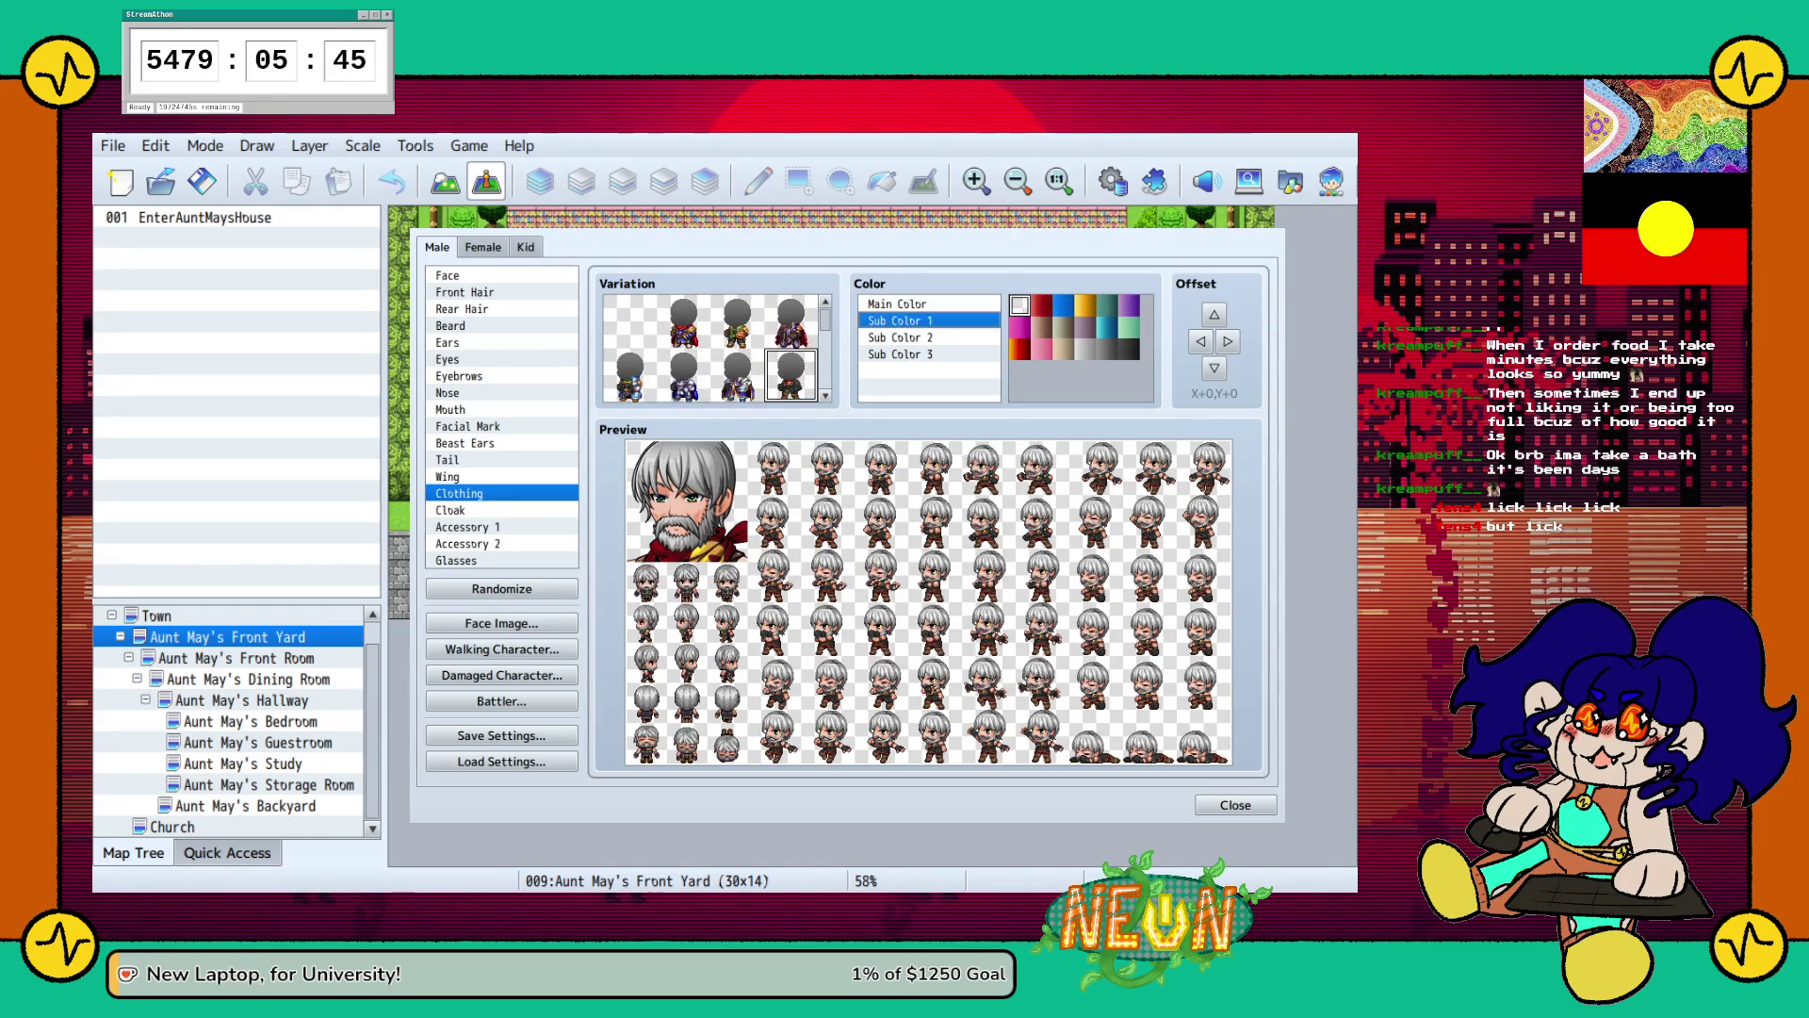
{"action": "left_click", "coordinate": [1129, 350]}
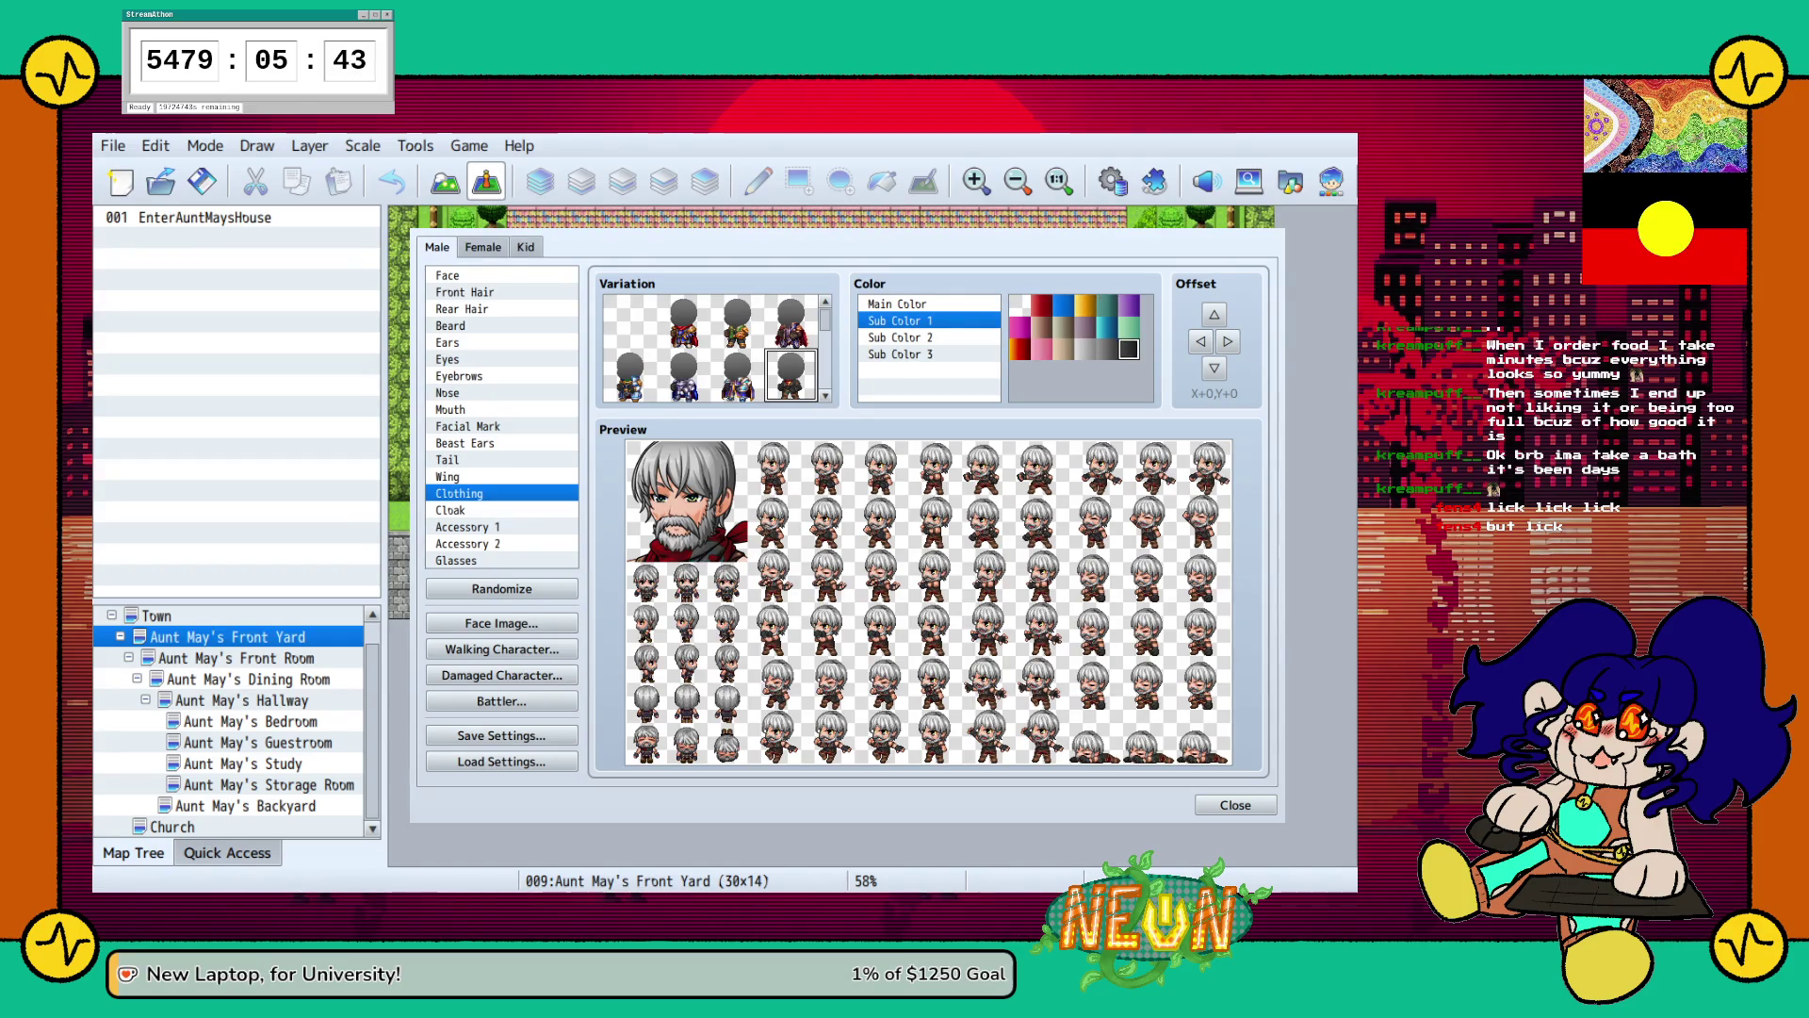
{"action": "left_click", "coordinate": [1085, 306]}
{"action": "left_click", "coordinate": [1086, 349]}
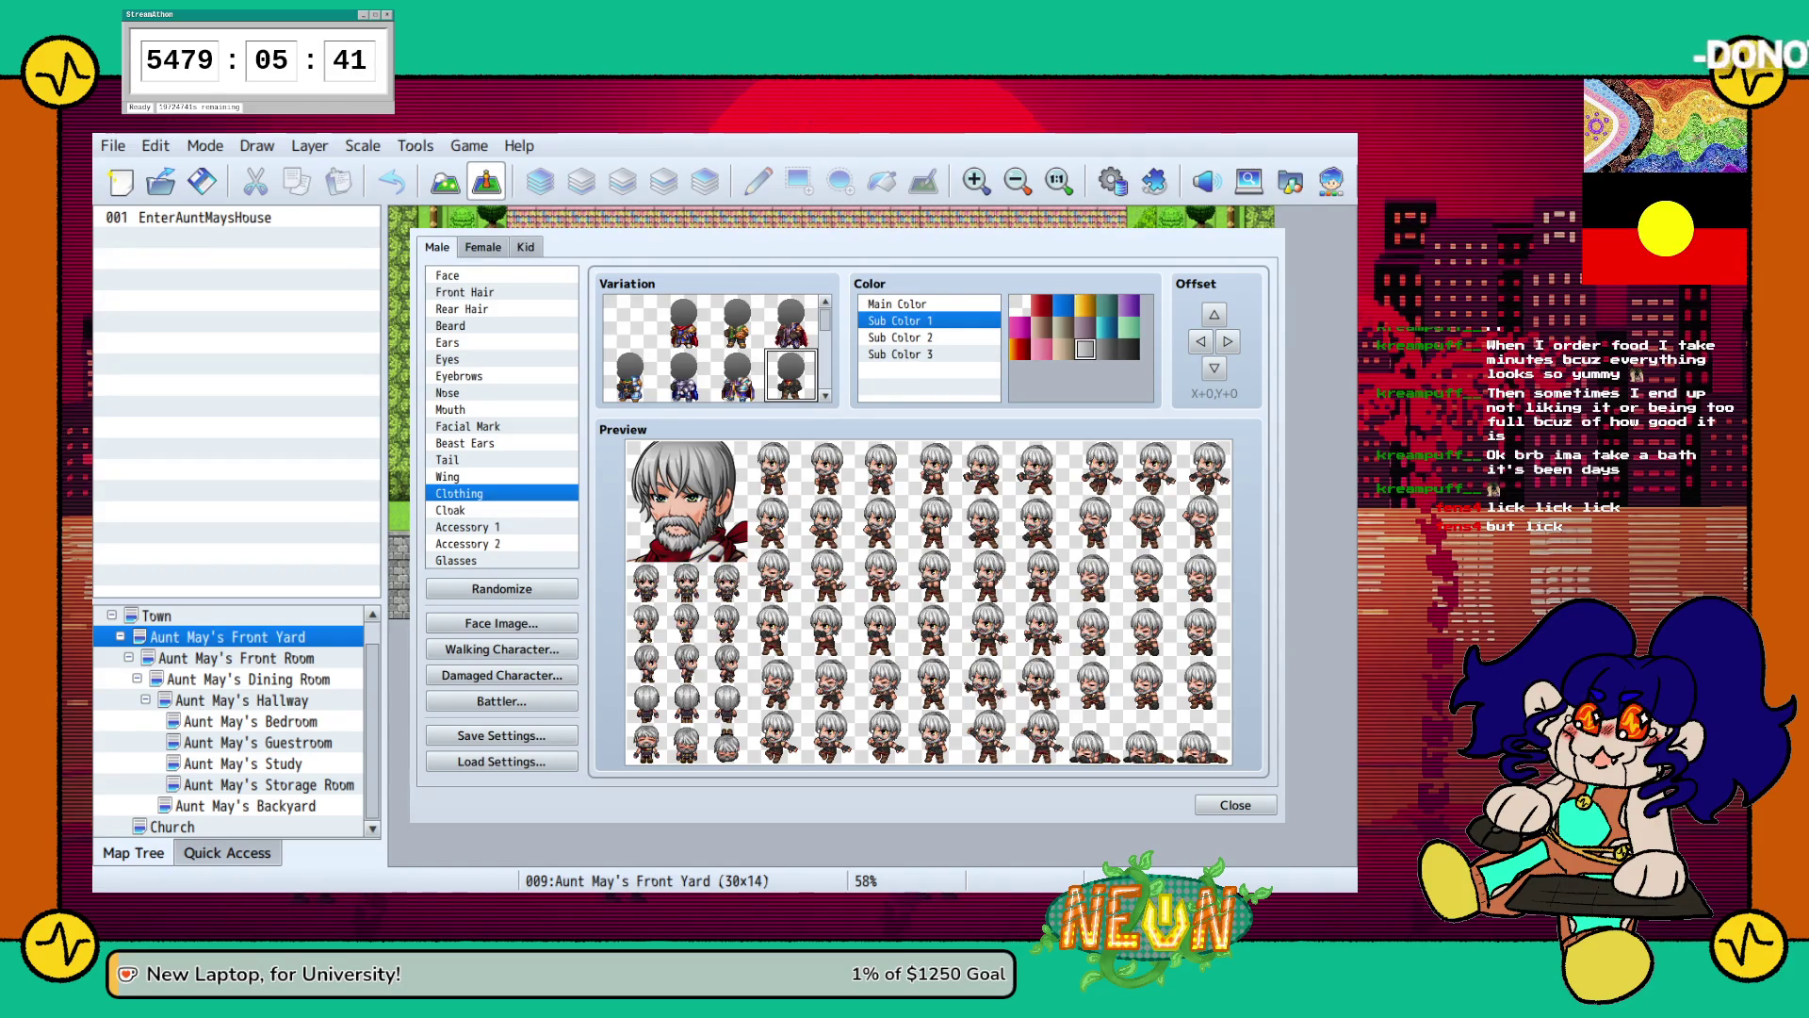
{"action": "left_click", "coordinate": [1129, 349]}
{"action": "left_click", "coordinate": [1020, 349]}
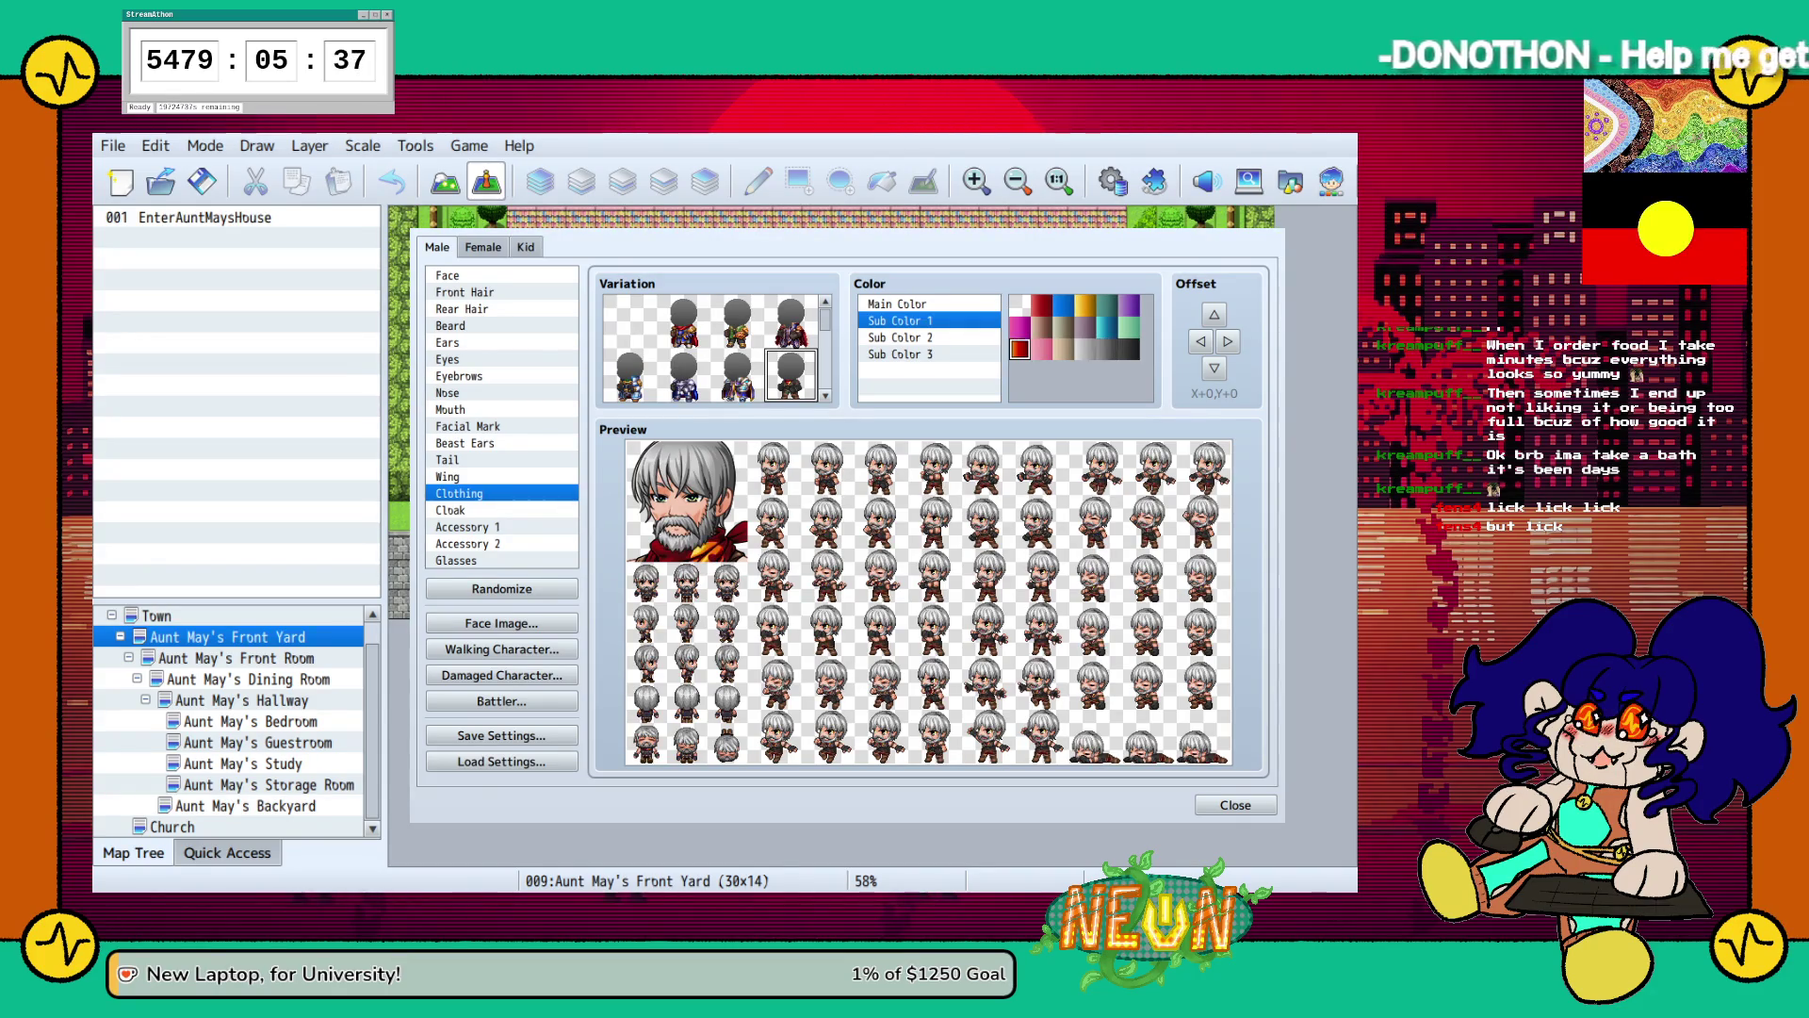
{"action": "left_click", "coordinate": [1041, 305]}
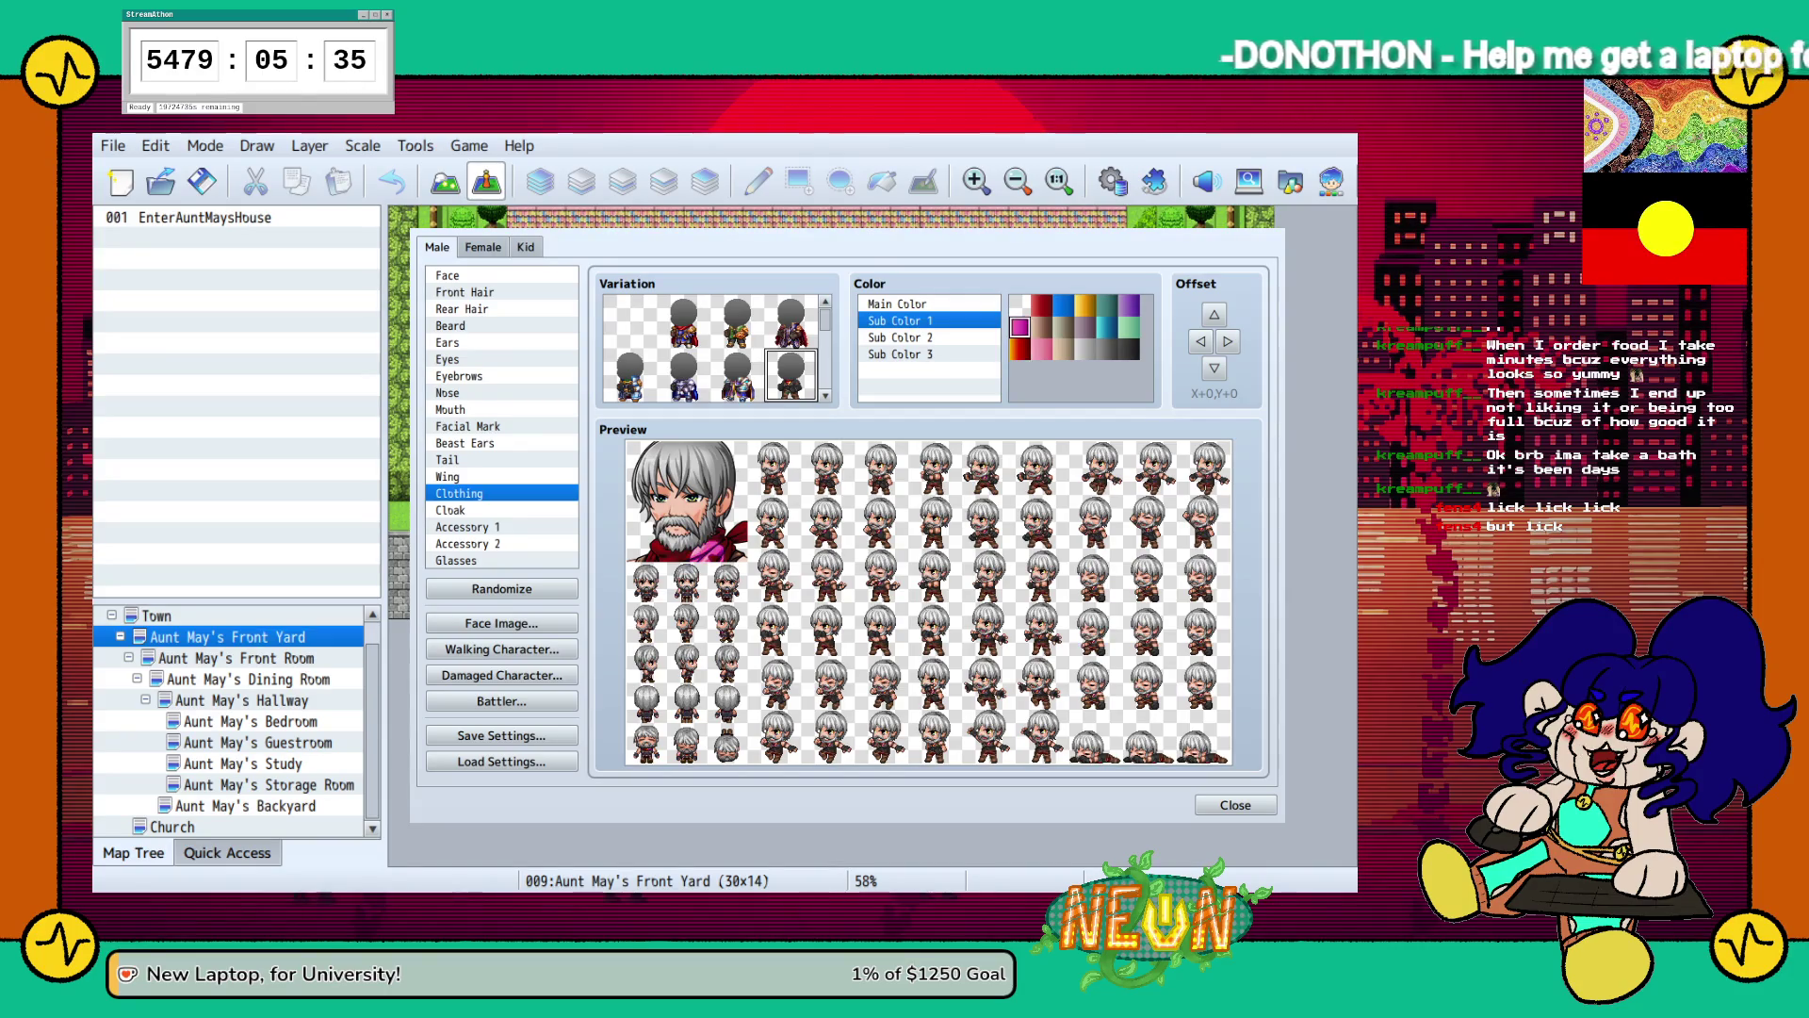
{"action": "left_click", "coordinate": [1107, 327]}
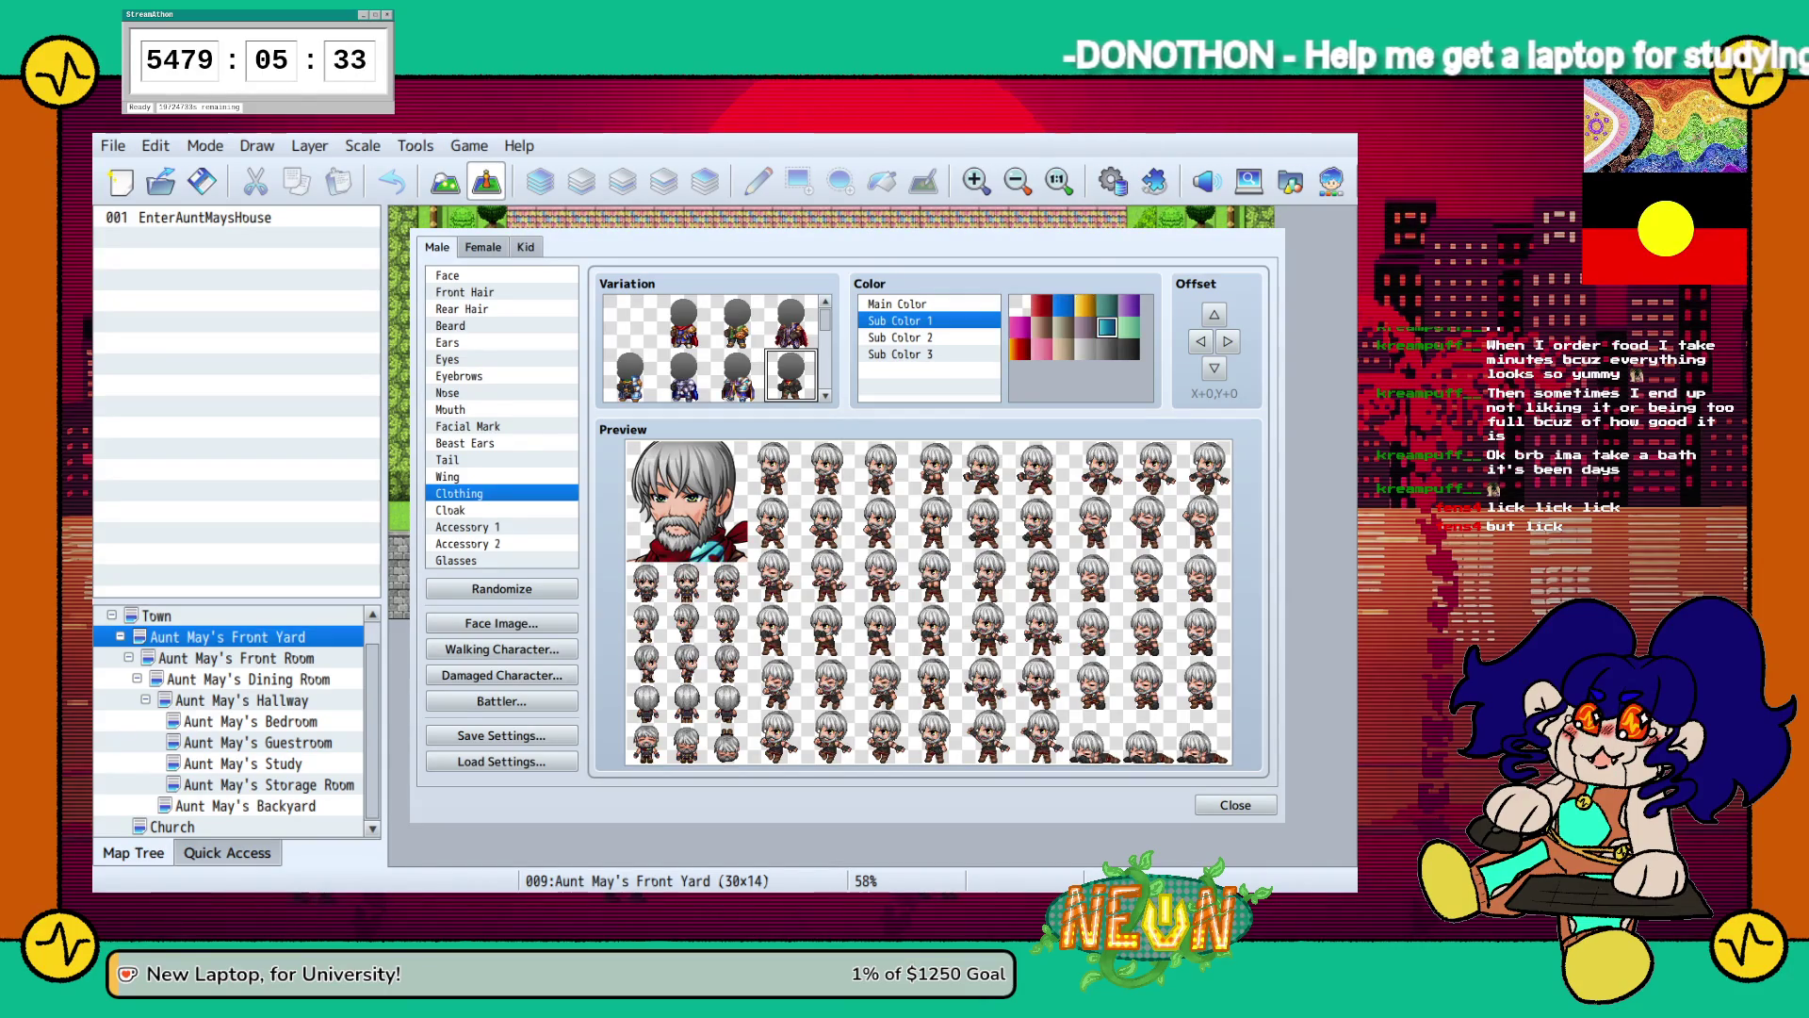
Try greys and brown for clothing Sub Color 2, settling back on white.
{"action": "left_click", "coordinate": [899, 337]}
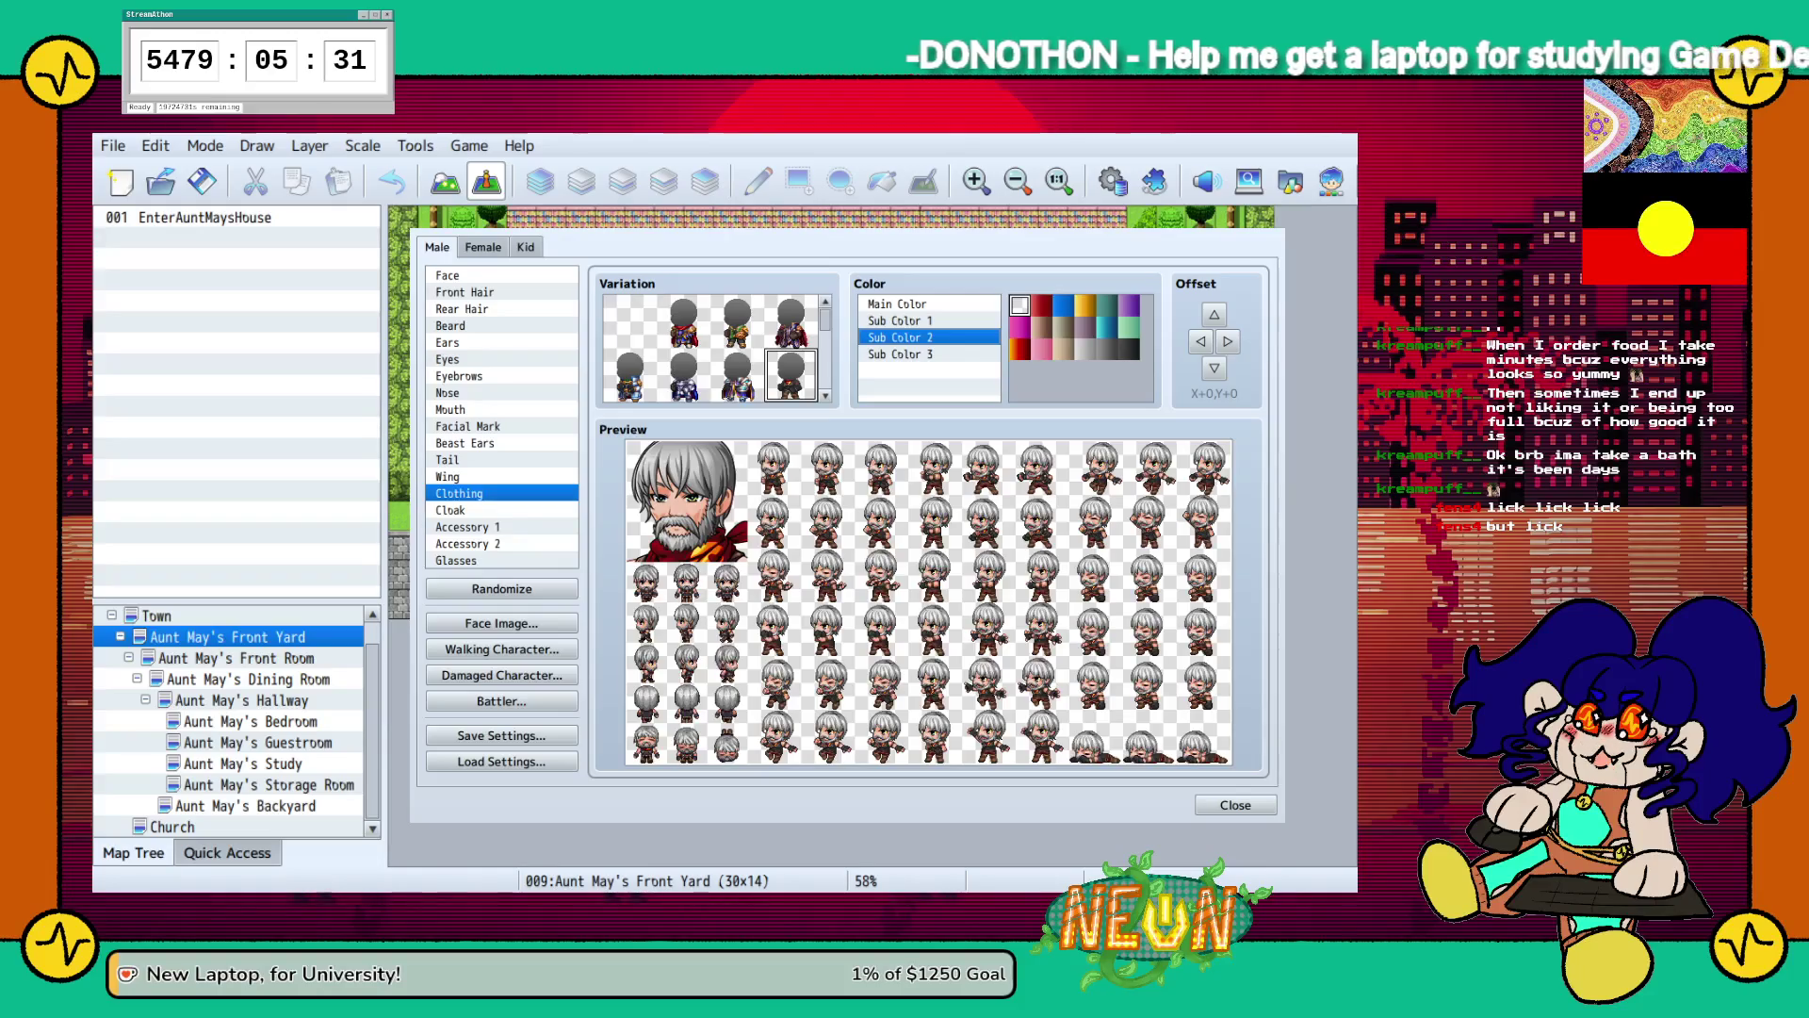
{"action": "left_click", "coordinate": [1085, 327]}
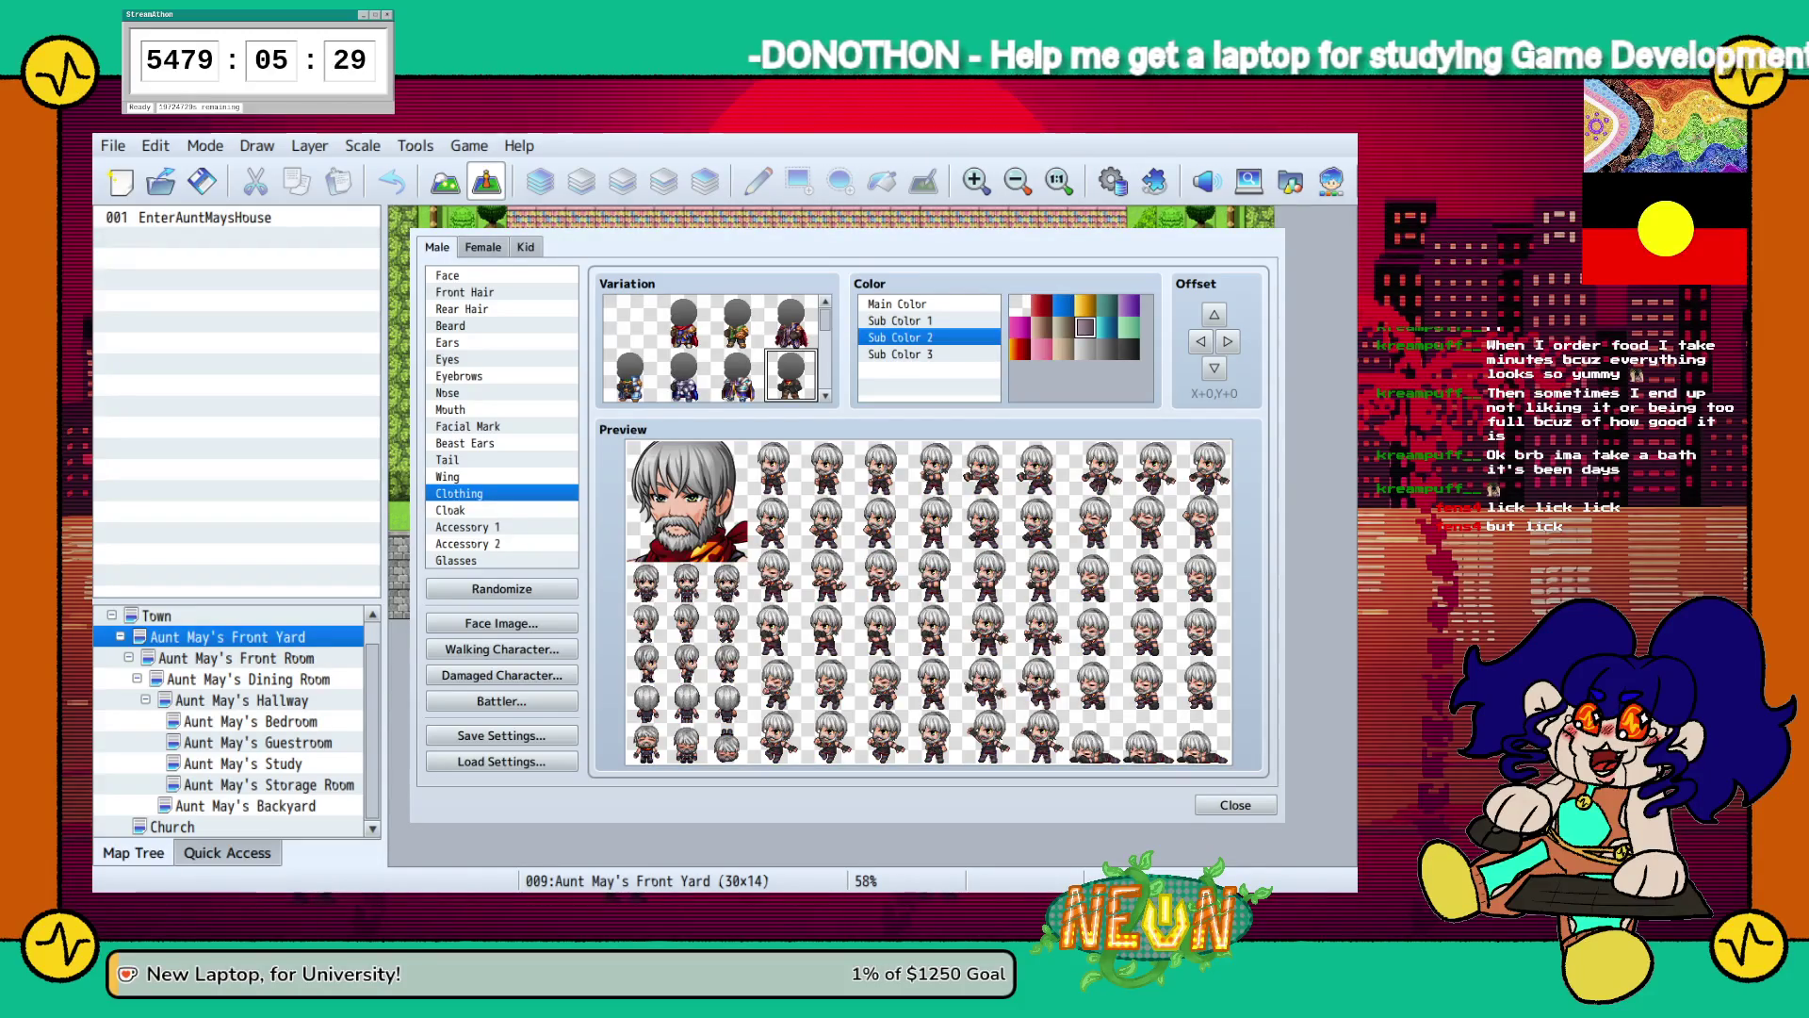
{"action": "left_click", "coordinate": [1019, 304]}
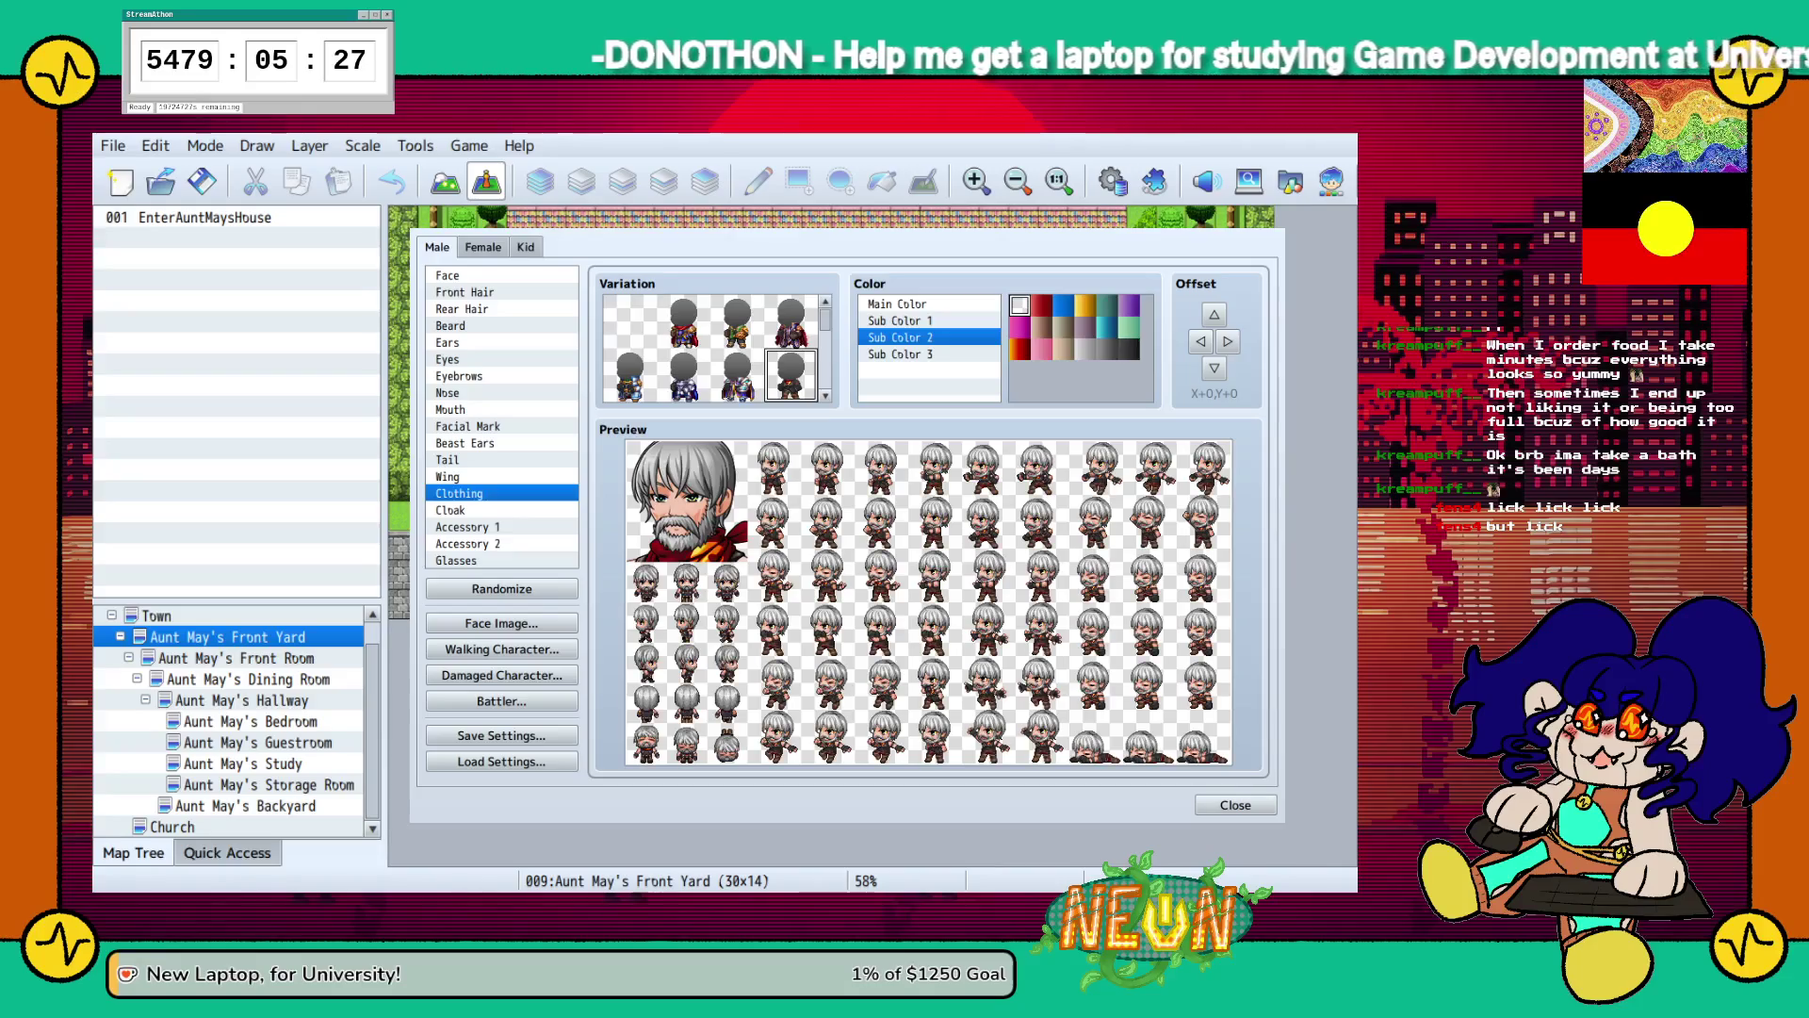
{"action": "left_click", "coordinate": [1085, 349]}
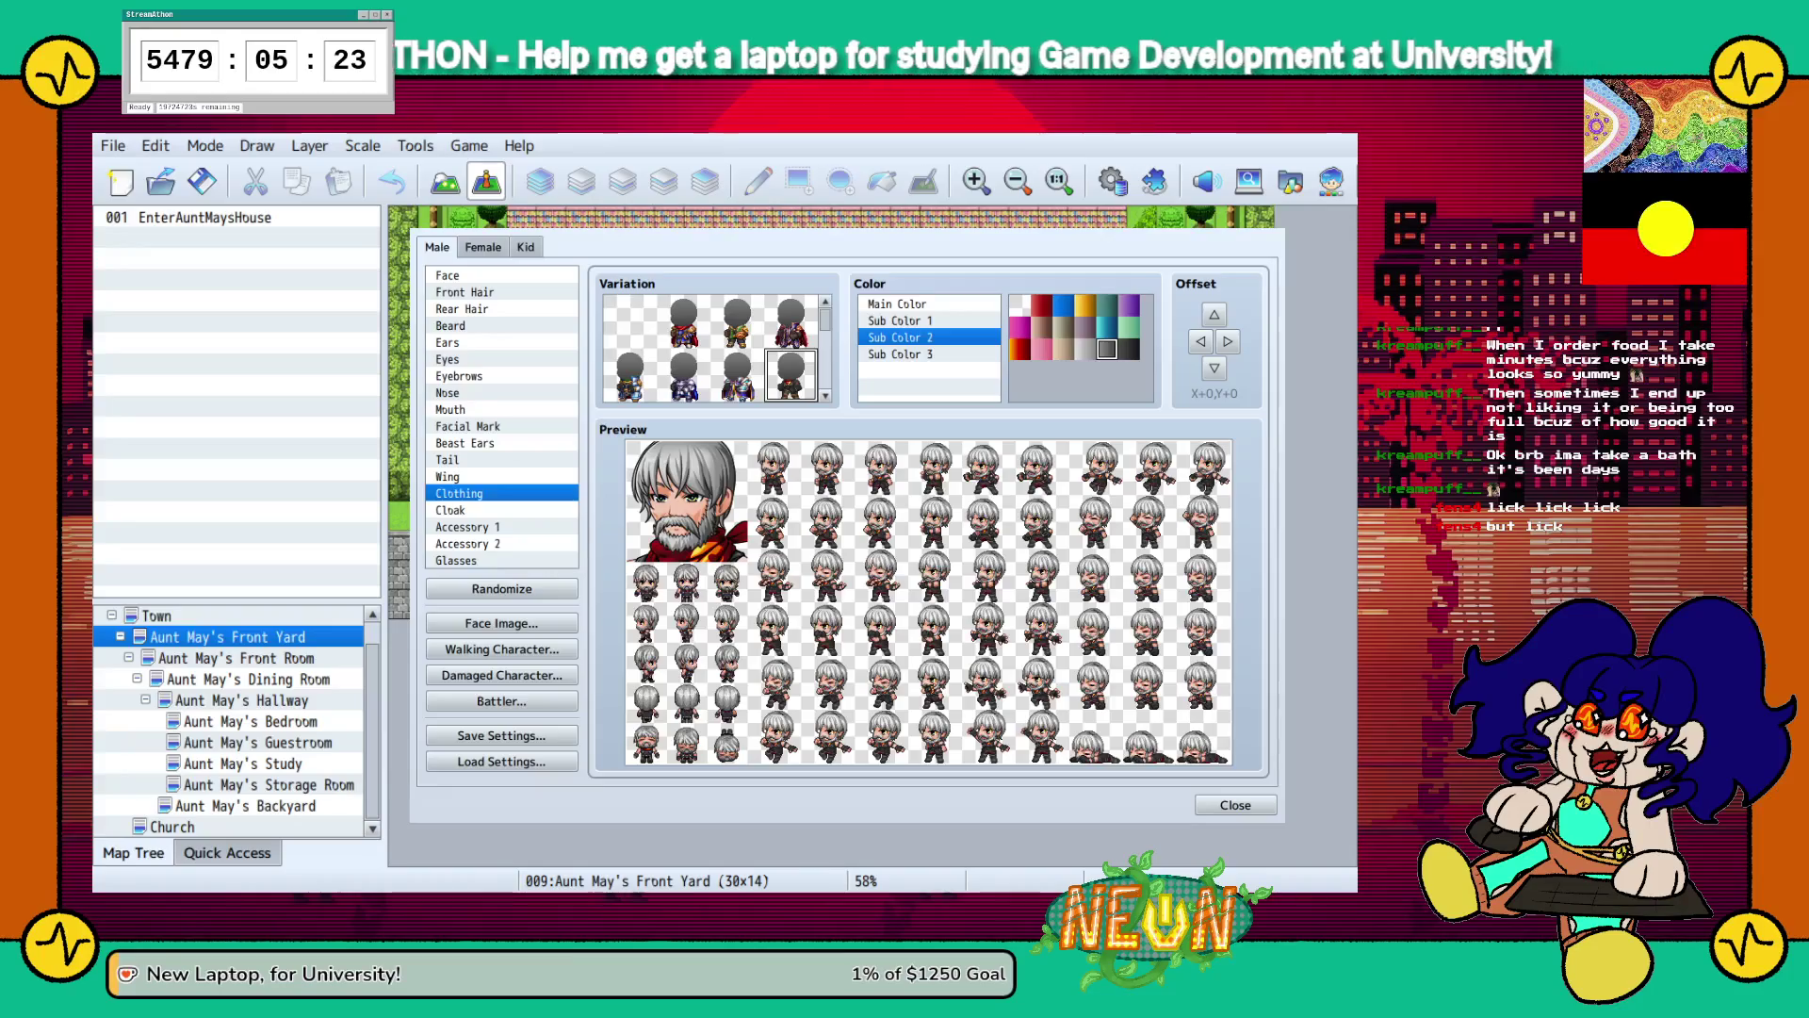
{"action": "left_click", "coordinate": [1086, 327]}
{"action": "left_click", "coordinate": [1041, 327]}
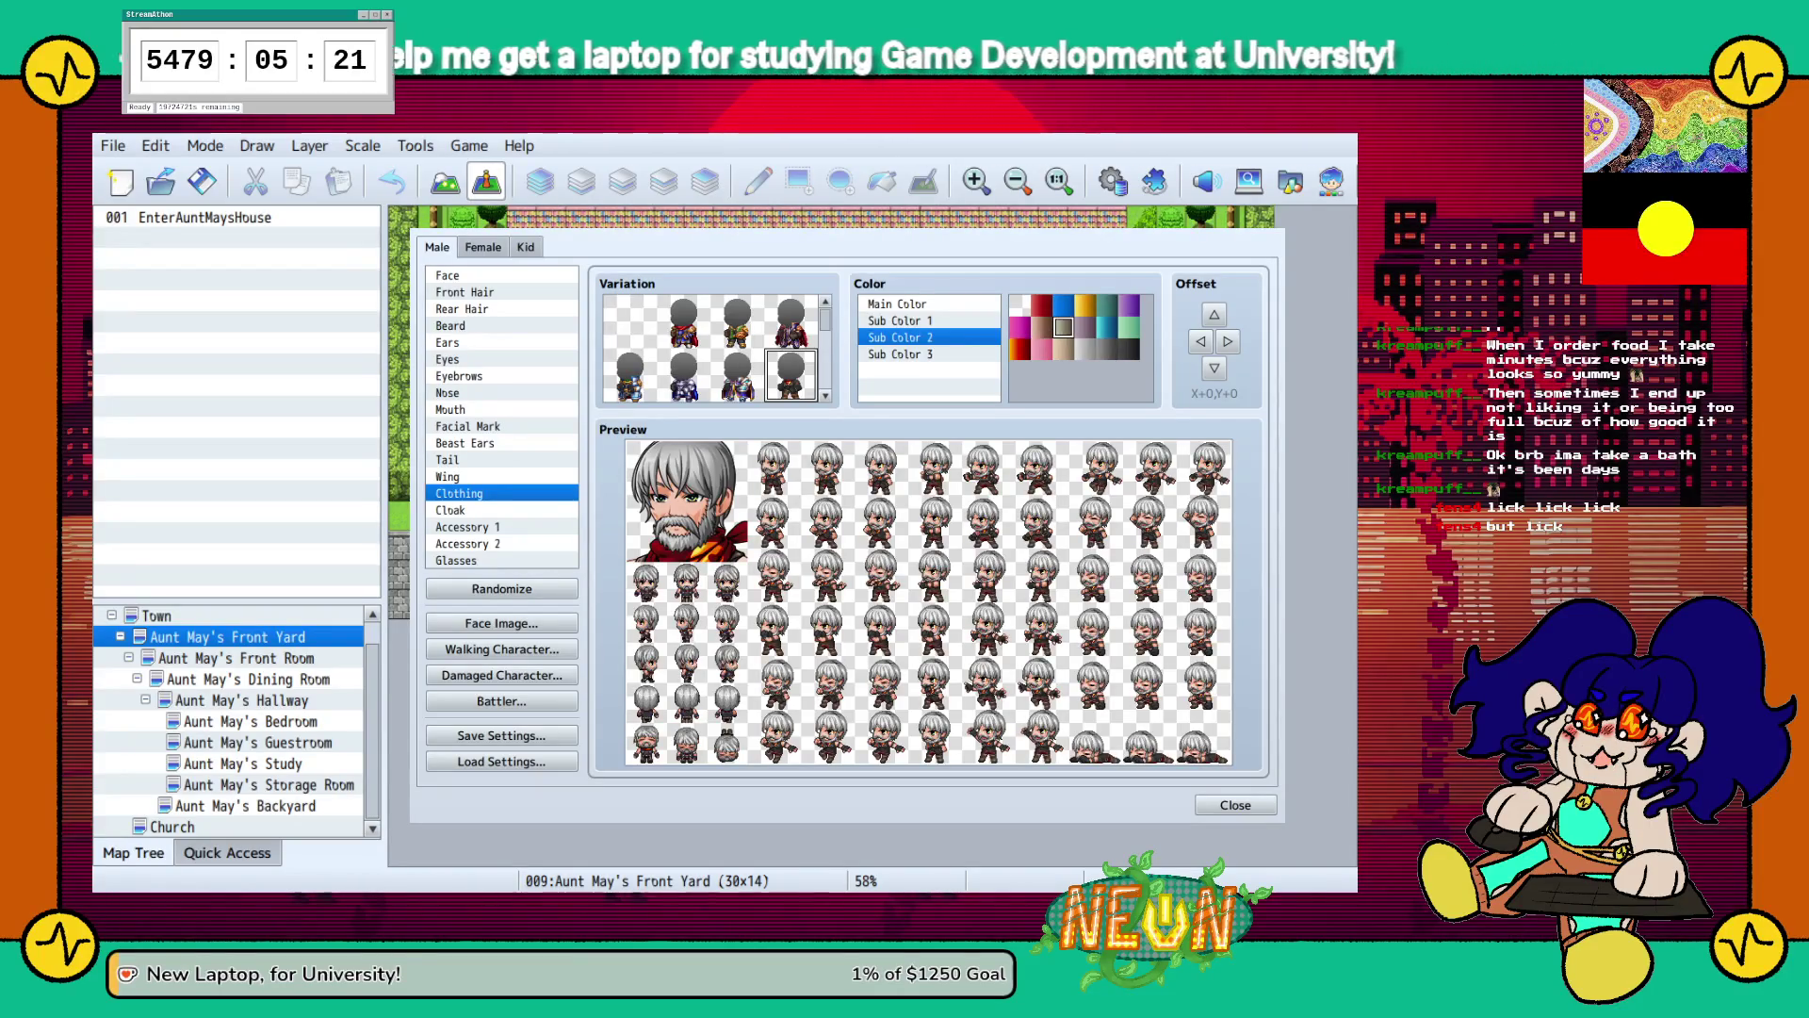
{"action": "left_click", "coordinate": [1041, 327]}
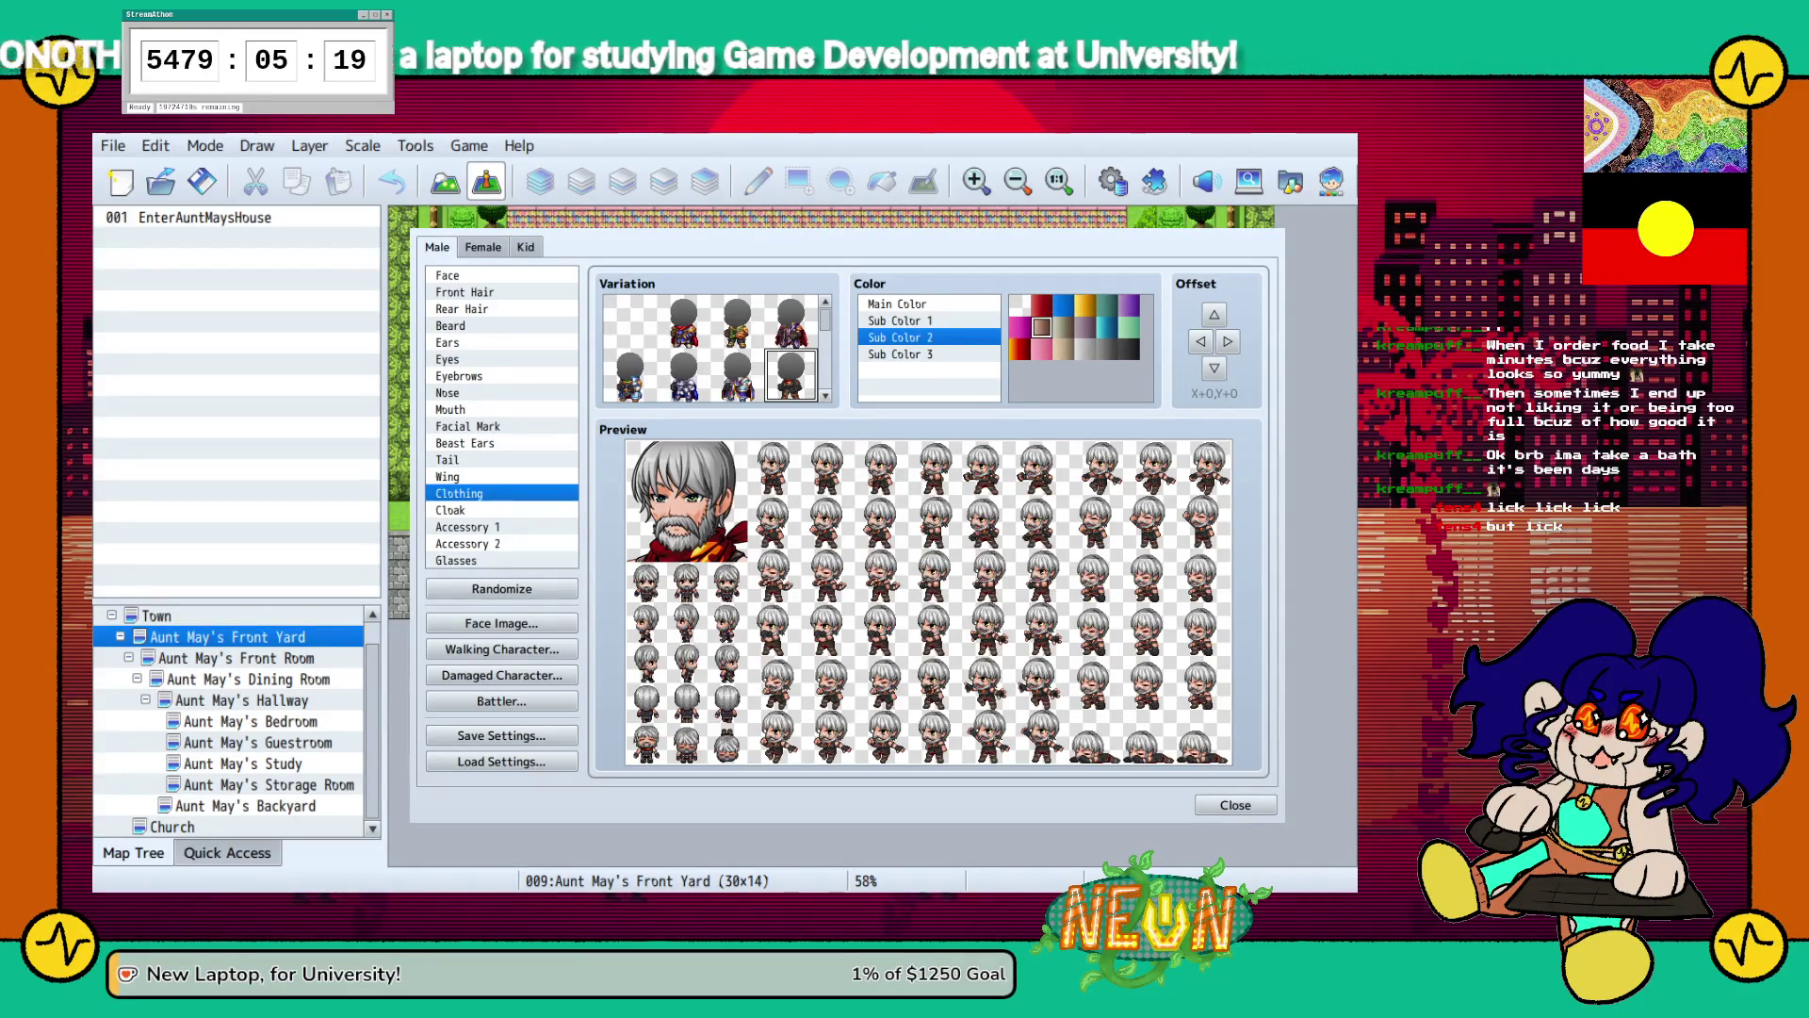
{"action": "left_click", "coordinate": [1019, 304]}
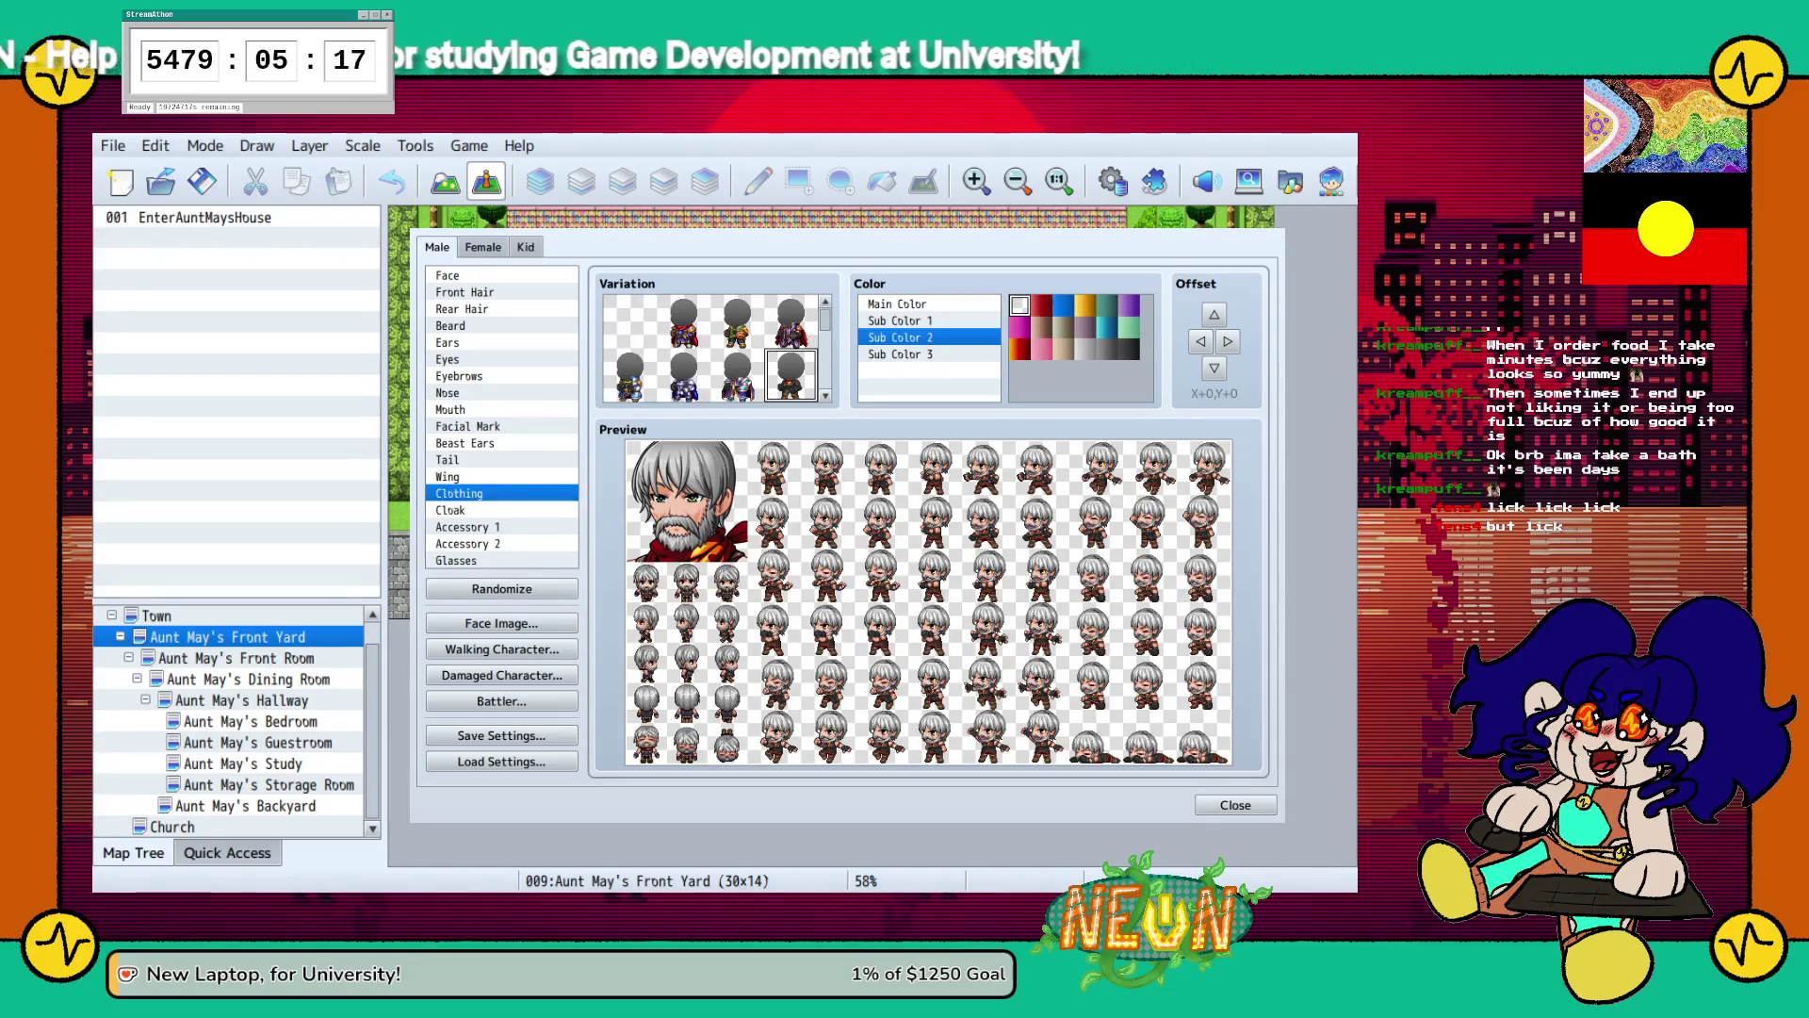
Try beige for Sub Color 3, reset it to white, and show the cloak choices.
{"action": "left_click", "coordinate": [900, 354]}
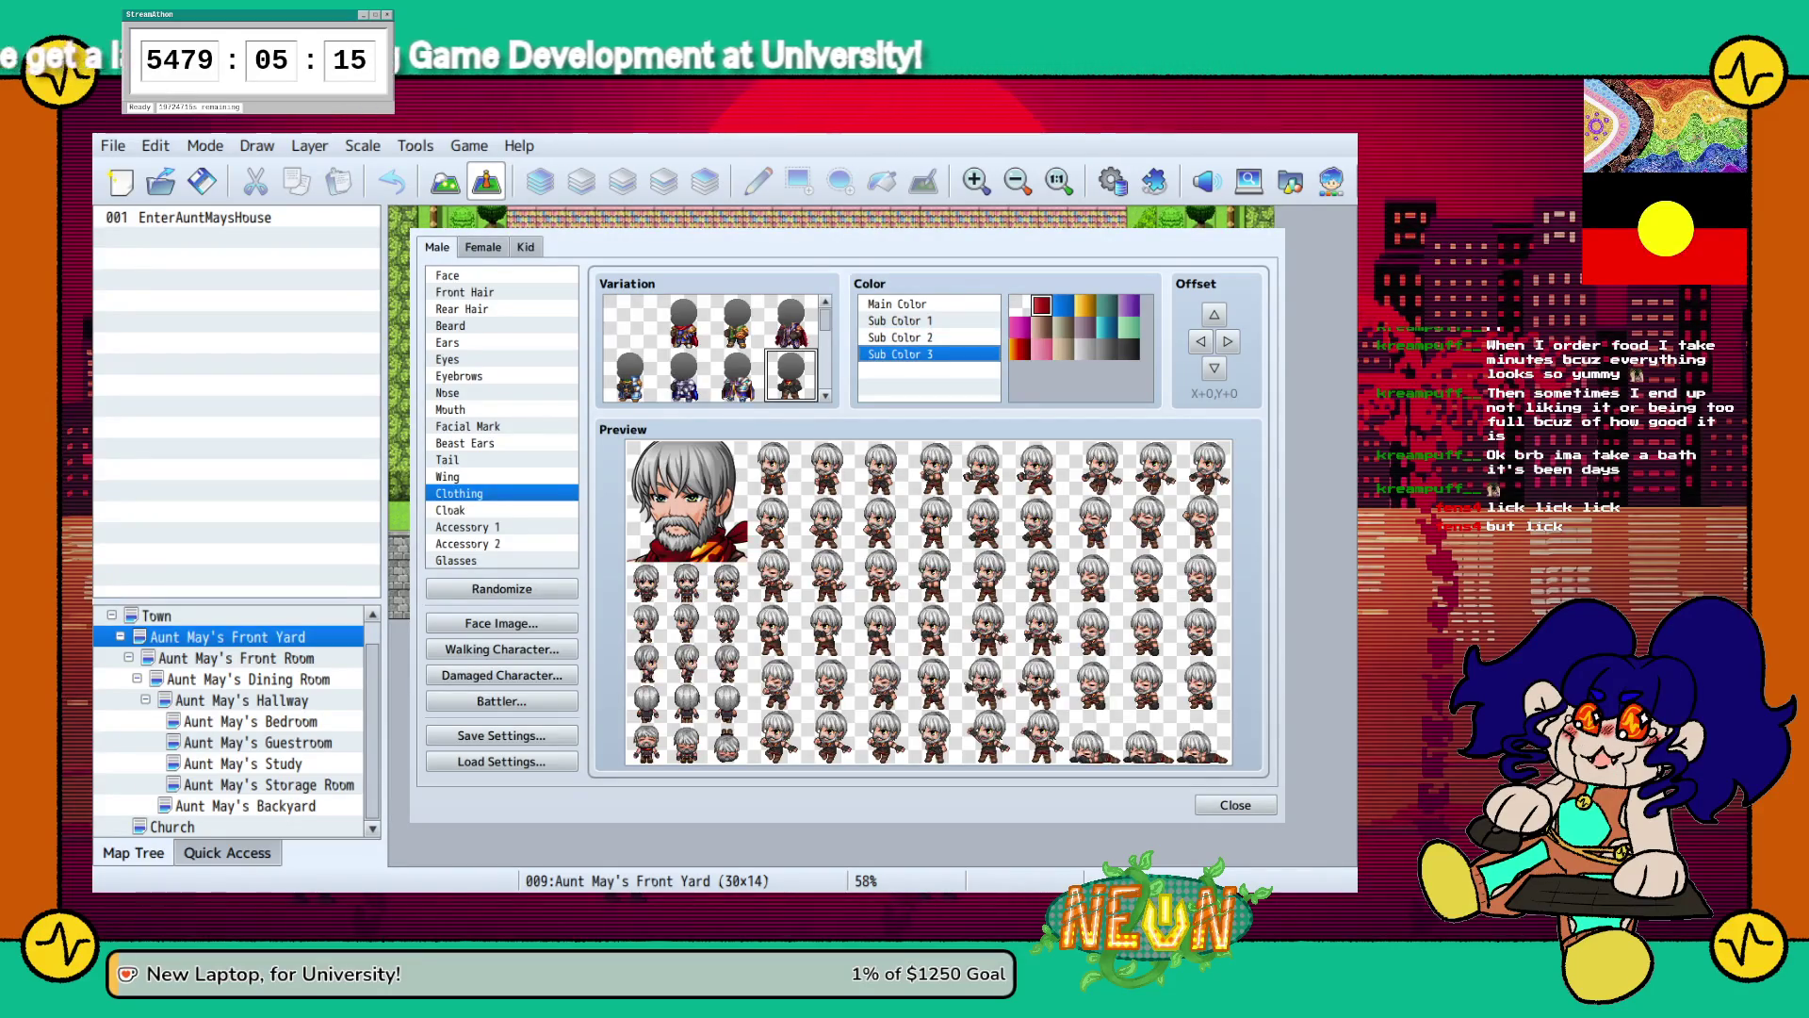
{"action": "left_click", "coordinate": [1063, 348]}
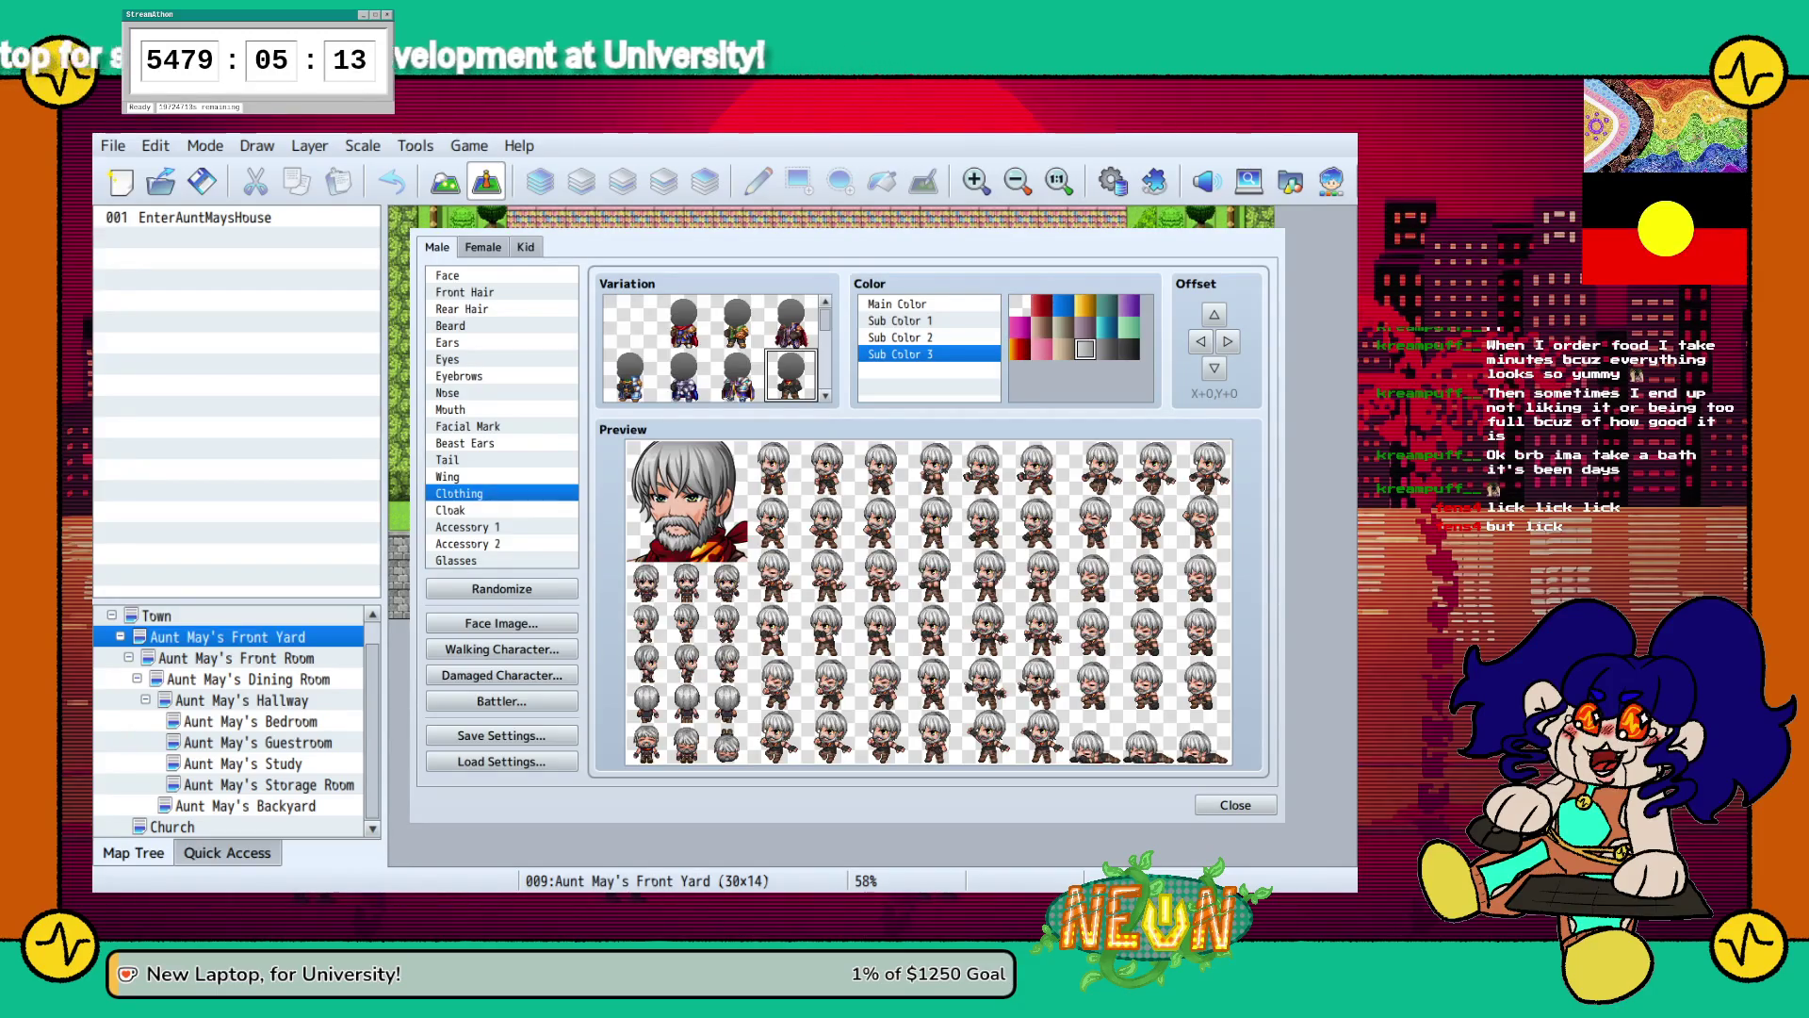
{"action": "left_click", "coordinate": [1020, 303]}
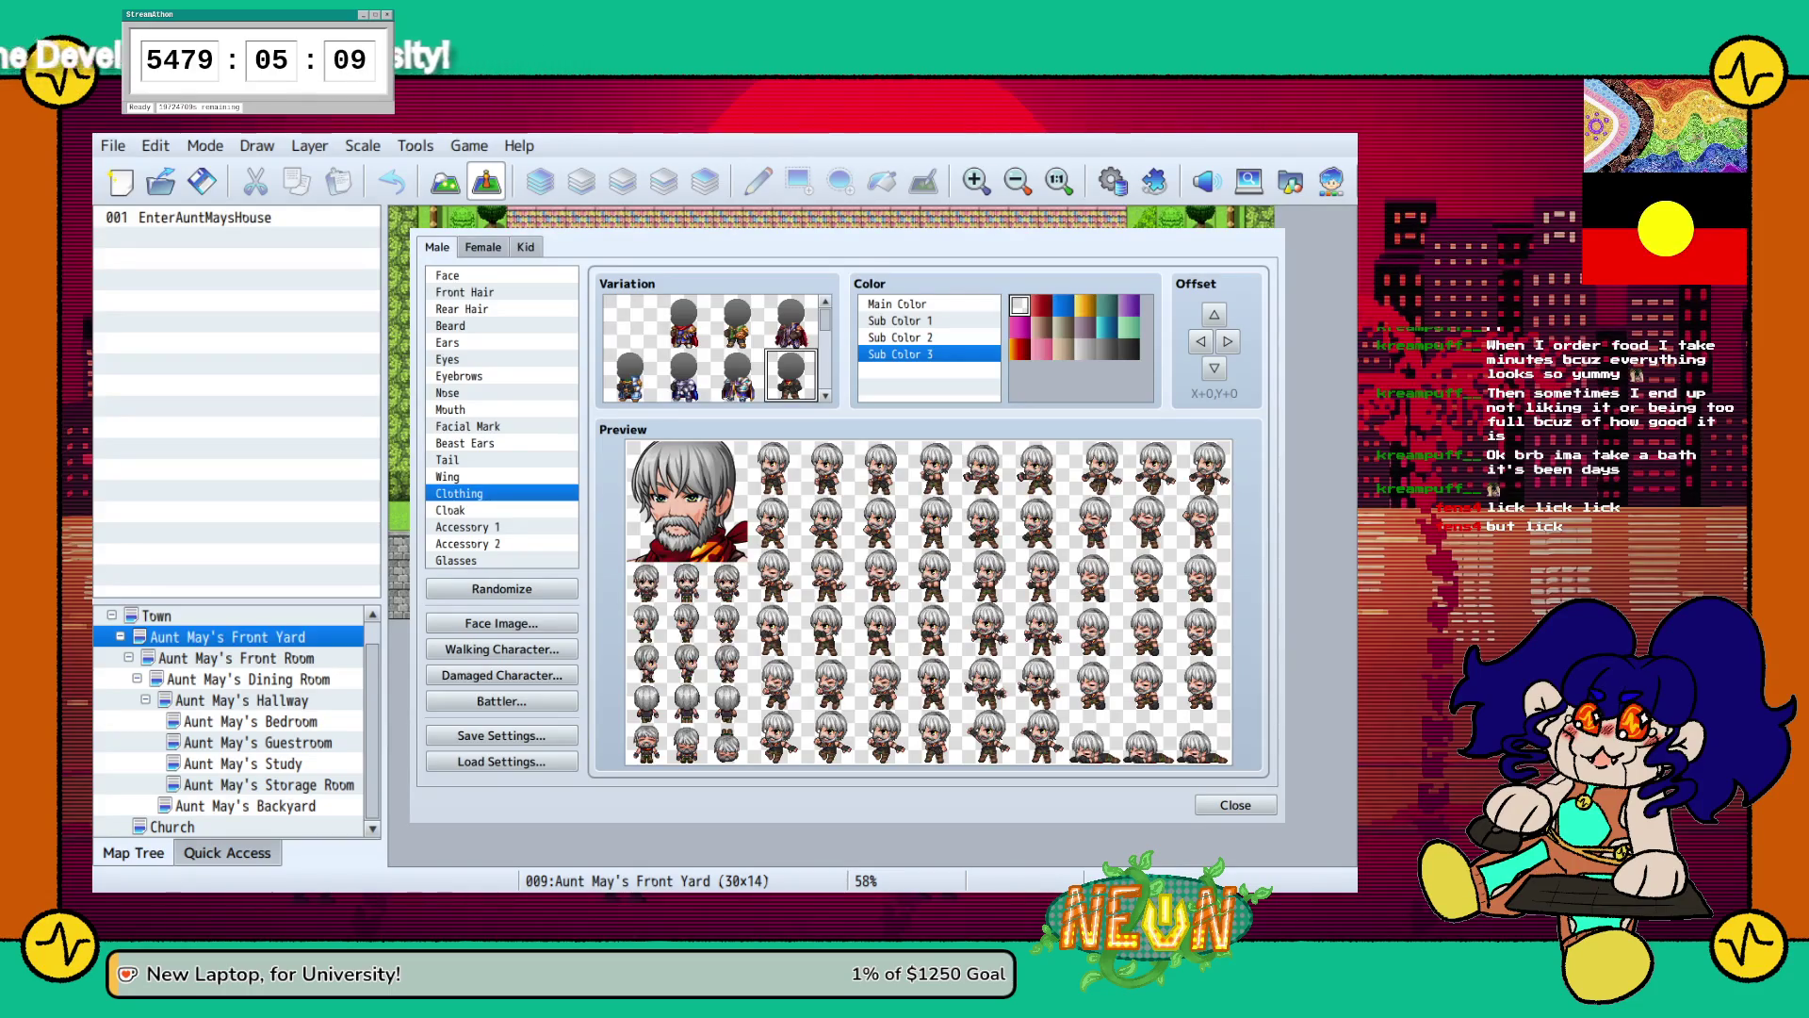
{"action": "left_click", "coordinate": [451, 510]}
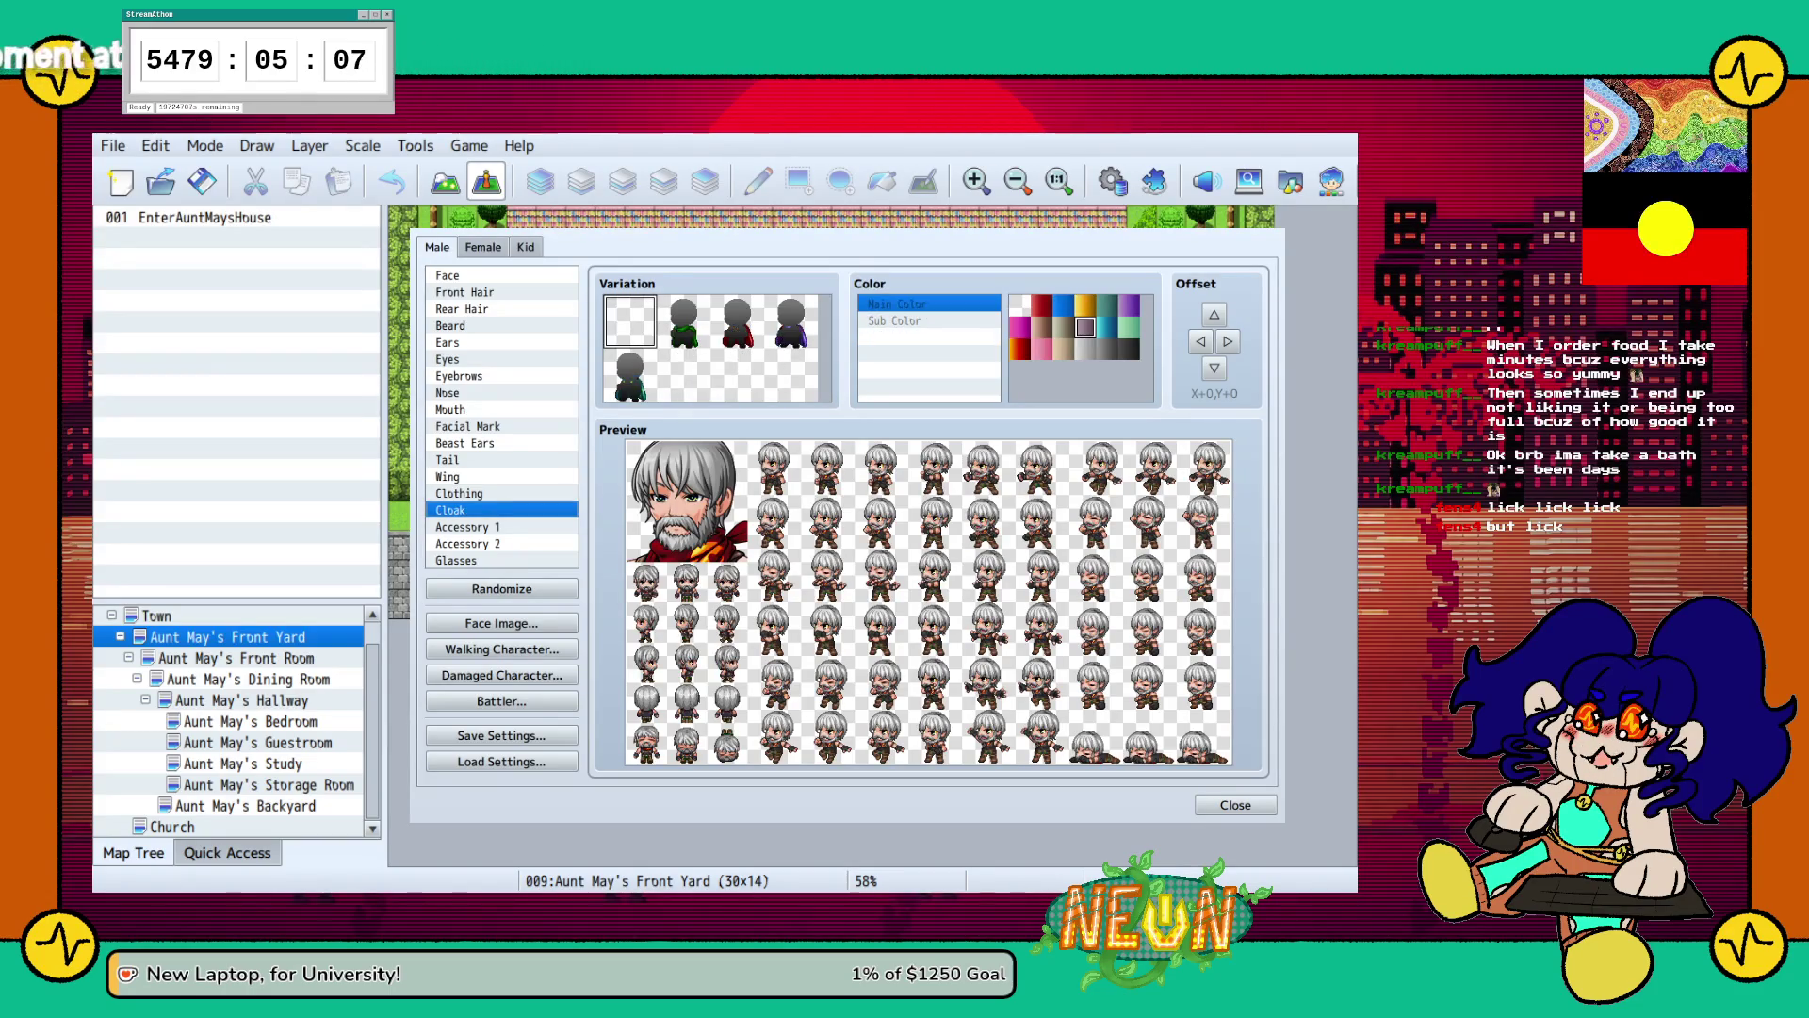
Try a cloak, then remove it, and give the man the fourth glasses style.
{"action": "left_click", "coordinate": [684, 321]}
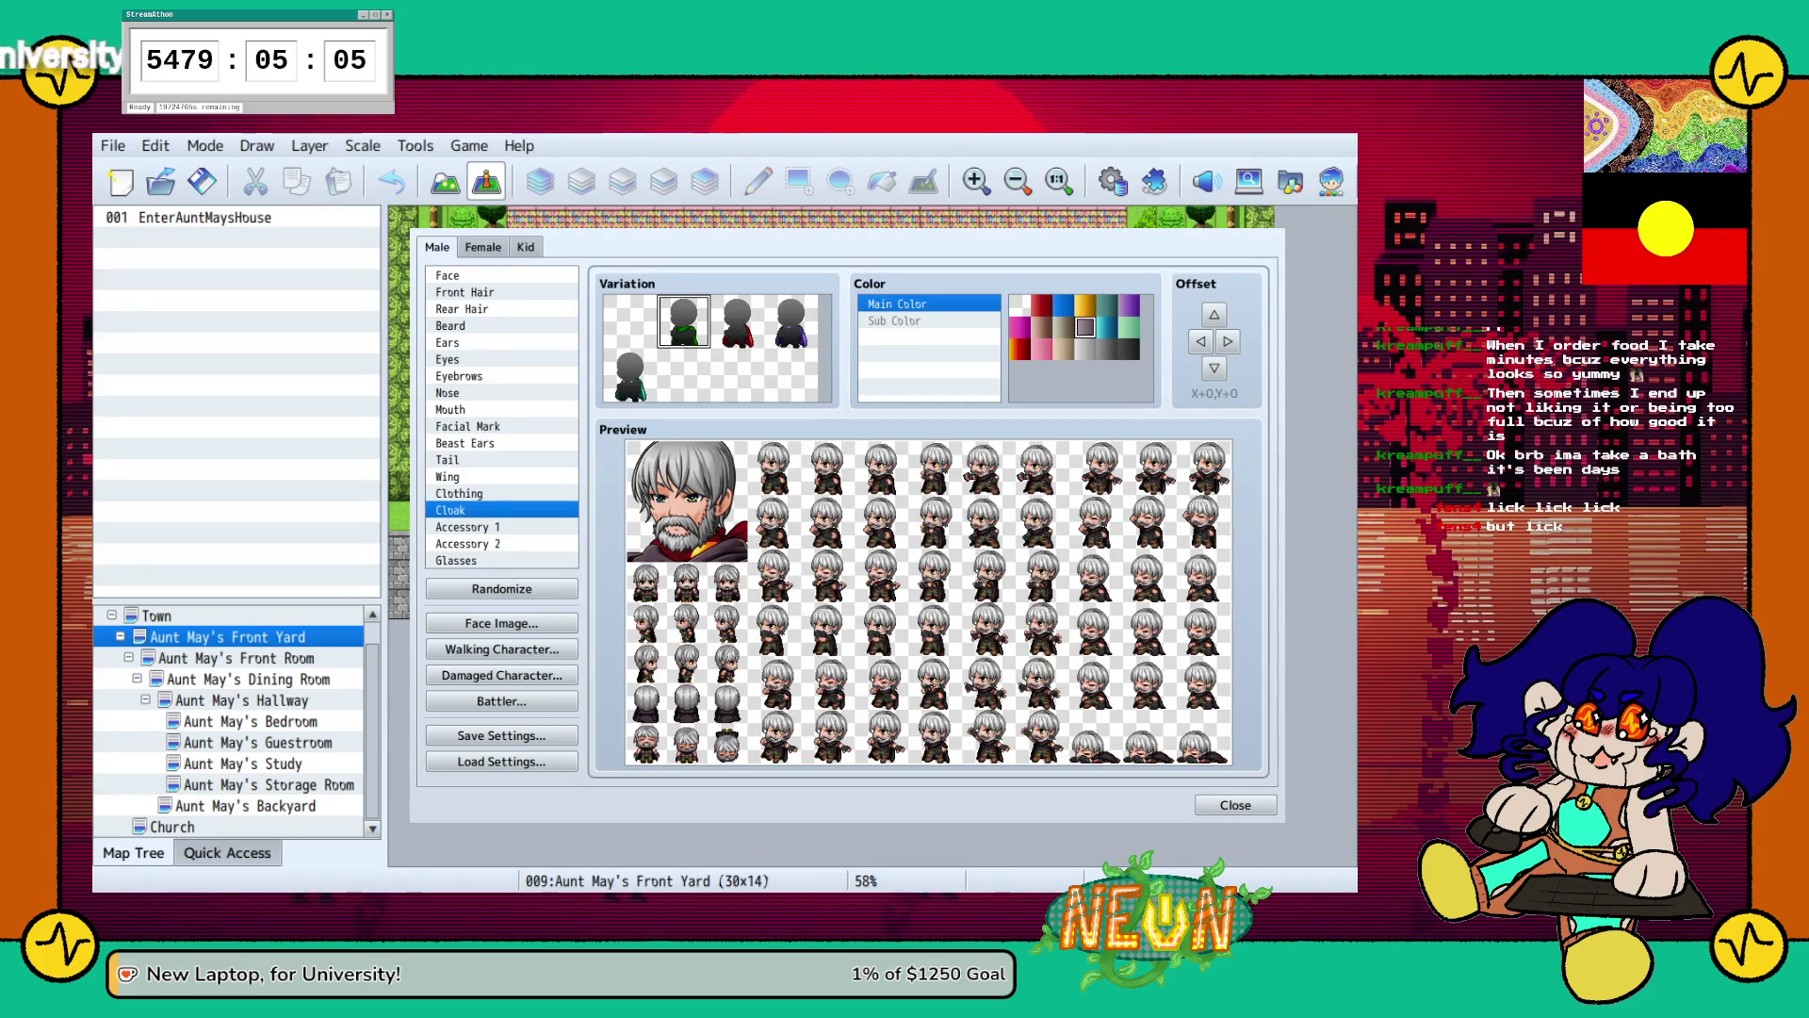
{"action": "left_click", "coordinate": [630, 321]}
{"action": "left_click", "coordinate": [461, 527]}
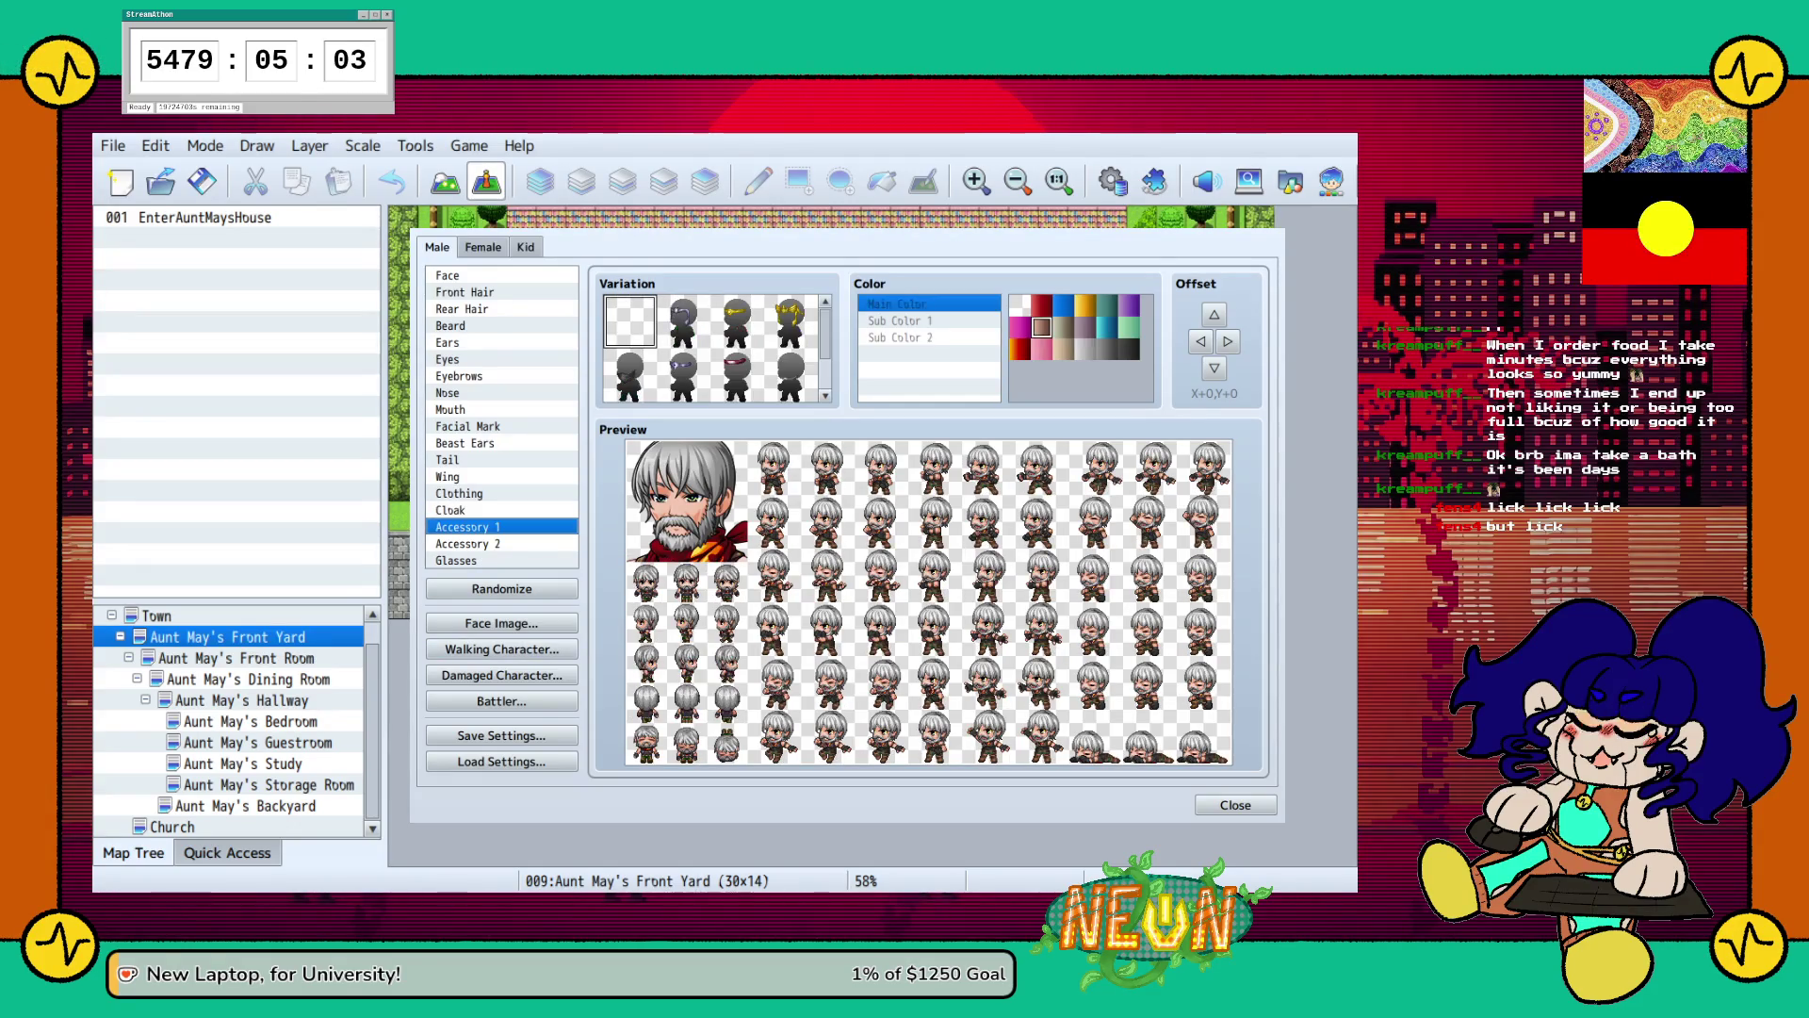
{"action": "left_click", "coordinate": [462, 544]}
{"action": "left_click", "coordinate": [461, 561]}
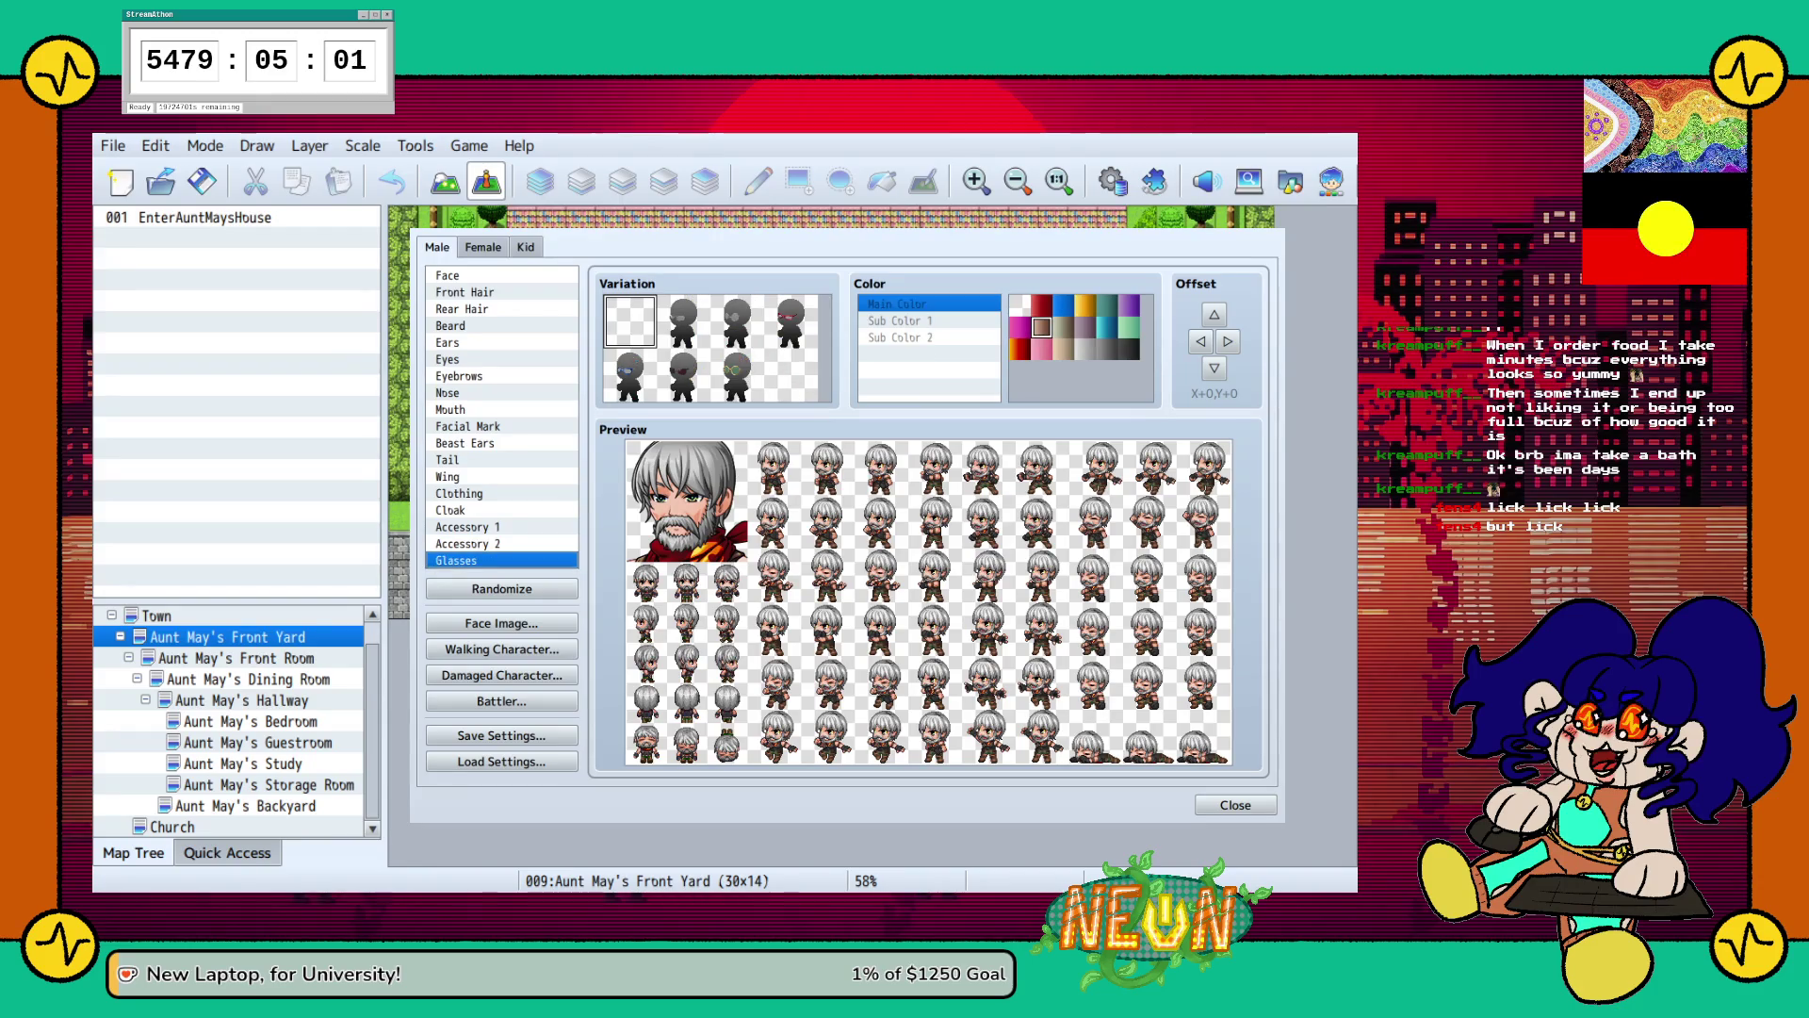
{"action": "left_click", "coordinate": [737, 321]}
{"action": "left_click", "coordinate": [790, 321]}
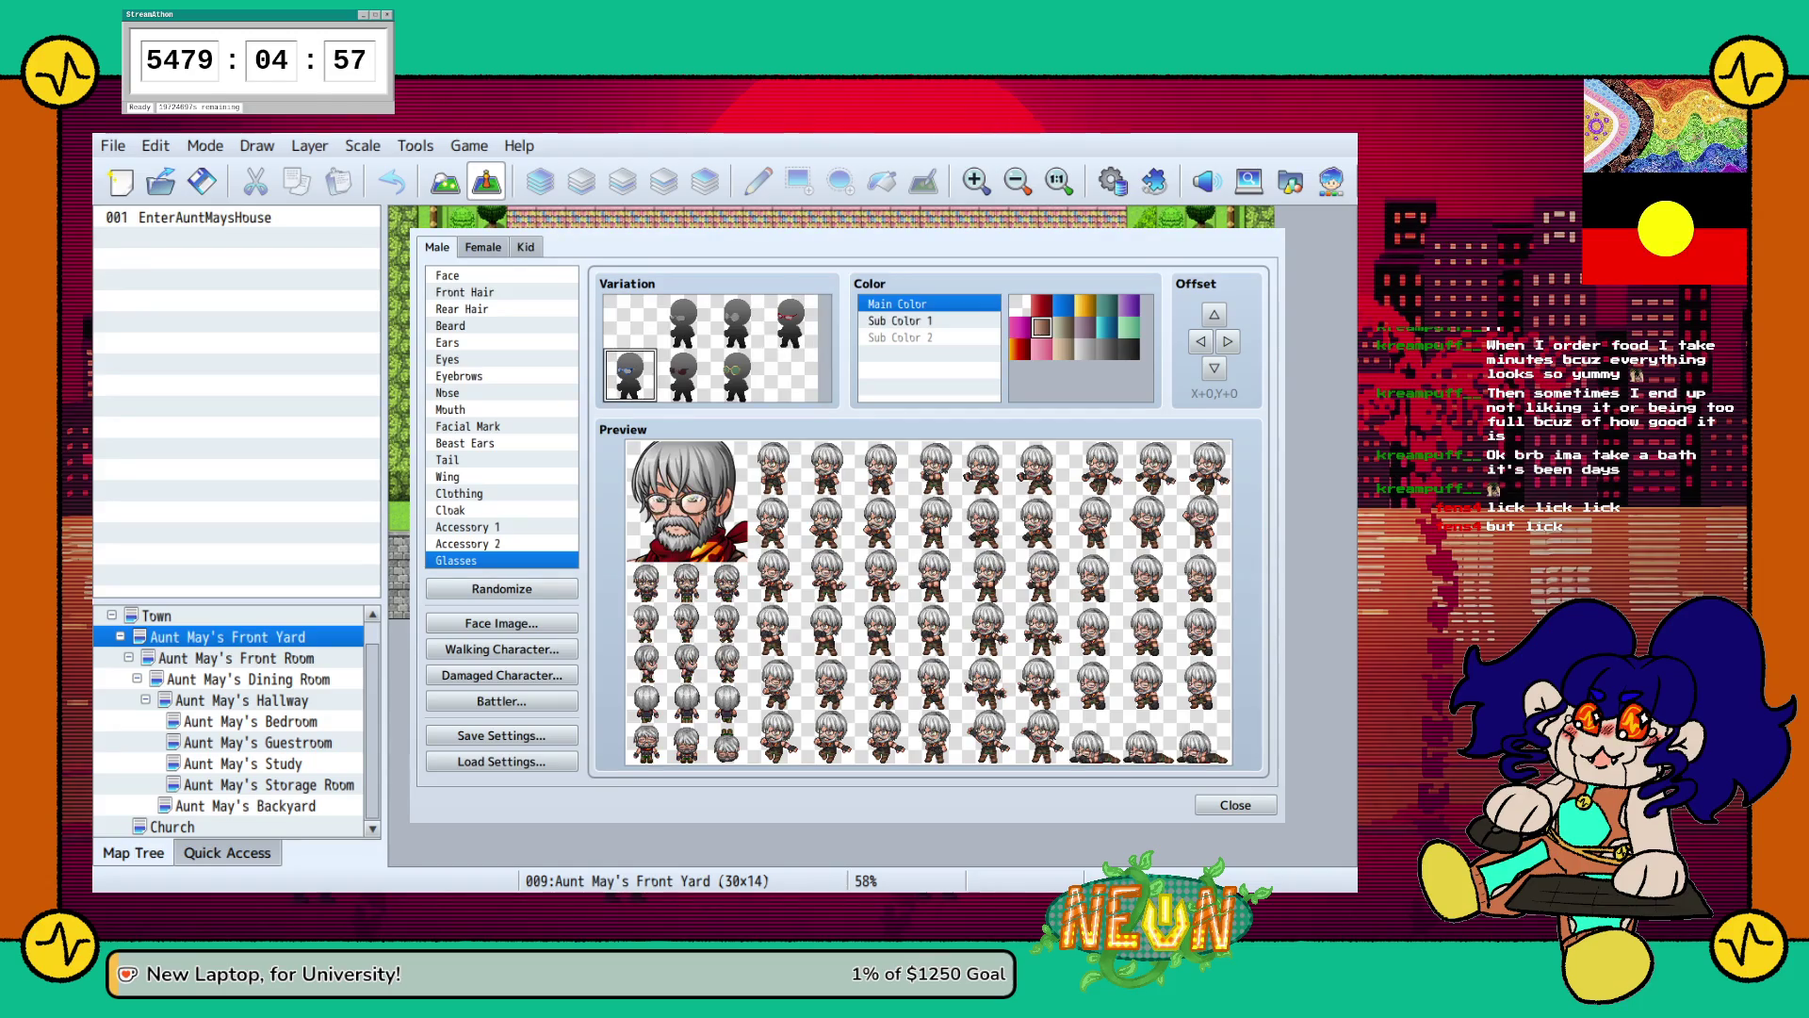
Compare grey, white and blue glasses colours, then set the frames to red.
{"action": "left_click", "coordinate": [1129, 349]}
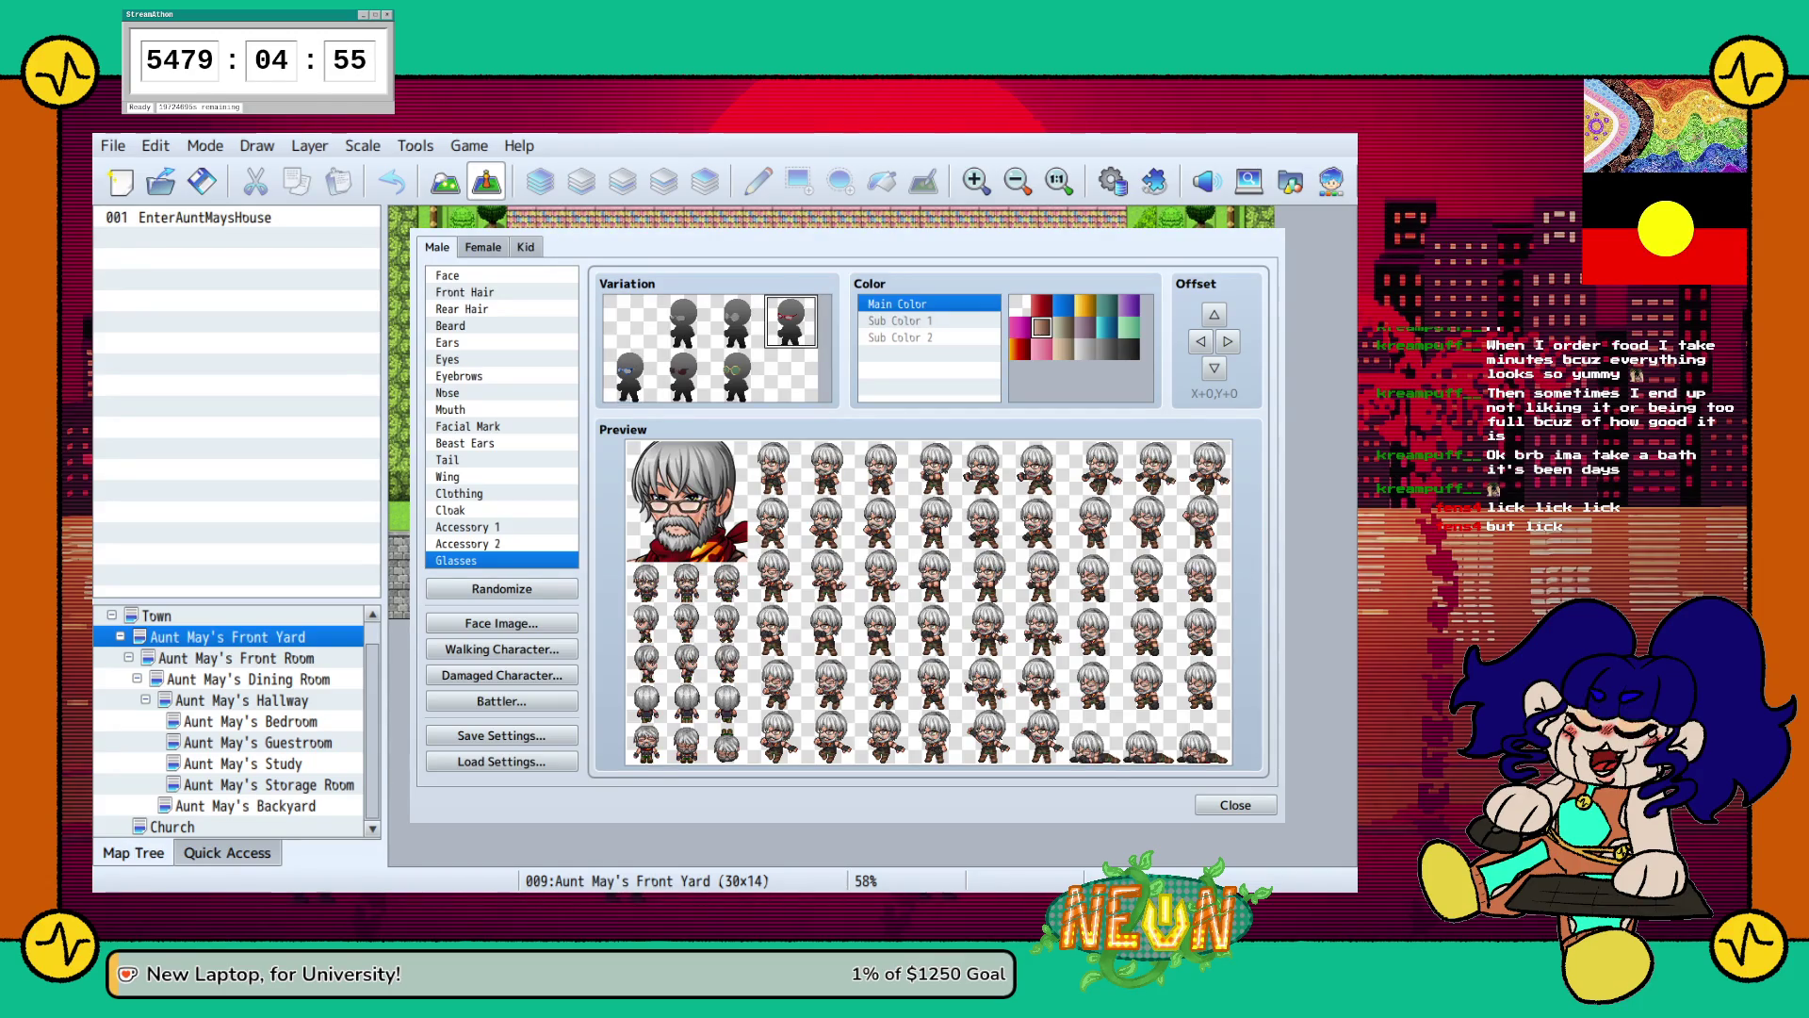
{"action": "left_click", "coordinate": [1019, 304]}
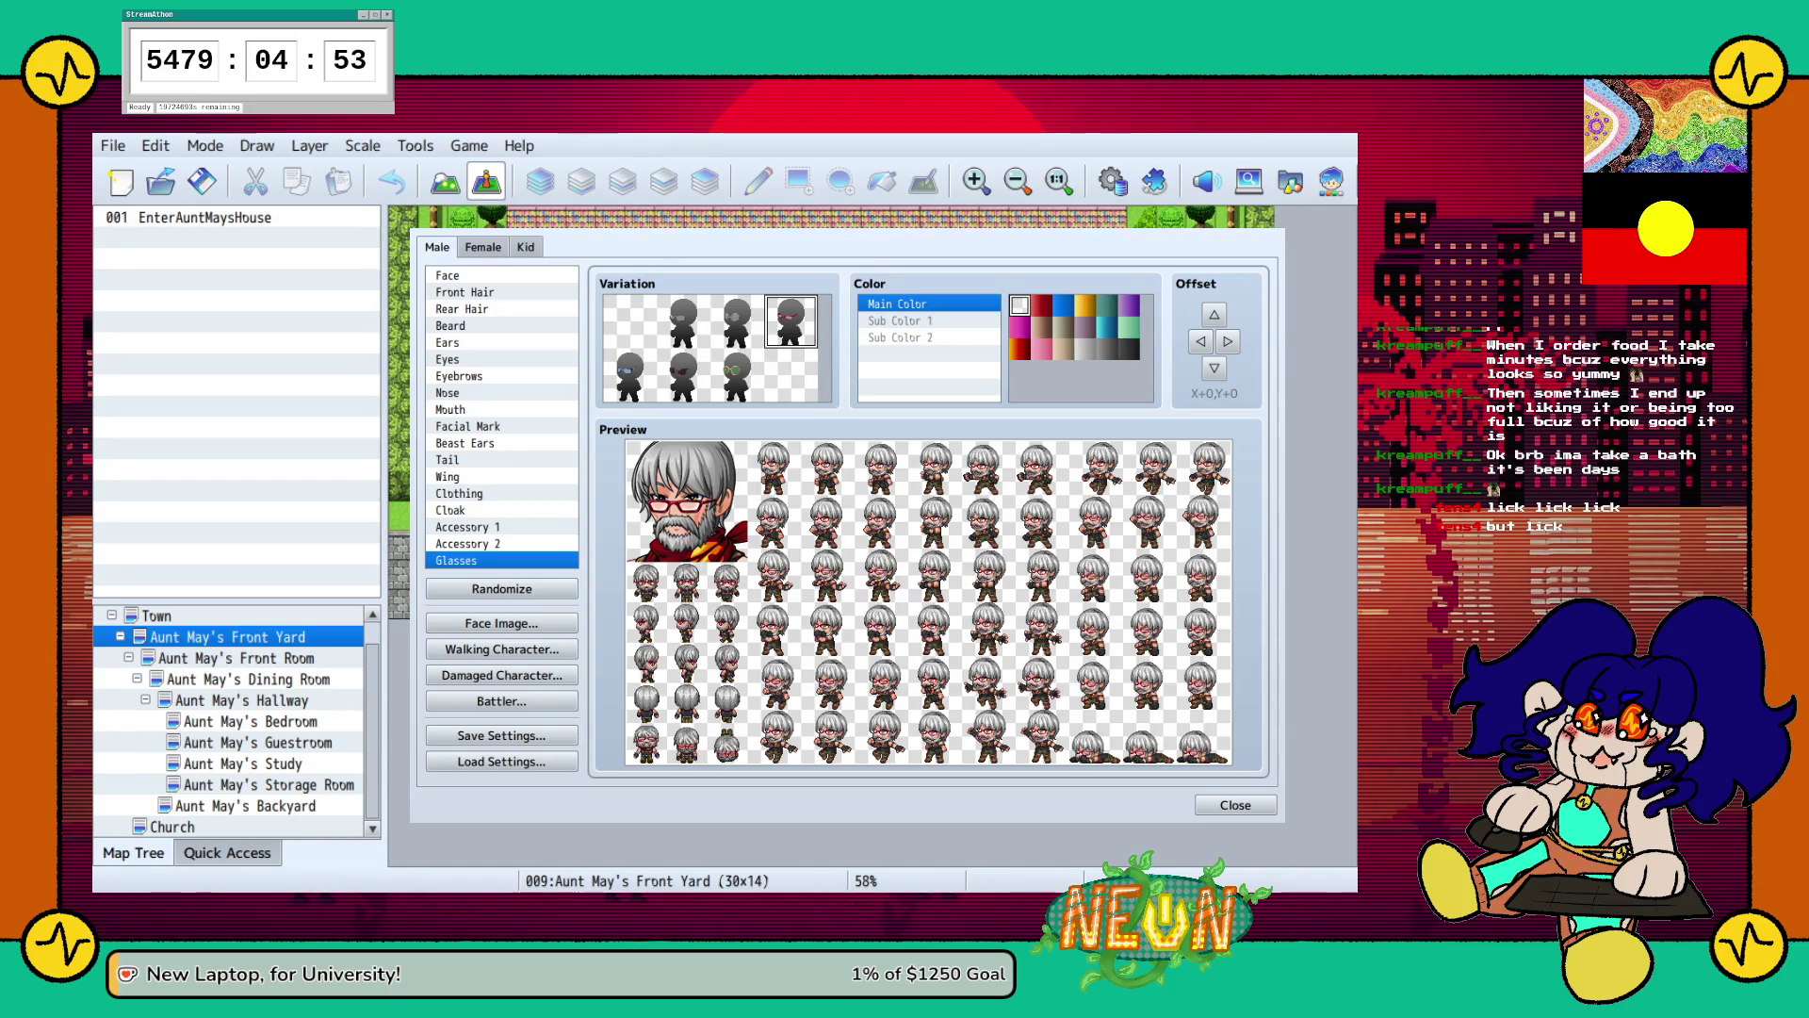
{"action": "left_click", "coordinate": [1063, 304]}
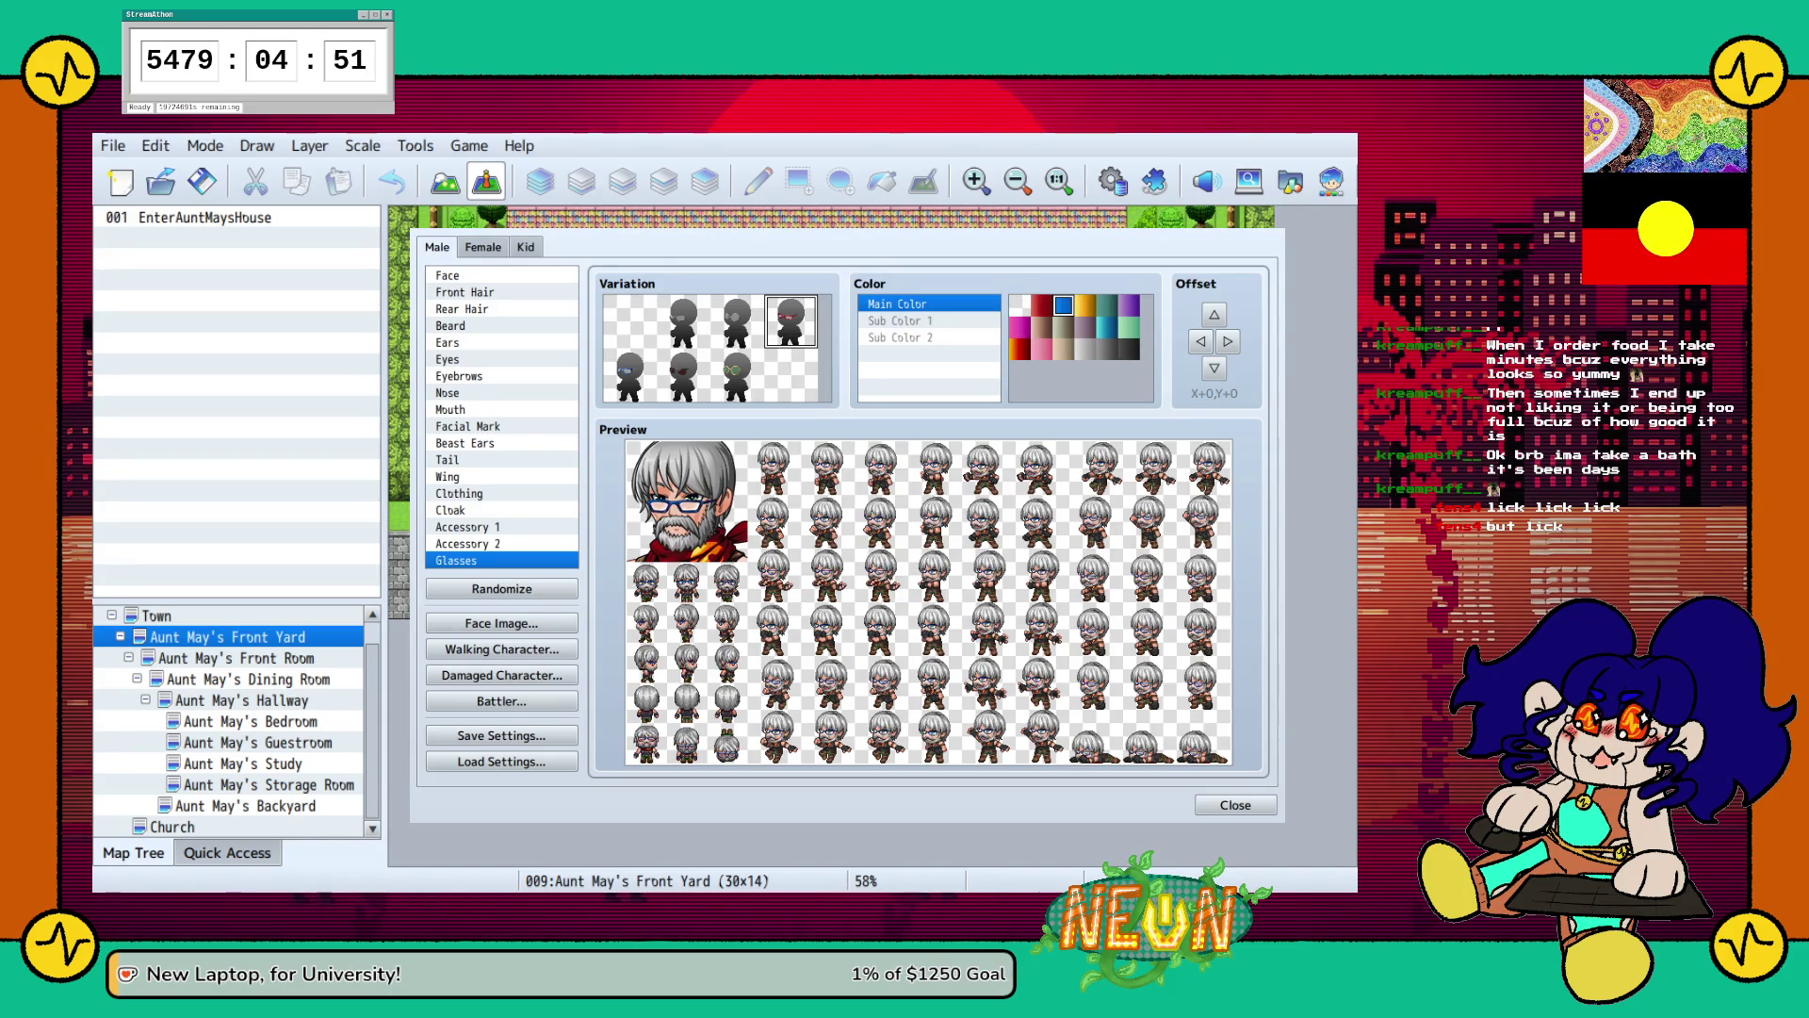
{"action": "left_click", "coordinate": [1041, 304]}
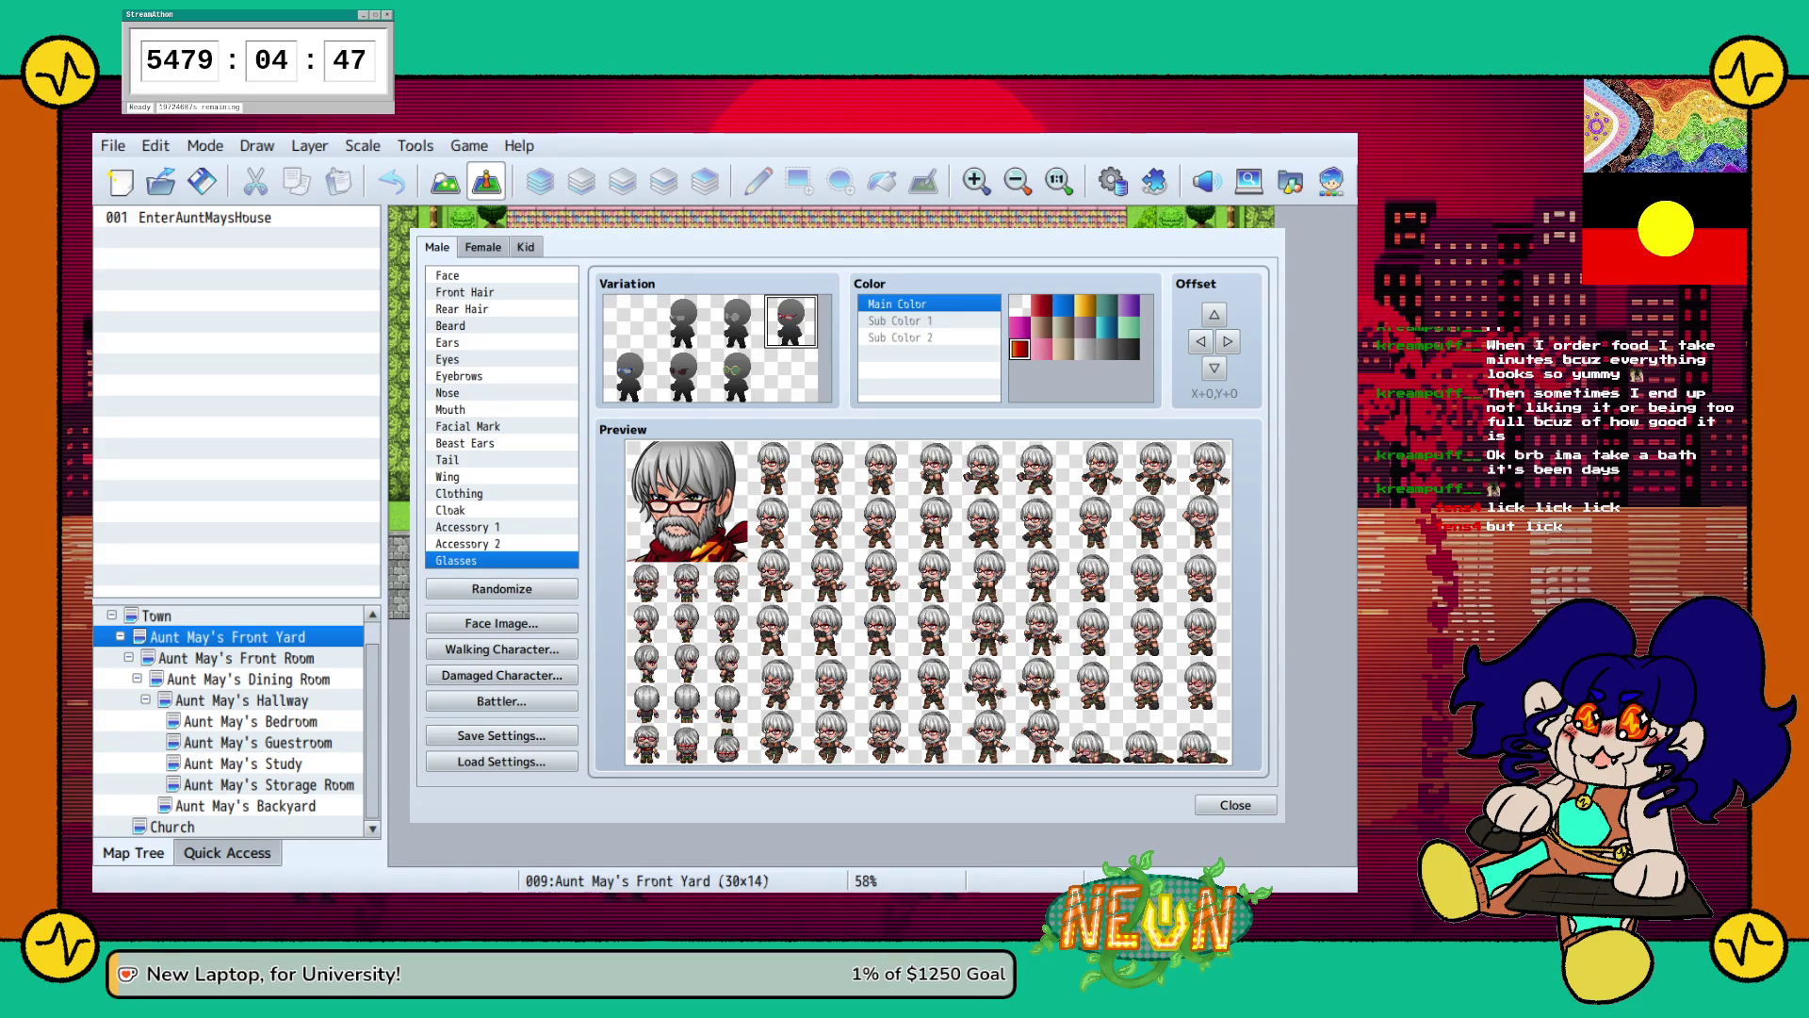
{"action": "left_click", "coordinate": [1107, 349]}
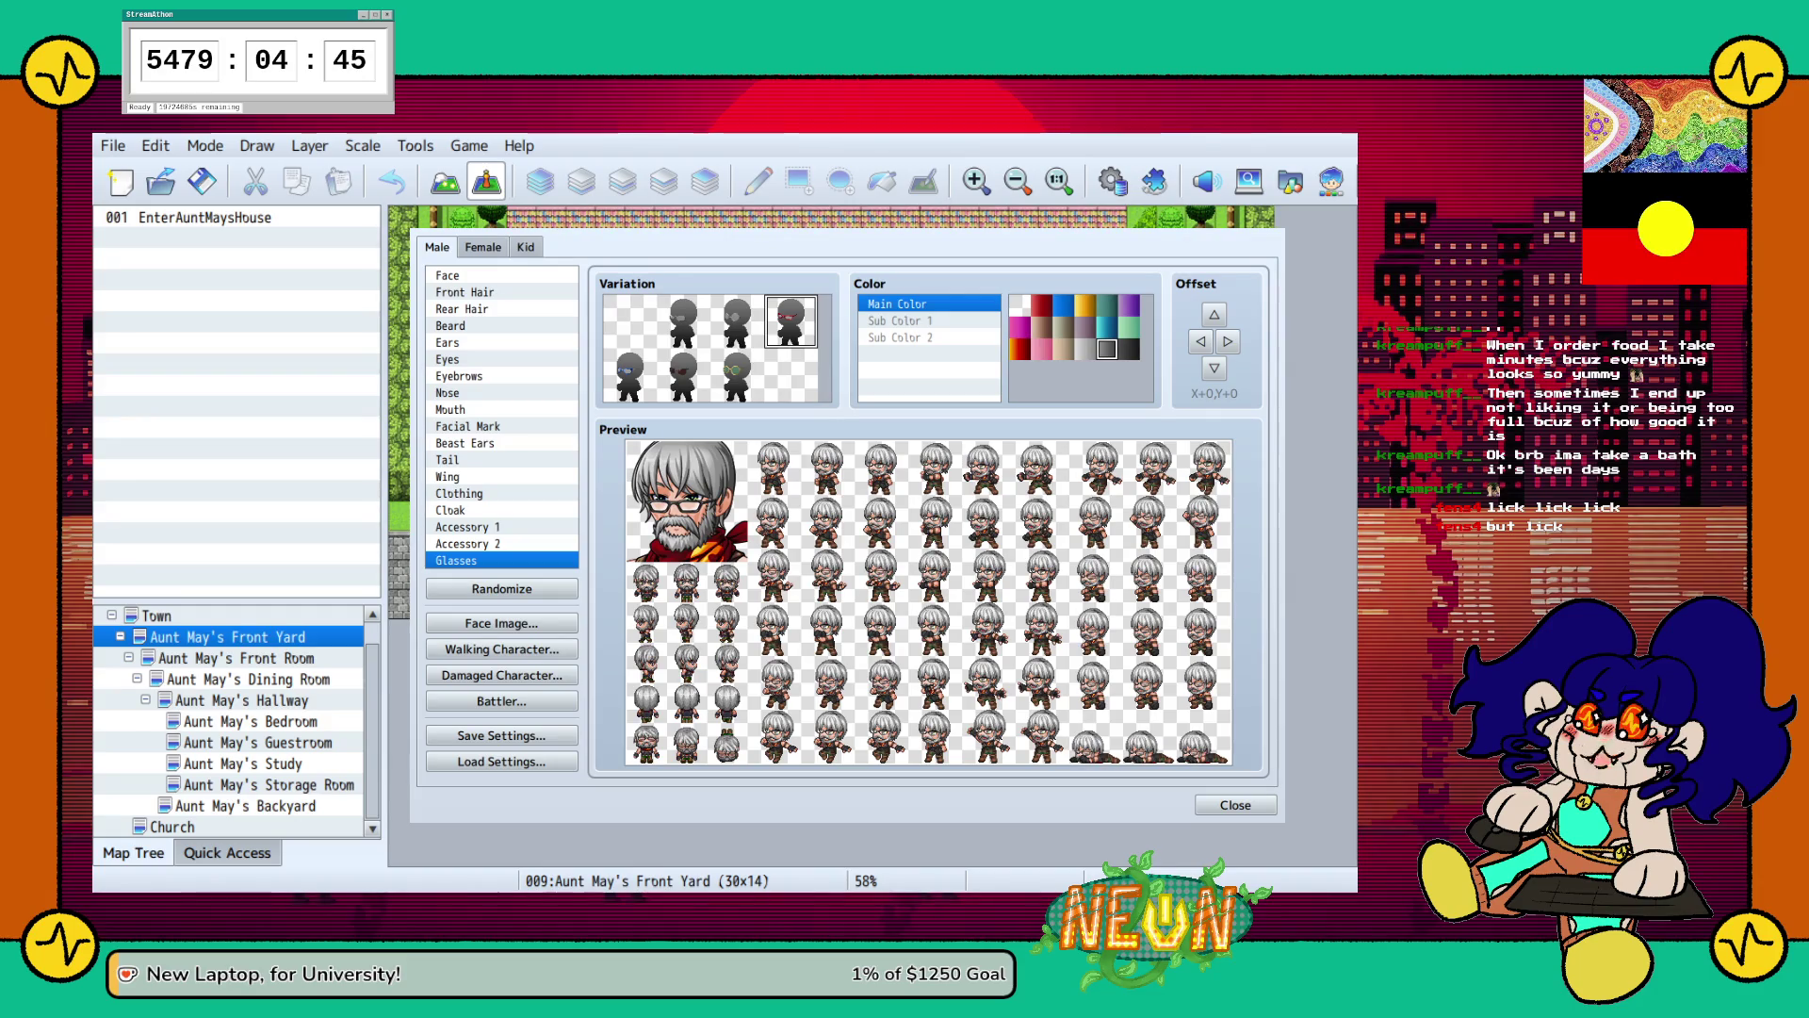
{"action": "left_click", "coordinate": [1019, 305]}
{"action": "left_click", "coordinate": [1041, 305]}
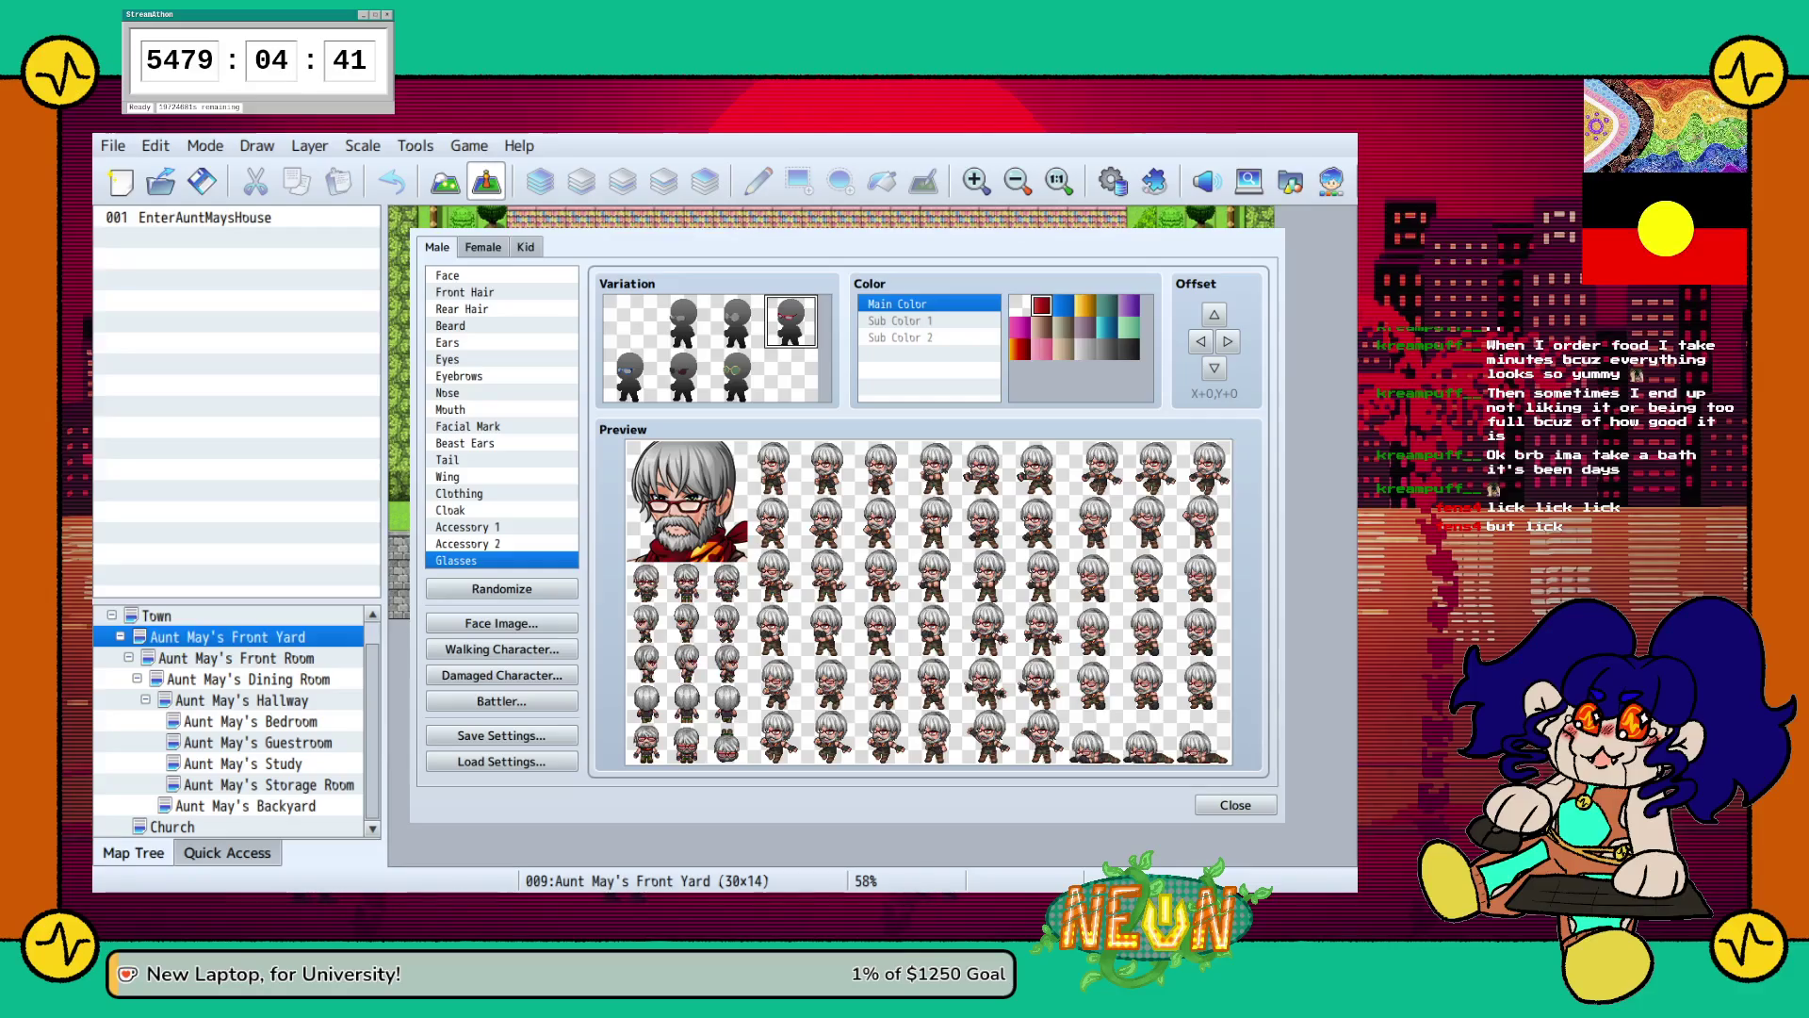
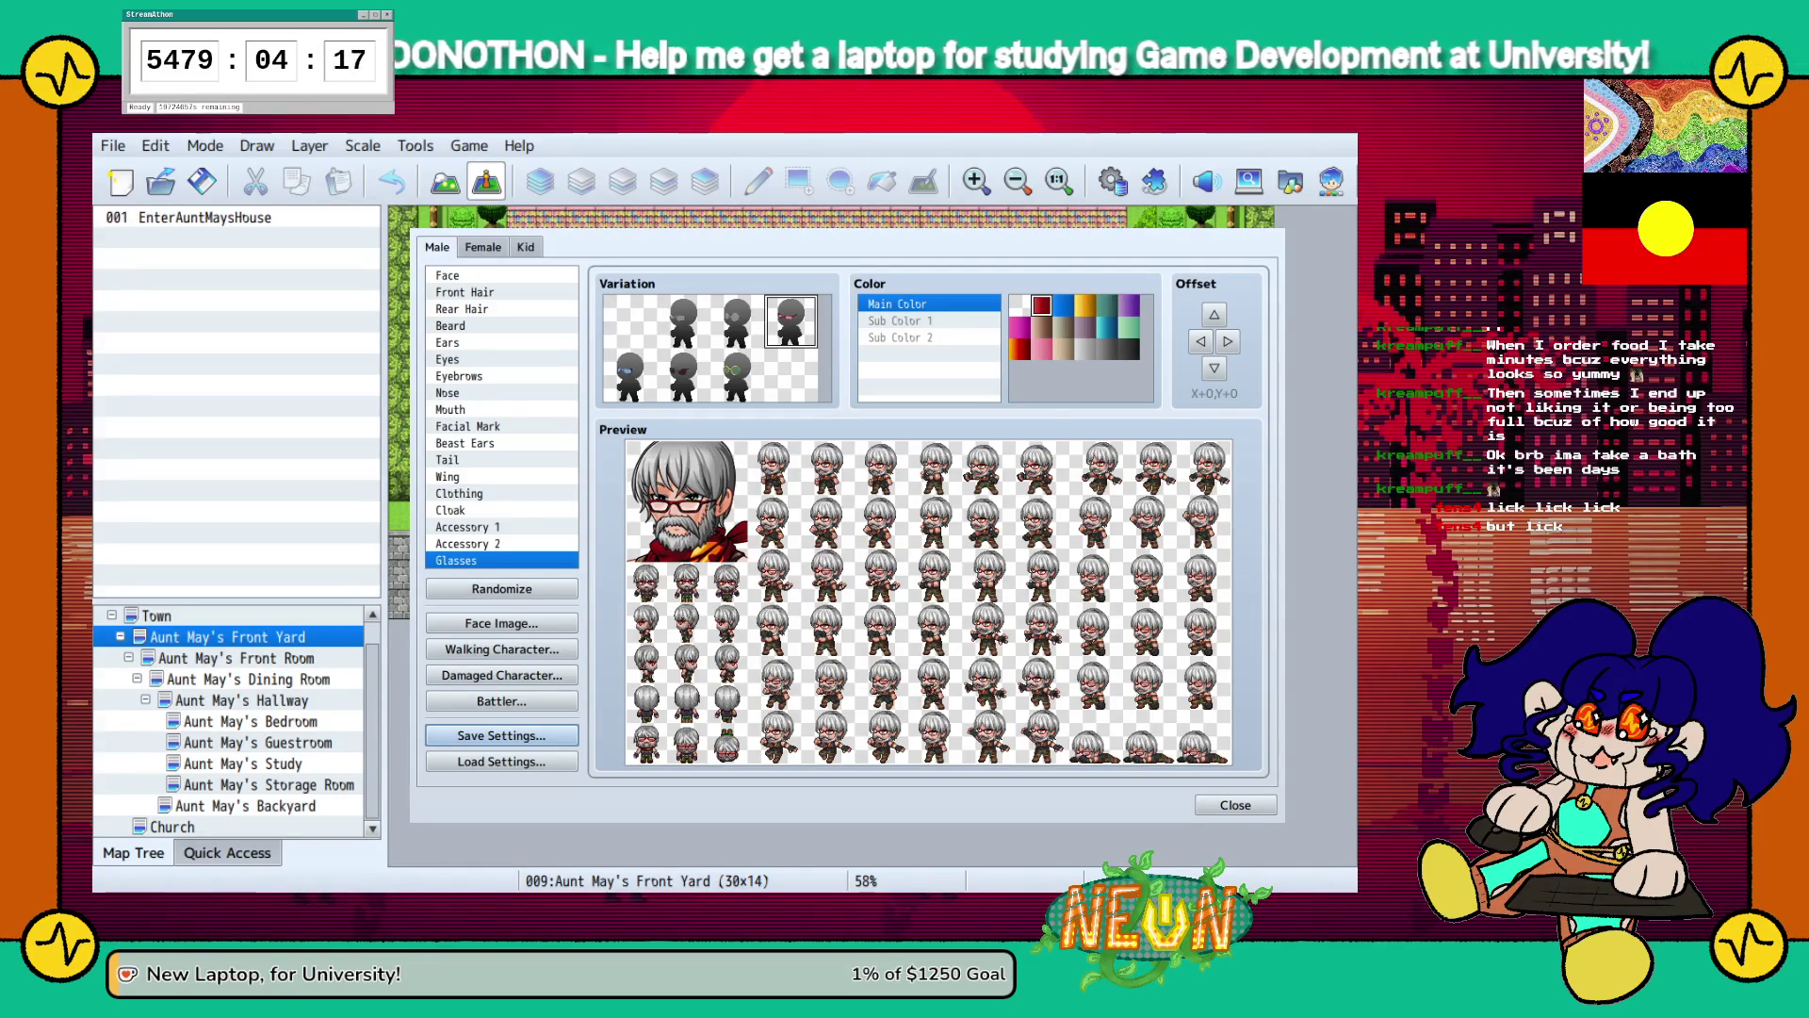
On the Female tab, randomize until a girl with long brown hair and a dark blue outfit appears.
{"action": "key", "text": "ctrl+Tab"}
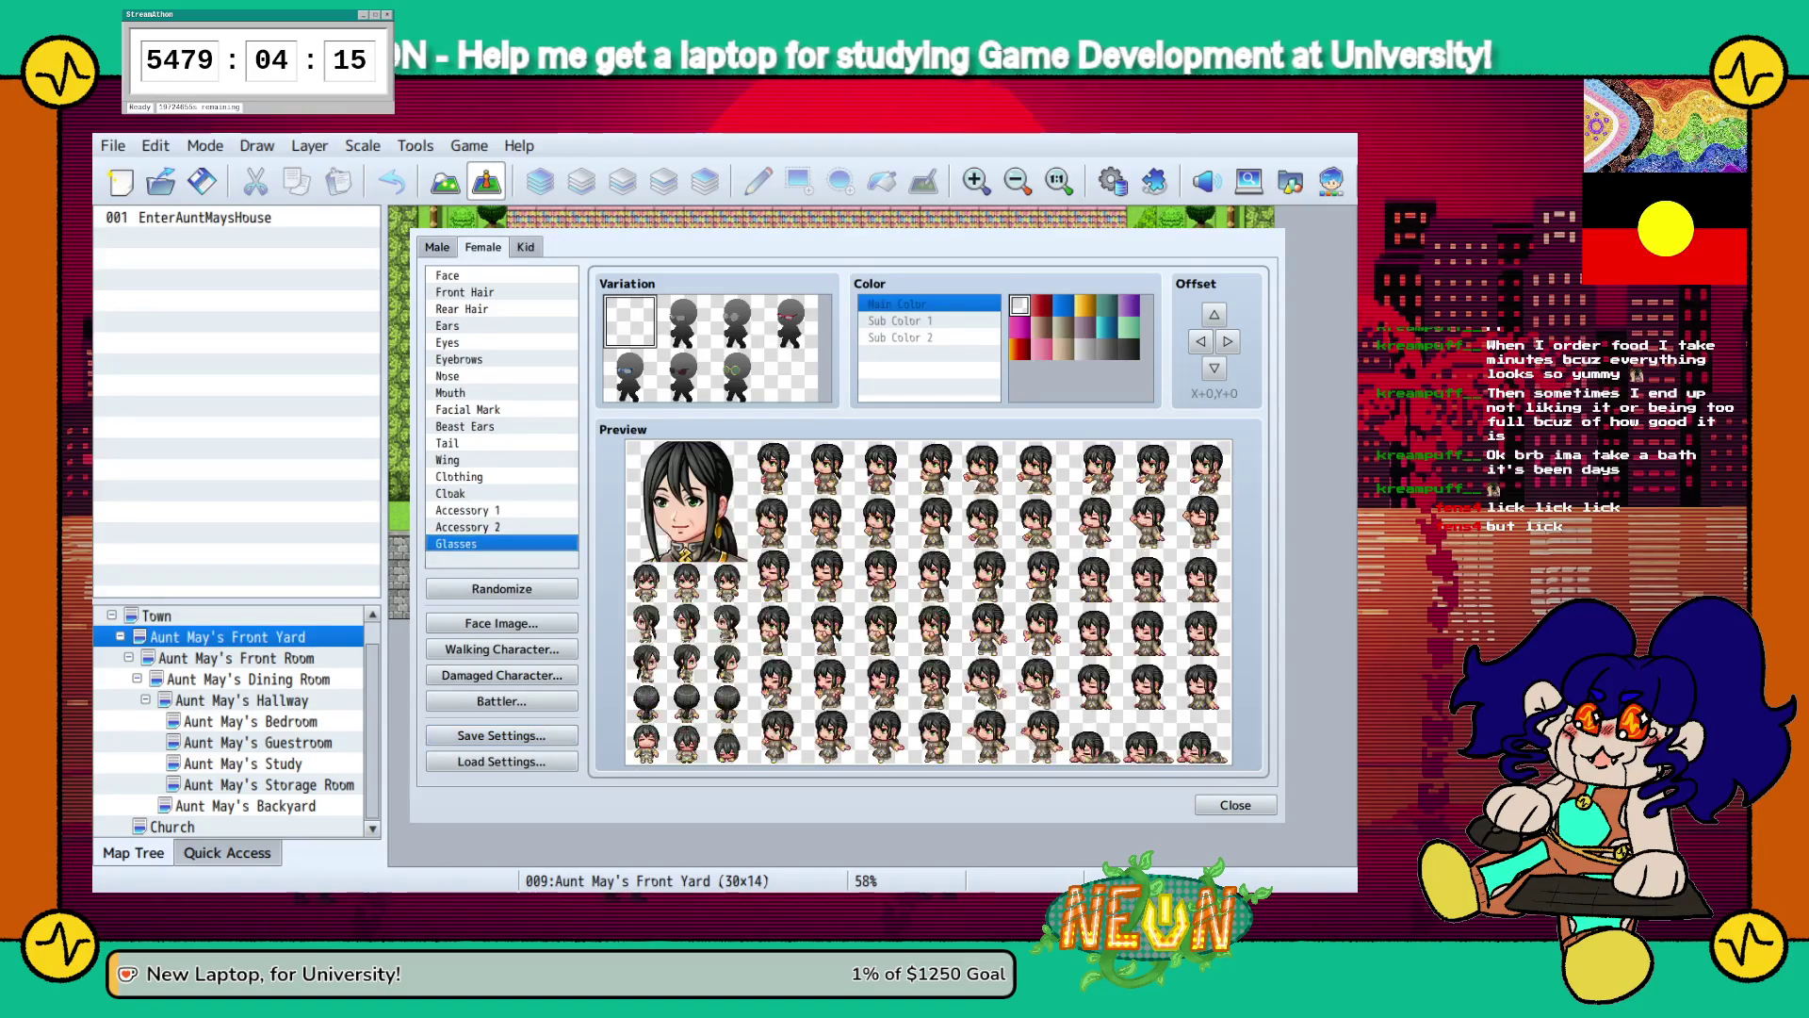
{"action": "left_click", "coordinate": [502, 588]}
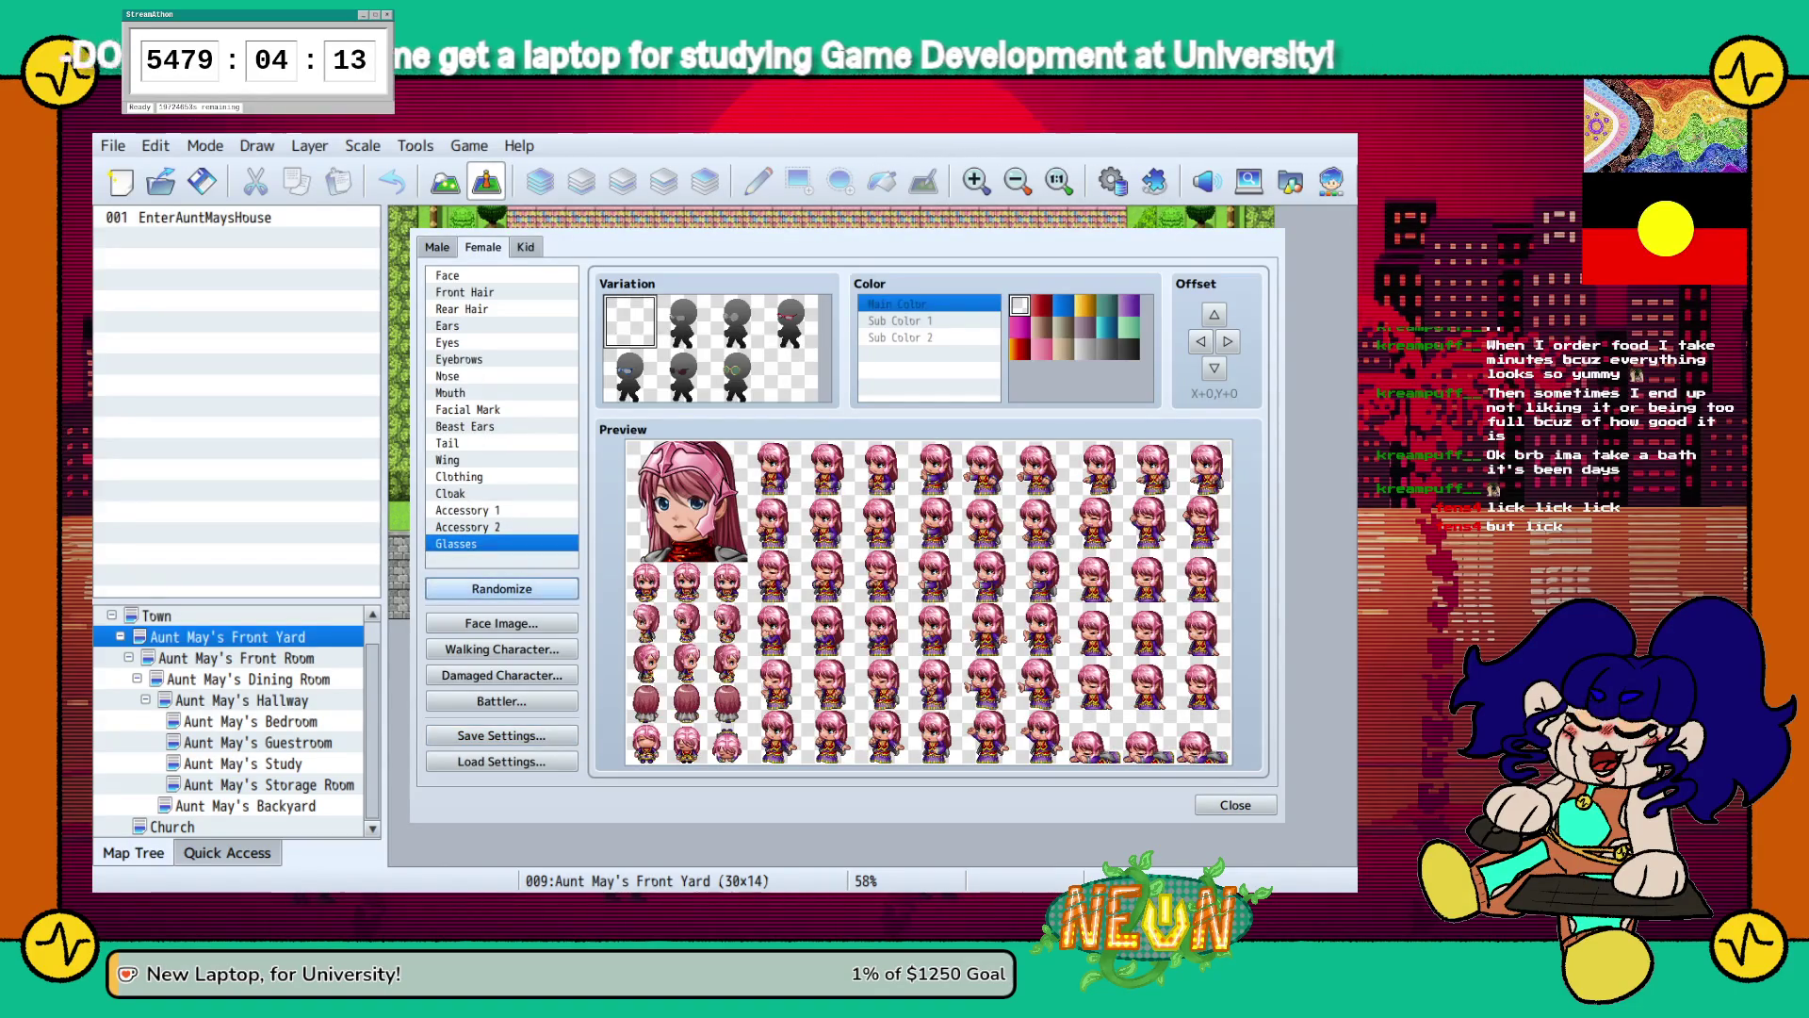
{"action": "left_click", "coordinate": [501, 588]}
{"action": "left_click", "coordinate": [502, 588]}
{"action": "left_click", "coordinate": [501, 588]}
{"action": "left_click", "coordinate": [501, 588]}
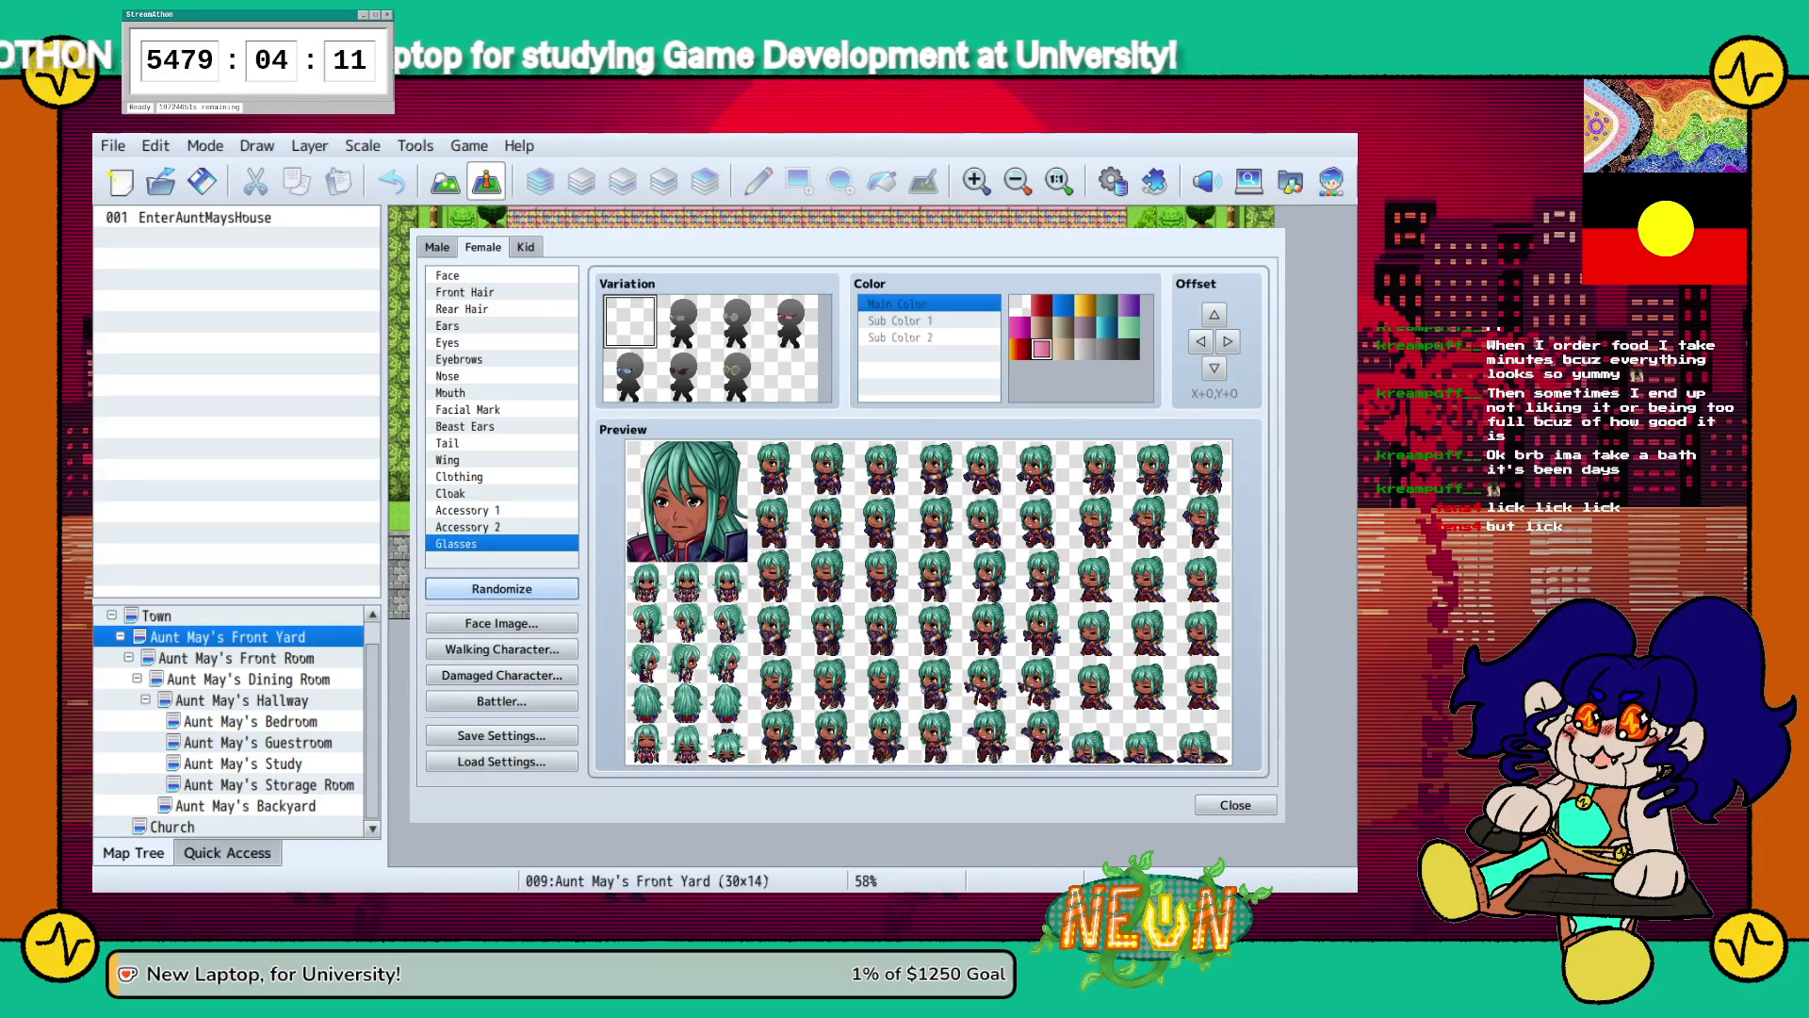
{"action": "left_click", "coordinate": [501, 588]}
{"action": "left_click", "coordinate": [501, 587]}
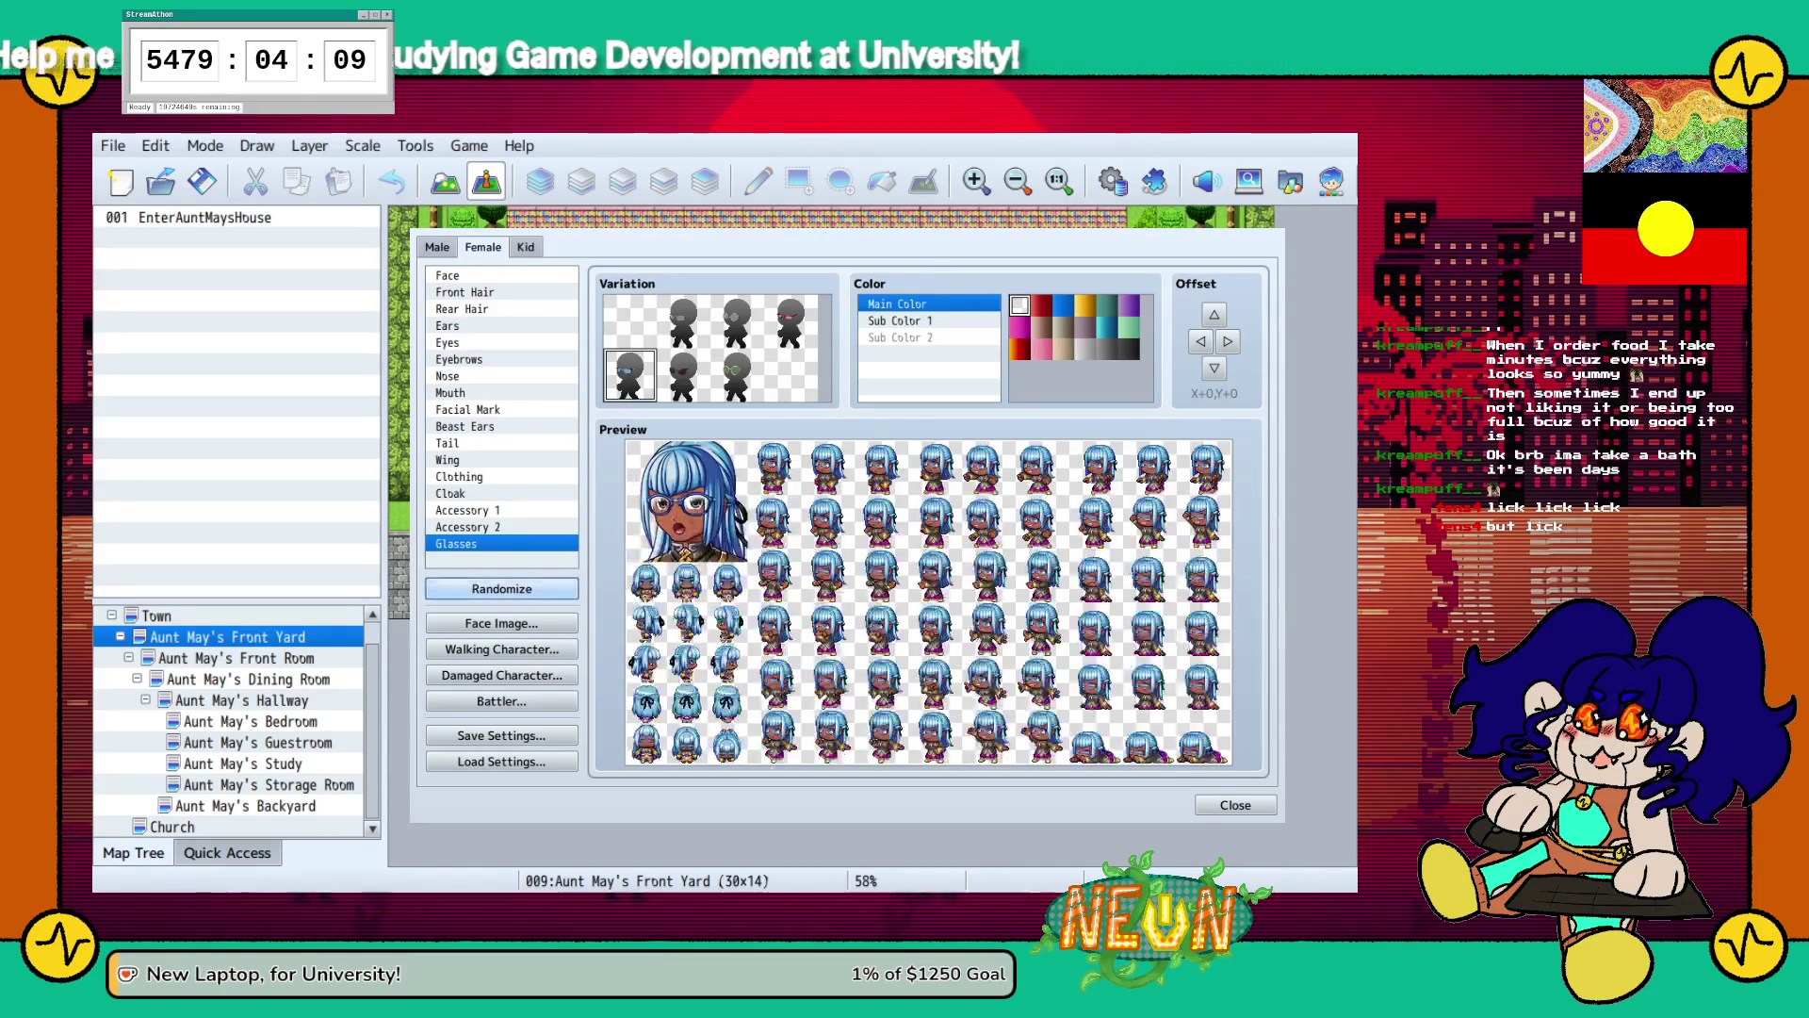
{"action": "left_click", "coordinate": [501, 588]}
{"action": "left_click", "coordinate": [501, 588]}
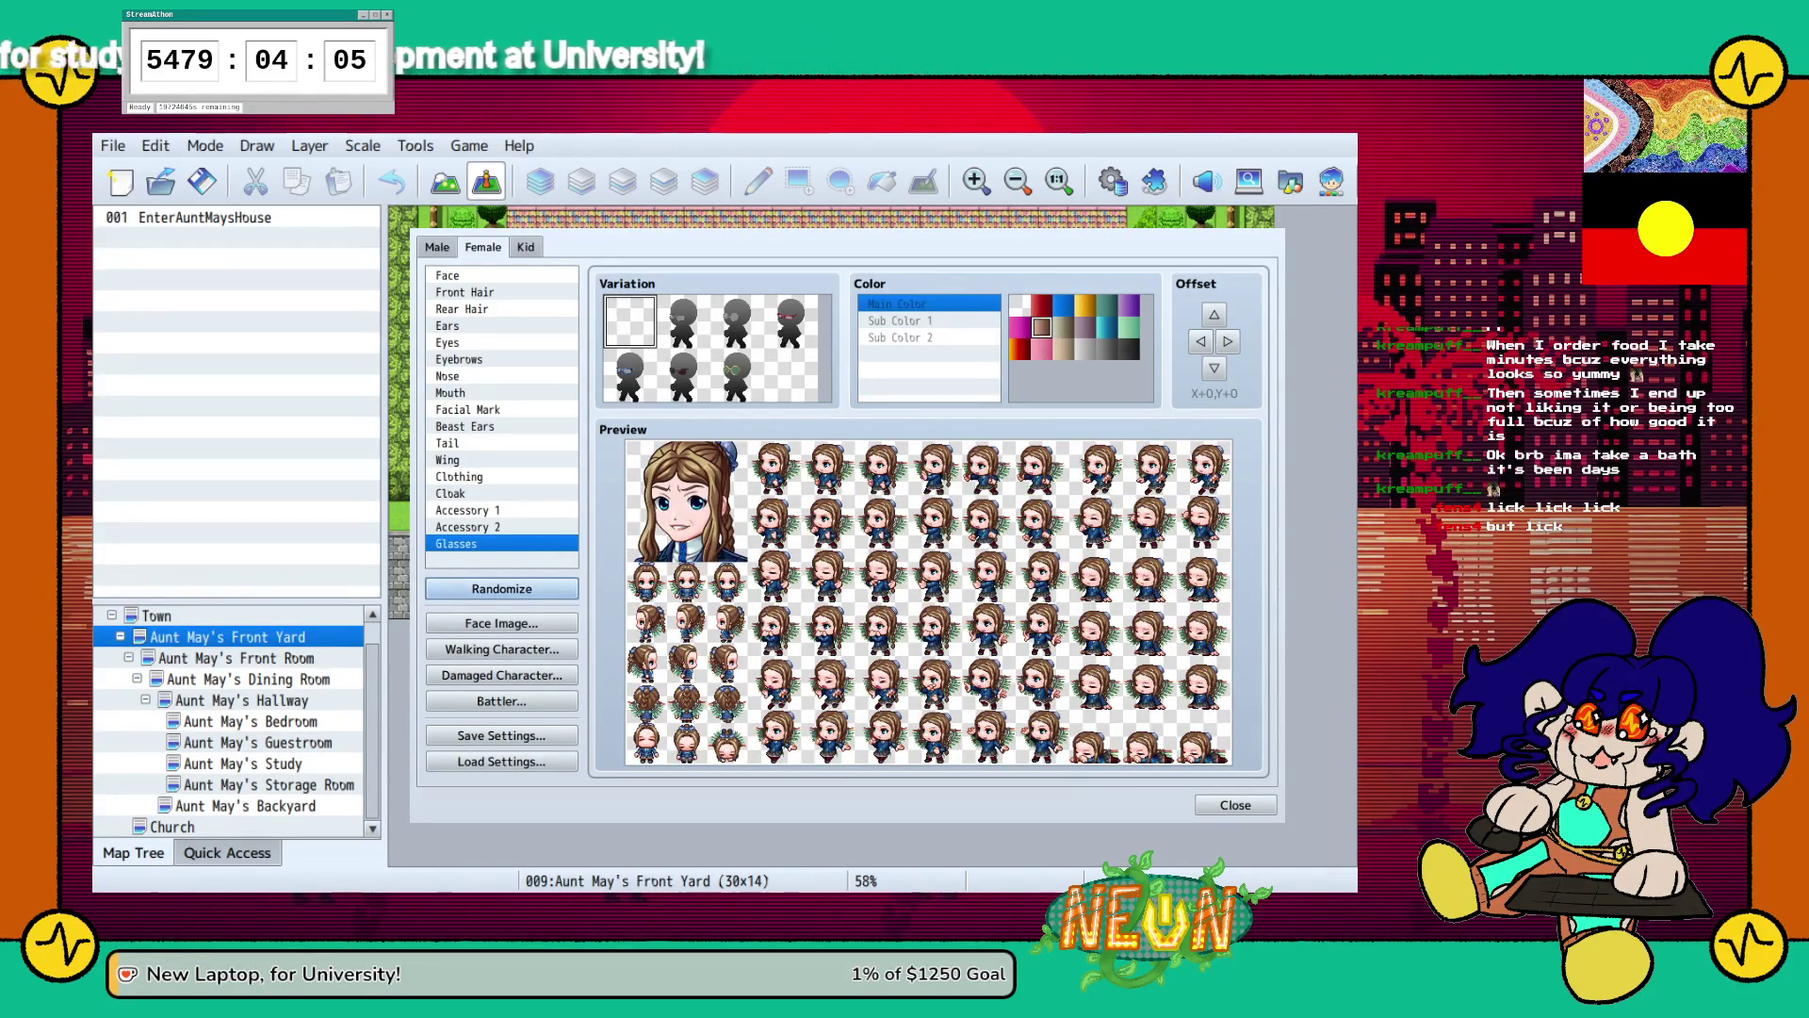
{"action": "left_click", "coordinate": [447, 275]}
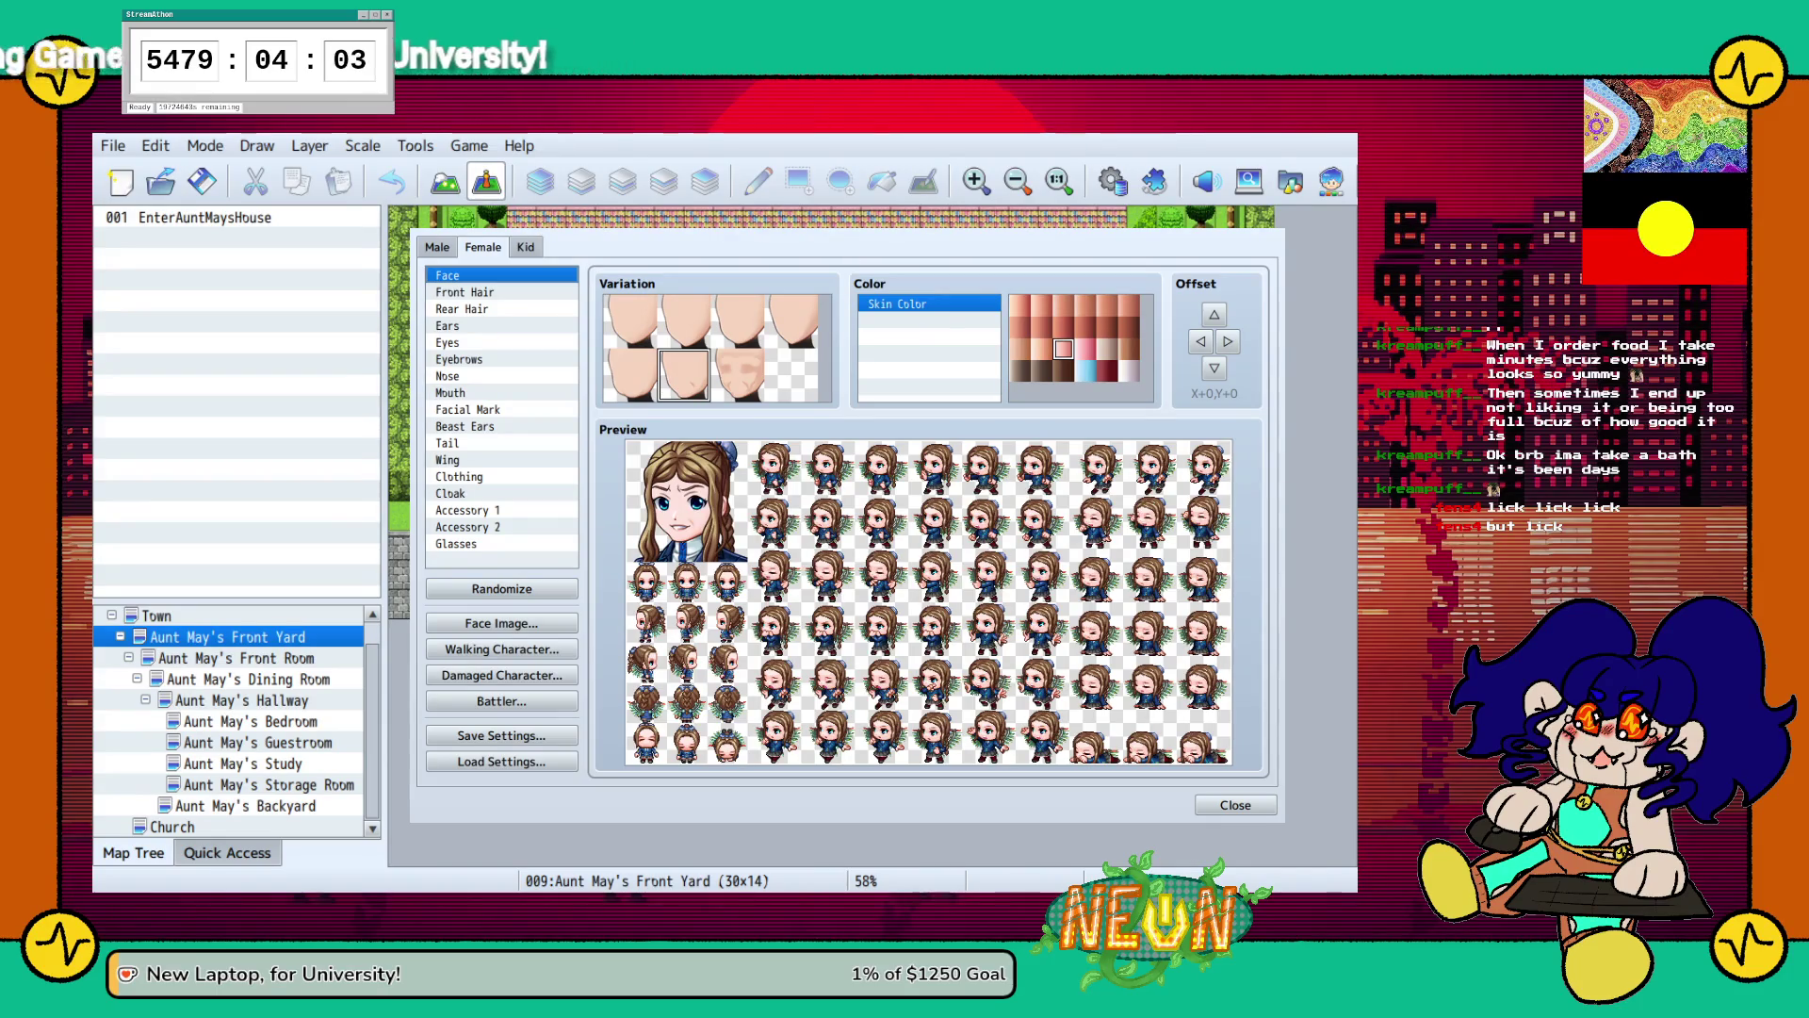
Settle on the second face shape for the girl.
{"action": "left_click", "coordinate": [792, 320]}
{"action": "key", "text": "Left"}
{"action": "key", "text": "Left"}
{"action": "key", "text": "Left"}
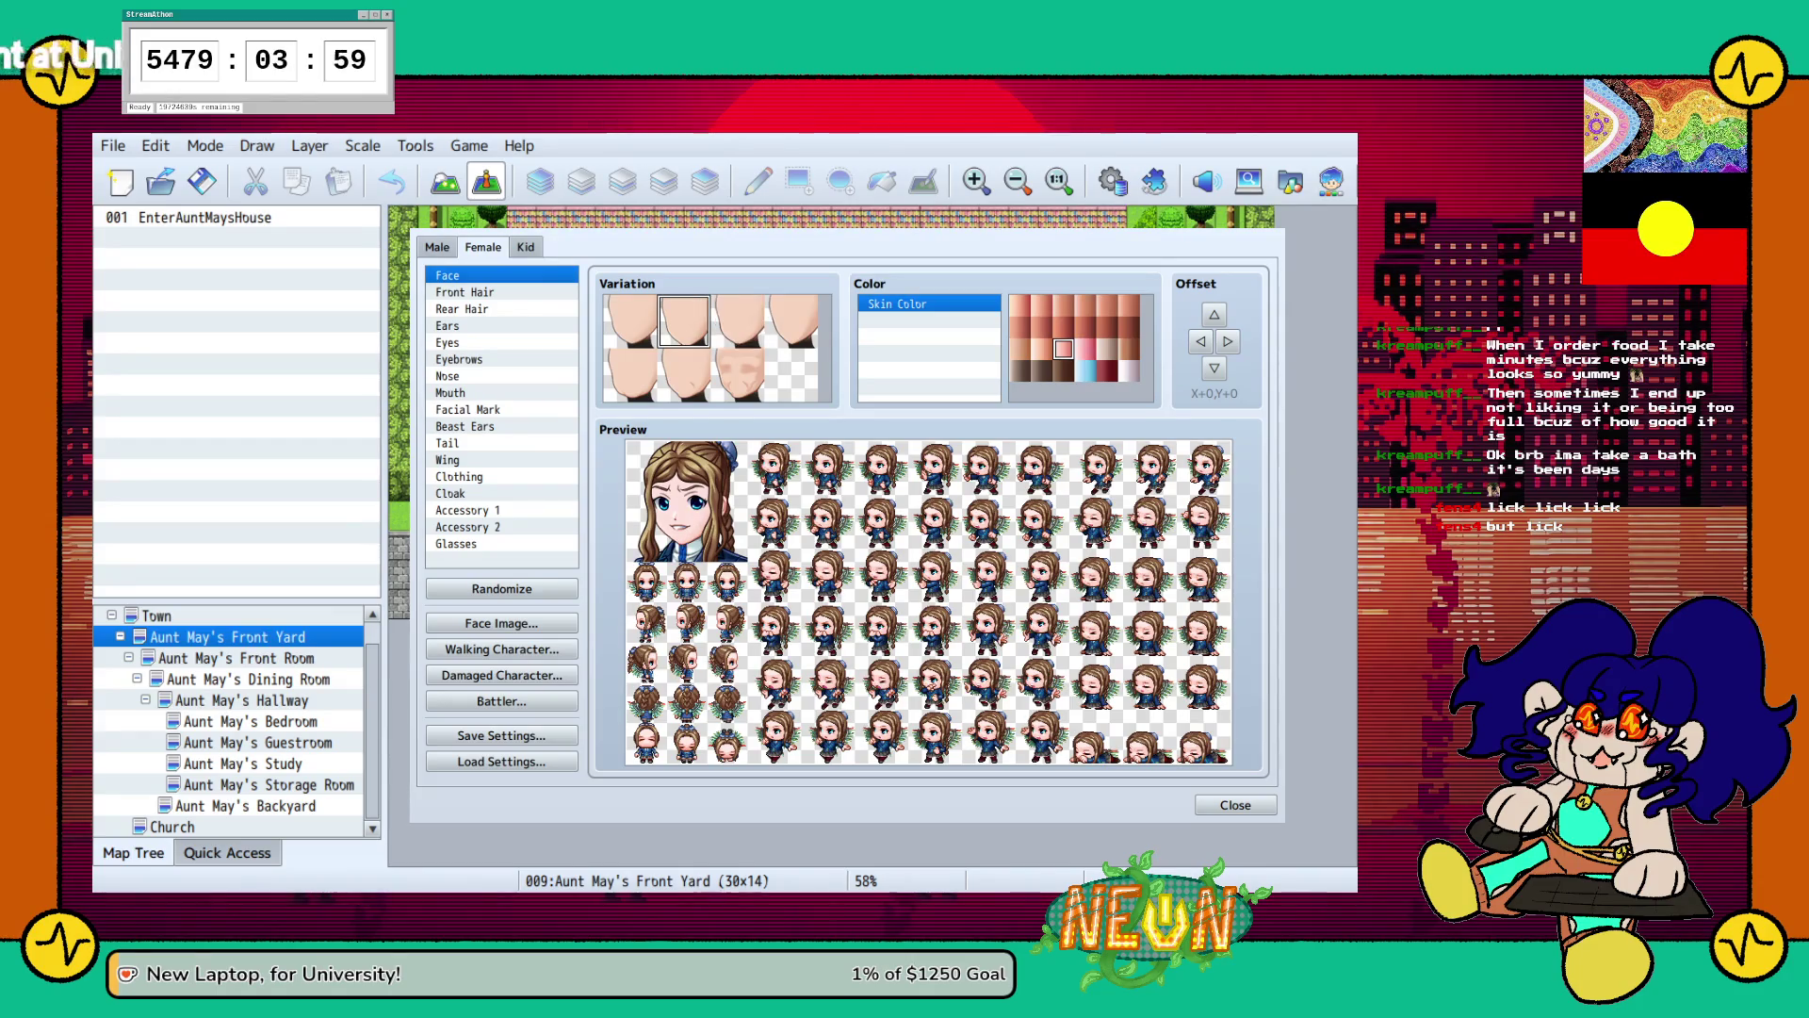
{"action": "key", "text": "Right"}
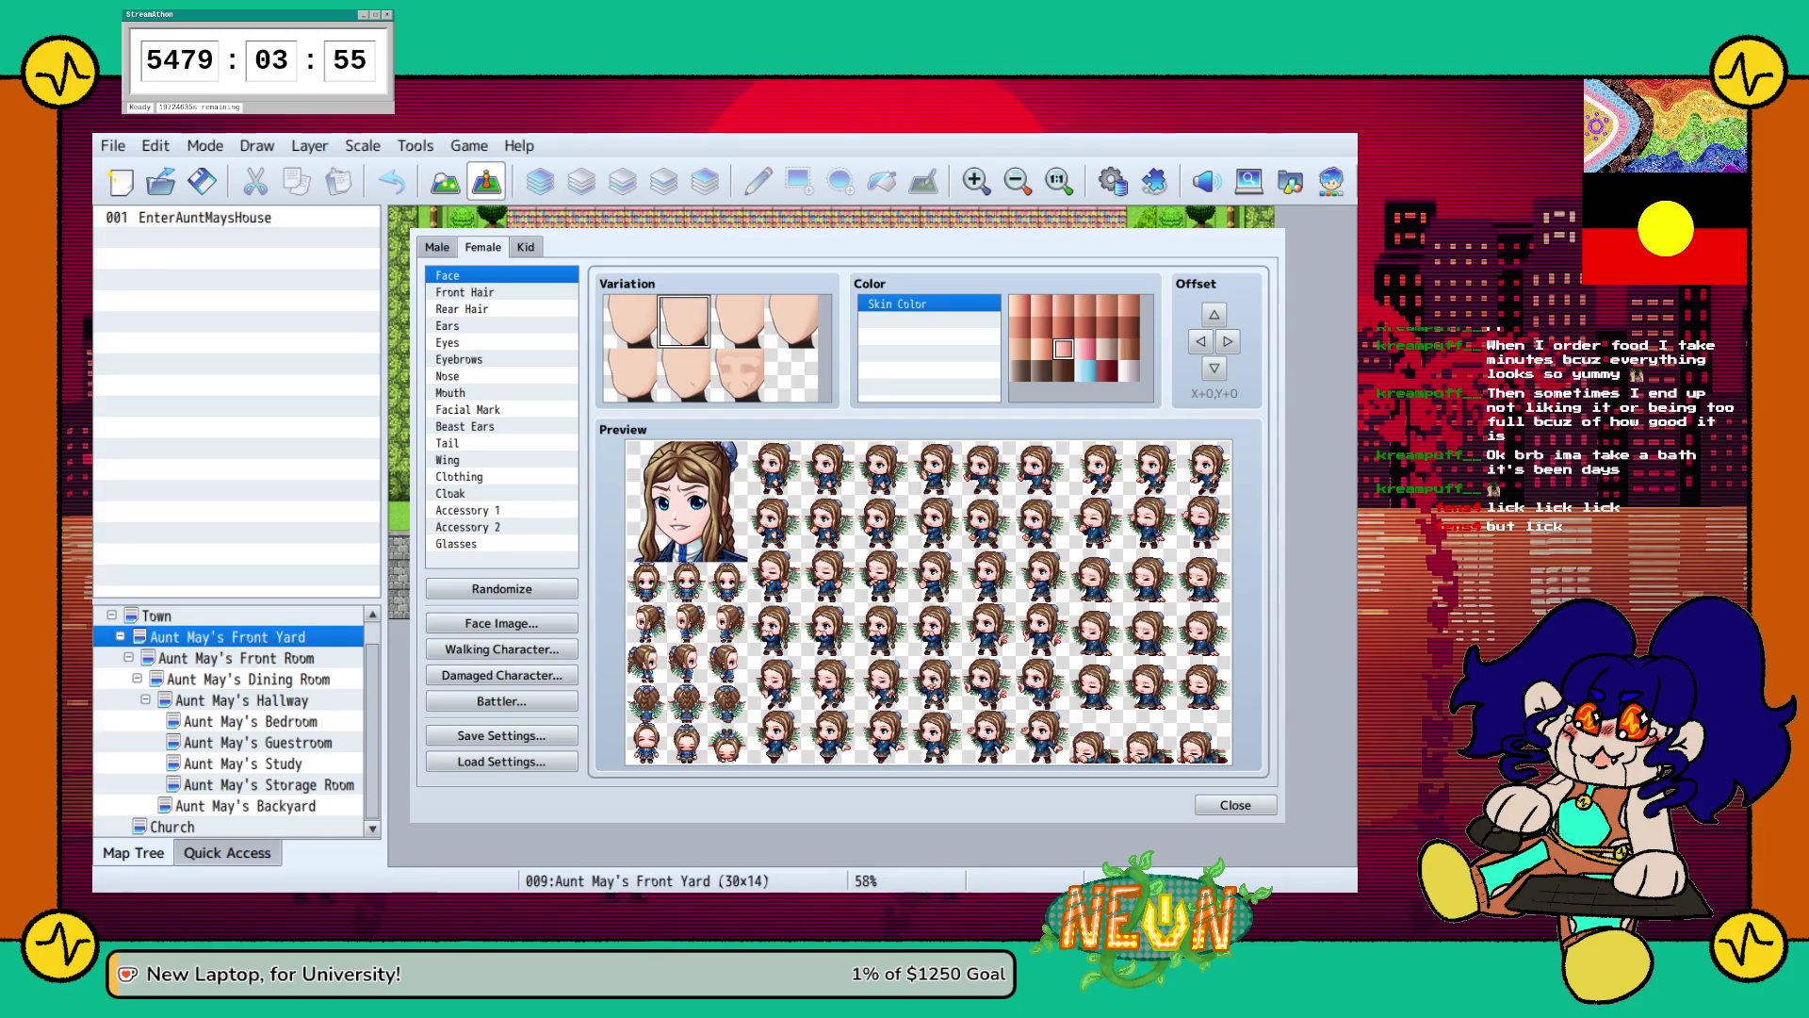
{"action": "left_click", "coordinate": [459, 359]}
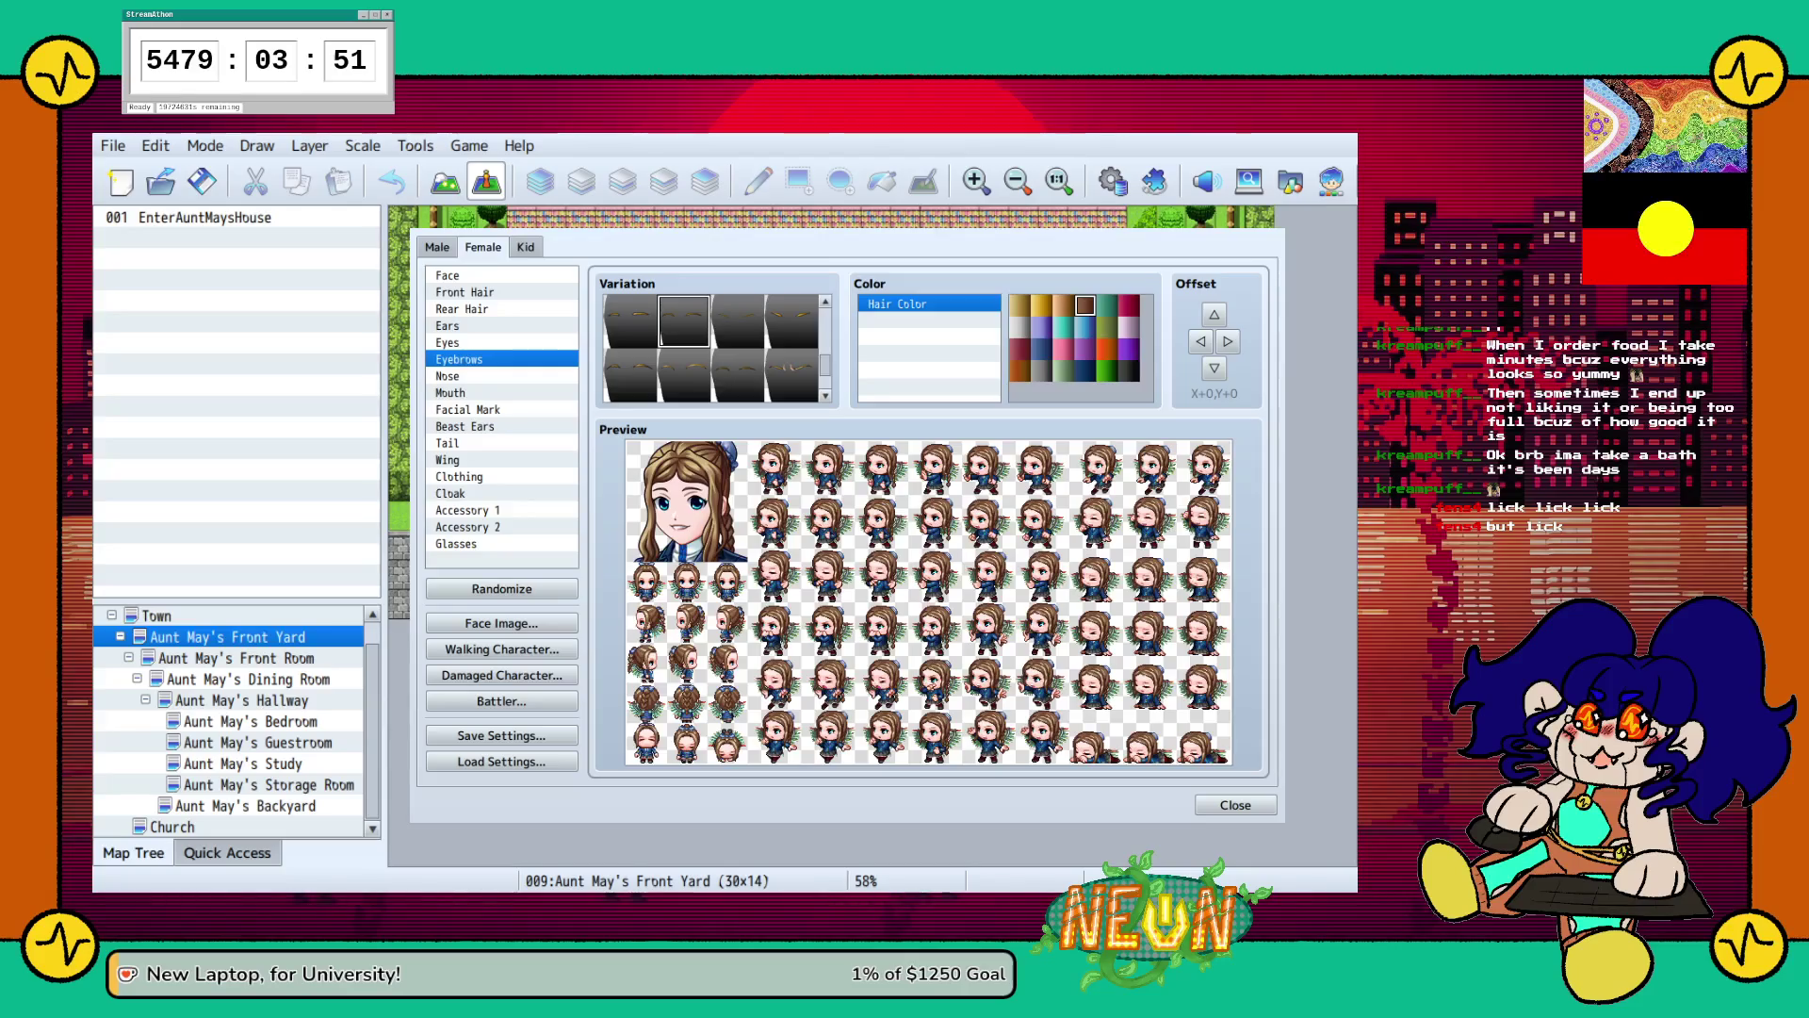
Choose a new mouth variation and lower it on the face with the Offset down arrow.
{"action": "left_click", "coordinate": [450, 392]}
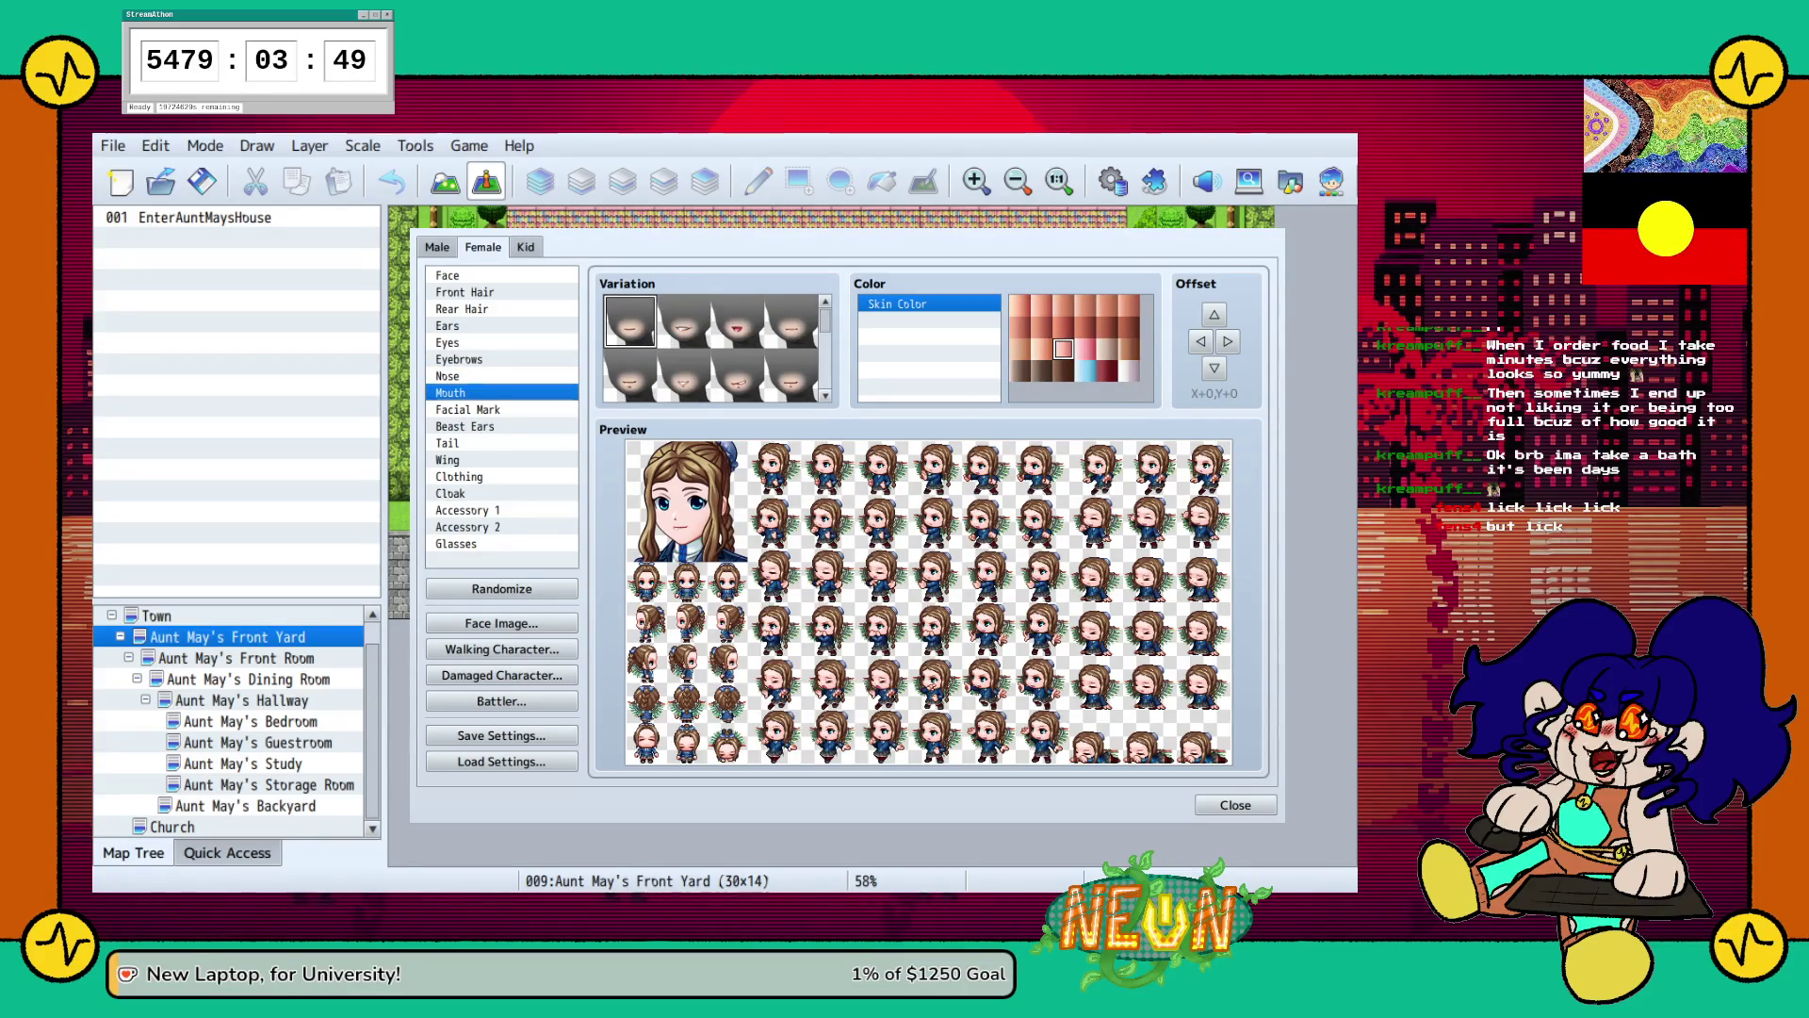
{"action": "left_click", "coordinate": [684, 375]}
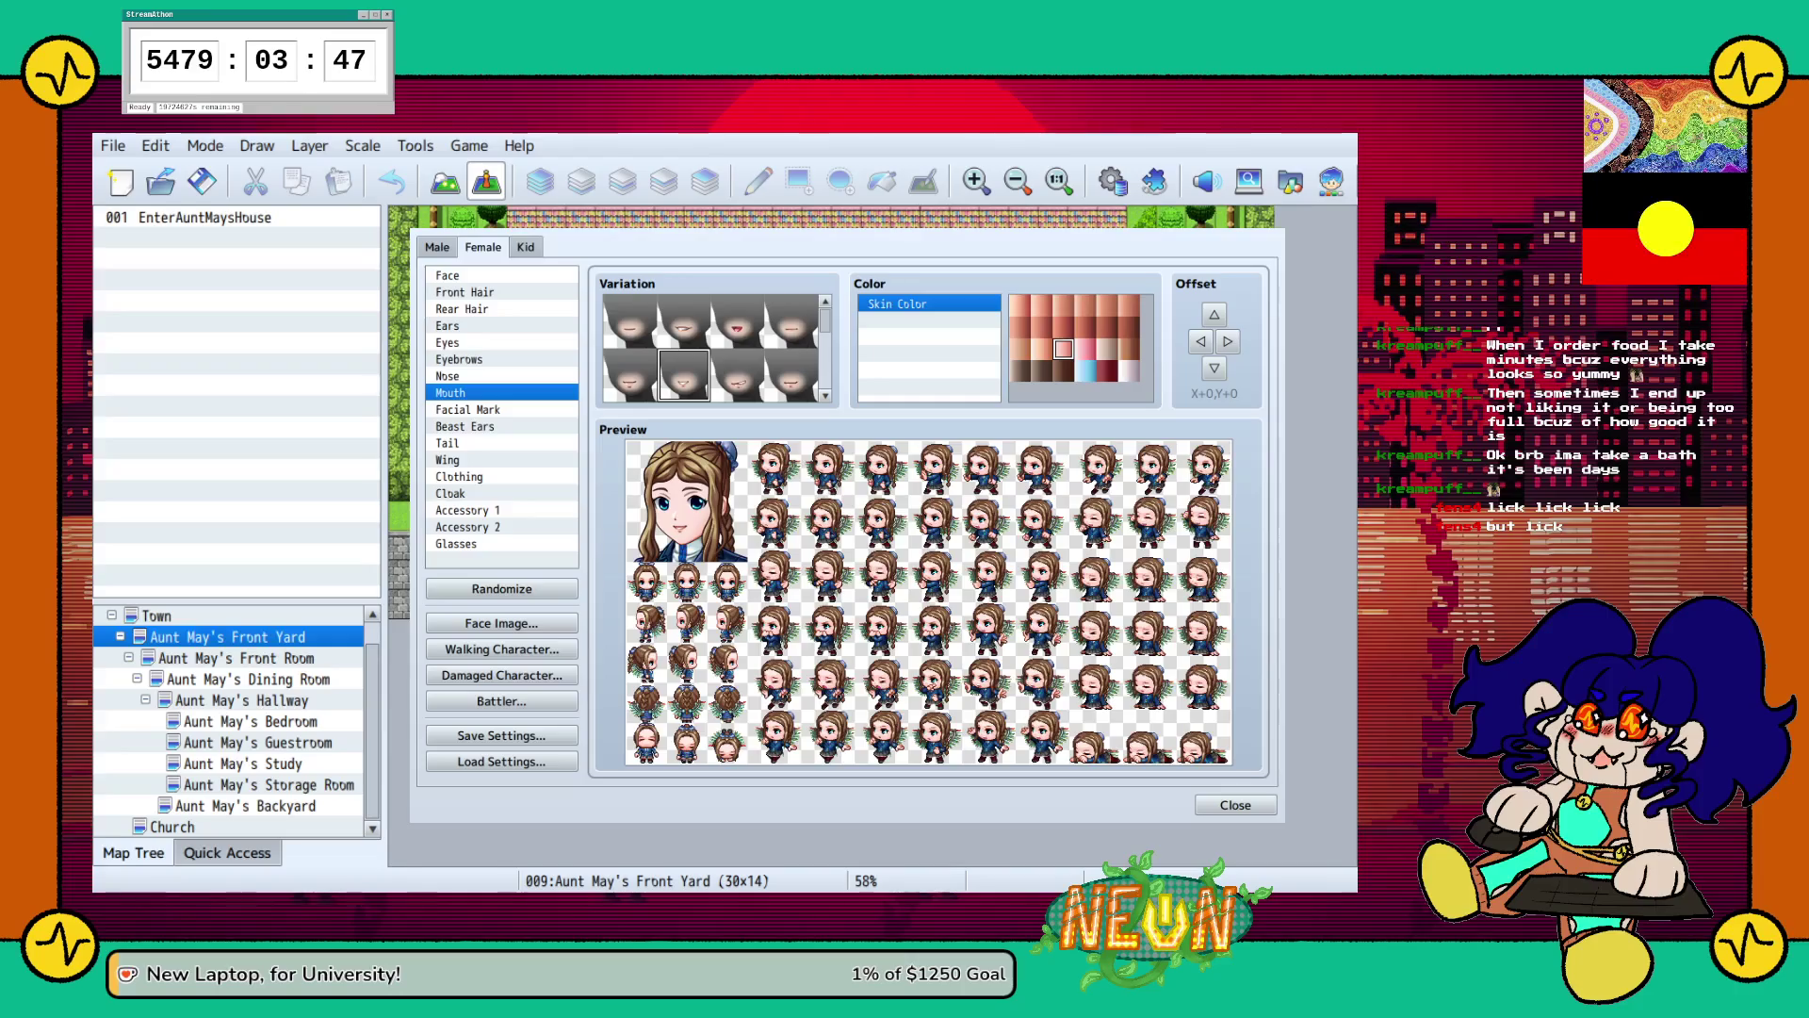
{"action": "scroll", "coordinate": [716, 348], "scroll_direction": "down", "scroll_amount": 2}
{"action": "left_click", "coordinate": [791, 320]}
{"action": "left_click", "coordinate": [737, 320]}
{"action": "left_click", "coordinate": [791, 375]}
{"action": "scroll", "coordinate": [716, 349], "scroll_direction": "down", "scroll_amount": 1}
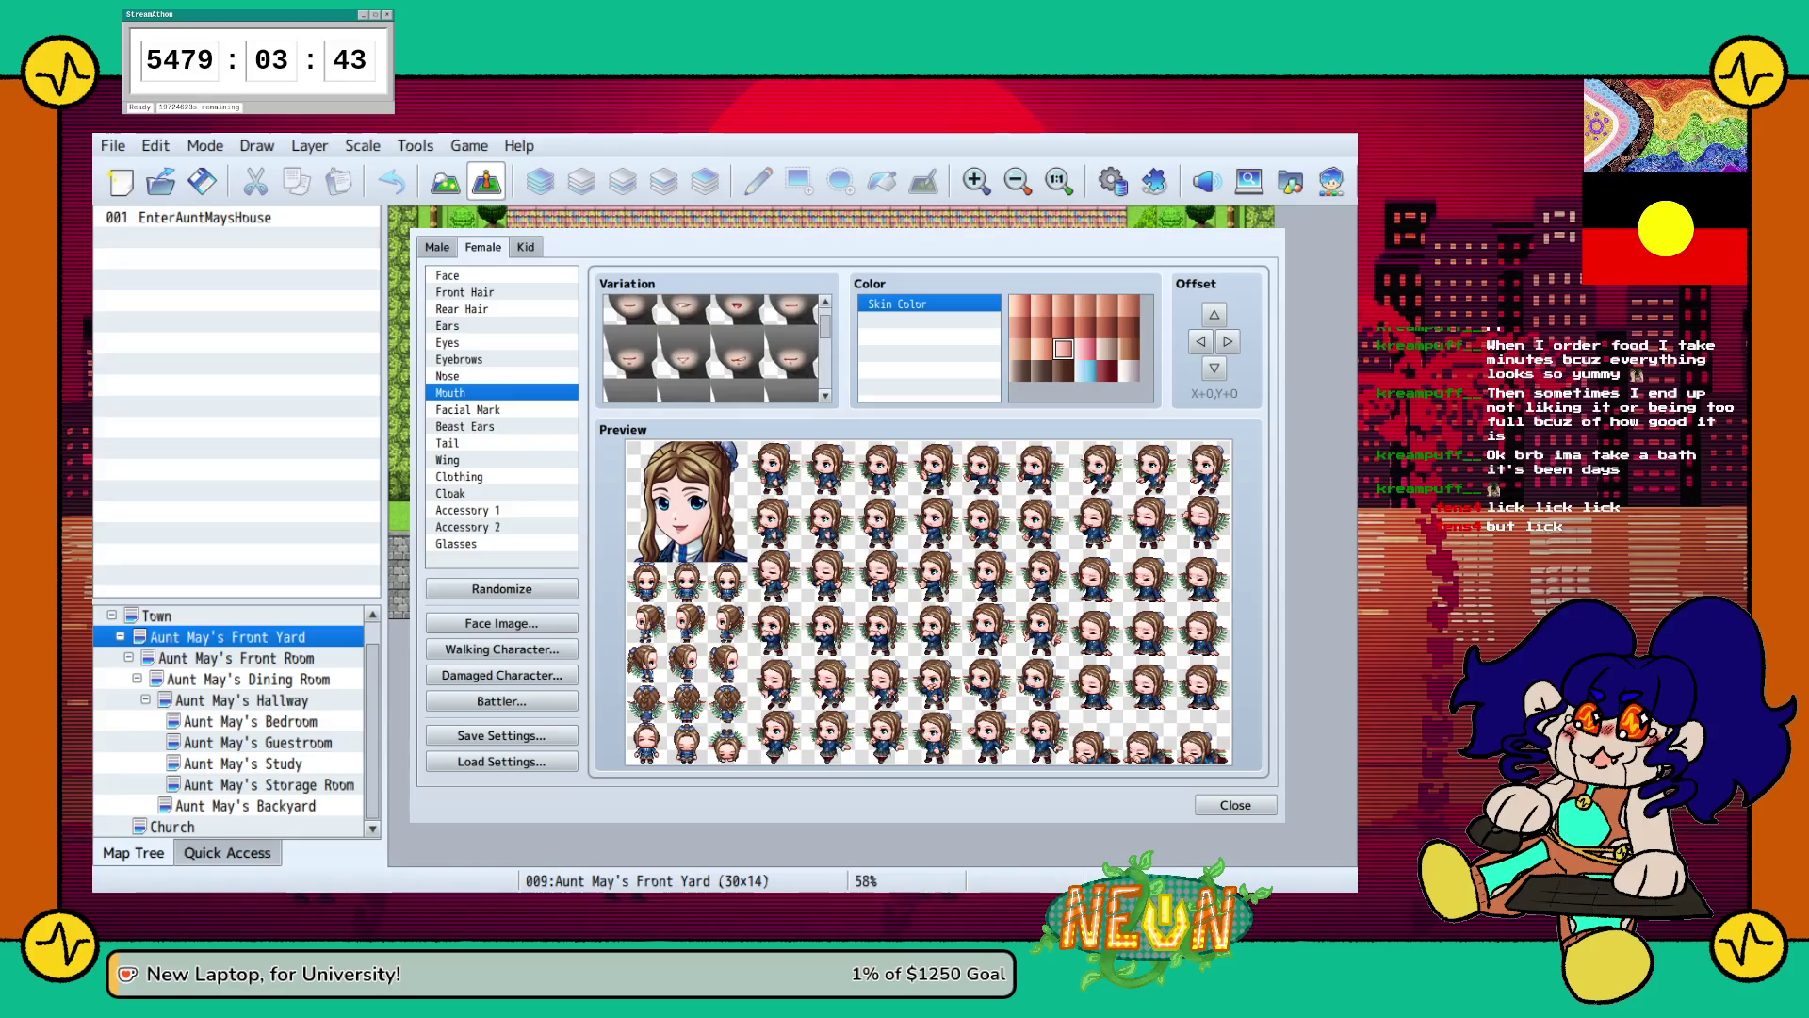
{"action": "left_click", "coordinate": [684, 351]}
{"action": "scroll", "coordinate": [716, 349], "scroll_direction": "up", "scroll_amount": 1}
{"action": "left_click", "coordinate": [737, 320]}
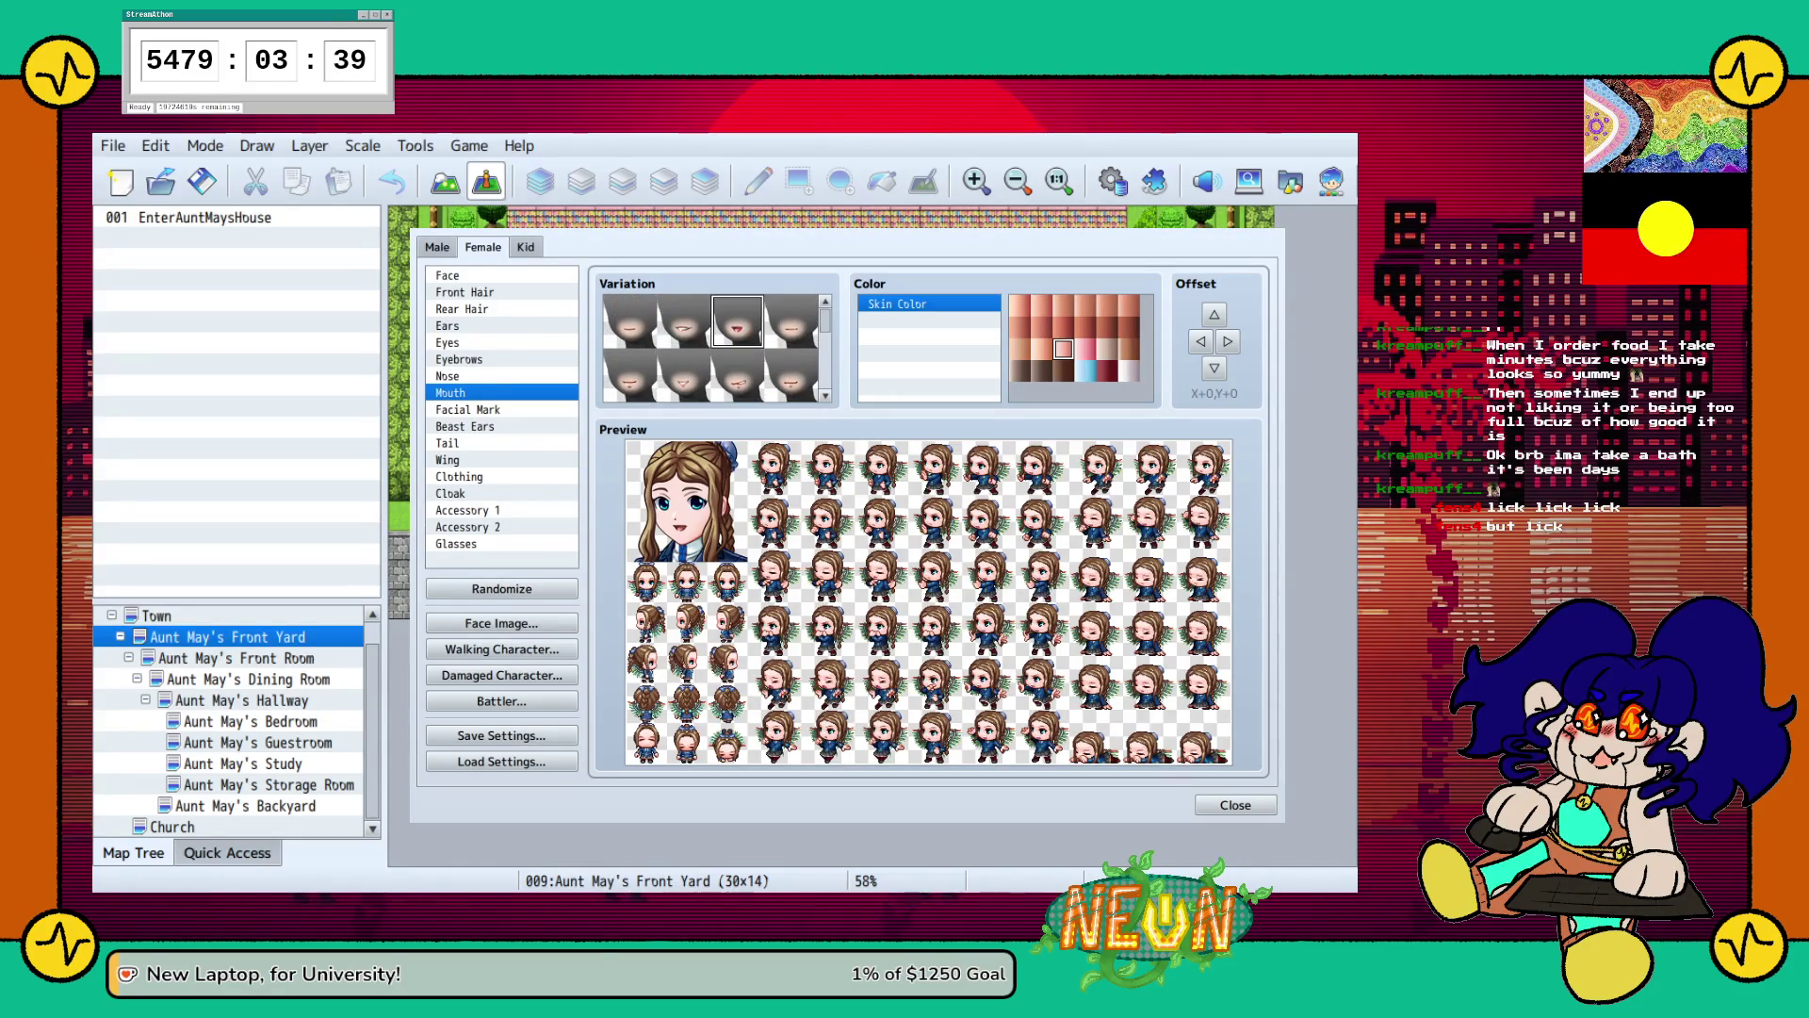
{"action": "left_click", "coordinate": [684, 375]}
{"action": "left_click", "coordinate": [1213, 368]}
{"action": "left_click", "coordinate": [1214, 369]}
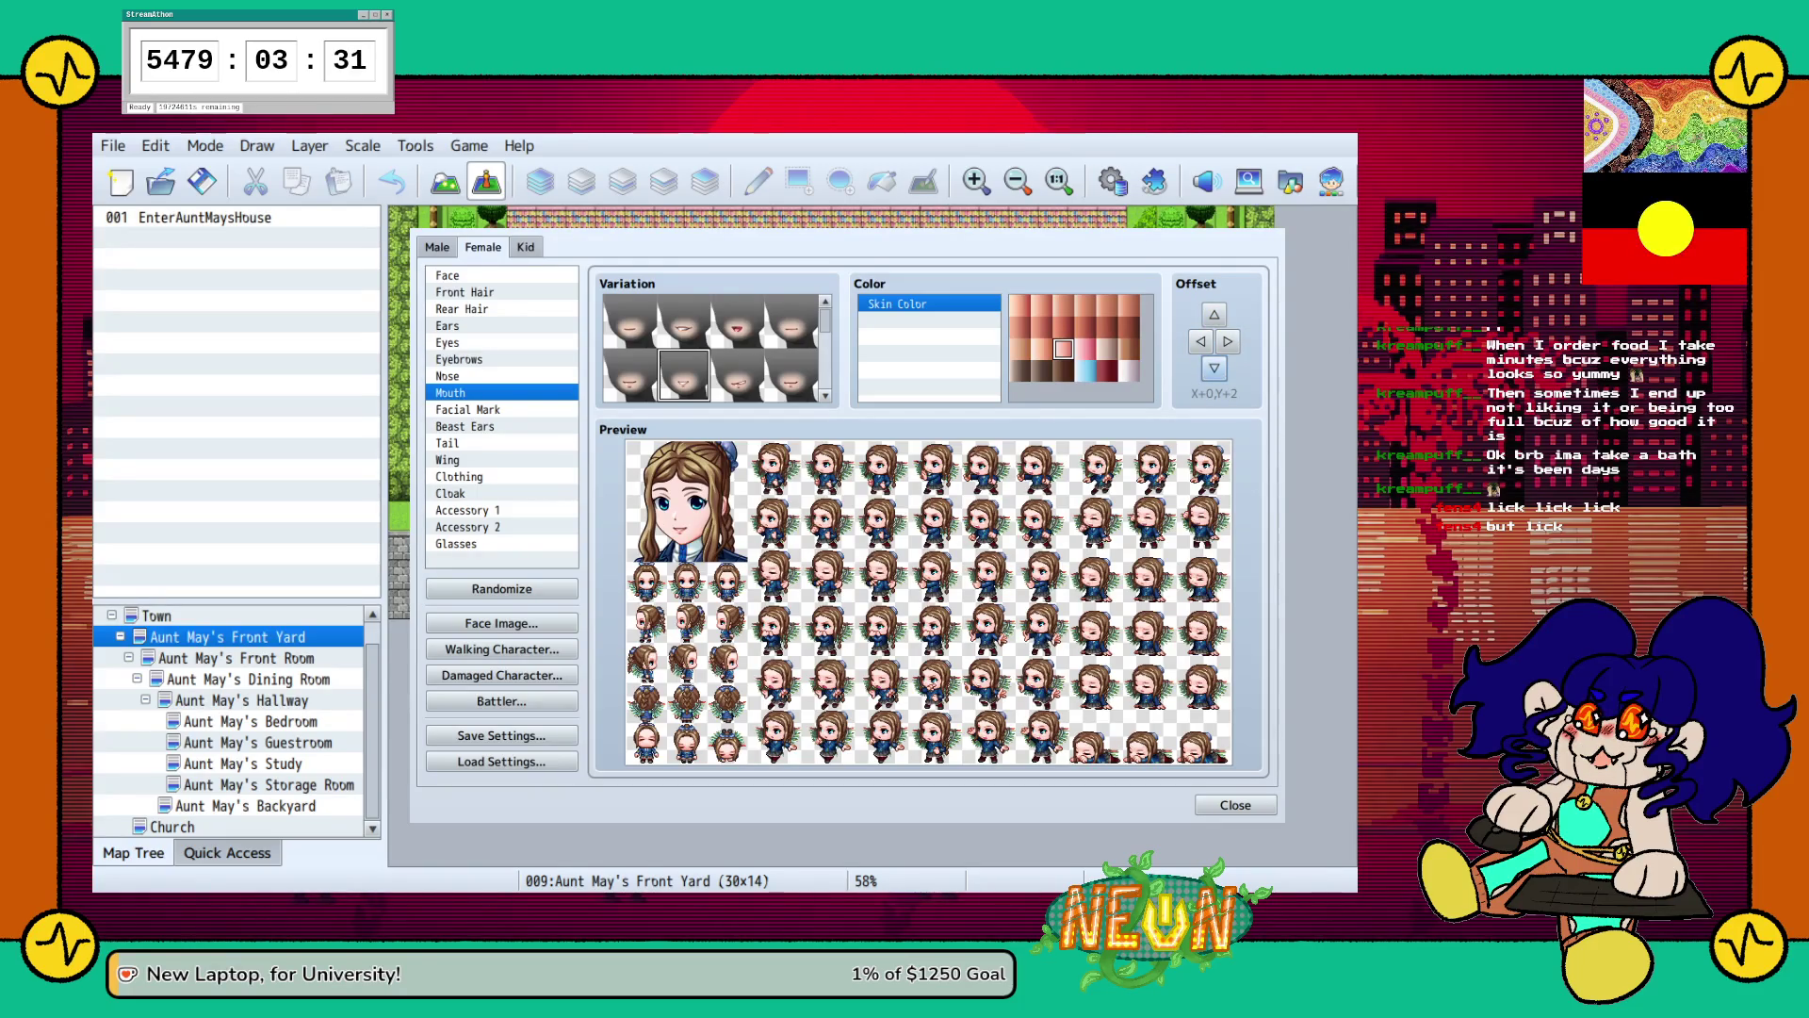
Preview two eye styles, then raise the mouth back up one step.
{"action": "left_click", "coordinate": [448, 342]}
{"action": "left_click", "coordinate": [684, 320]}
{"action": "left_click", "coordinate": [738, 320]}
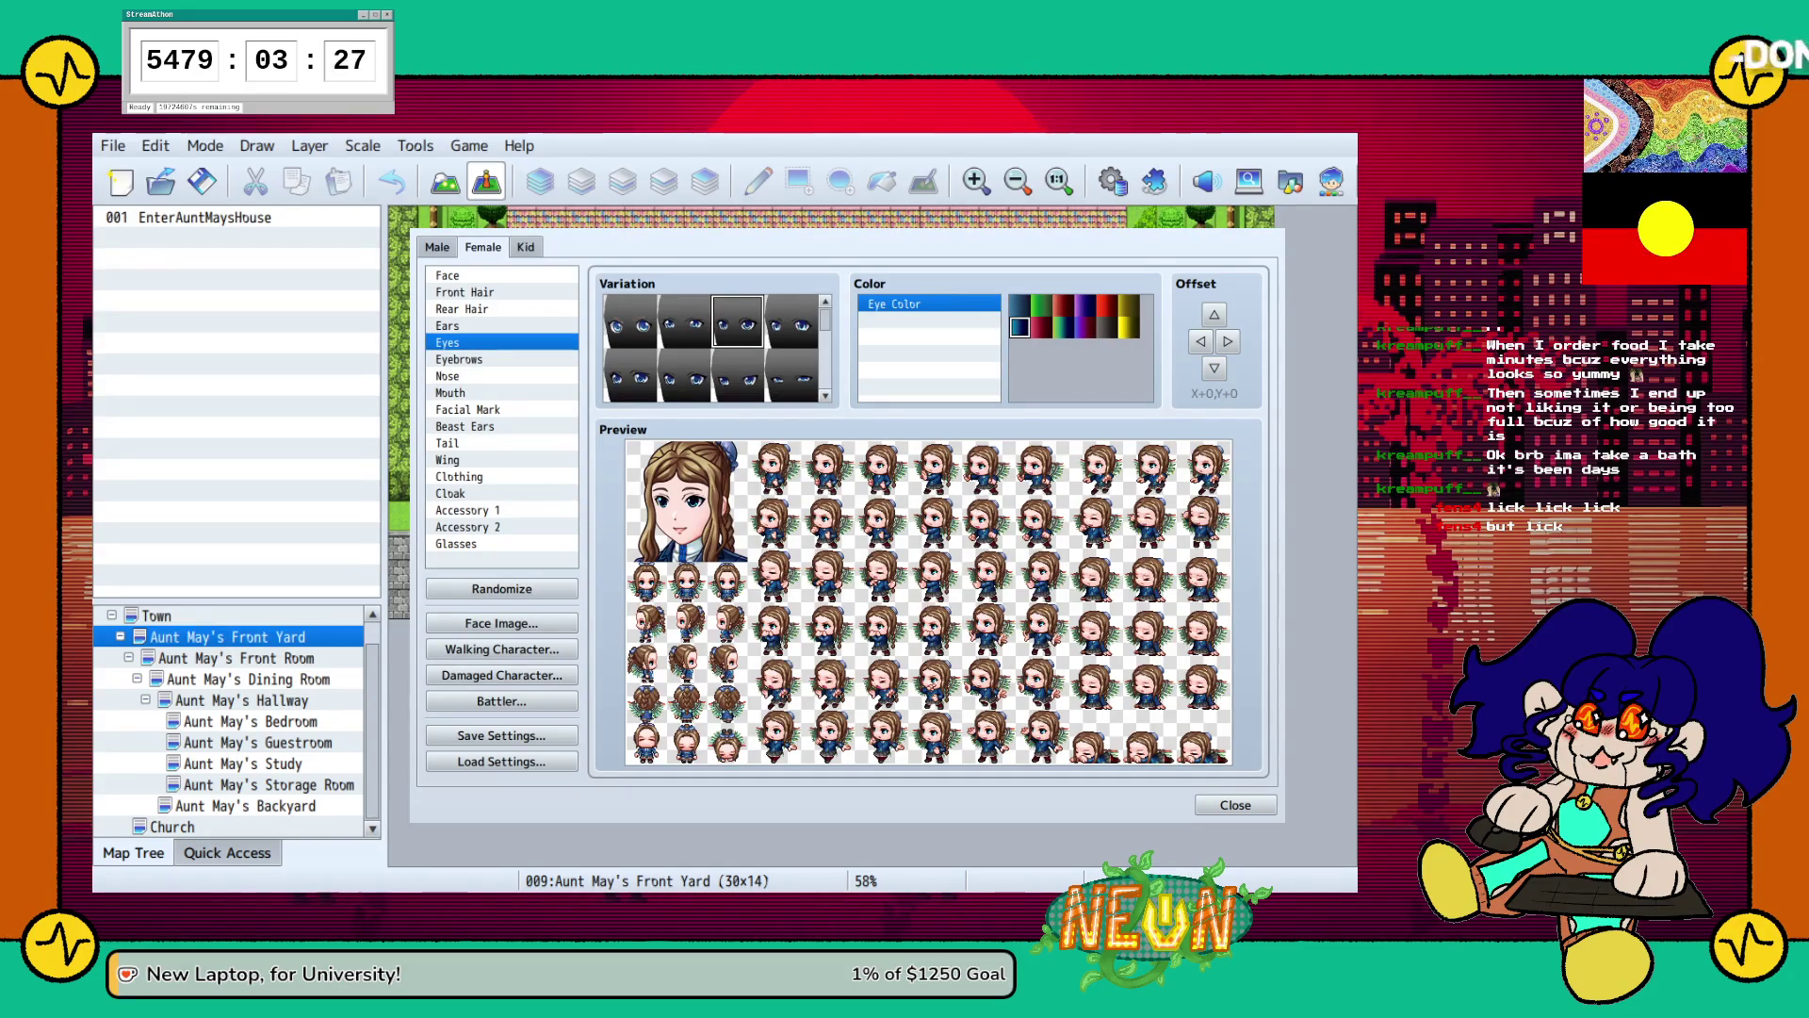
{"action": "left_click", "coordinate": [450, 392]}
{"action": "left_click", "coordinate": [1213, 314]}
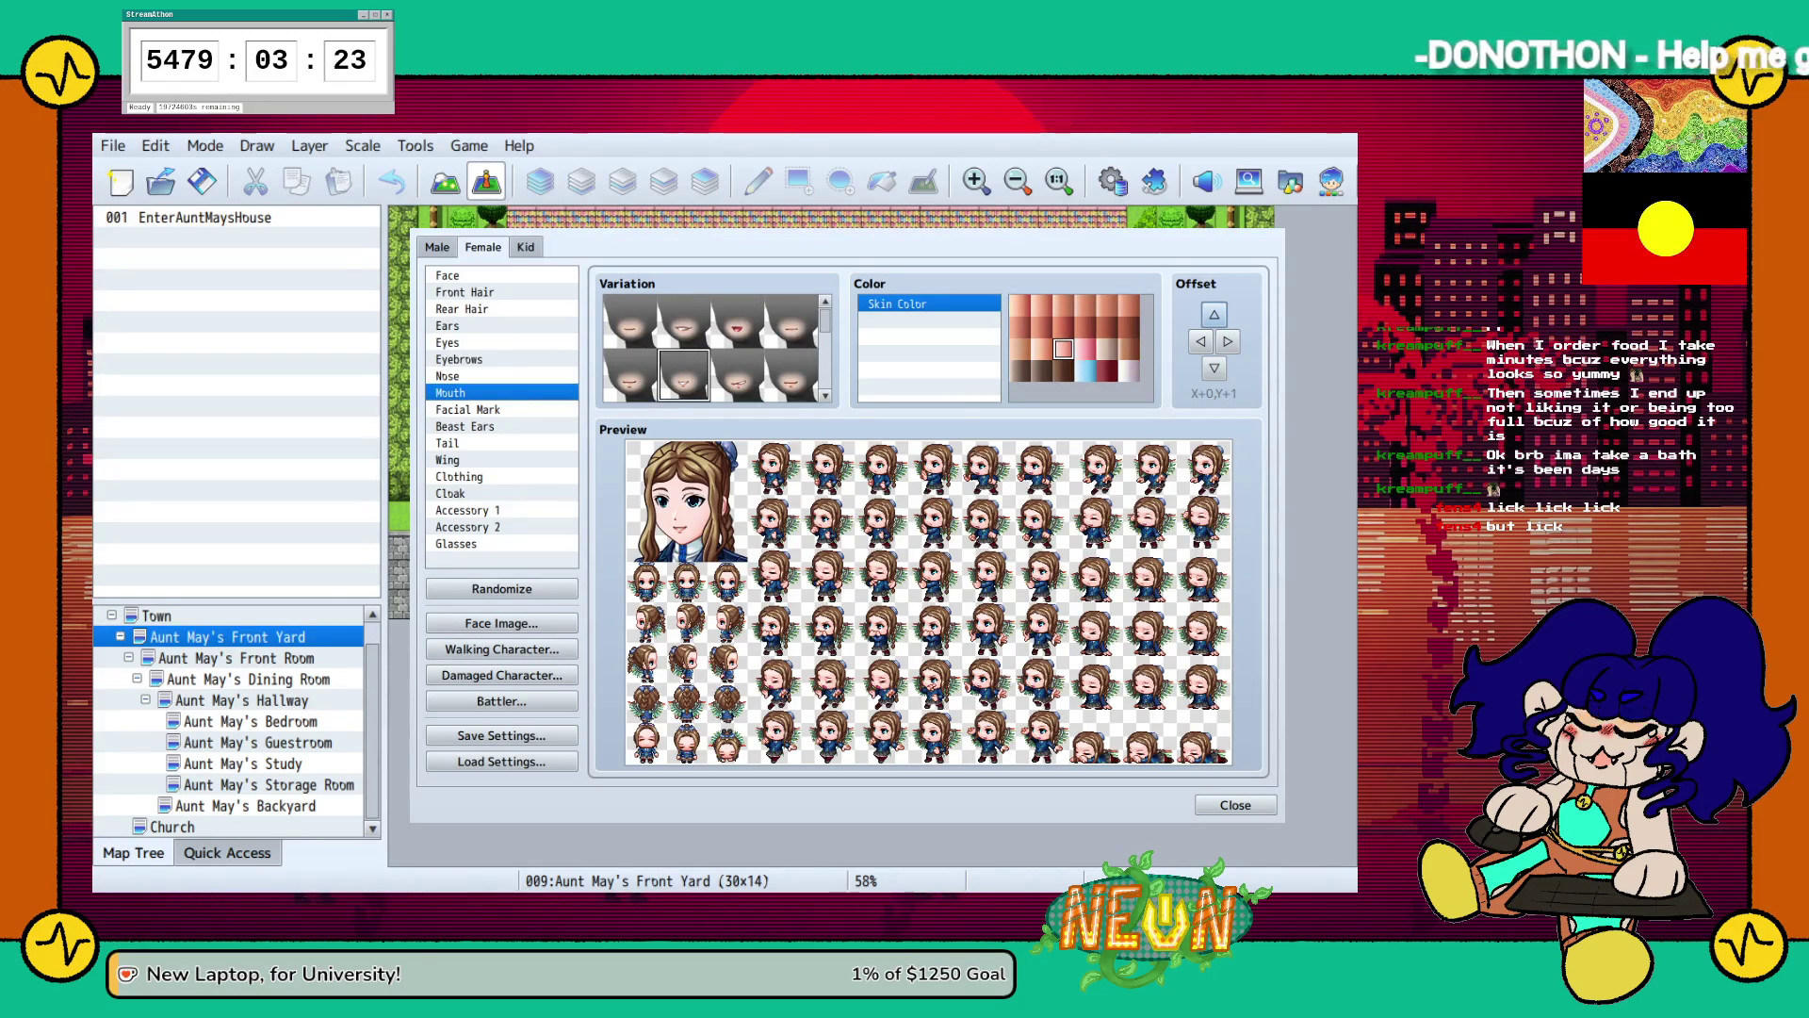
Nudge both the eyes and the eyebrows one step down and one step right.
{"action": "left_click", "coordinate": [502, 342]}
{"action": "left_click", "coordinate": [1213, 368]}
{"action": "left_click", "coordinate": [1228, 341]}
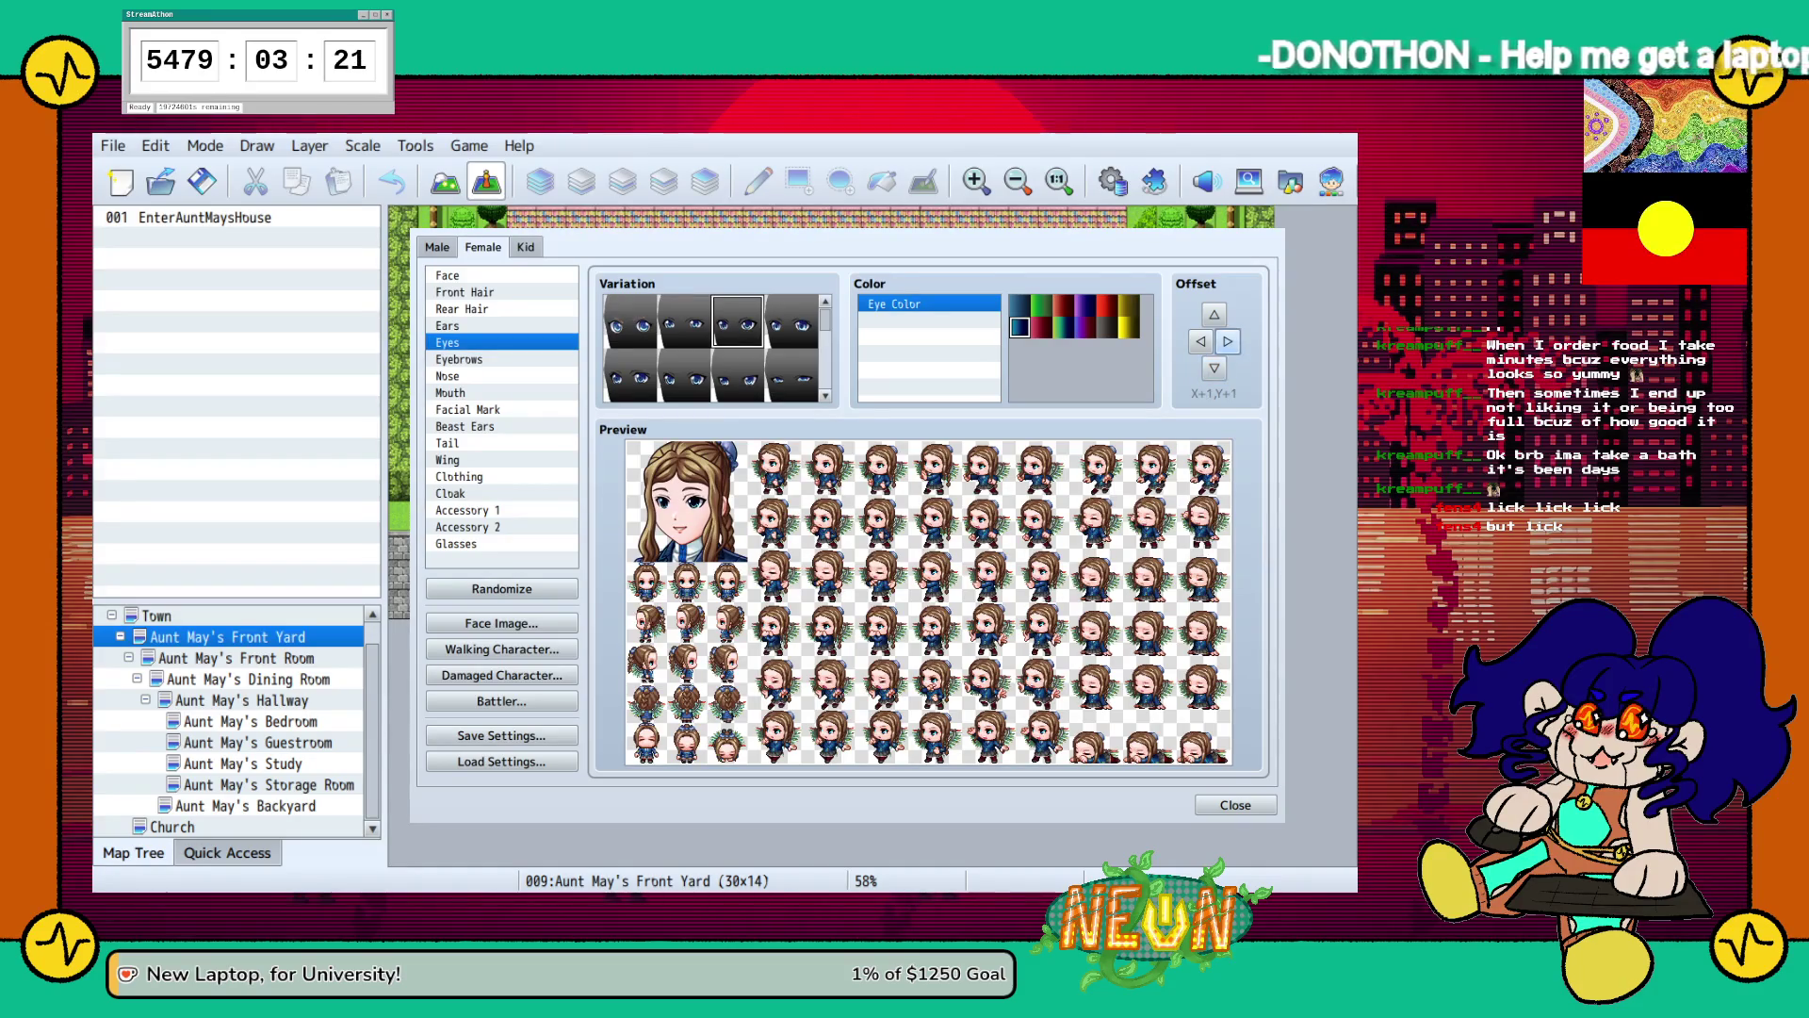
{"action": "left_click", "coordinate": [501, 359]}
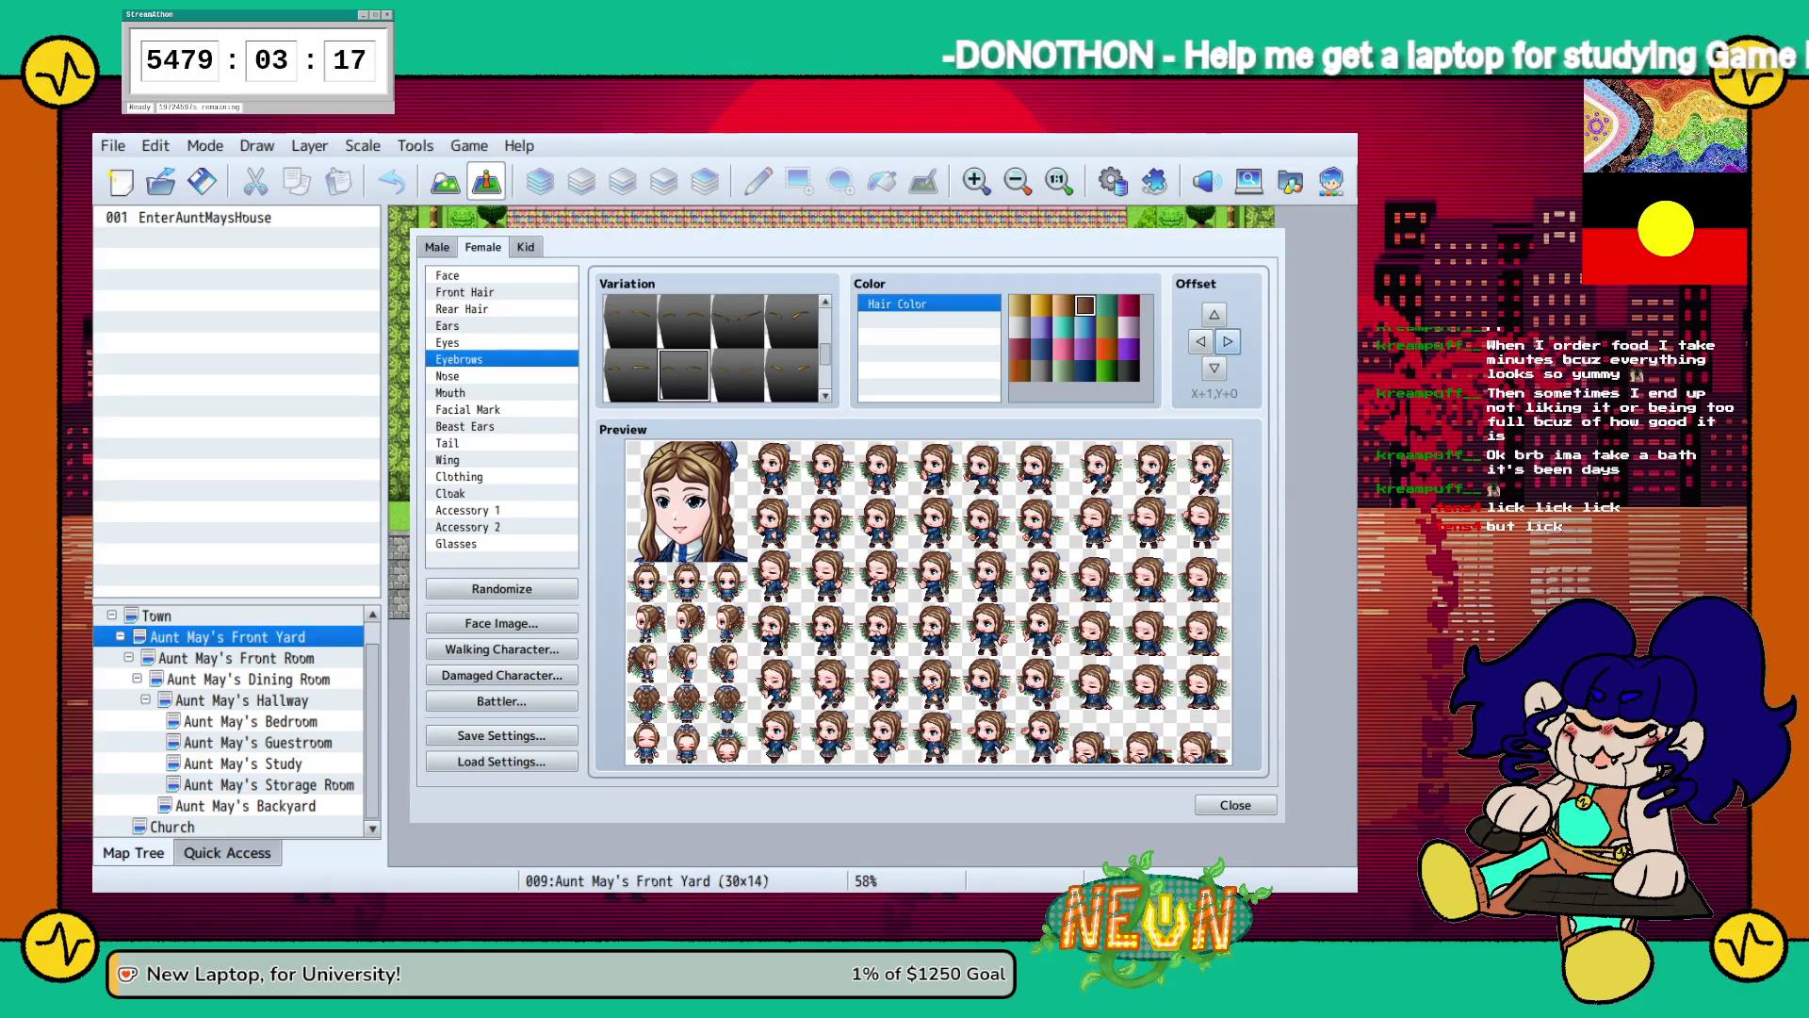
{"action": "left_click", "coordinate": [1227, 341]}
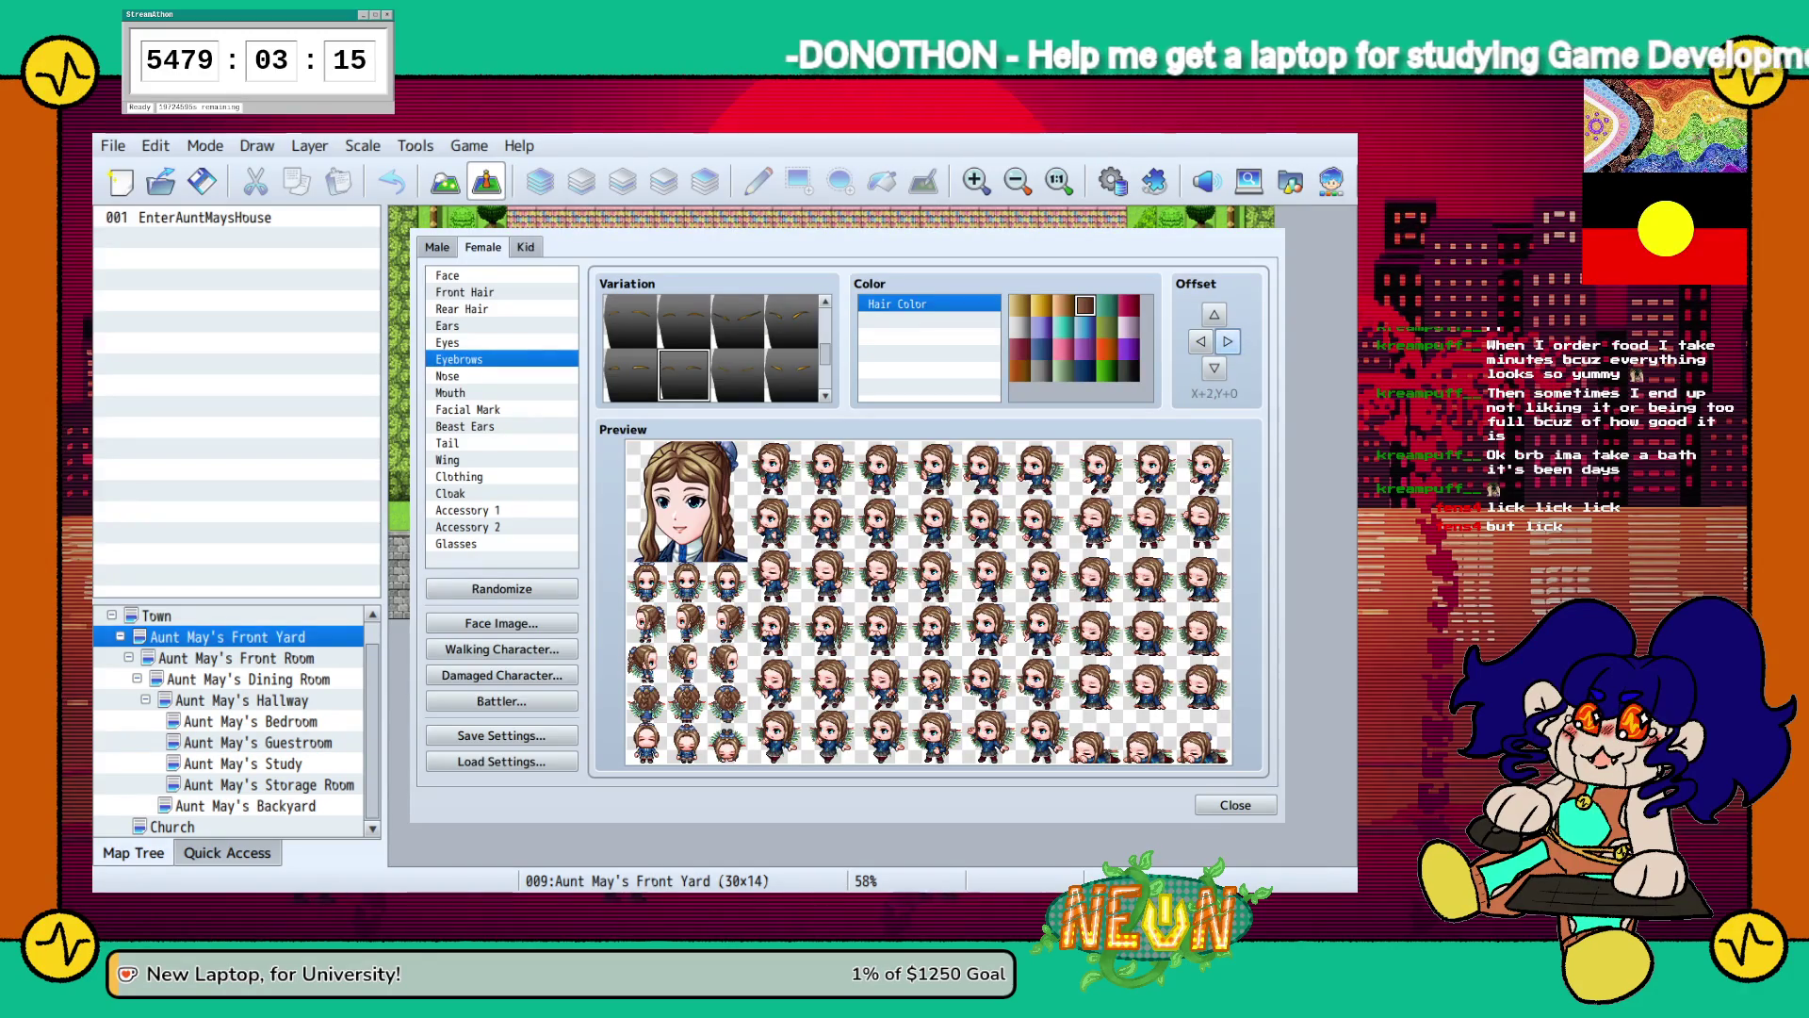
{"action": "left_click", "coordinate": [1214, 369]}
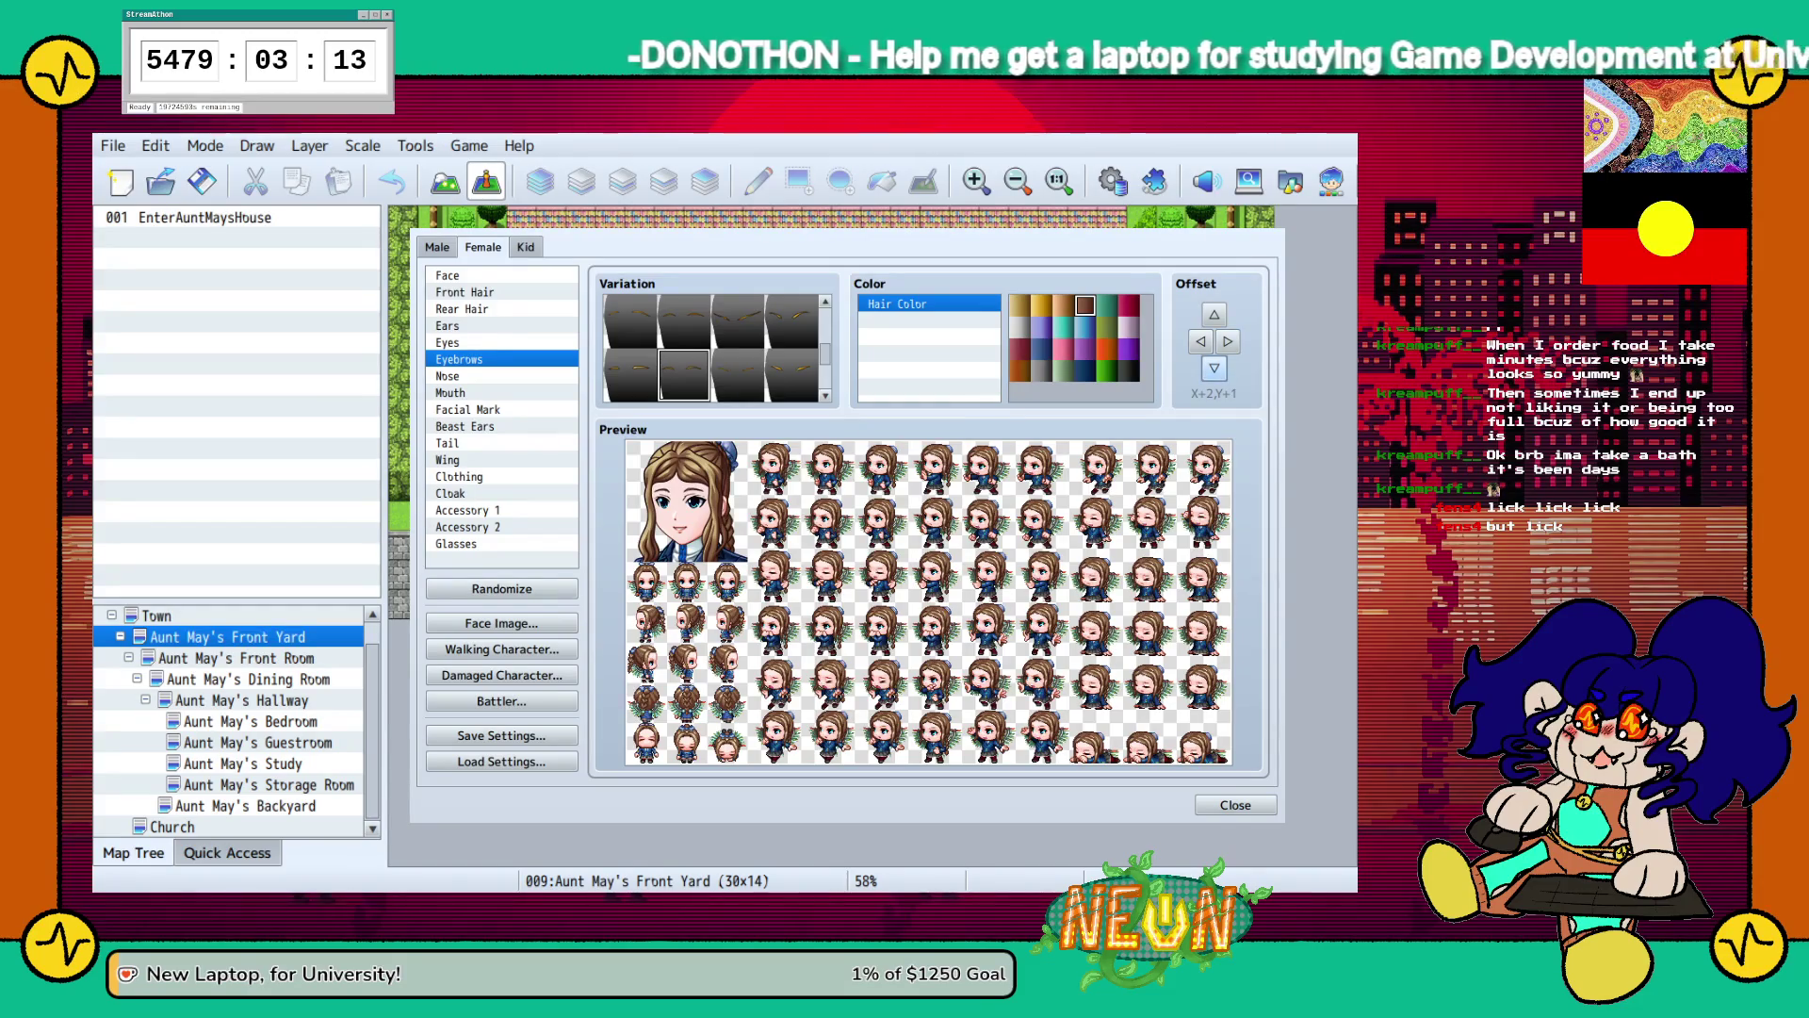
Compare more eye styles further down the Eyes variation grid.
{"action": "left_click", "coordinate": [447, 342]}
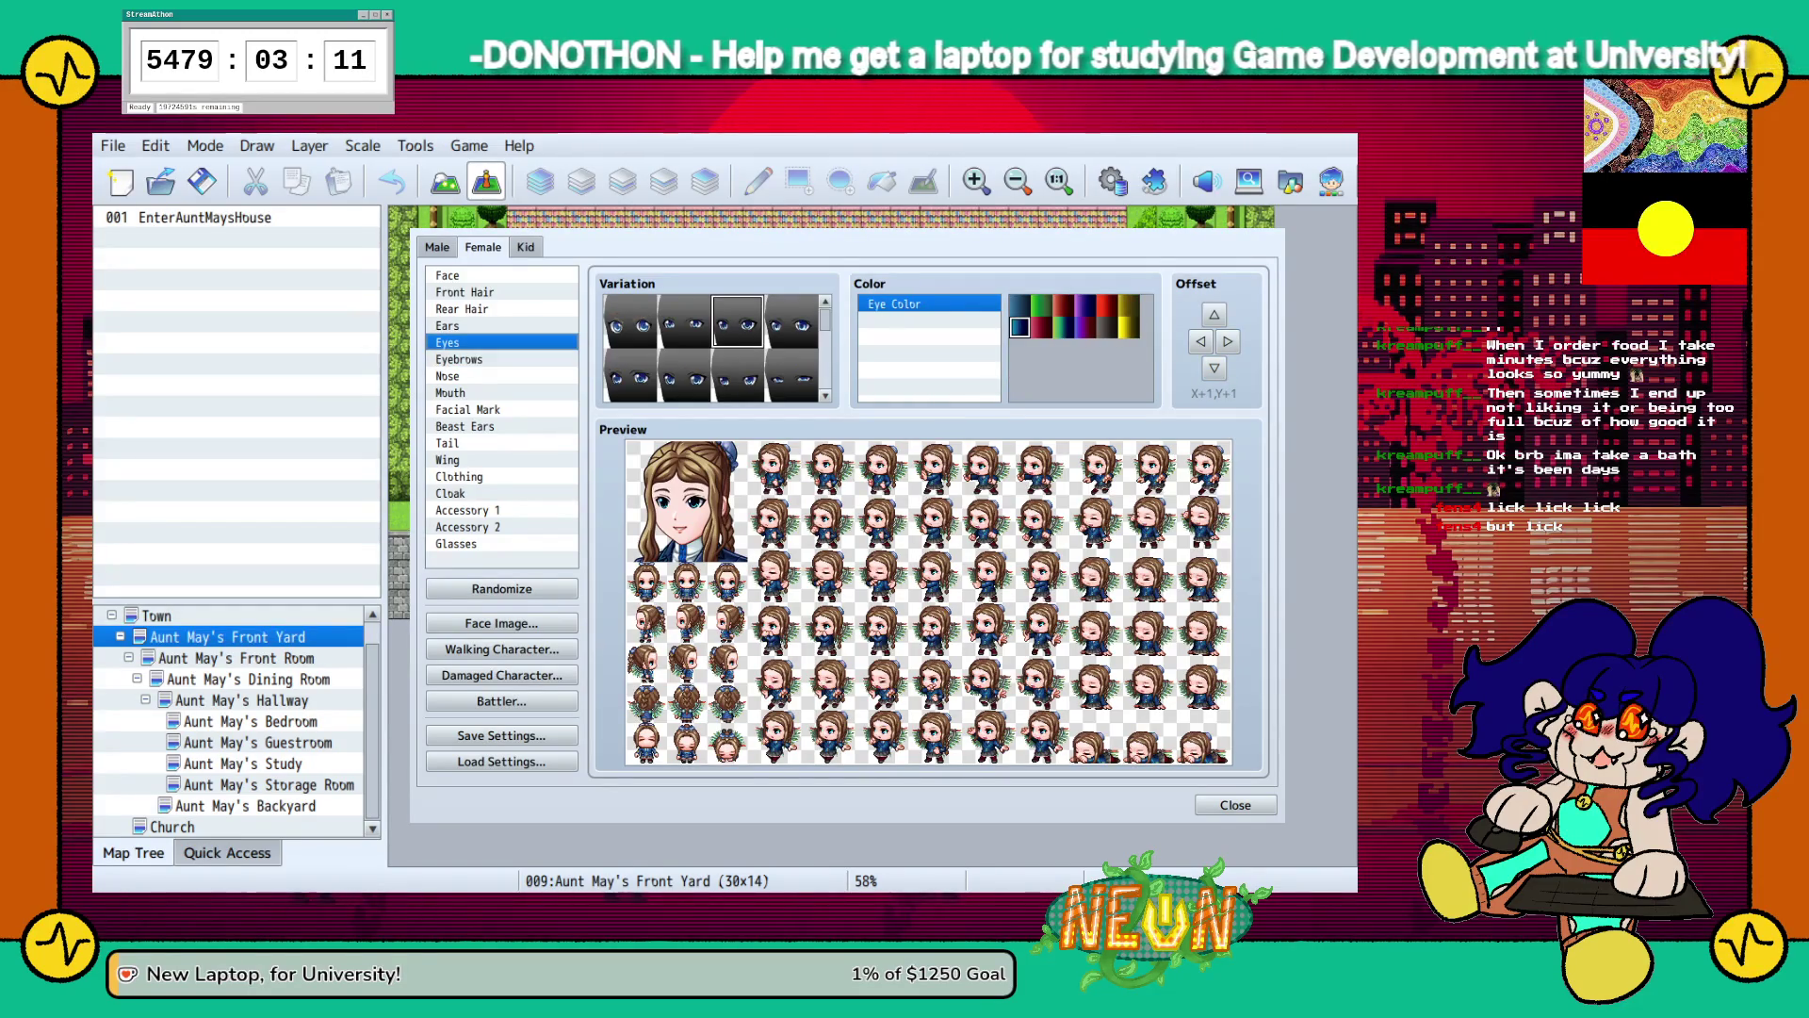
{"action": "left_click", "coordinate": [630, 375]}
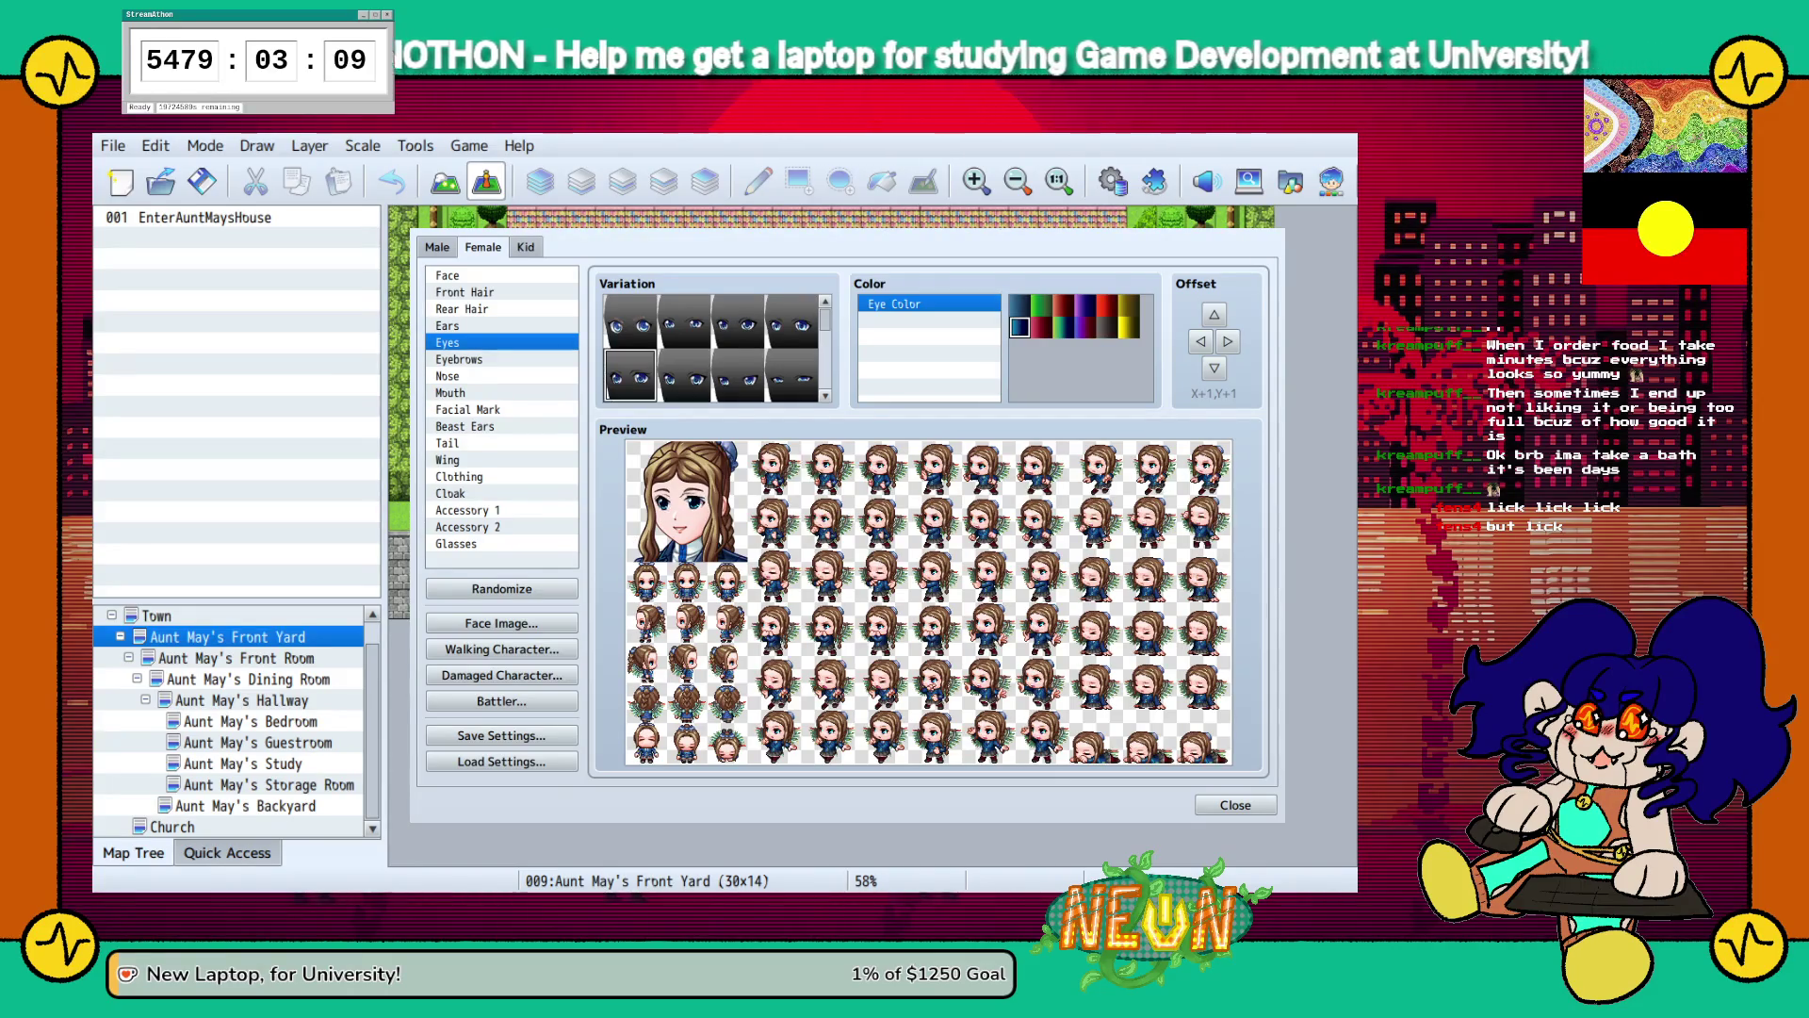
{"action": "left_click", "coordinate": [738, 375]}
{"action": "scroll", "coordinate": [738, 375], "scroll_direction": "down", "scroll_amount": 1}
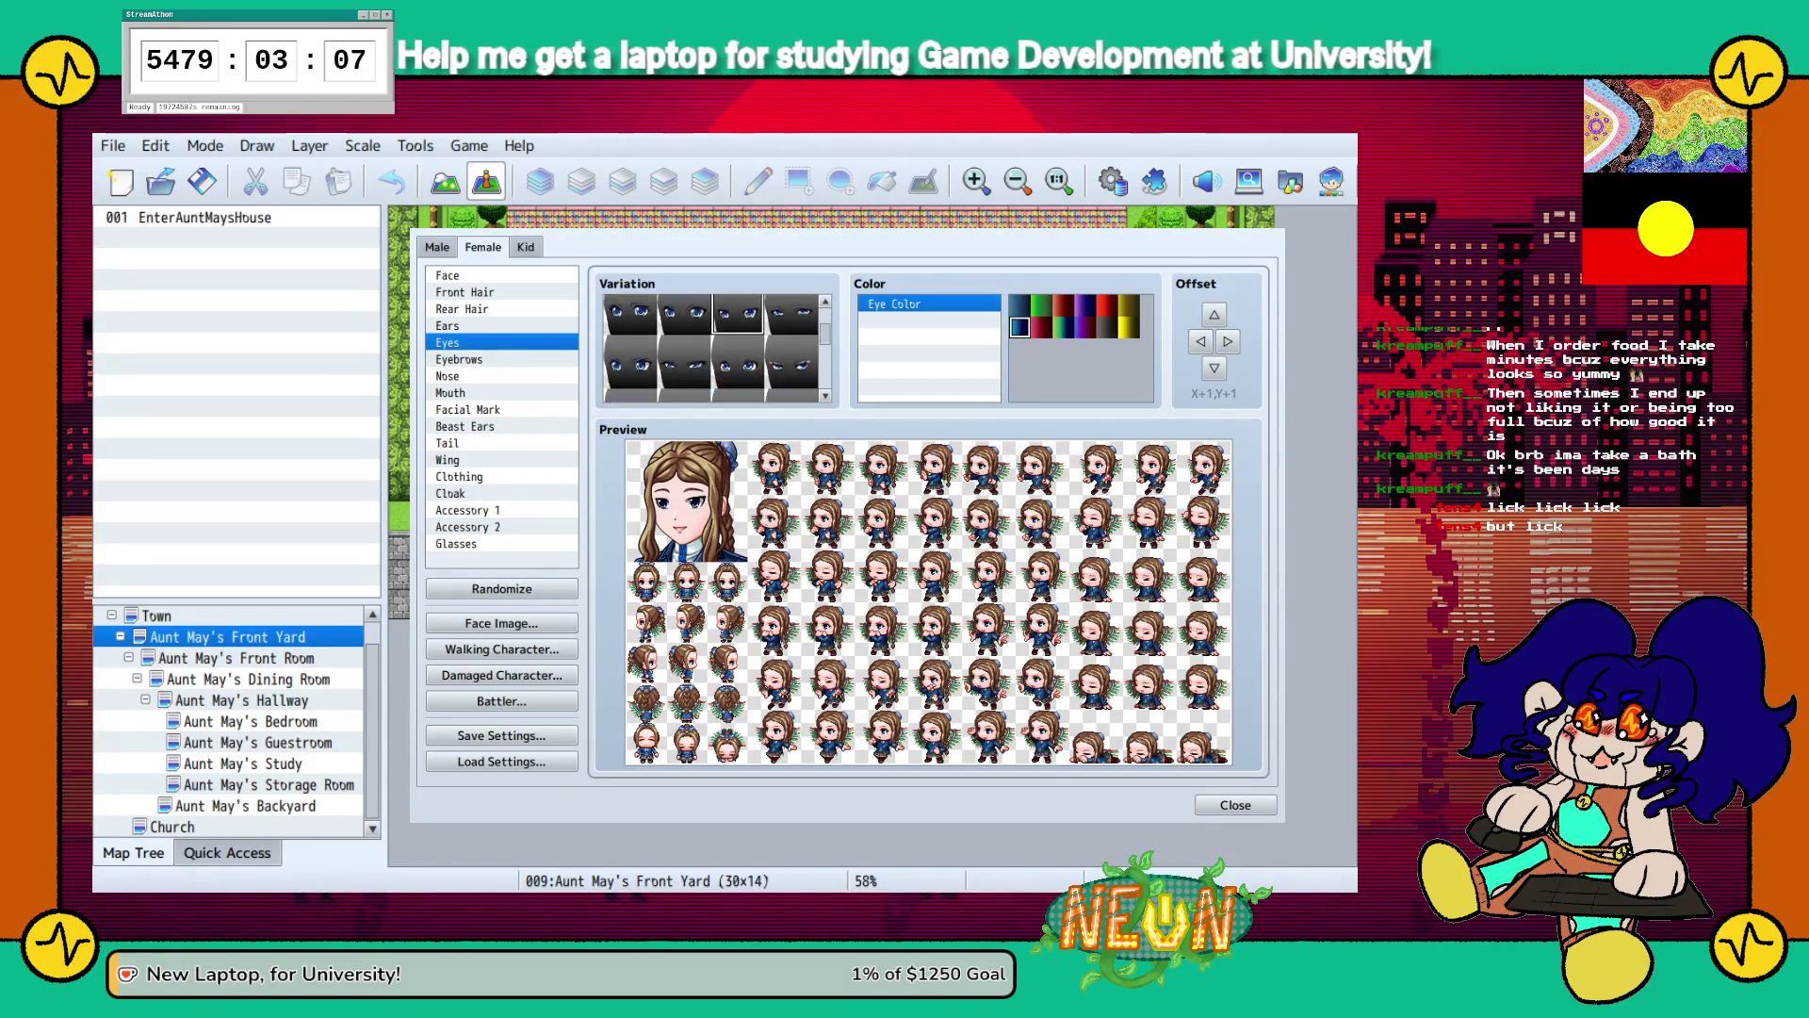
{"action": "left_click", "coordinate": [684, 362]}
{"action": "left_click", "coordinate": [629, 362]}
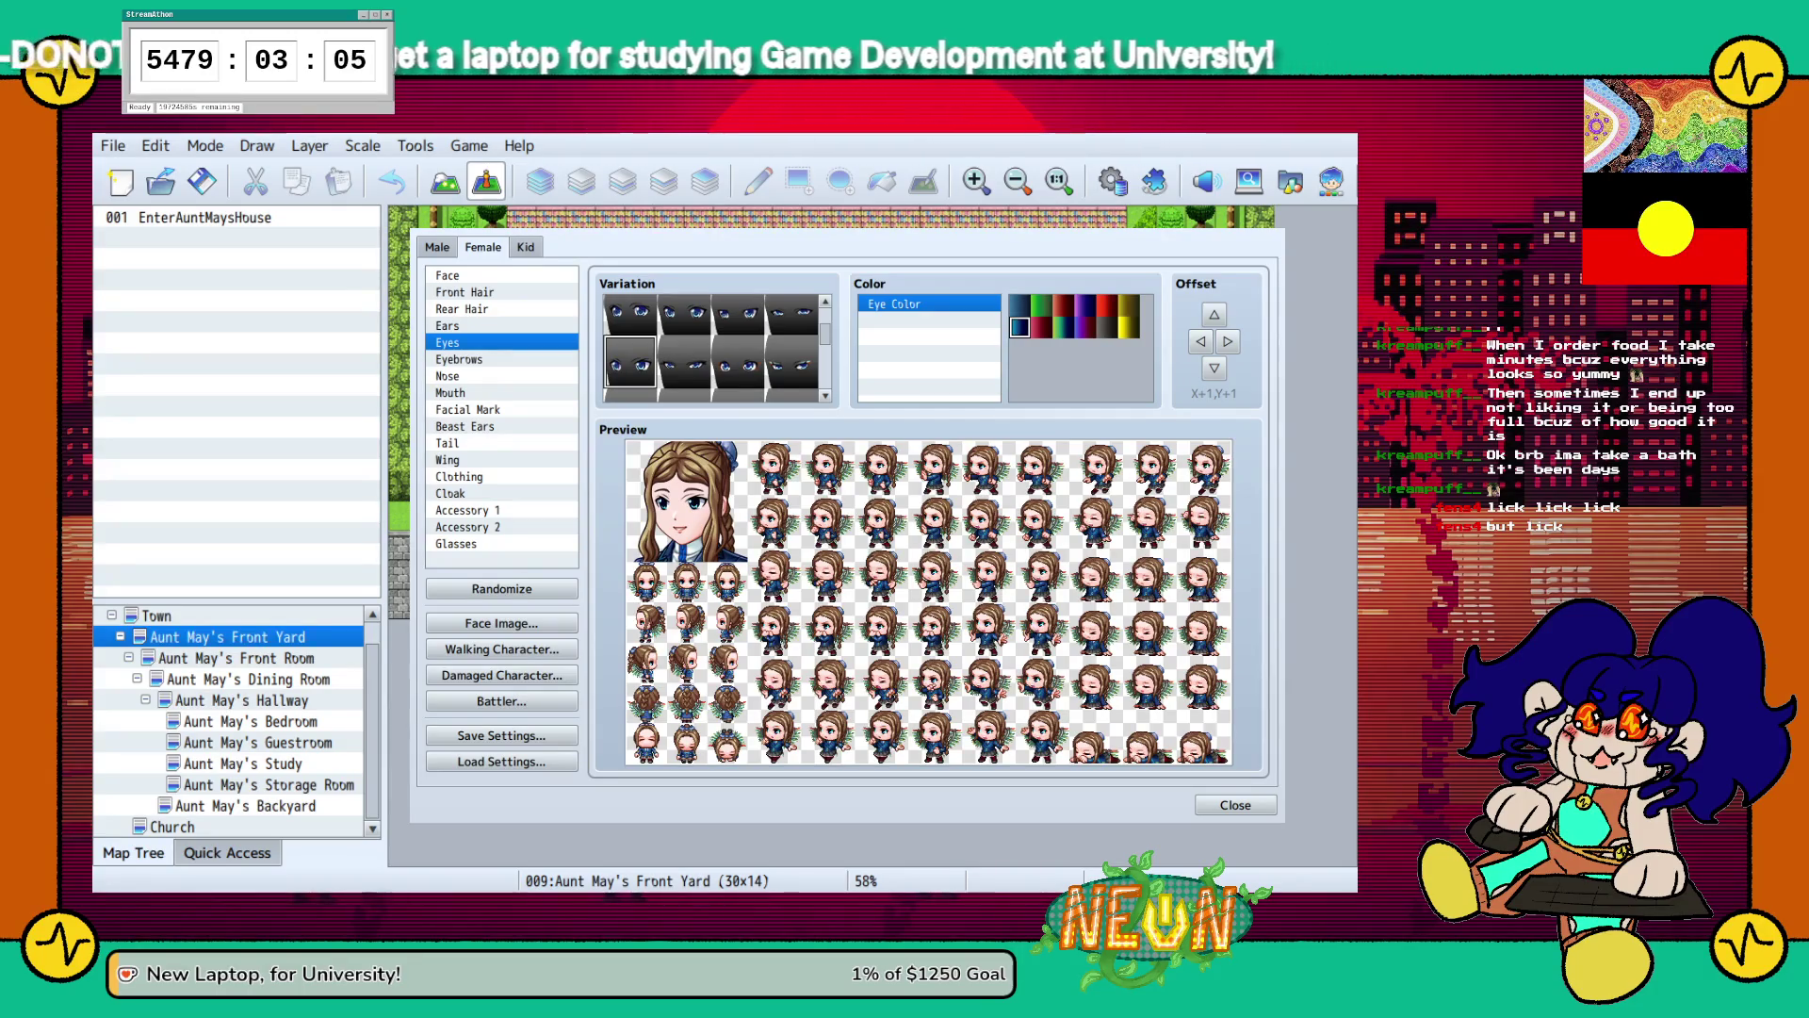
{"action": "left_click", "coordinate": [738, 361]}
{"action": "scroll", "coordinate": [737, 362], "scroll_direction": "down", "scroll_amount": 1}
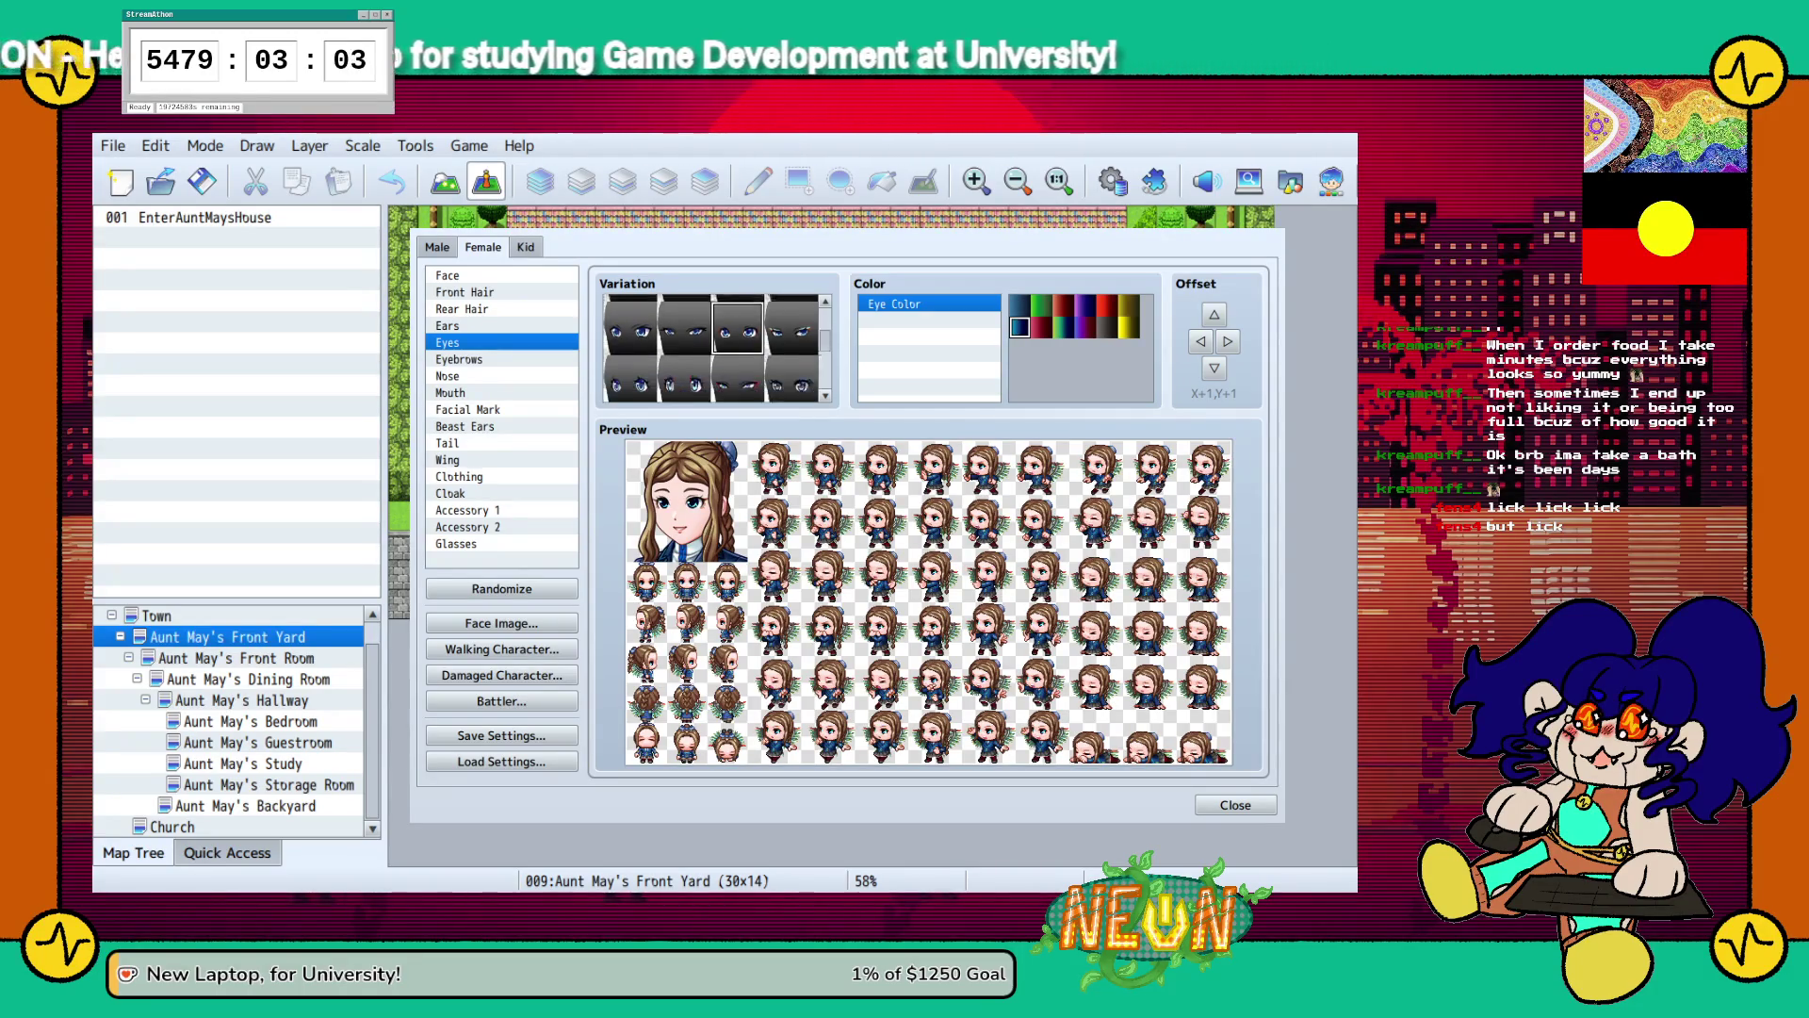
{"action": "left_click", "coordinate": [684, 362]}
{"action": "left_click", "coordinate": [629, 362]}
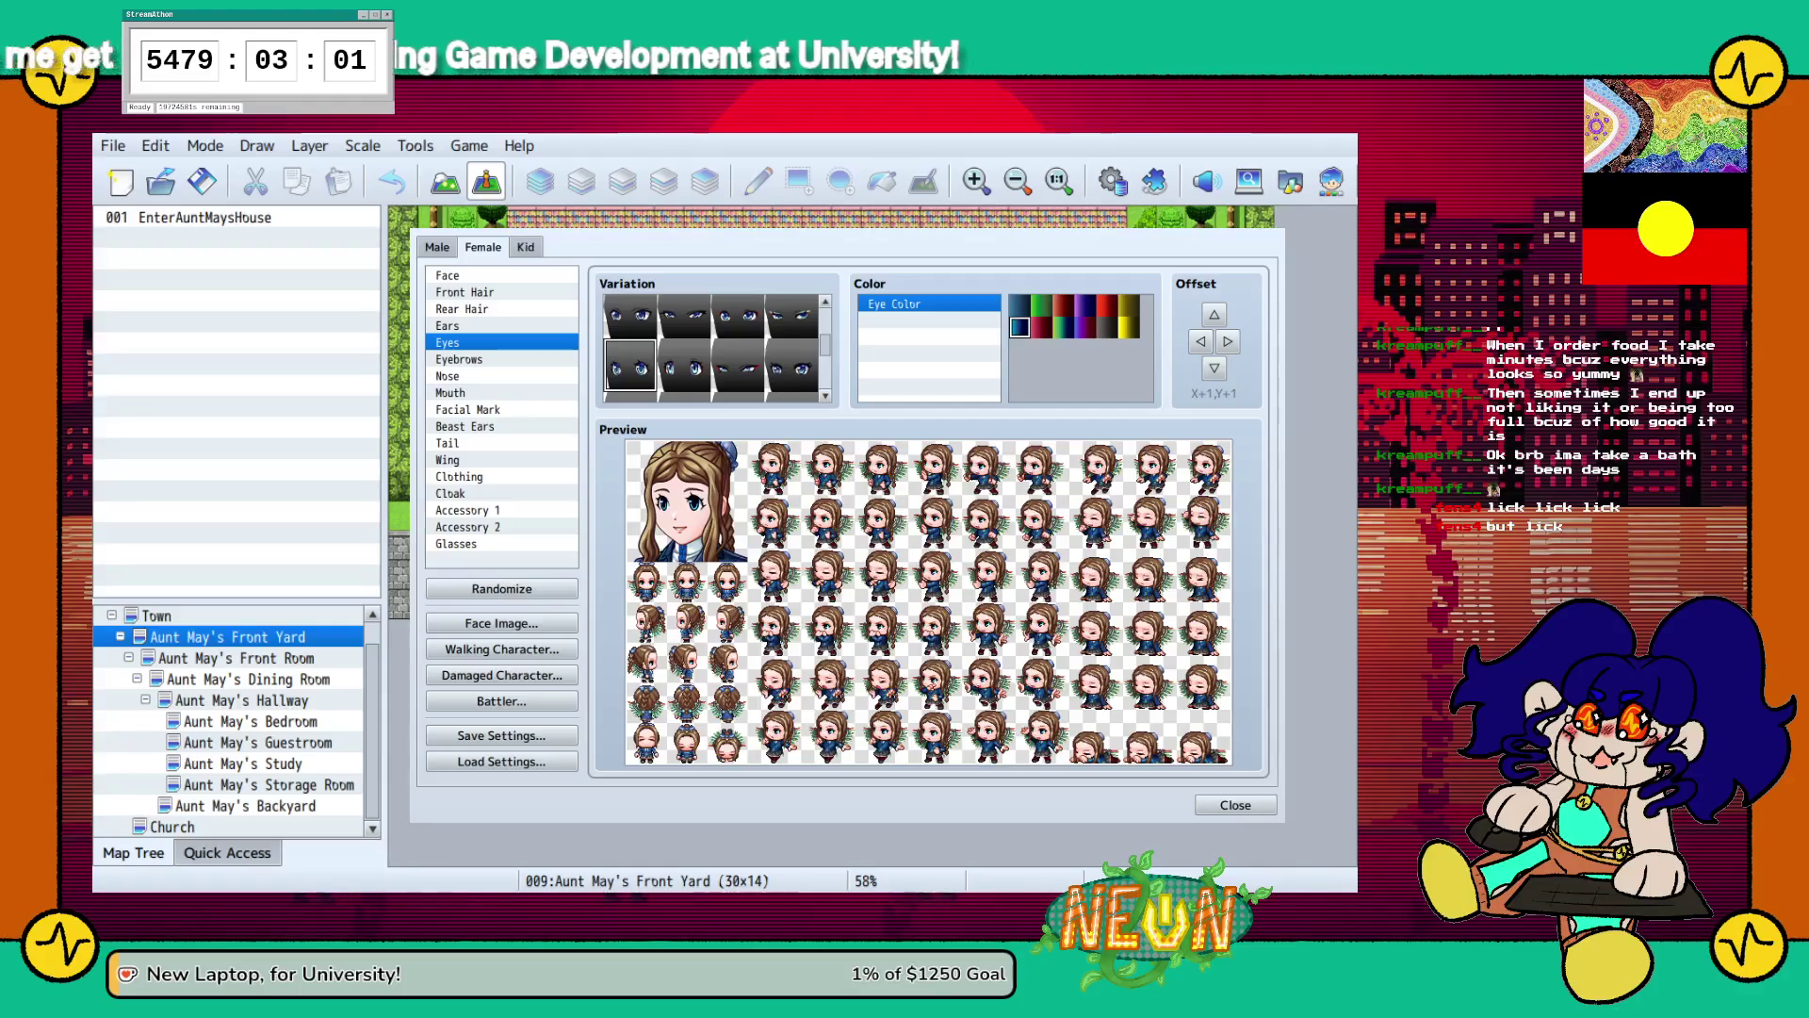
Settle on the first eye style and recolour the eyes green.
{"action": "scroll", "coordinate": [713, 348], "scroll_direction": "down", "scroll_amount": 1}
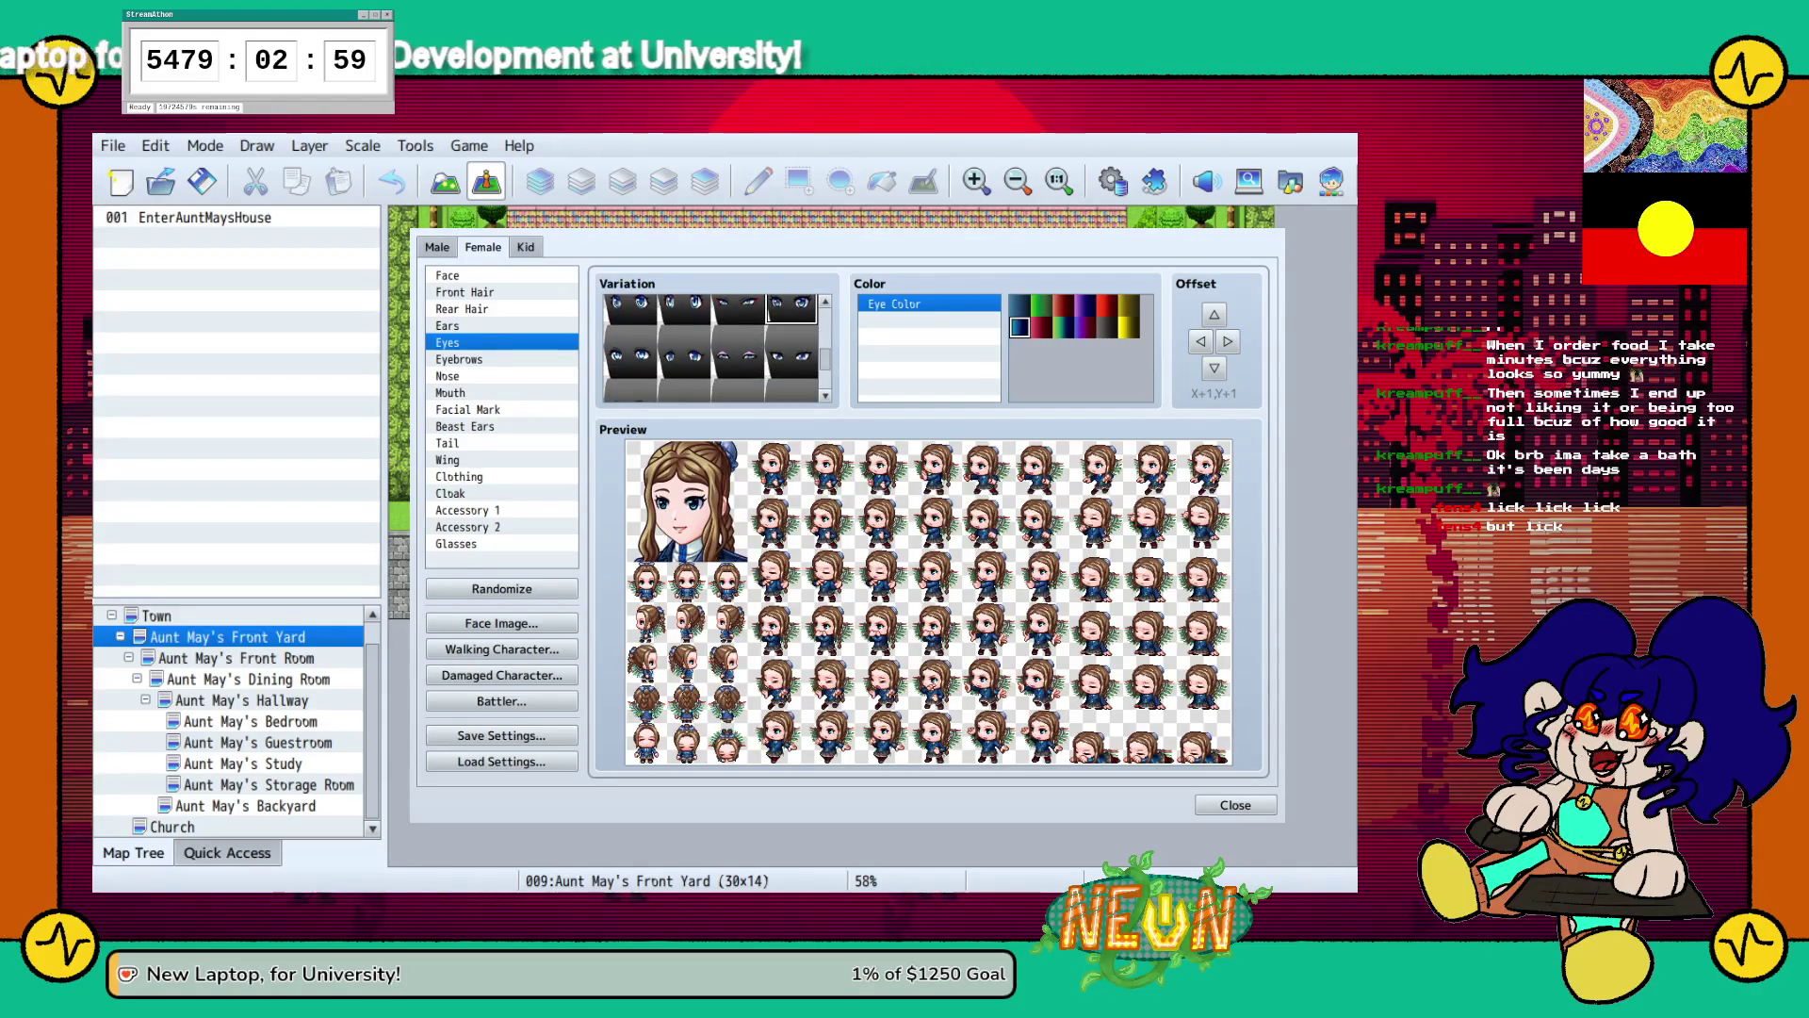
{"action": "scroll", "coordinate": [714, 348], "scroll_direction": "down", "scroll_amount": 1}
{"action": "scroll", "coordinate": [714, 349], "scroll_direction": "up", "scroll_amount": 1}
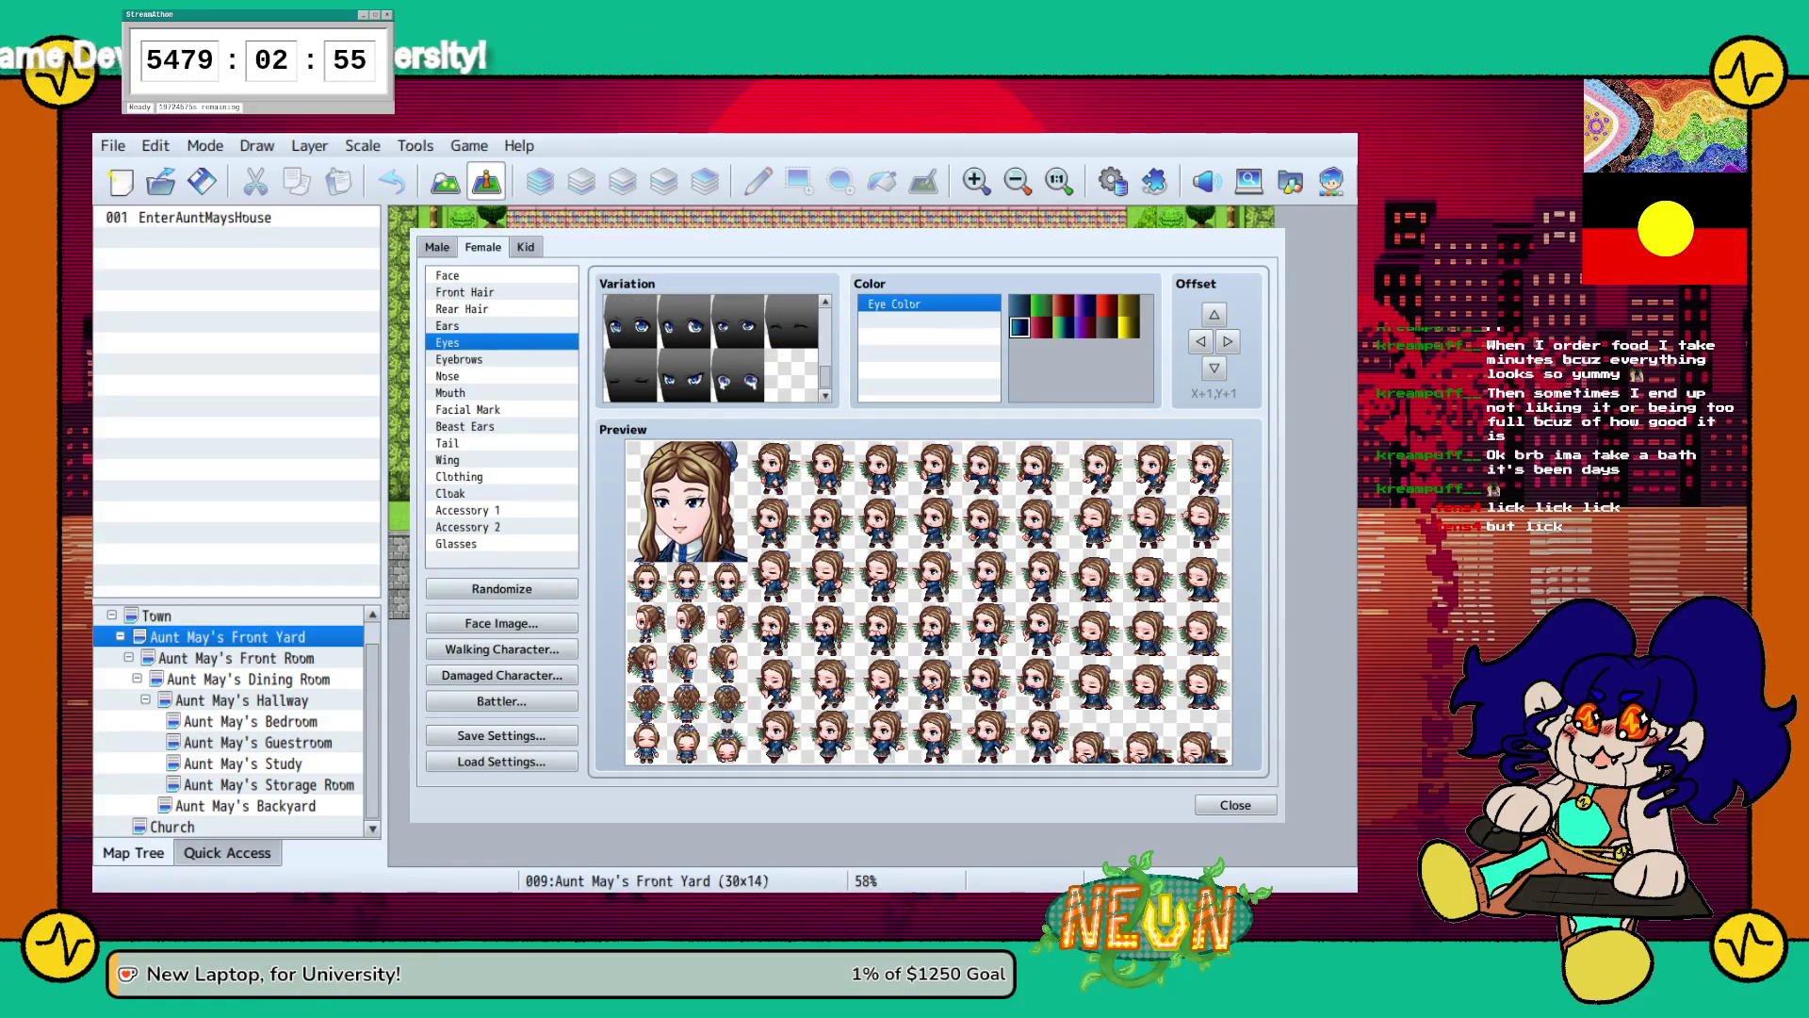
{"action": "scroll", "coordinate": [684, 377], "scroll_direction": "down", "scroll_amount": 1}
{"action": "key", "text": "Up"}
{"action": "key", "text": "Left"}
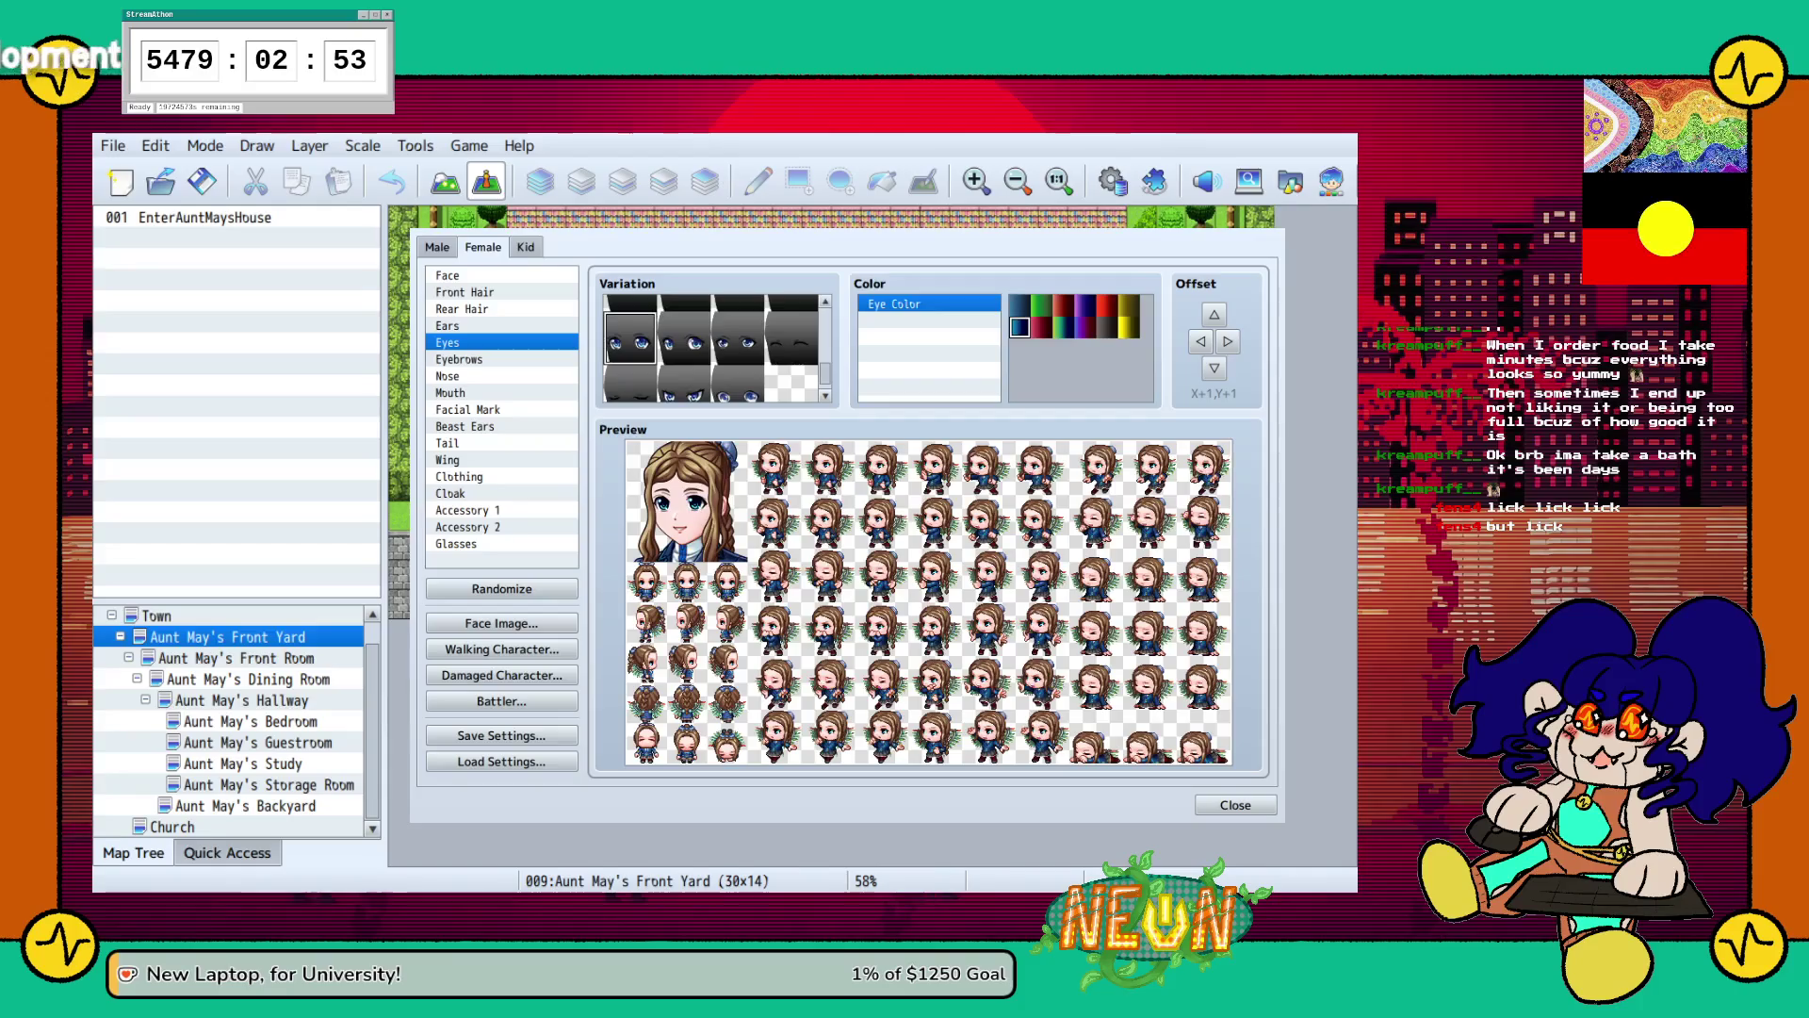
{"action": "left_click", "coordinate": [738, 341]}
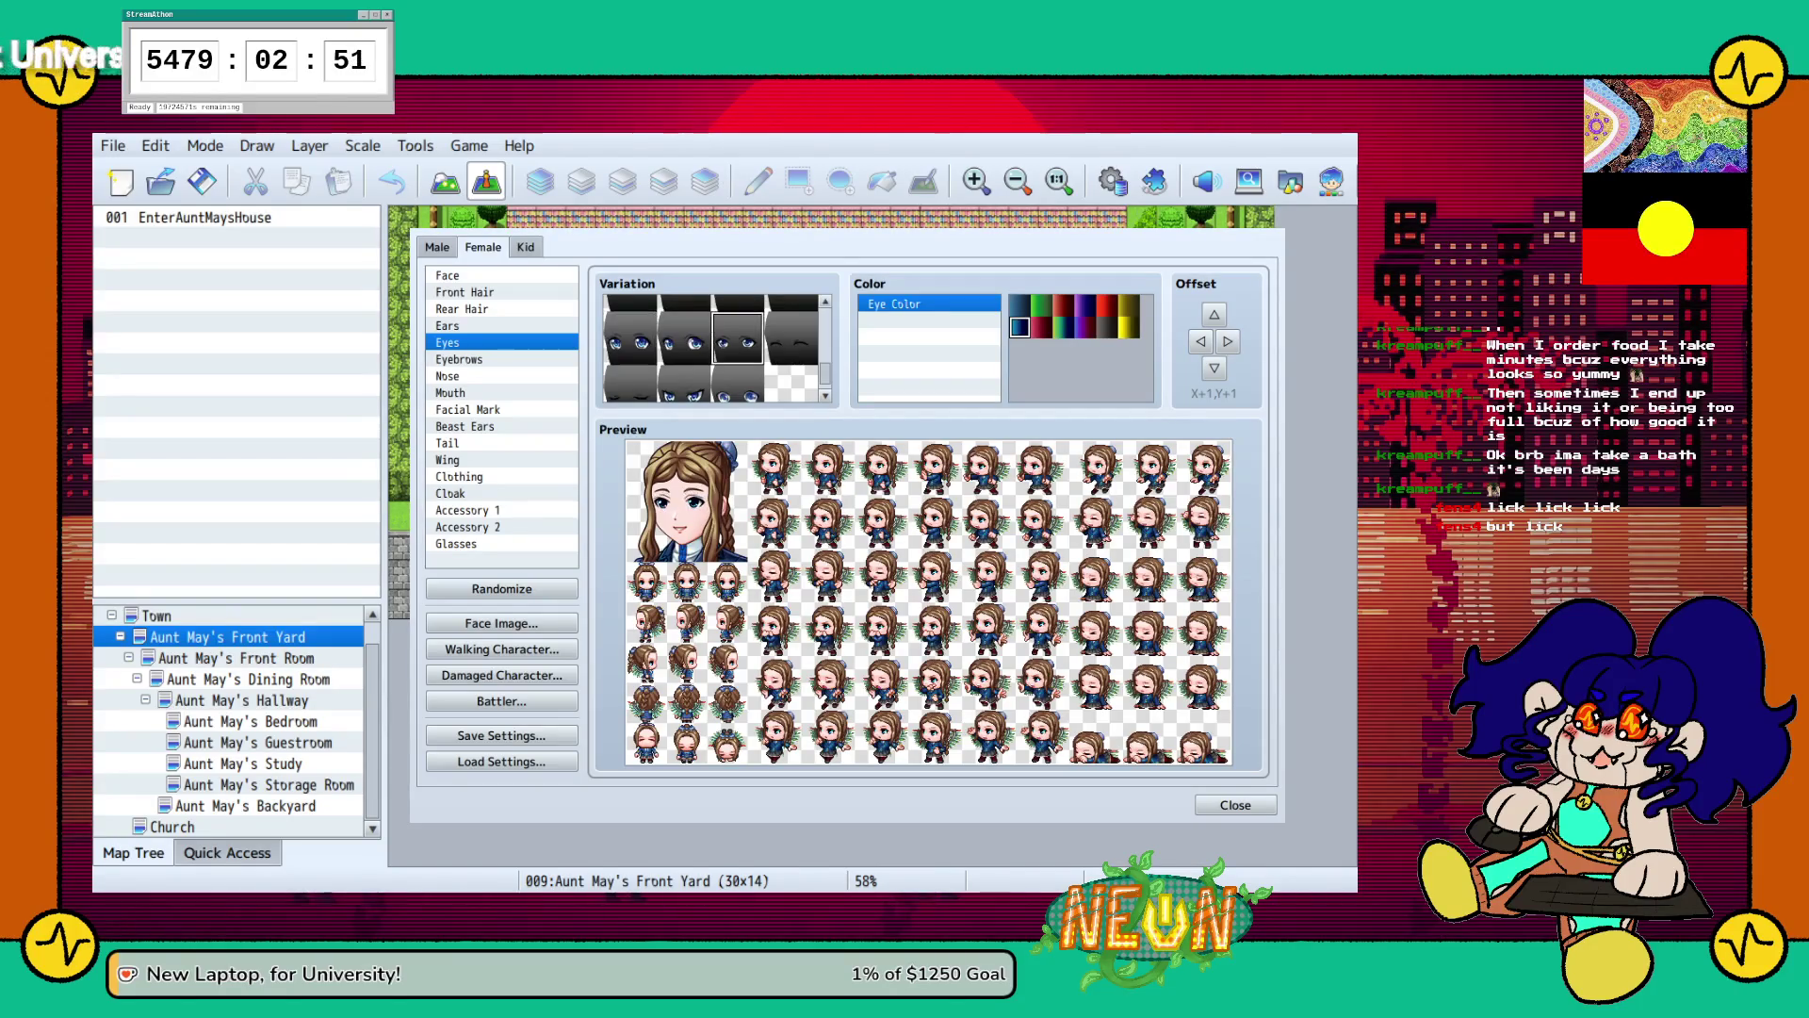
{"action": "left_click", "coordinate": [630, 341]}
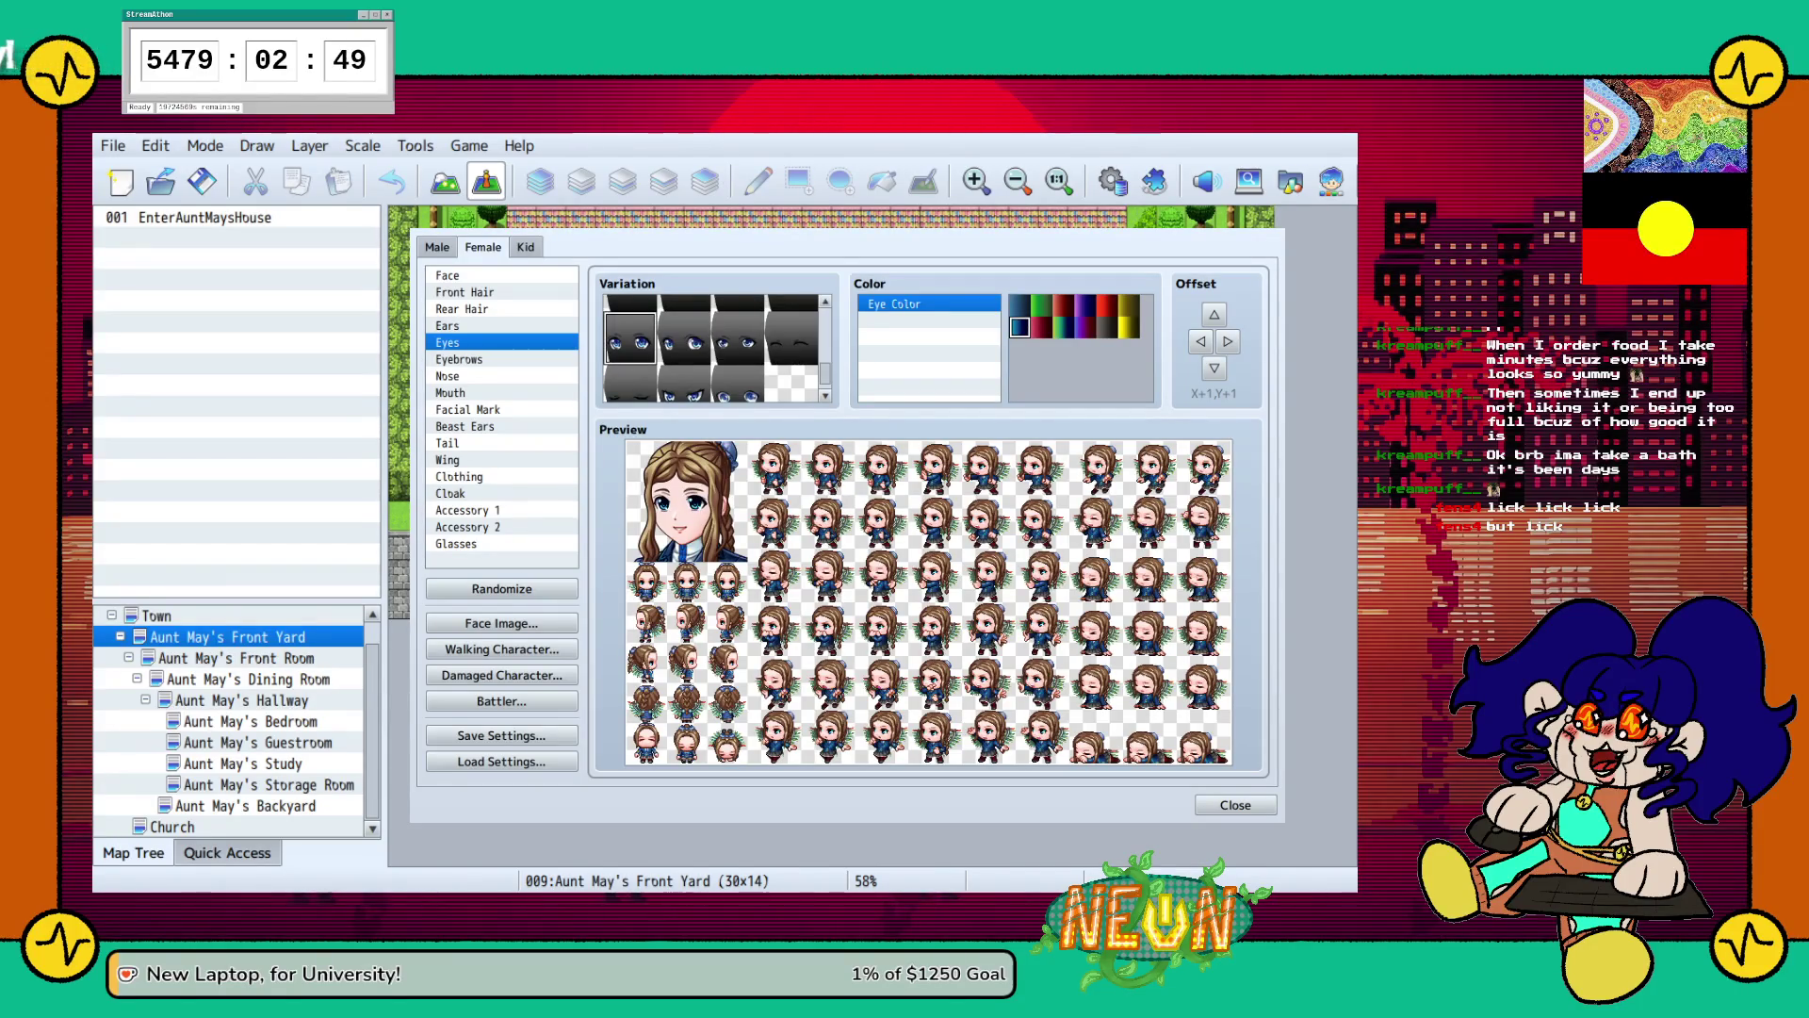
{"action": "left_click", "coordinate": [1063, 327]}
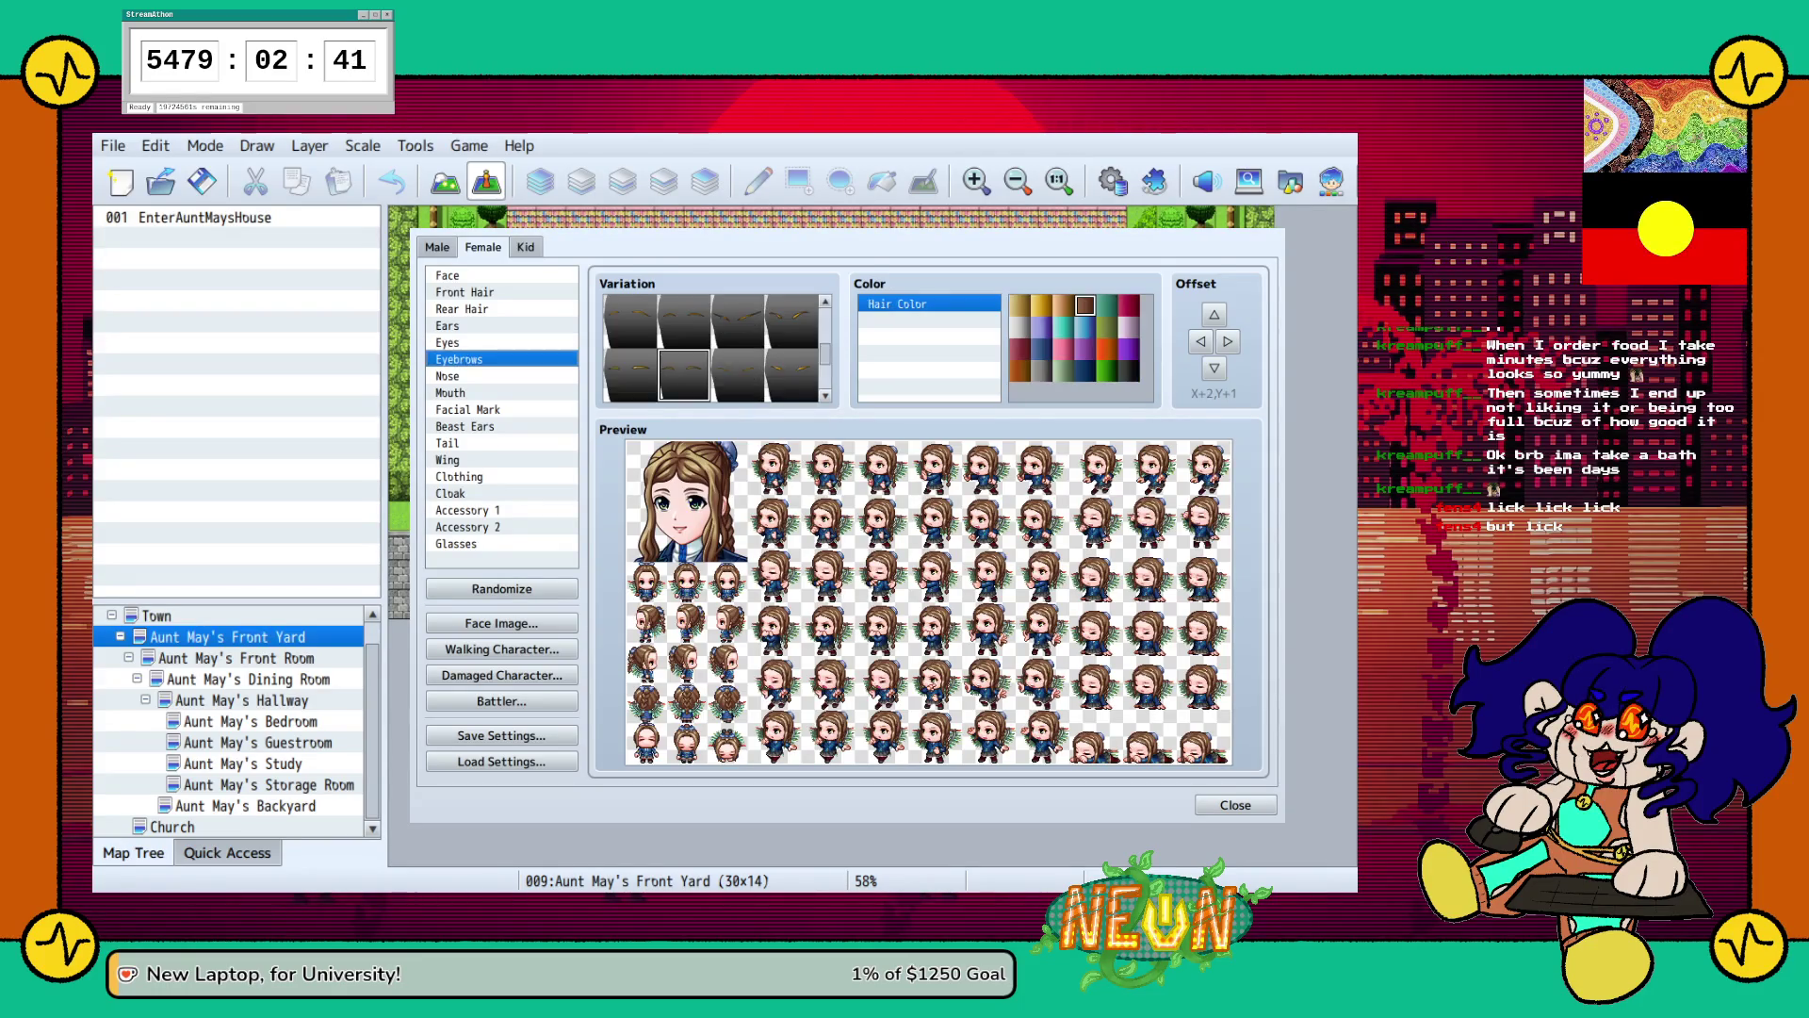
{"action": "left_click", "coordinate": [464, 292]}
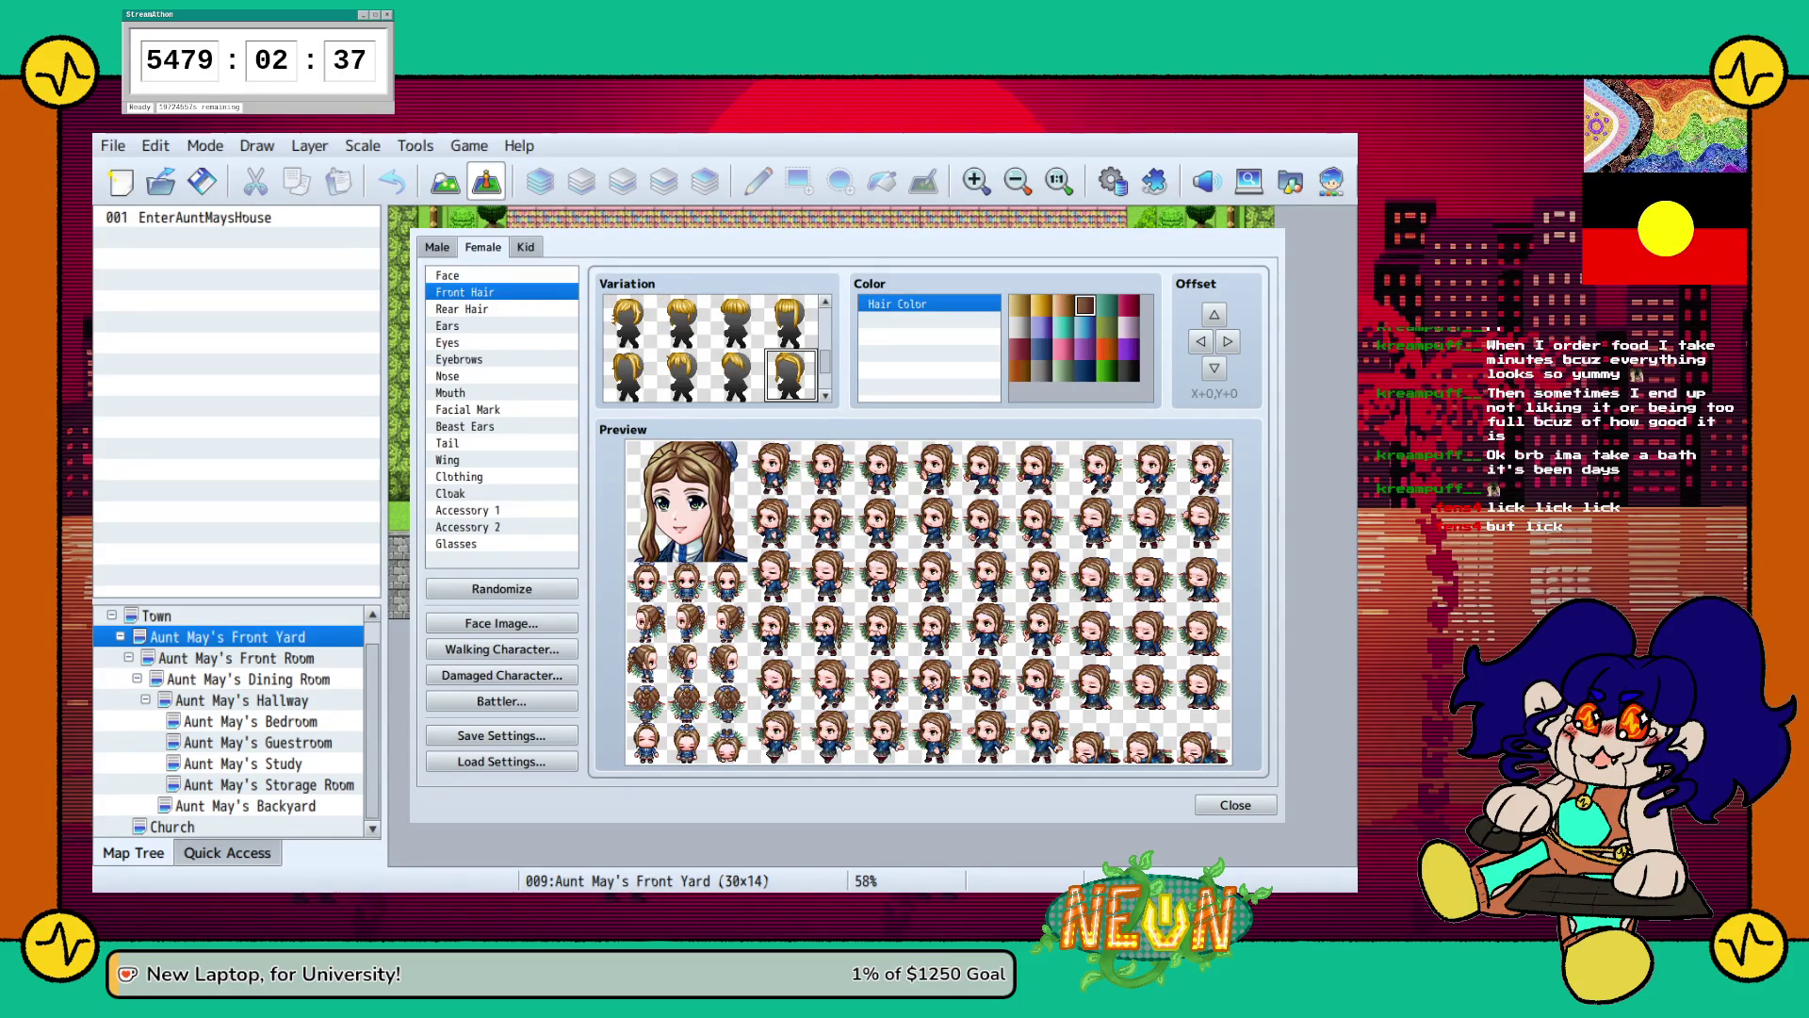
Make the hair light blonde and step to a new front hairstyle.
{"action": "left_click", "coordinate": [1064, 304]}
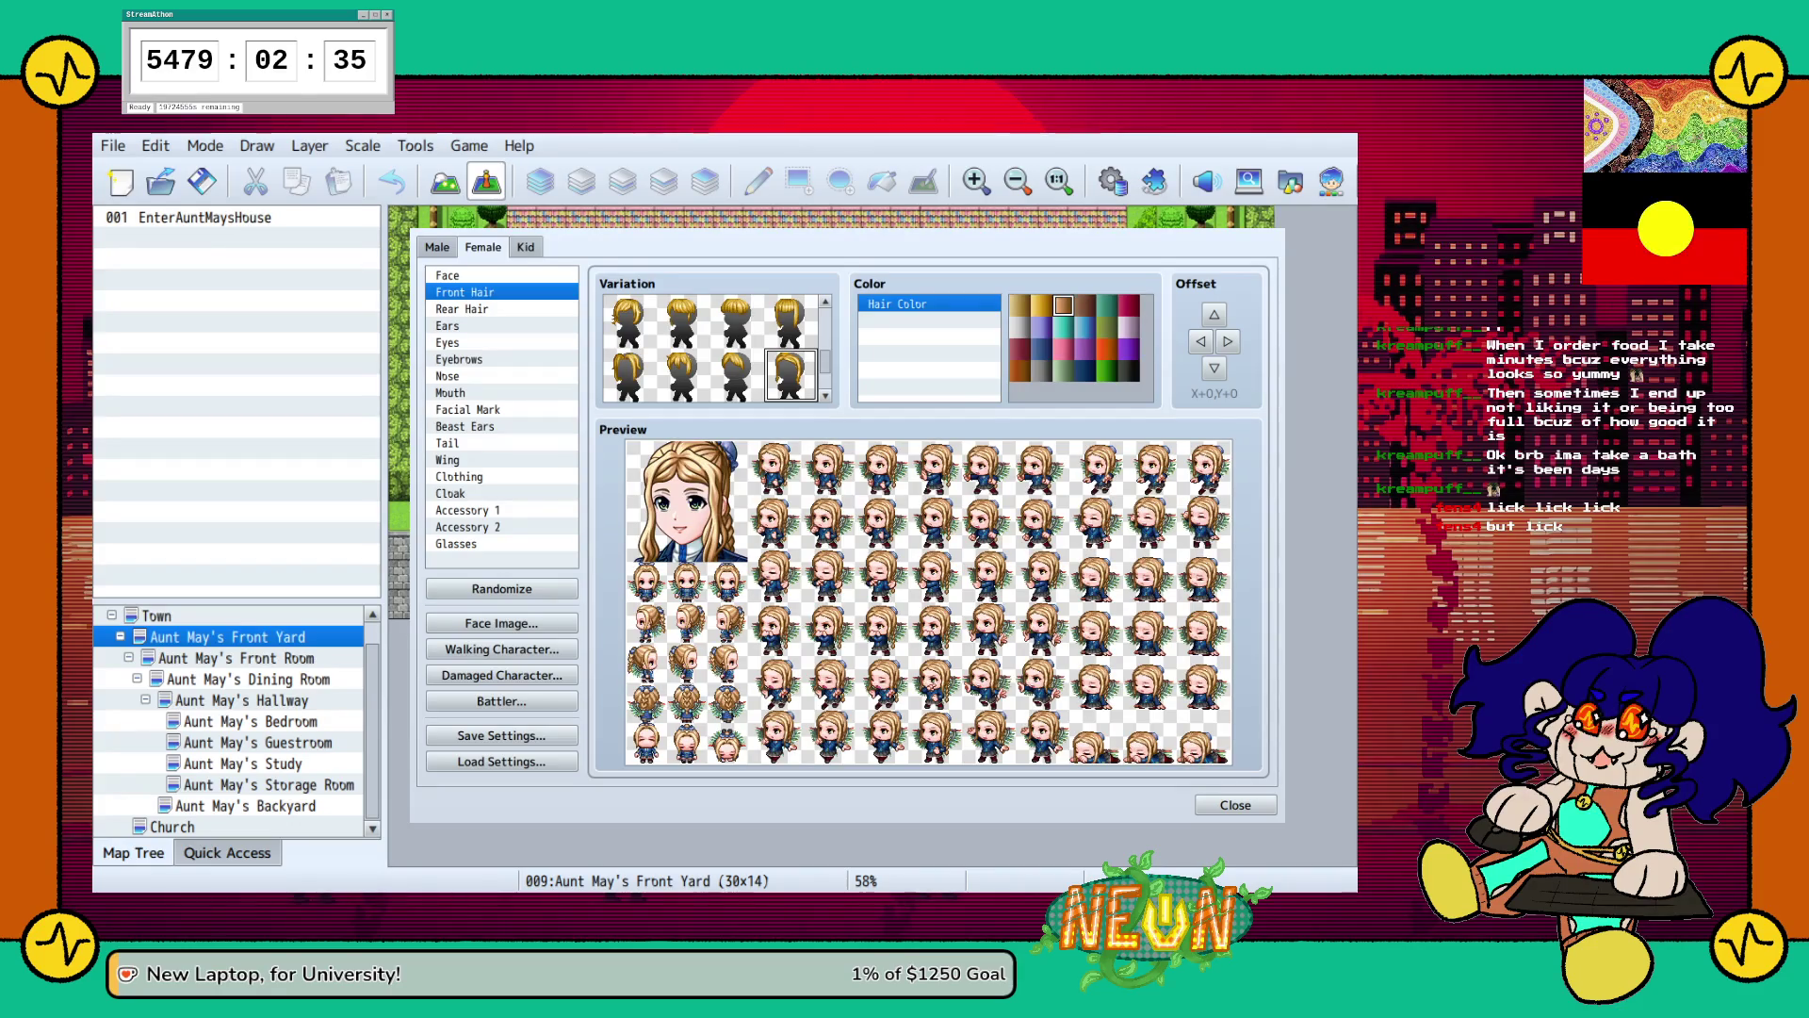
{"action": "key", "text": "Right"}
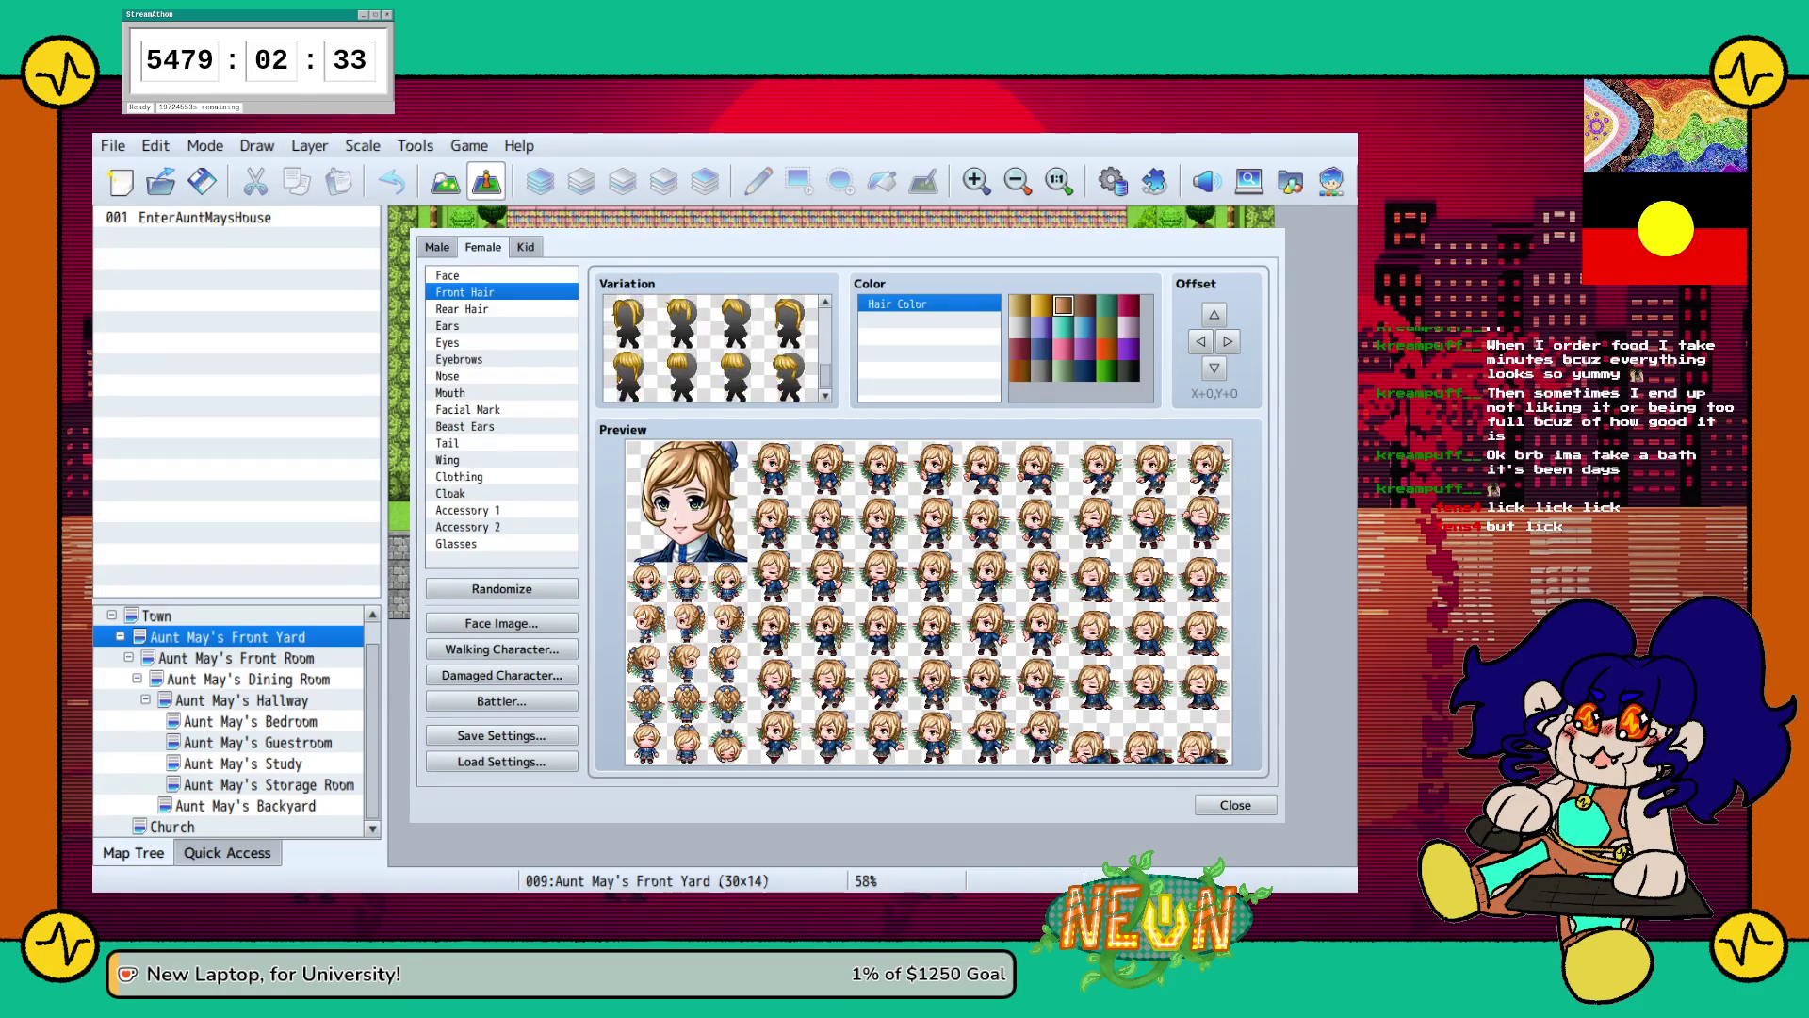
{"action": "key", "text": "Right"}
{"action": "key", "text": "Right"}
{"action": "key", "text": "Right"}
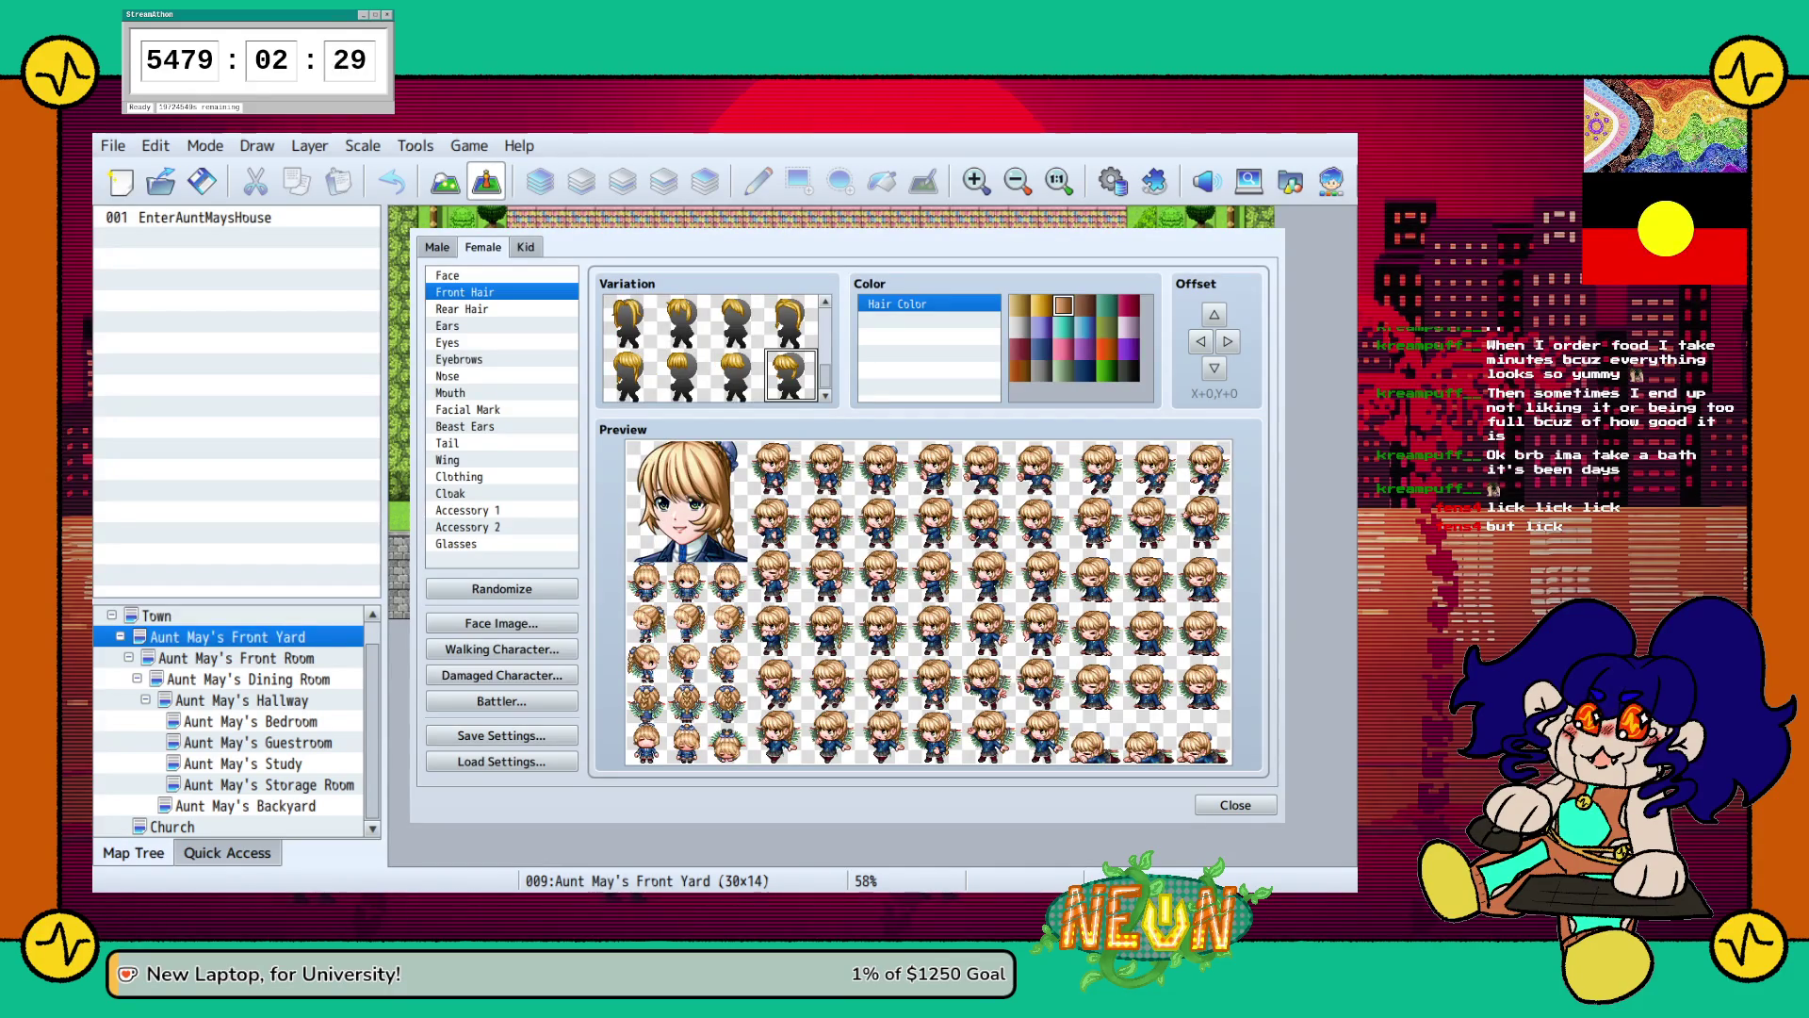
{"action": "key", "text": "Right"}
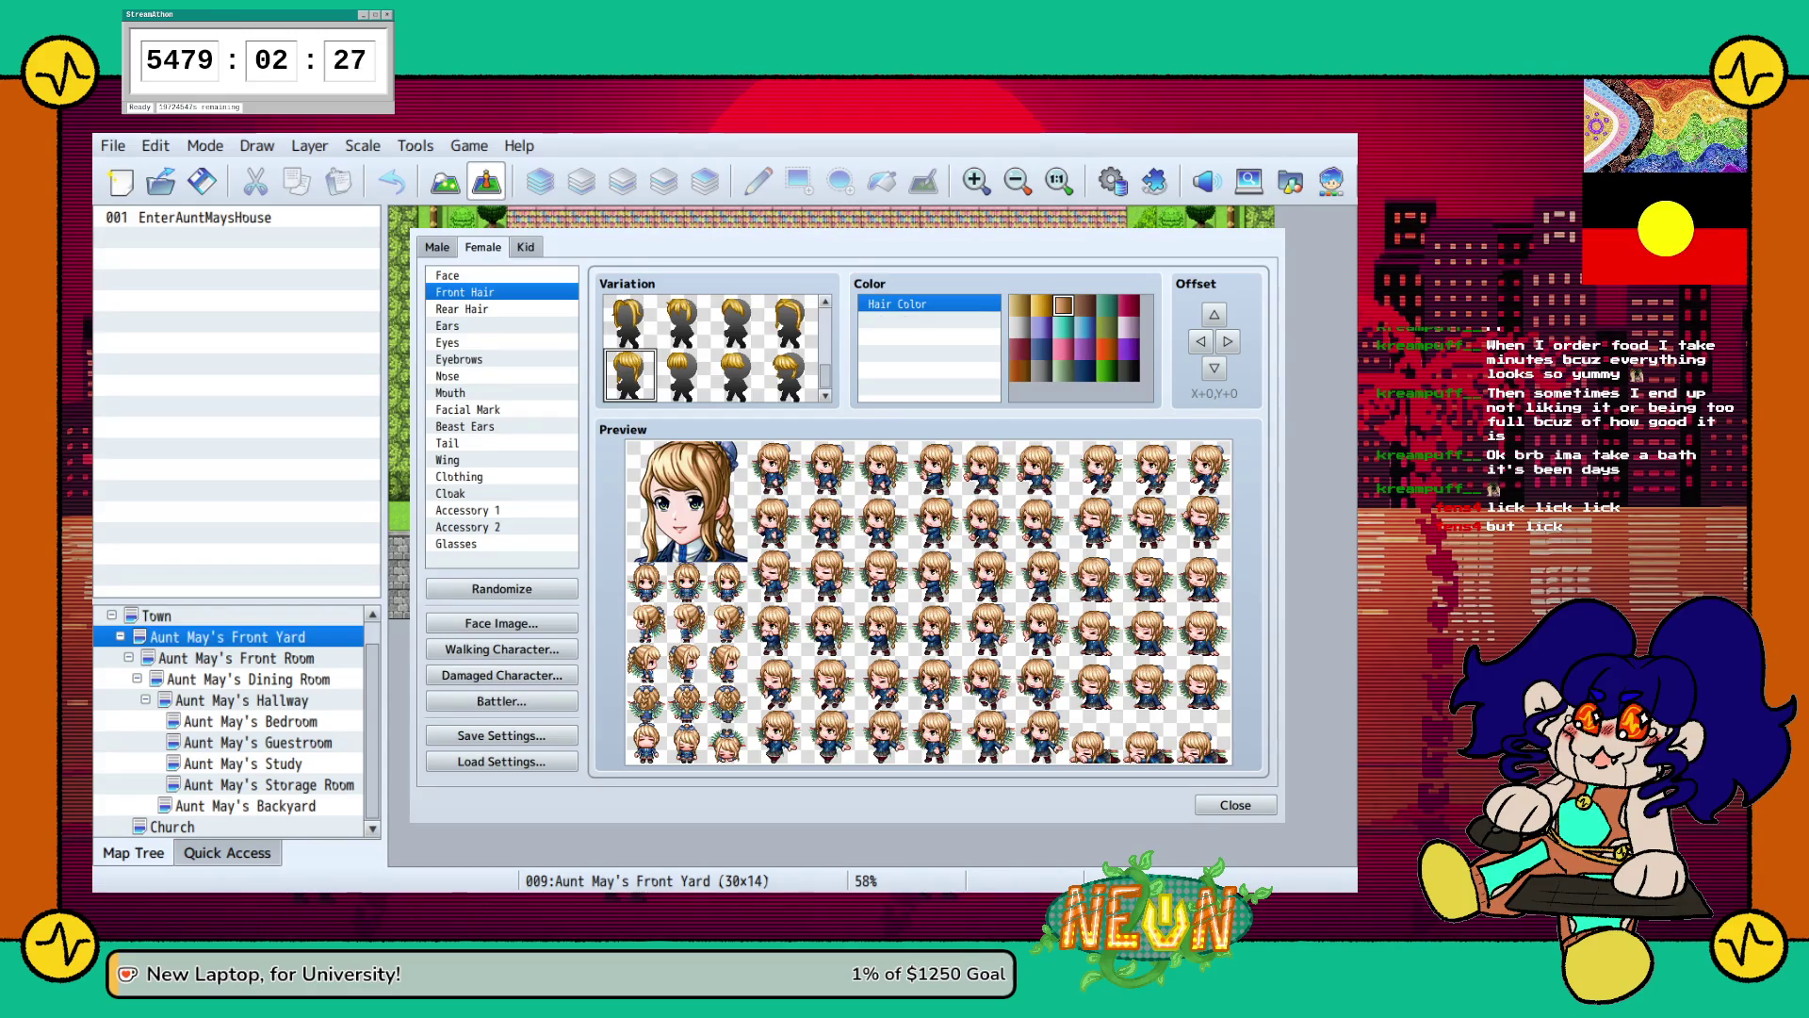
Start trying different Rear Hair variations.
{"action": "left_click", "coordinate": [502, 309]}
{"action": "left_click", "coordinate": [683, 375]}
{"action": "key", "text": "Right"}
{"action": "key", "text": "Right"}
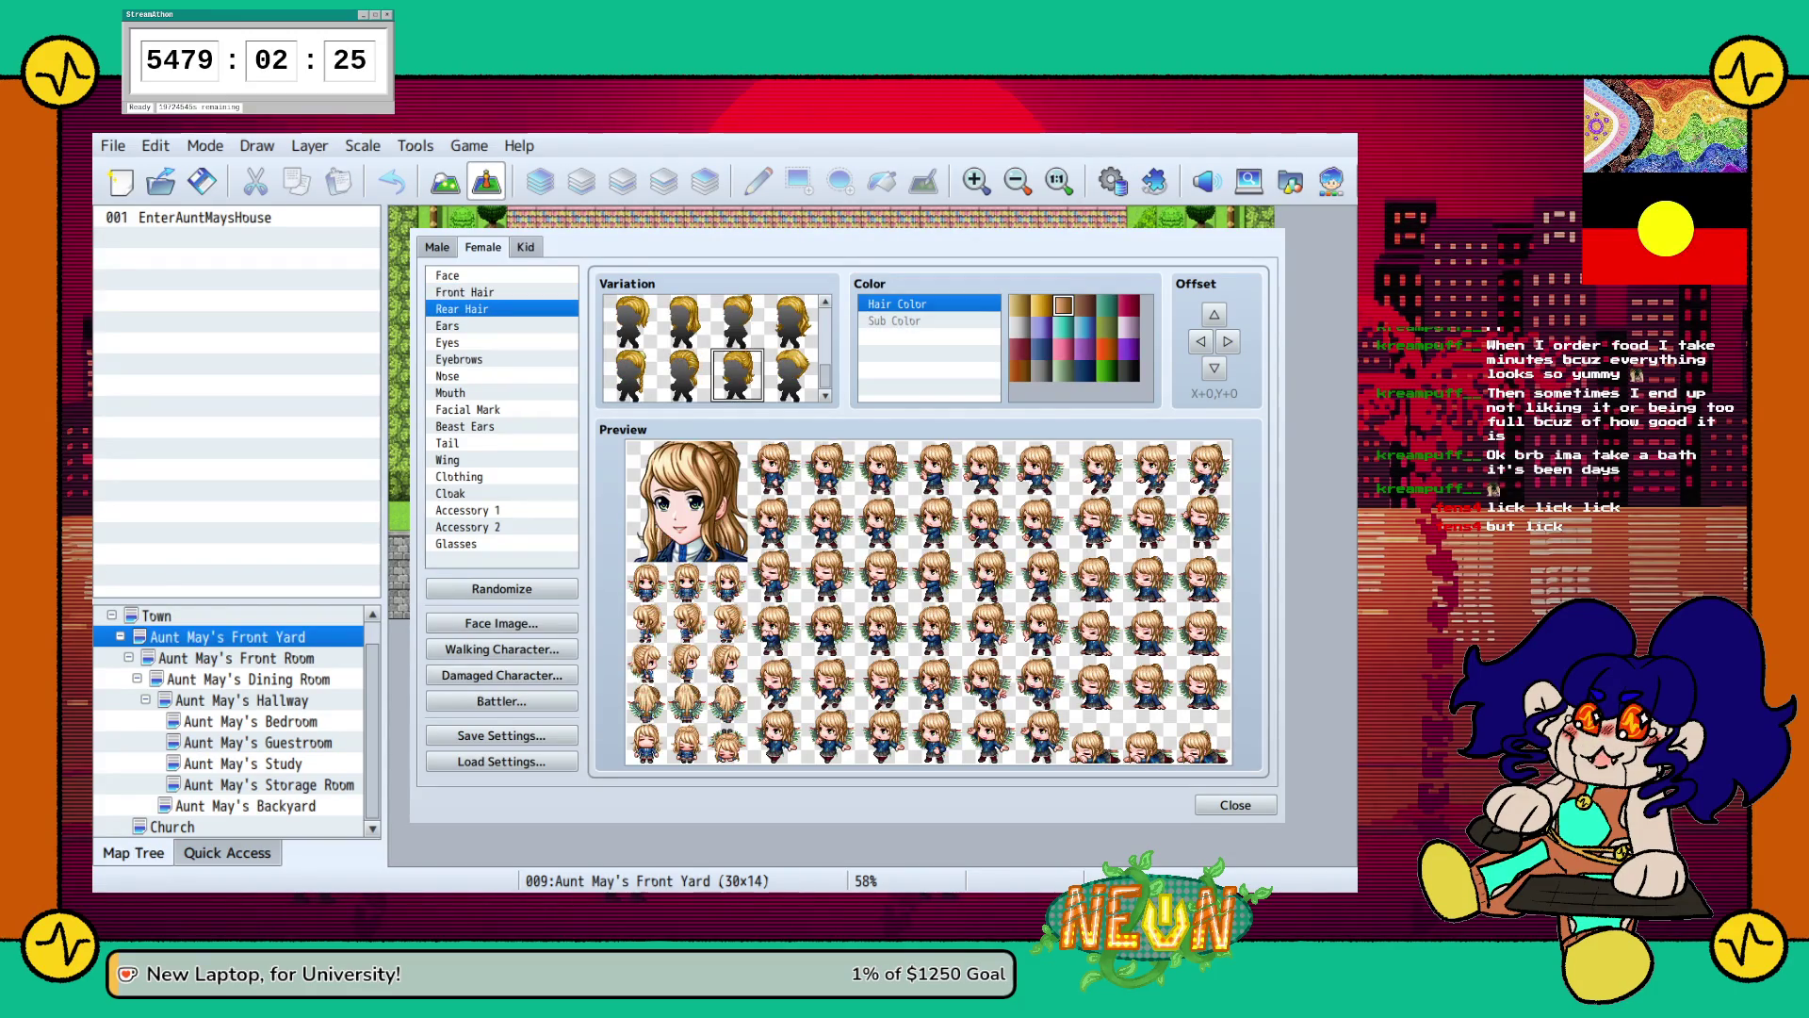
Compare rear hairstyles such as long wavy and ponytail, settling on a shoulder-length style.
{"action": "key", "text": "Right"}
{"action": "scroll", "coordinate": [697, 370], "scroll_direction": "up", "scroll_amount": 3}
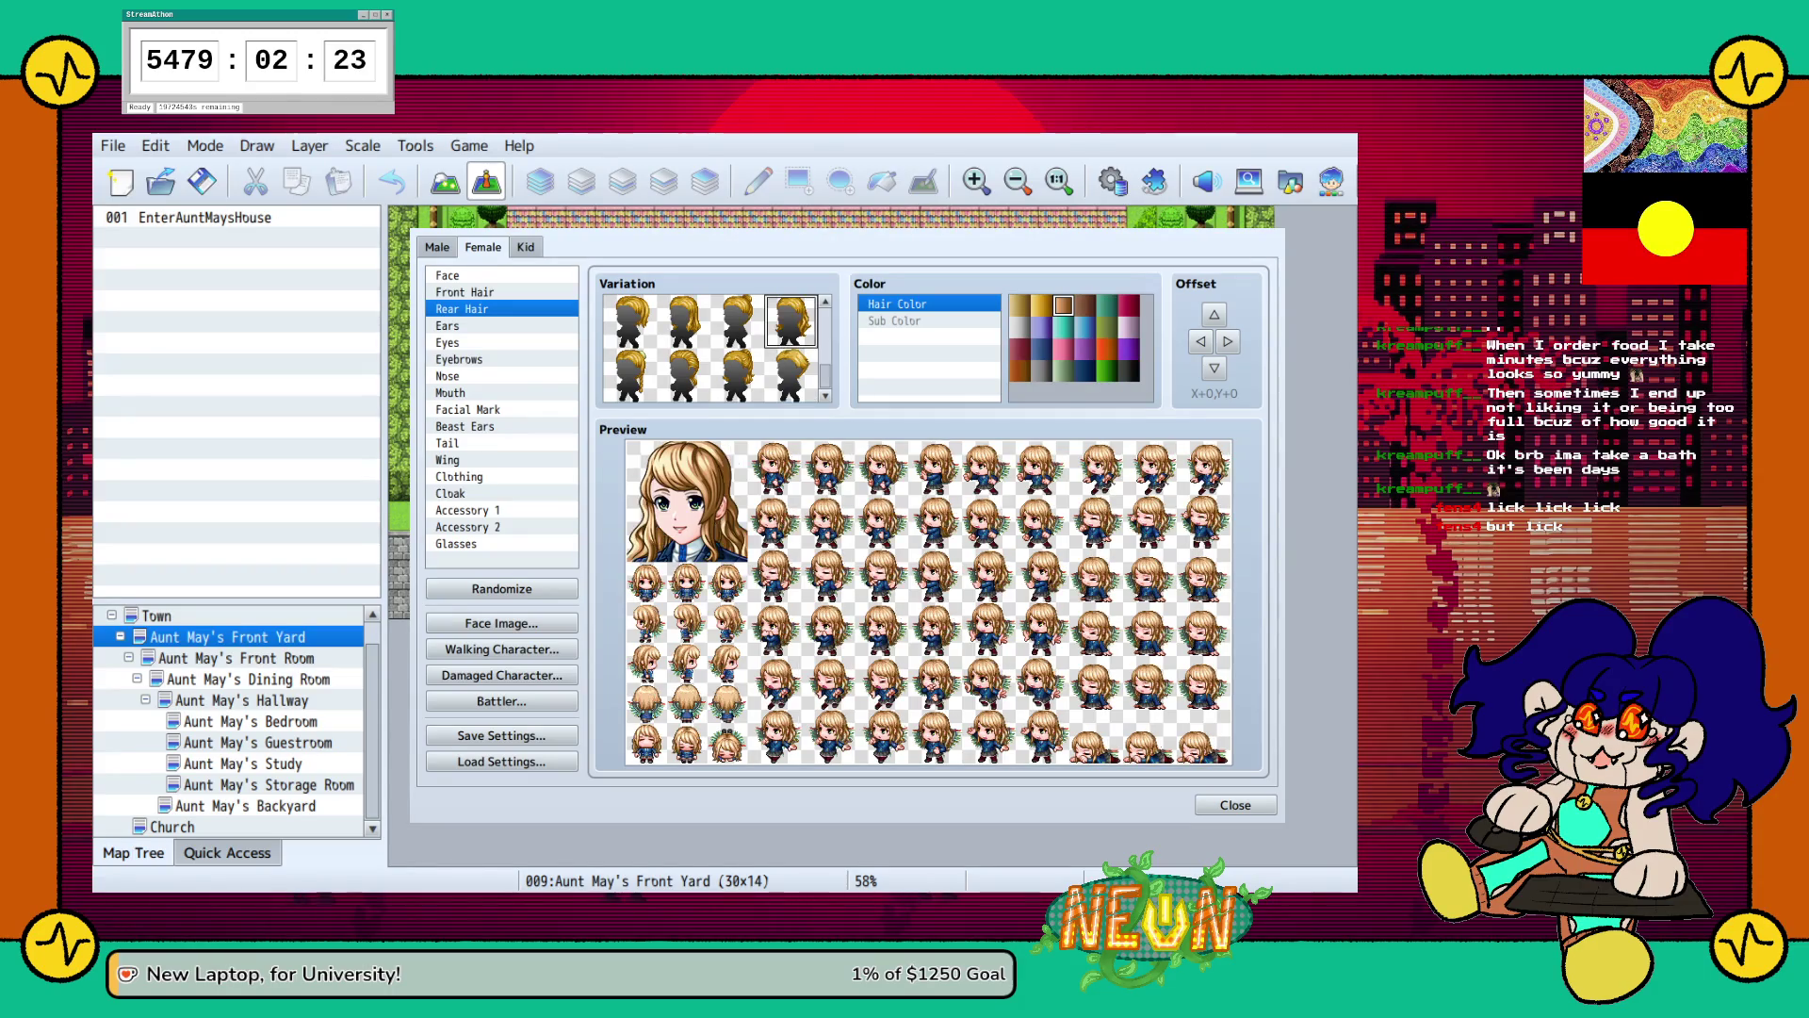
{"action": "key", "text": "Left"}
{"action": "key", "text": "Left"}
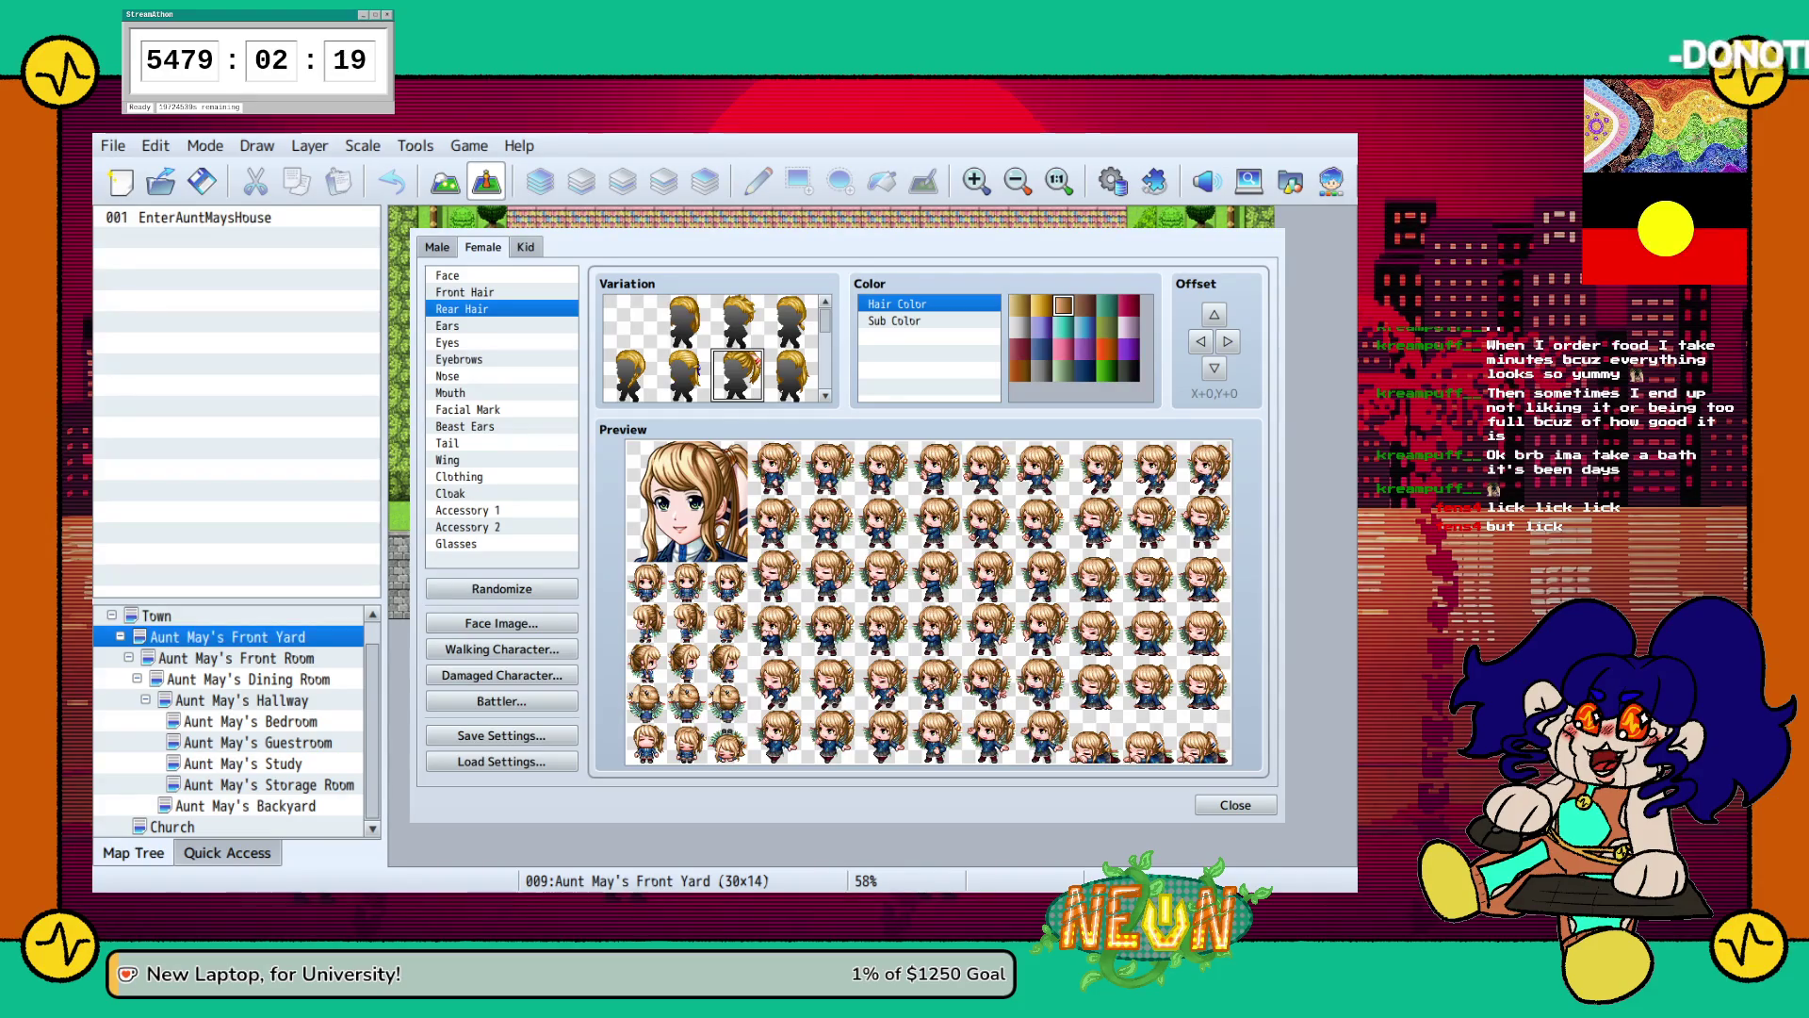
{"action": "key", "text": "Up"}
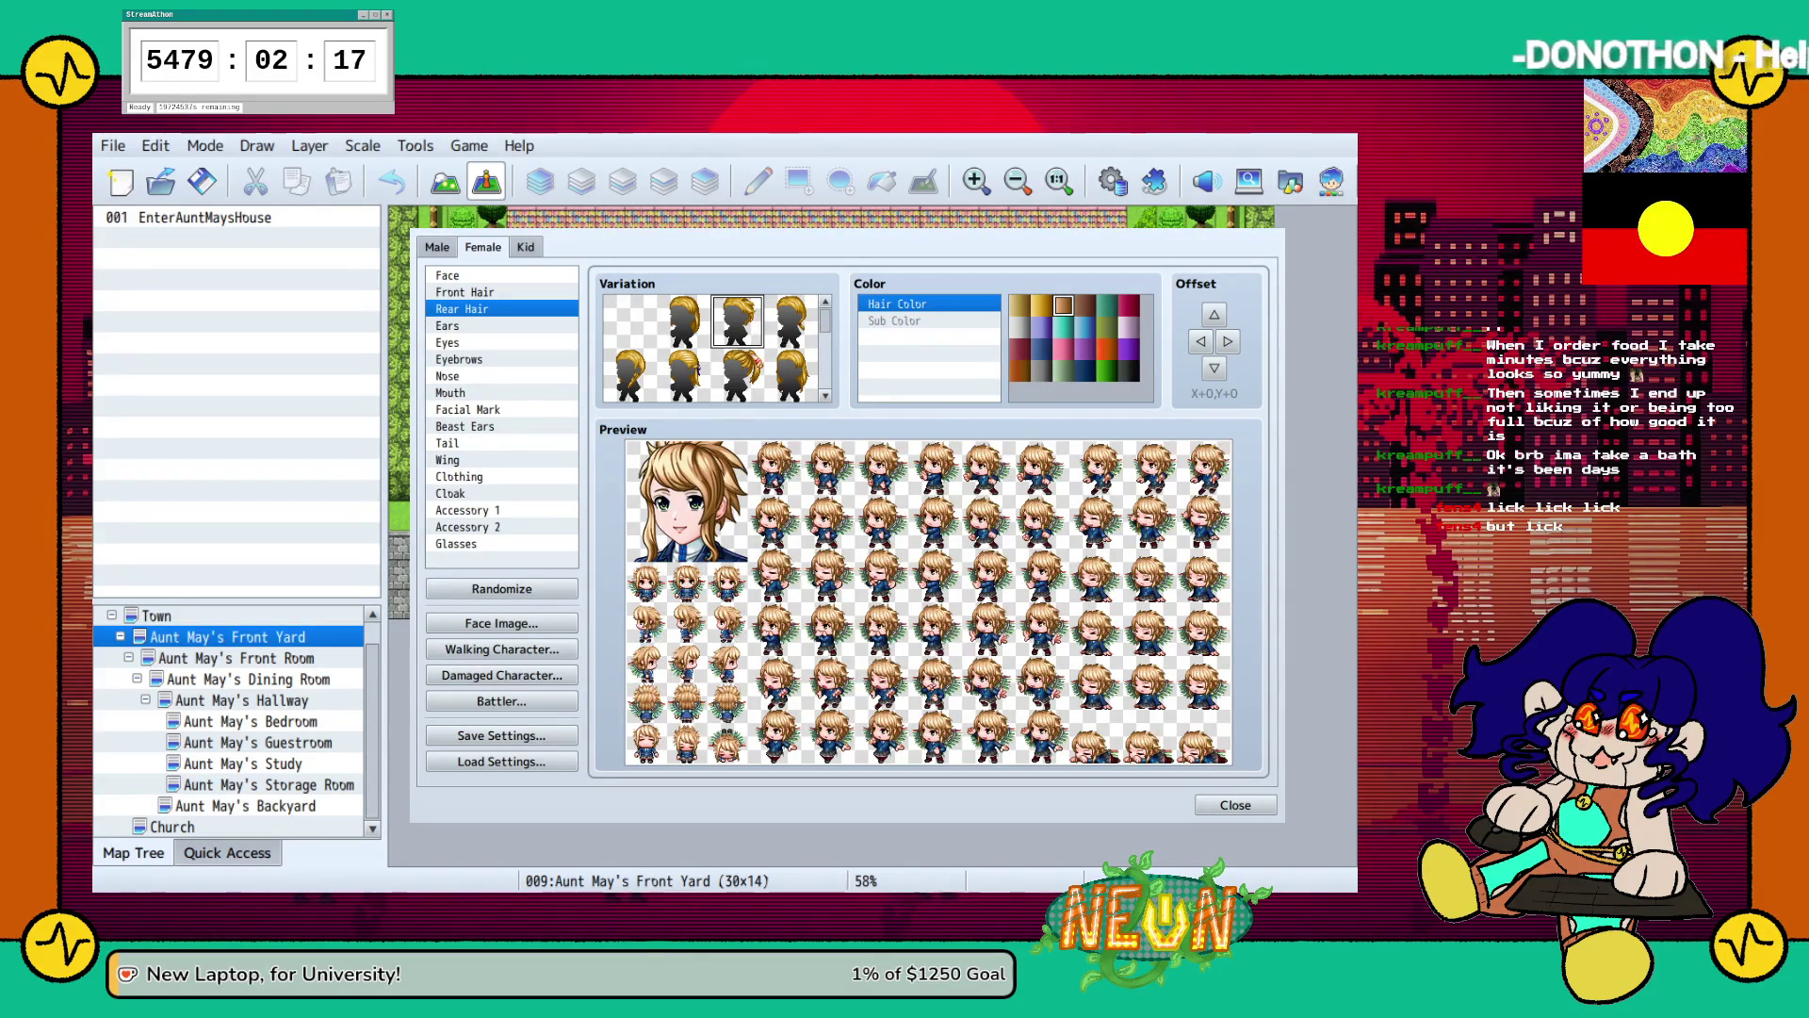
{"action": "key", "text": "Left"}
{"action": "key", "text": "Down"}
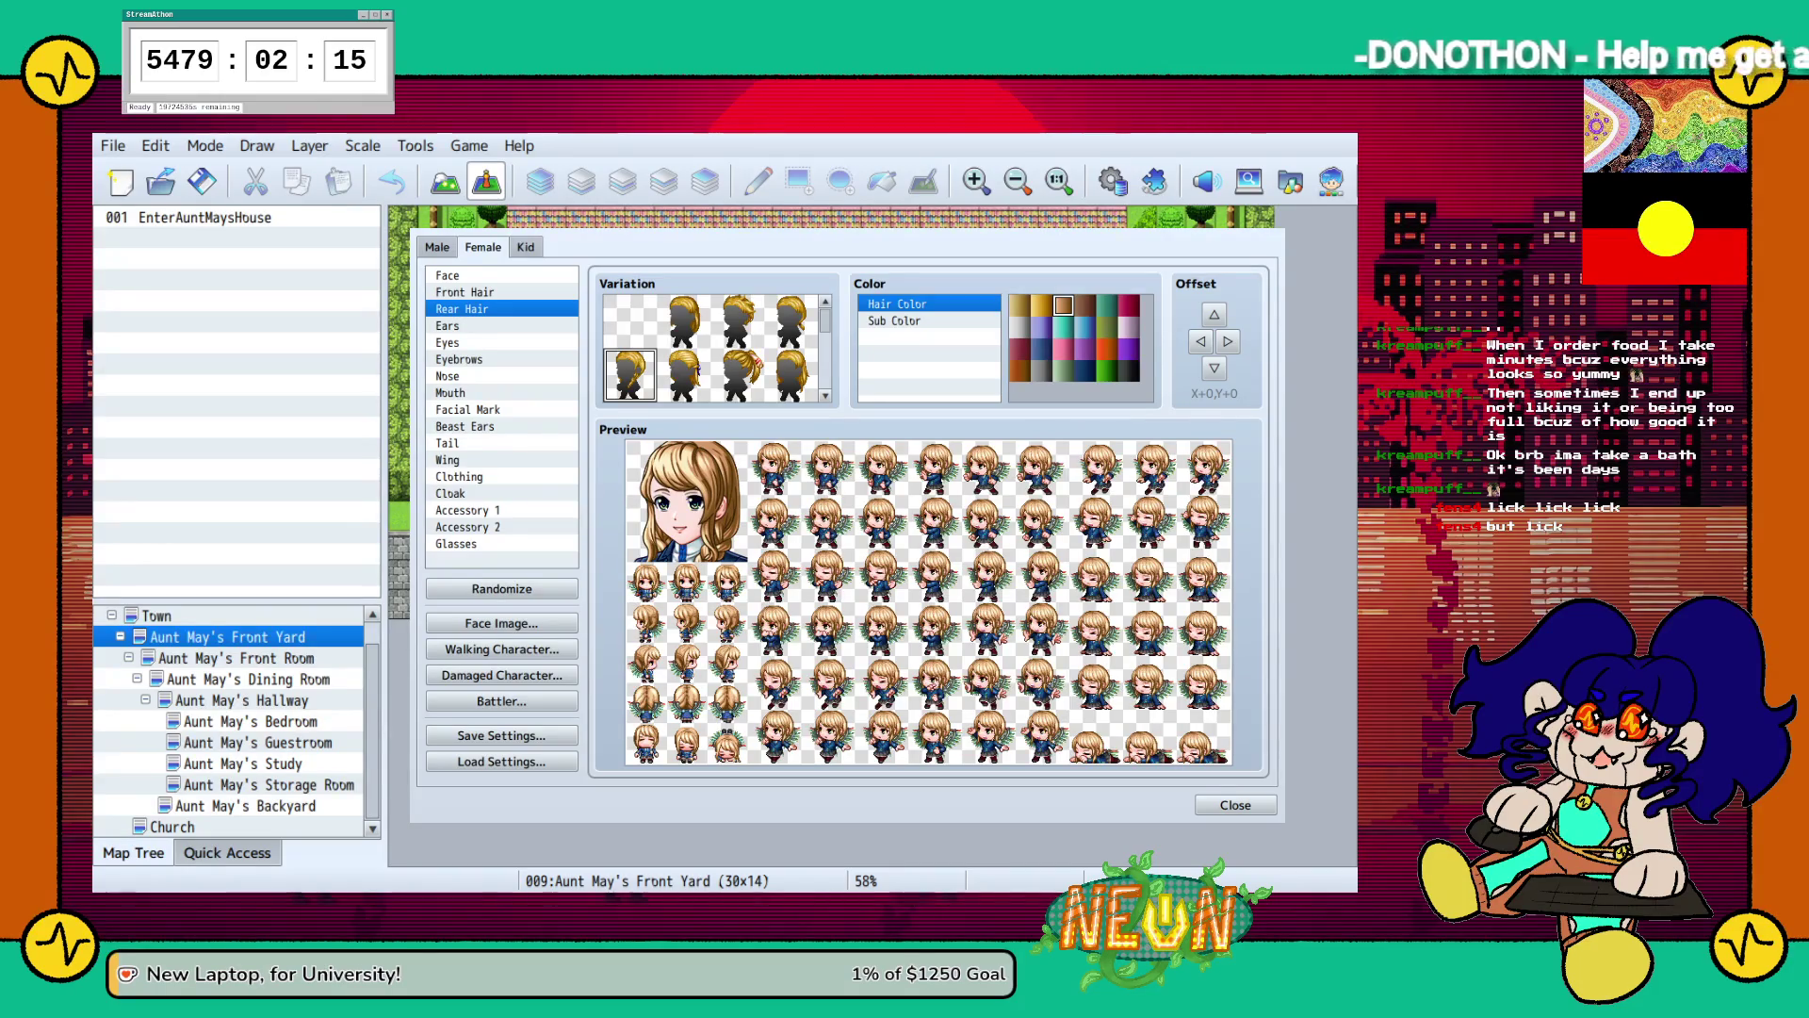
{"action": "left_click", "coordinate": [684, 320]}
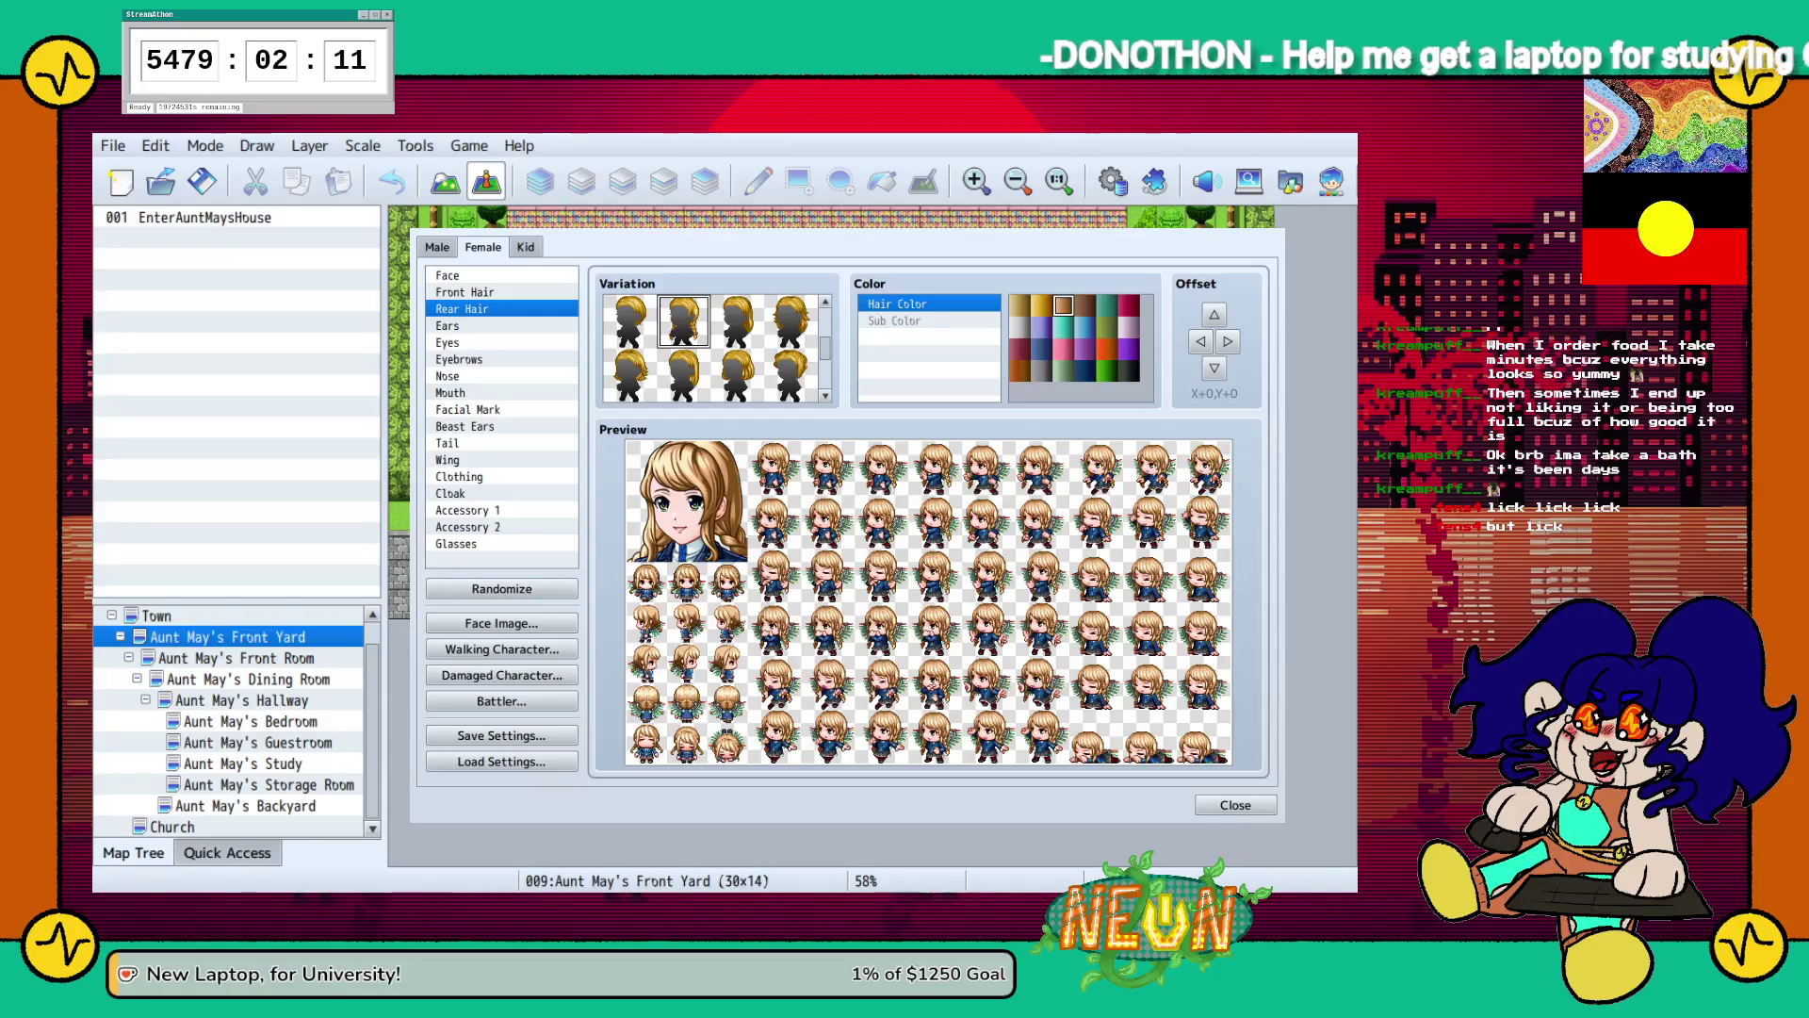
{"action": "left_click", "coordinate": [629, 374]}
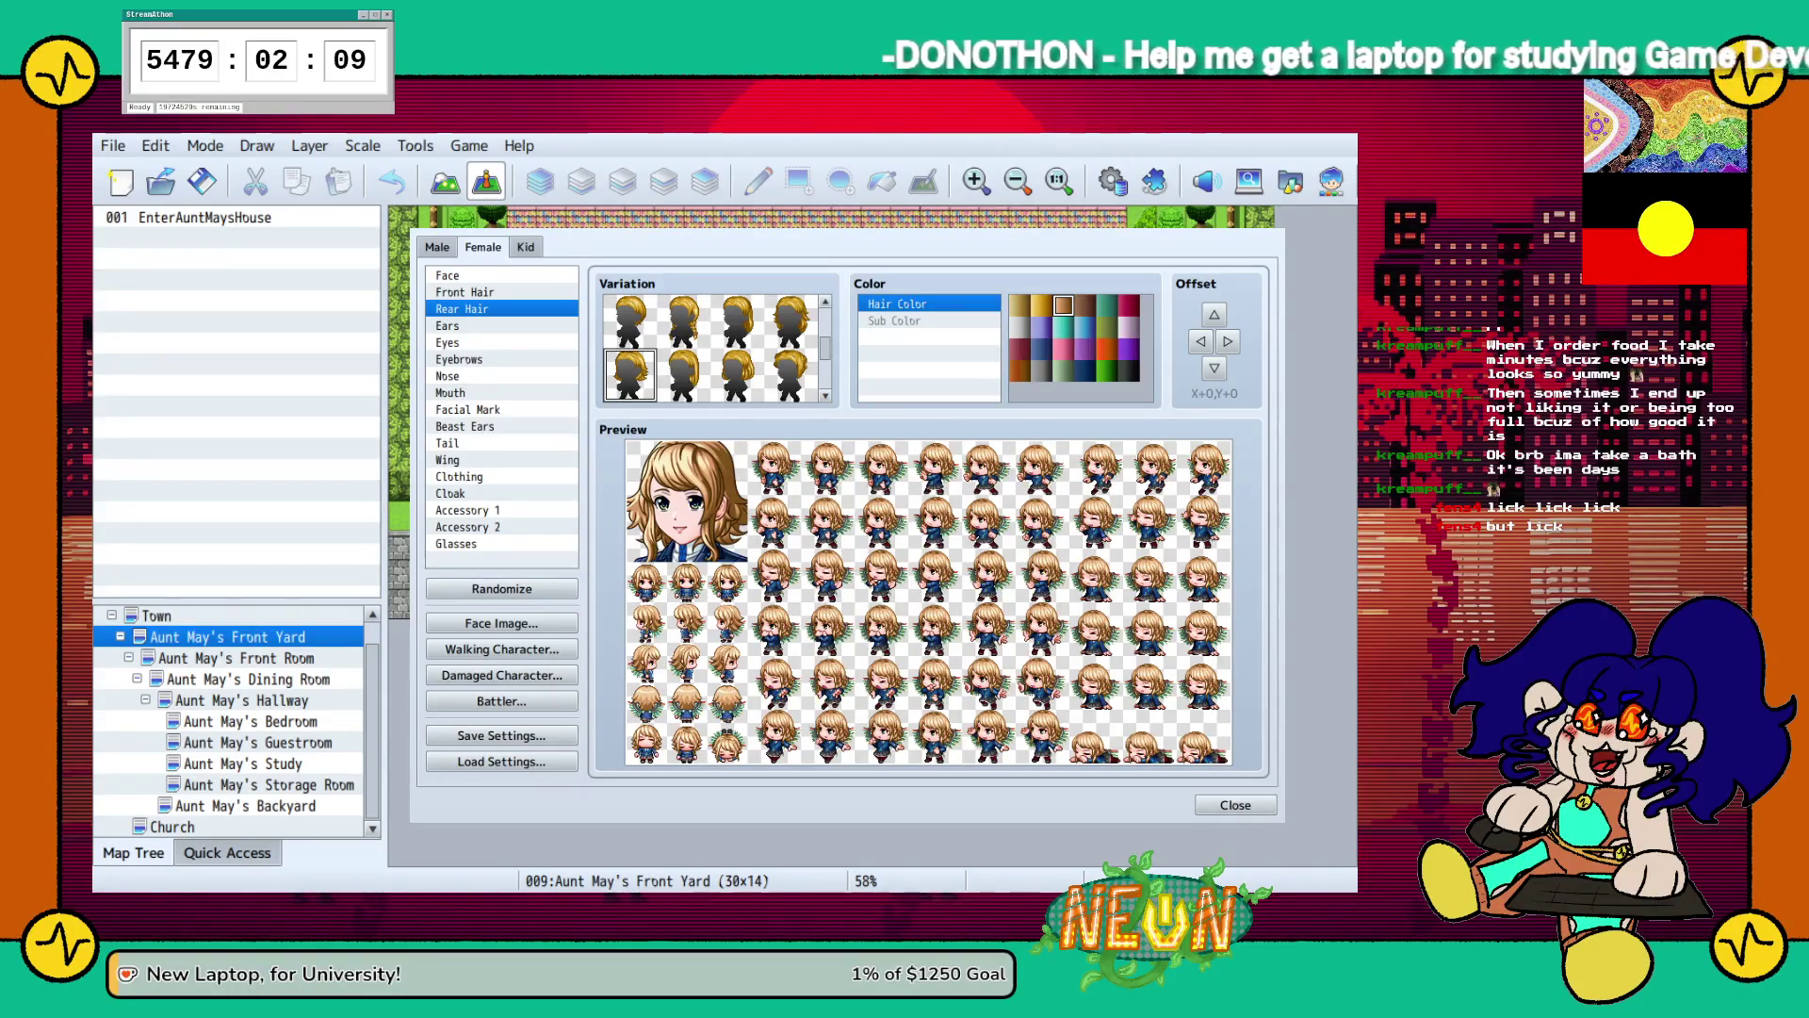
{"action": "left_click", "coordinate": [738, 374]}
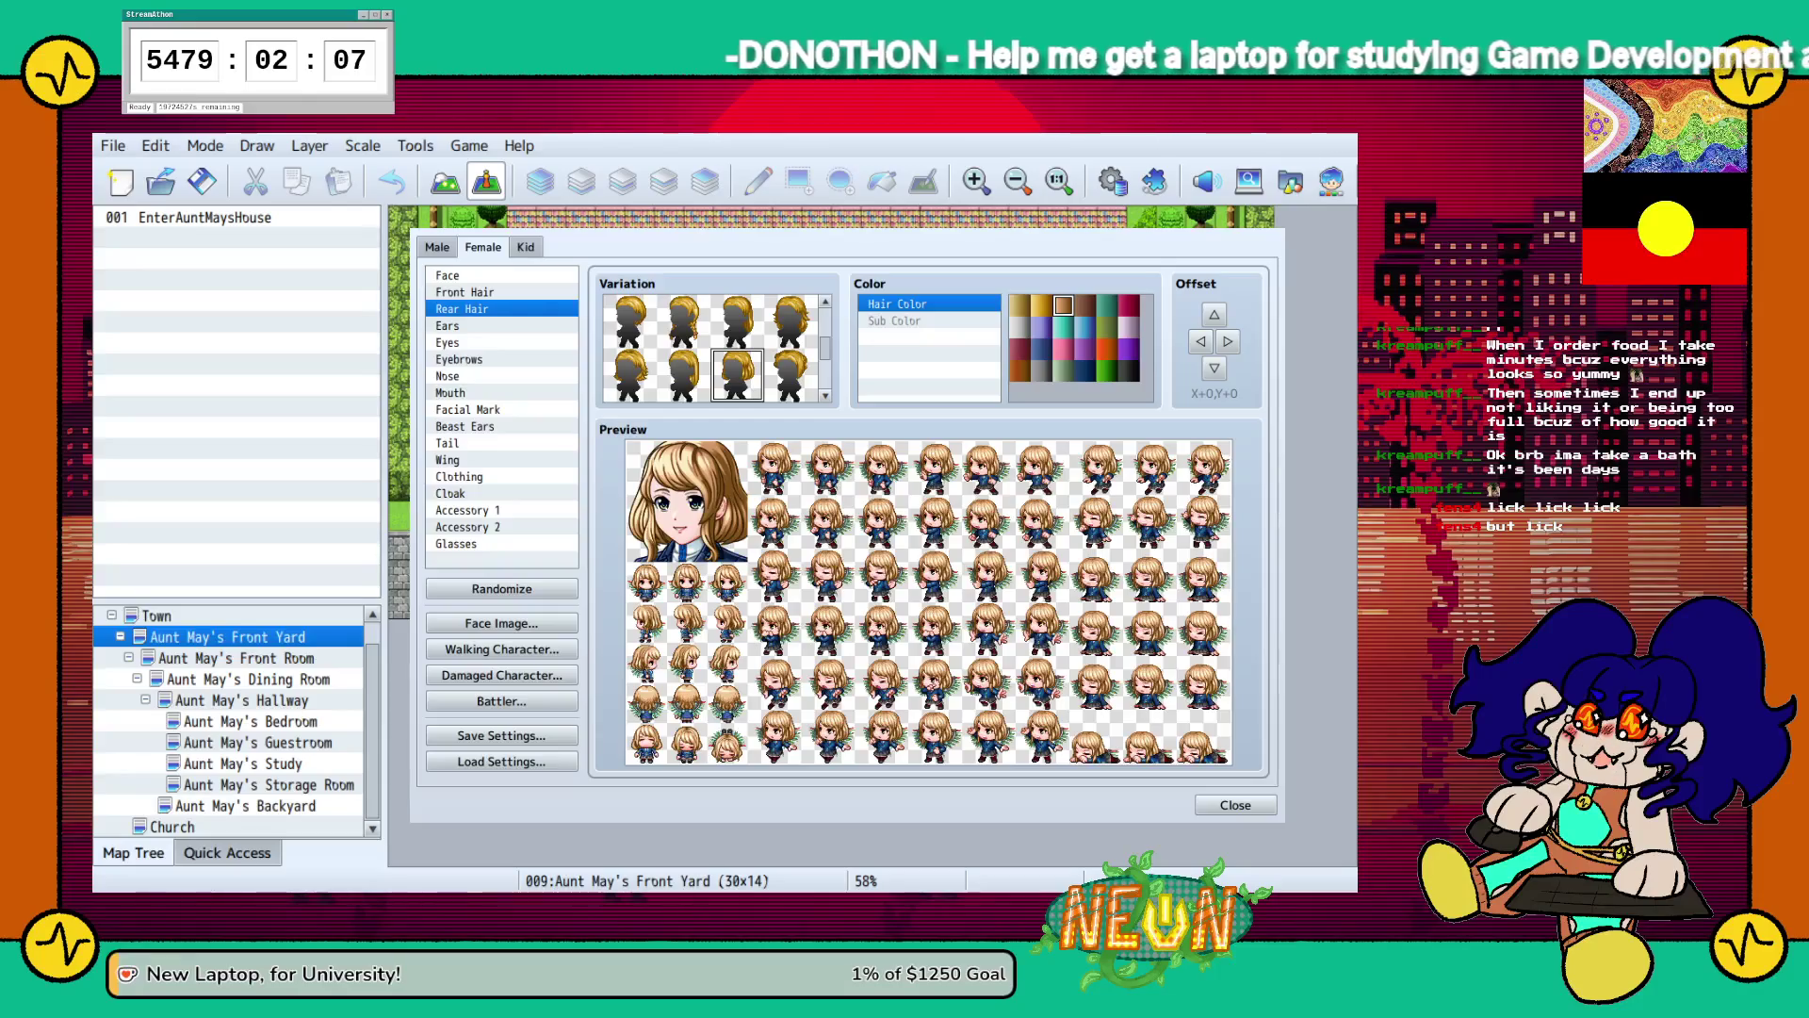
{"action": "left_click", "coordinate": [630, 374]}
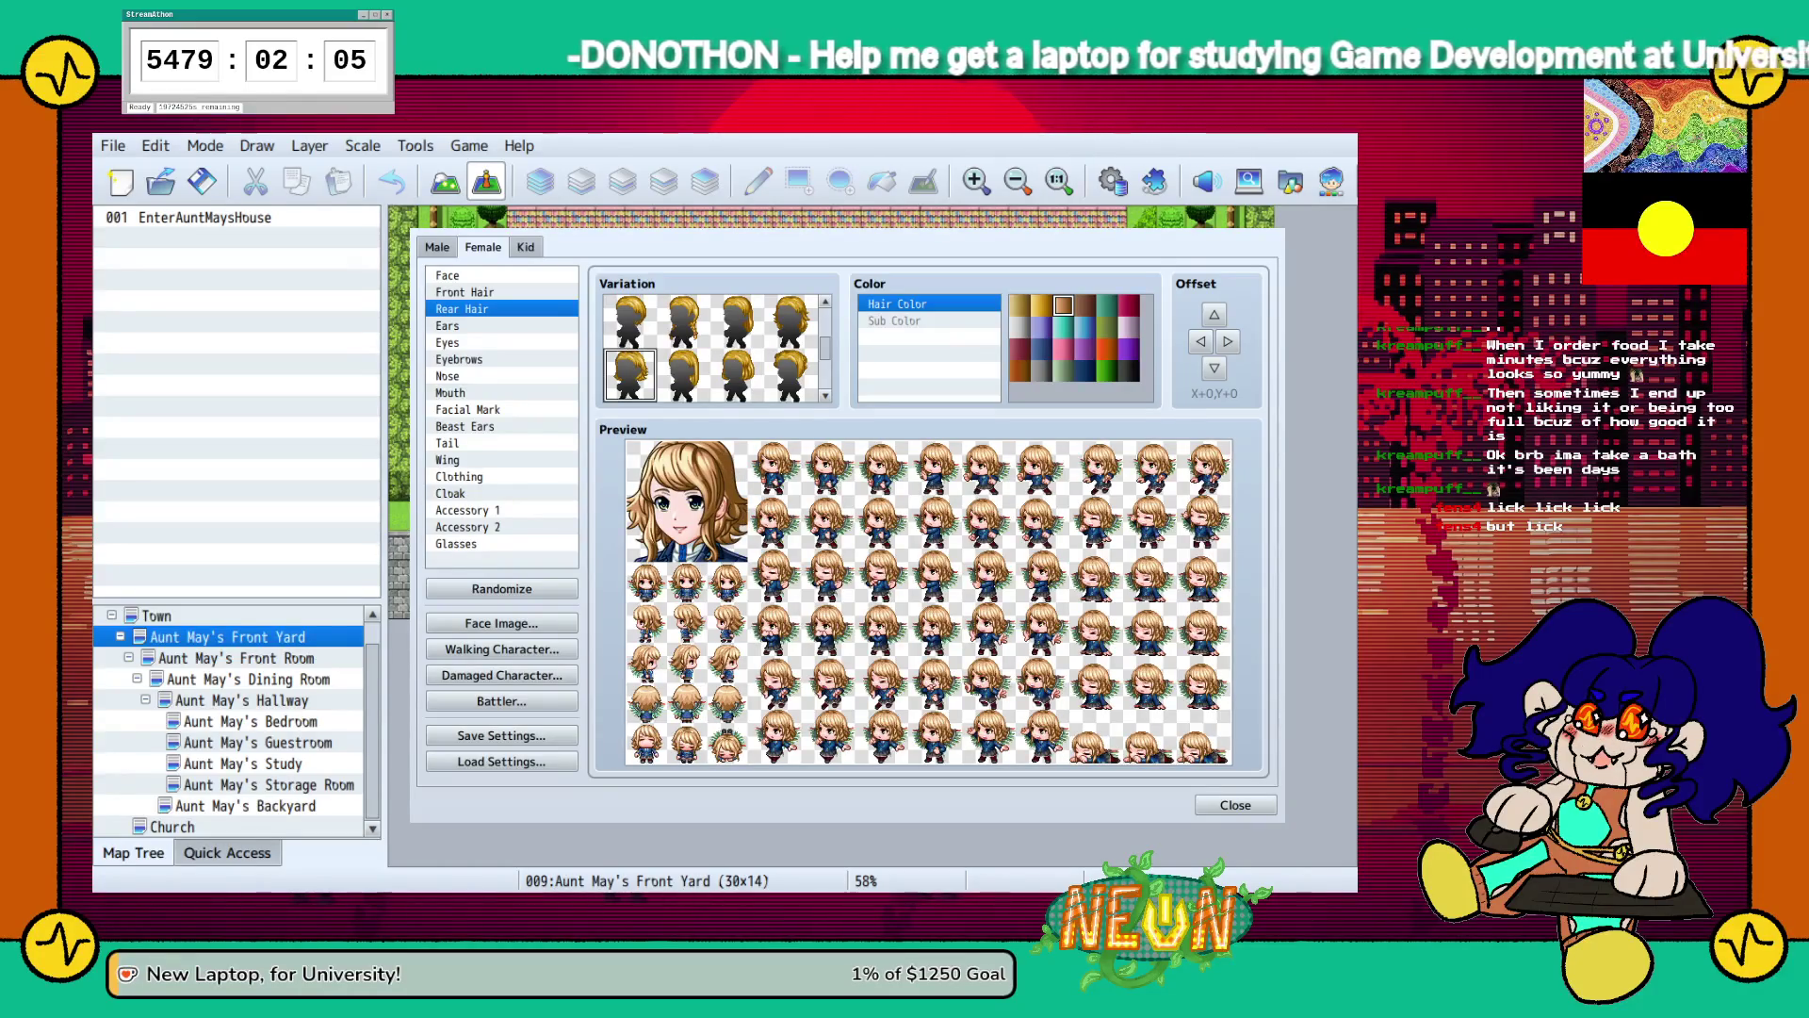
{"action": "left_click", "coordinate": [464, 292]}
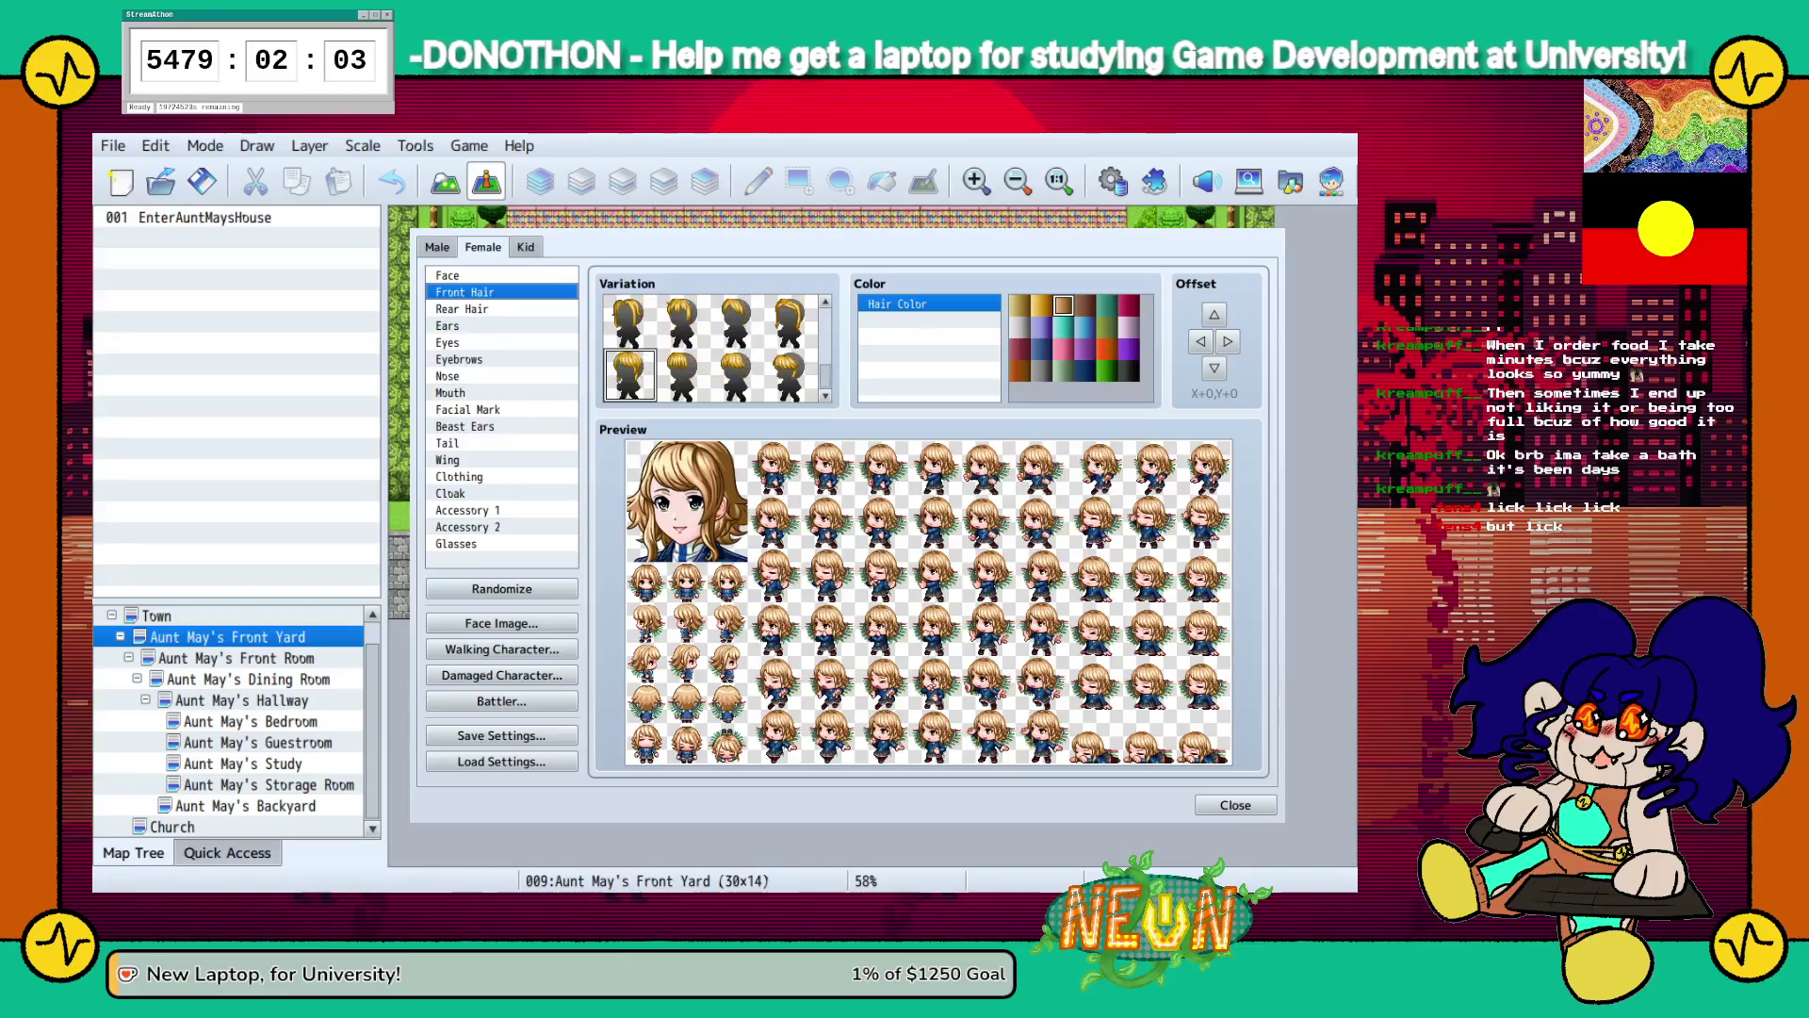
Cycle through the Front Hair variations and settle on the second style.
{"action": "left_click", "coordinate": [681, 320]}
{"action": "left_click", "coordinate": [629, 321]}
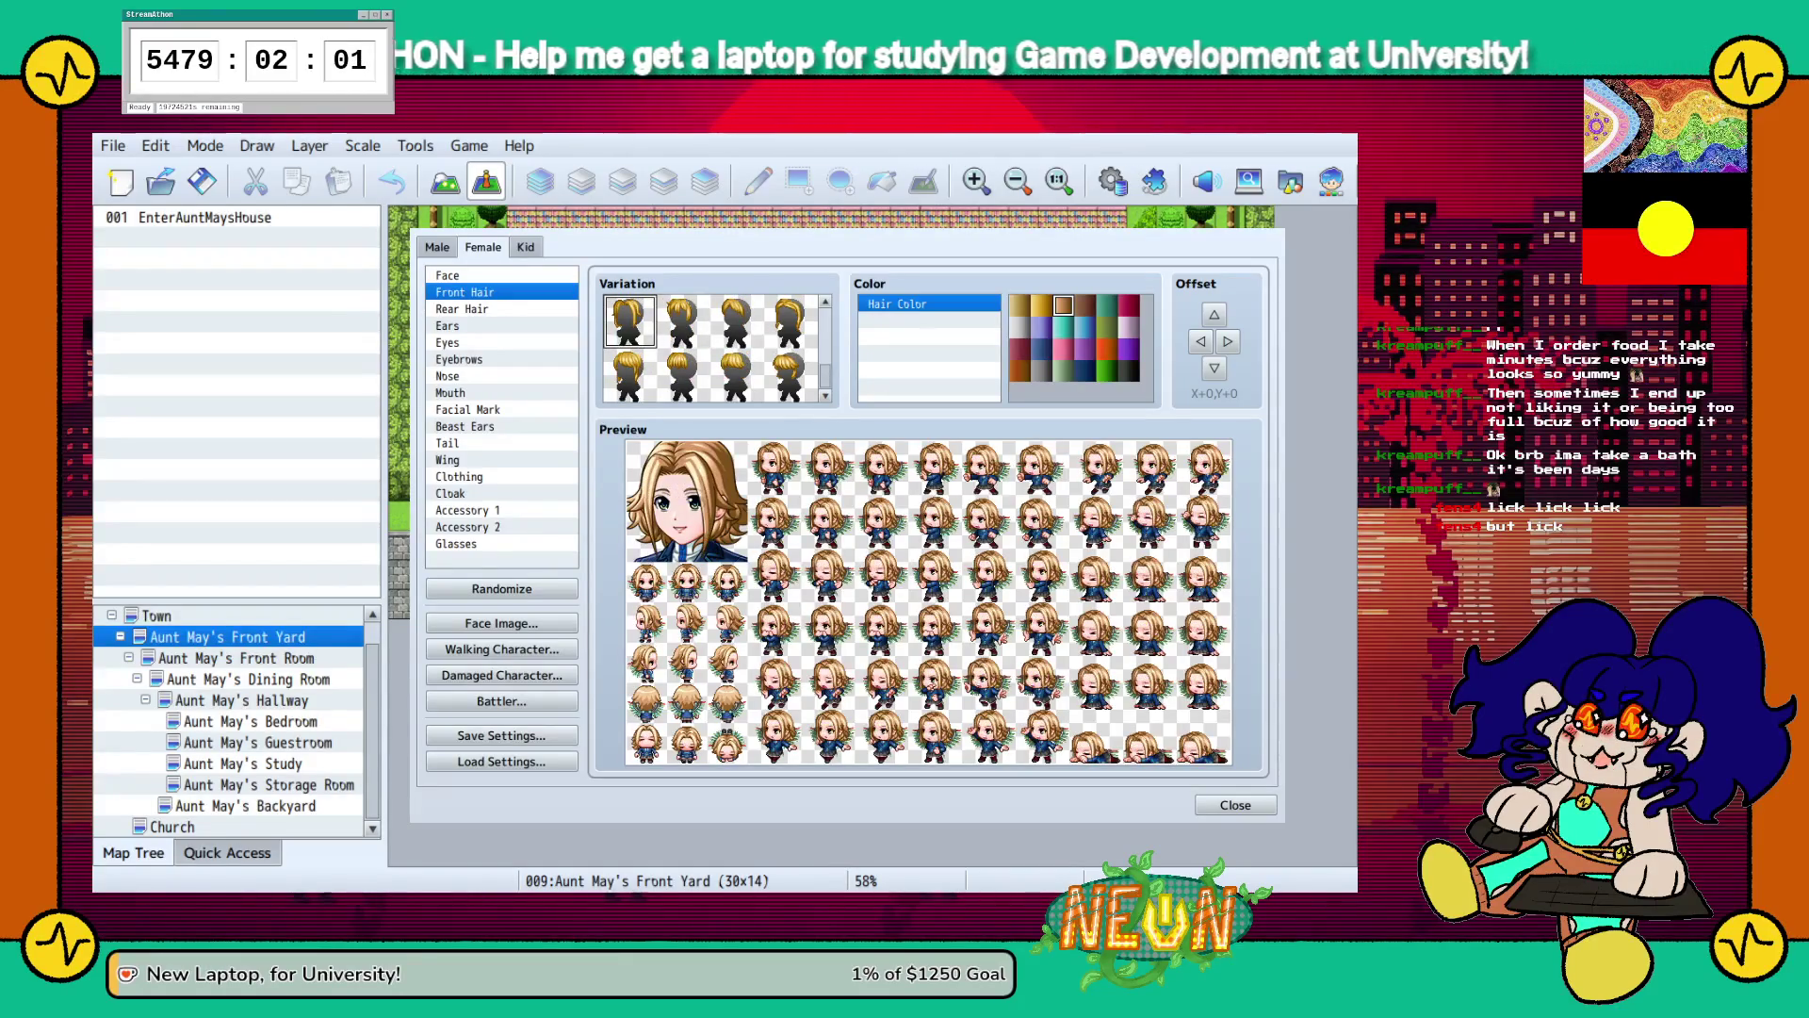
{"action": "left_click", "coordinate": [681, 320]}
{"action": "left_click", "coordinate": [735, 321]}
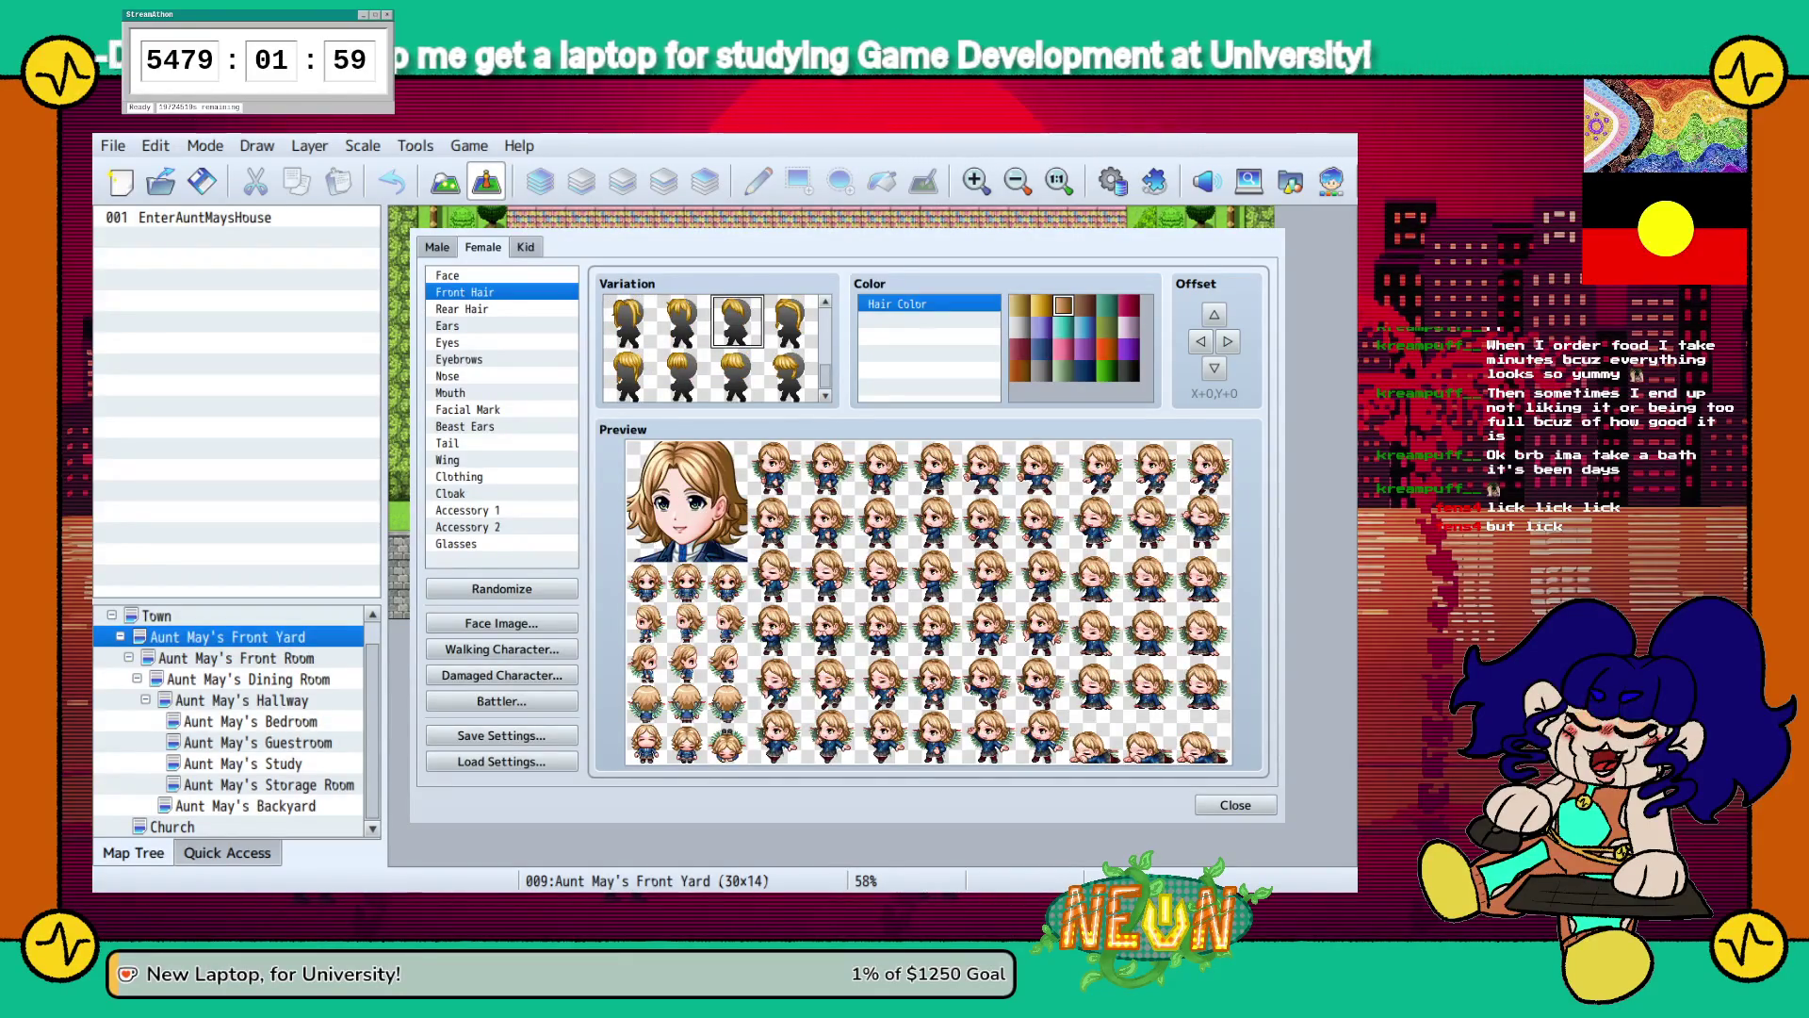
{"action": "left_click", "coordinate": [681, 321]}
{"action": "left_click", "coordinate": [735, 321]}
{"action": "left_click", "coordinate": [629, 321]}
{"action": "left_click", "coordinate": [681, 320]}
{"action": "key", "text": "Down"}
{"action": "key", "text": "Right"}
{"action": "key", "text": "Right"}
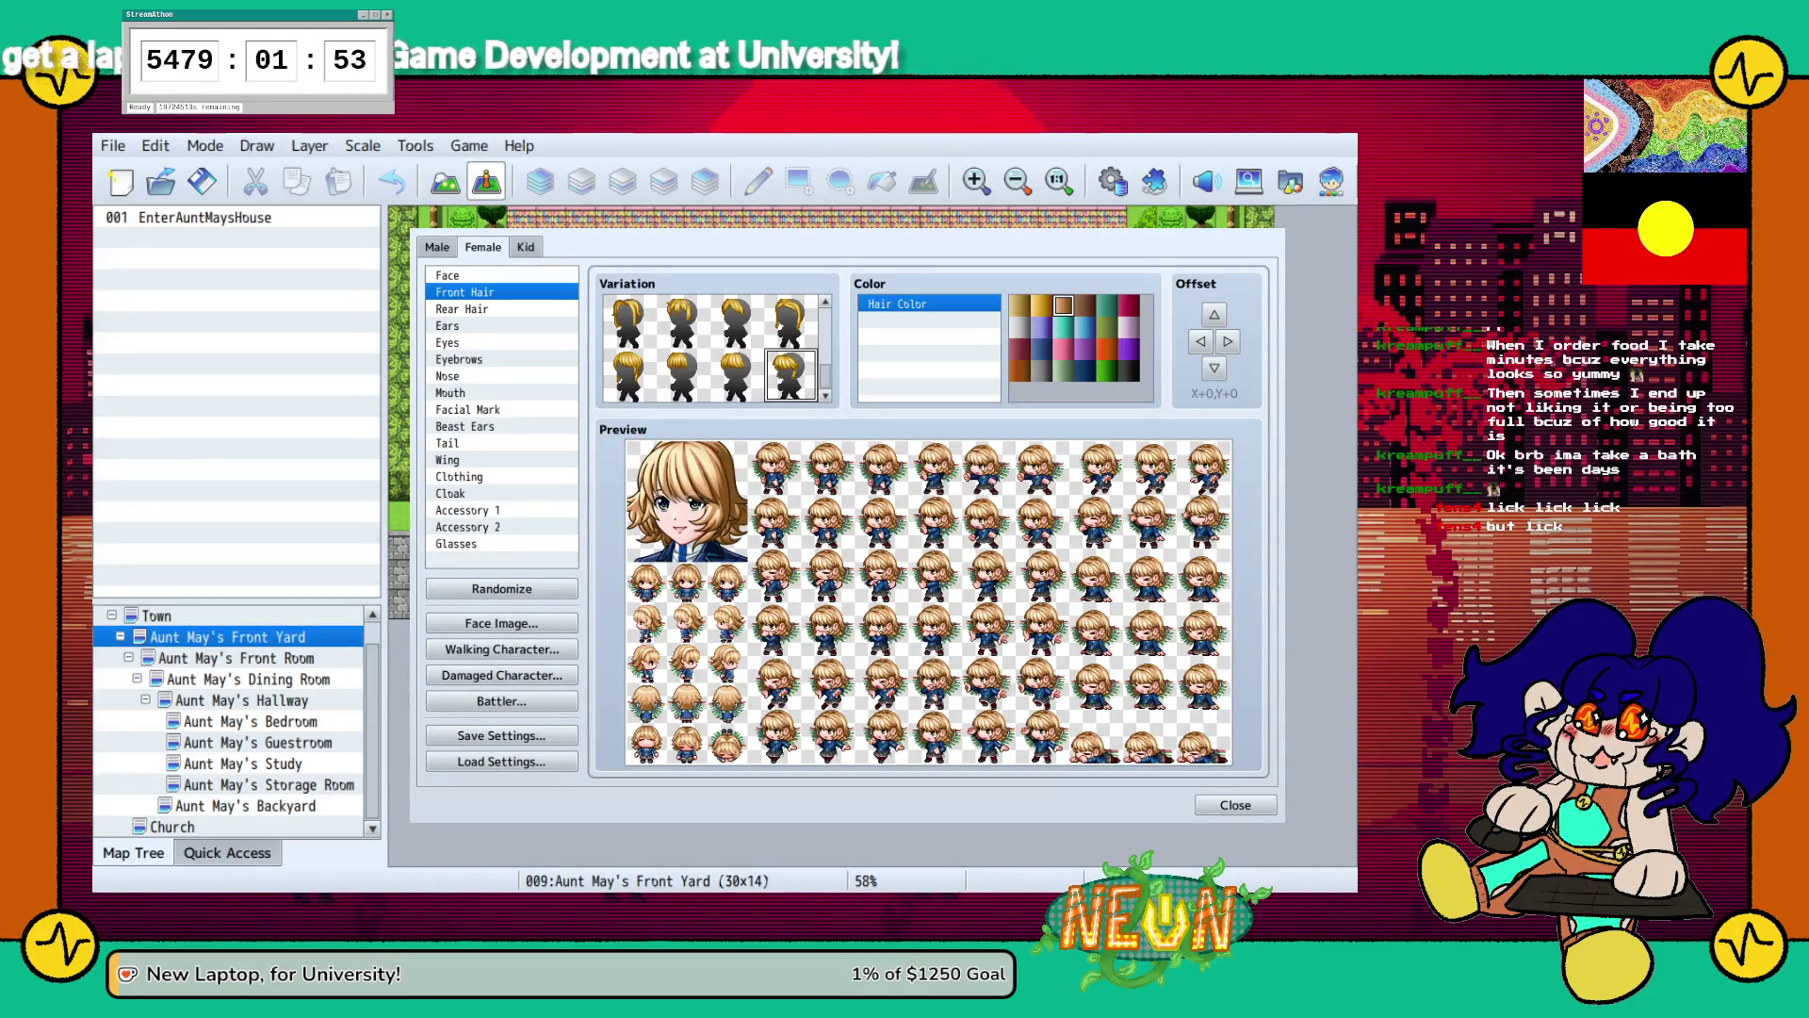
{"action": "left_click", "coordinate": [681, 321]}
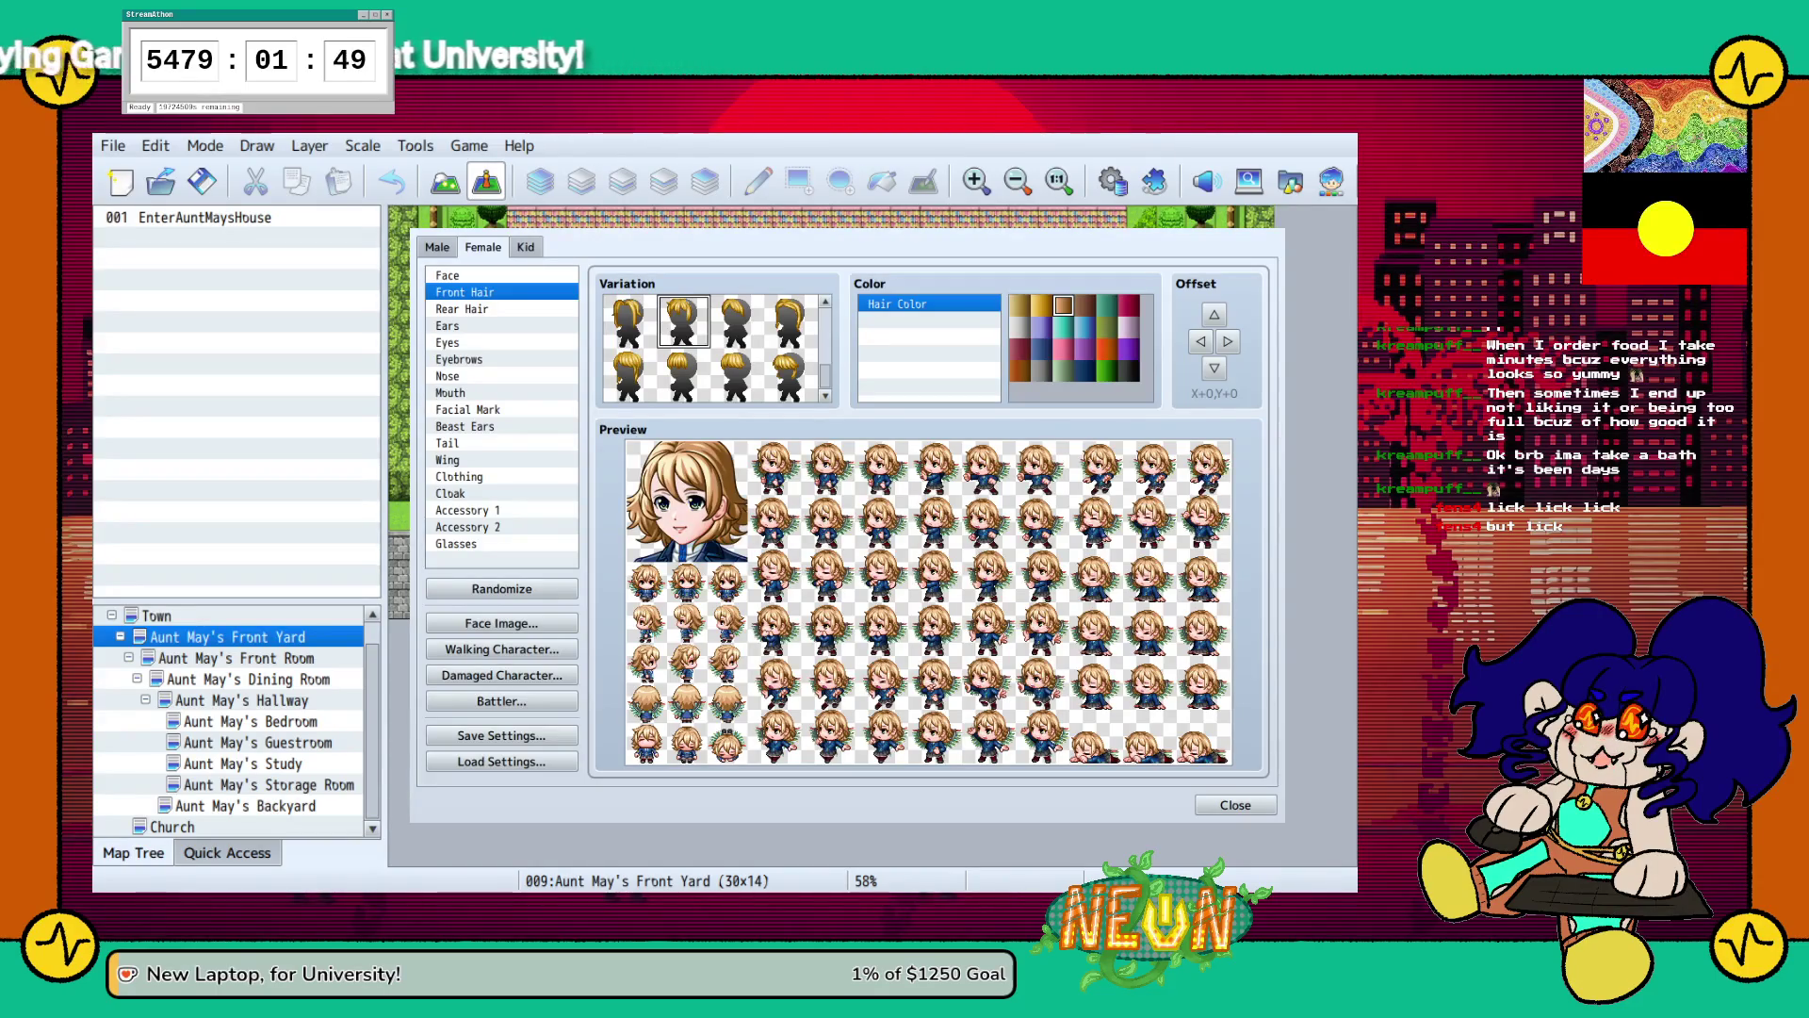
{"action": "left_click", "coordinate": [448, 342]}
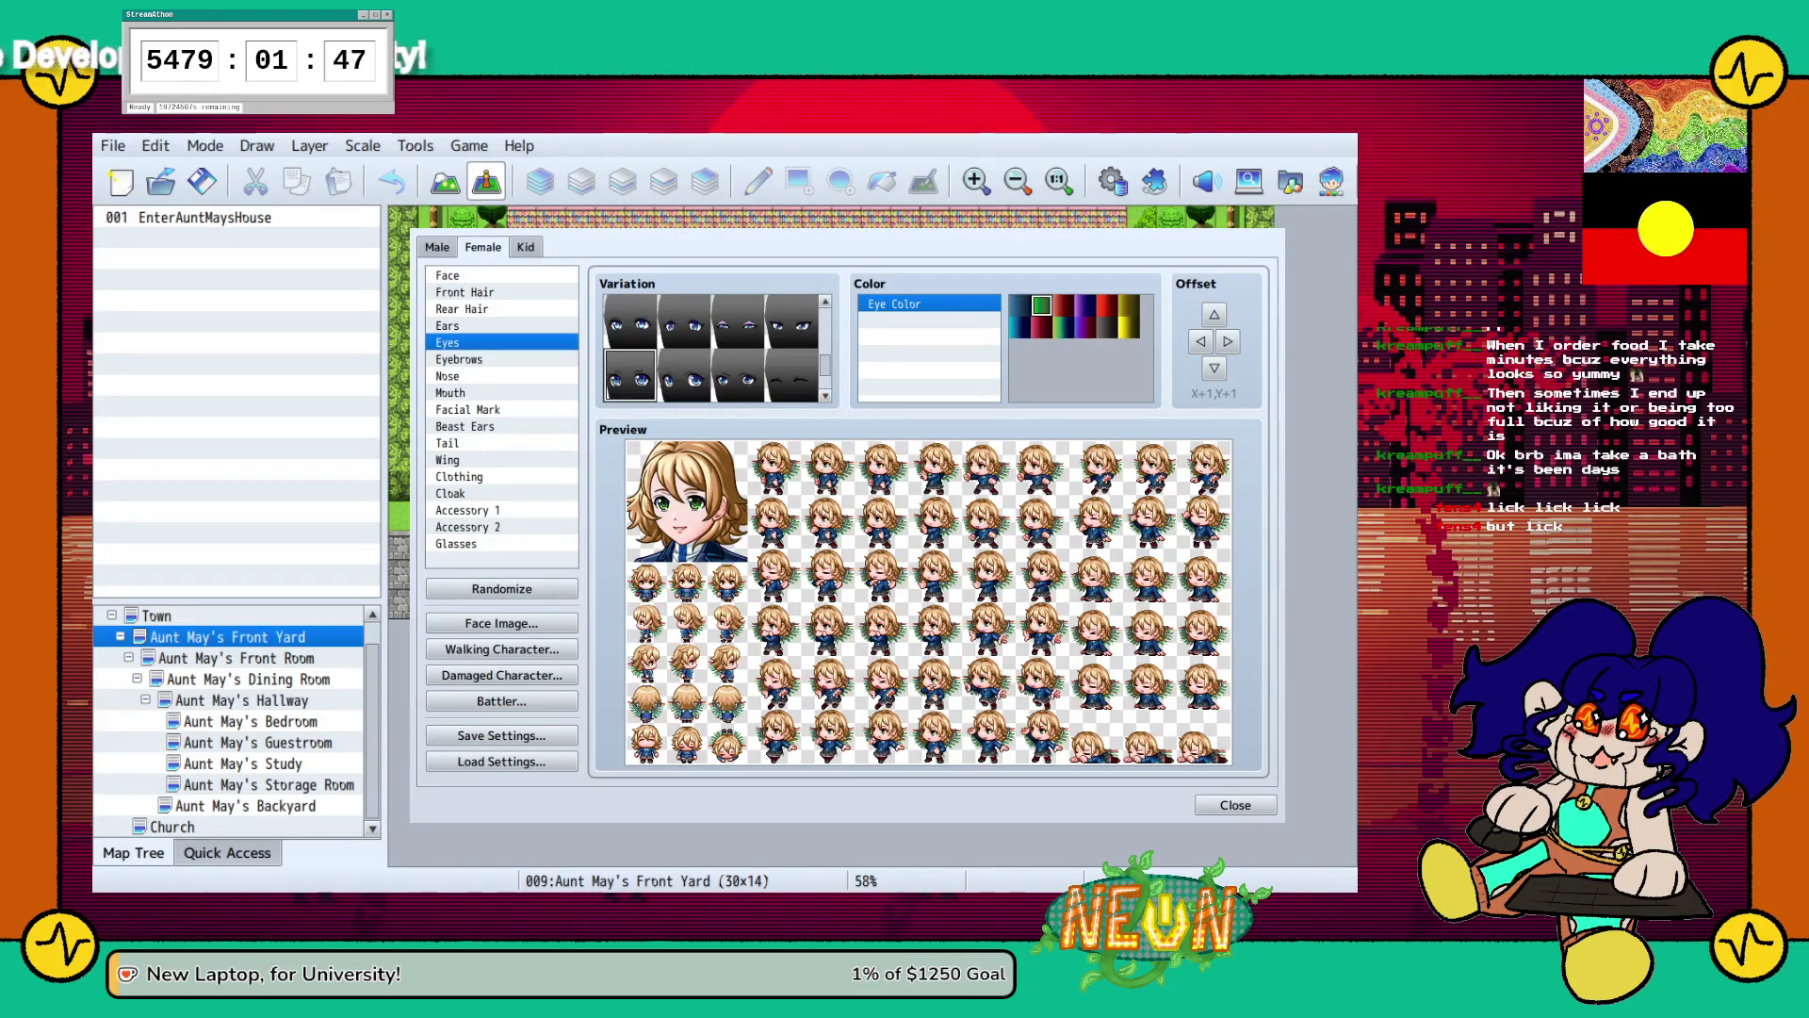
Look over the Beast Ears, Facial Mark and Wing options, leaving them unchanged.
{"action": "left_click", "coordinate": [465, 426]}
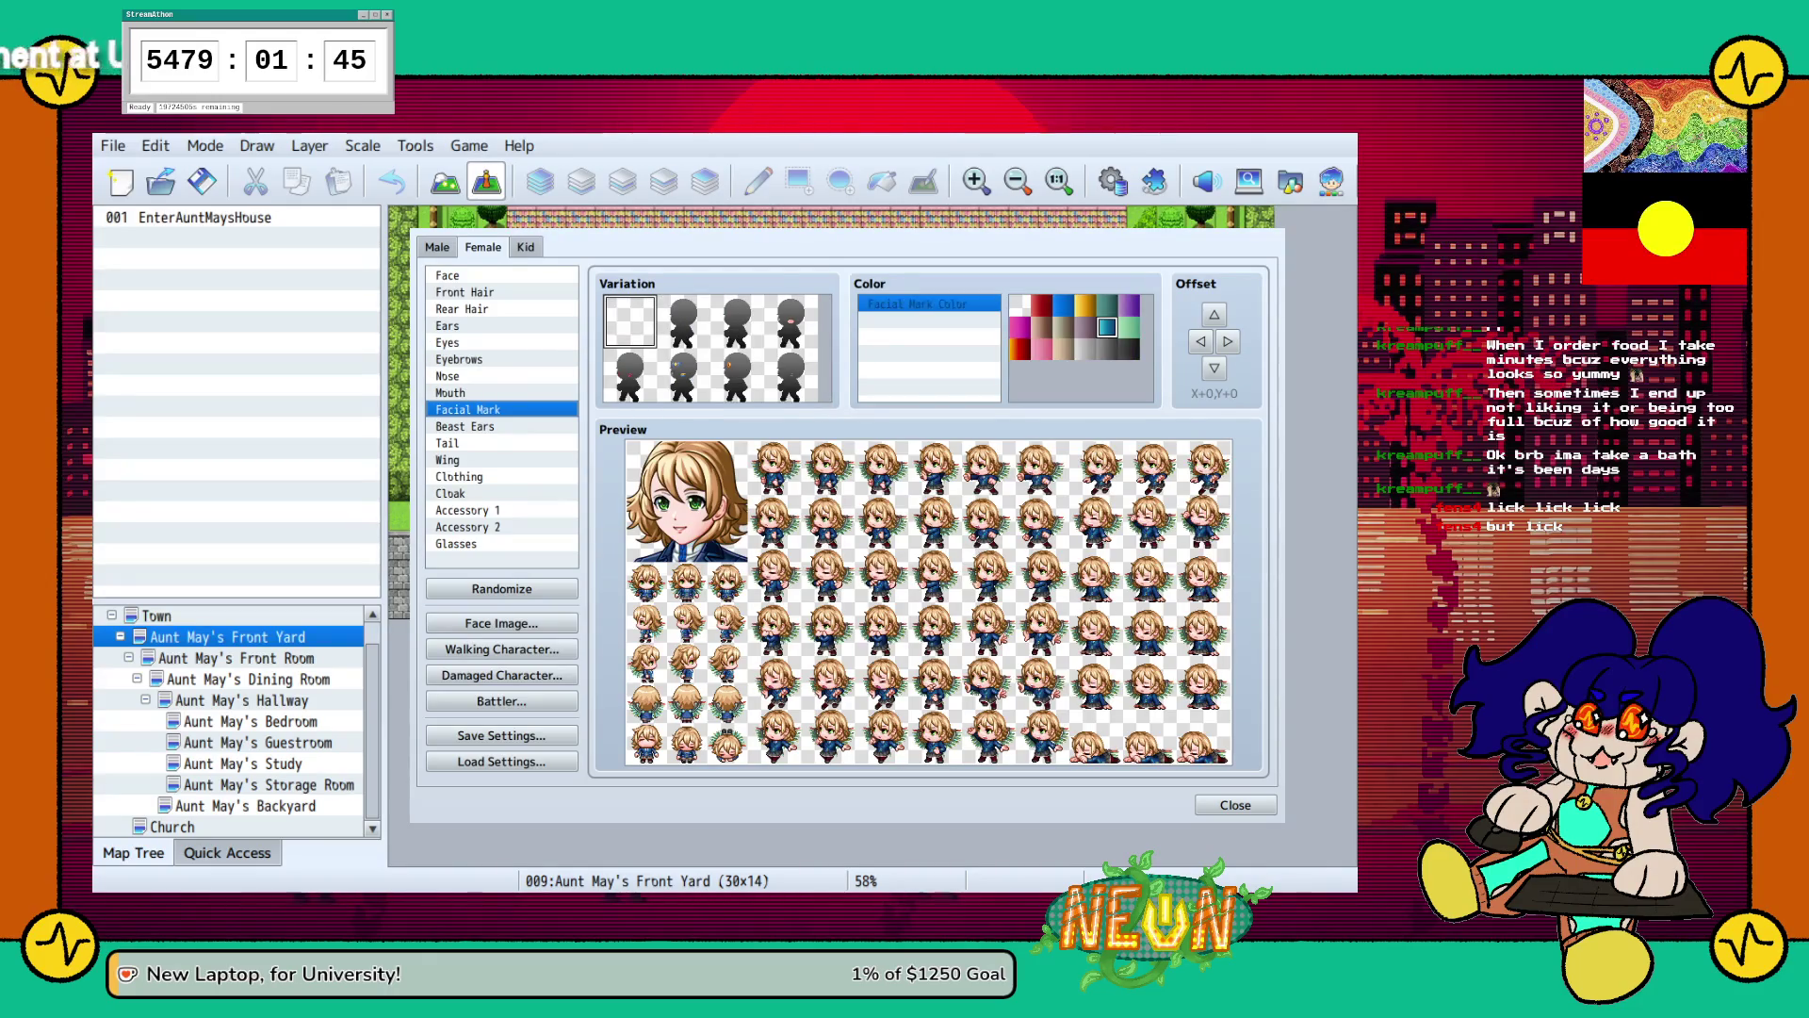
{"action": "key", "text": "Down"}
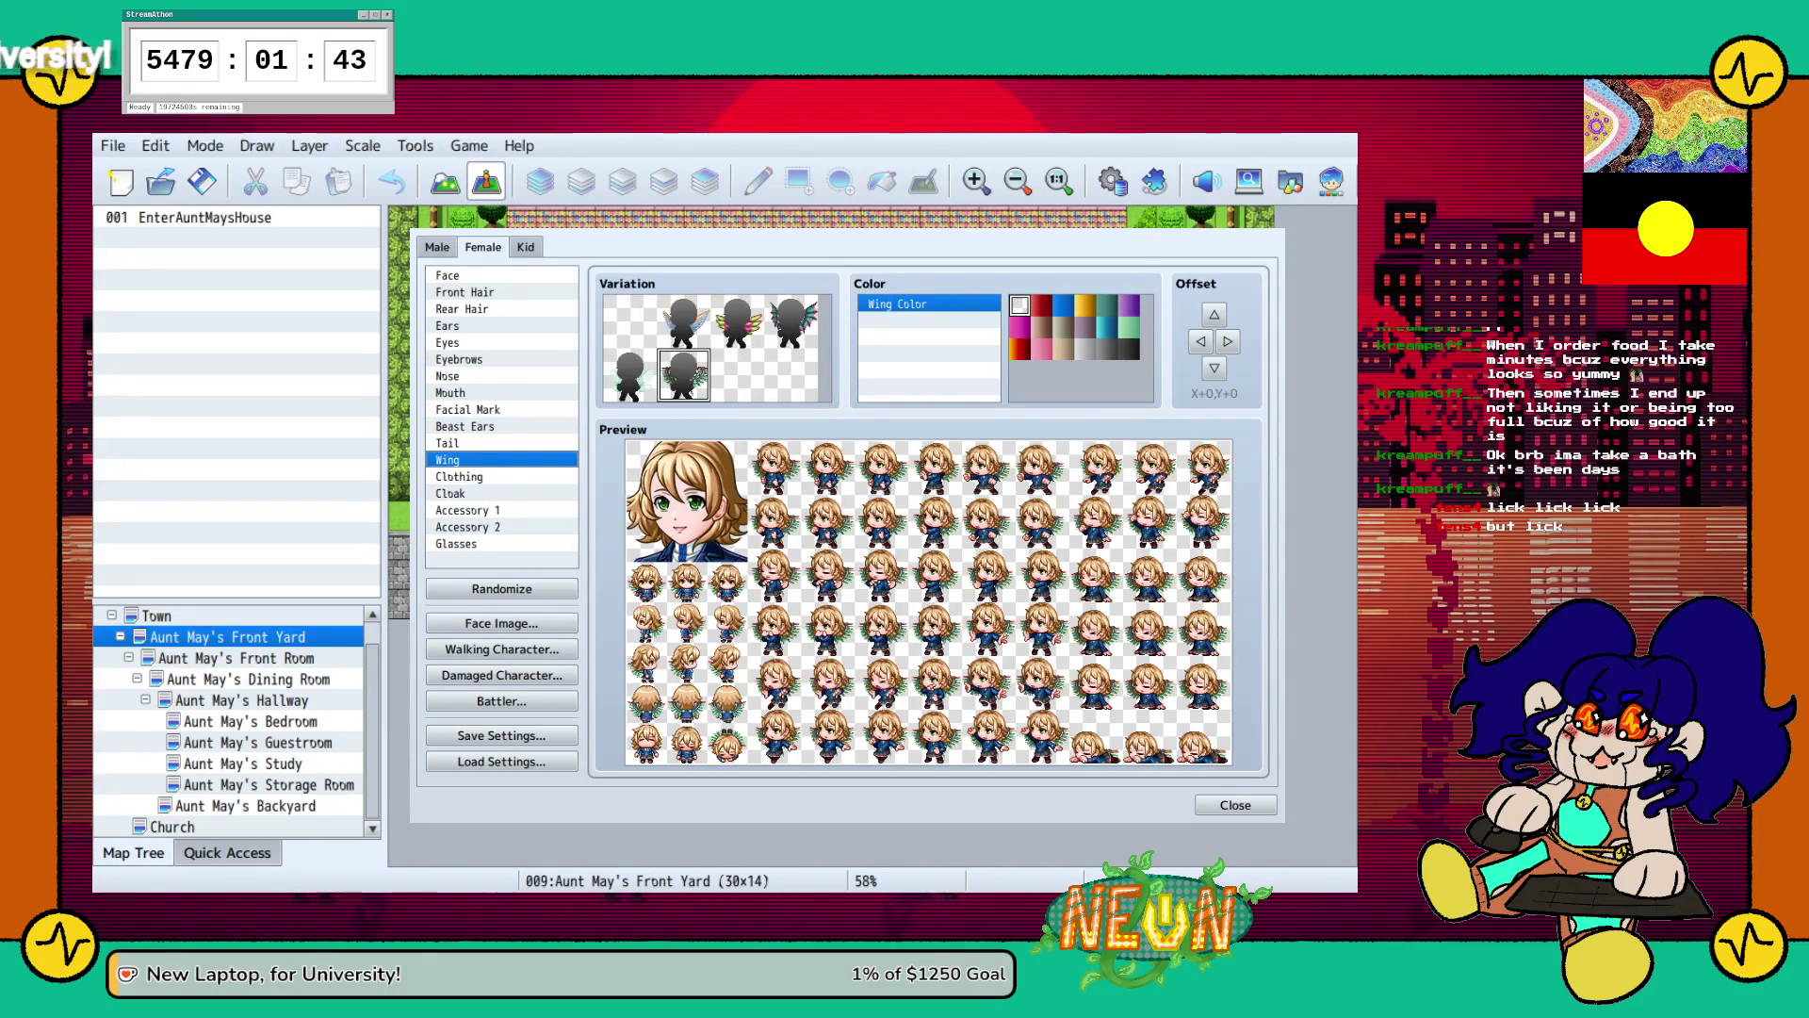
{"action": "key", "text": "Up"}
{"action": "left_click", "coordinate": [467, 408]}
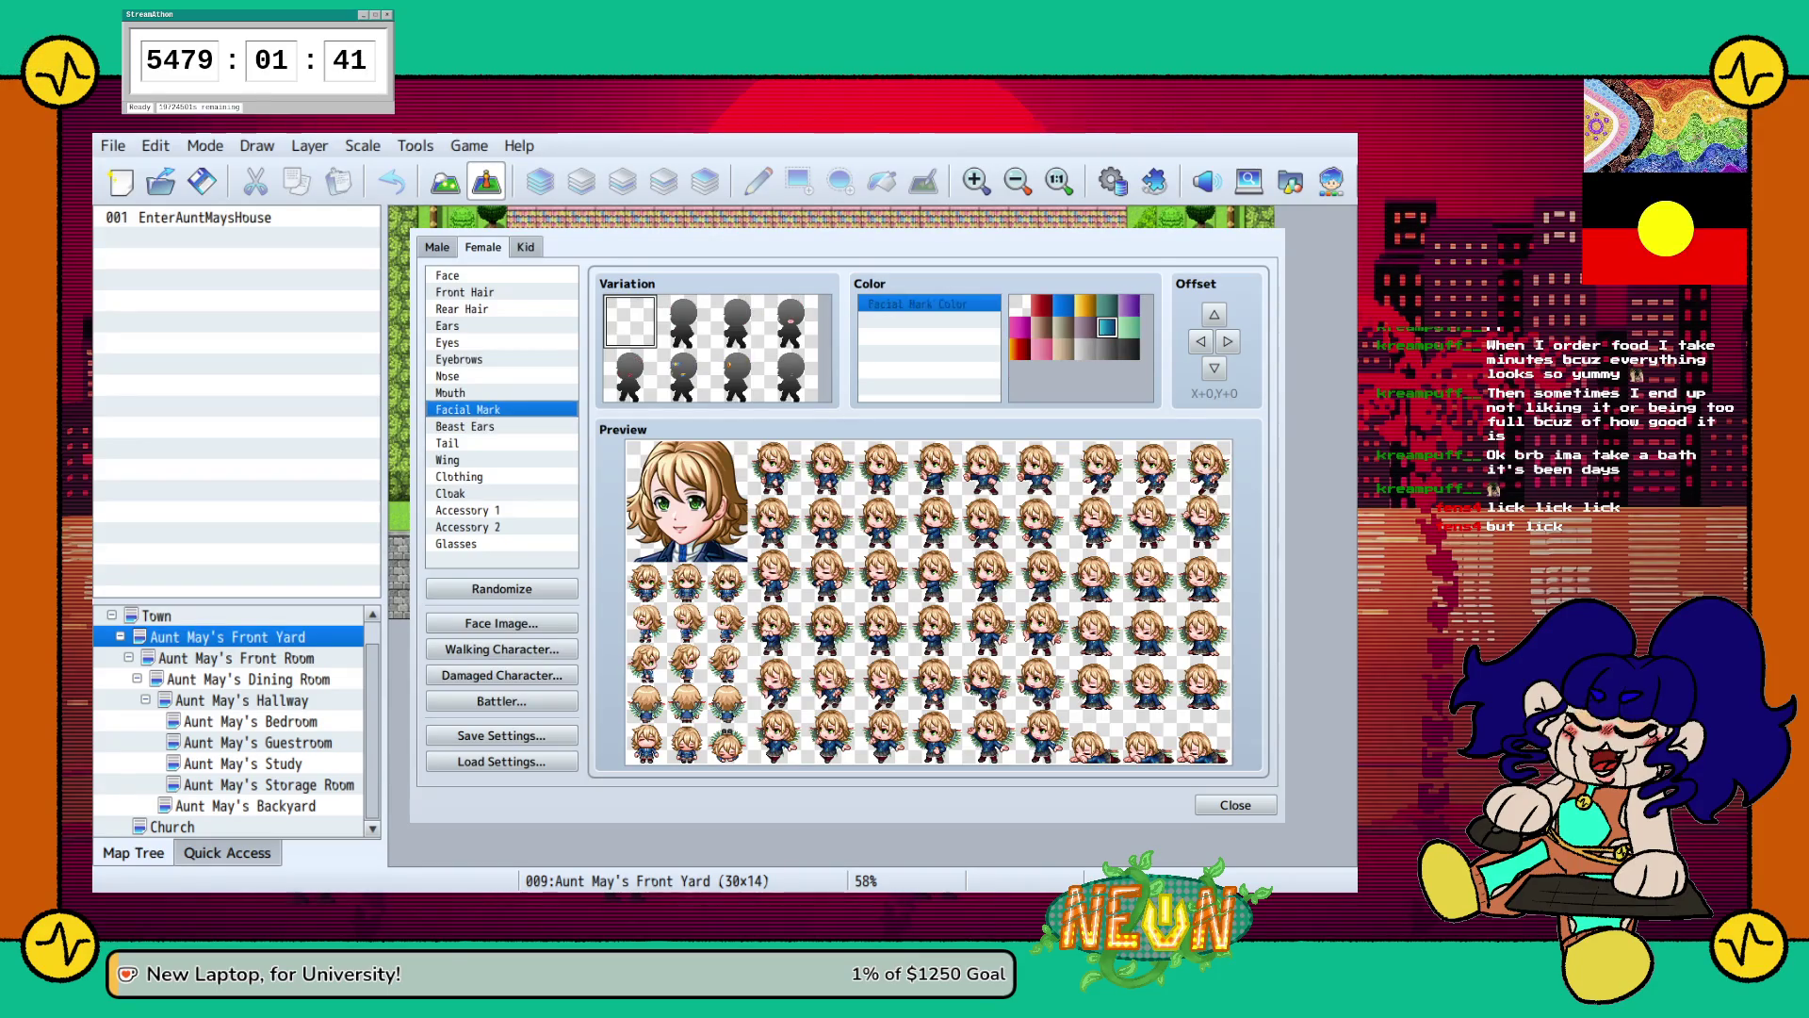
{"action": "key", "text": "Down"}
{"action": "key", "text": "Down"}
{"action": "key", "text": "Down"}
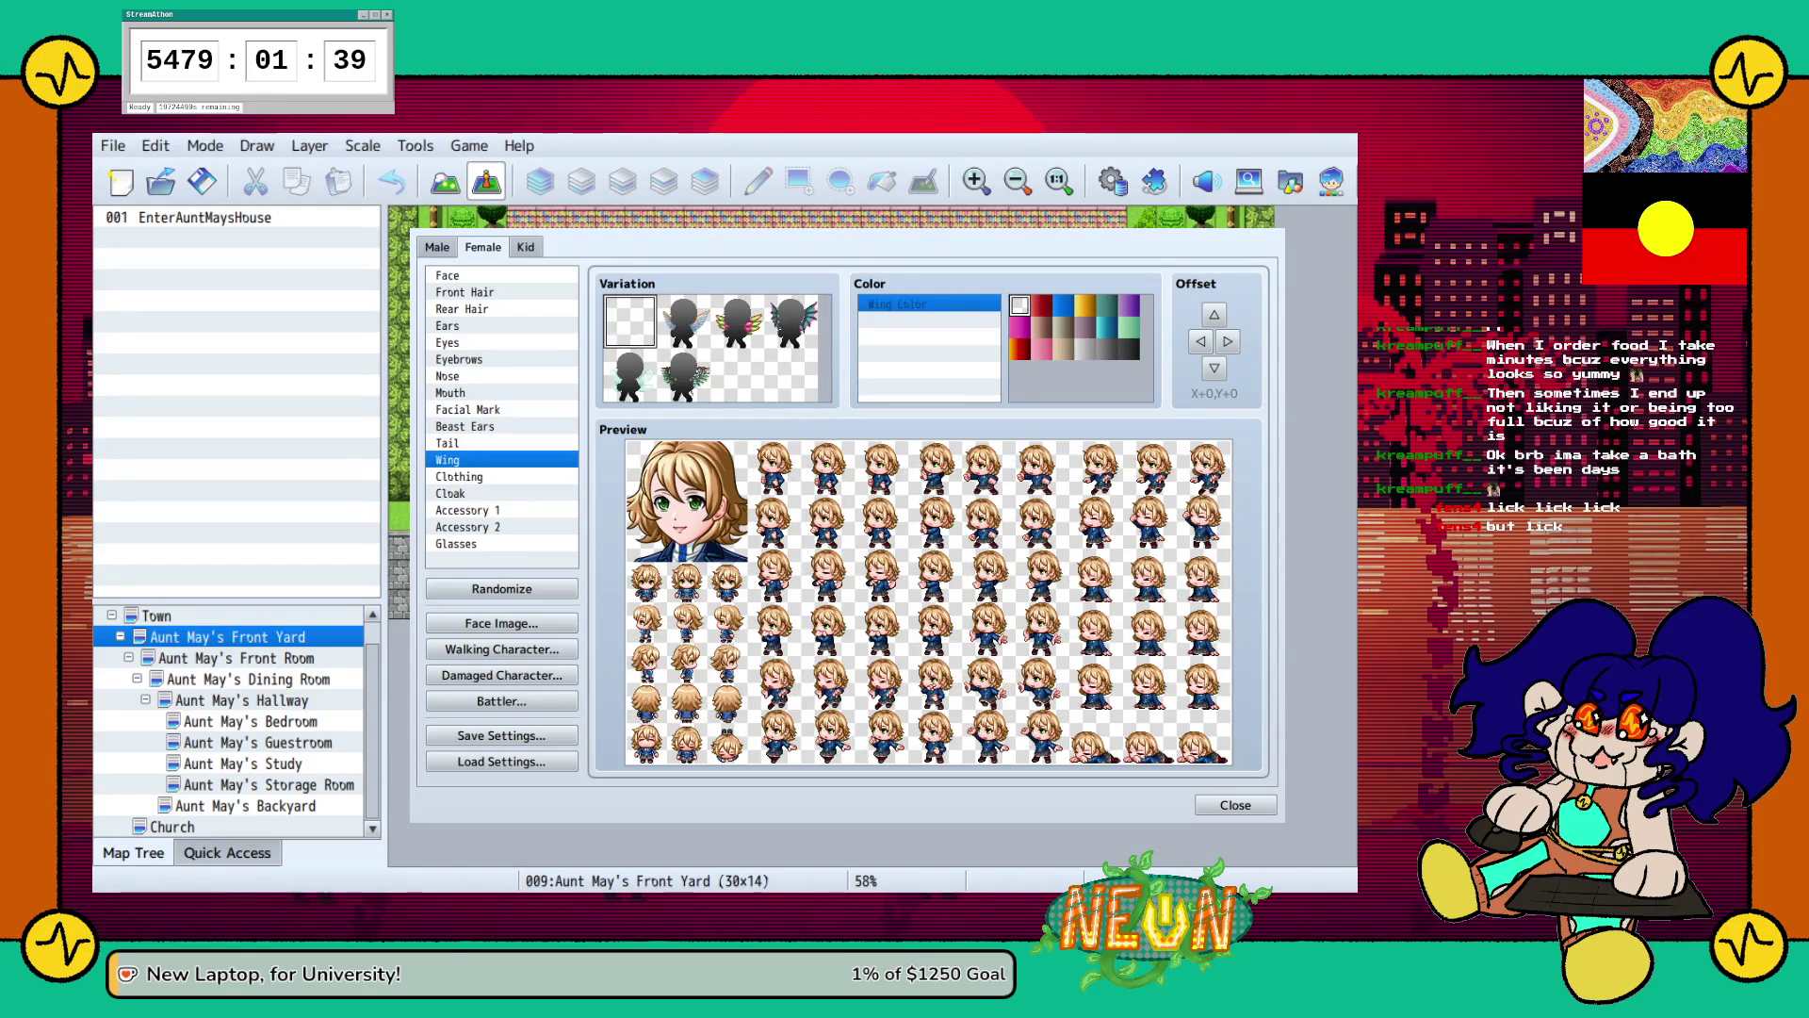
{"action": "key", "text": "Down"}
Pick the second clothing variation with purple Main Color, gold Sub Color 1, purple Sub Color 2.
{"action": "left_click", "coordinate": [683, 321]}
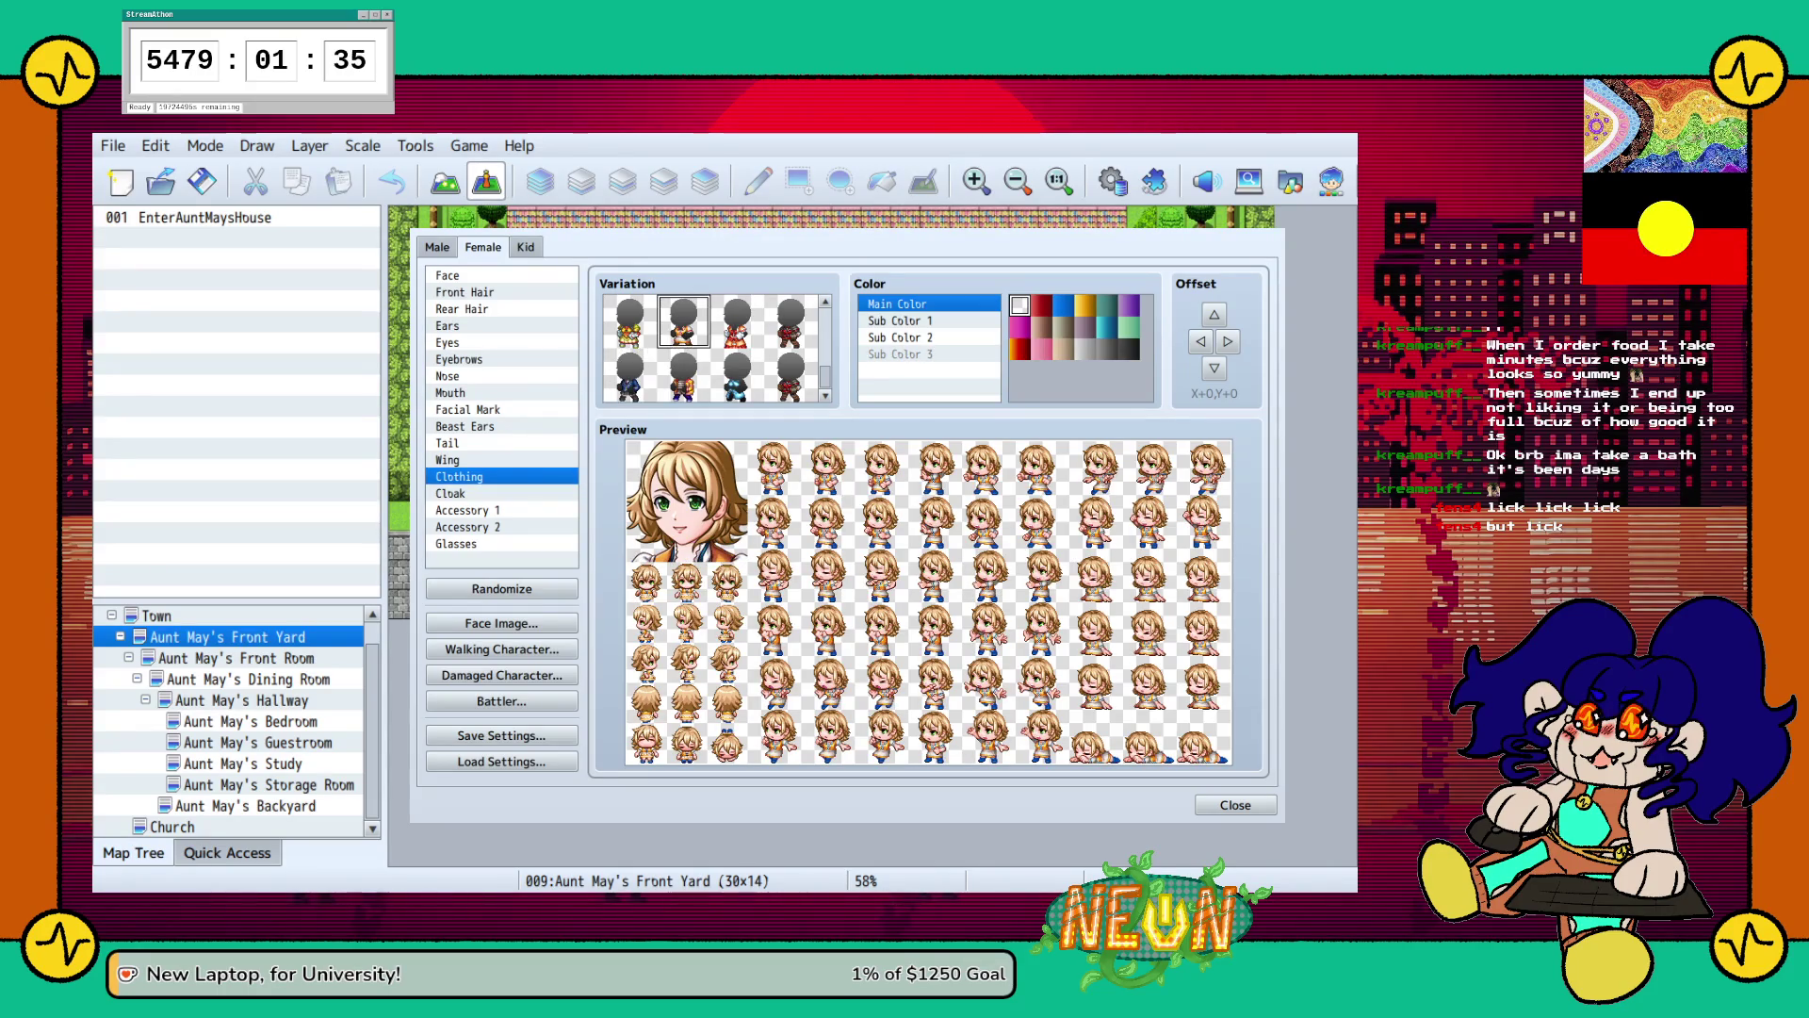
{"action": "left_click", "coordinate": [1127, 305]}
{"action": "left_click", "coordinate": [900, 320]}
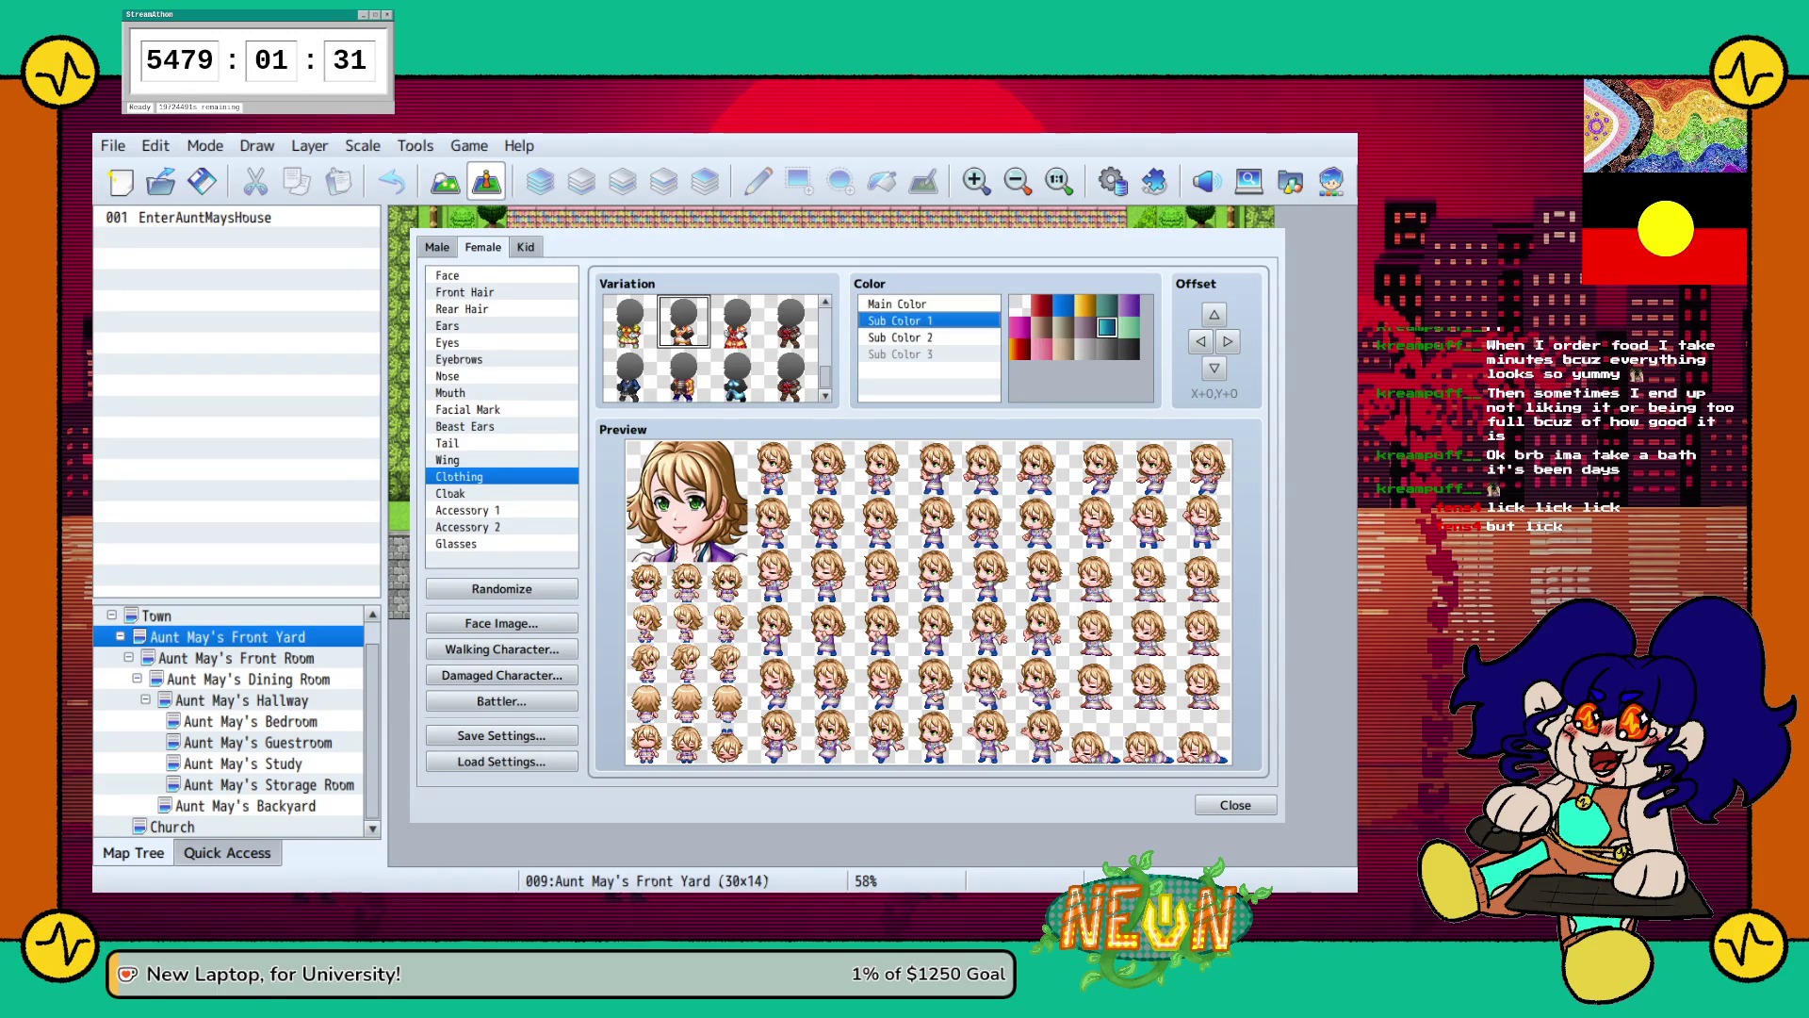
{"action": "left_click", "coordinate": [1085, 305]}
{"action": "left_click", "coordinate": [899, 337]}
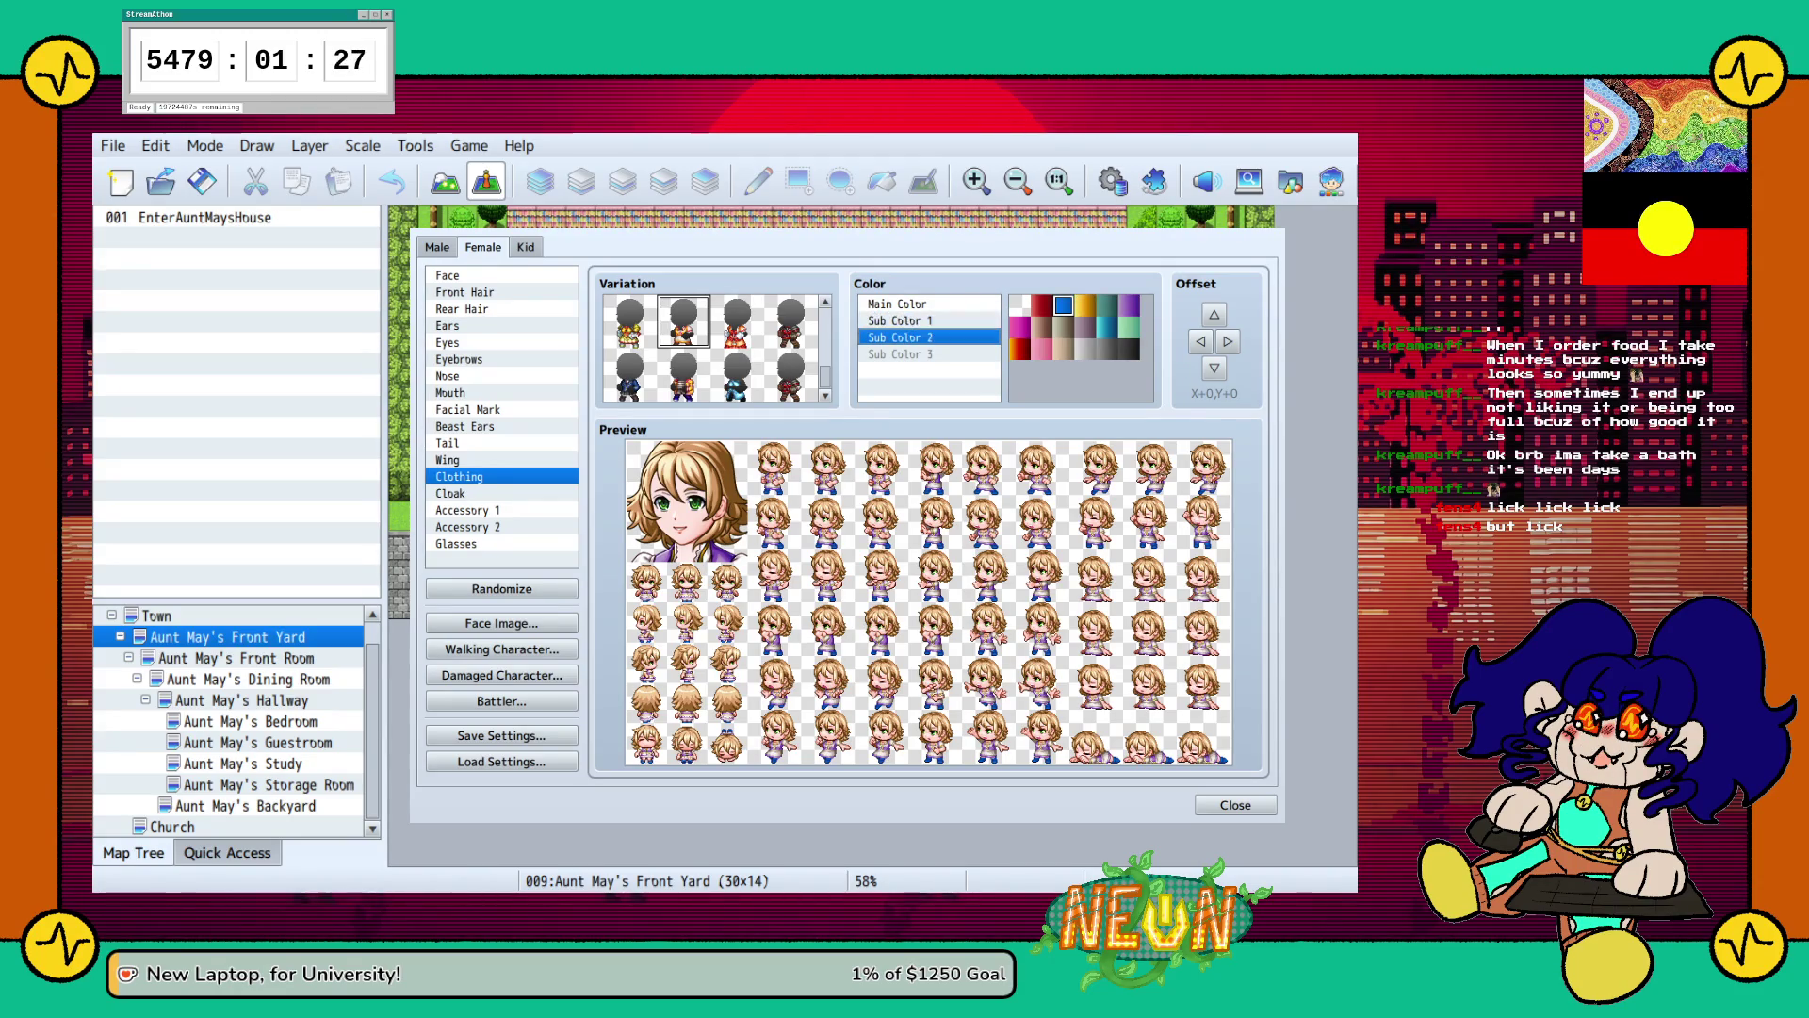
{"action": "left_click", "coordinate": [1128, 304]}
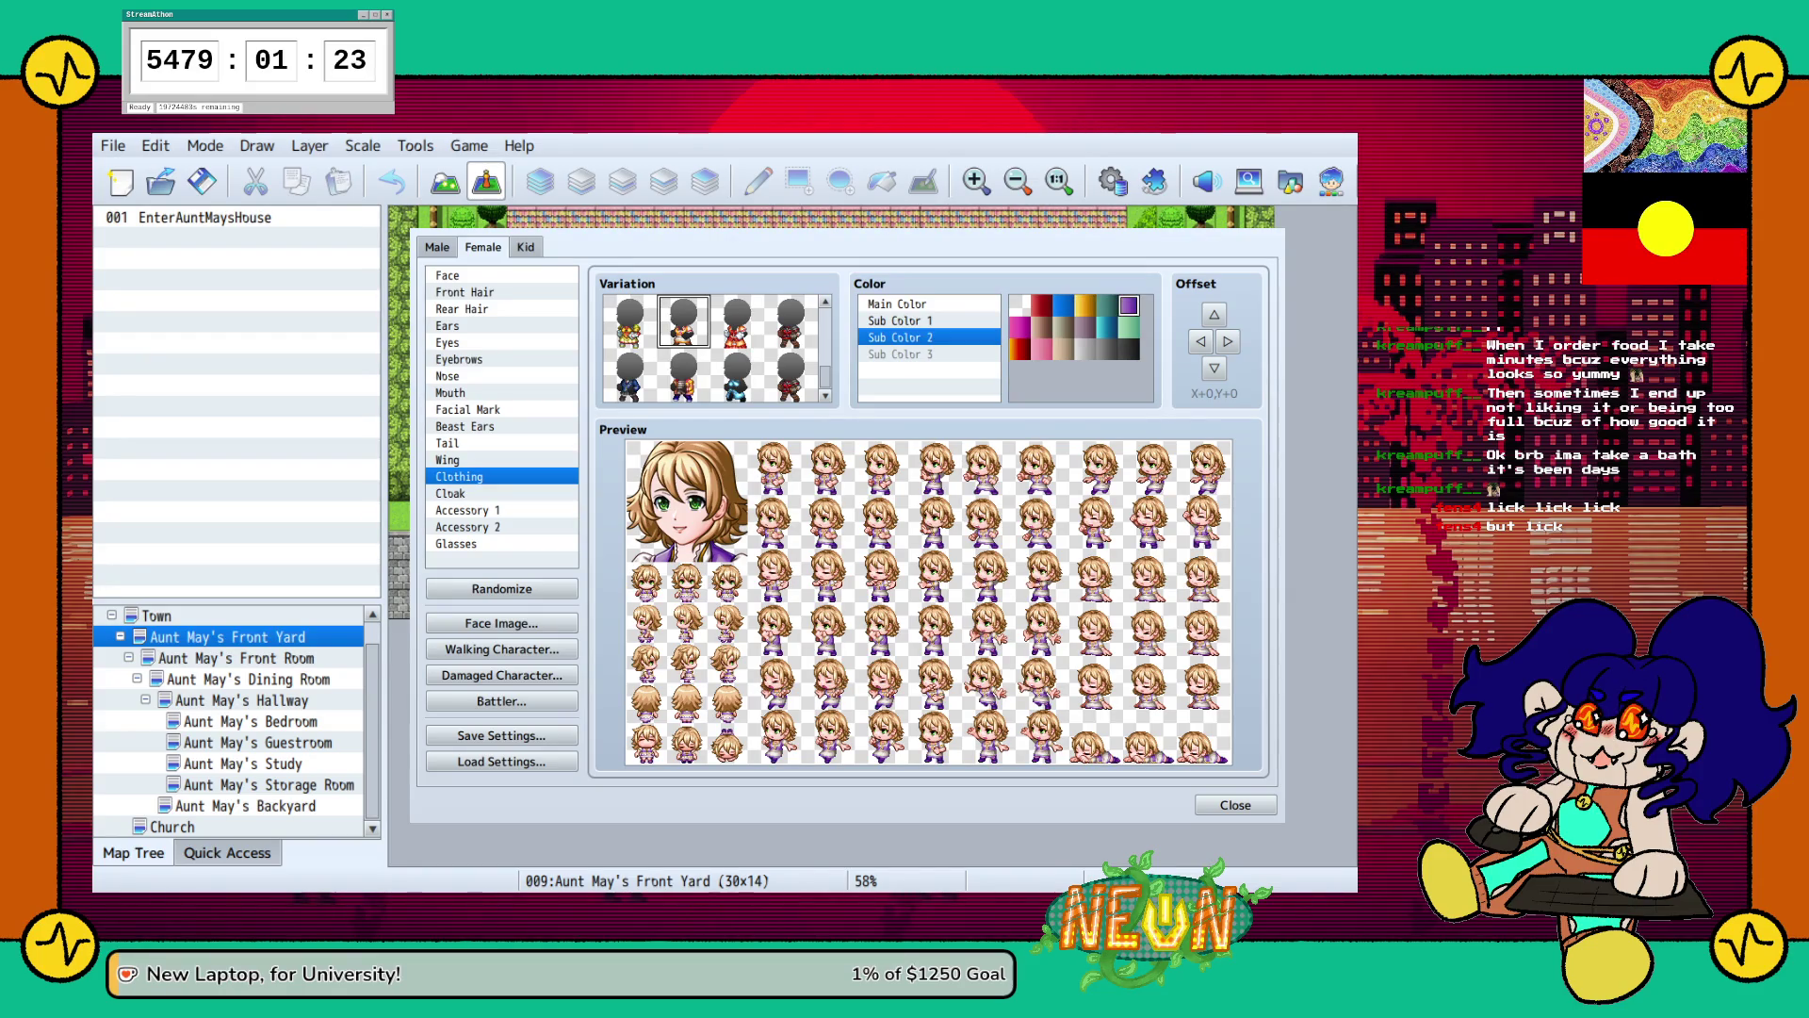
{"action": "key", "text": "Down"}
{"action": "key", "text": "Down"}
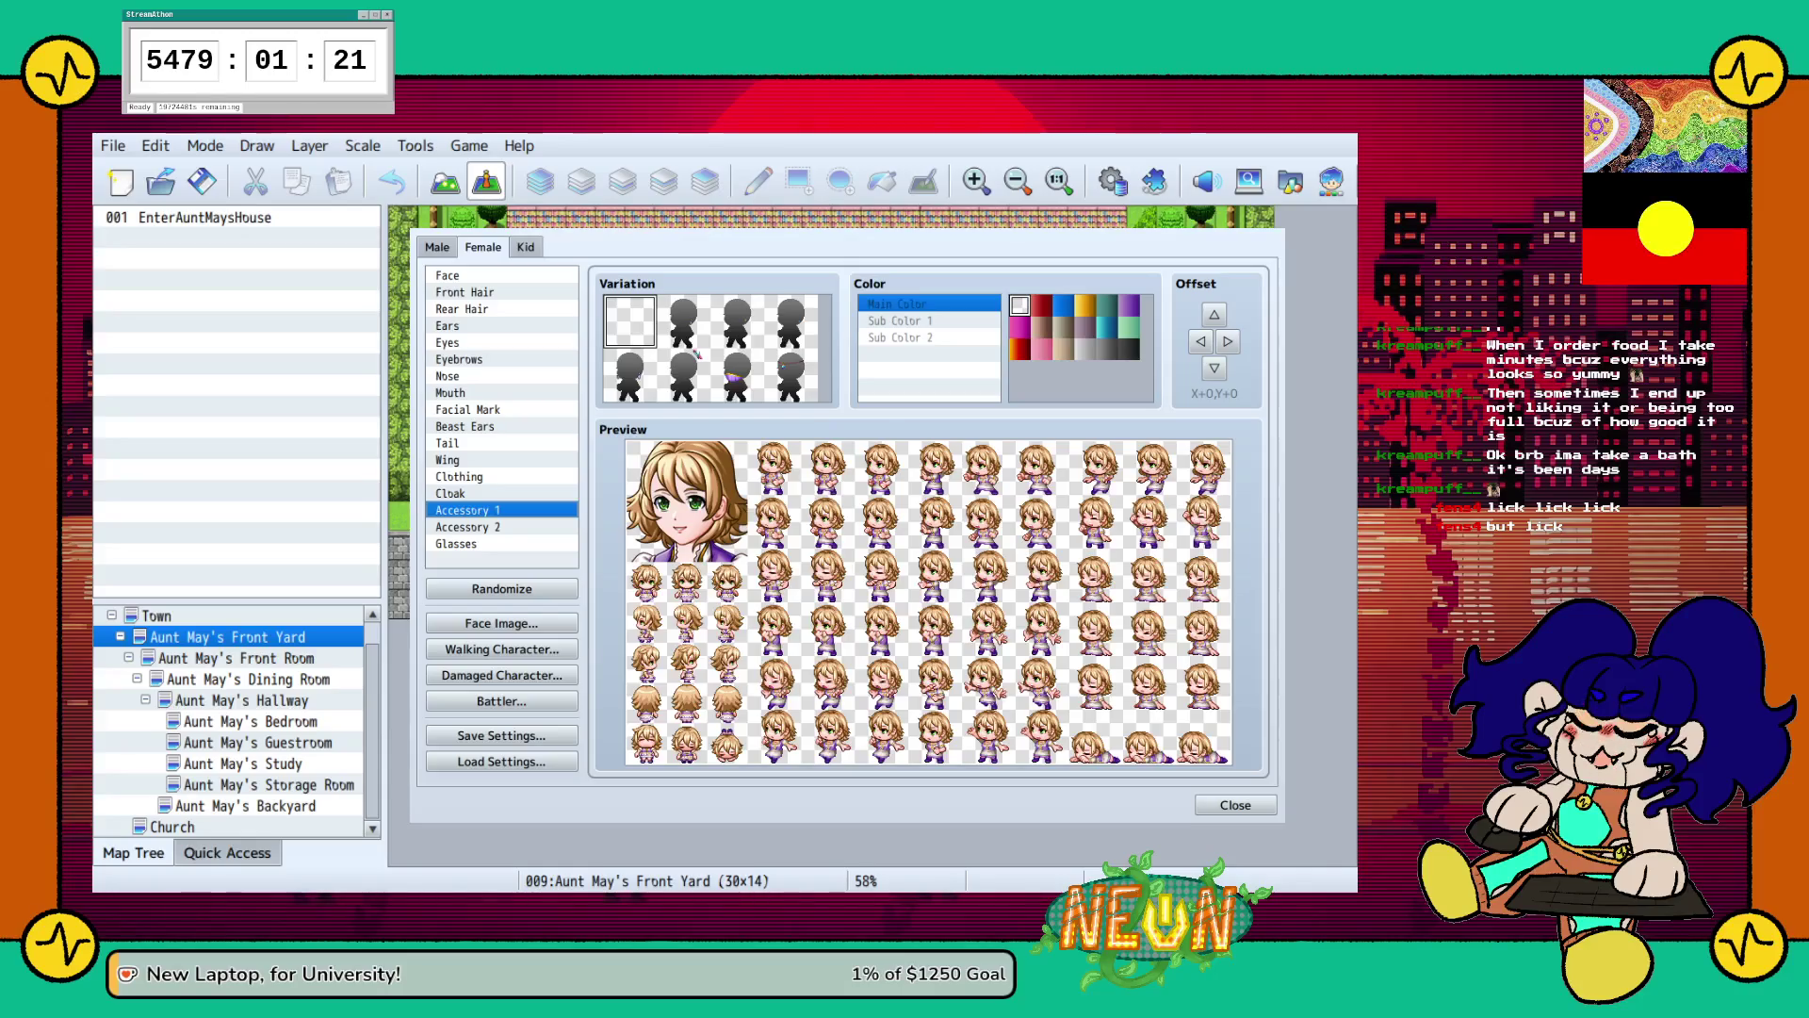
Give the girl an earring as Accessory 1 with a purple main colour.
{"action": "key", "text": "Right"}
{"action": "key", "text": "Right"}
{"action": "key", "text": "Left"}
{"action": "key", "text": "Right"}
{"action": "key", "text": "Right"}
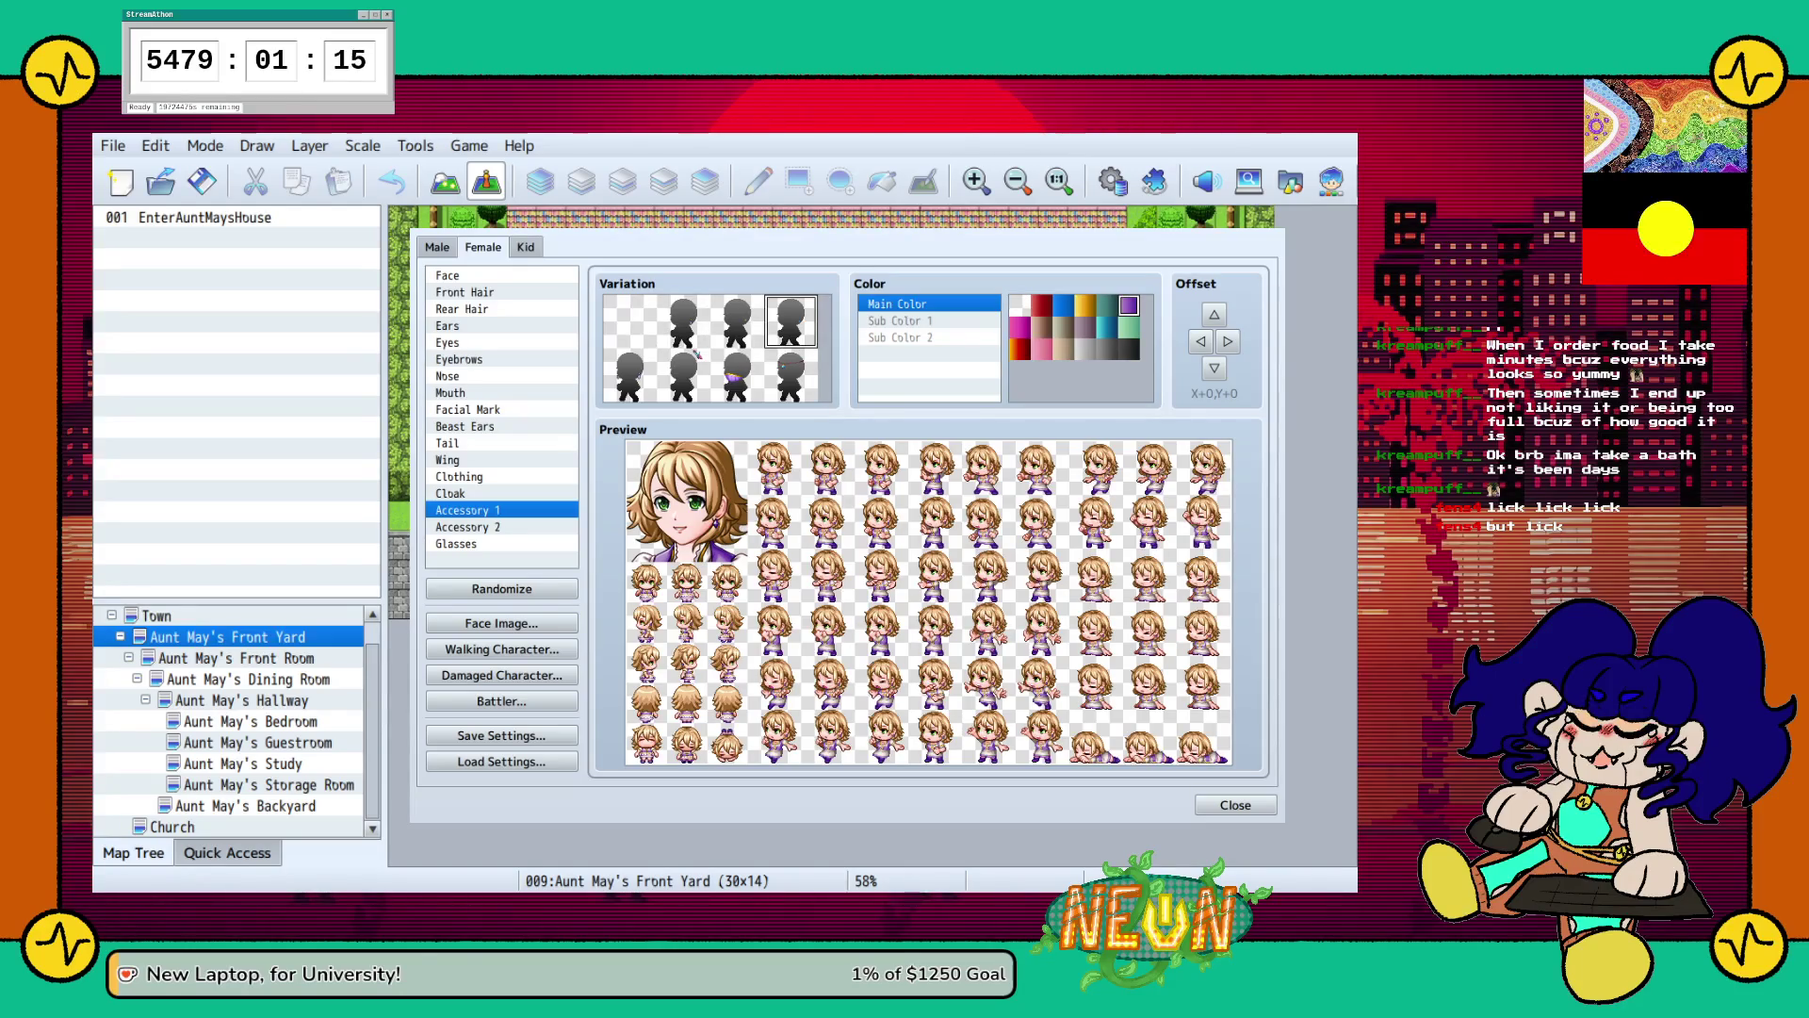
{"action": "key", "text": "Left"}
{"action": "key", "text": "Left"}
{"action": "key", "text": "Right"}
{"action": "key", "text": "Right"}
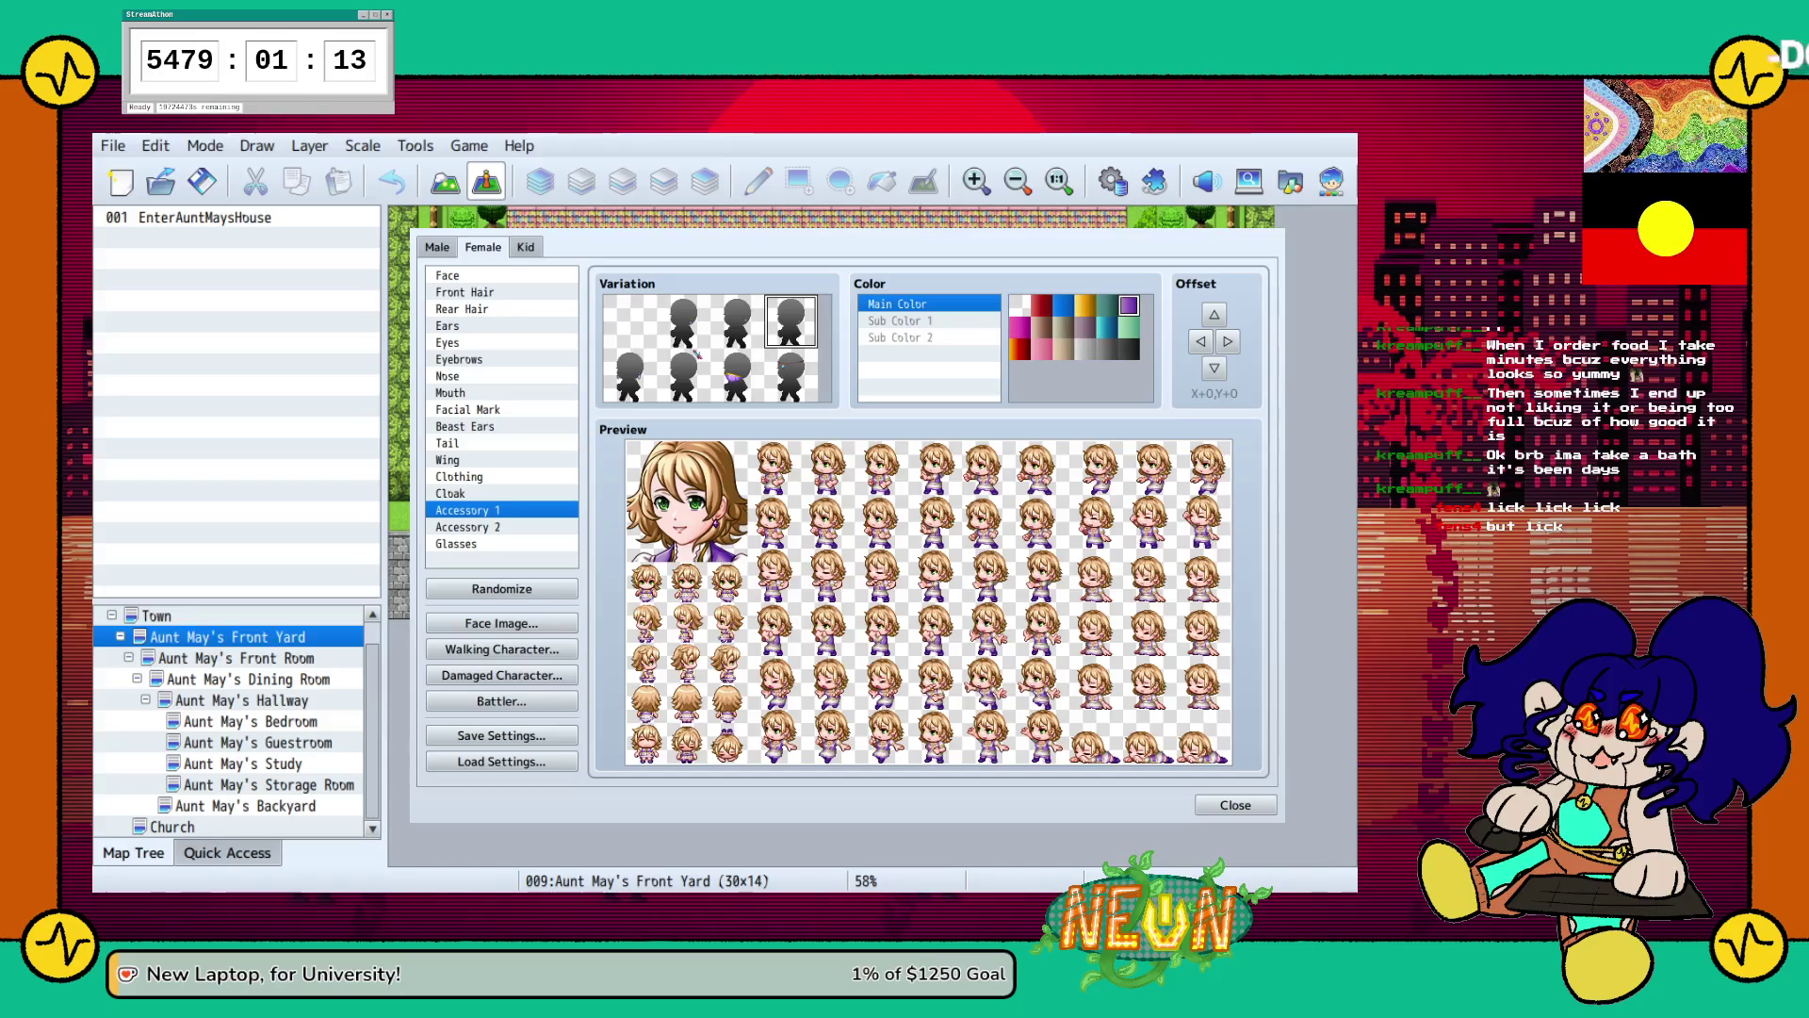
Check the Accessory 2 and Glasses options, then close the Character Generator.
{"action": "key", "text": "Down"}
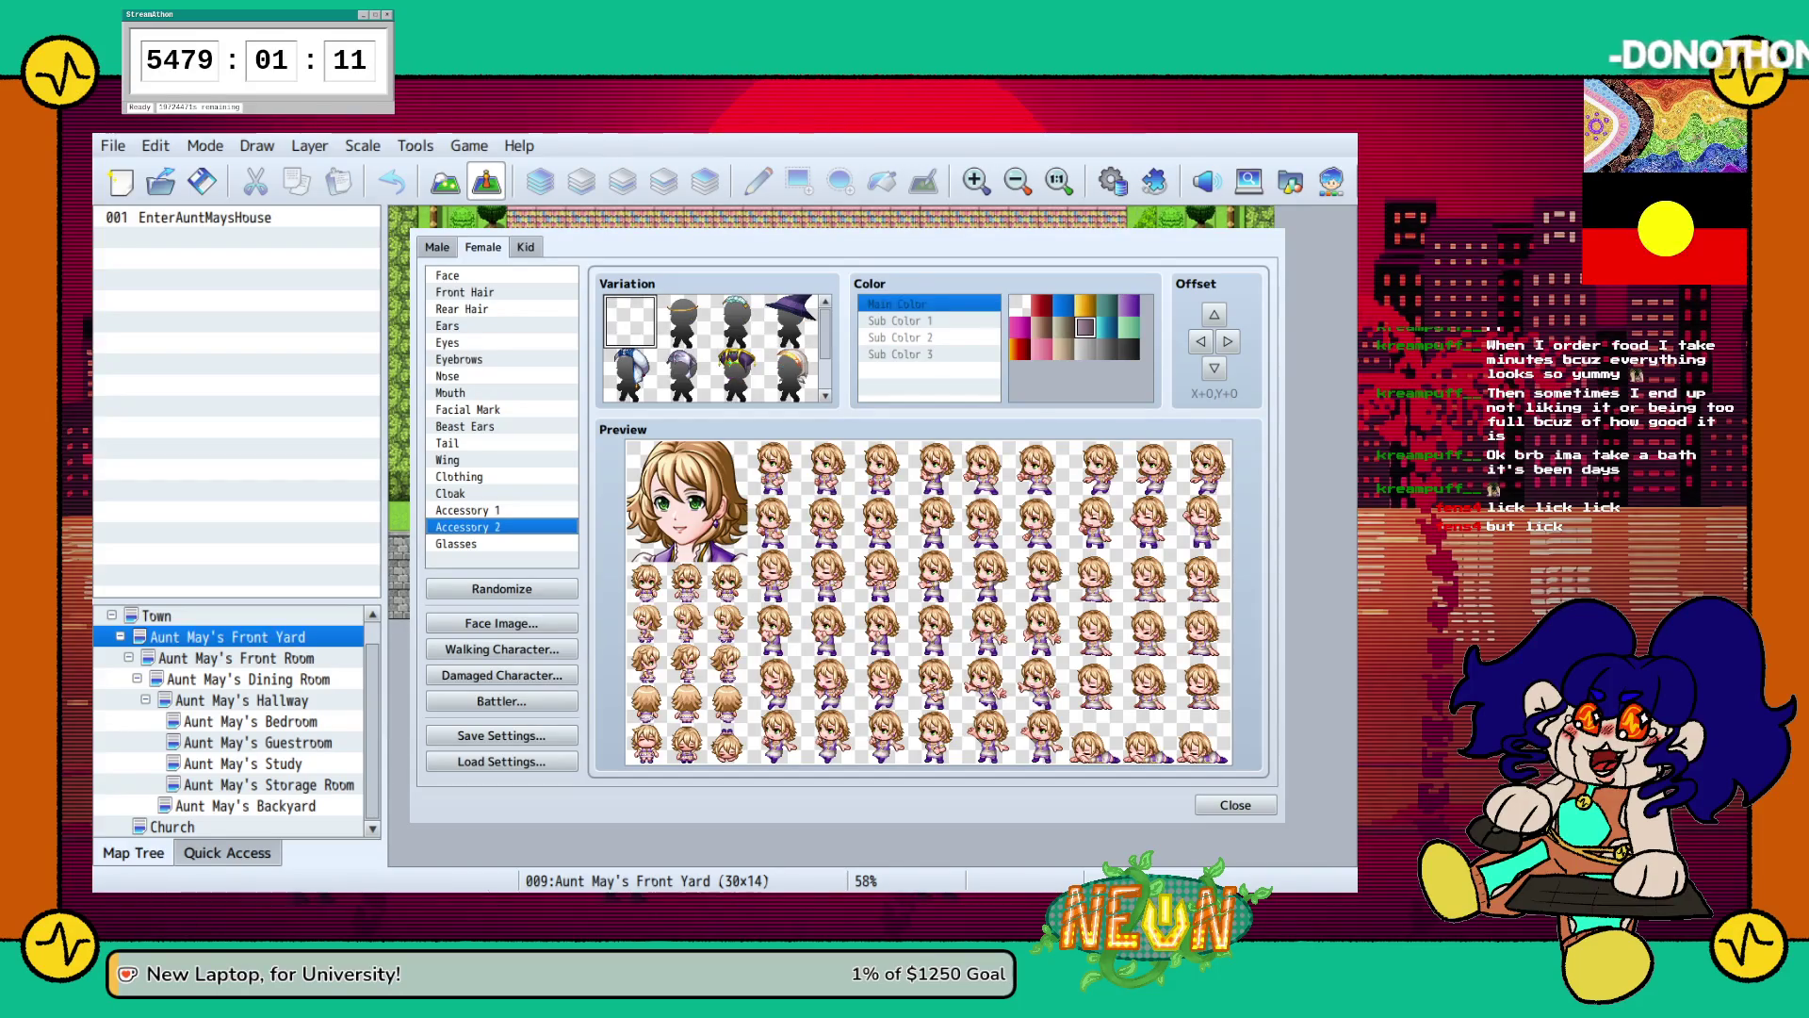
{"action": "scroll", "coordinate": [713, 349], "scroll_direction": "up", "scroll_amount": 1}
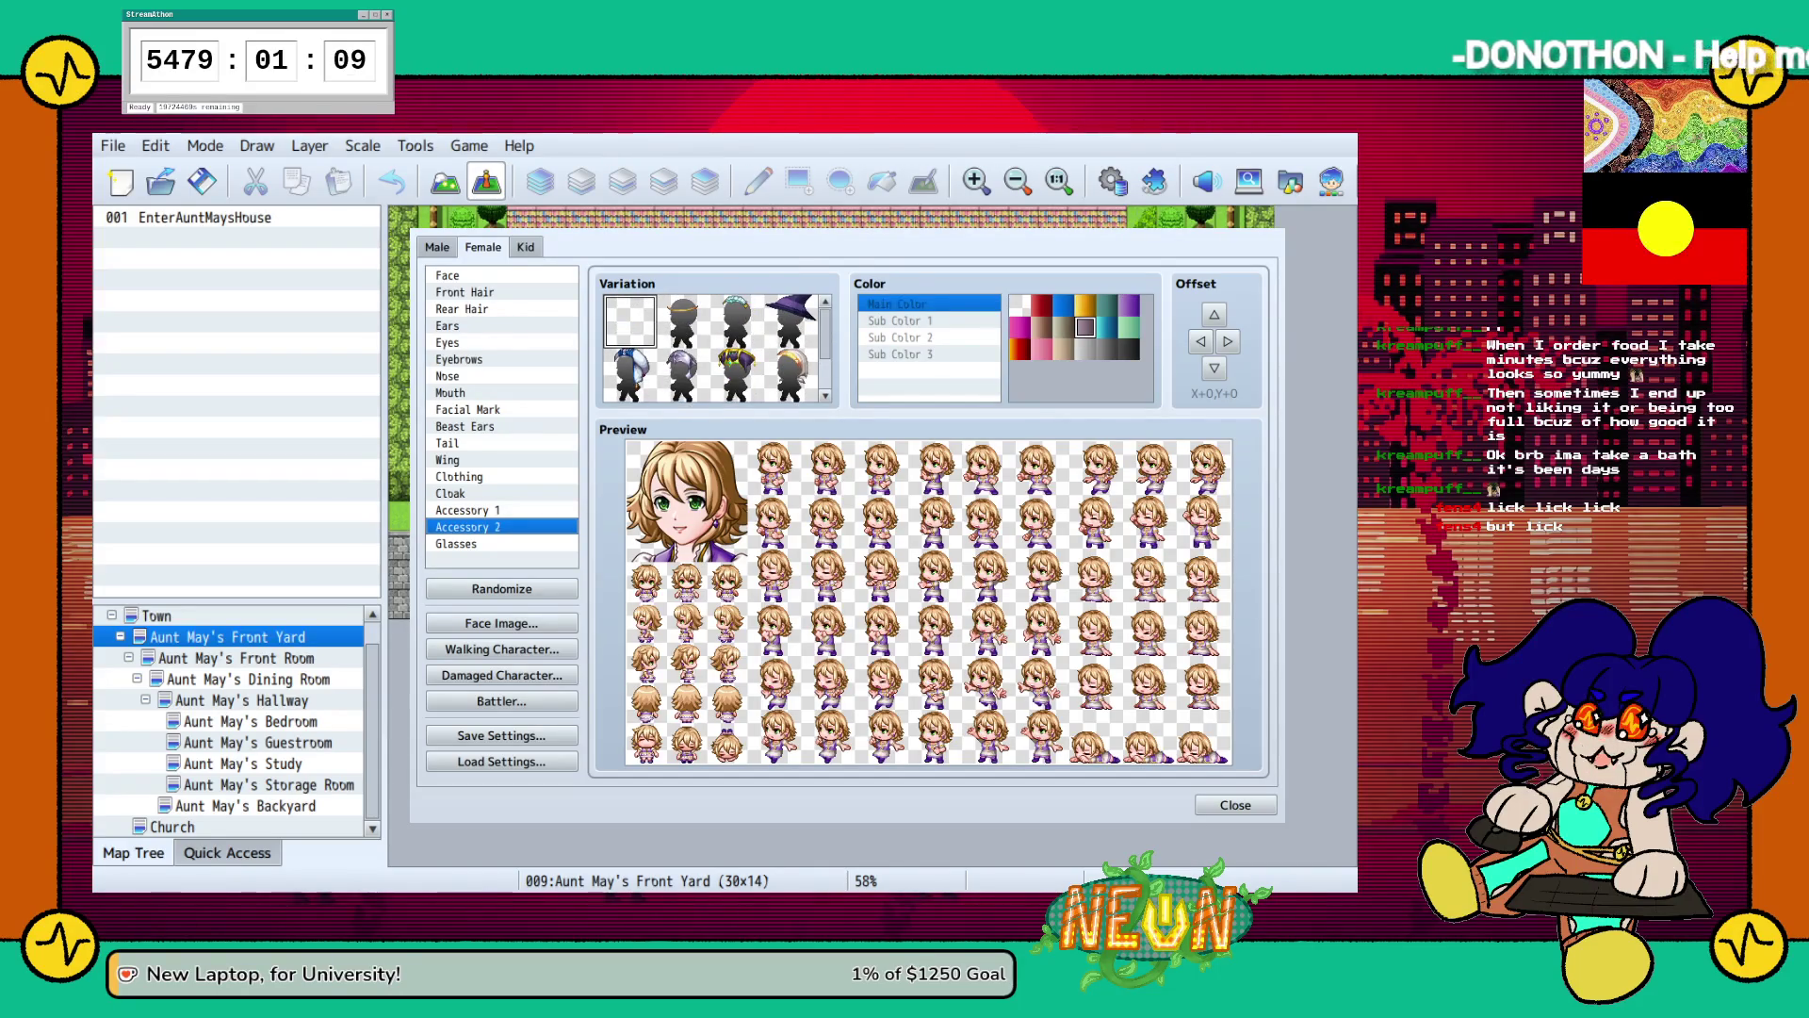
{"action": "left_click", "coordinate": [472, 544]}
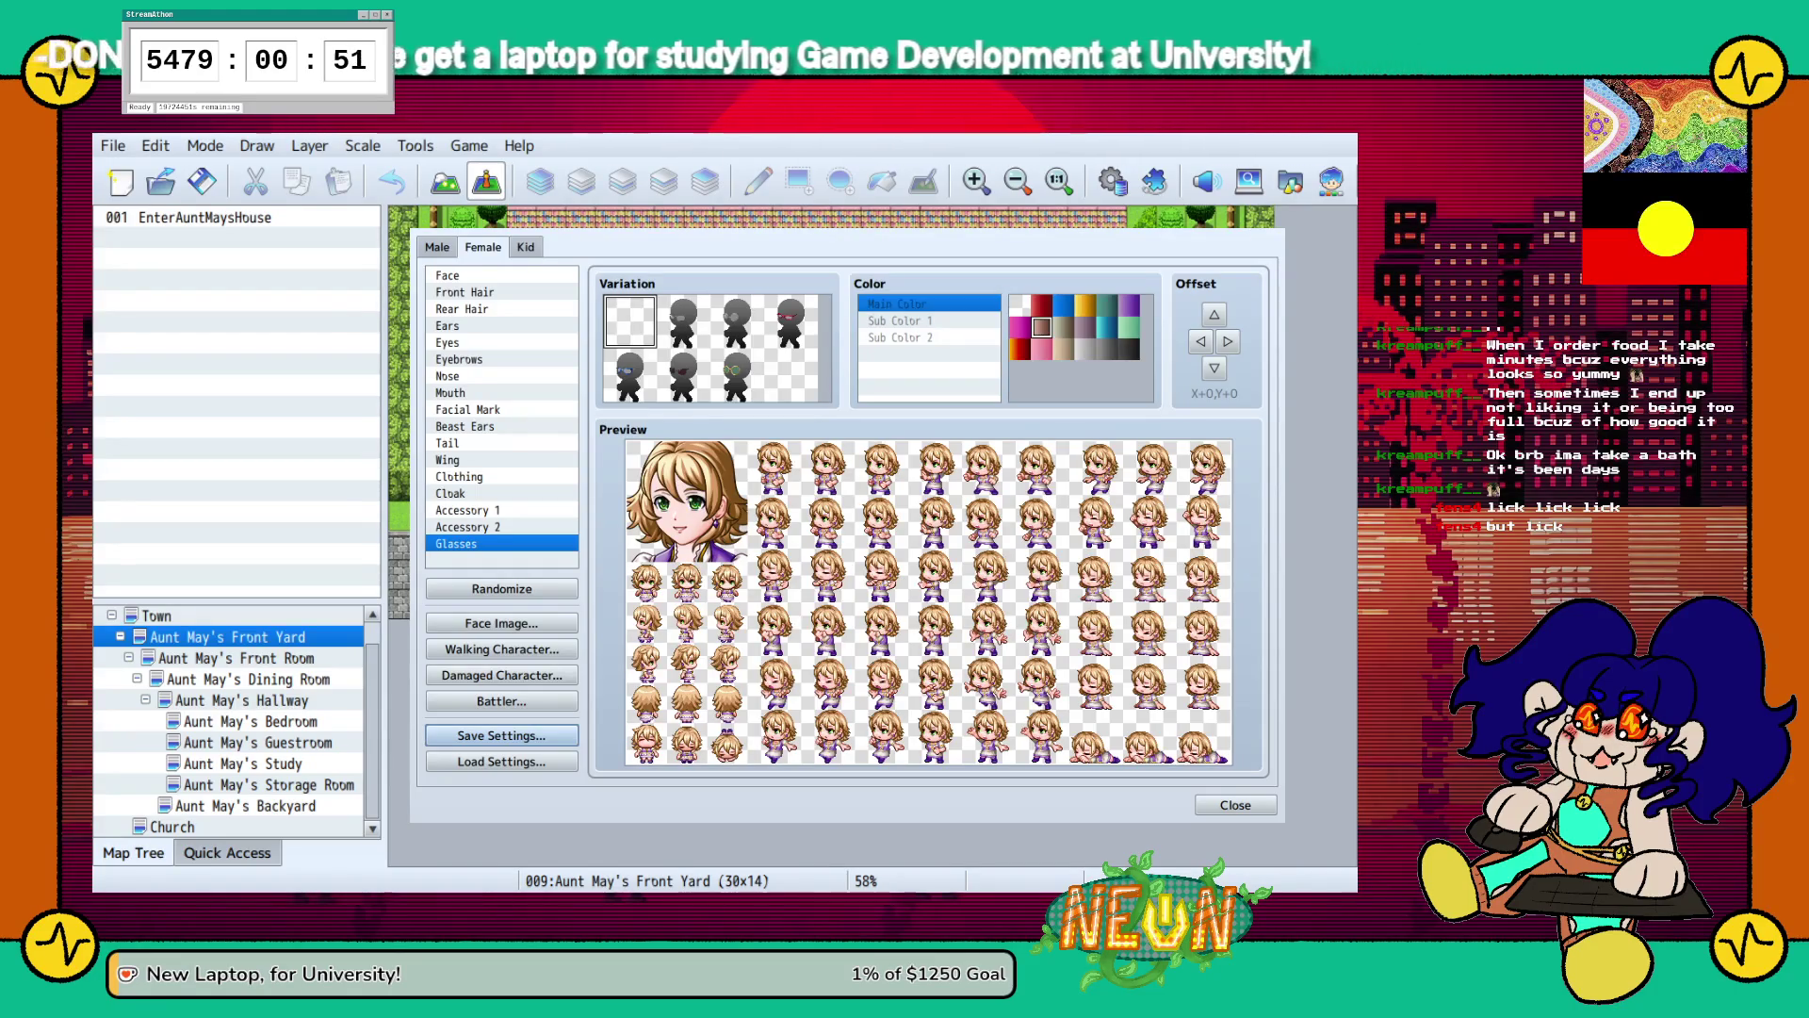
{"action": "left_click", "coordinate": [1235, 805]}
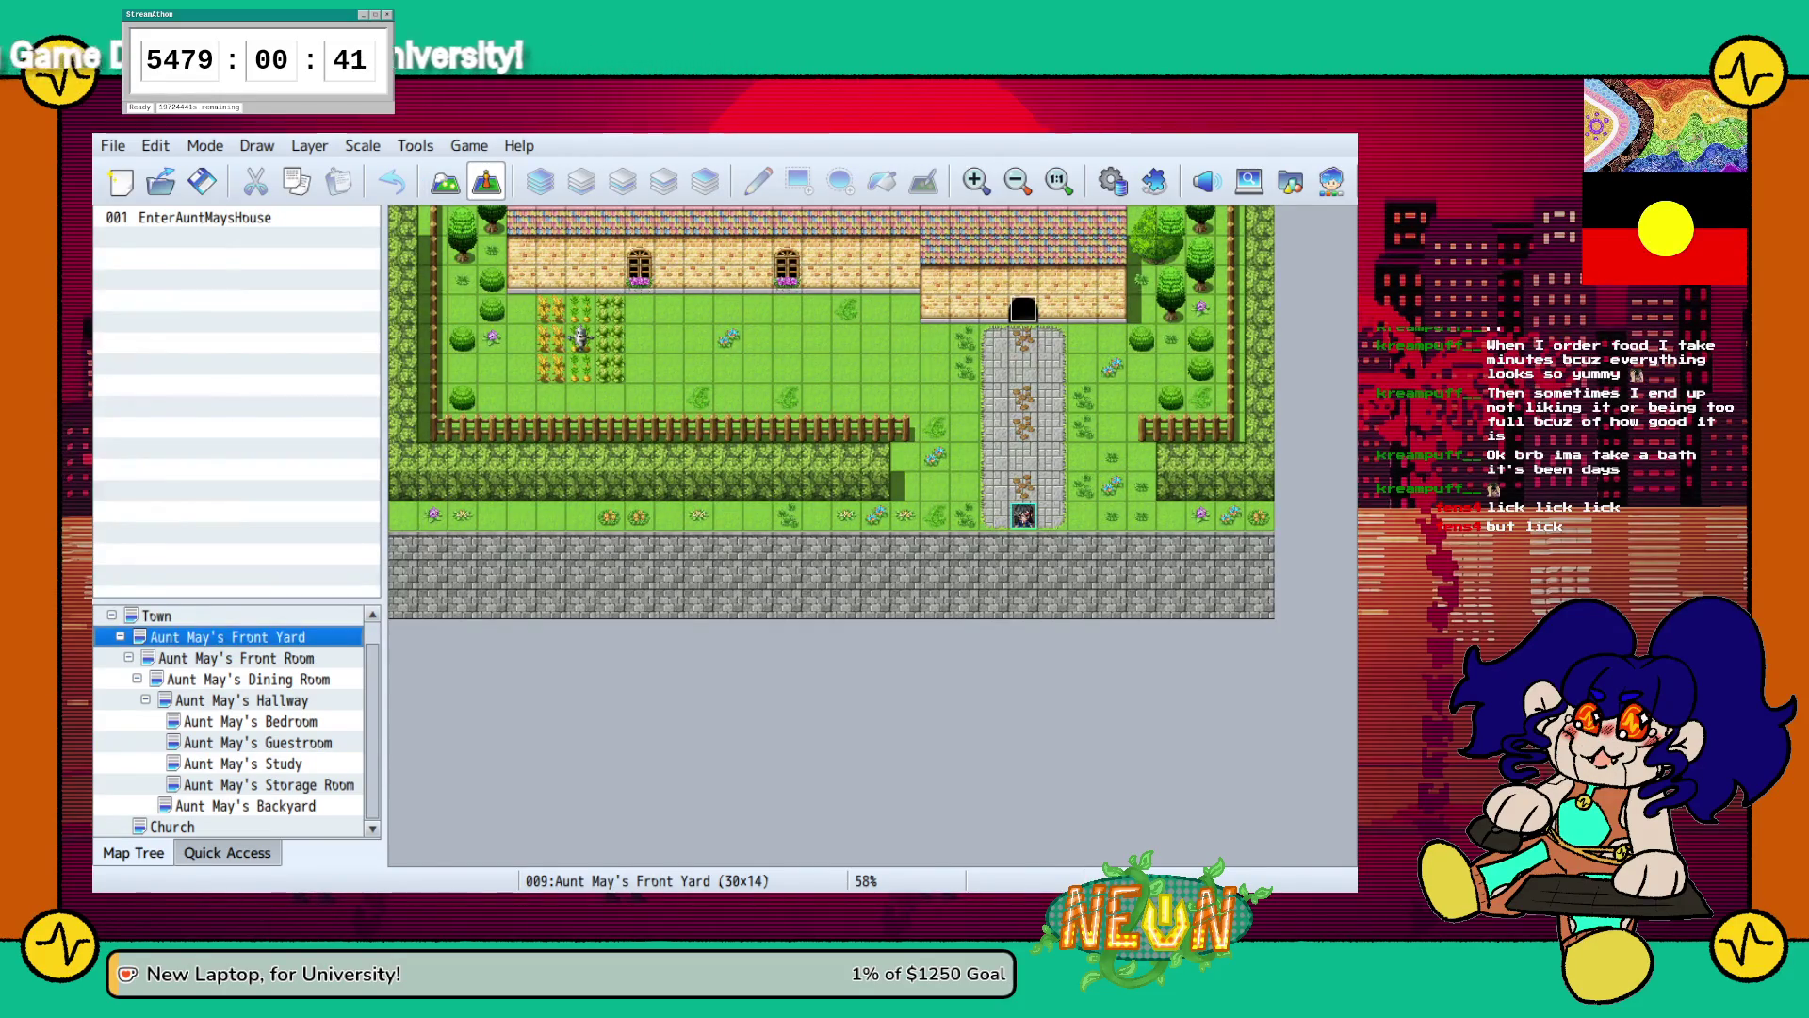
Switch to Aunt May's Backyard map in the Map Tree and reopen the Character Generator.
{"action": "left_click", "coordinate": [248, 678]}
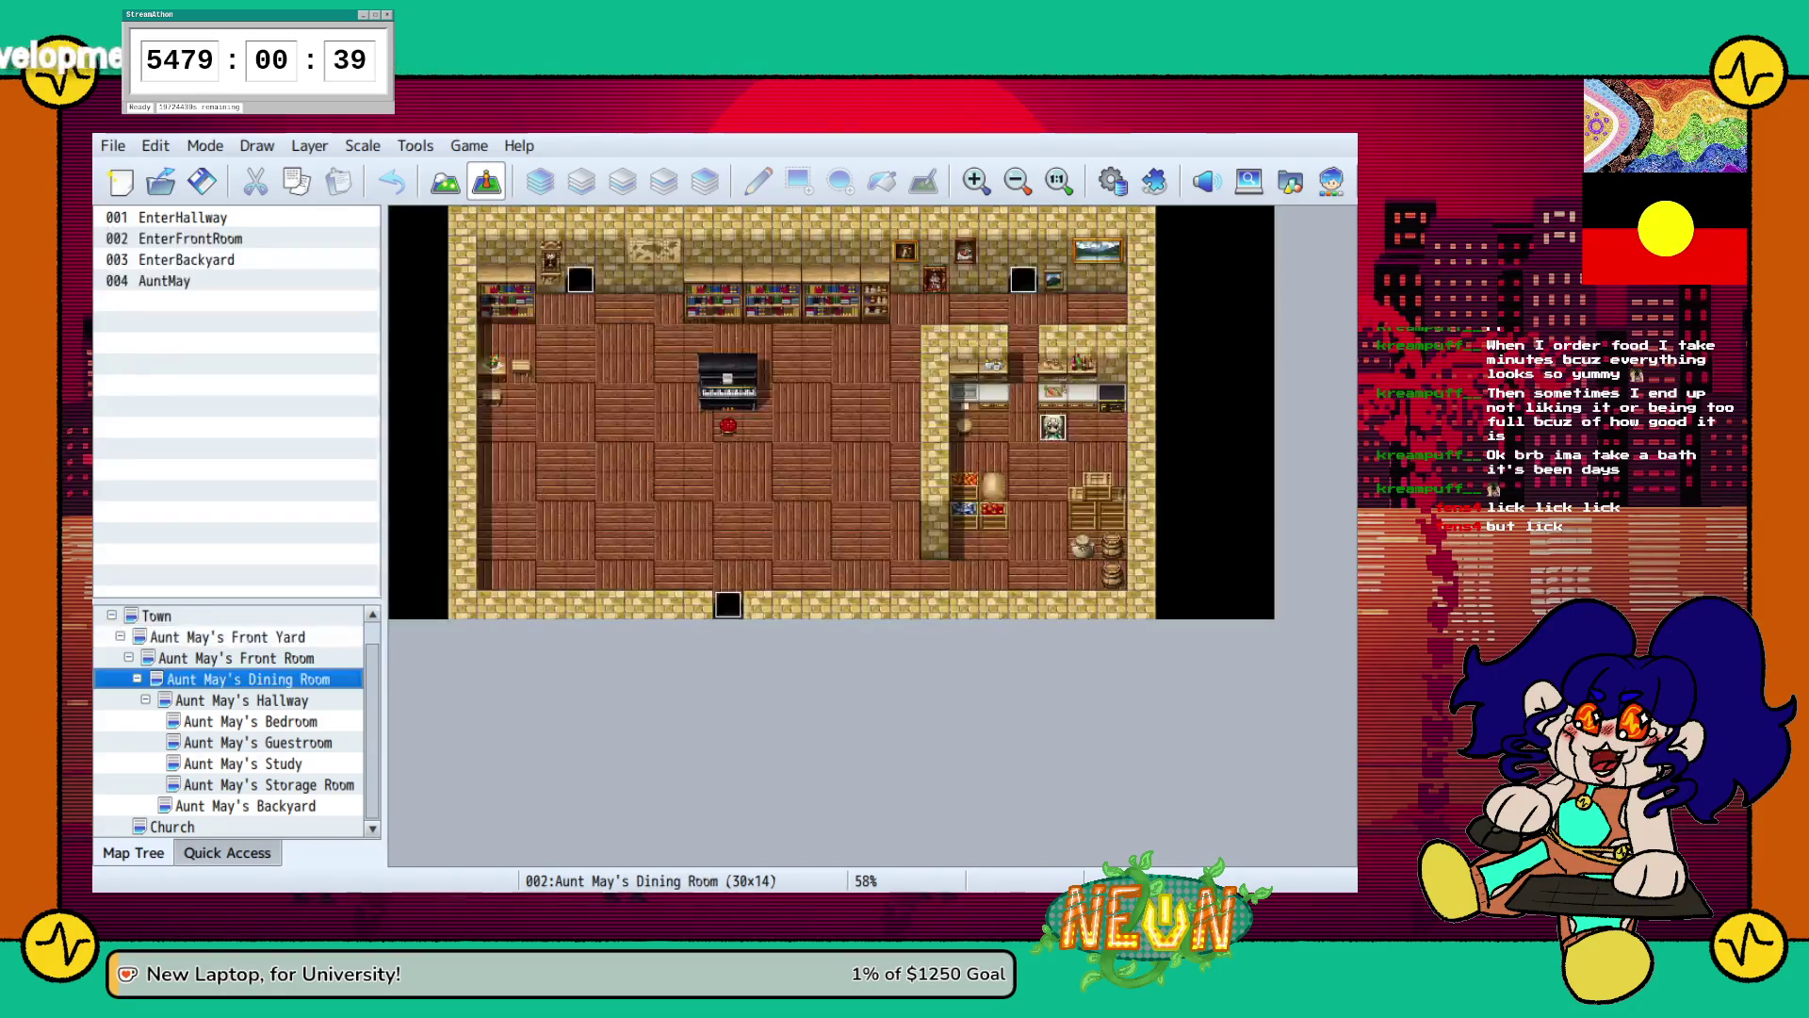
{"action": "left_click", "coordinate": [245, 806]}
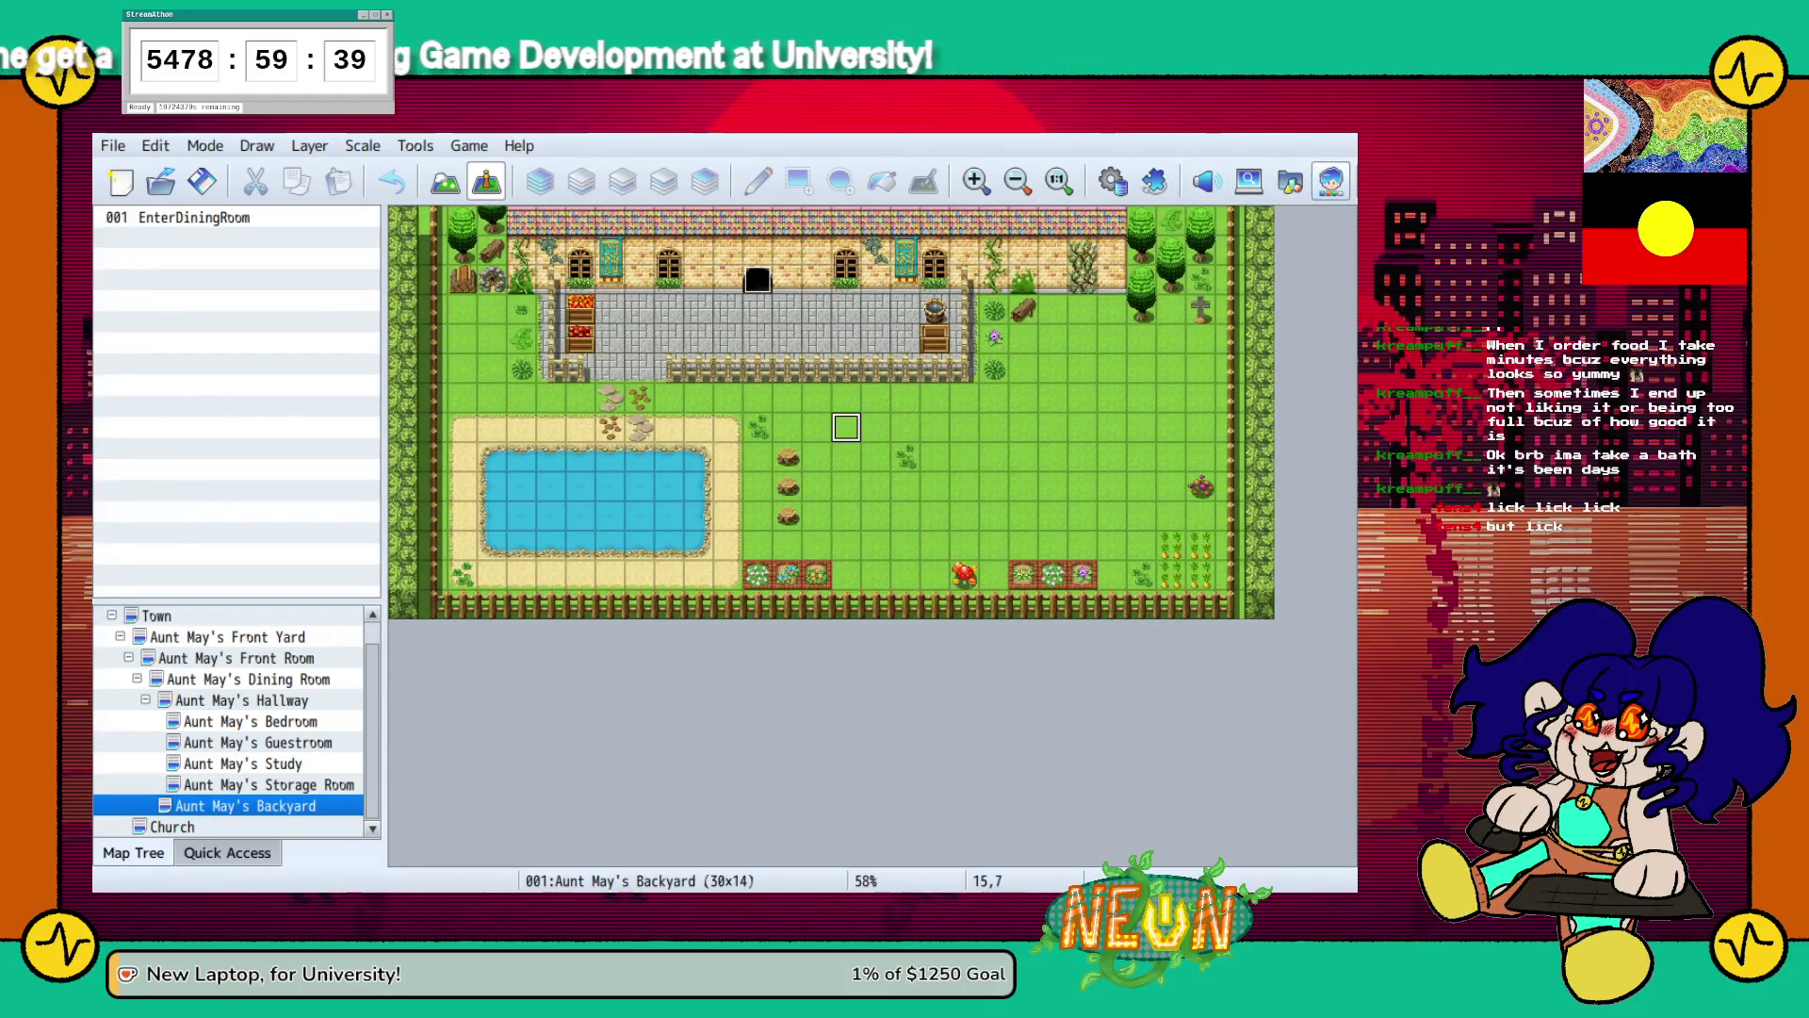
{"action": "left_click", "coordinate": [1331, 181]}
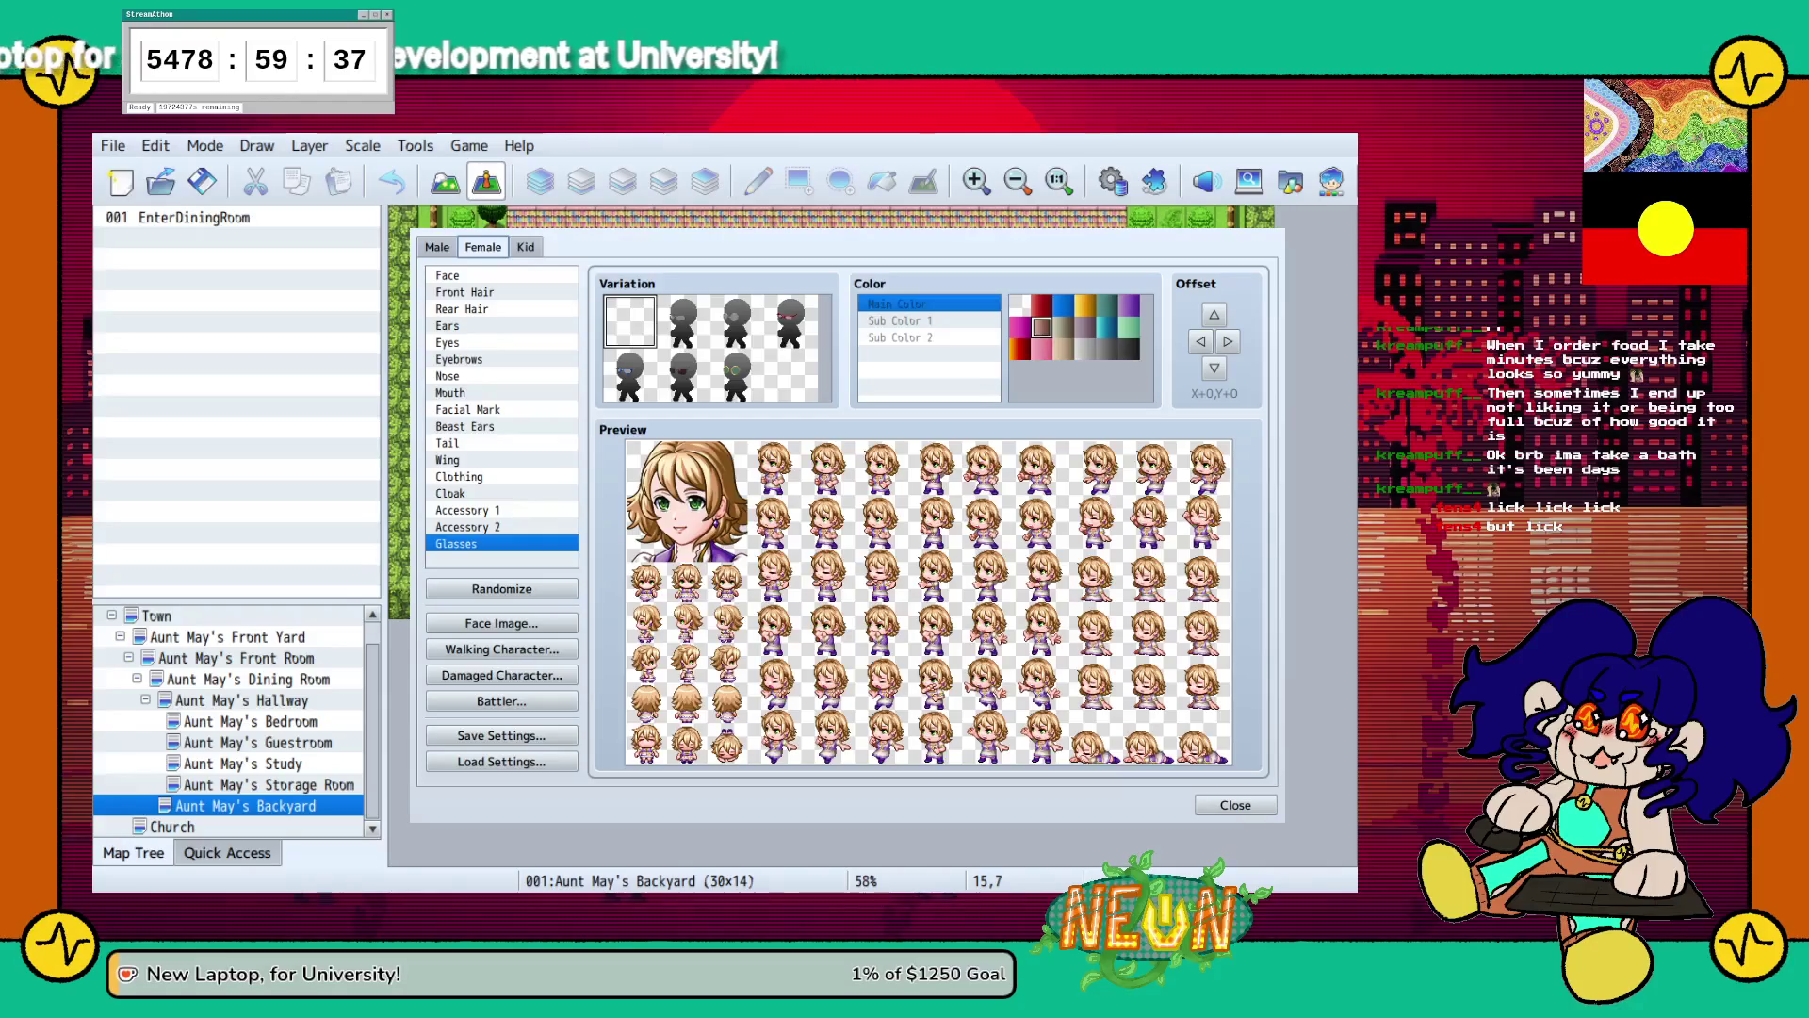
{"action": "left_click", "coordinate": [1235, 805]}
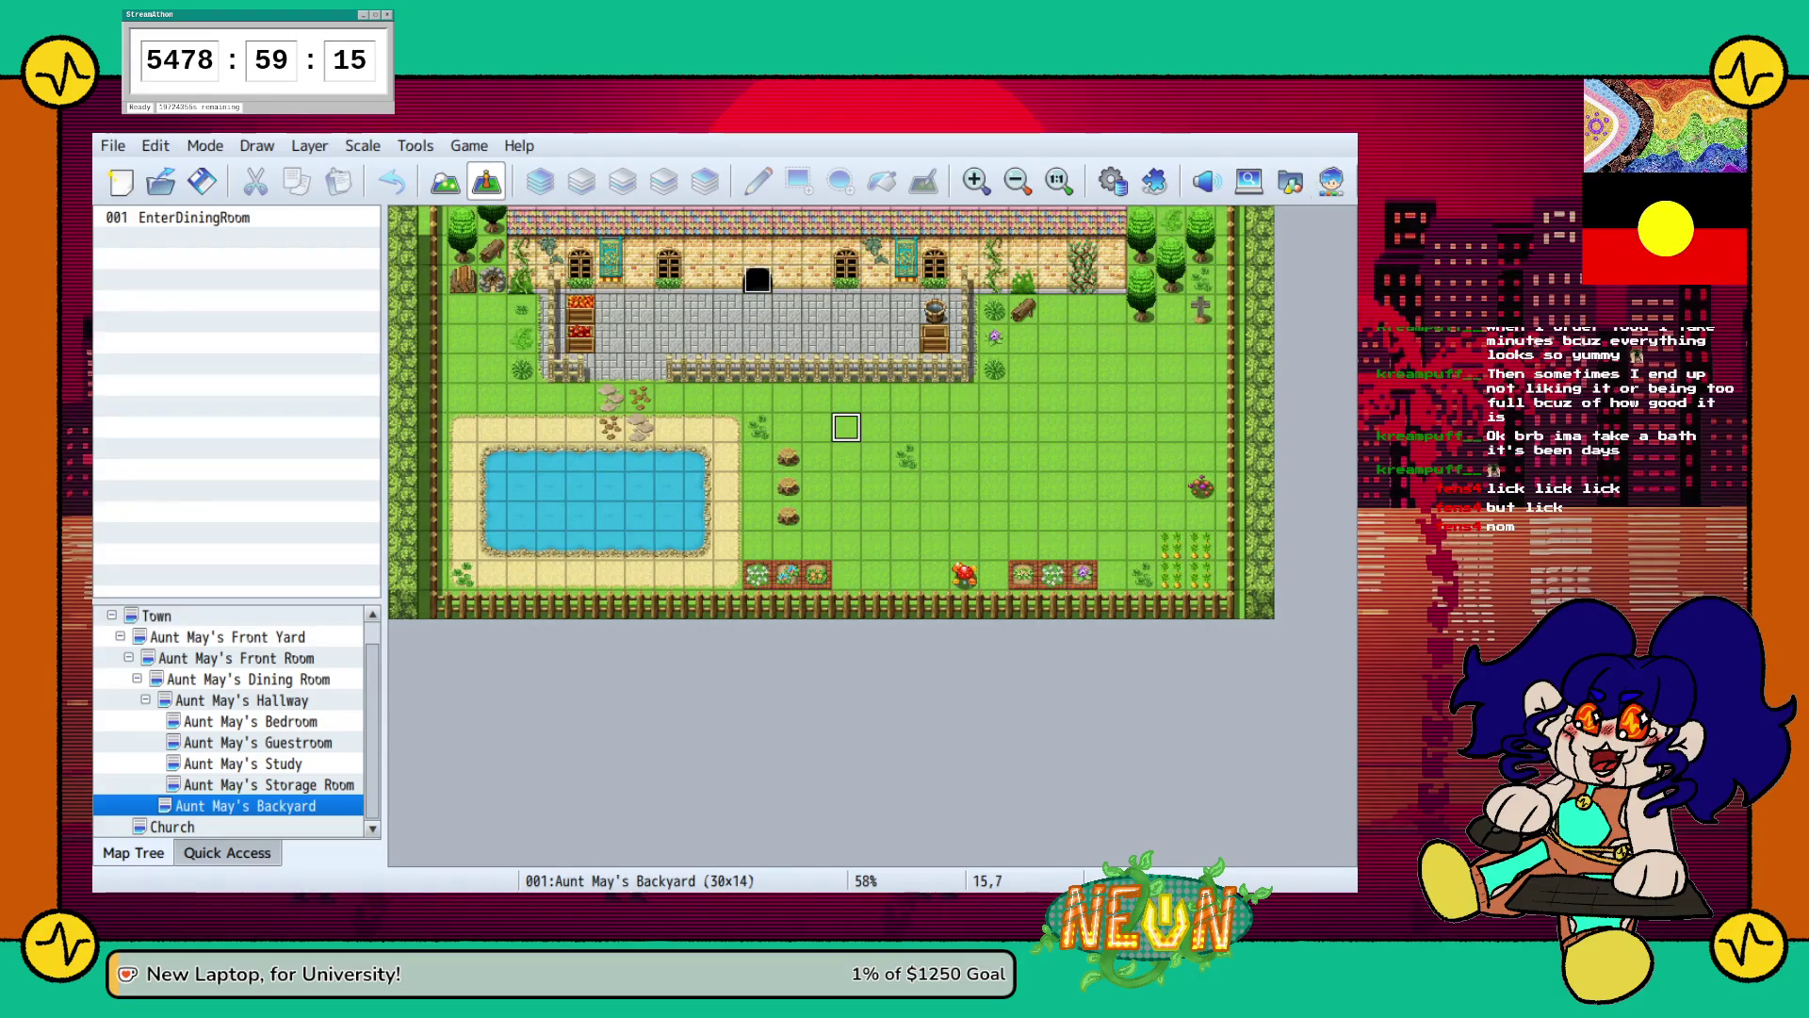
Reopen the Character Generator and load the saved grey-haired, bearded male character with glasses.
{"action": "left_click", "coordinate": [1330, 181]}
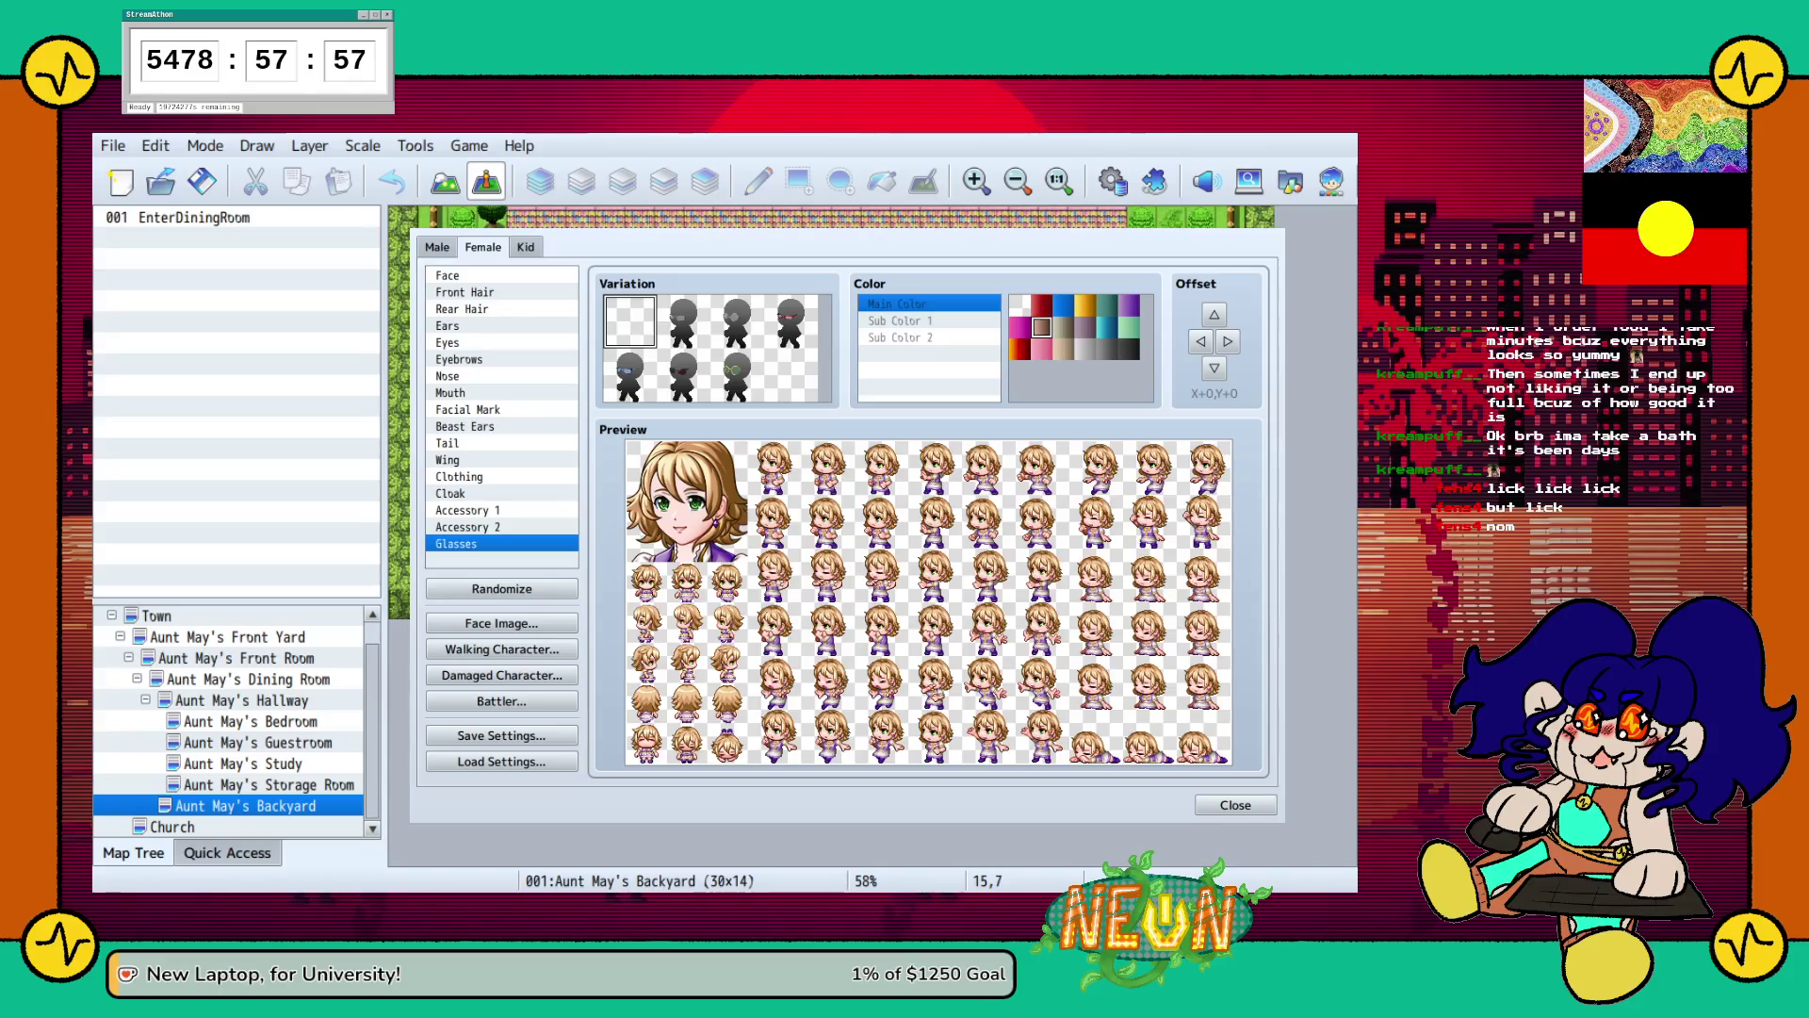
{"action": "left_click", "coordinate": [502, 761]}
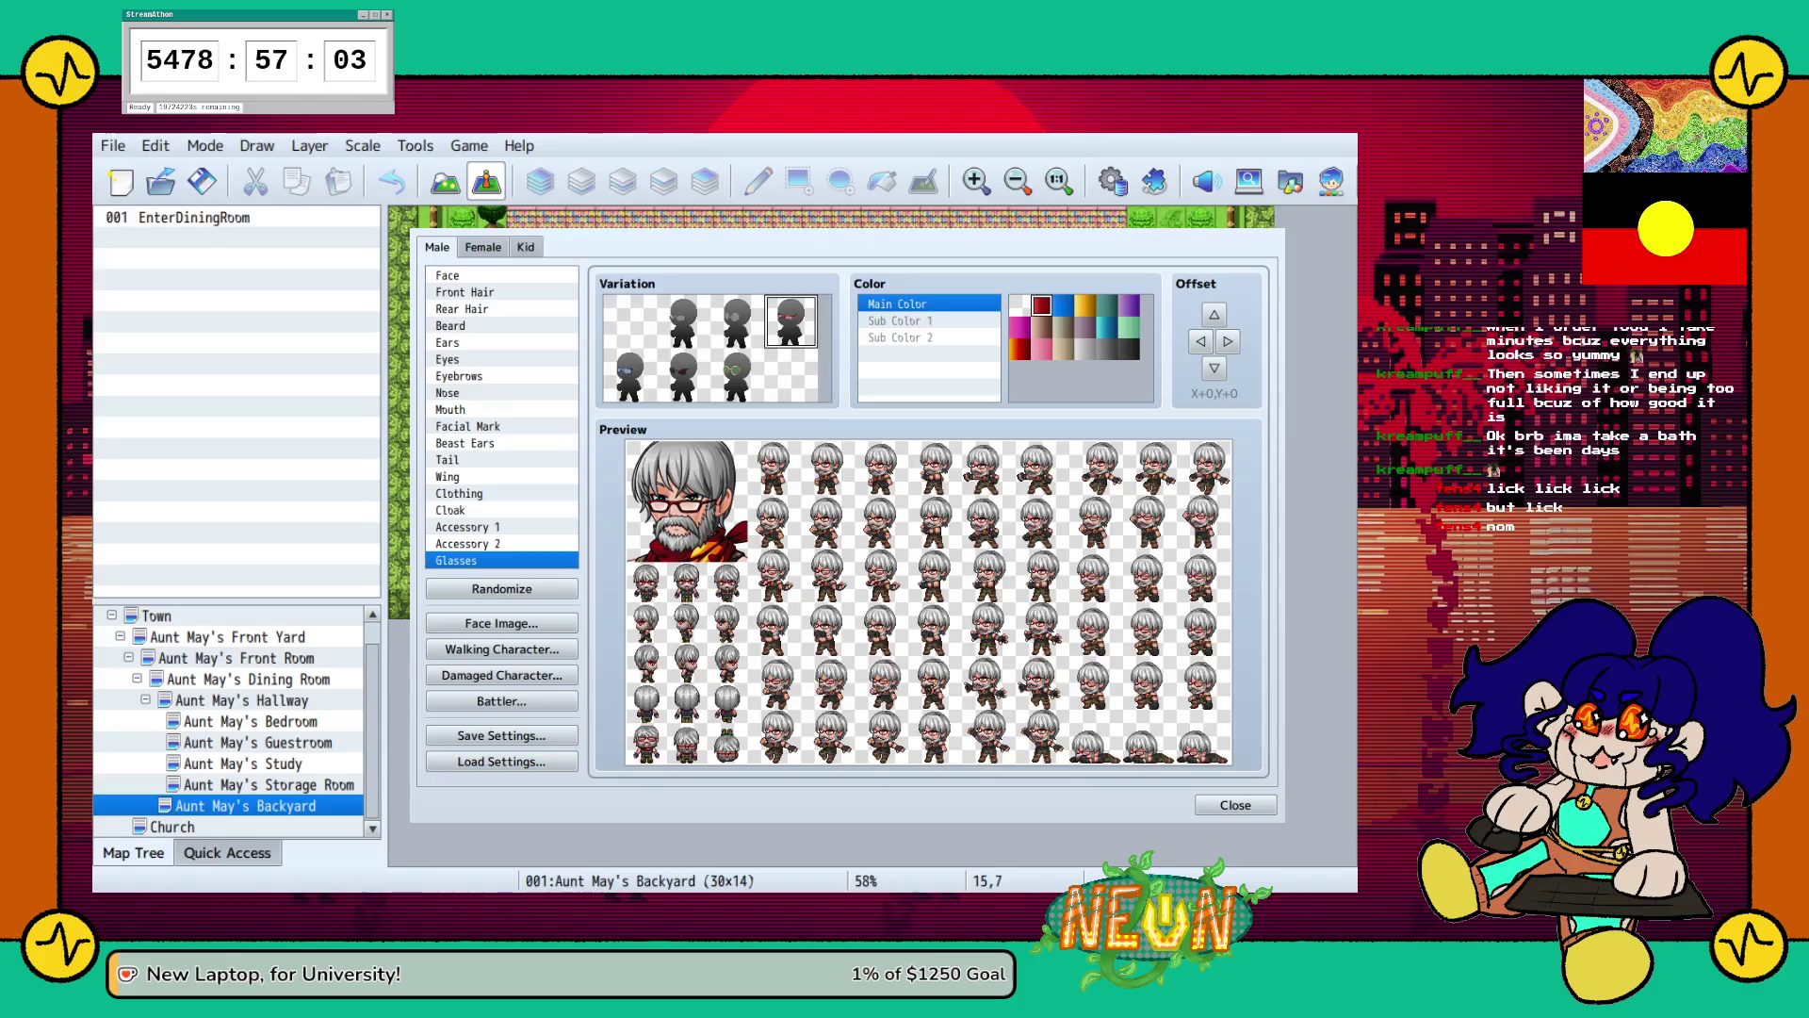
Load the saved brown-haired male, switch to the female parts, then close the Character Generator.
{"action": "key", "text": "Return"}
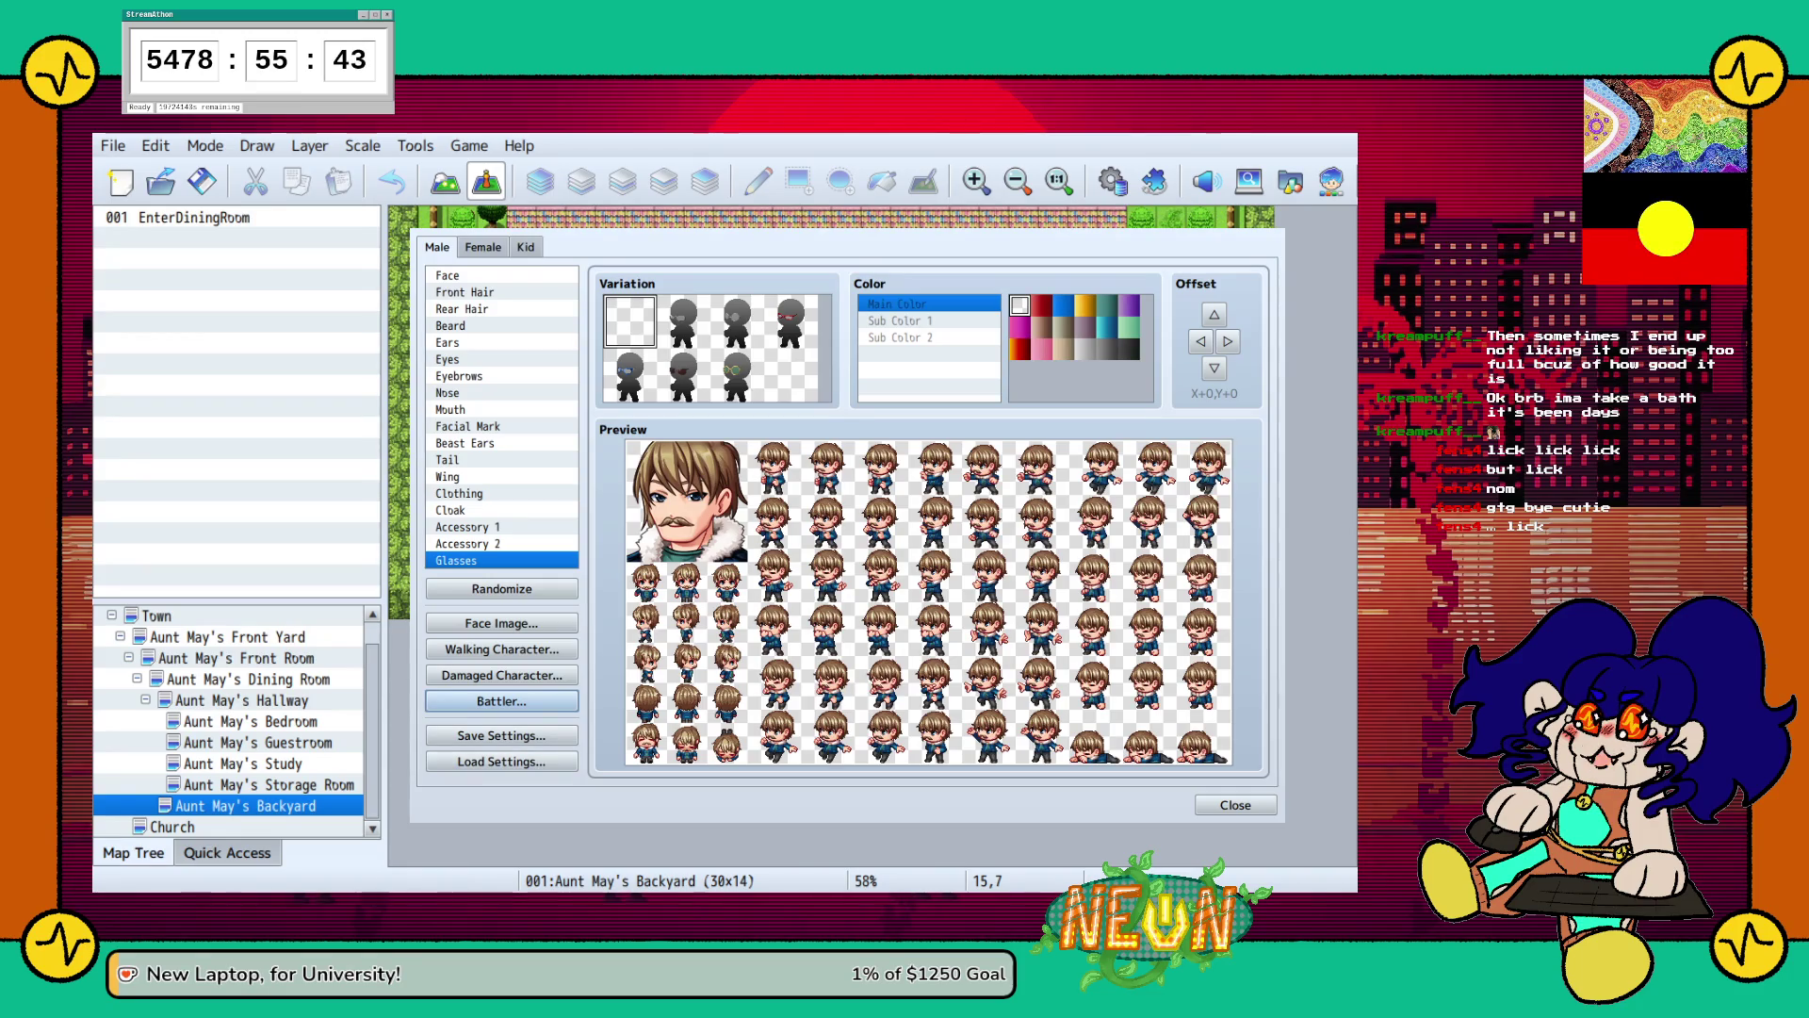
{"action": "key", "text": "ctrl+Tab"}
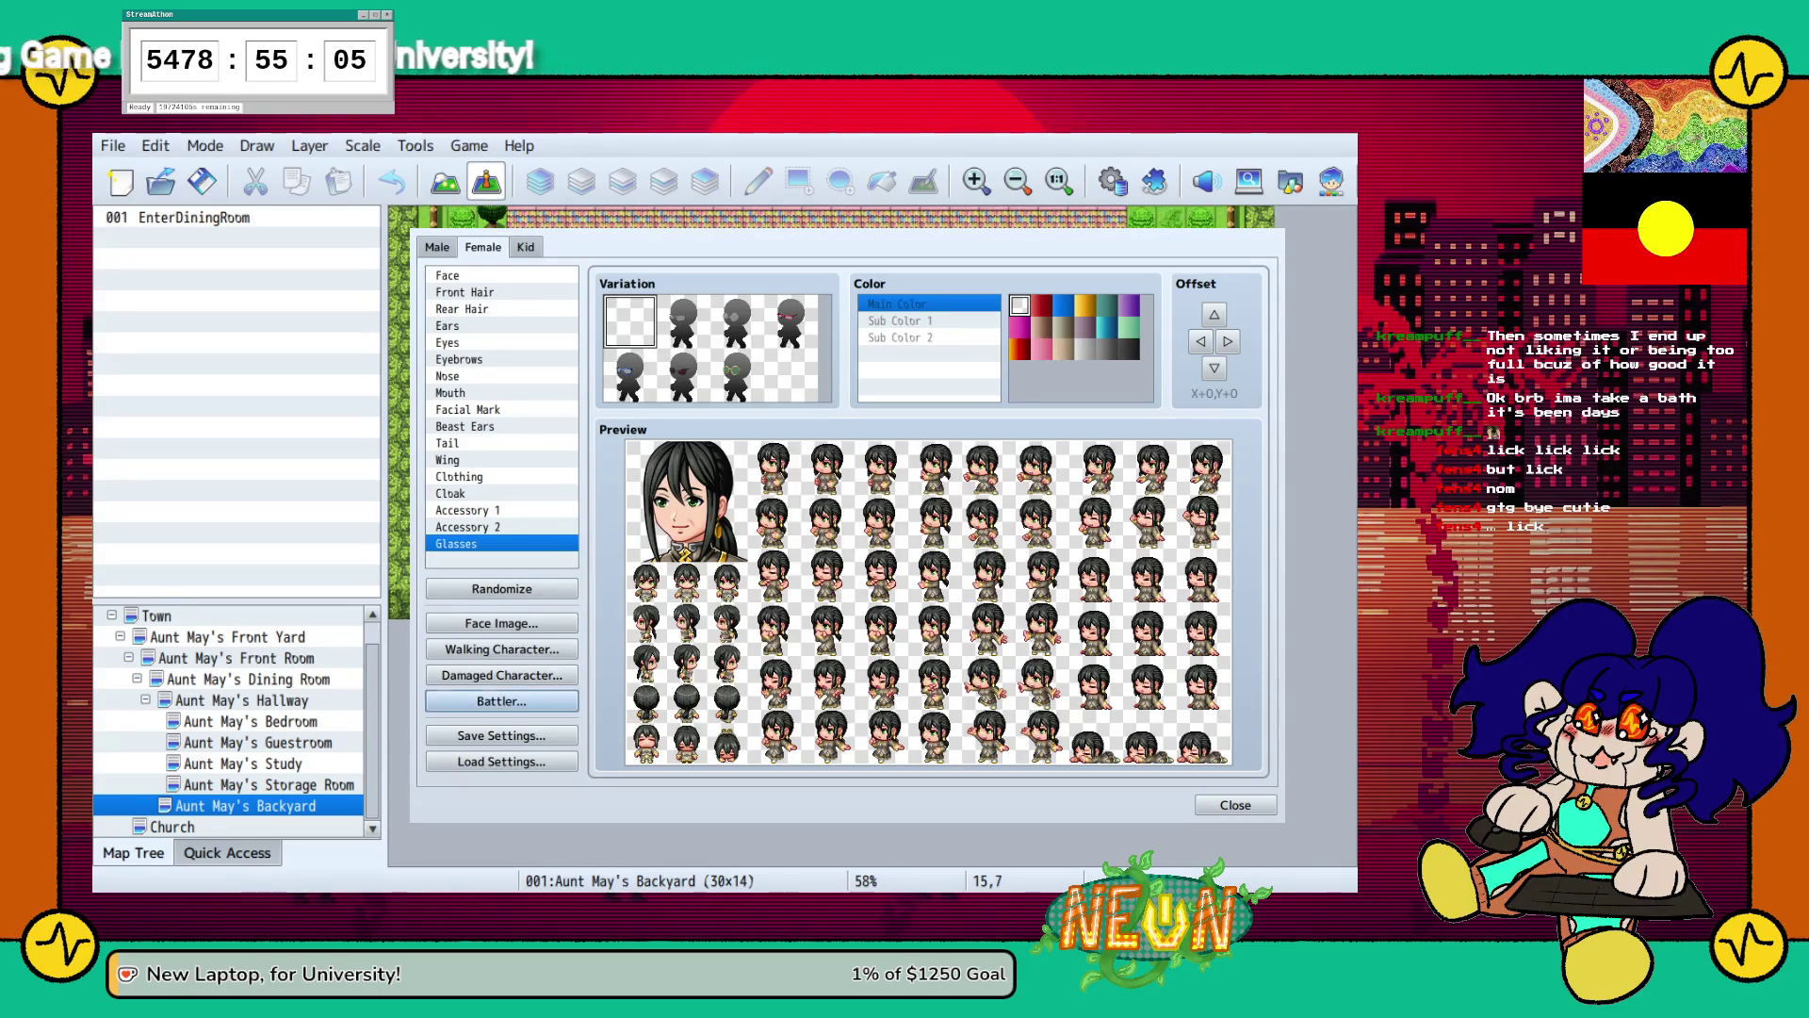
{"action": "left_click", "coordinate": [1235, 805]}
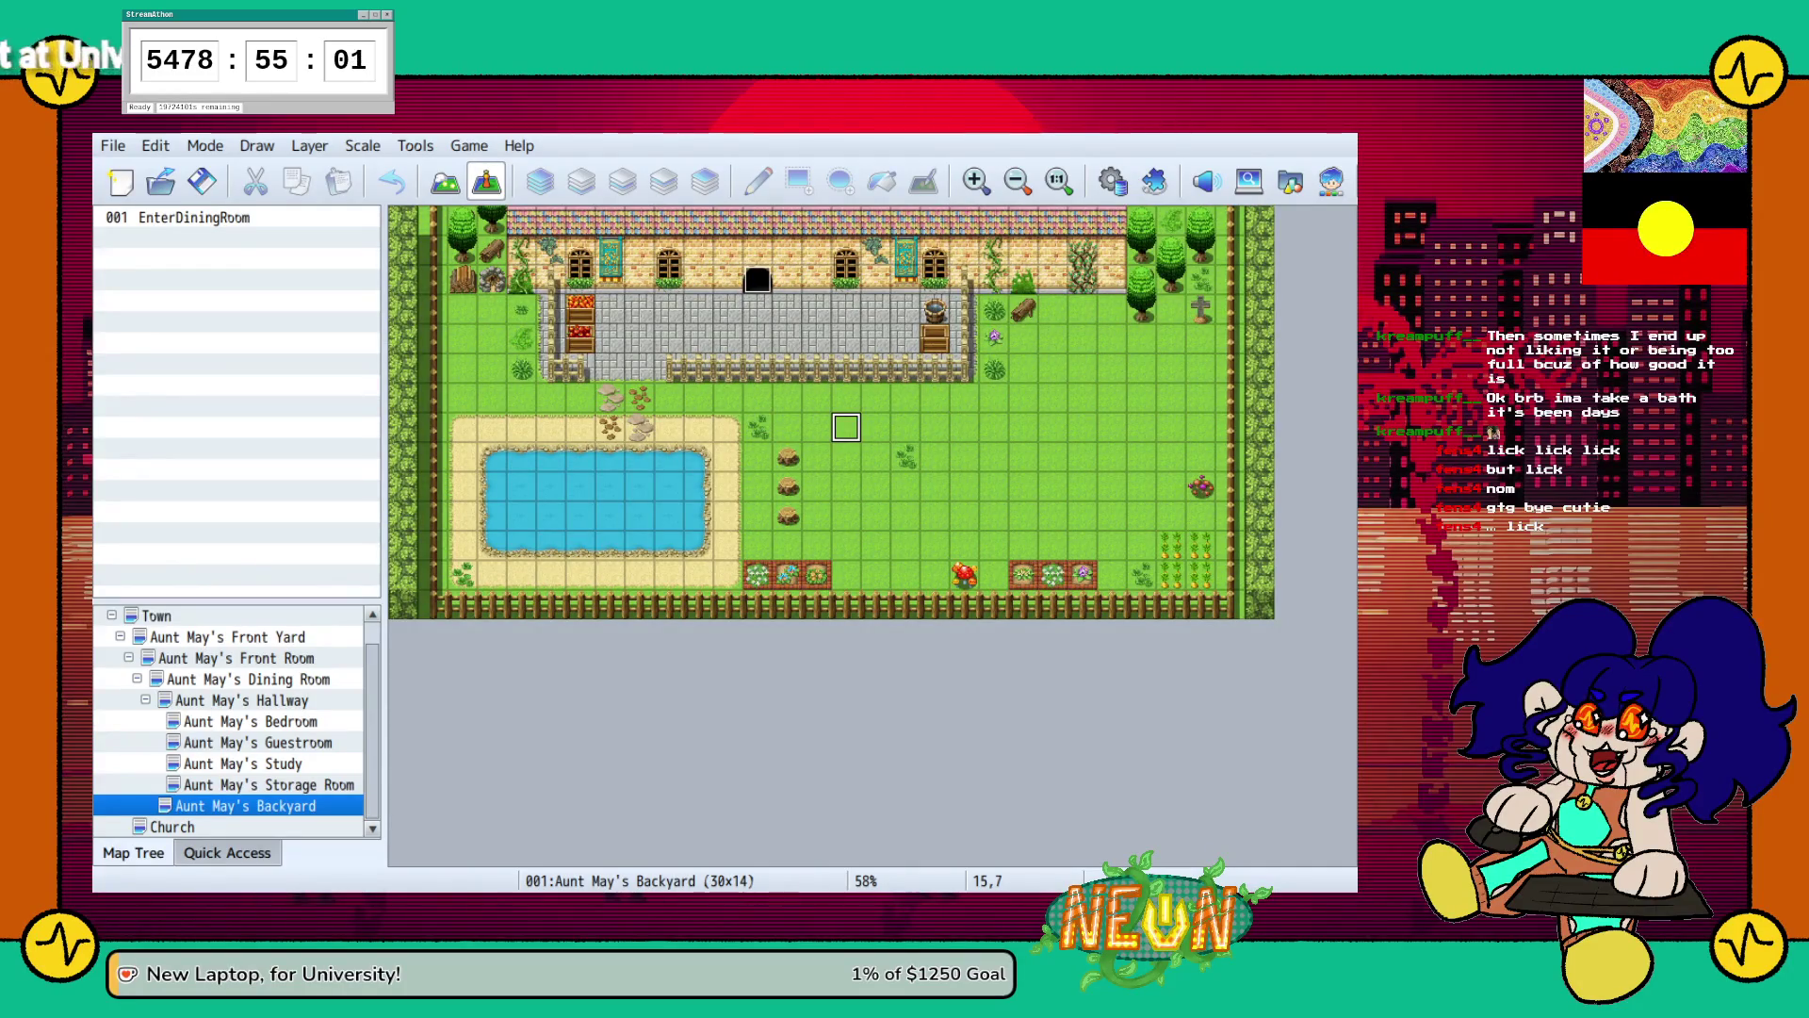
Paste the Father event at tile 4,7 by the pool, then open Aunt May's Dining Room.
{"action": "left_click", "coordinate": [580, 367]}
{"action": "left_click", "coordinate": [521, 427]}
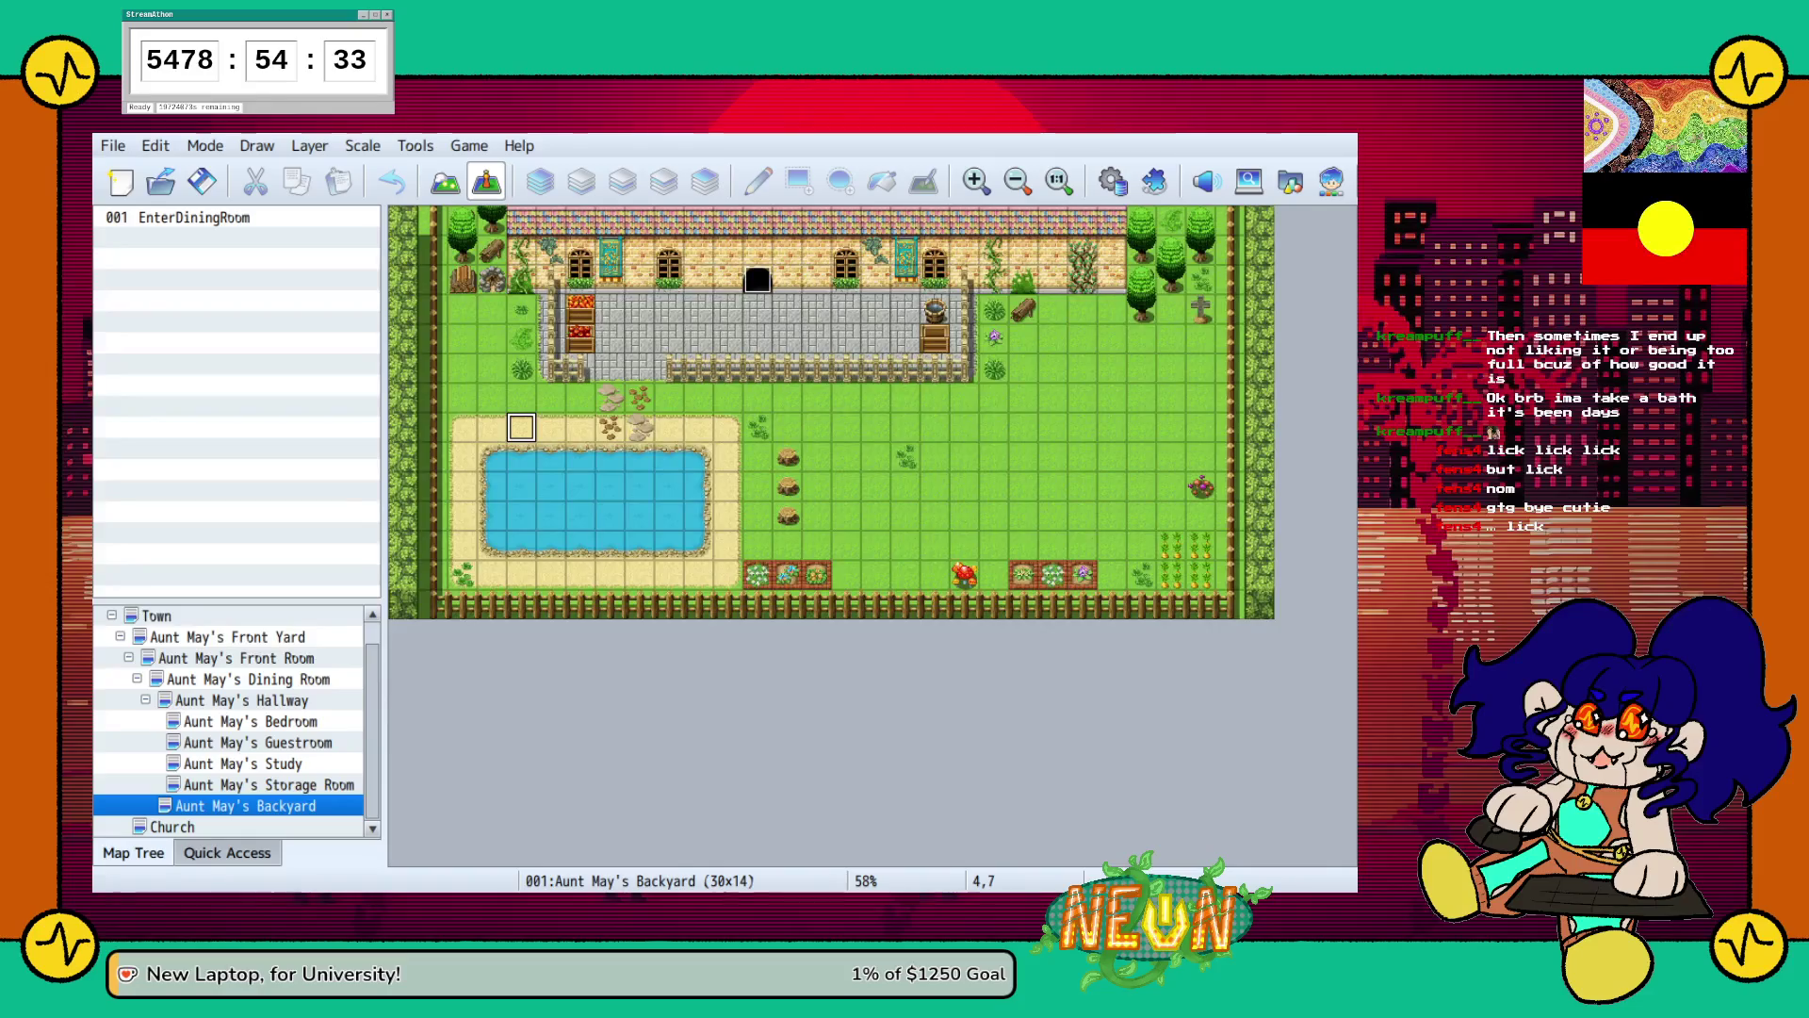
{"action": "key", "text": "ctrl+v"}
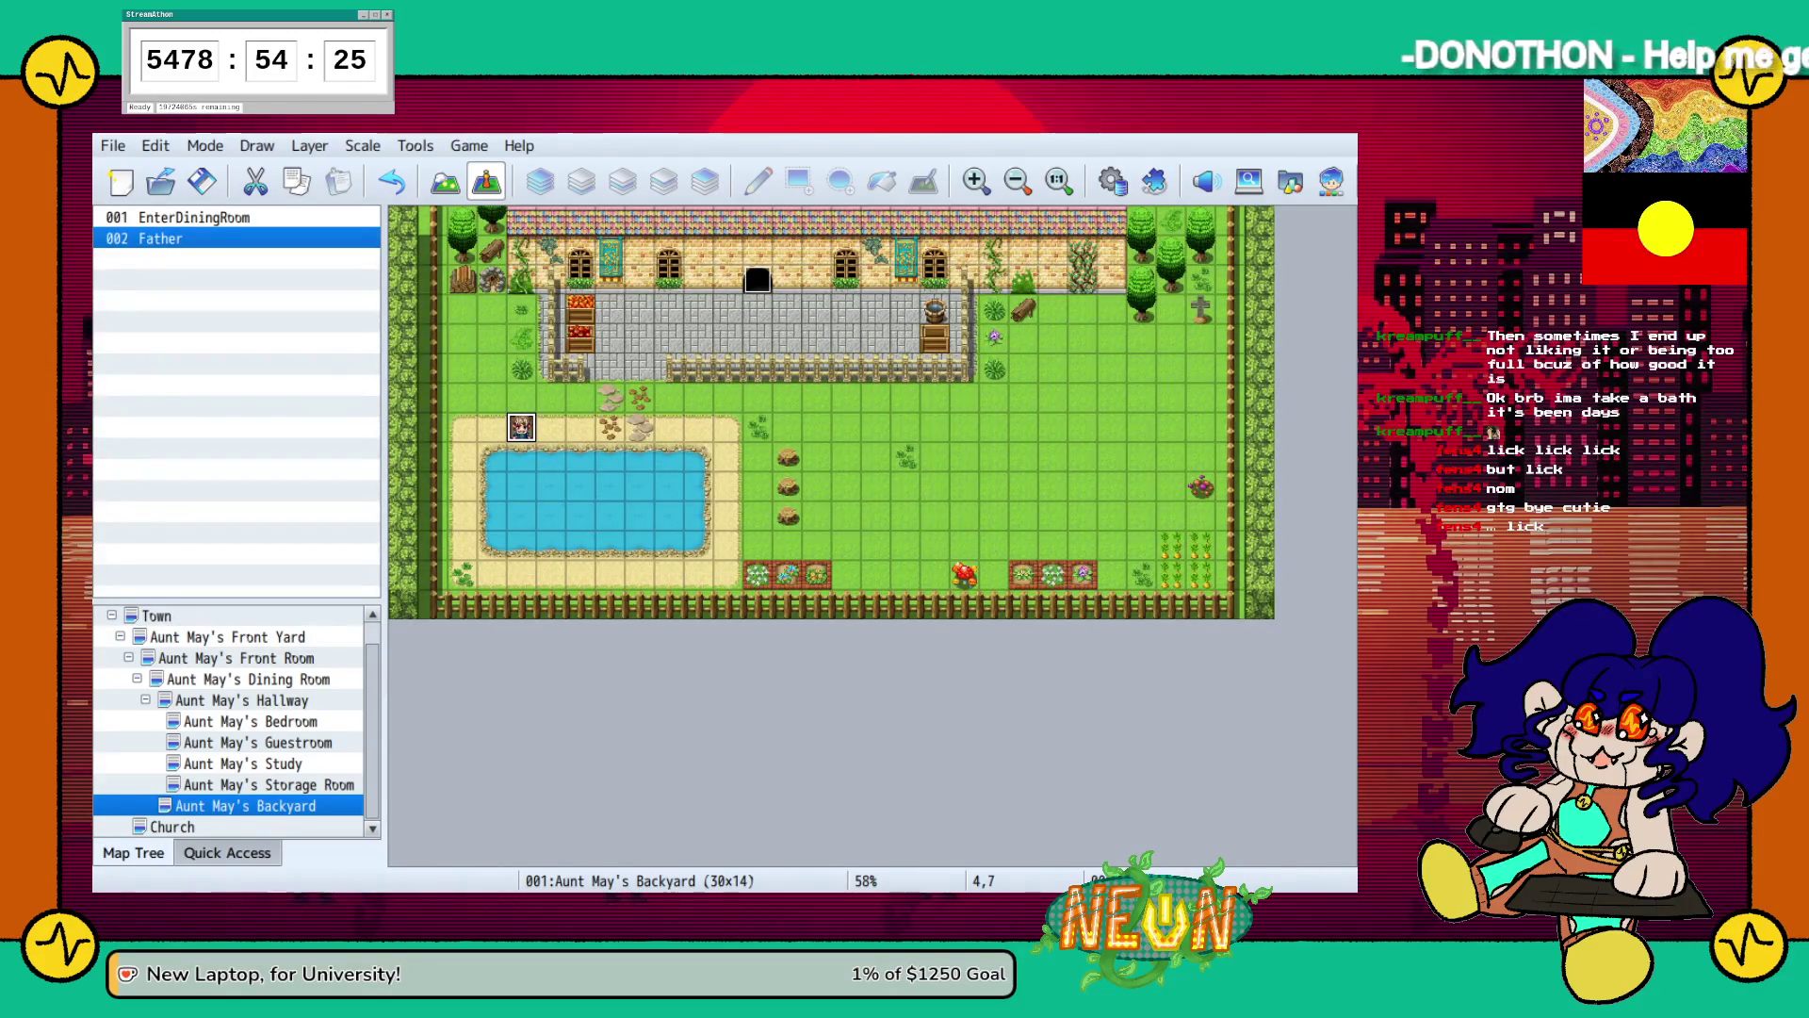
{"action": "left_click", "coordinate": [250, 679]}
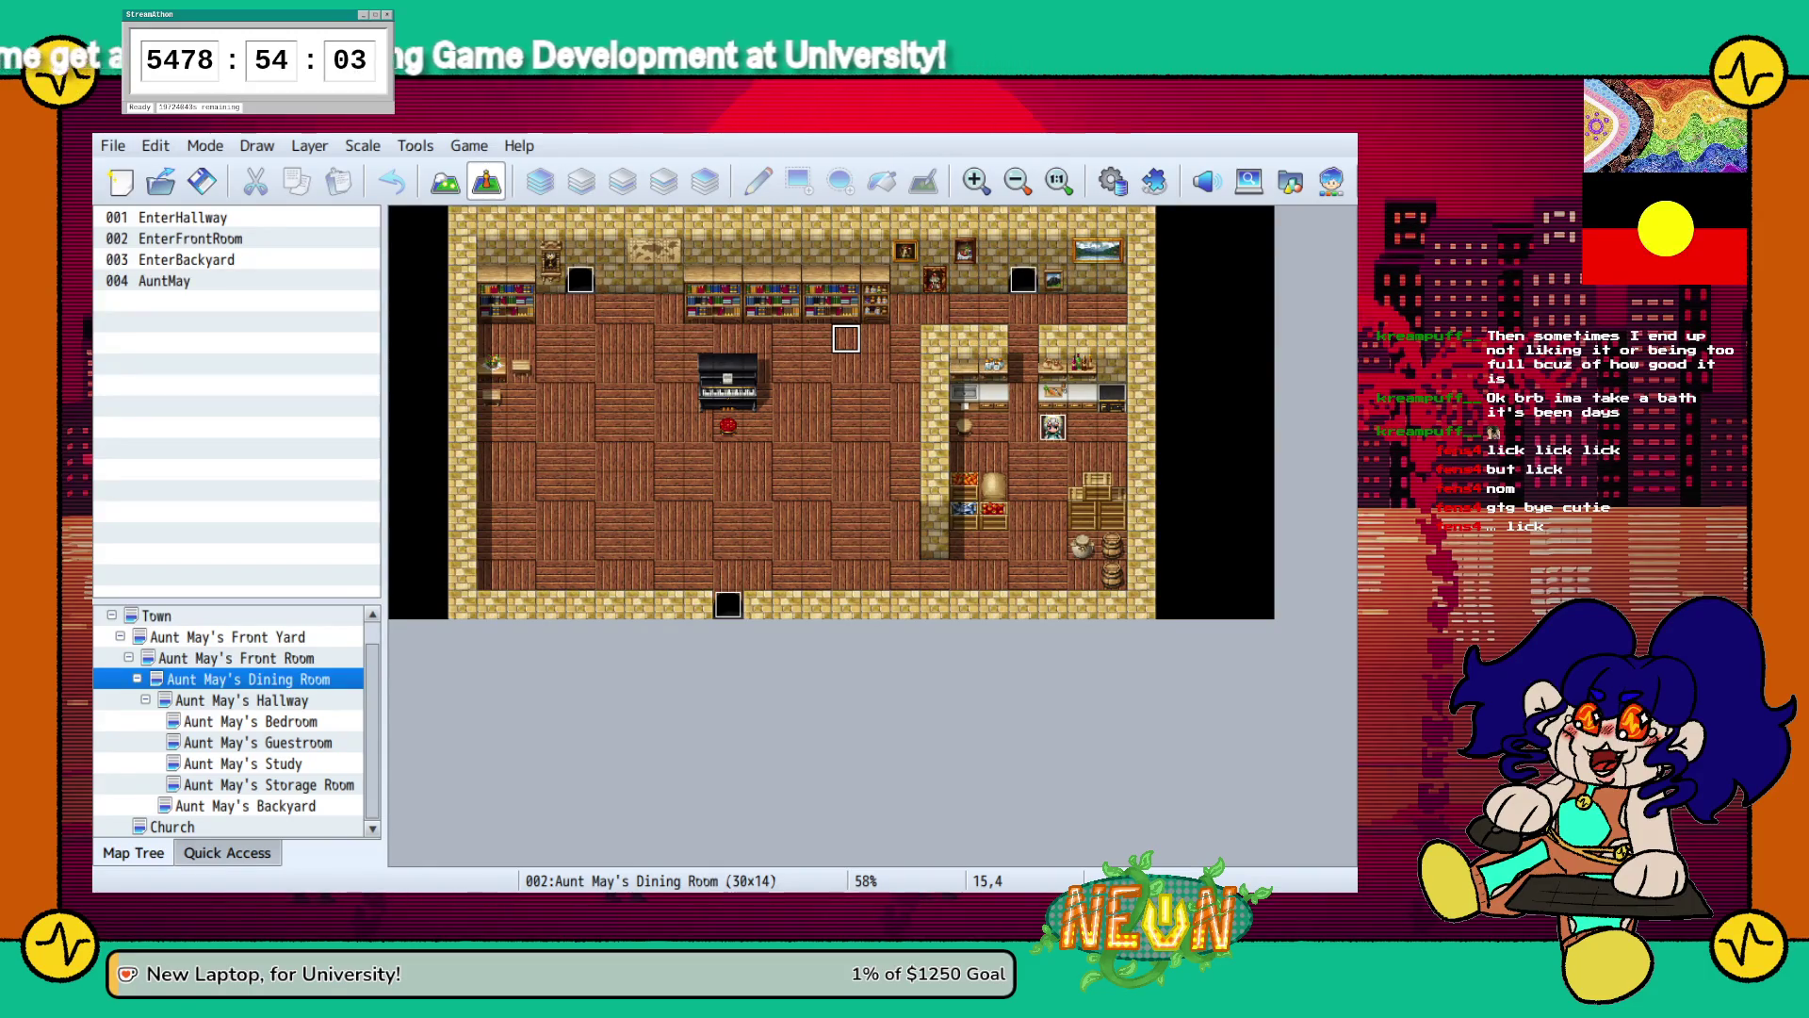
Paste the Mother event at tile 15,4 in the Dining Room, then return to the Backyard.
{"action": "key", "text": "ctrl+v"}
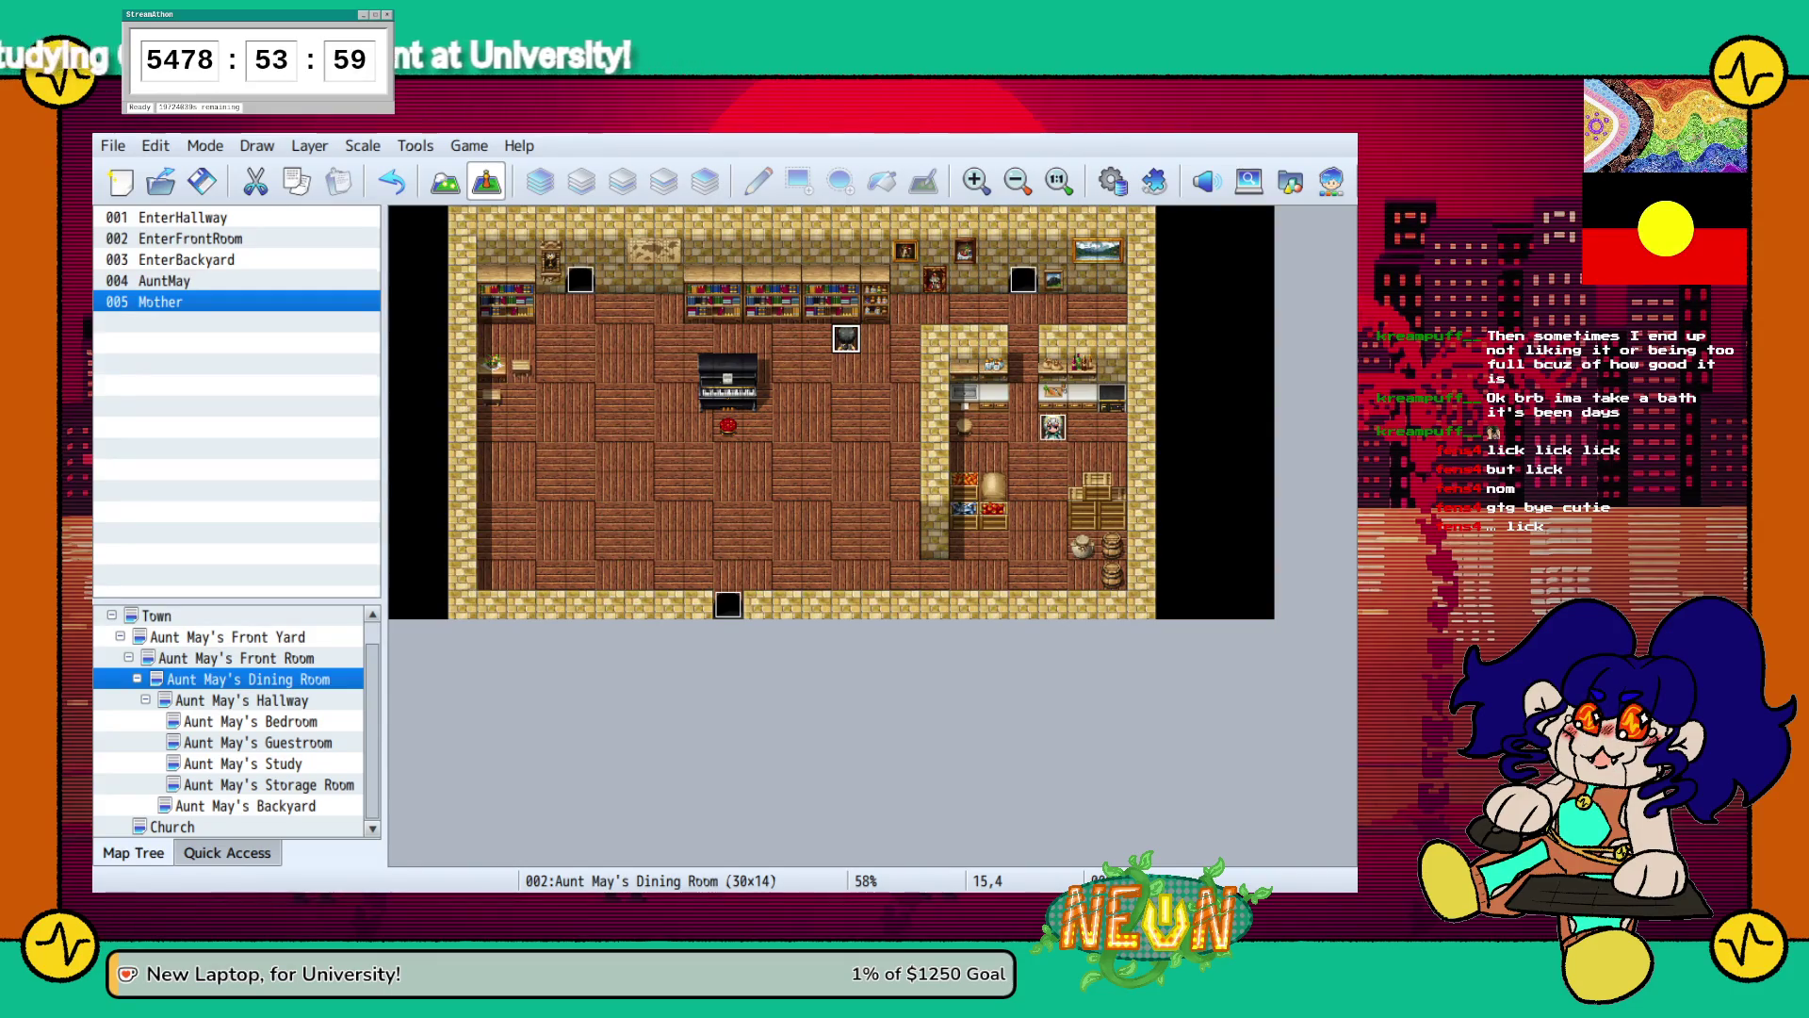
{"action": "left_click", "coordinate": [245, 805]}
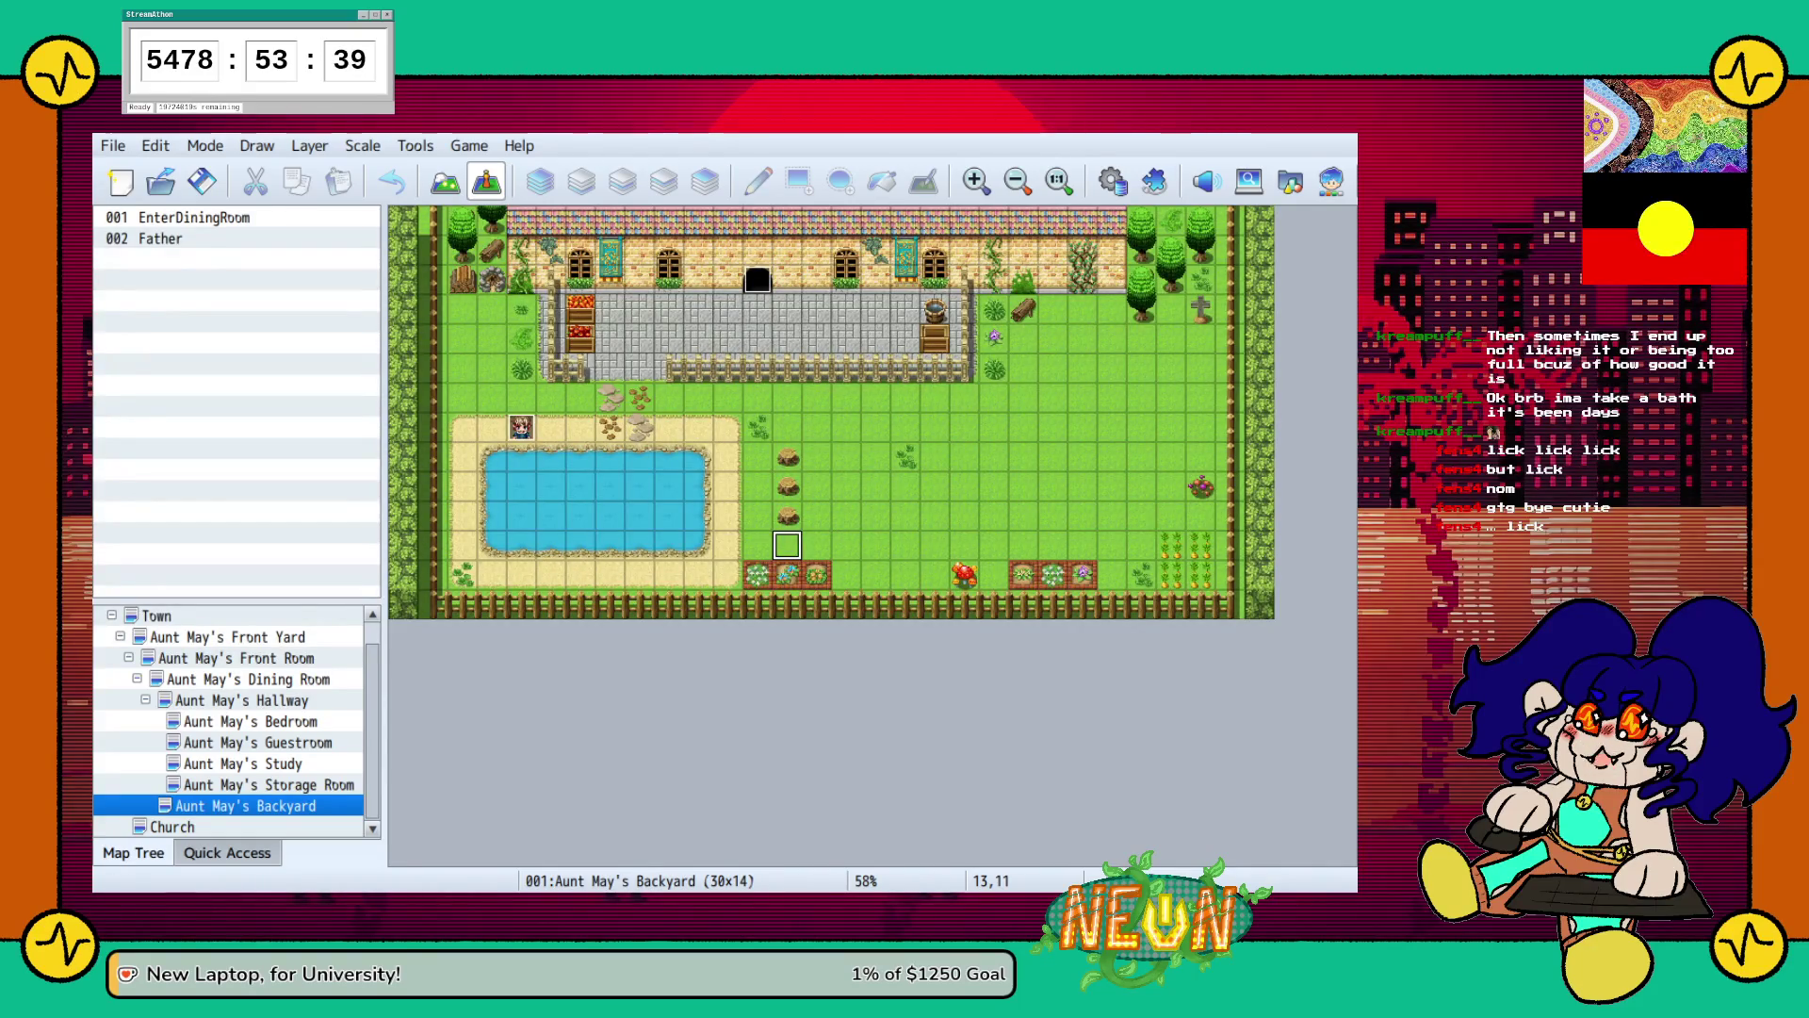
Add CousinGemma by the garden beds and UncleJohnson beside Father, save, and start a playtest.
{"action": "key", "text": "Return"}
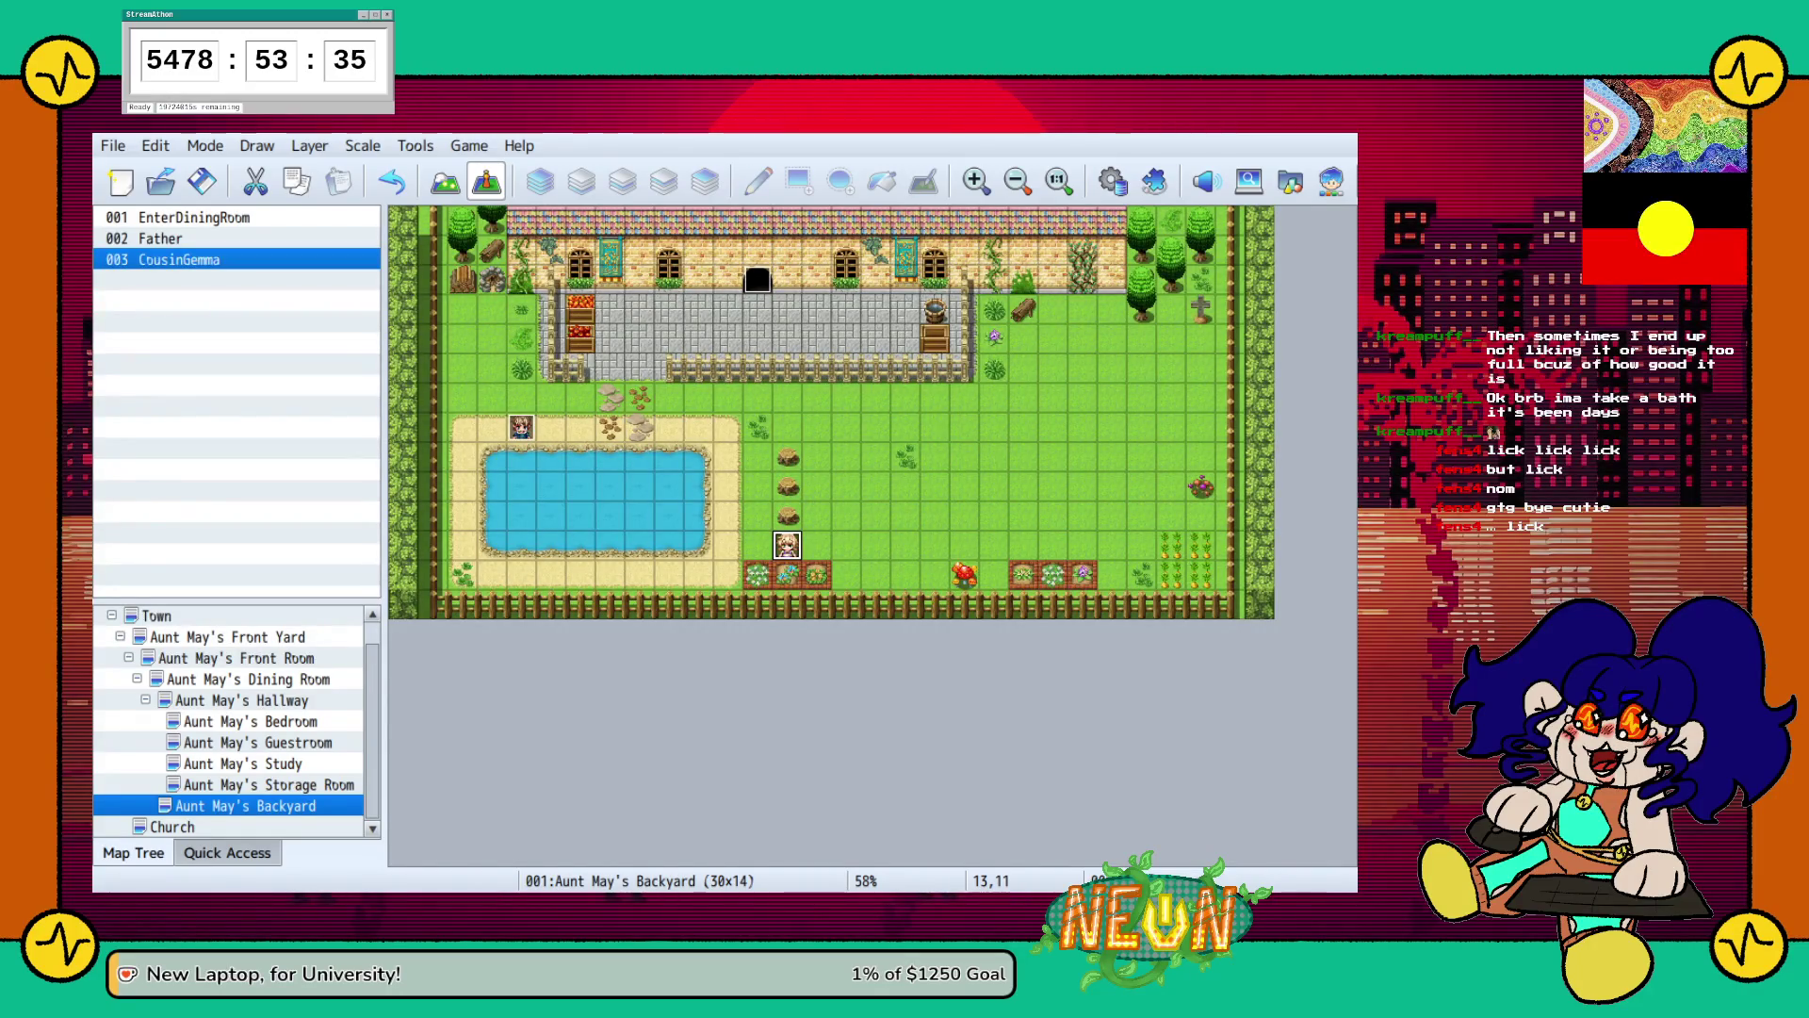
{"action": "left_click", "coordinate": [551, 427]}
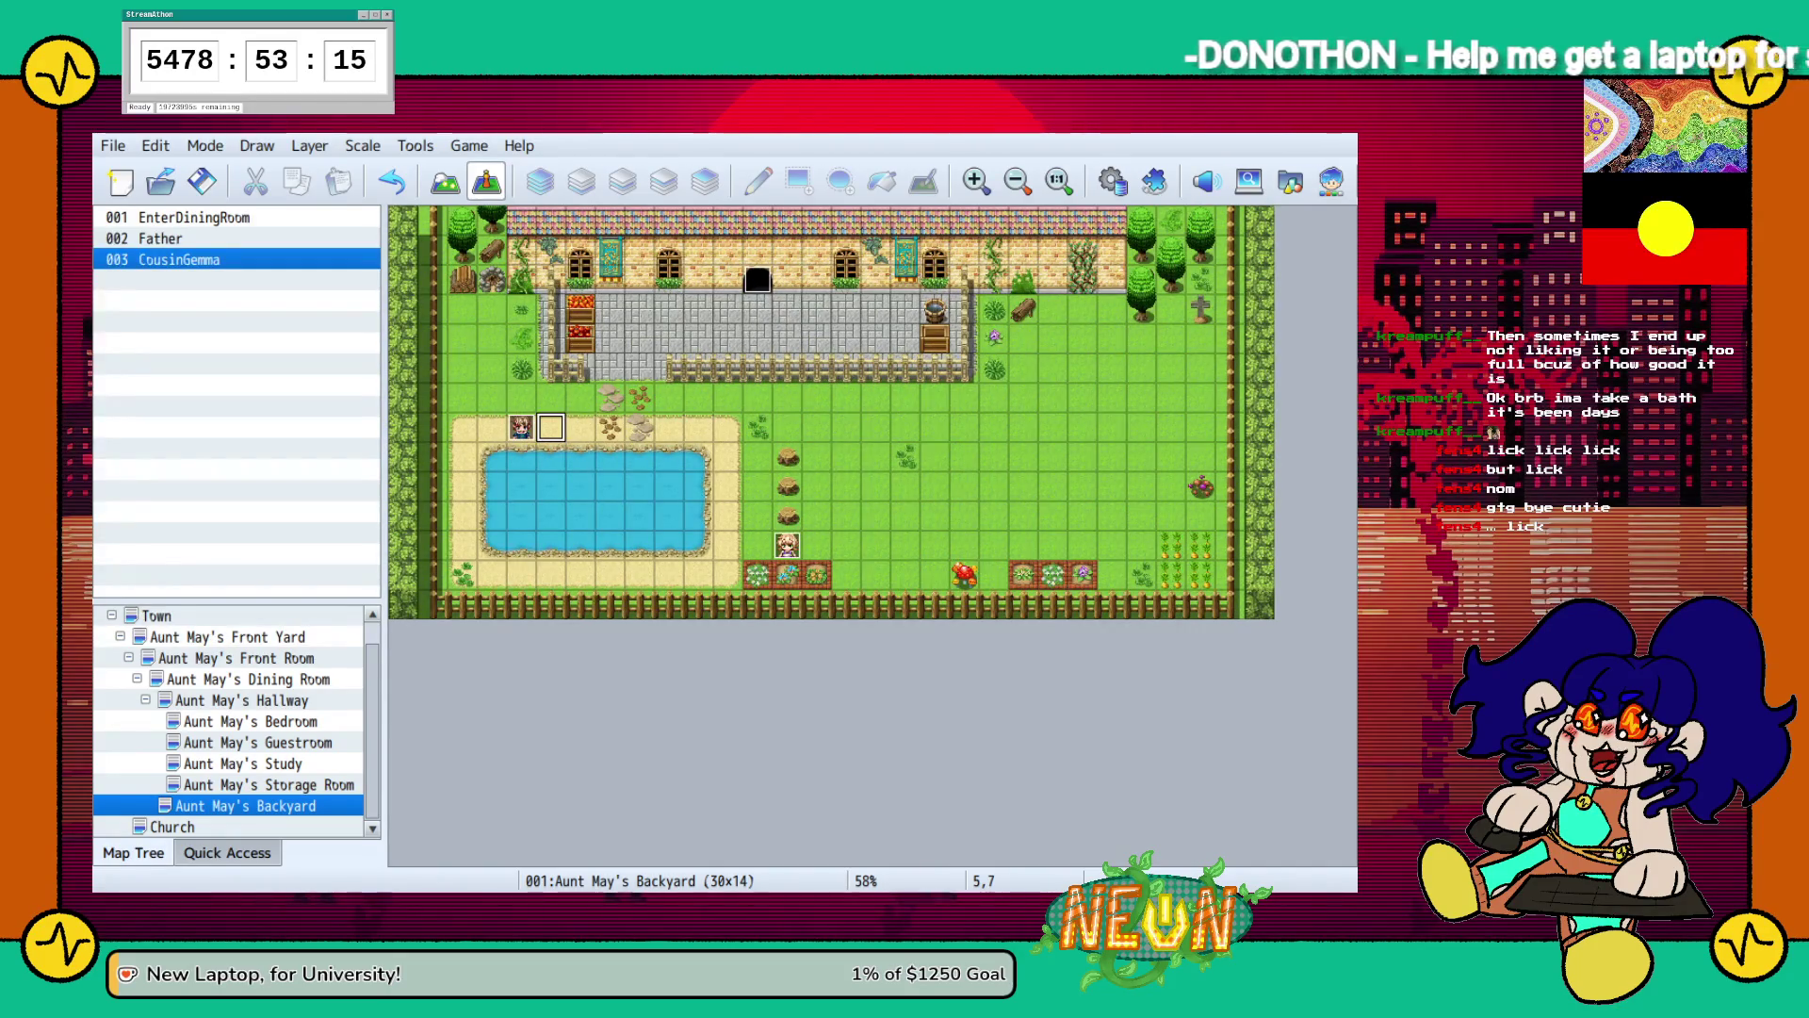
{"action": "key", "text": "ctrl+v"}
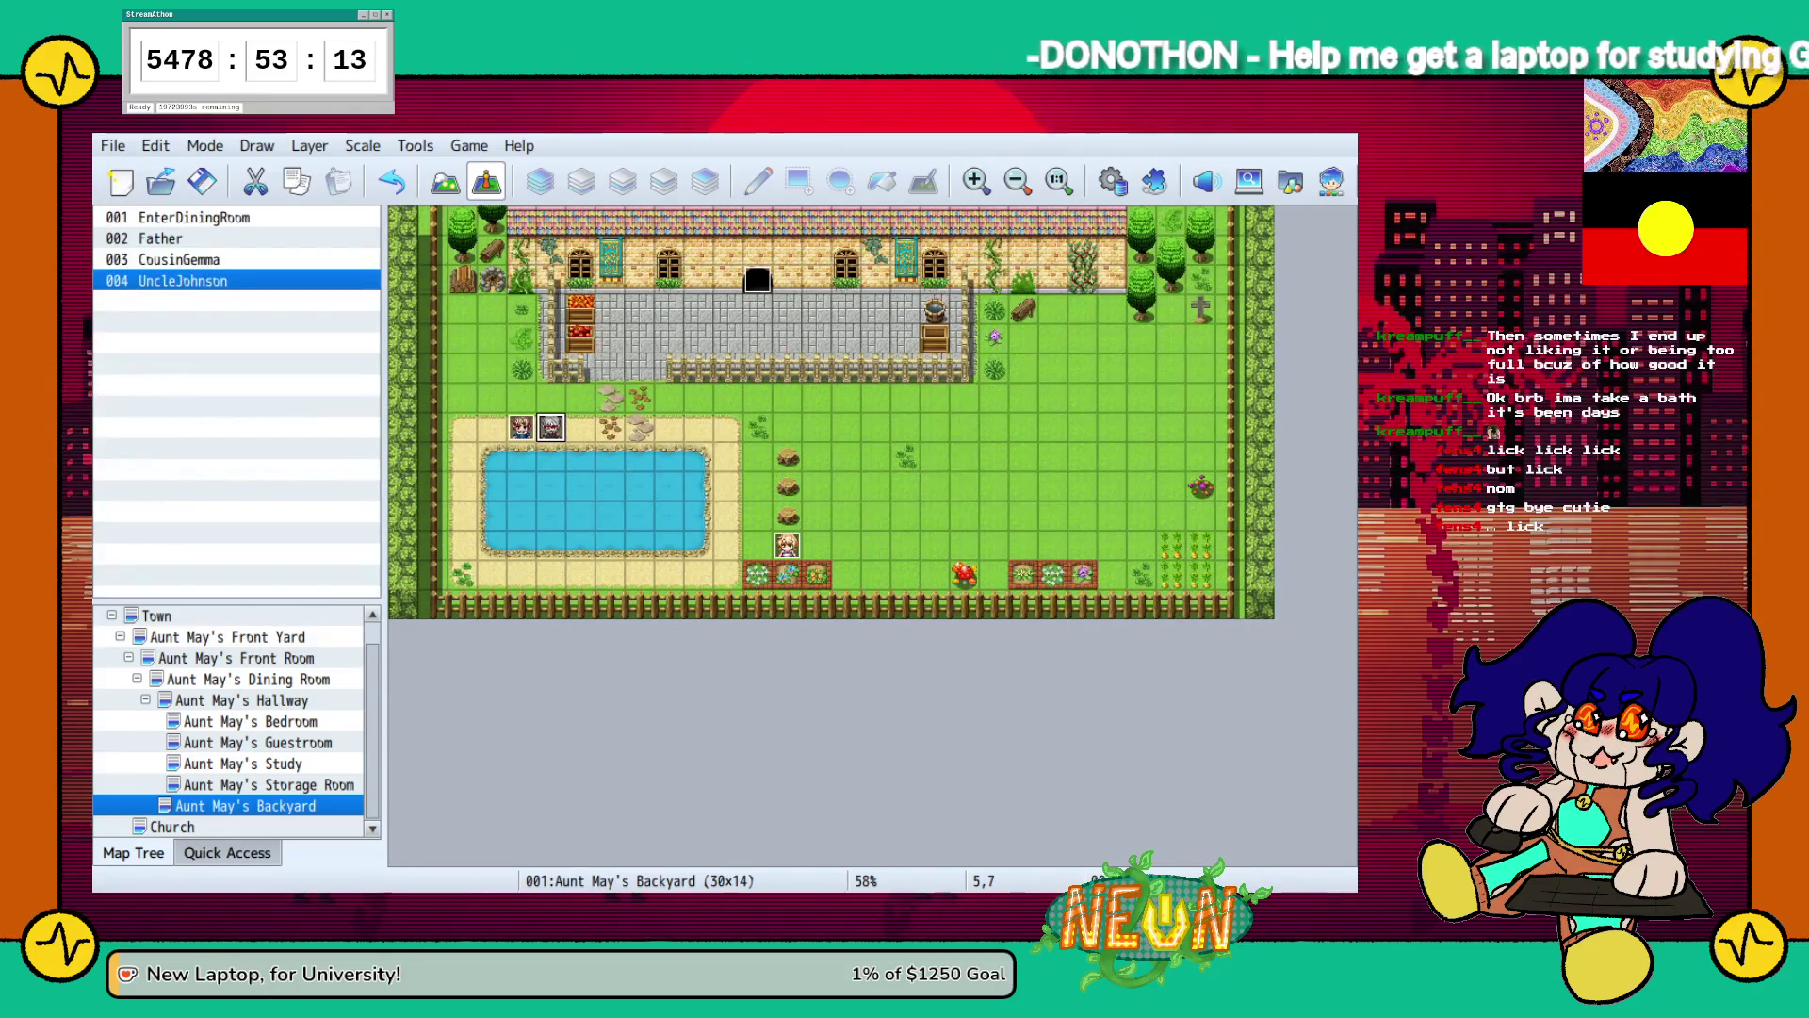
{"action": "key", "text": "ctrl+s"}
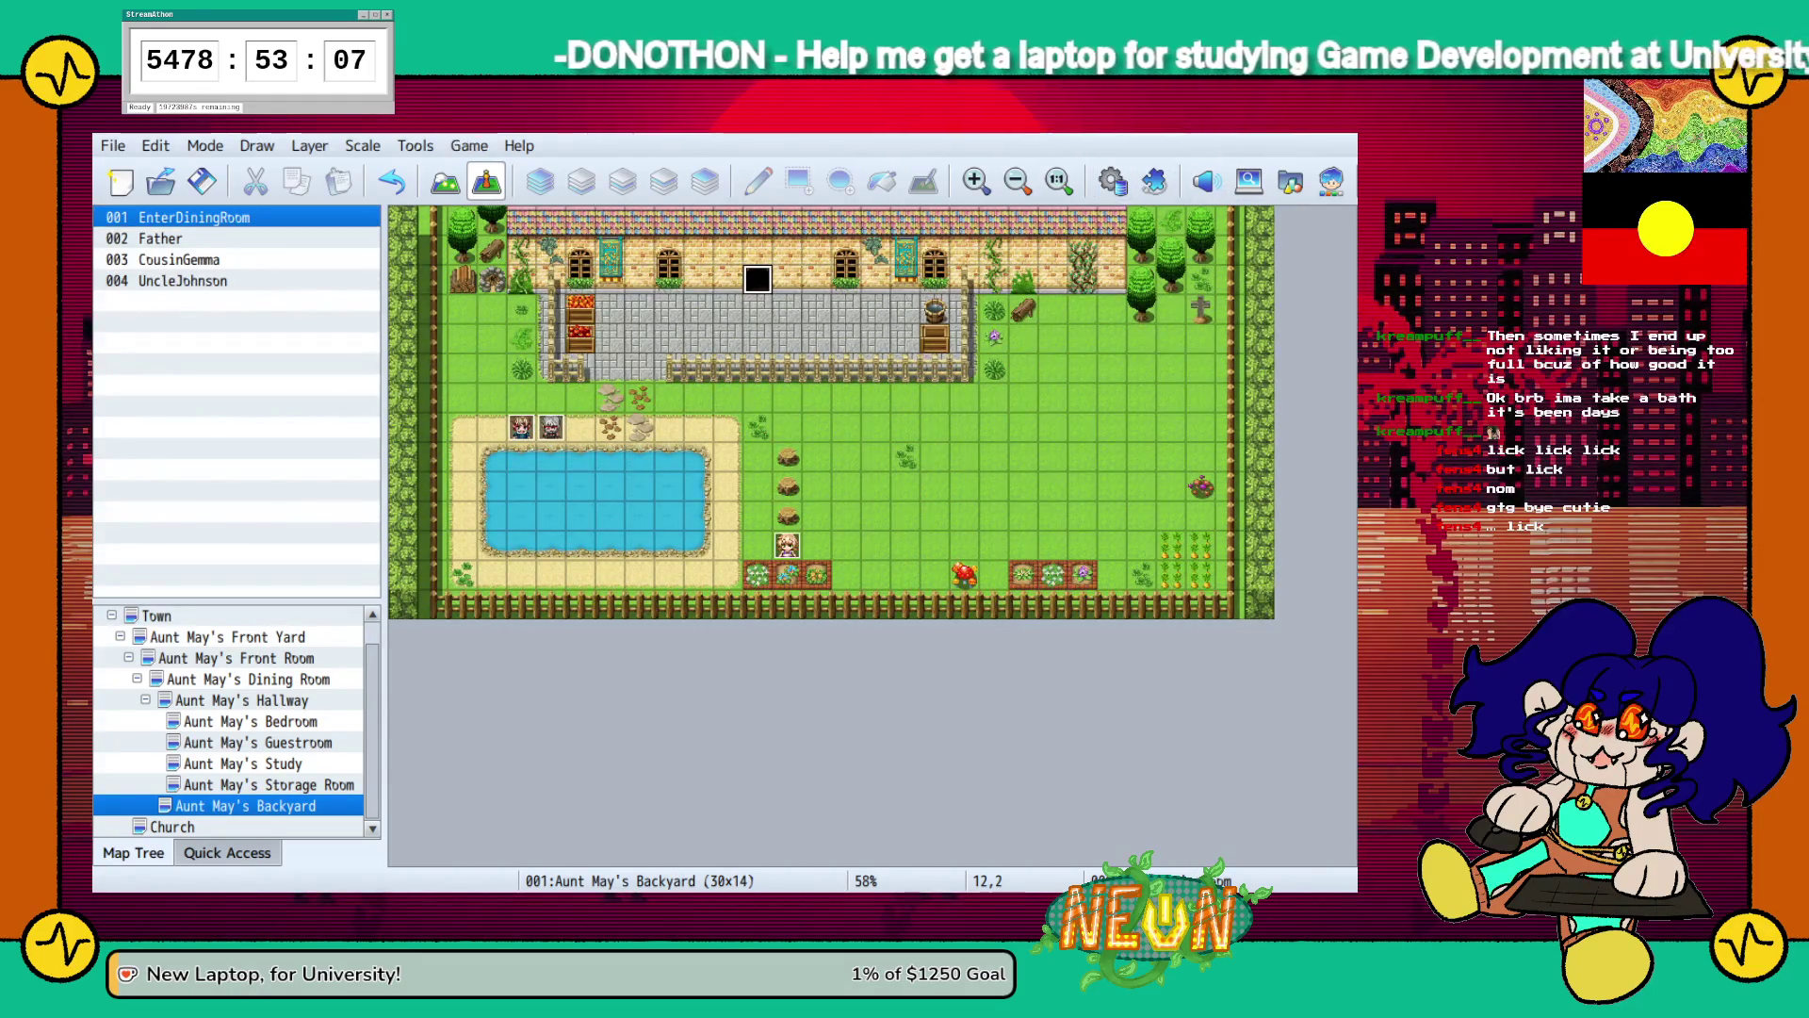
{"action": "key", "text": "F12"}
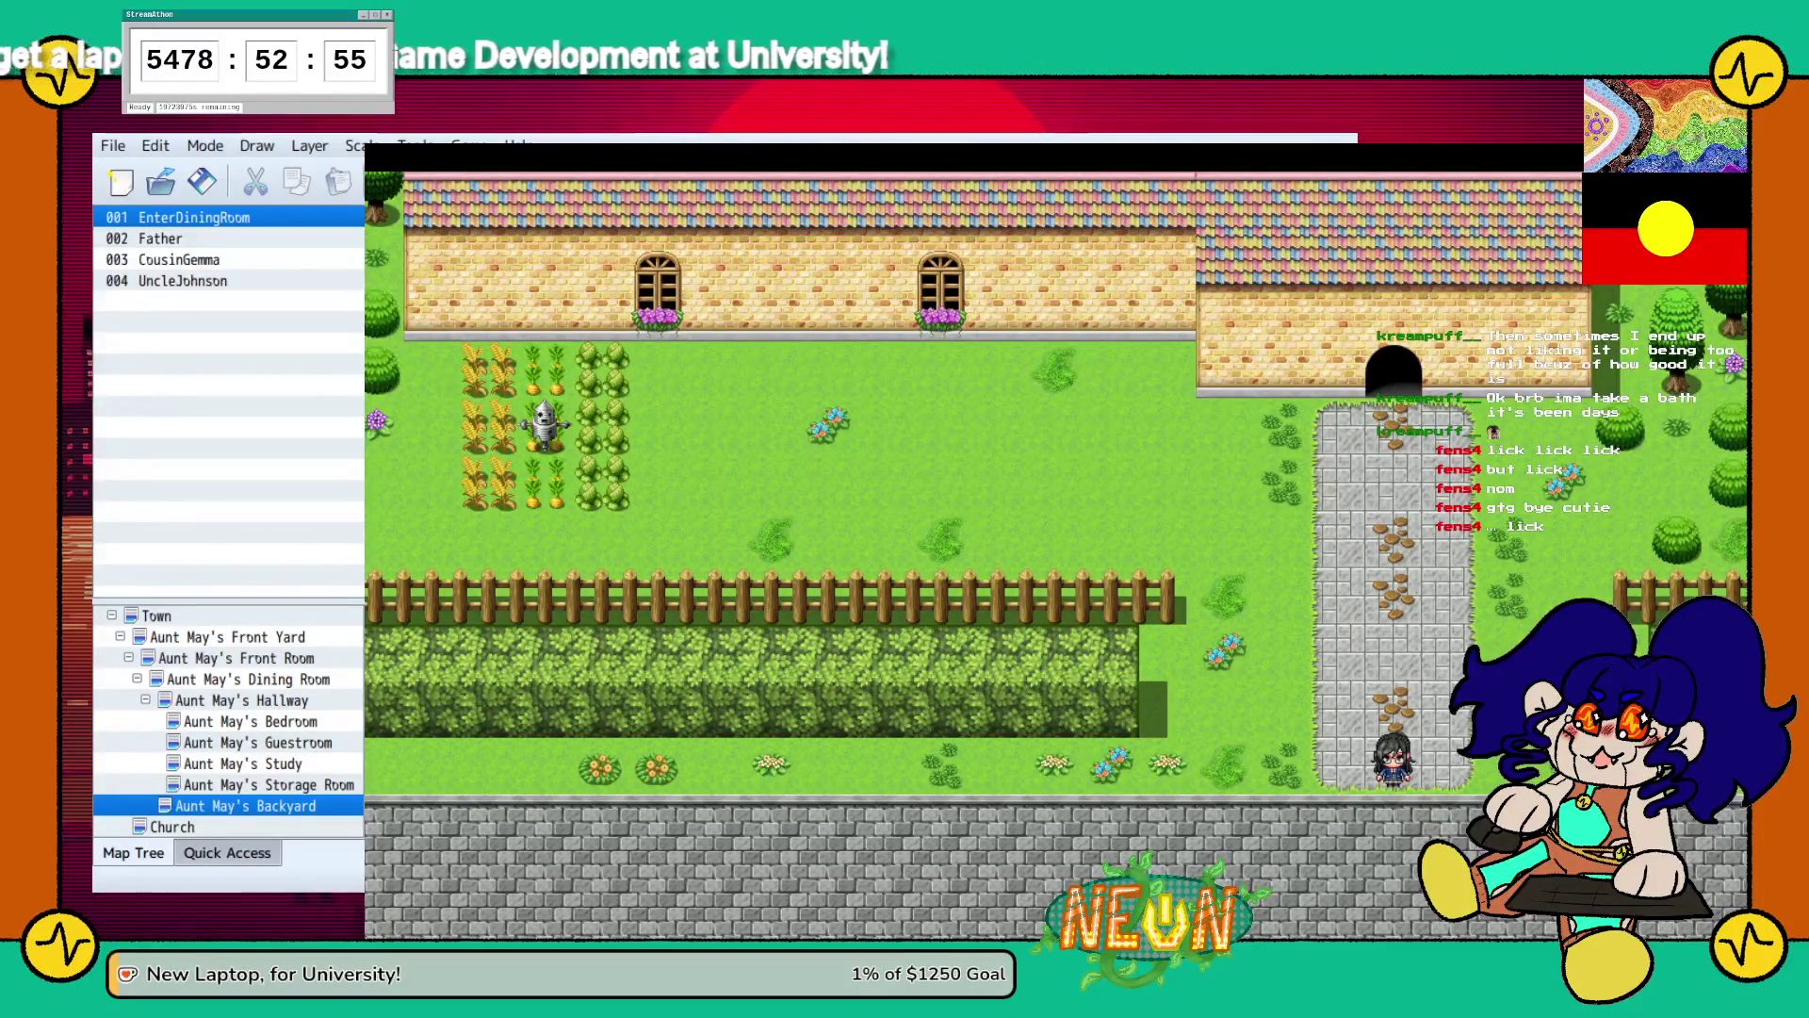
{"action": "key", "text": "Up"}
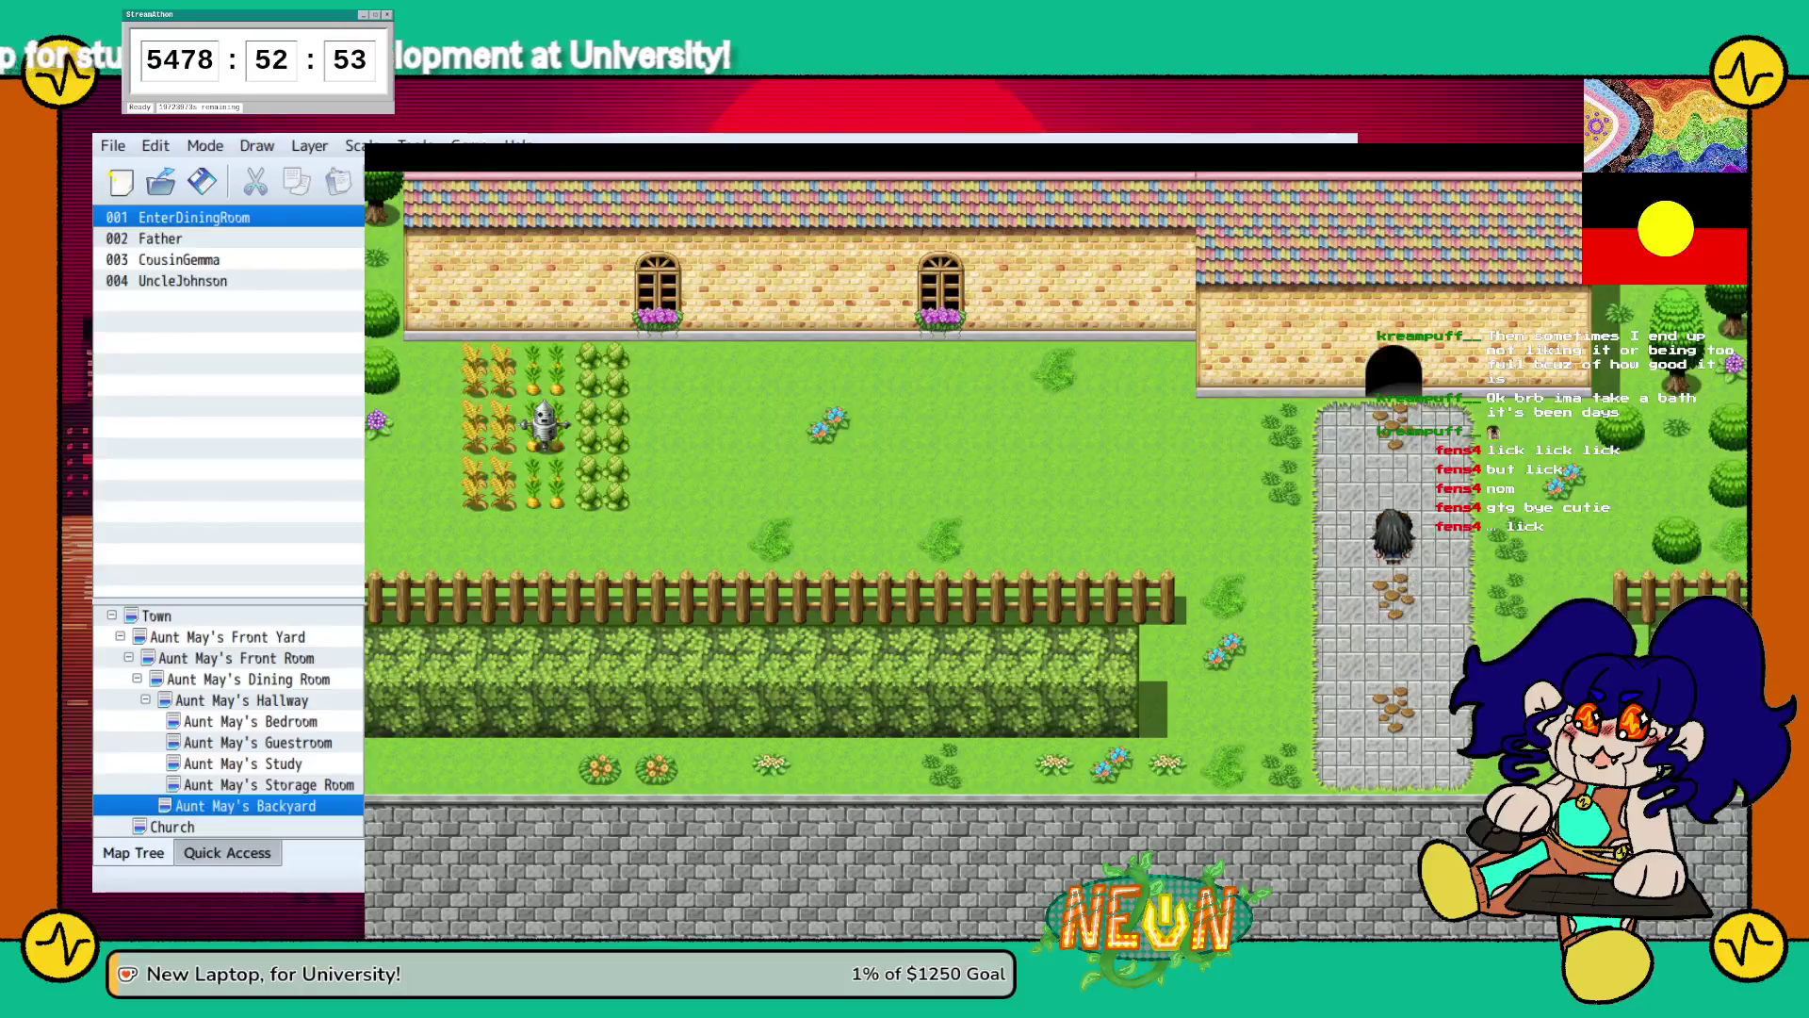
{"action": "key", "text": "Up"}
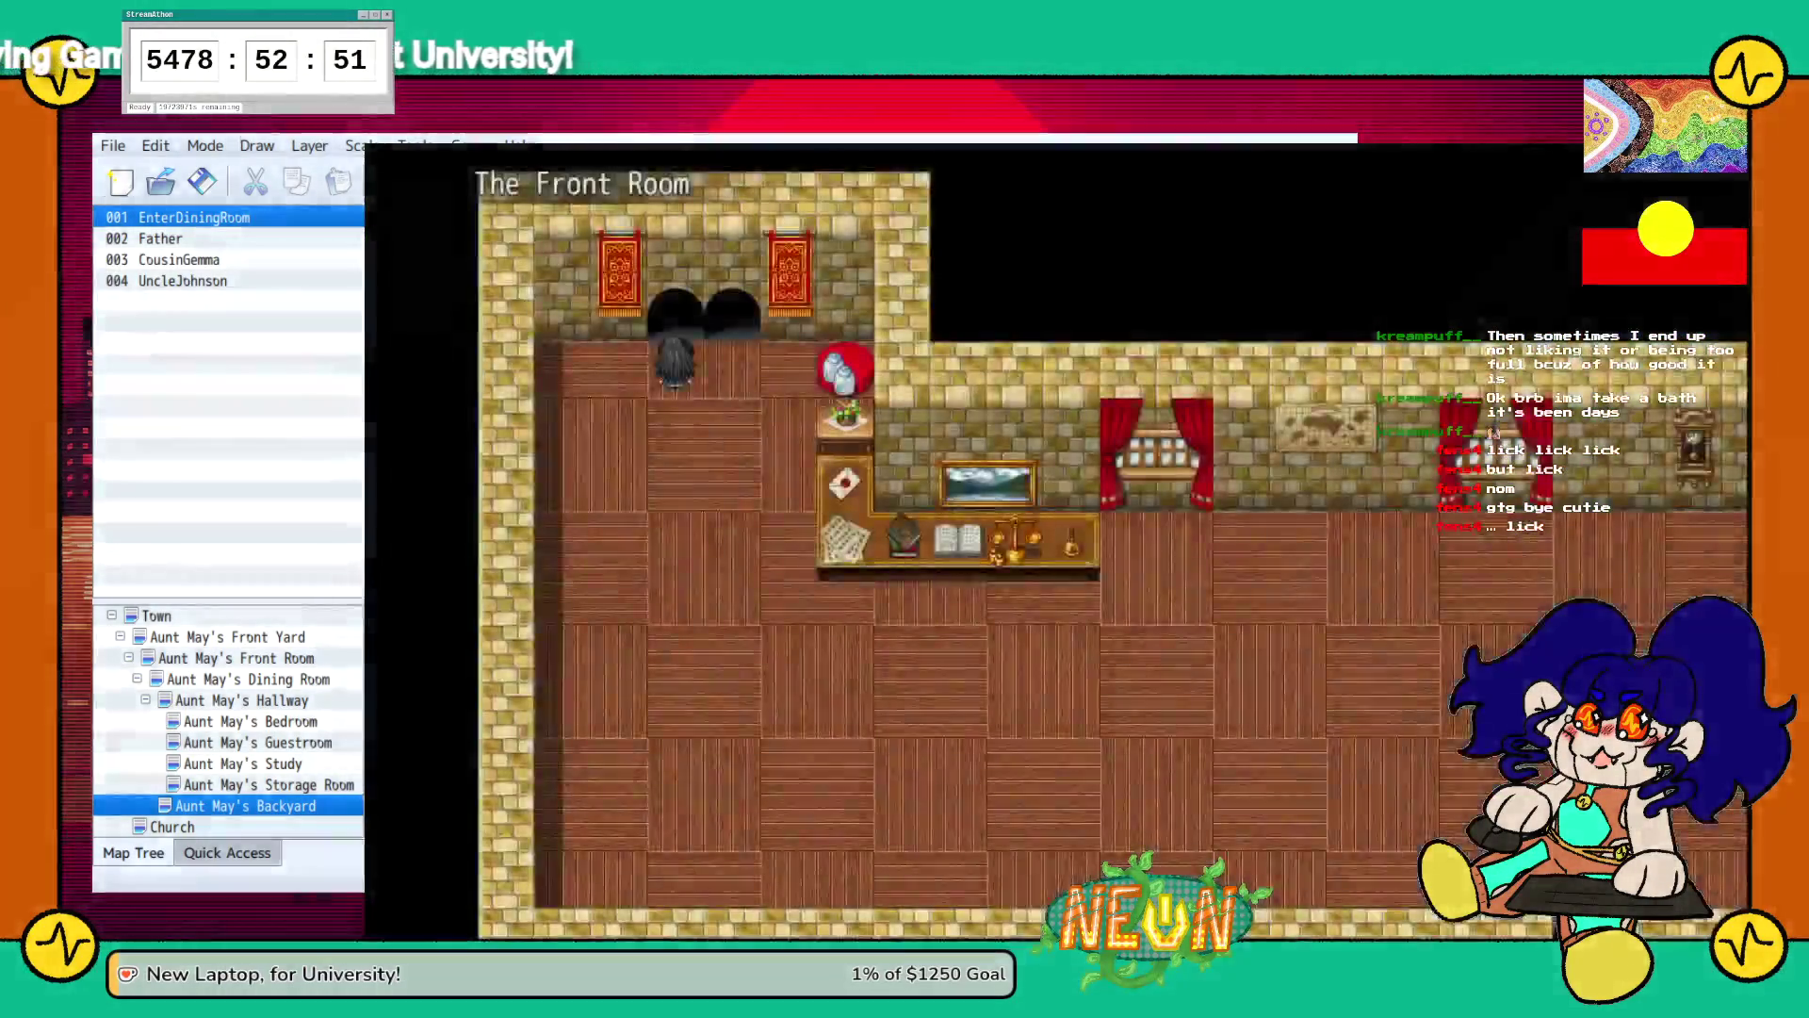
{"action": "key", "text": "Up"}
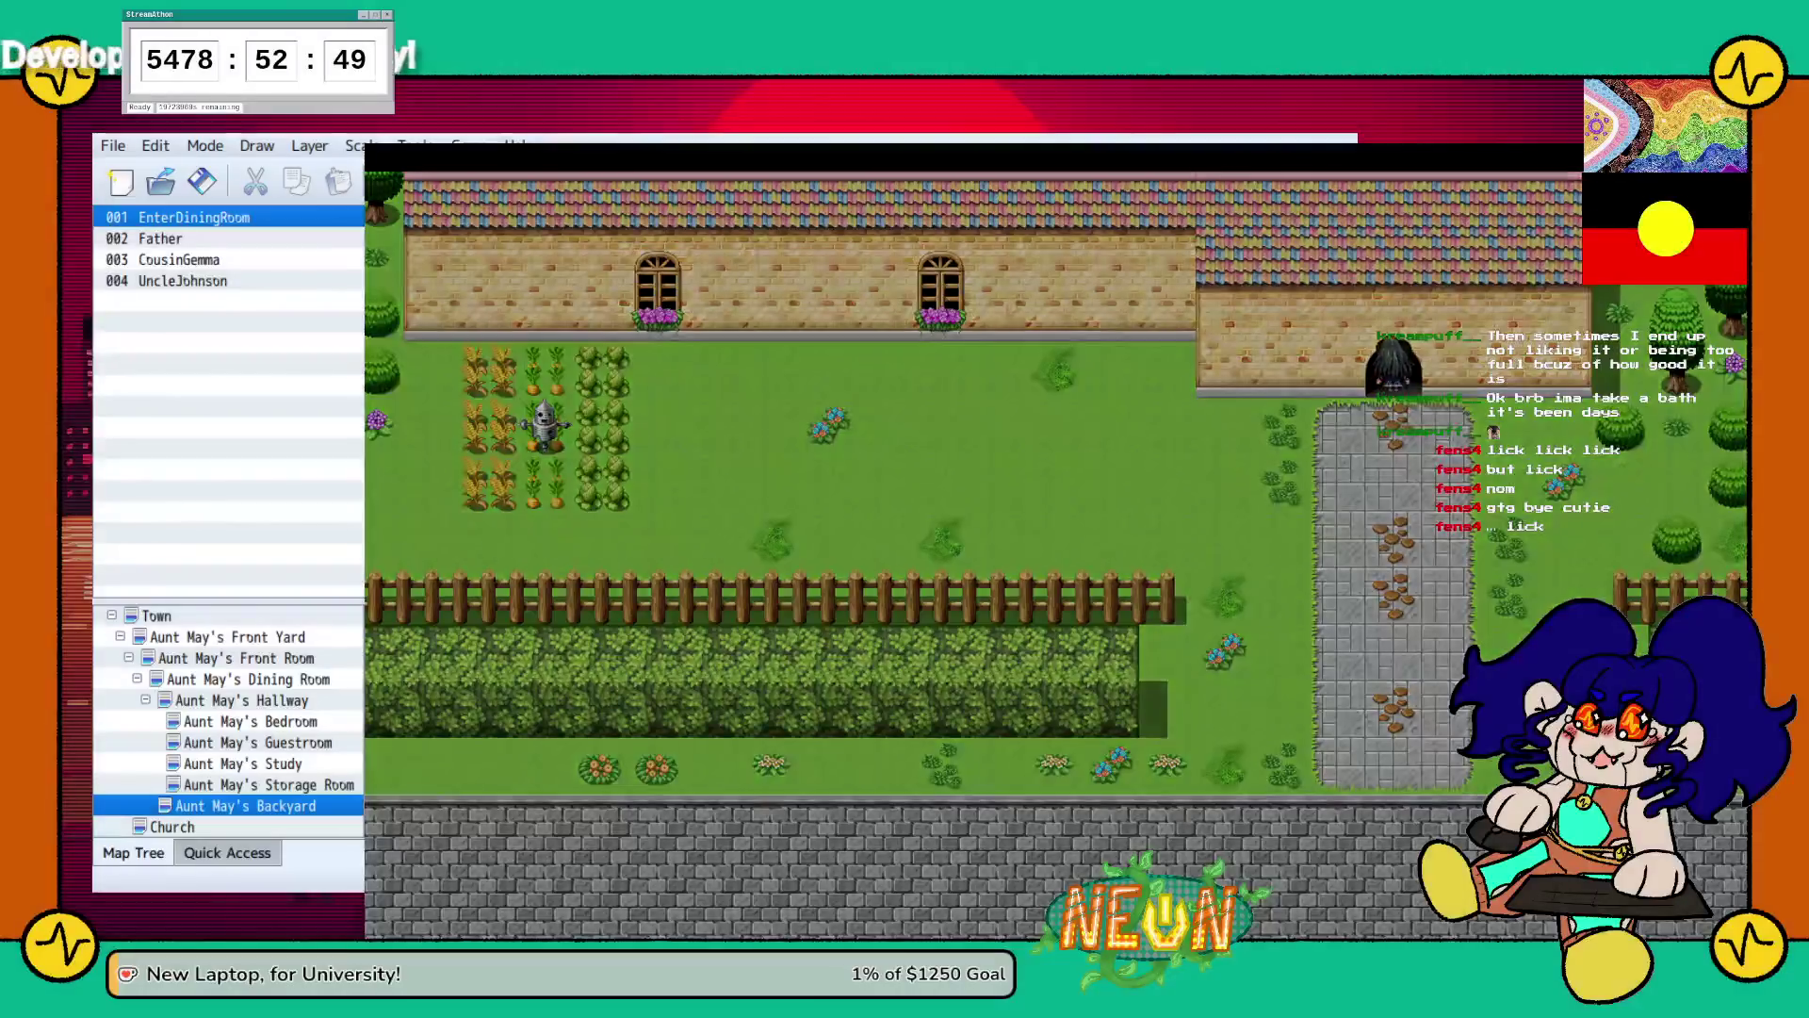
{"action": "key", "text": "Down"}
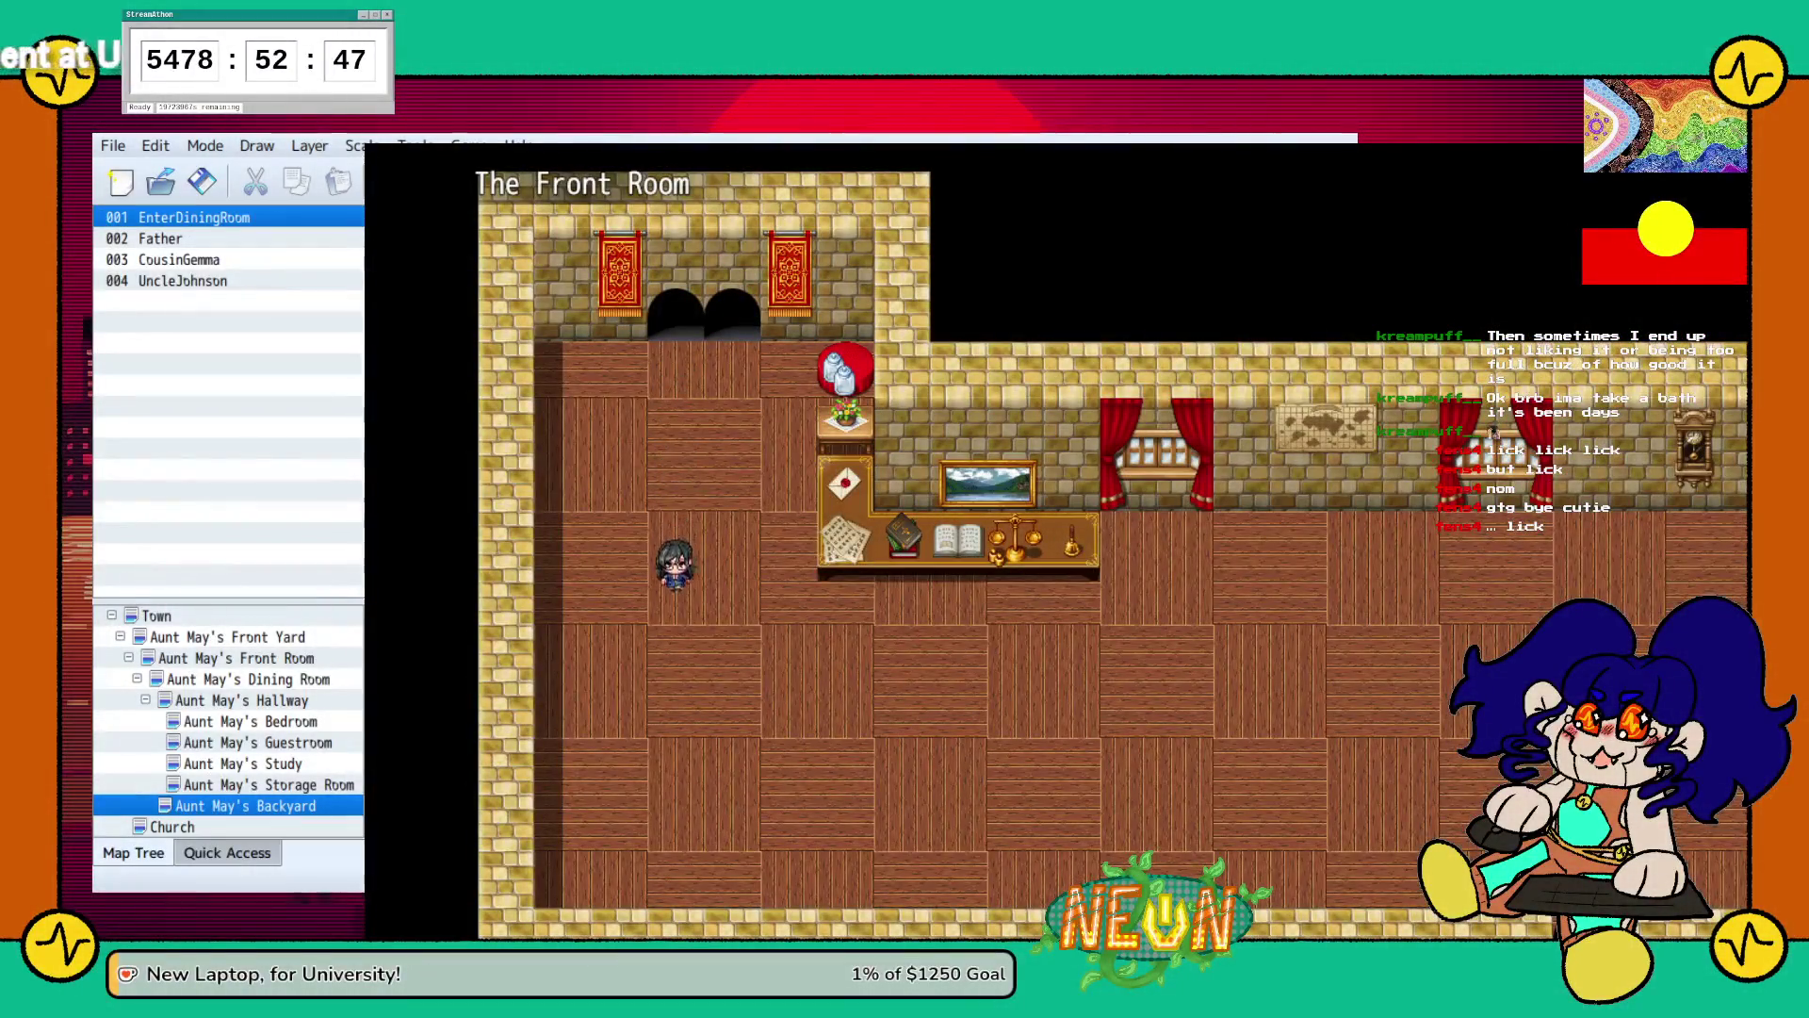
{"action": "key", "text": "Down"}
{"action": "key", "text": "Right"}
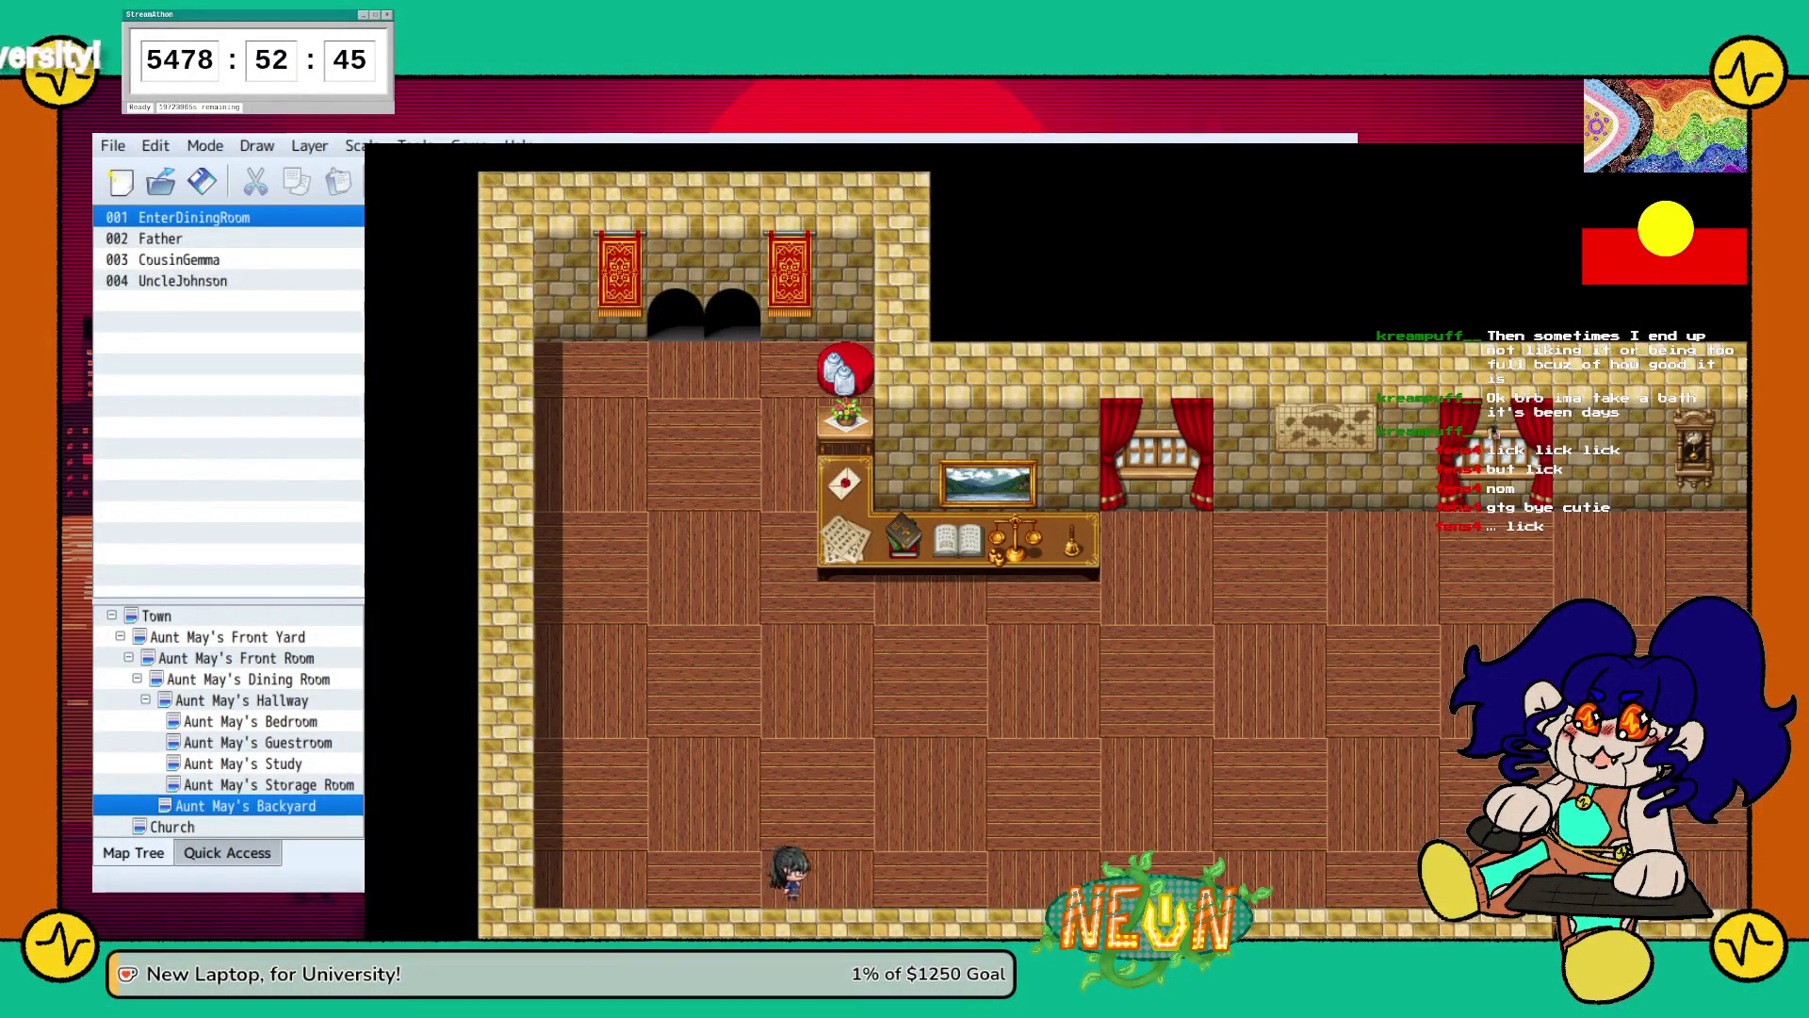
{"action": "key", "text": "Right"}
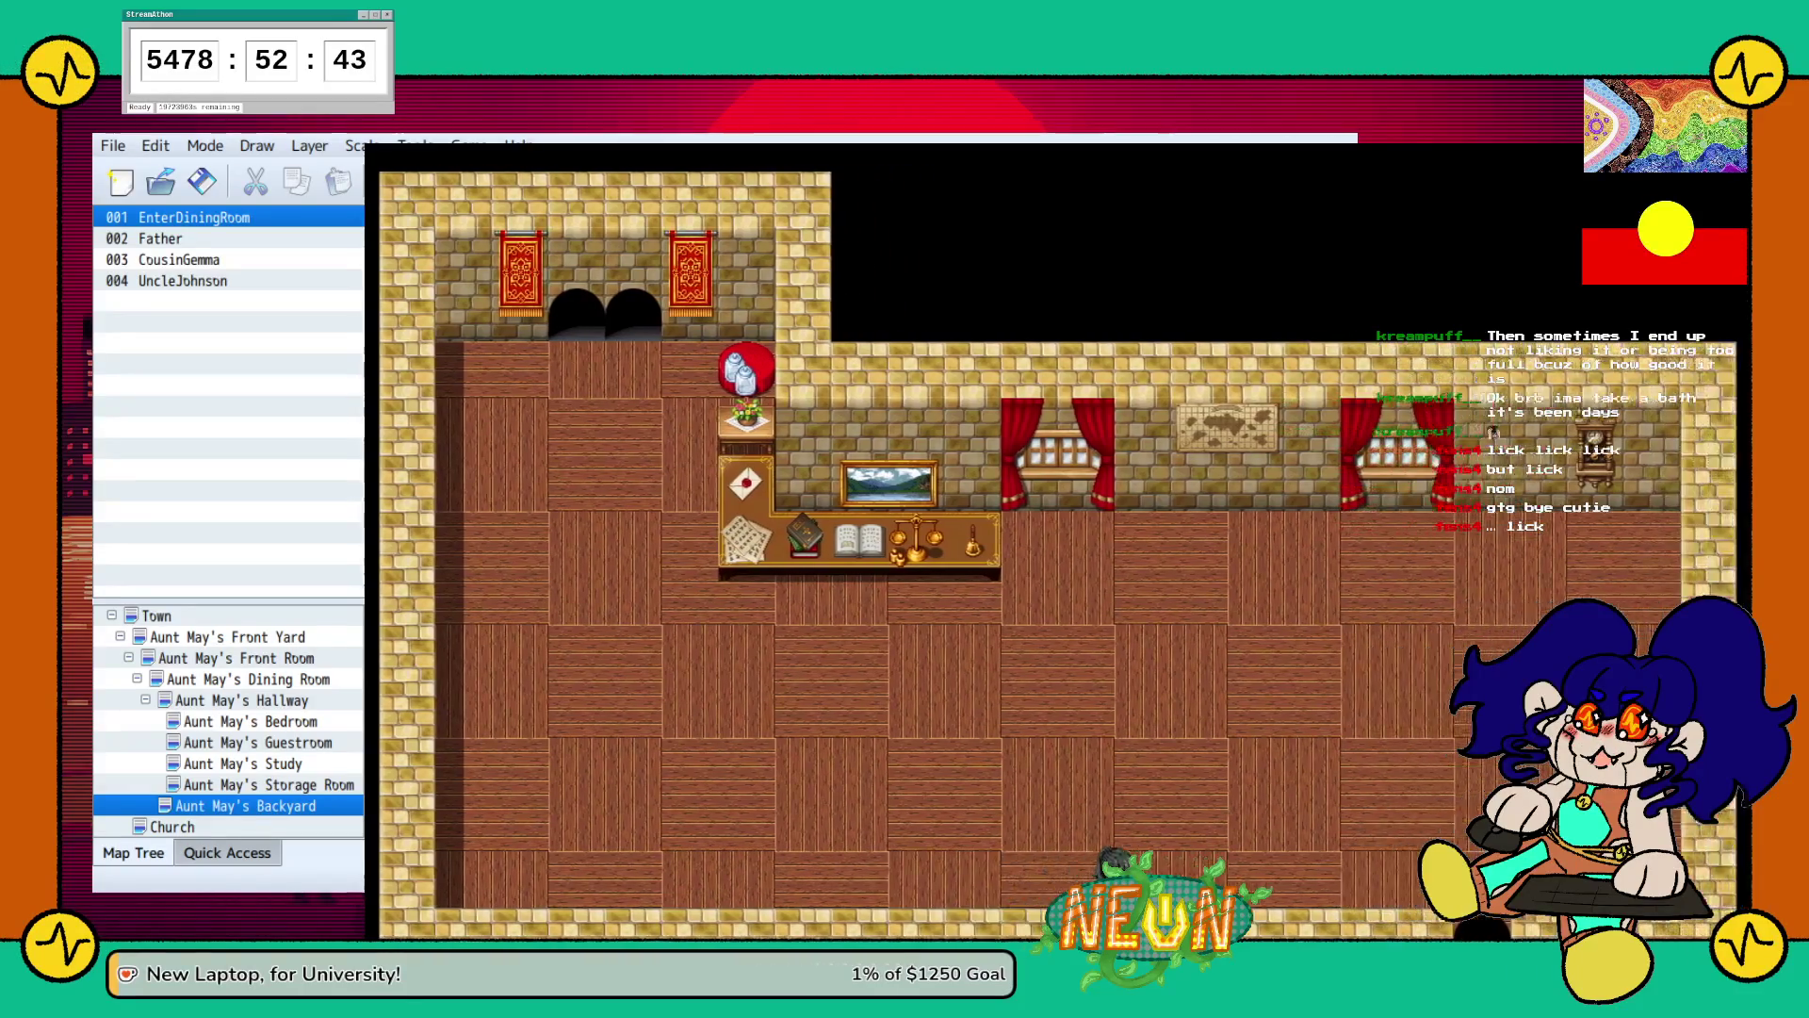
{"action": "key", "text": "Right"}
{"action": "key", "text": "Down"}
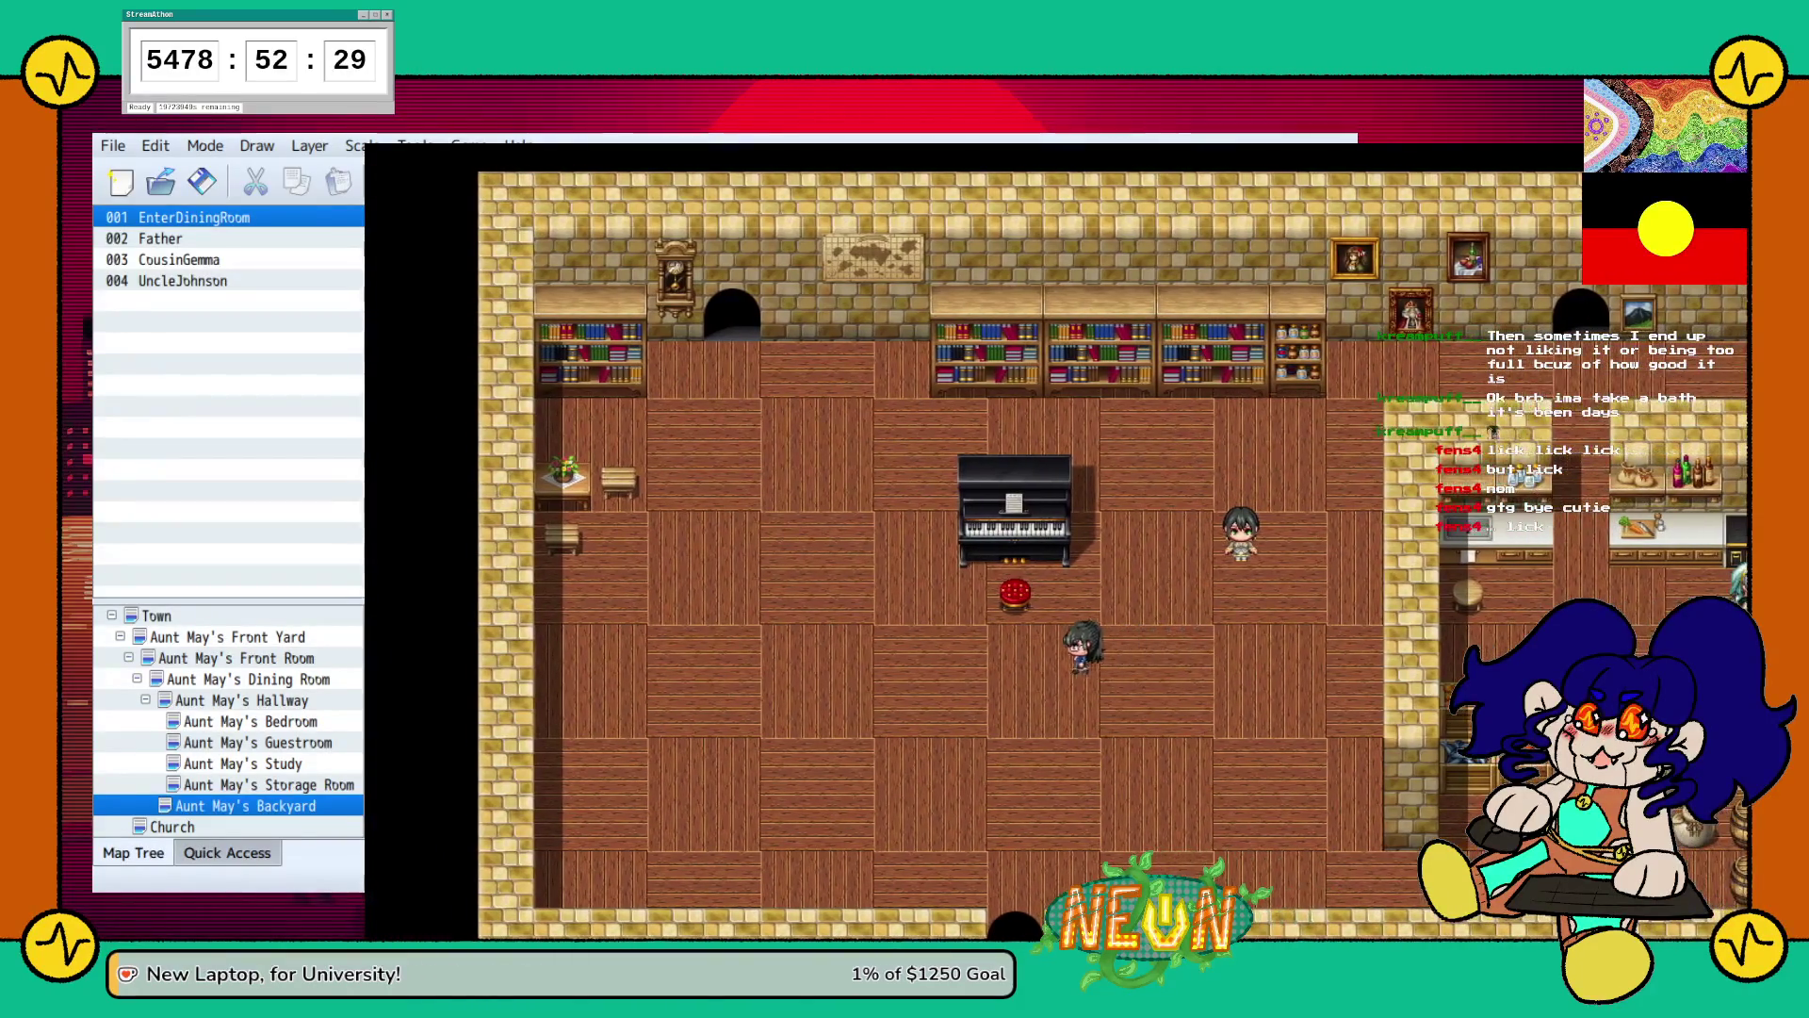
{"action": "key", "text": "Down"}
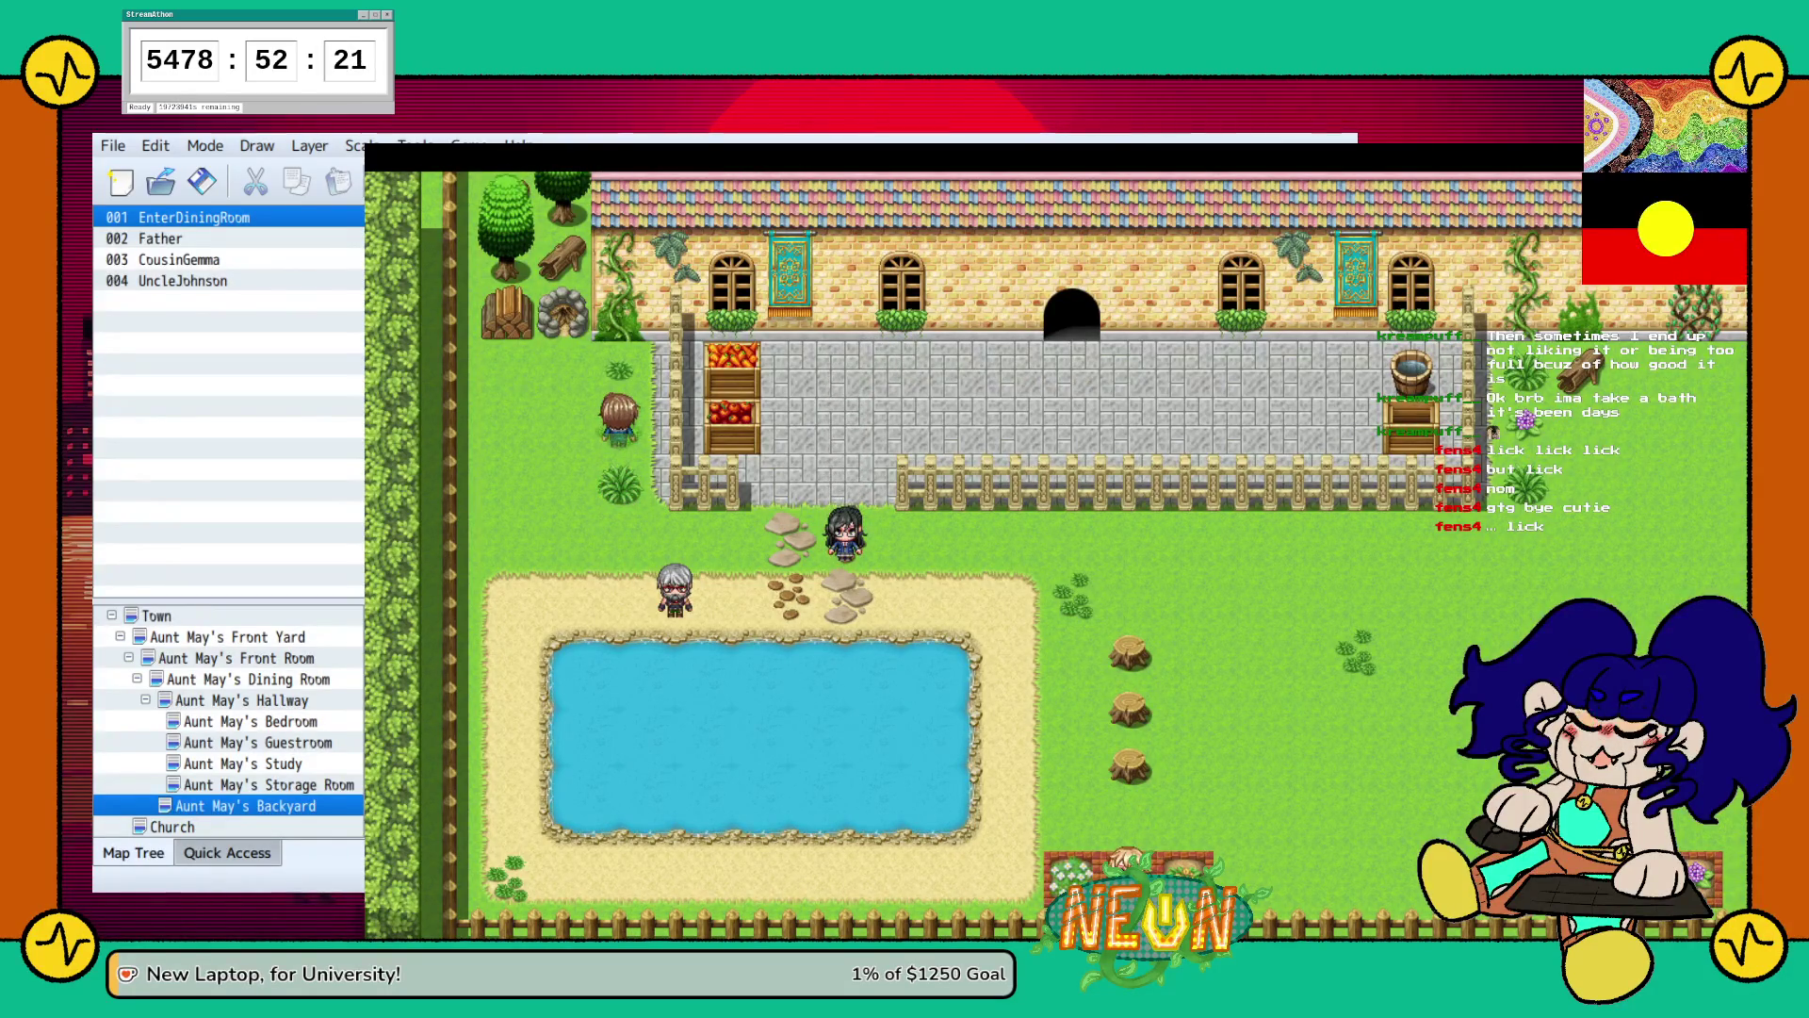
{"action": "key", "text": "Right"}
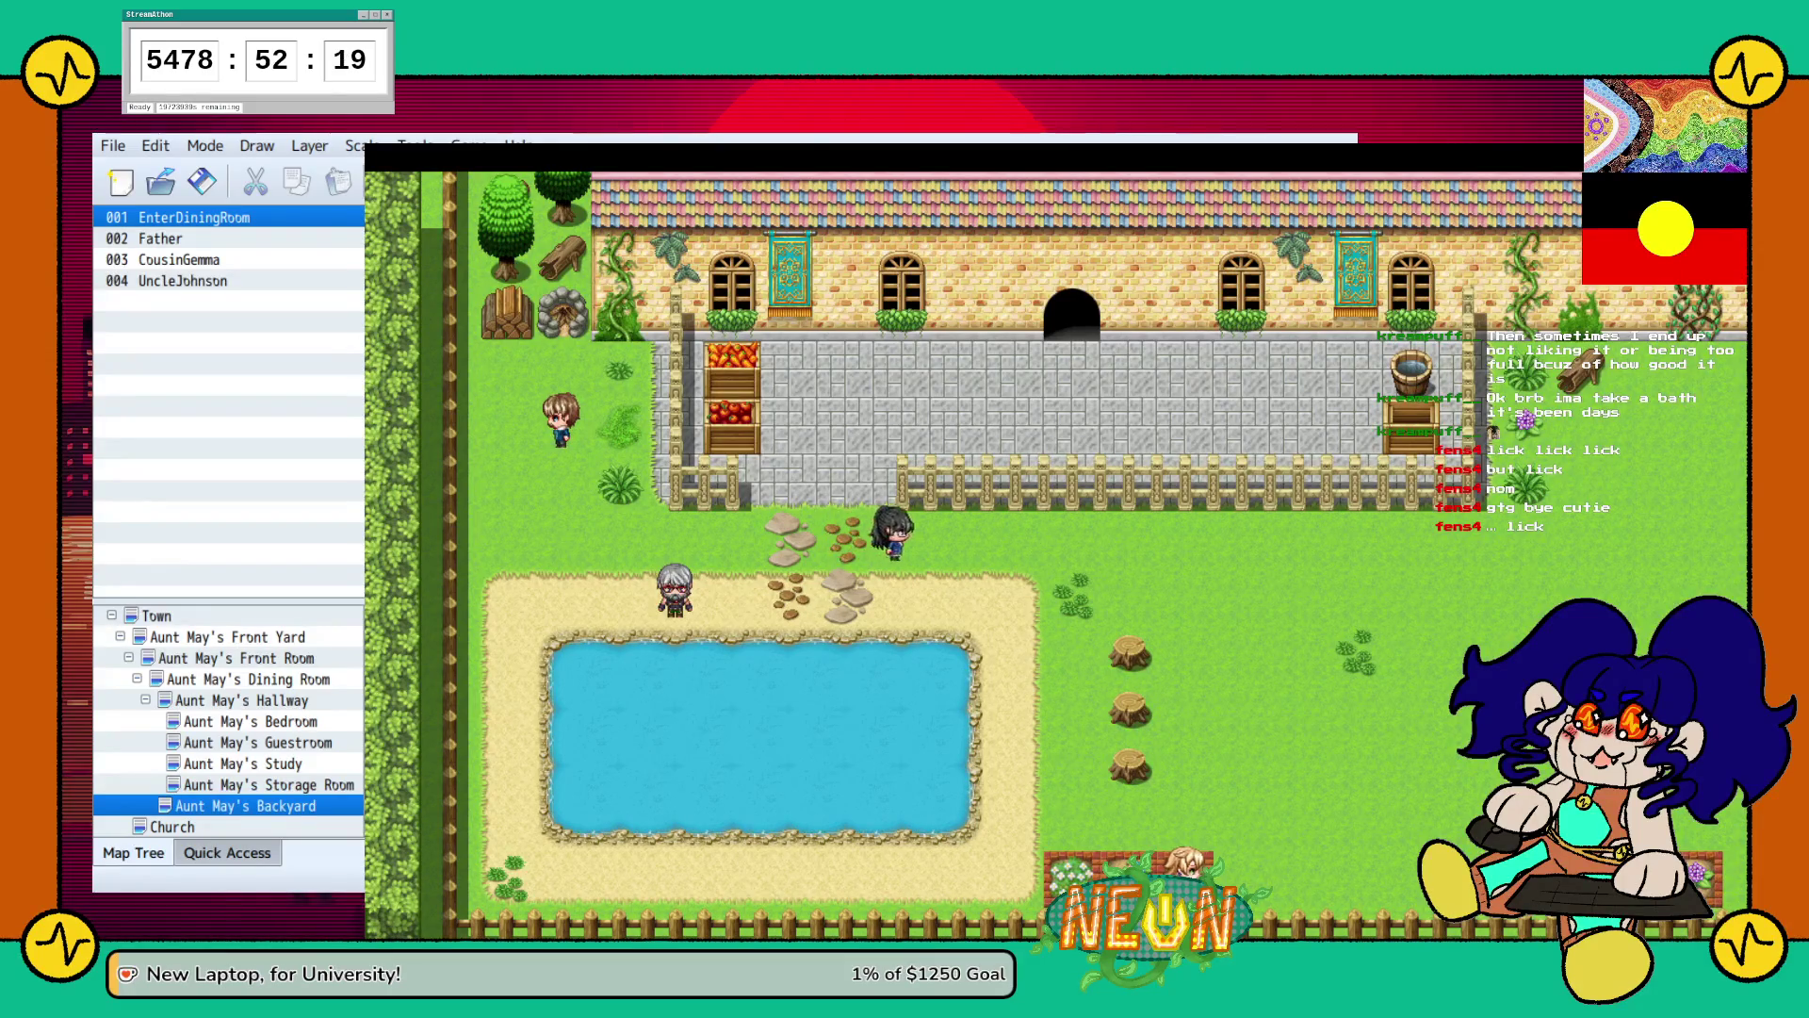
{"action": "key", "text": "Left"}
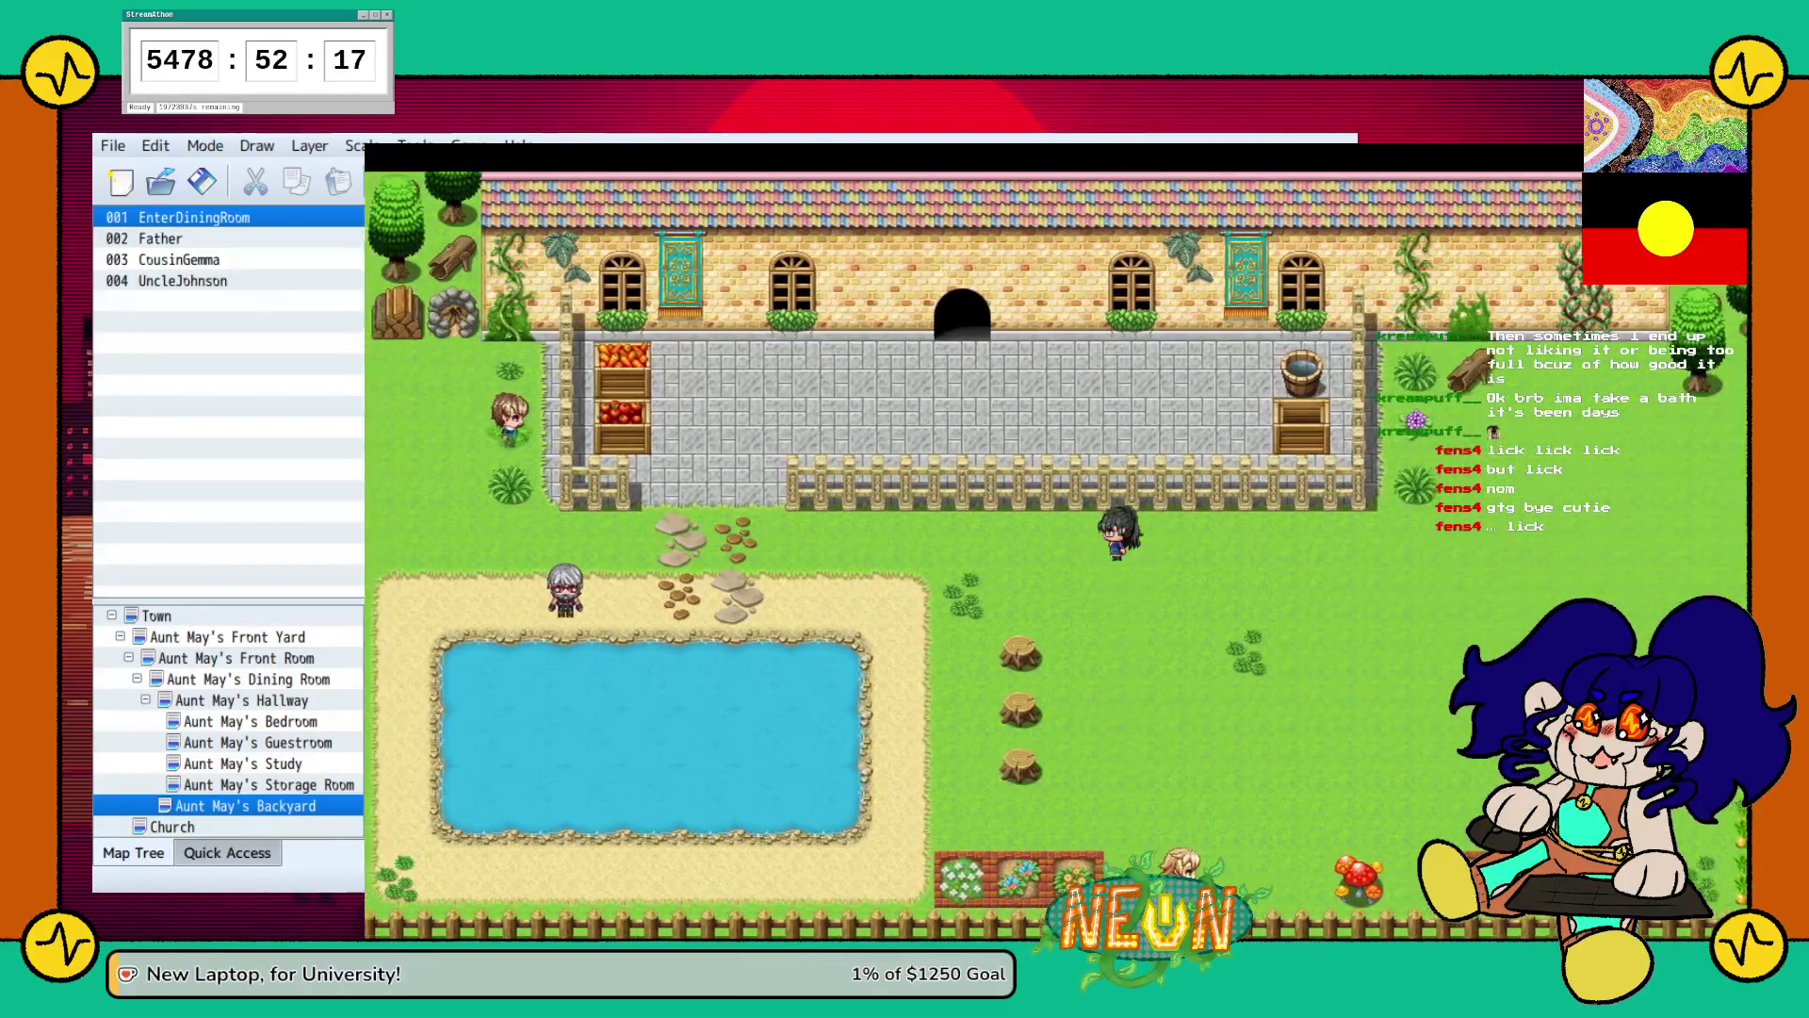
{"action": "key", "text": "Down"}
{"action": "key", "text": "Down"}
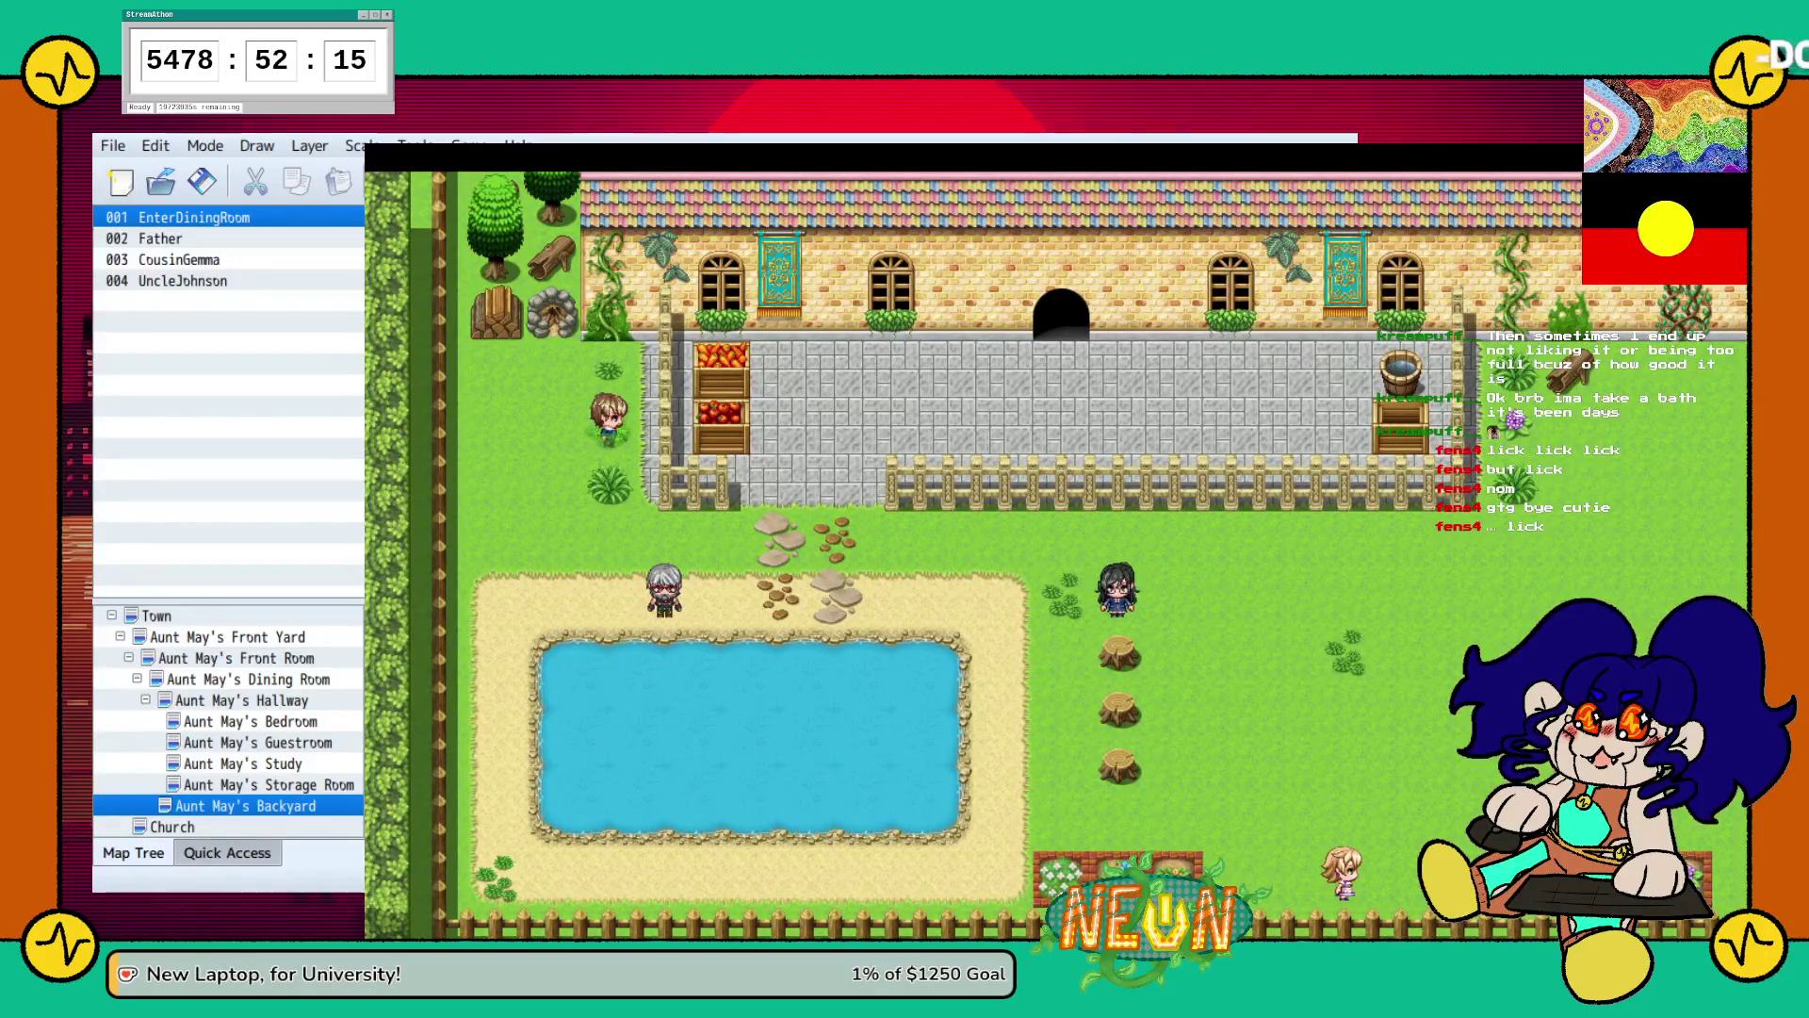
{"action": "key", "text": "Left"}
{"action": "key", "text": "Down"}
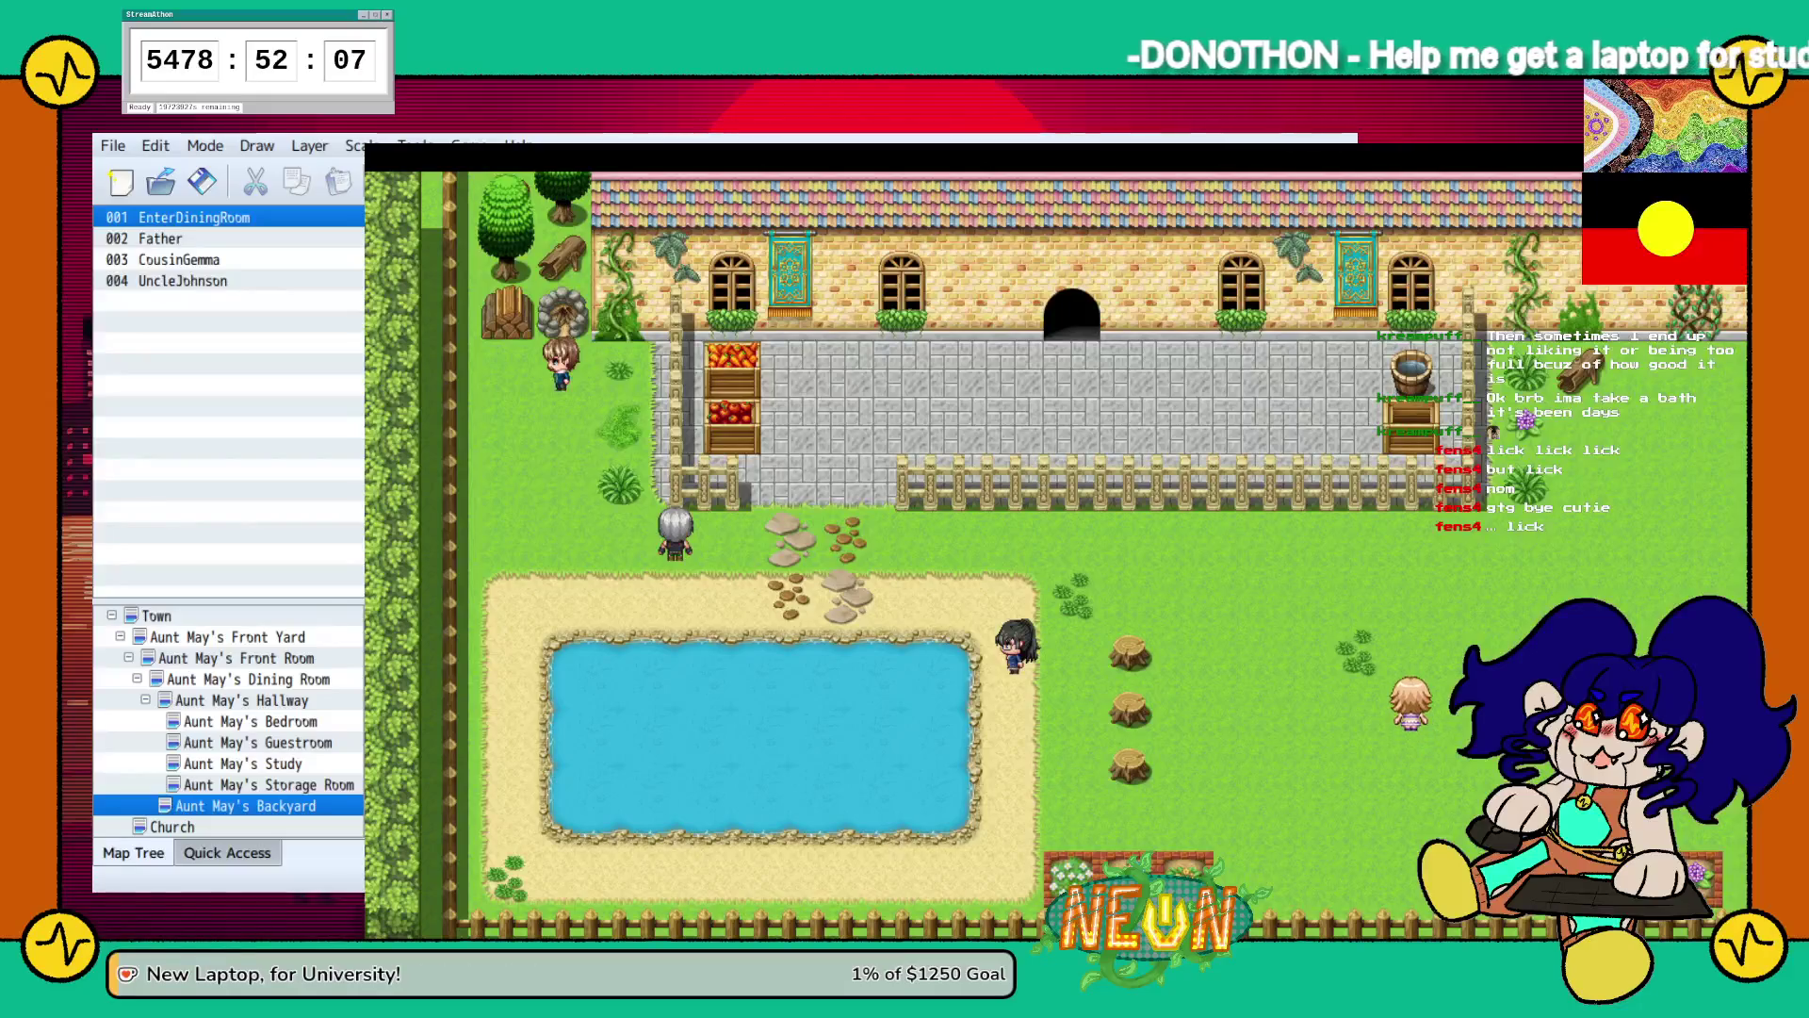
{"action": "key", "text": "alt+F4"}
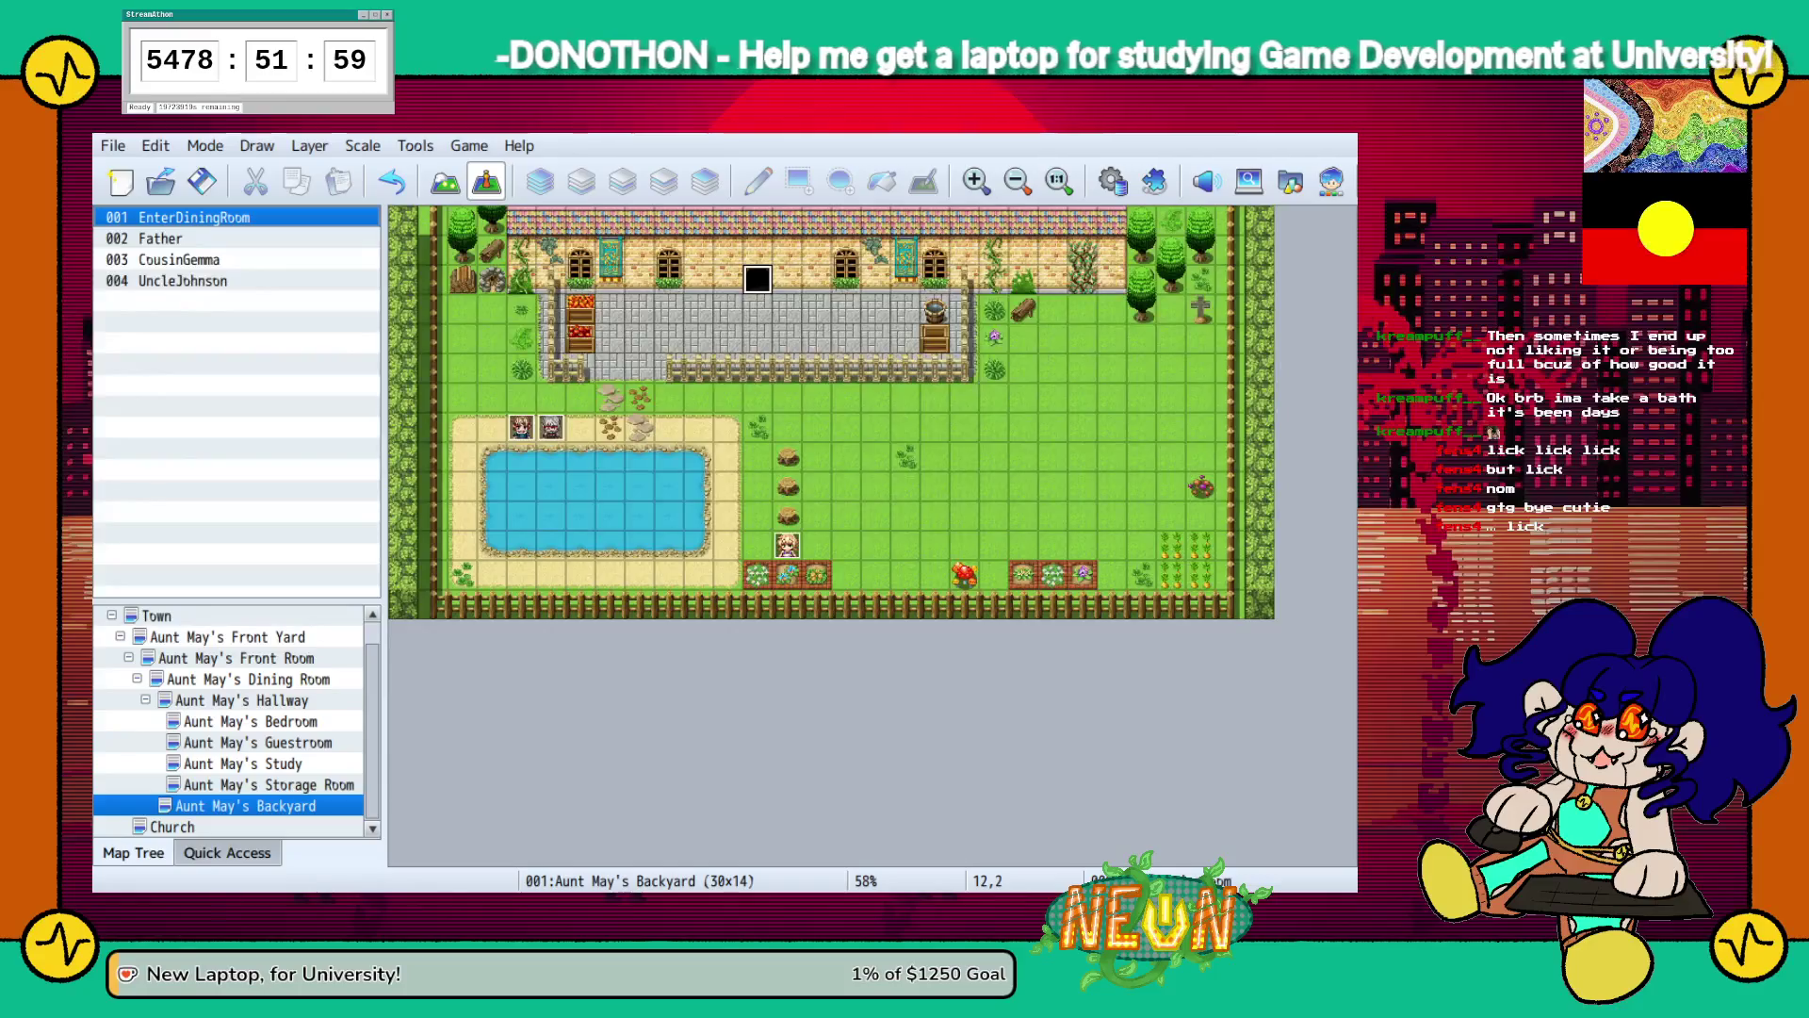
Open Aunt May's Front Yard and select tile 23,10 beside the stone path's bottom.
{"action": "left_click", "coordinate": [227, 637]}
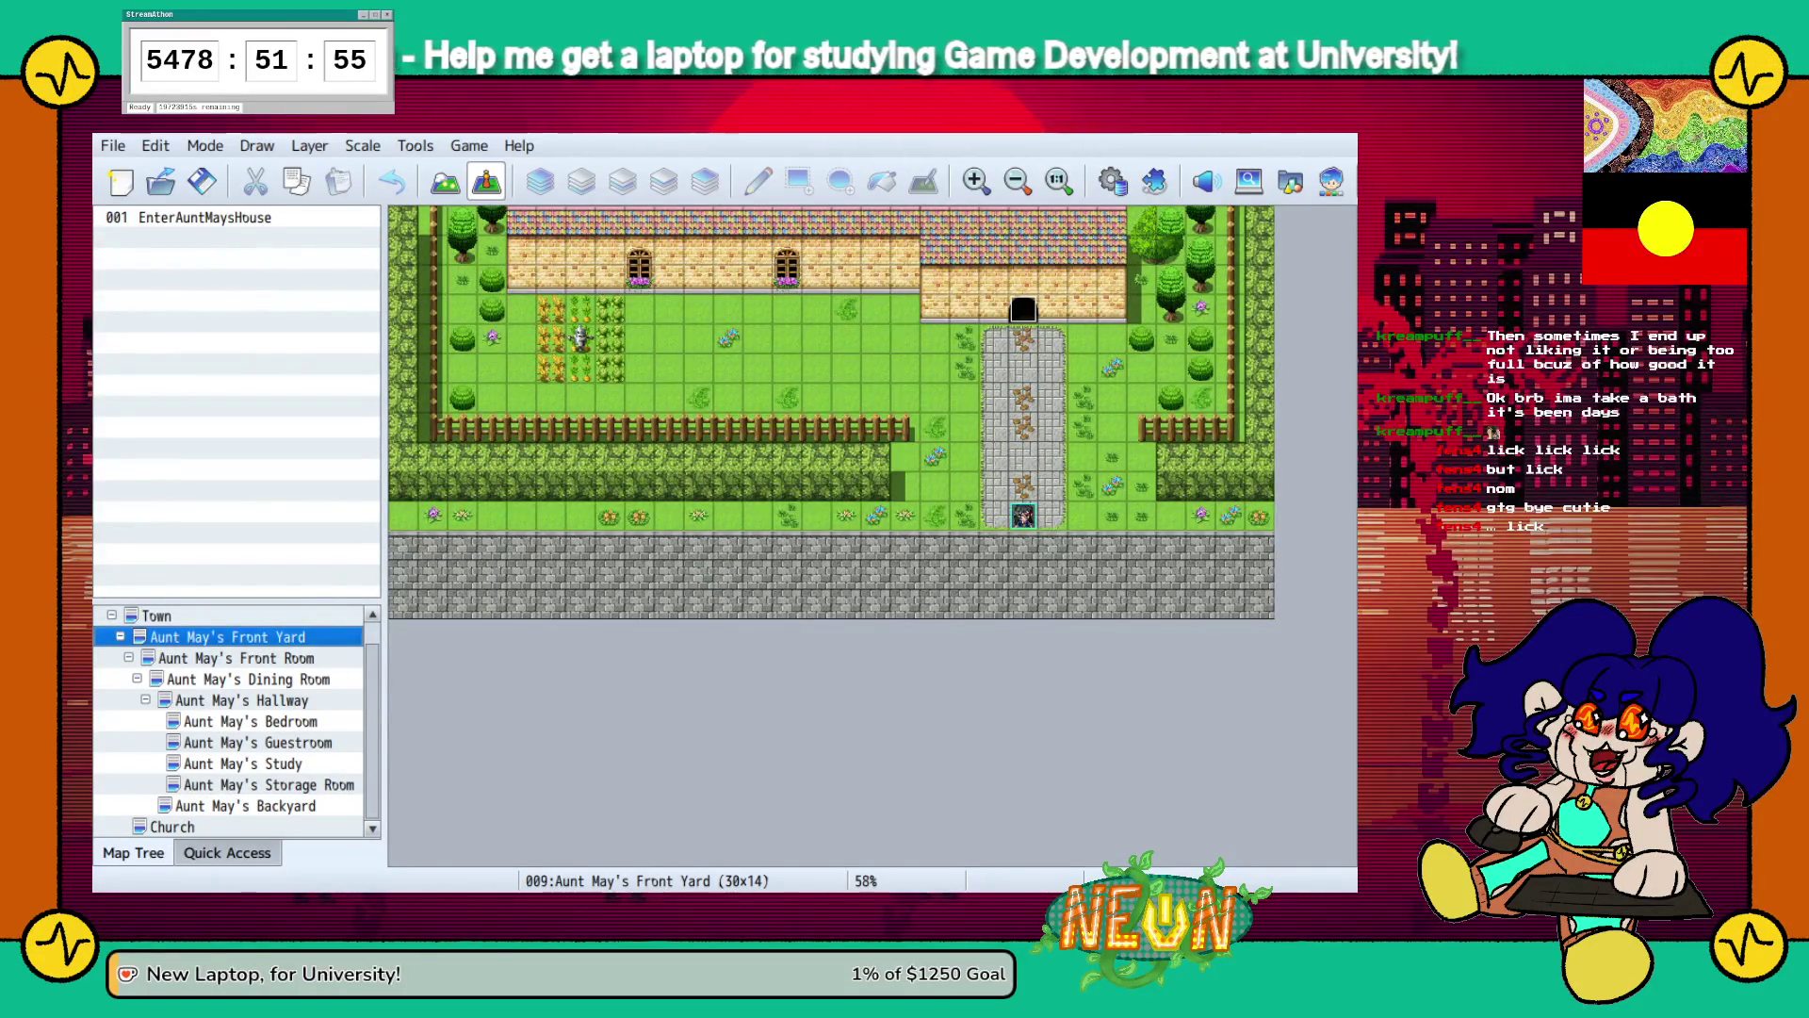
{"action": "left_click", "coordinate": [1081, 515]}
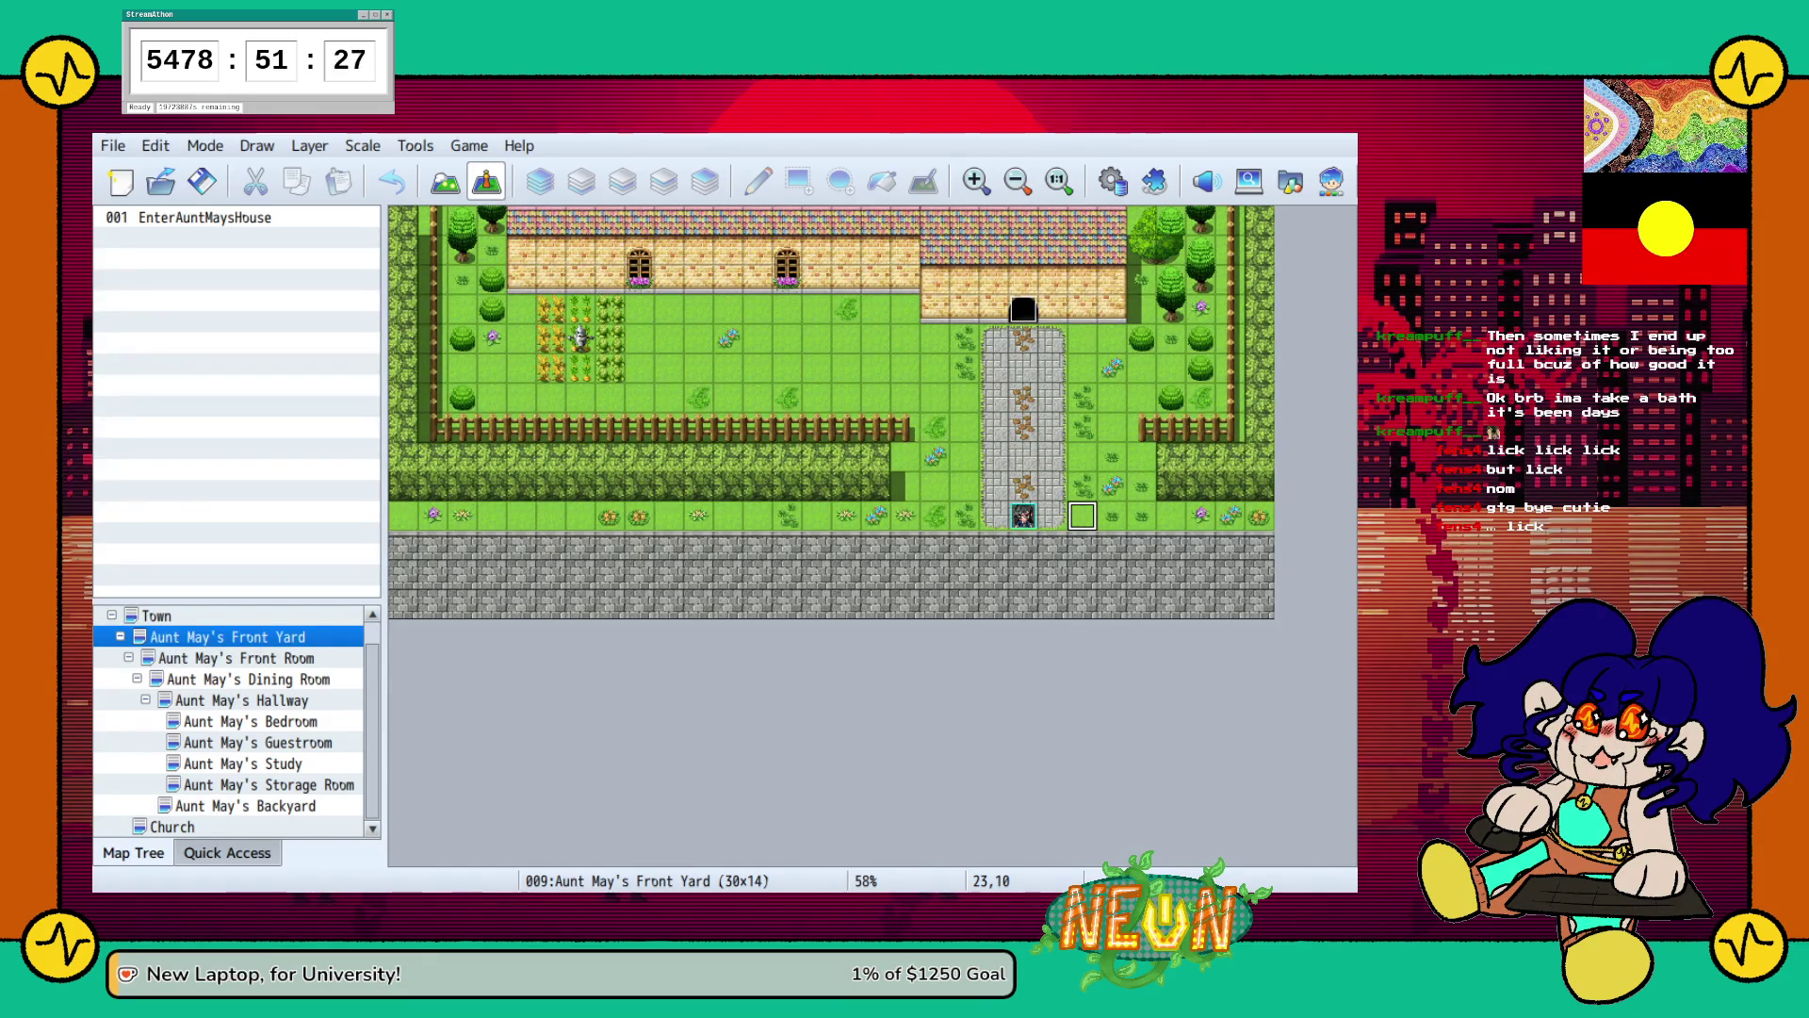
Create the MotherOutside event on the front-yard tile, then open Aunt May's Dining Room.
{"action": "key", "text": "Return"}
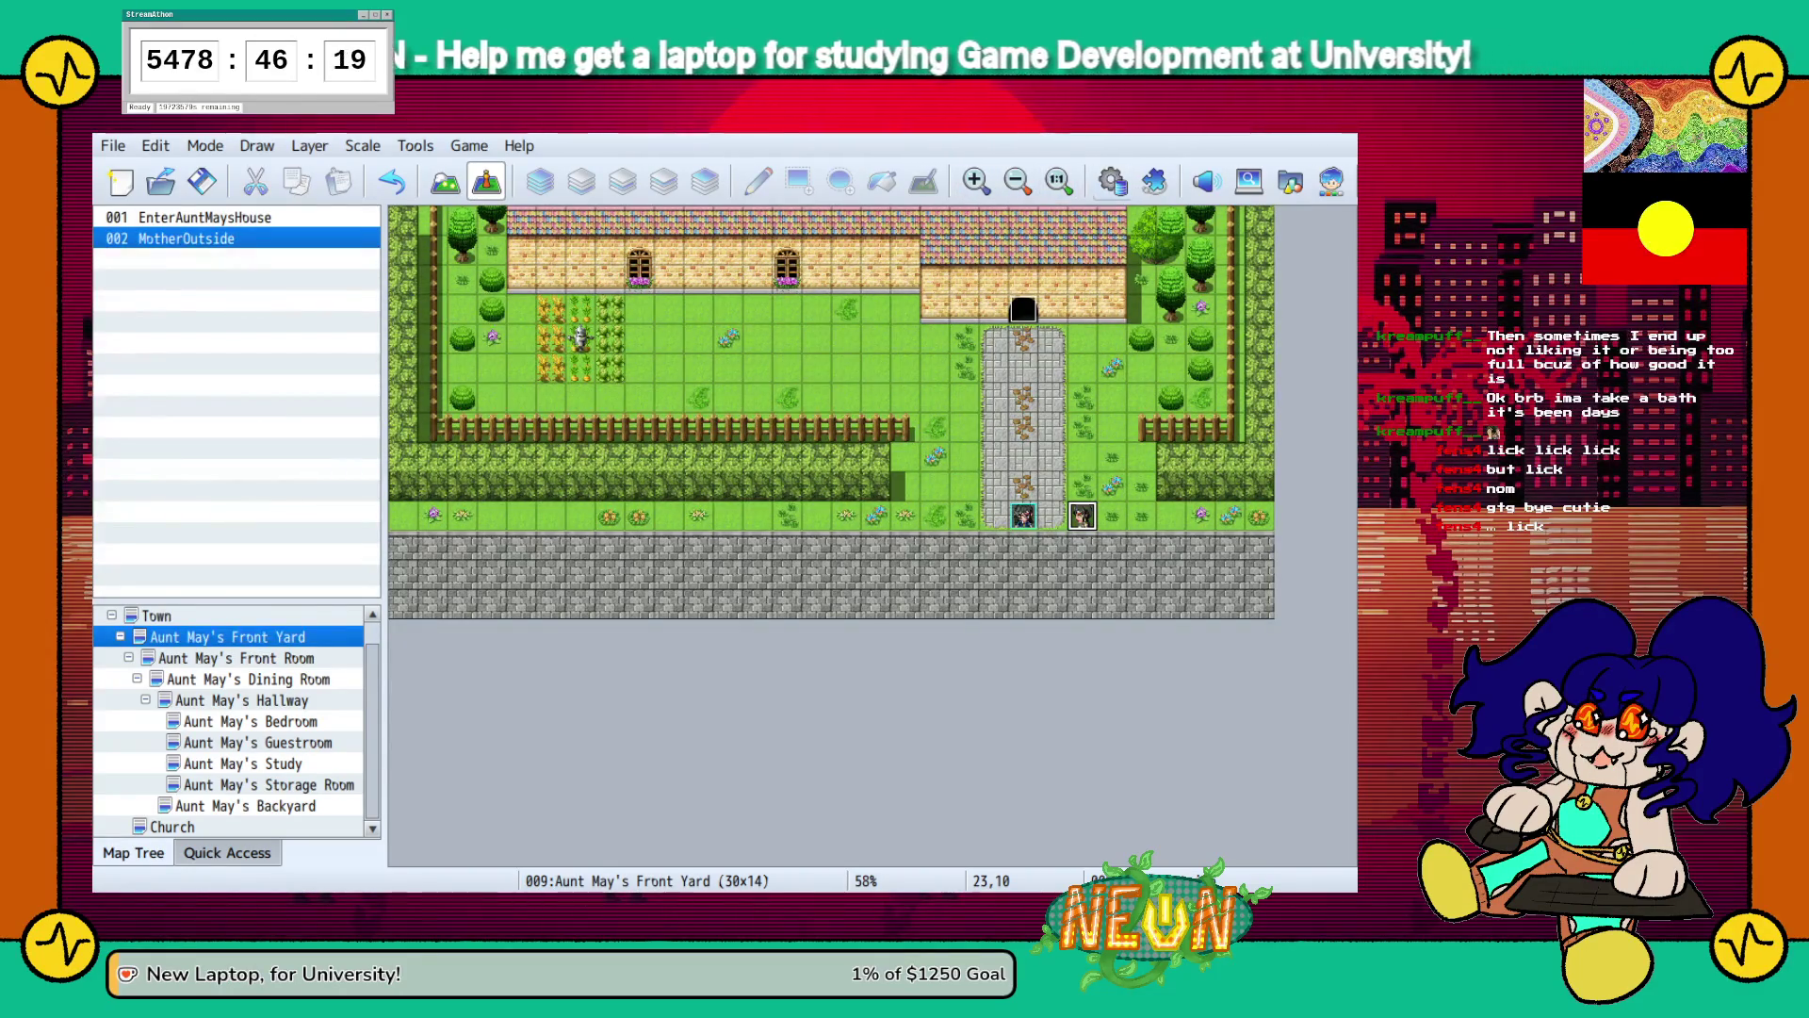
{"action": "left_click", "coordinate": [248, 679]}
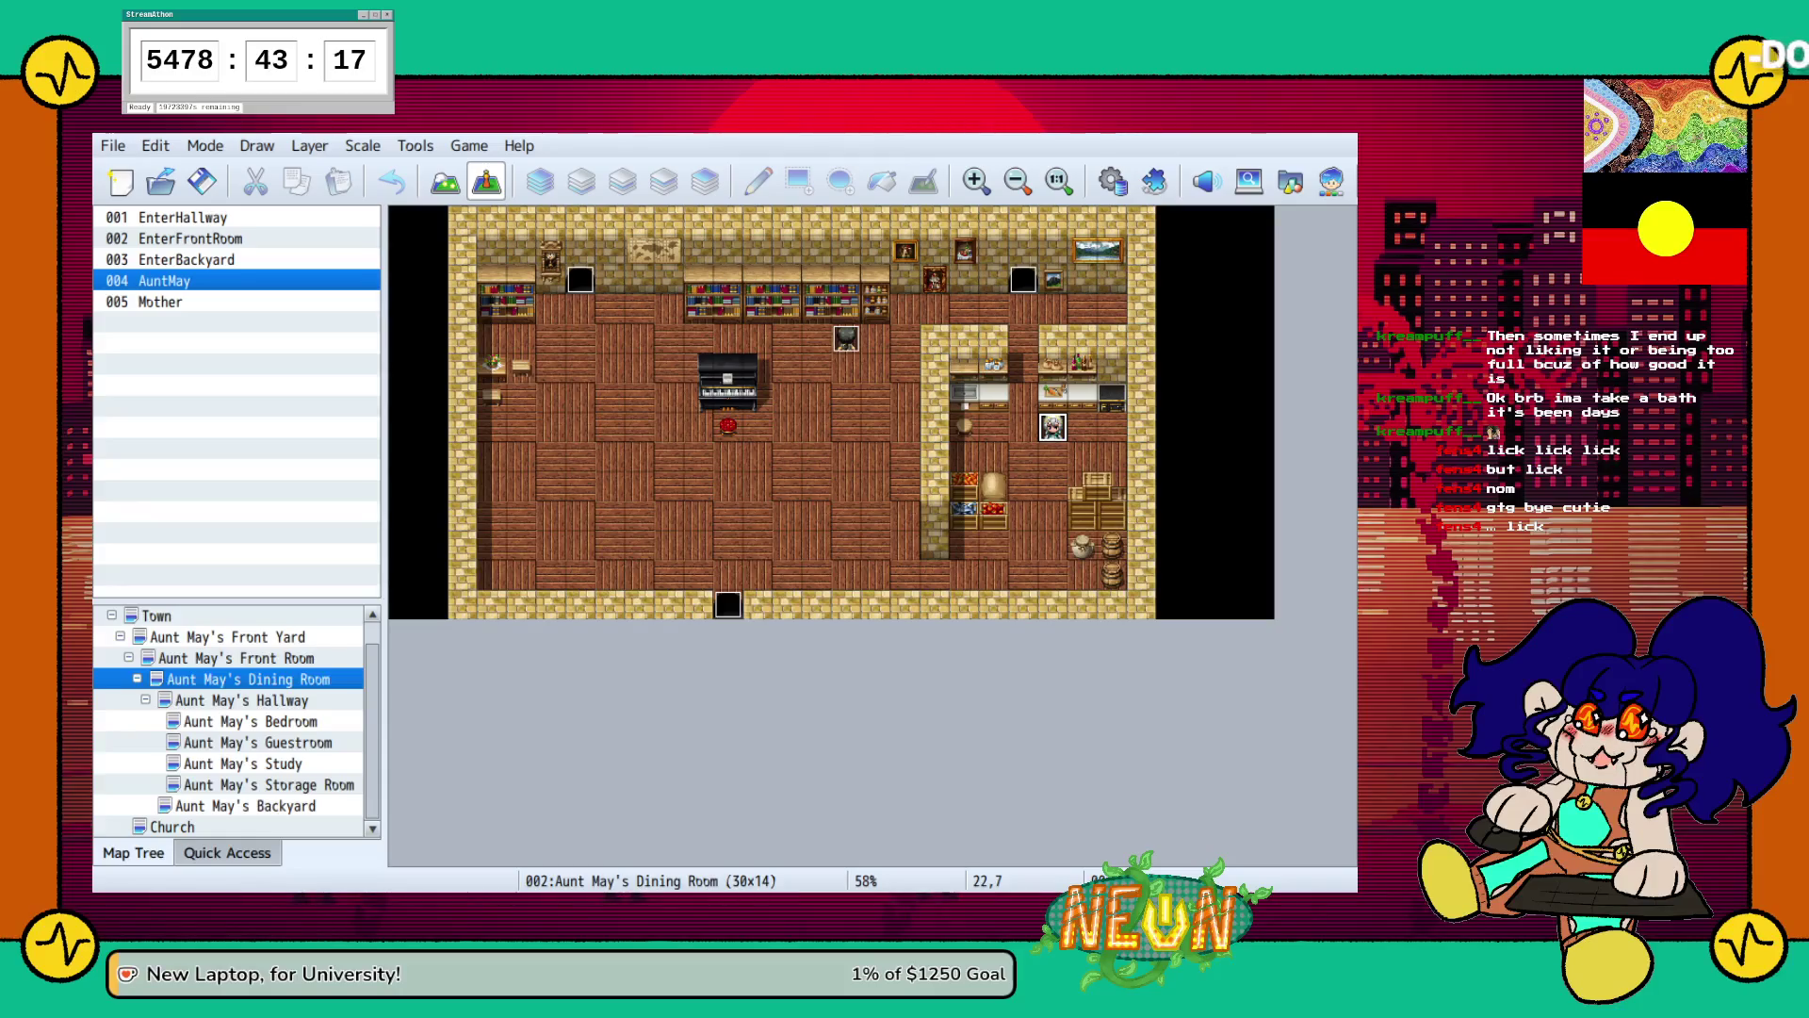
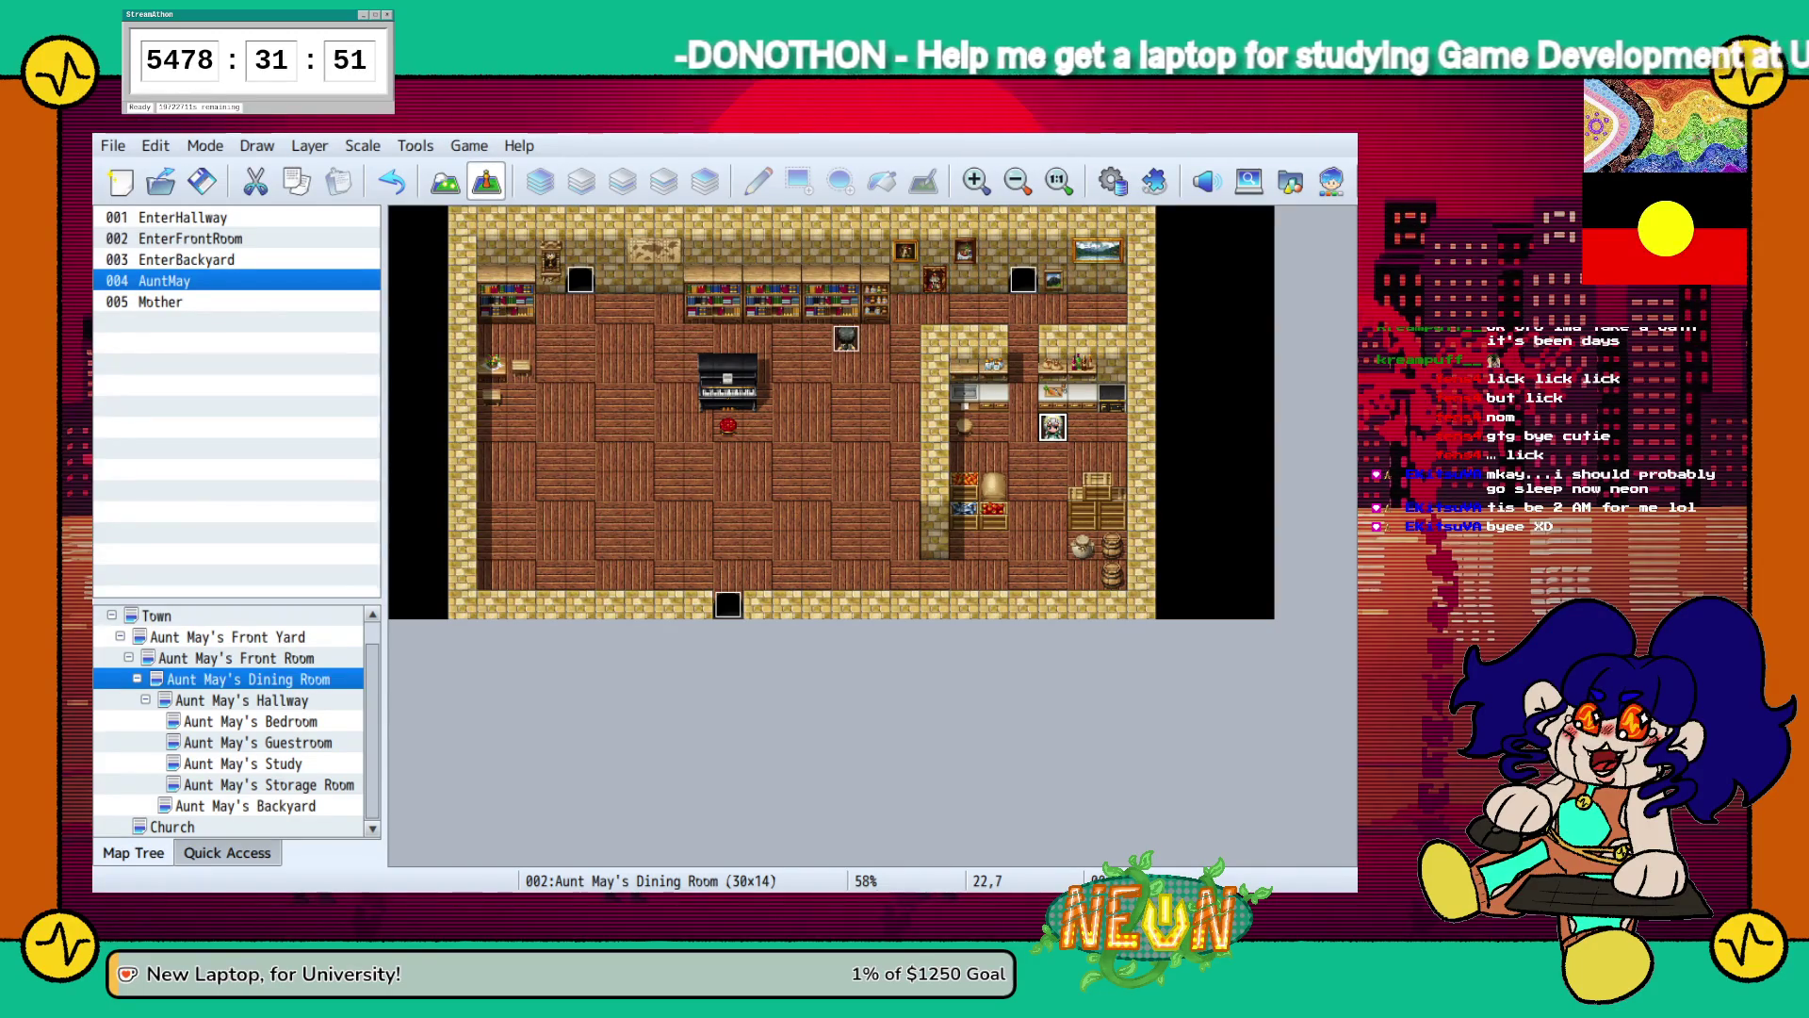
Launch a playtest with Ctrl+R and get through Mother's opening dialogue.
{"action": "key", "text": "ctrl+r"}
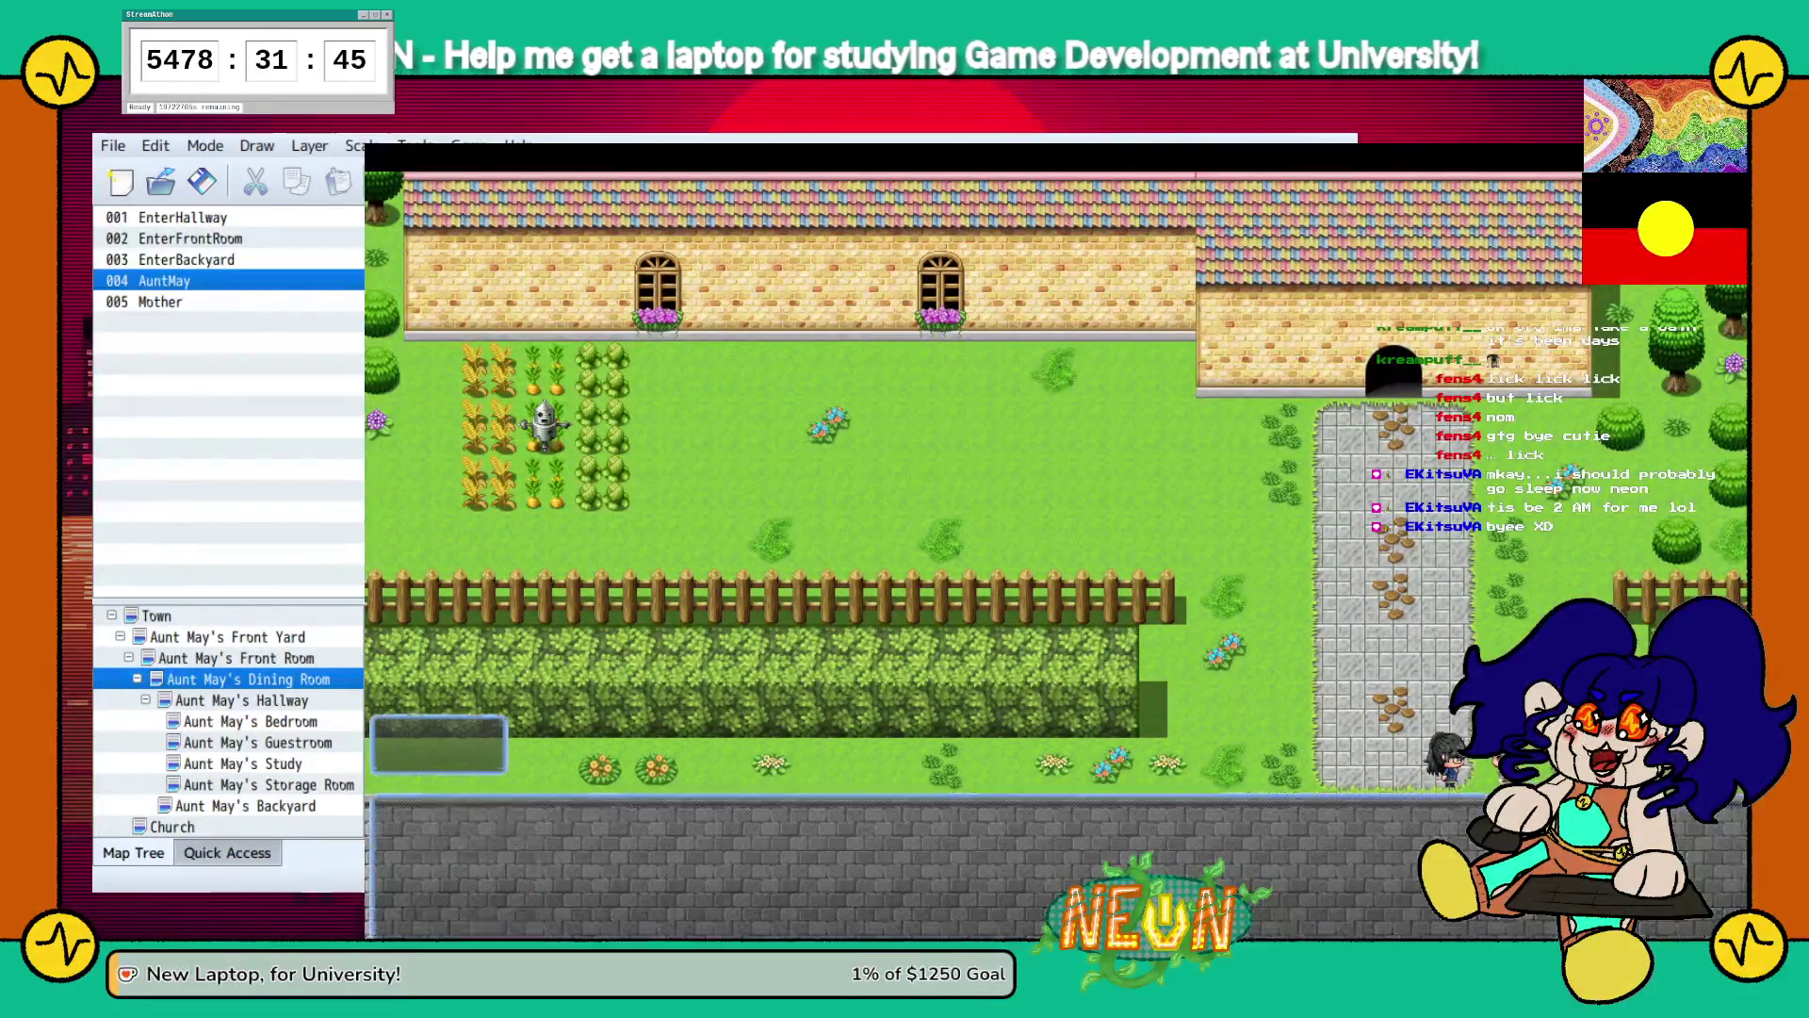
{"action": "key", "text": "Return"}
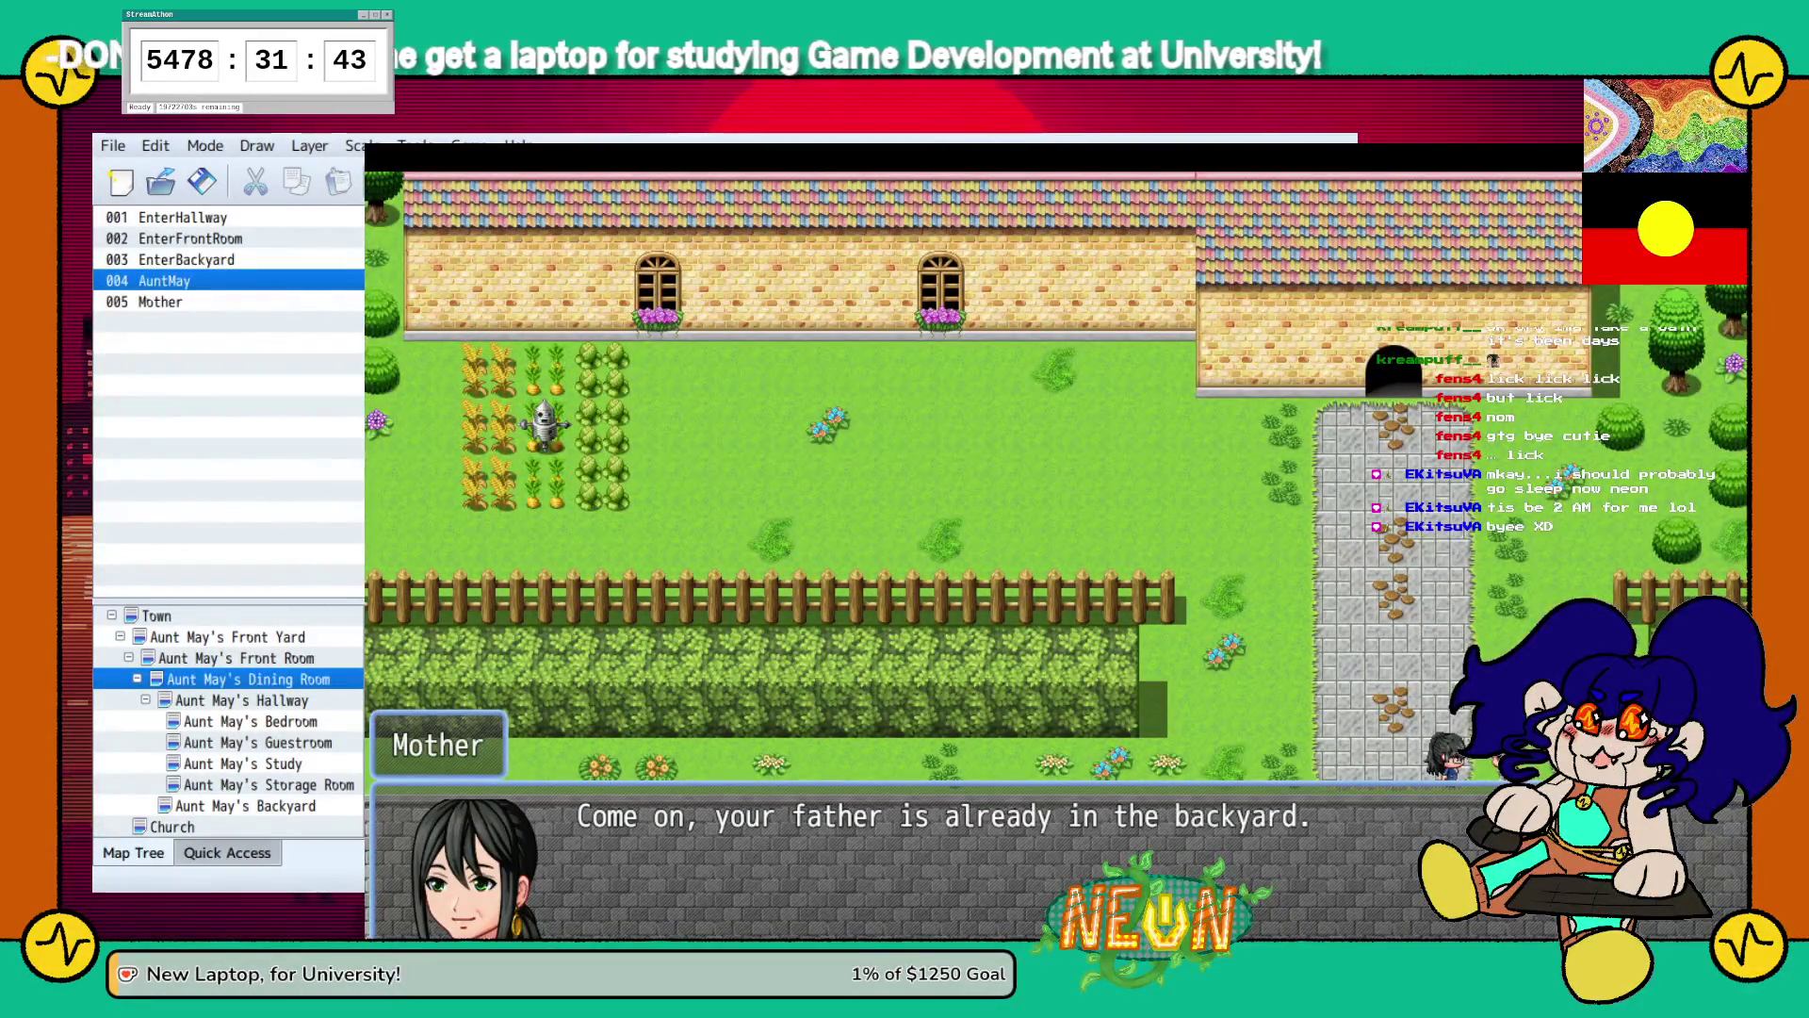
{"action": "key", "text": "Return"}
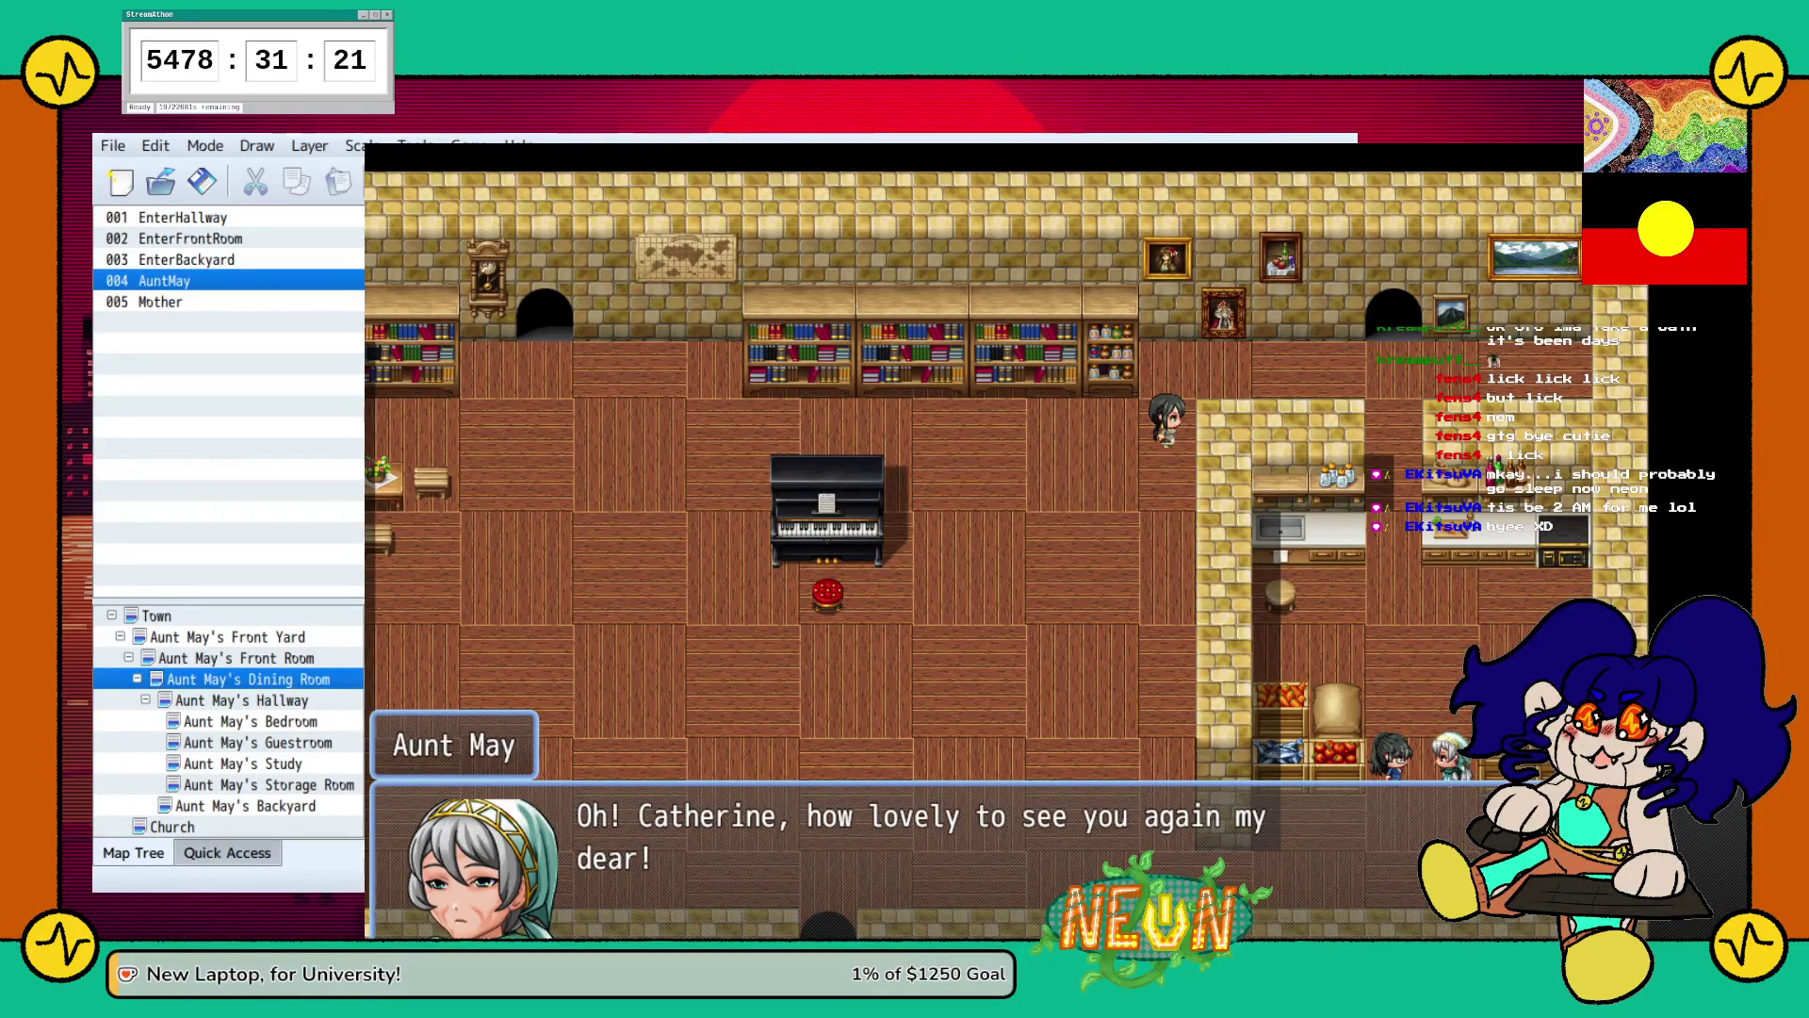
Accept Aunt May's baptism invitation, then walk into The Front Room and back to the Dining Room.
{"action": "key", "text": "Return"}
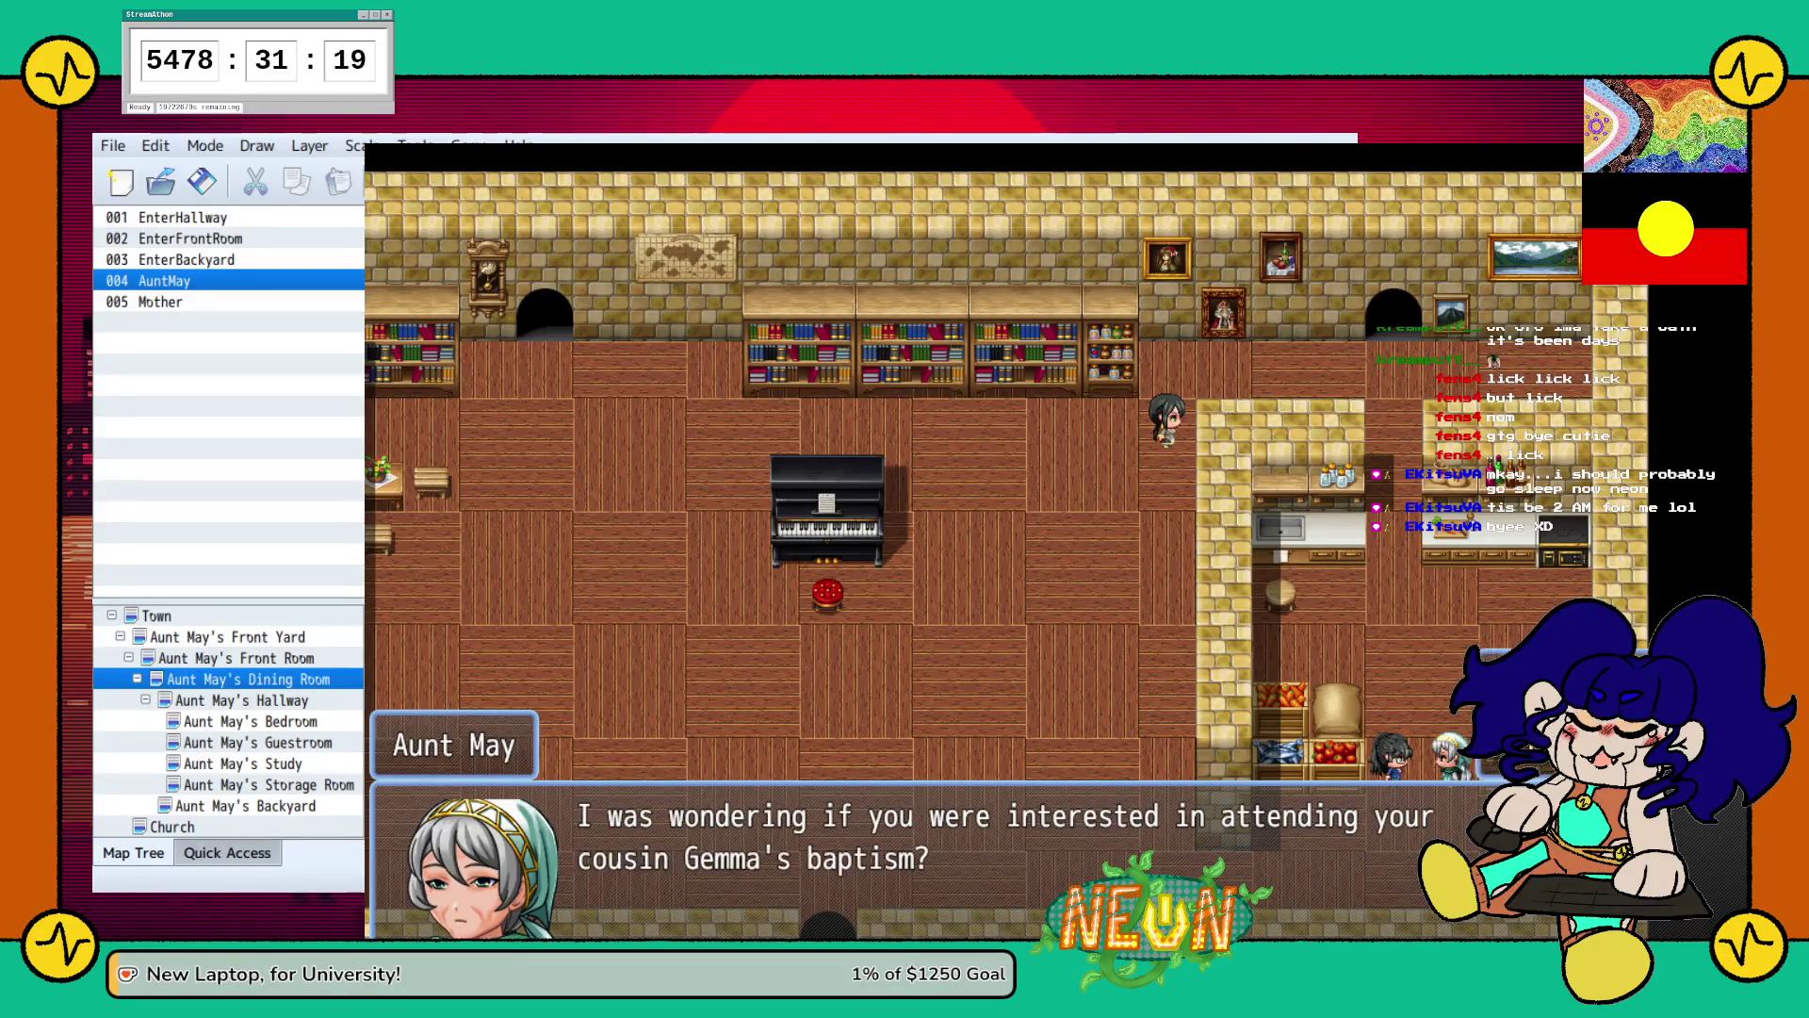
{"action": "key", "text": "Return"}
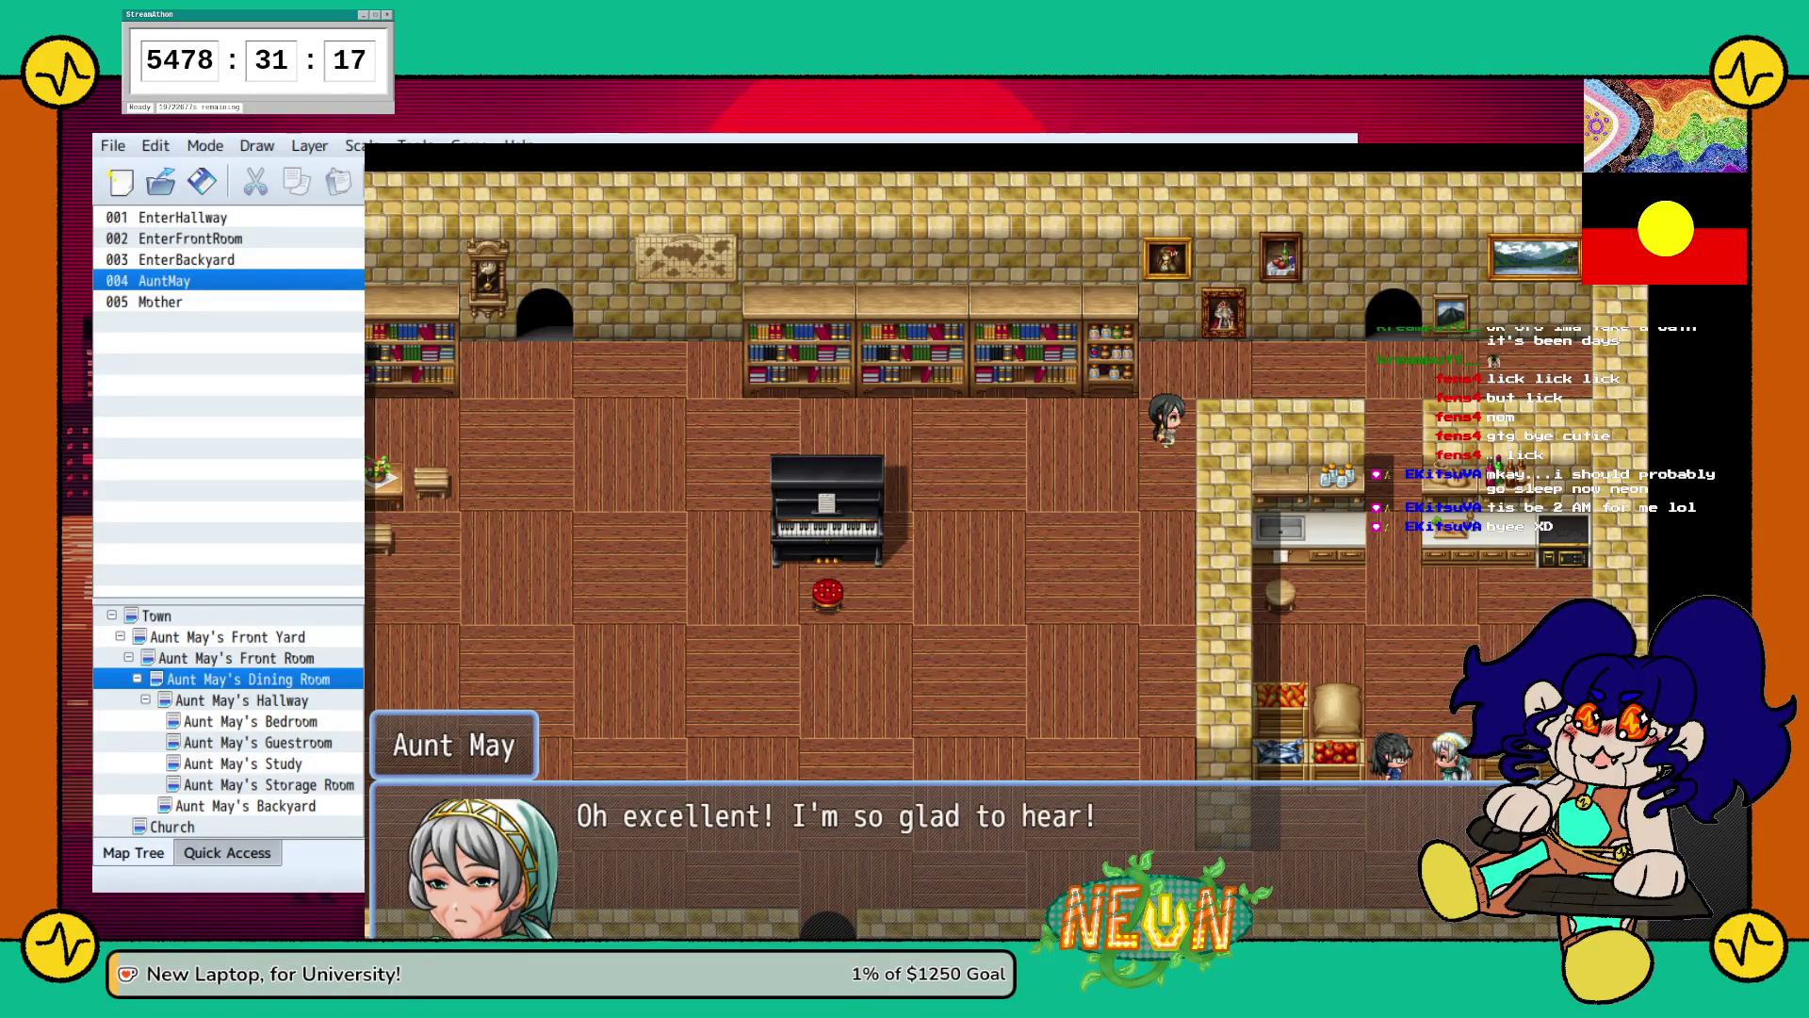
{"action": "key", "text": "Return"}
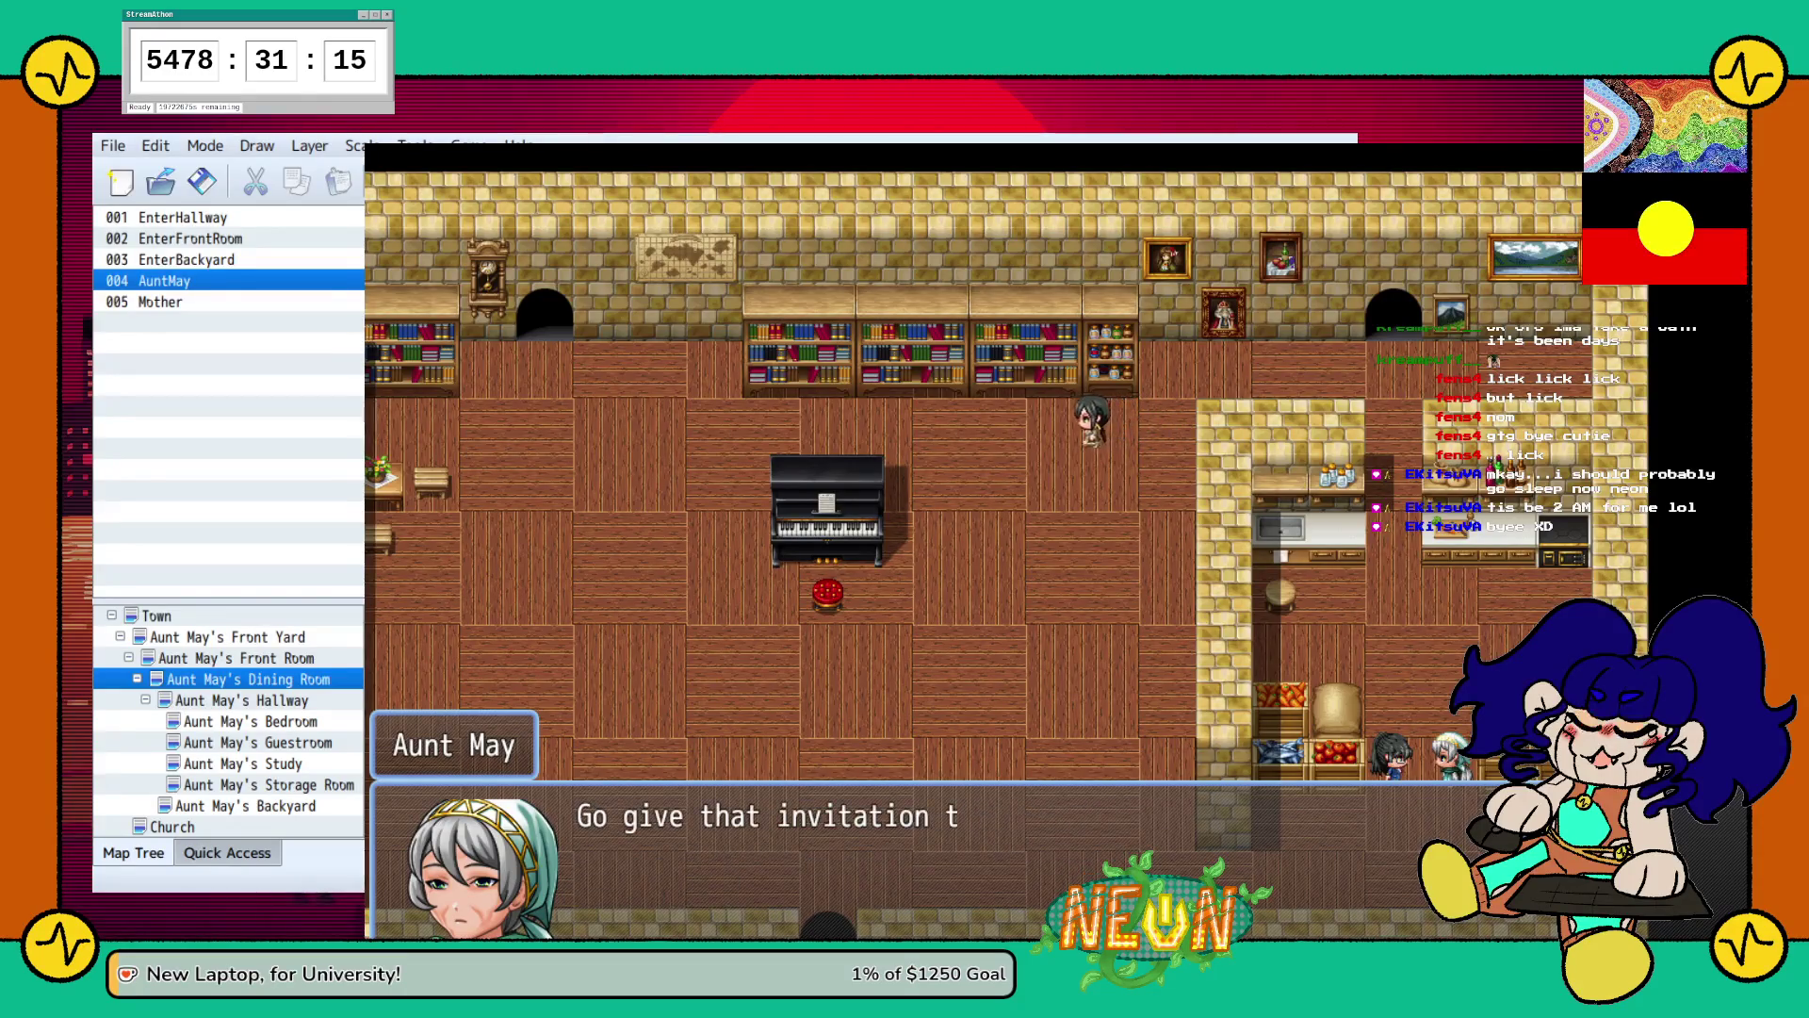
{"action": "key", "text": "Return"}
{"action": "key", "text": "Left"}
{"action": "key", "text": "Up"}
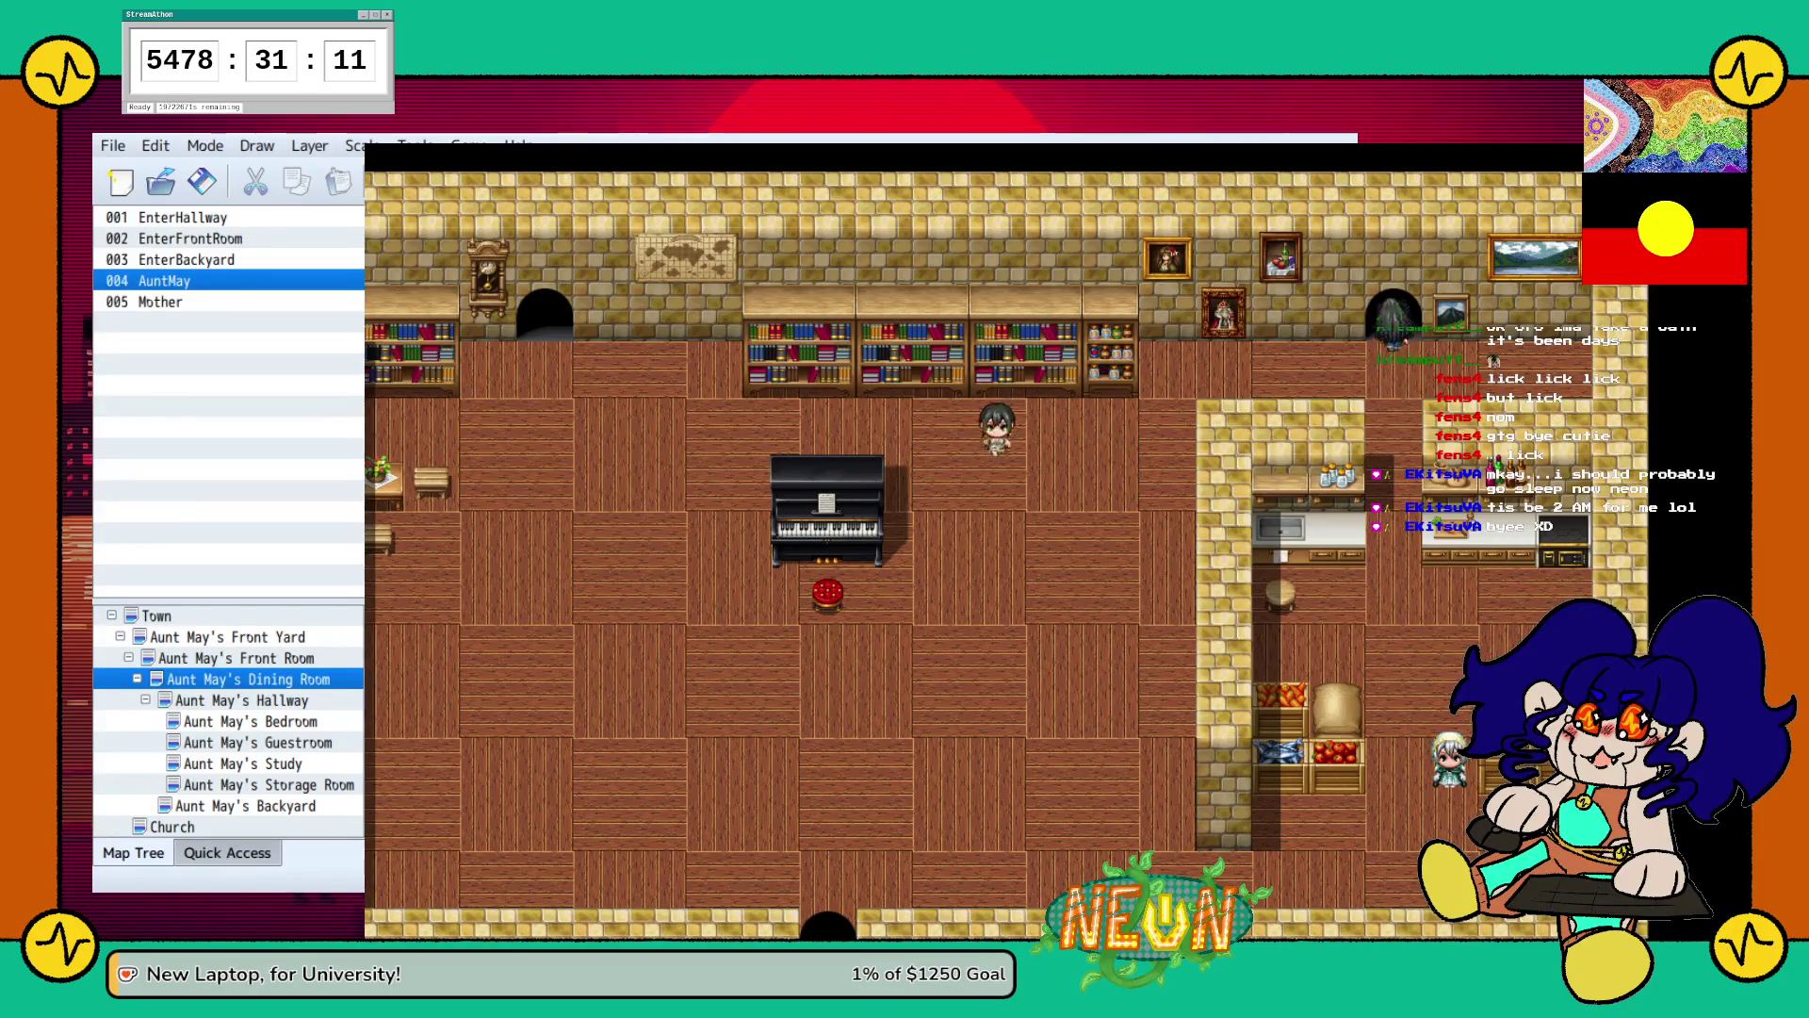
{"action": "key", "text": "Down"}
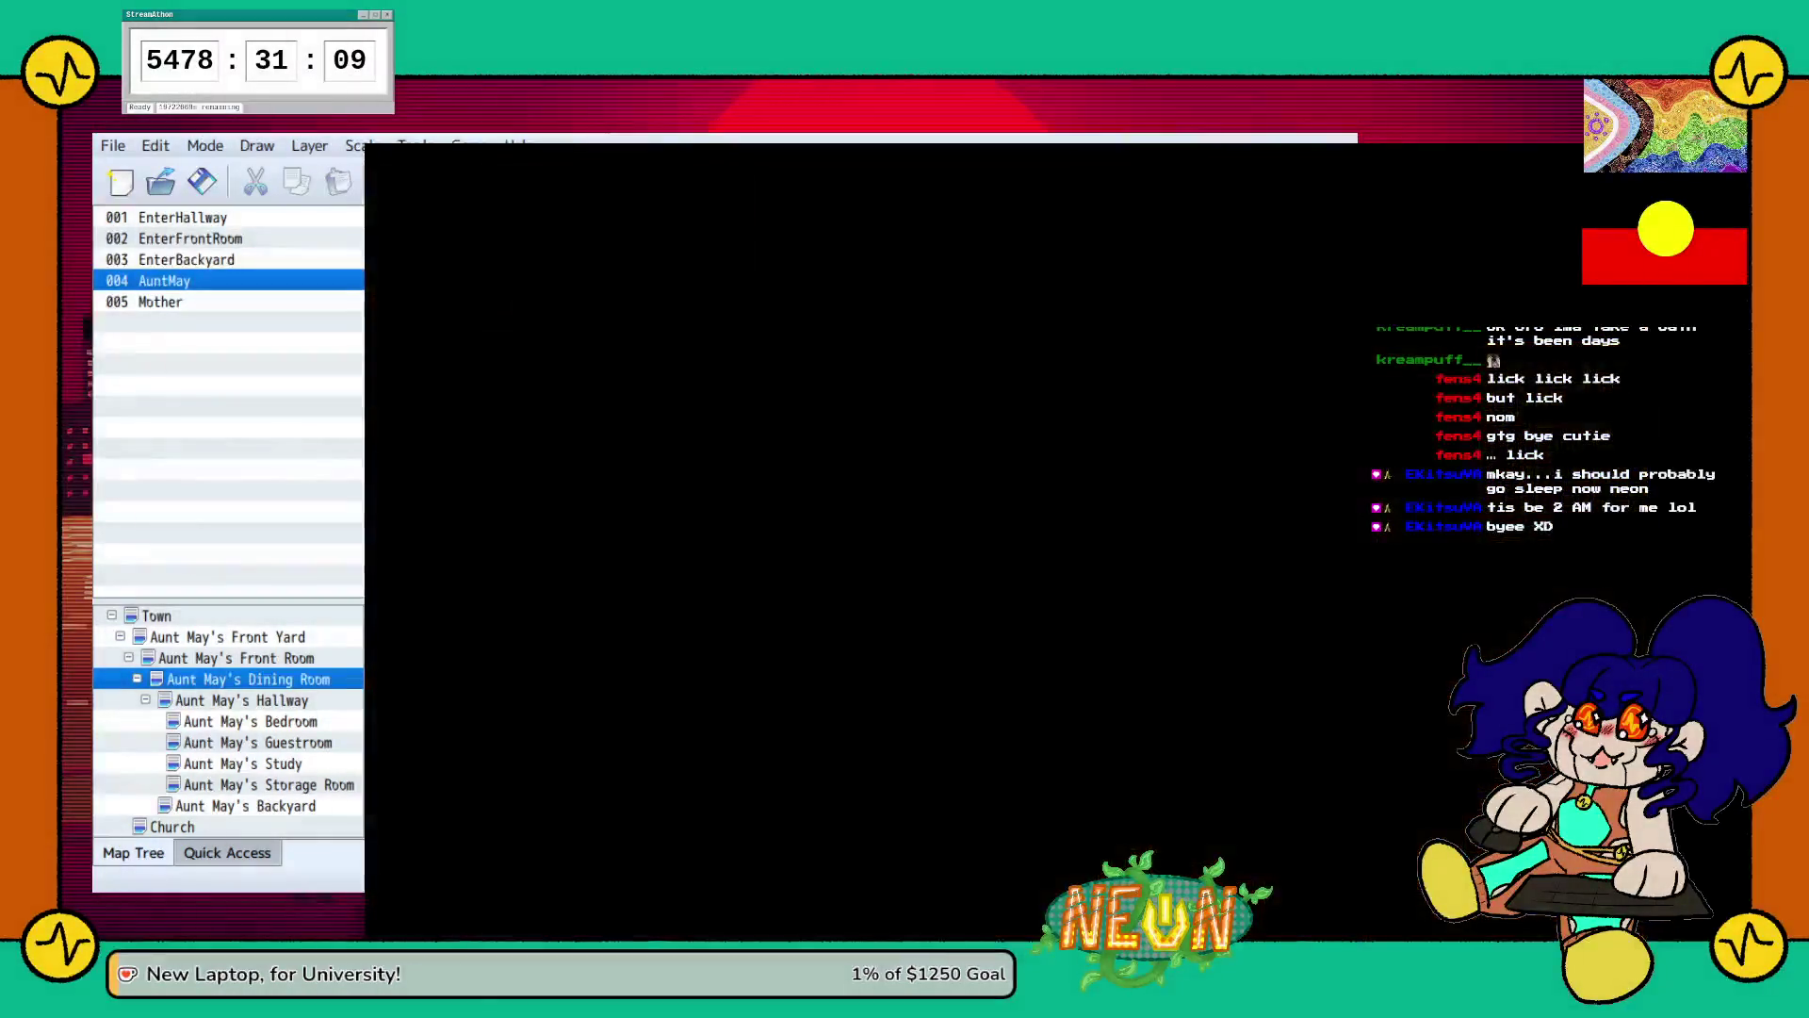
Walk over to Aunt May and replay her invitation dialogue to the end.
{"action": "key", "text": "Down"}
{"action": "key", "text": "Right"}
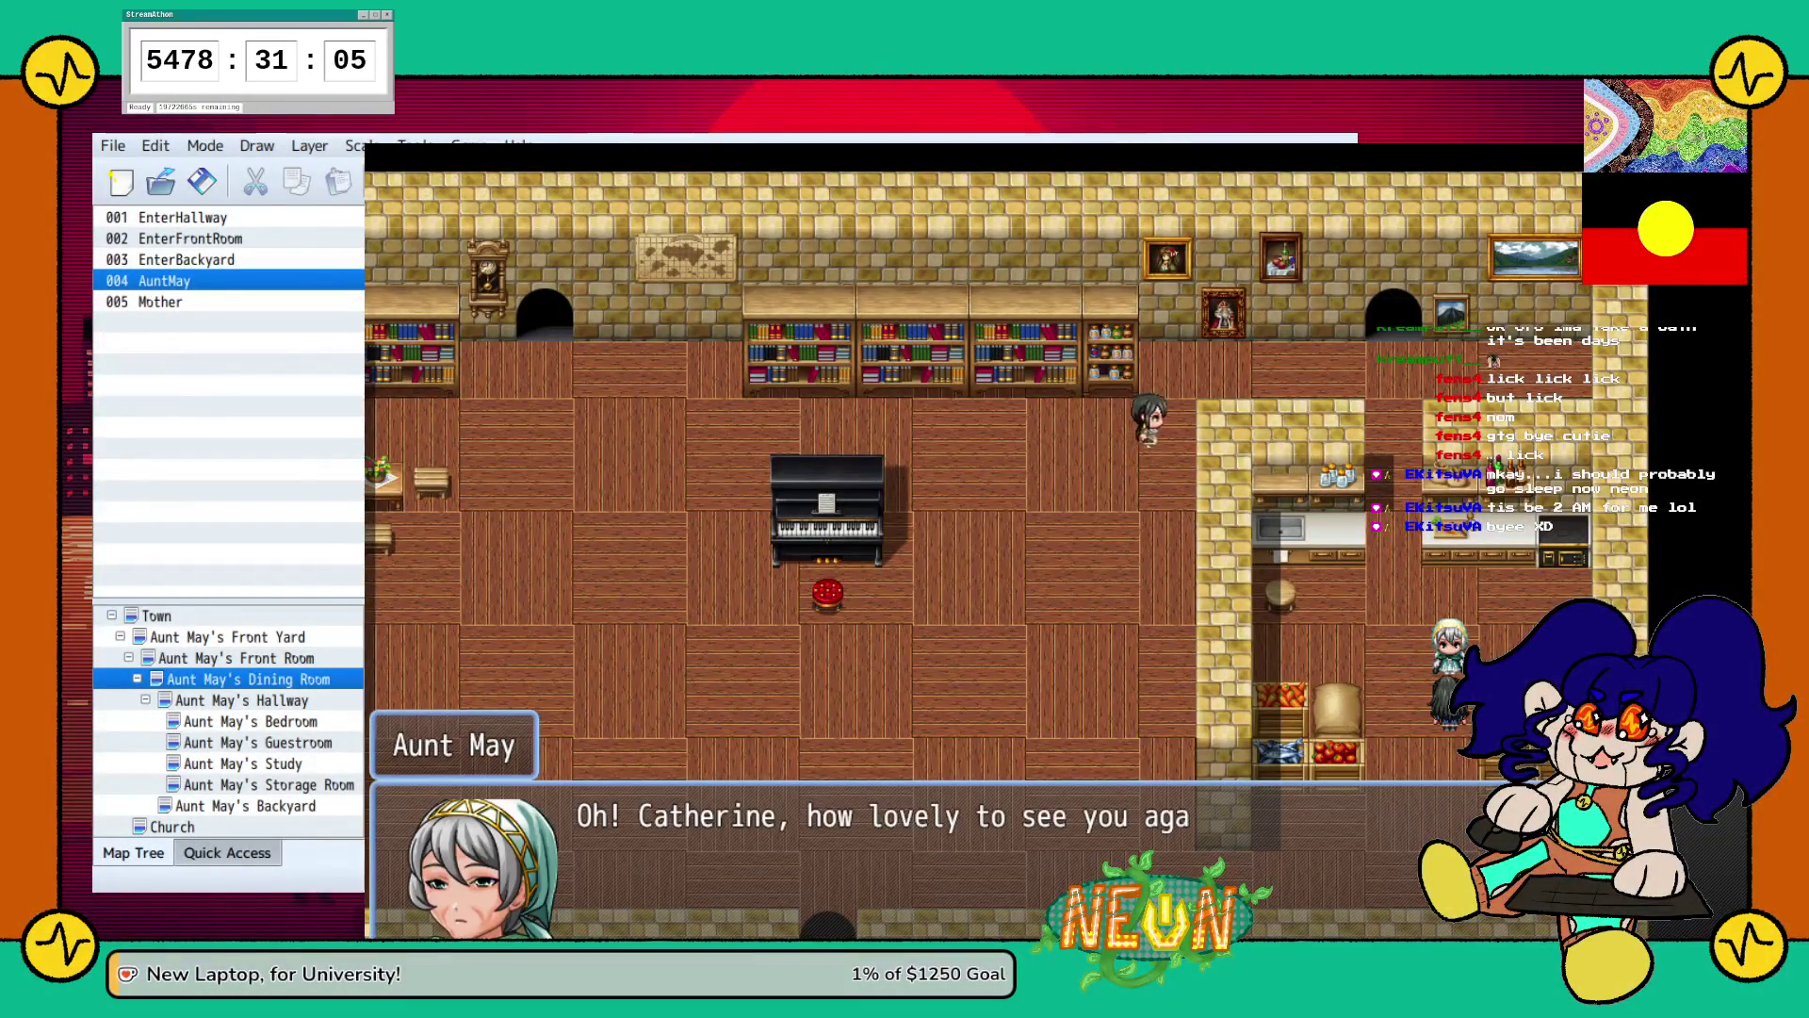
{"action": "key", "text": "Return"}
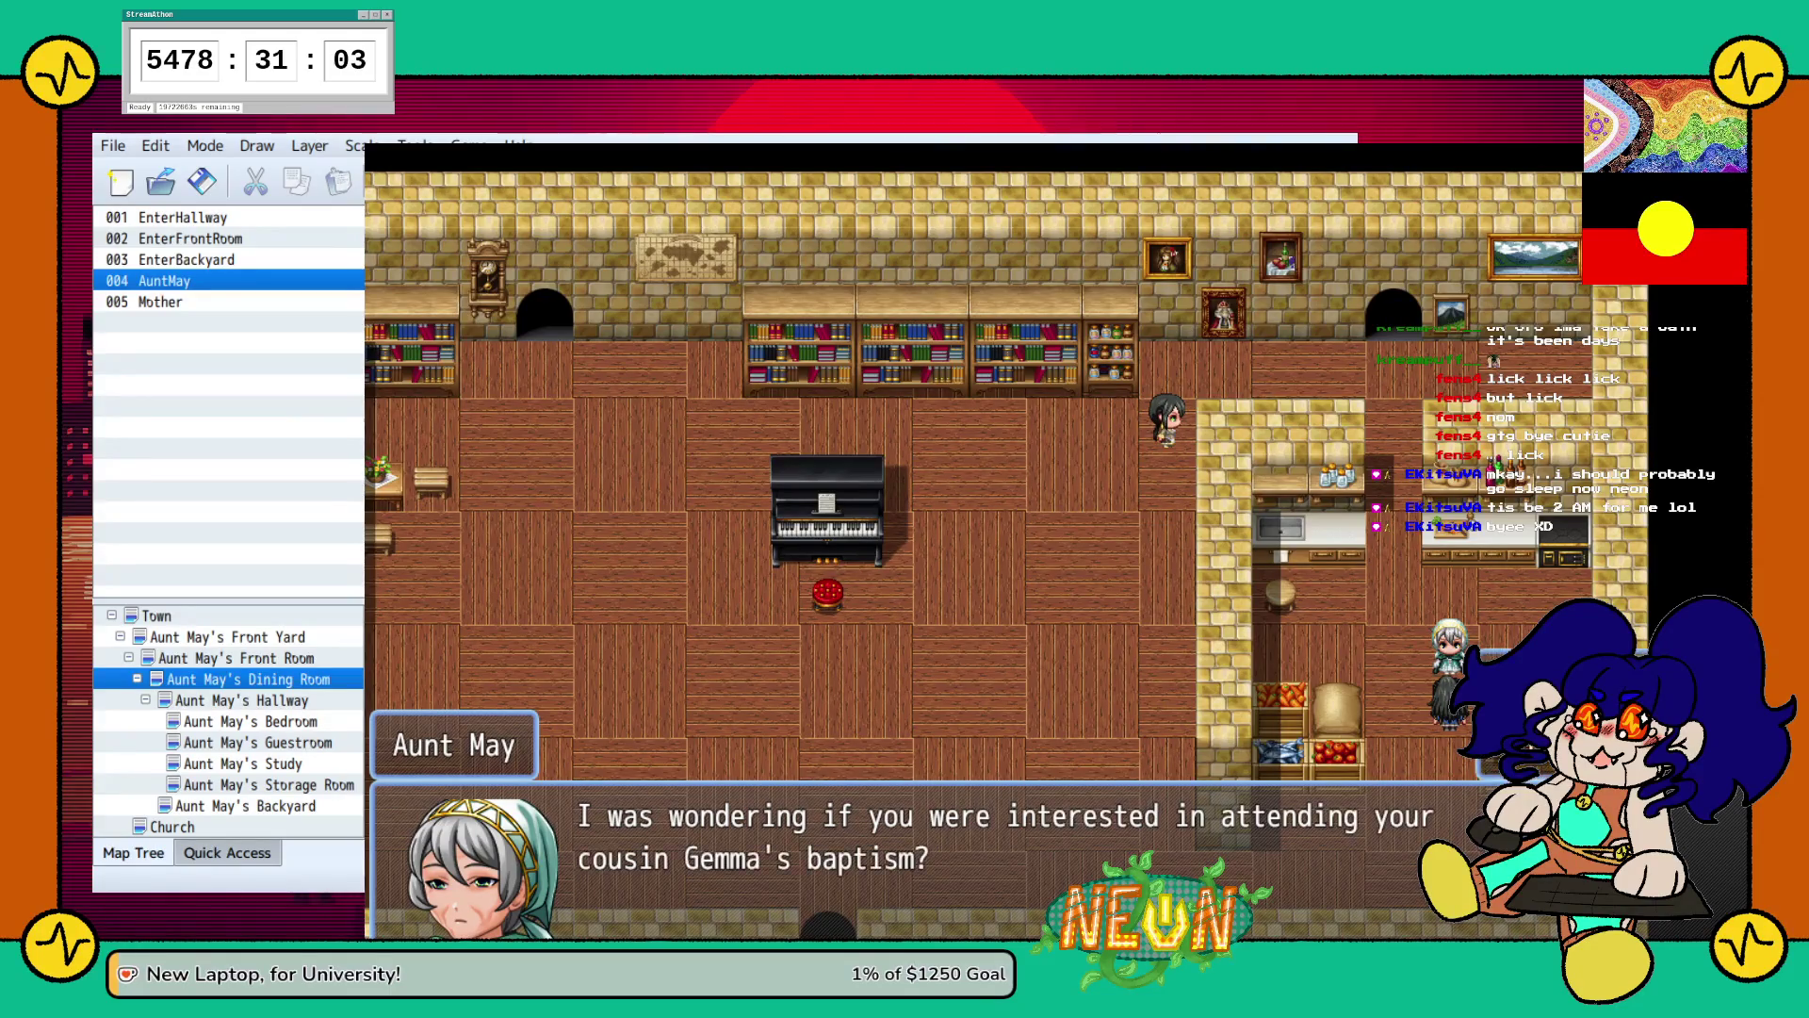
{"action": "key", "text": "Return"}
{"action": "key", "text": "Return"}
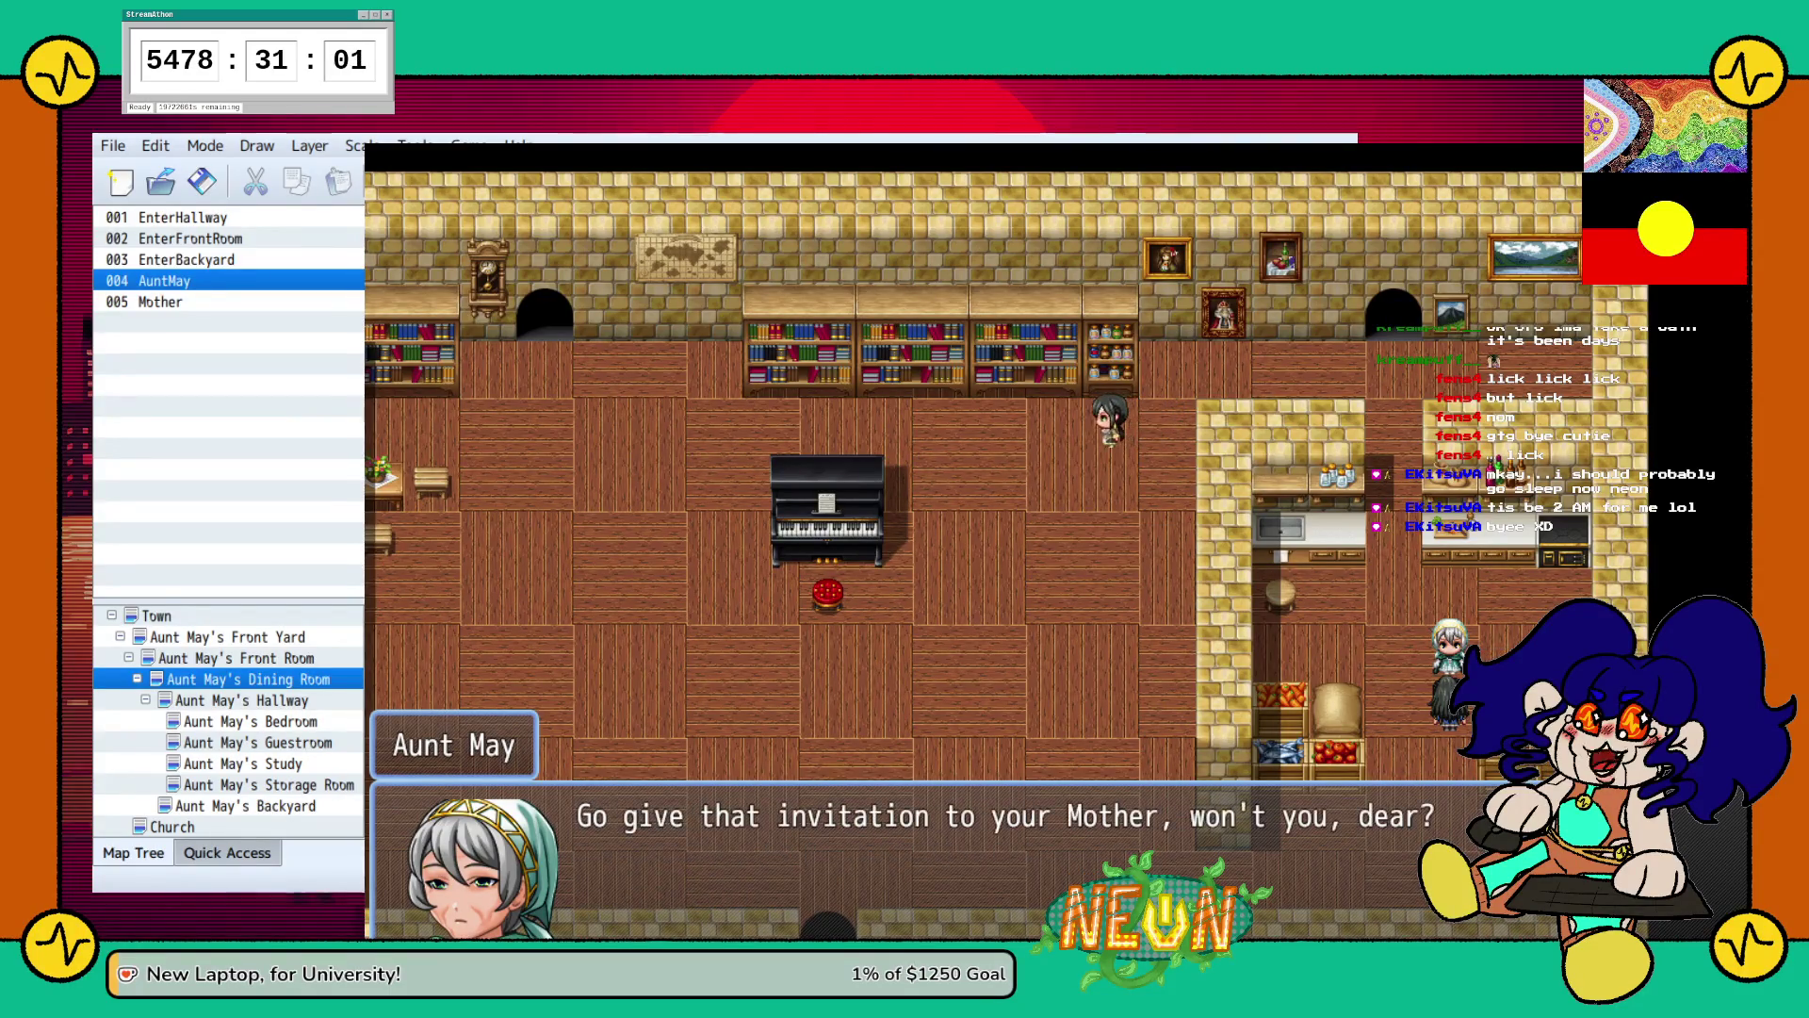
{"action": "key", "text": "Return"}
Walk up into The Front Room and out its top-left doorway.
{"action": "key", "text": "Left"}
{"action": "key", "text": "Up"}
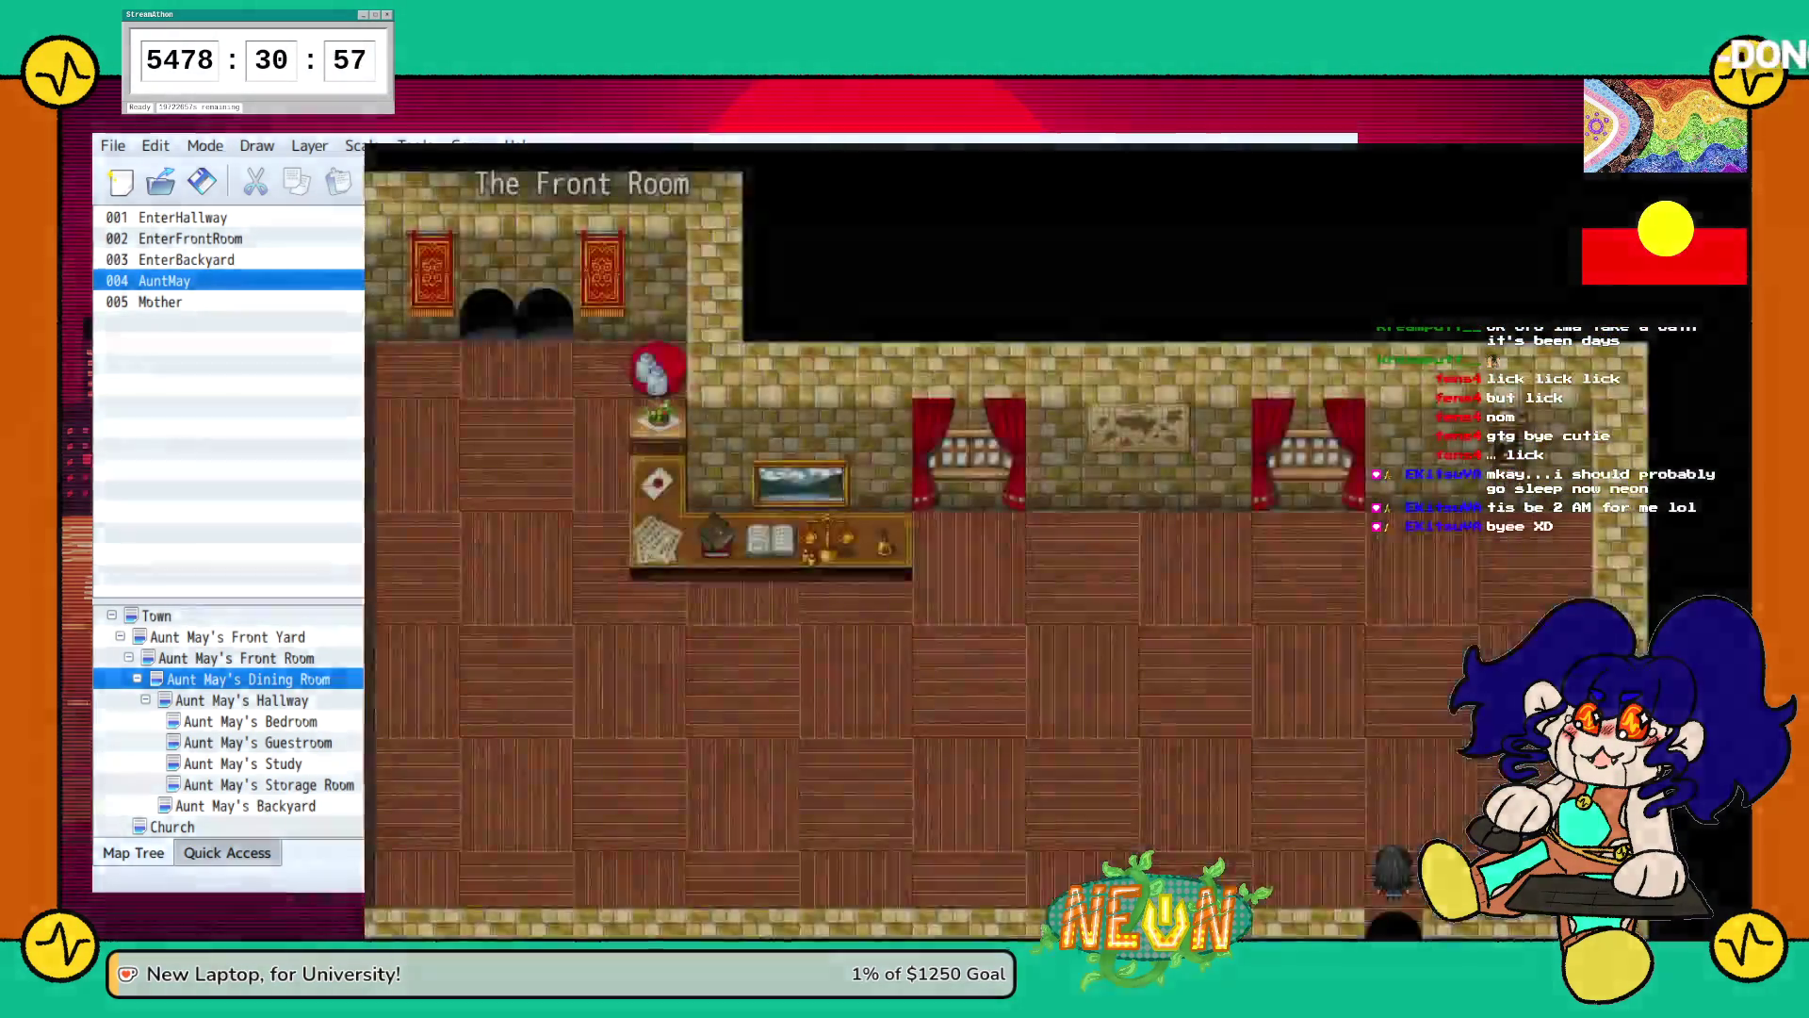
{"action": "key", "text": "Up"}
{"action": "key", "text": "Left"}
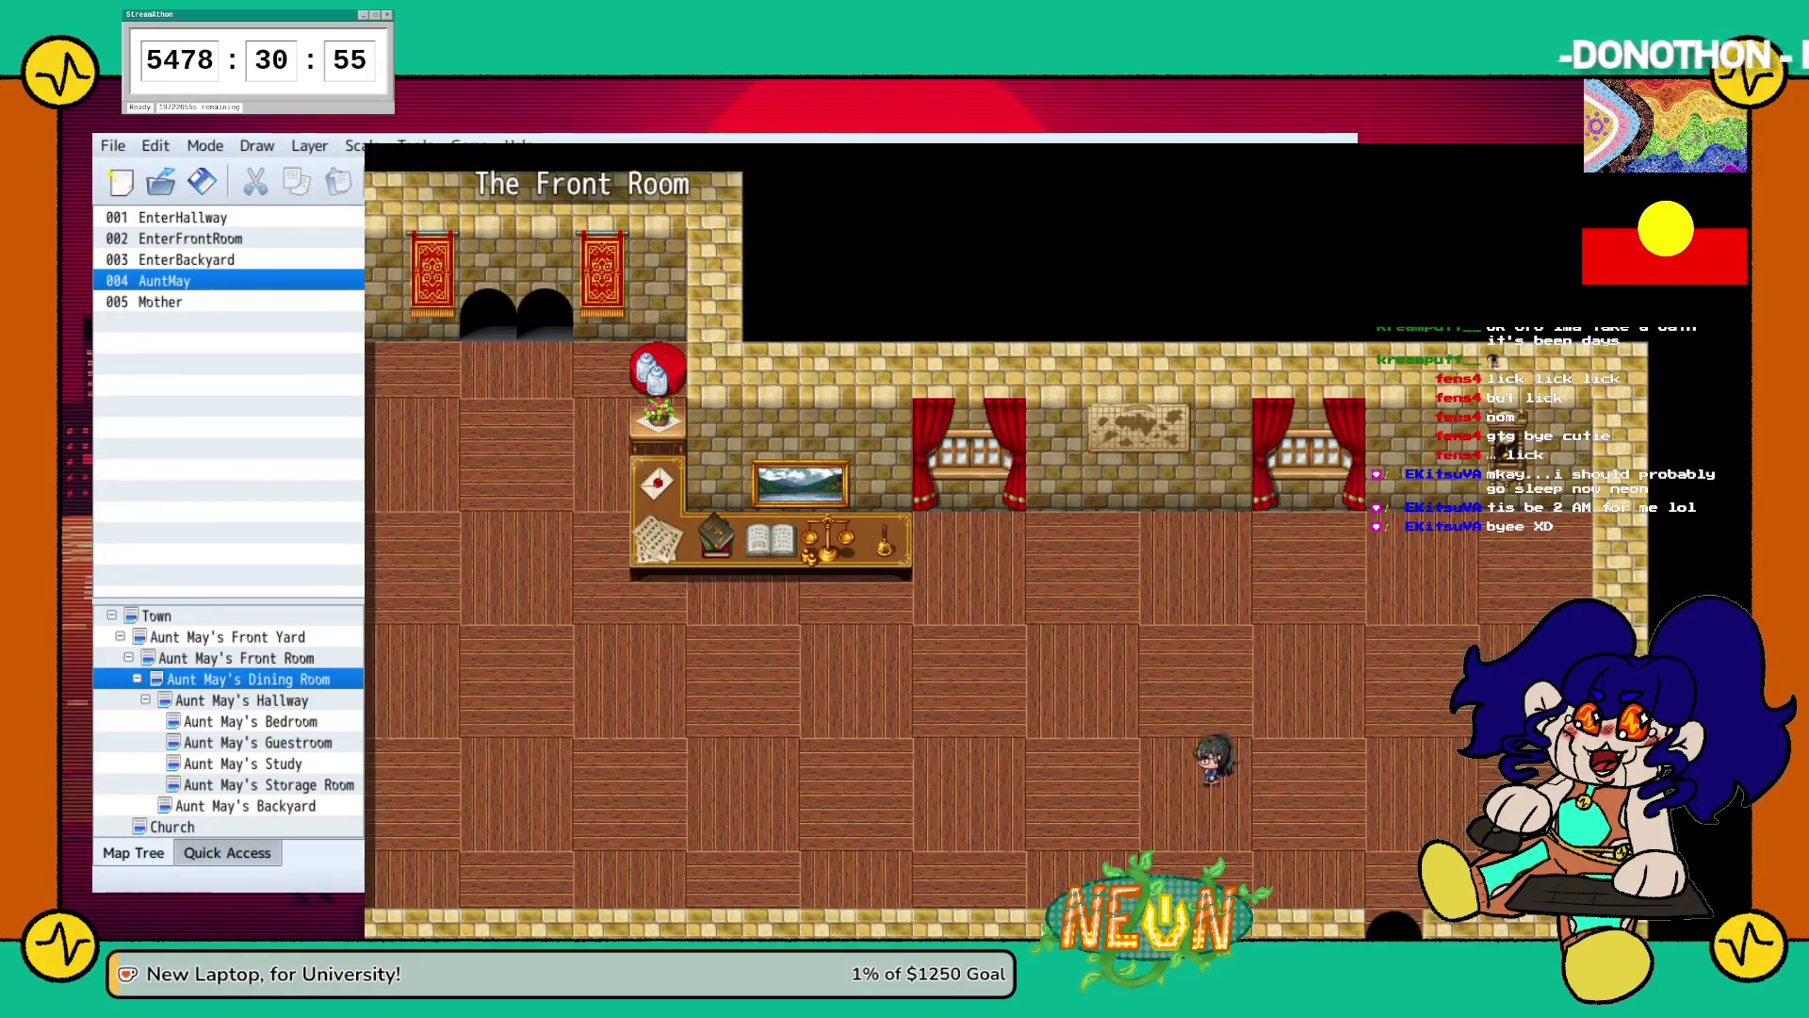
{"action": "key", "text": "Left"}
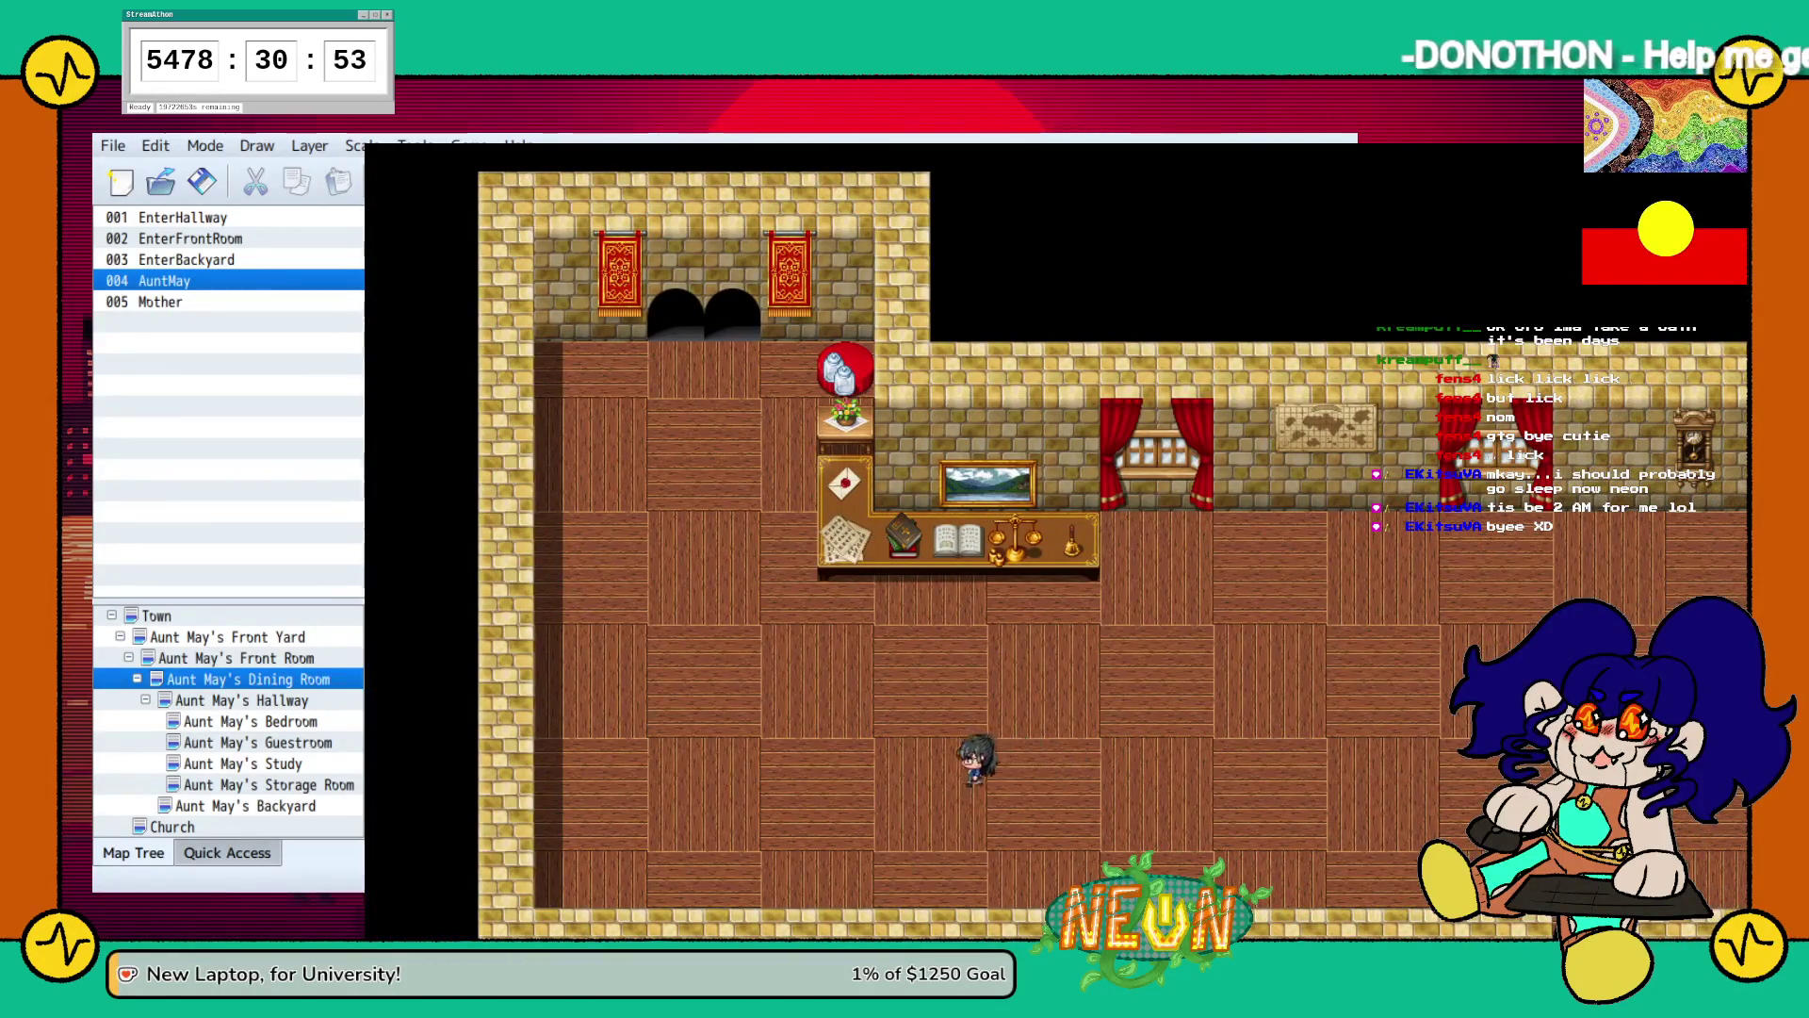
{"action": "key", "text": "Up"}
{"action": "key", "text": "Left"}
{"action": "key", "text": "Up"}
{"action": "key", "text": "Up"}
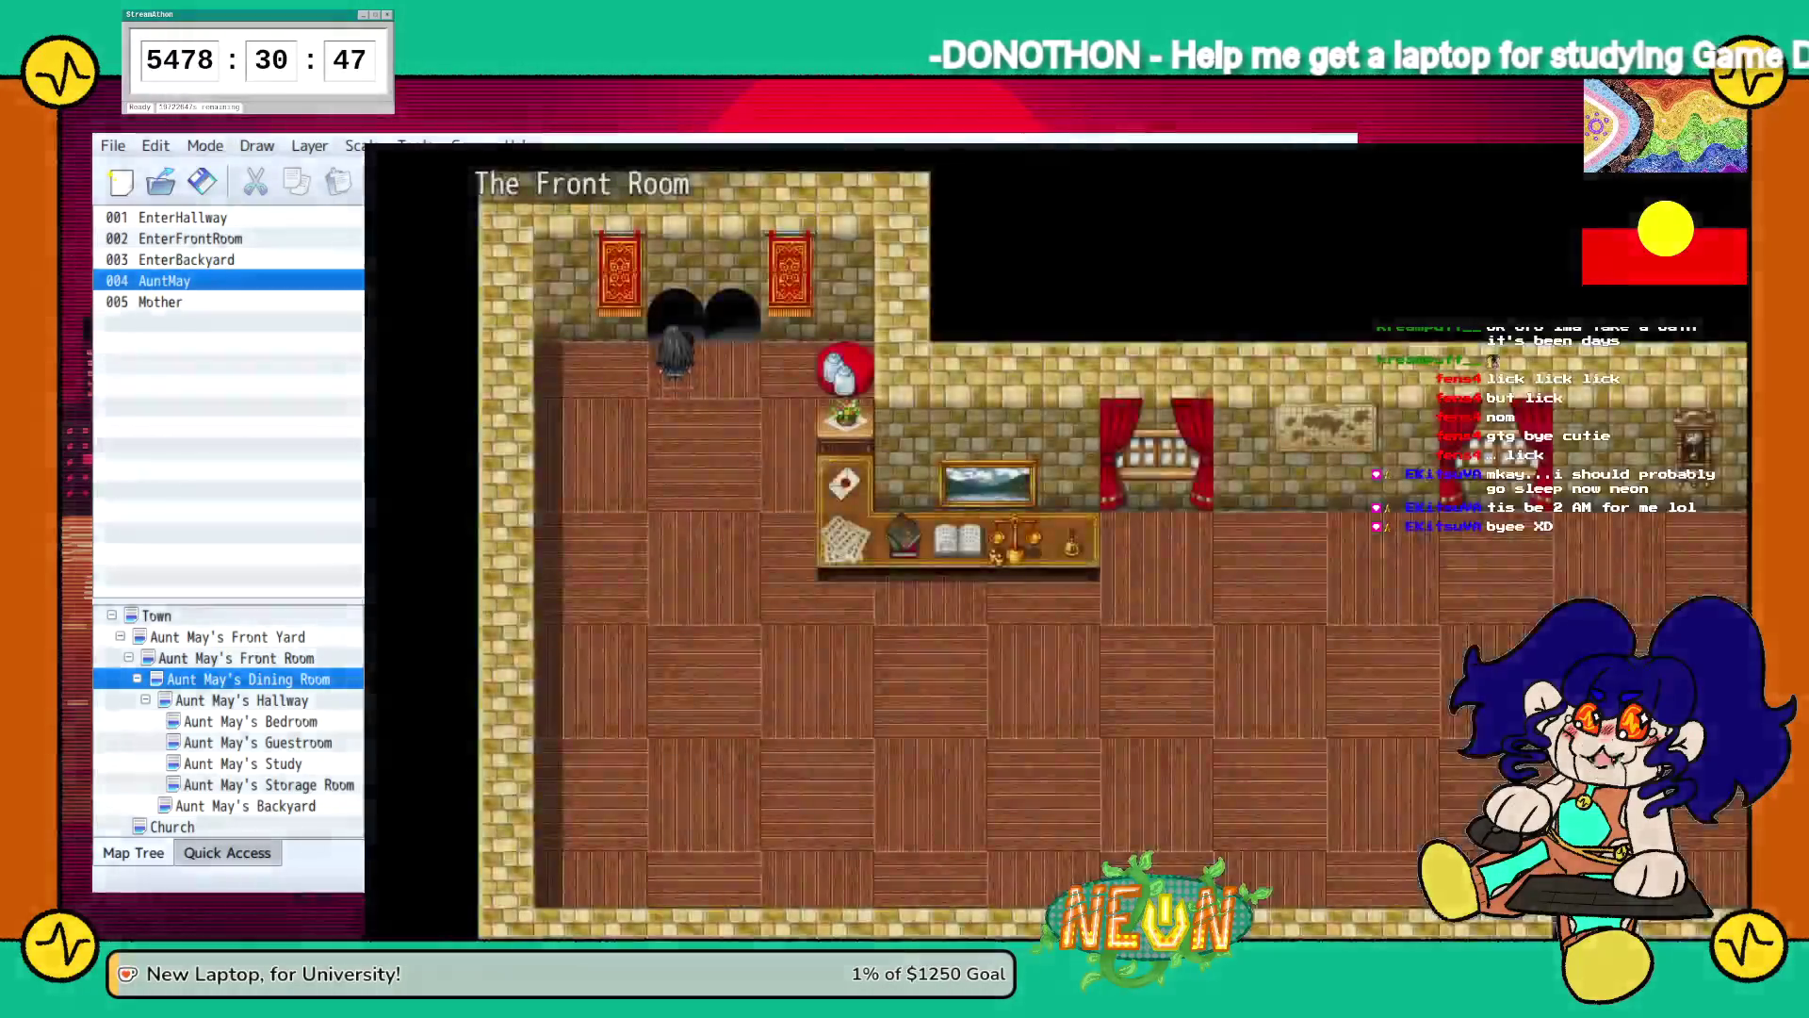
Go down the yard path to Mother, finish her dialogue, and close the playtest with Alt+F4.
{"action": "key", "text": "Down"}
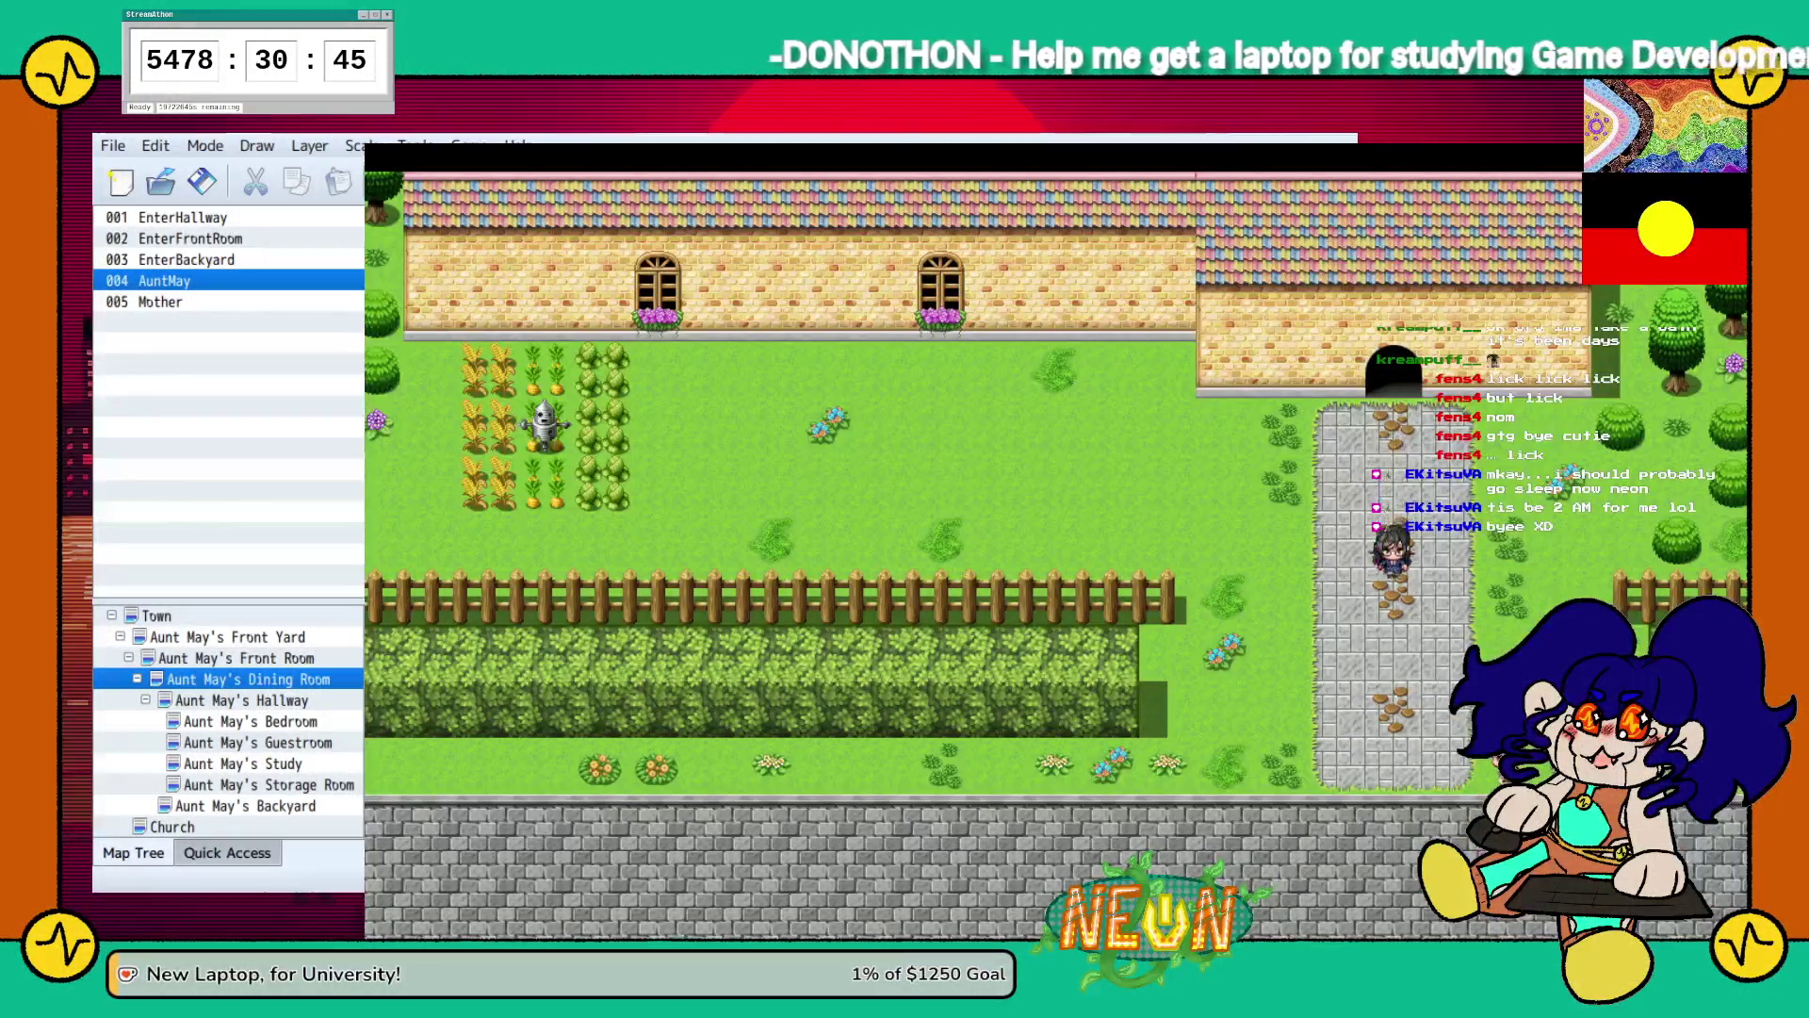
{"action": "key", "text": "Right"}
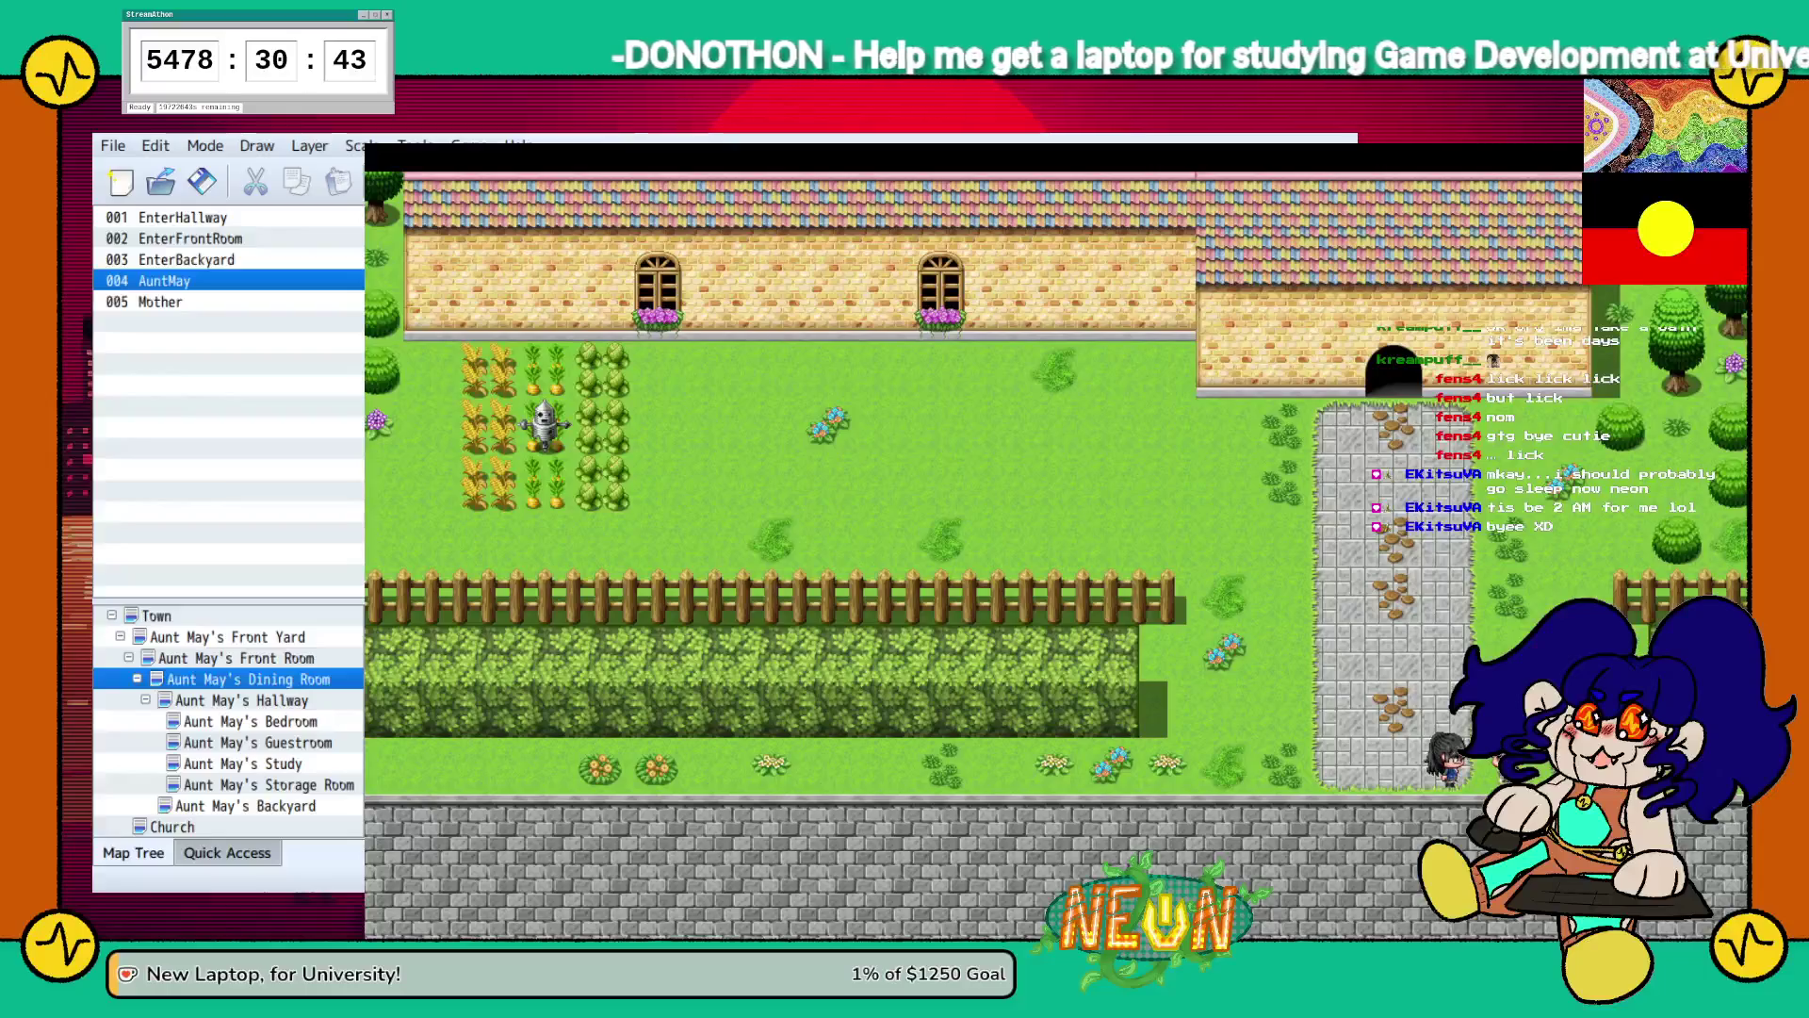
{"action": "key", "text": "Return"}
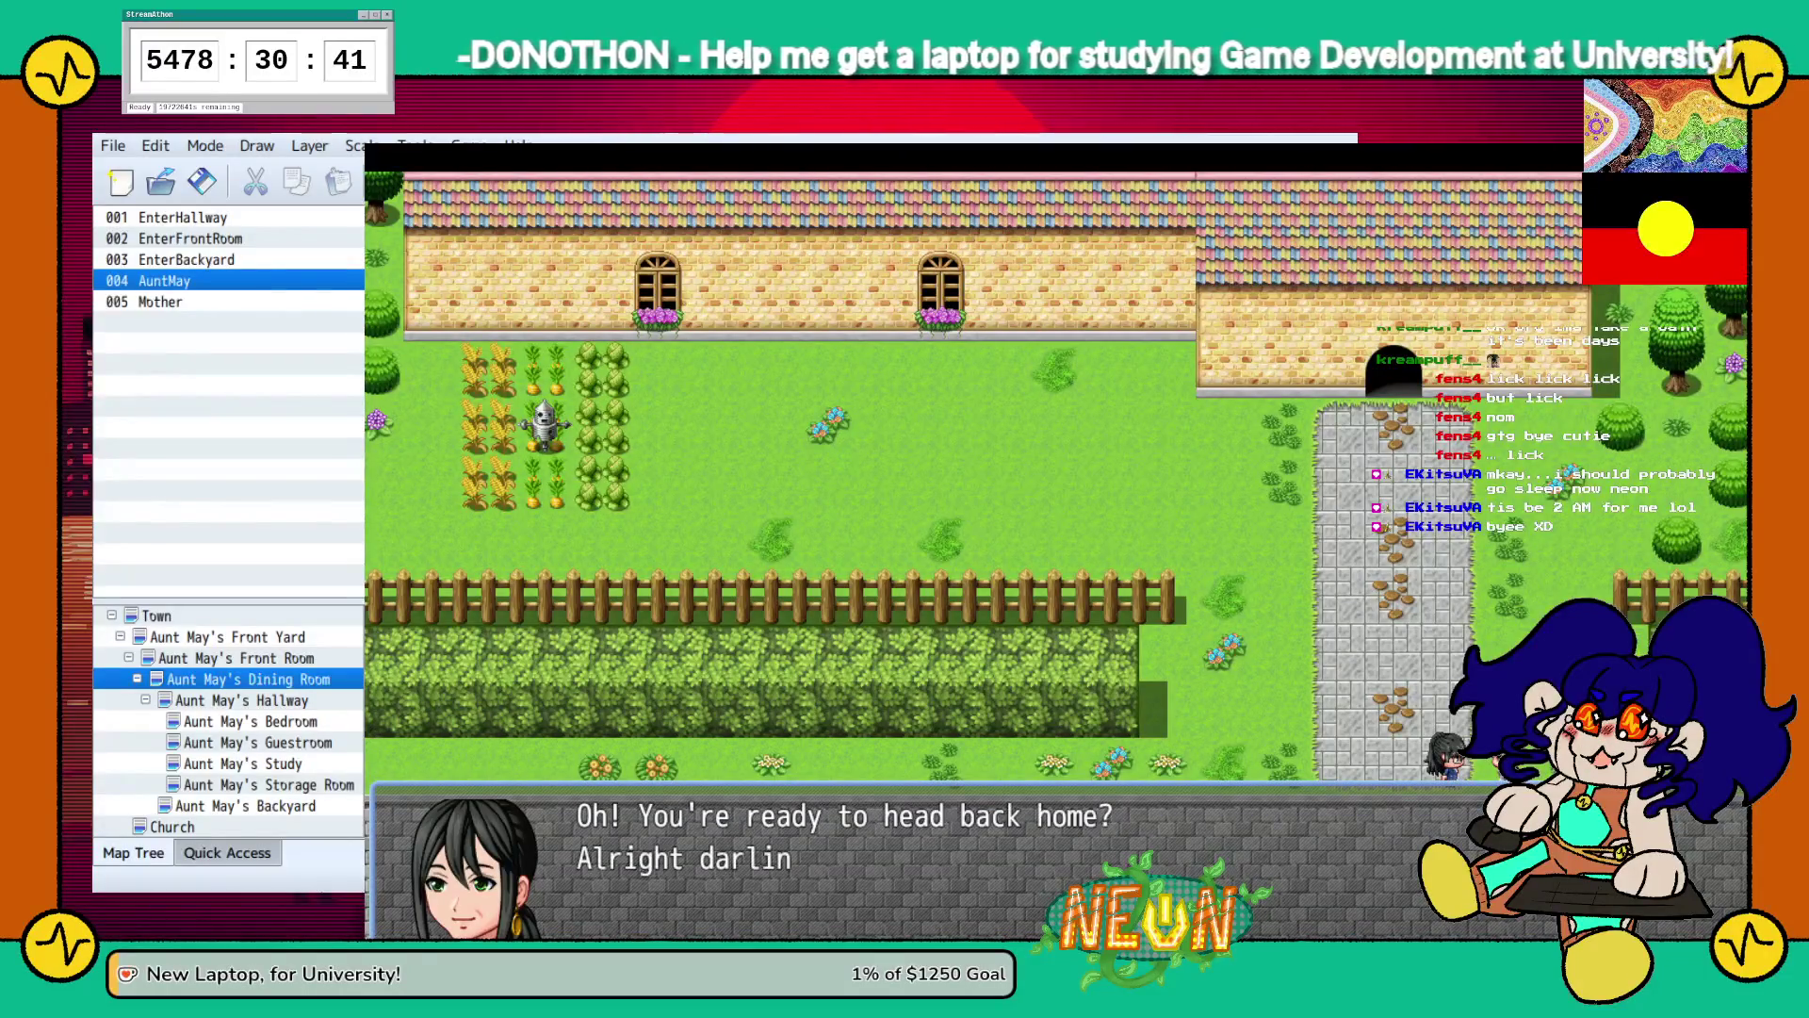
{"action": "key", "text": "Return"}
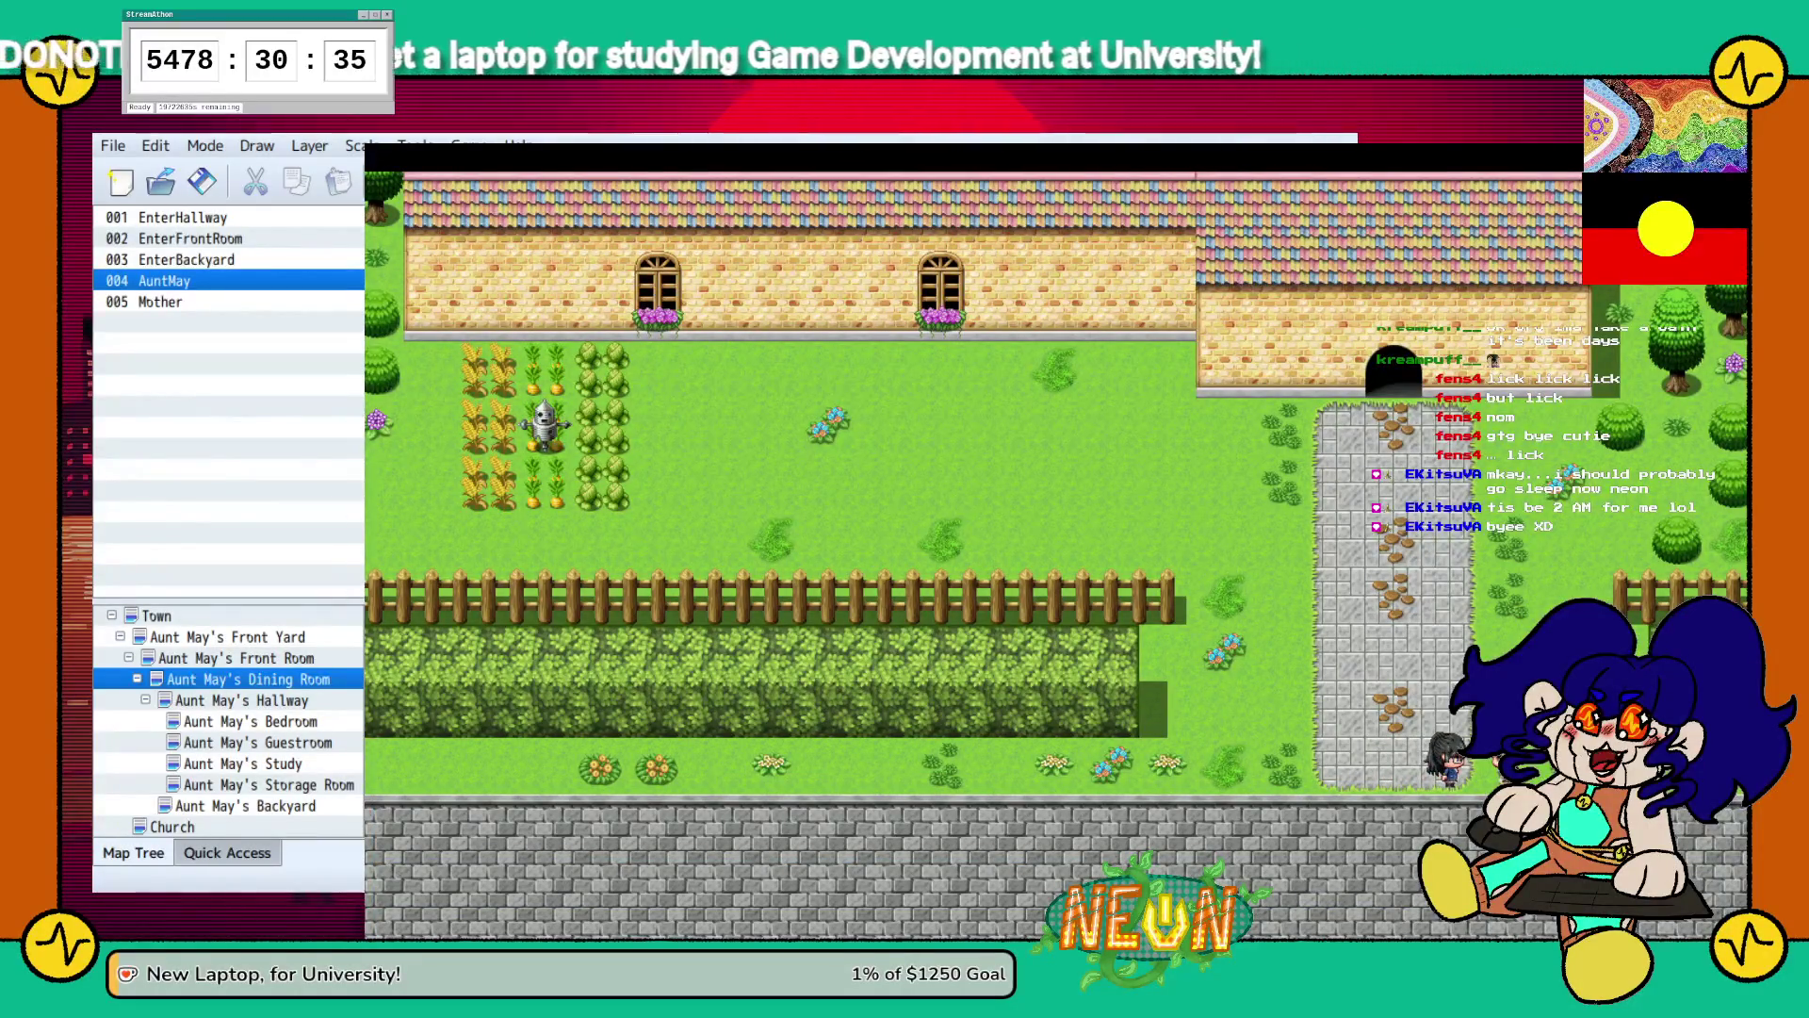
{"action": "key", "text": "alt+F4"}
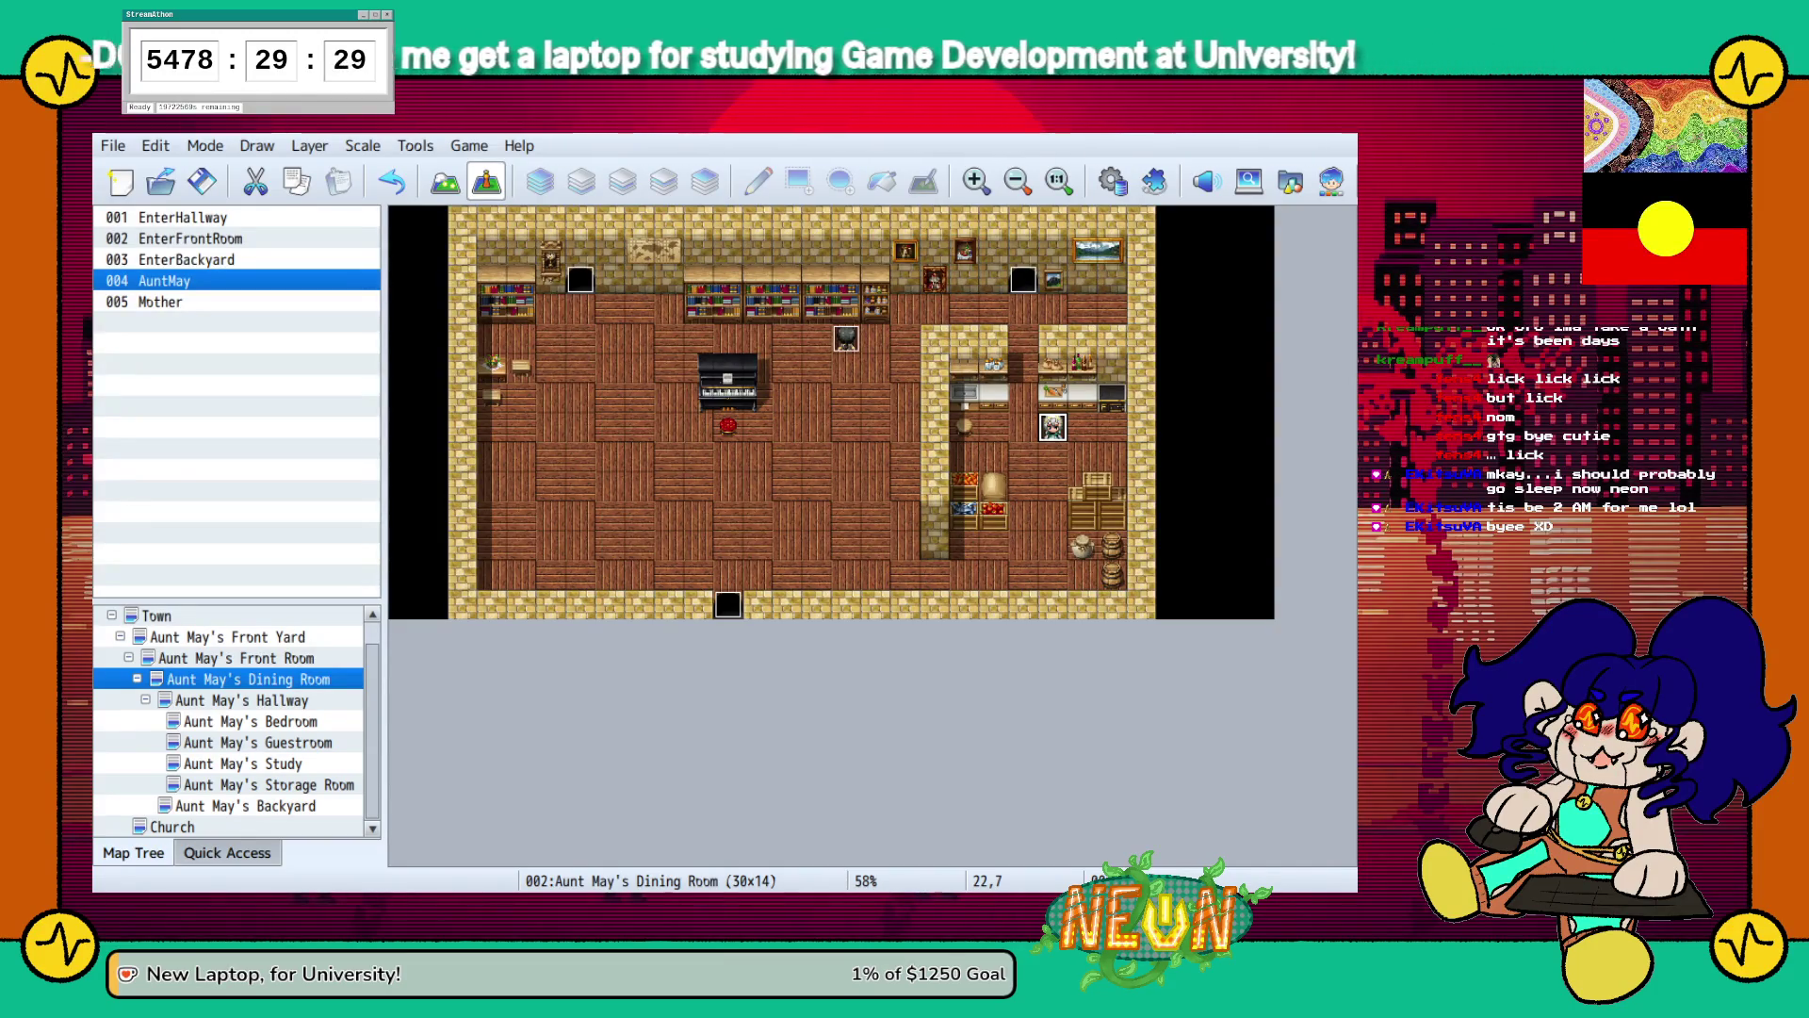
{"action": "left_click", "coordinate": [165, 217]}
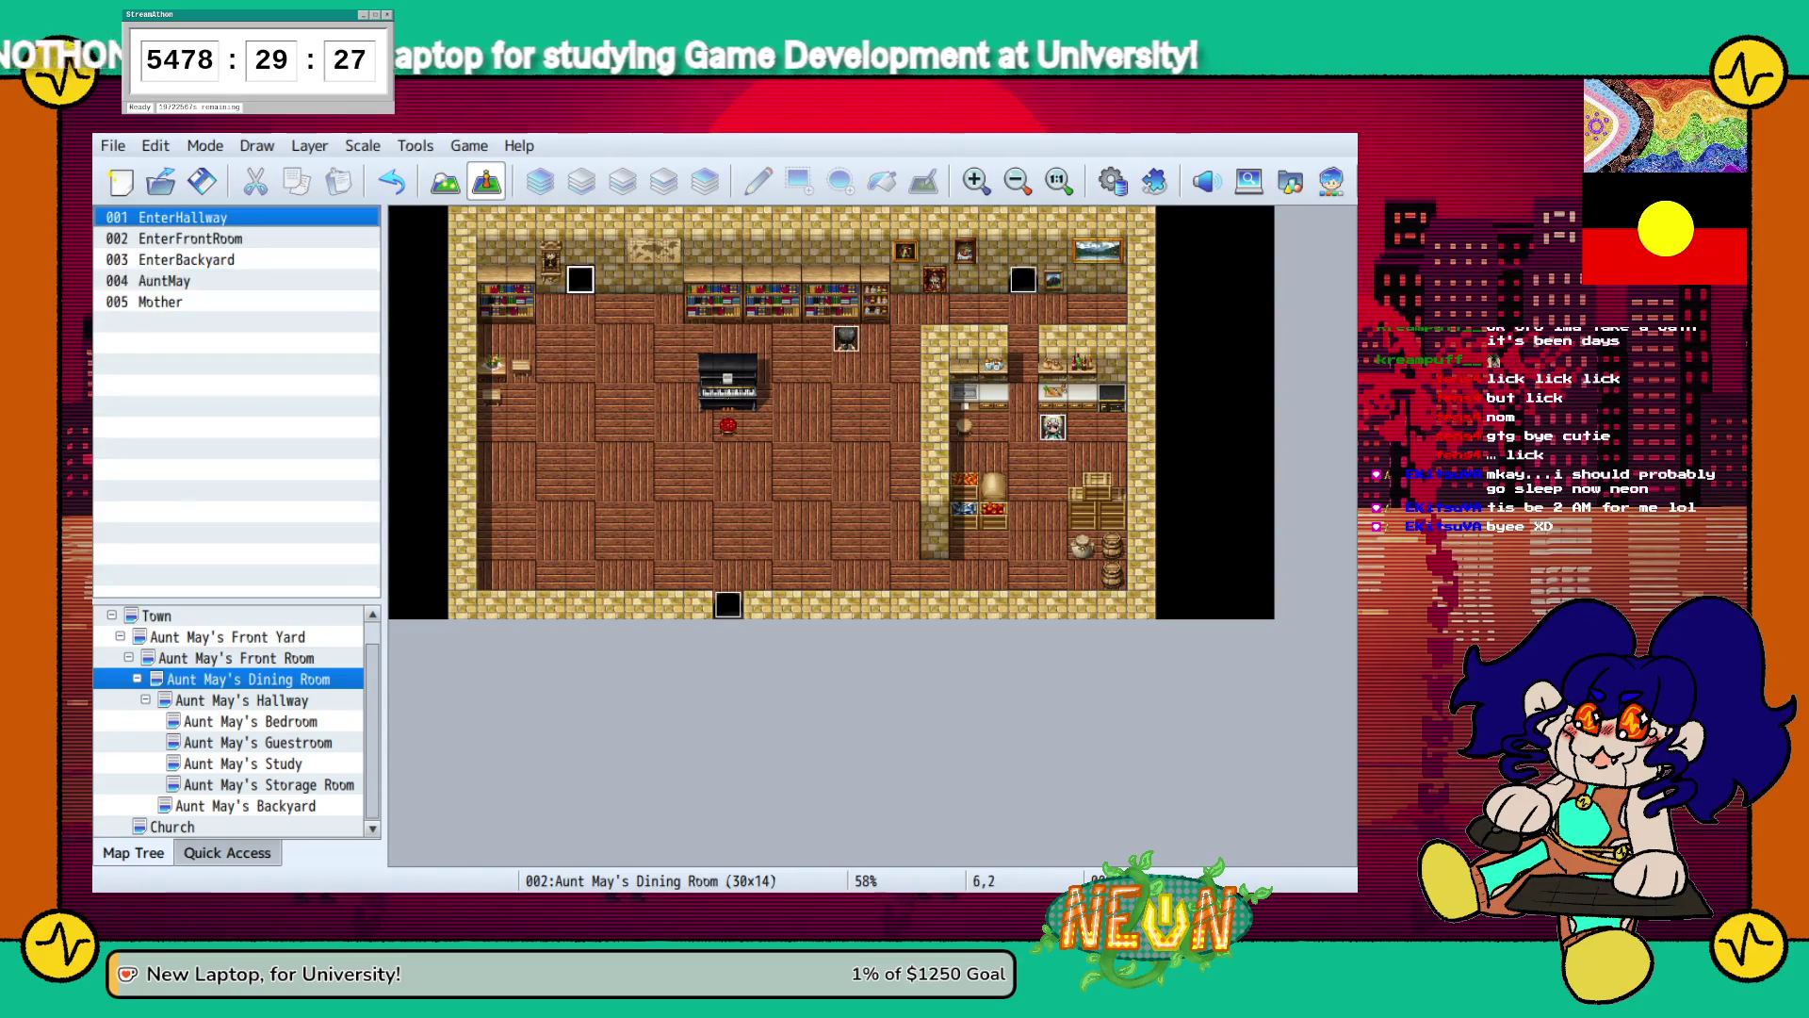
{"action": "left_click", "coordinate": [235, 658]}
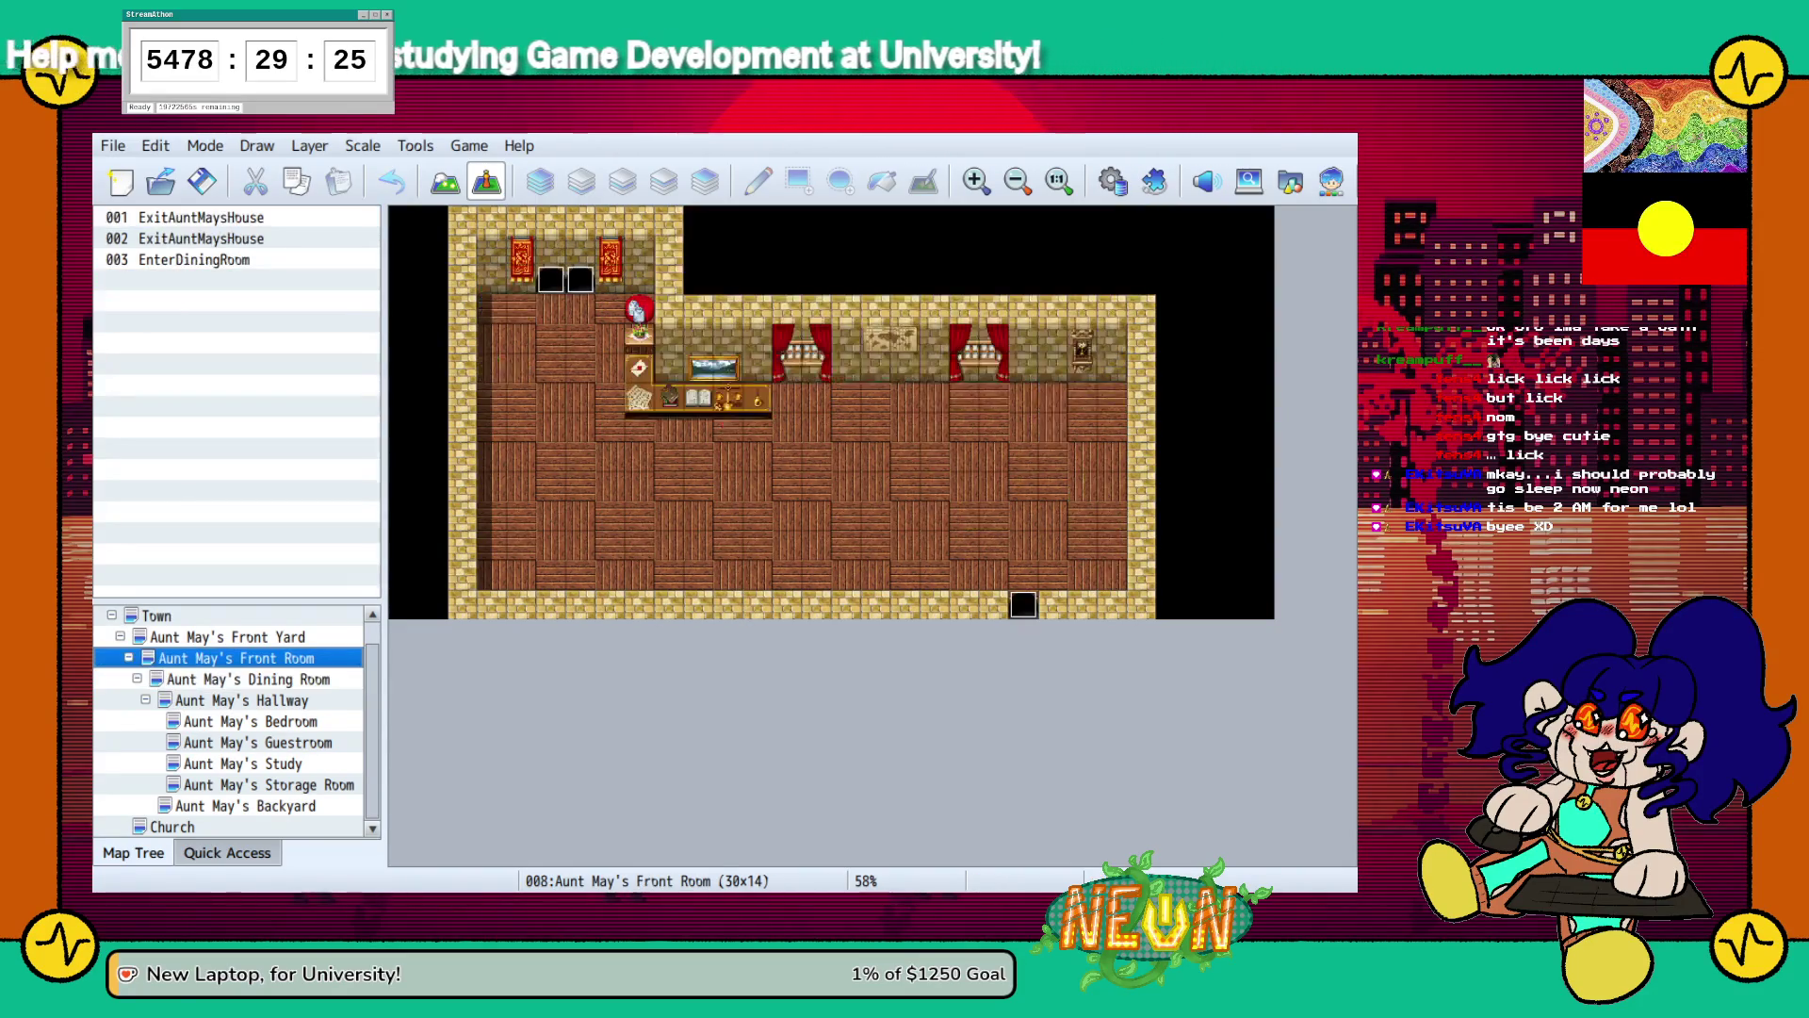
{"action": "left_click", "coordinate": [165, 216]}
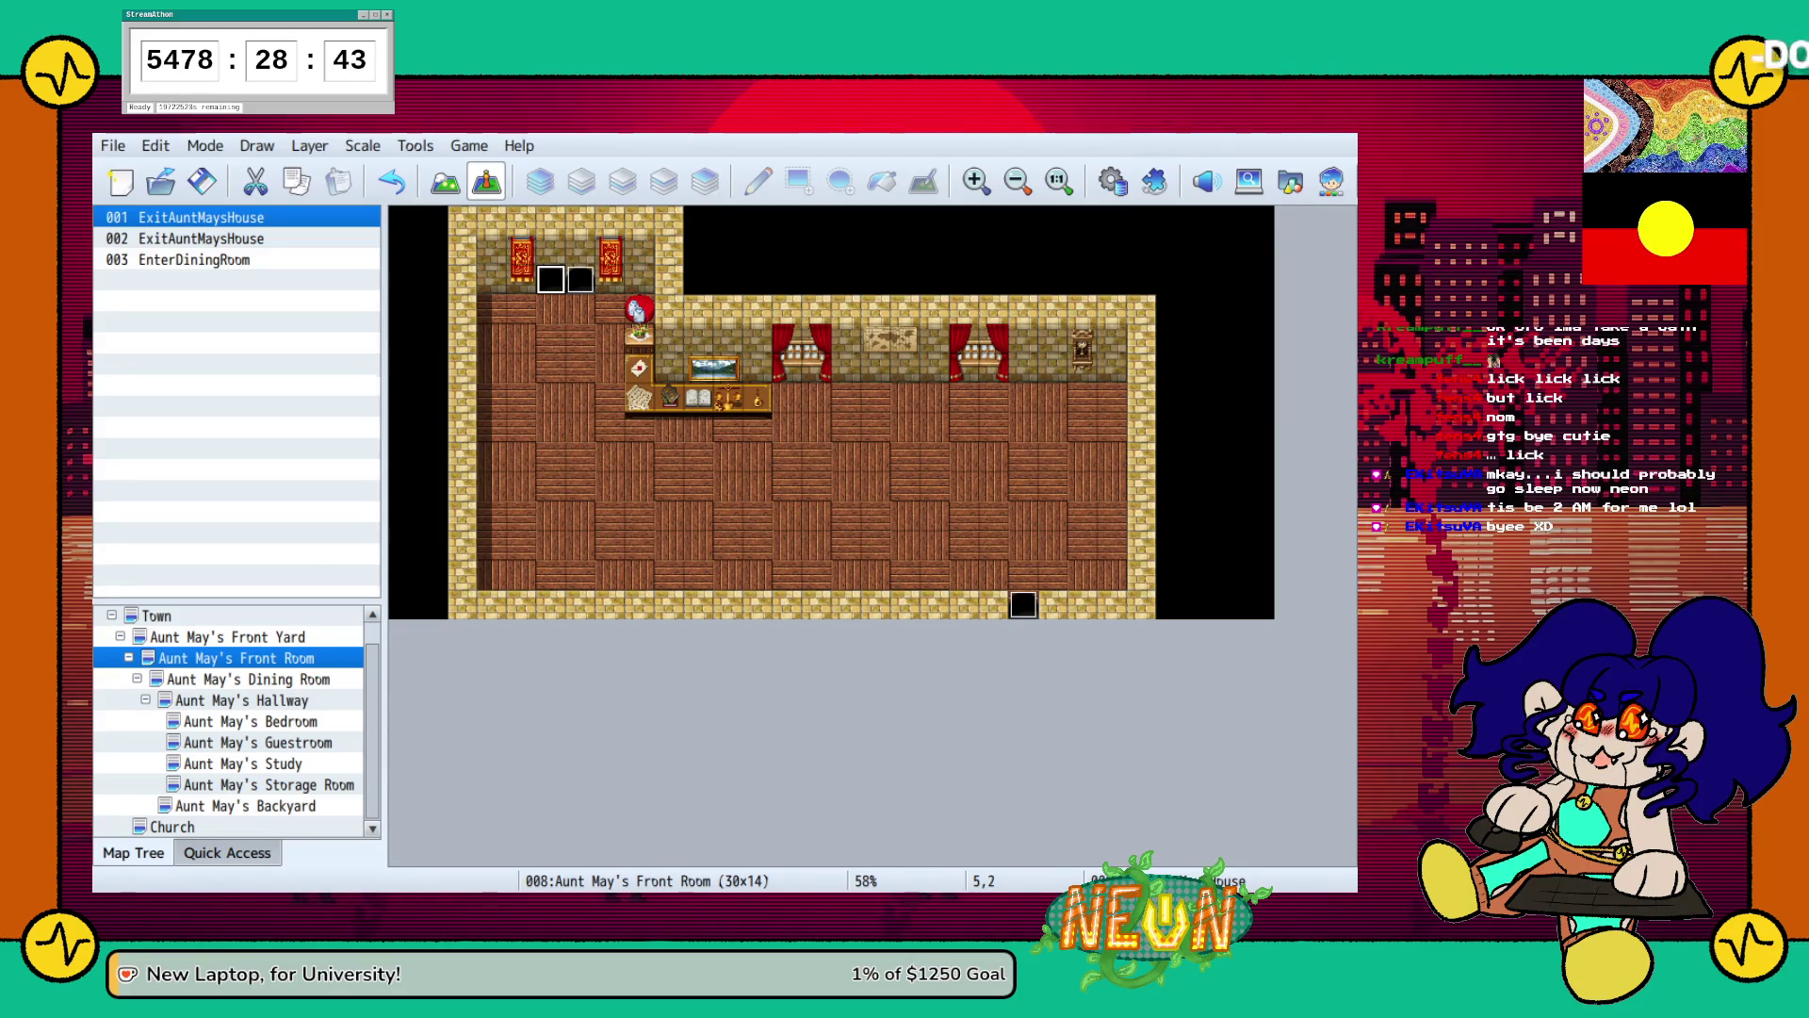
{"action": "left_click", "coordinate": [580, 279]}
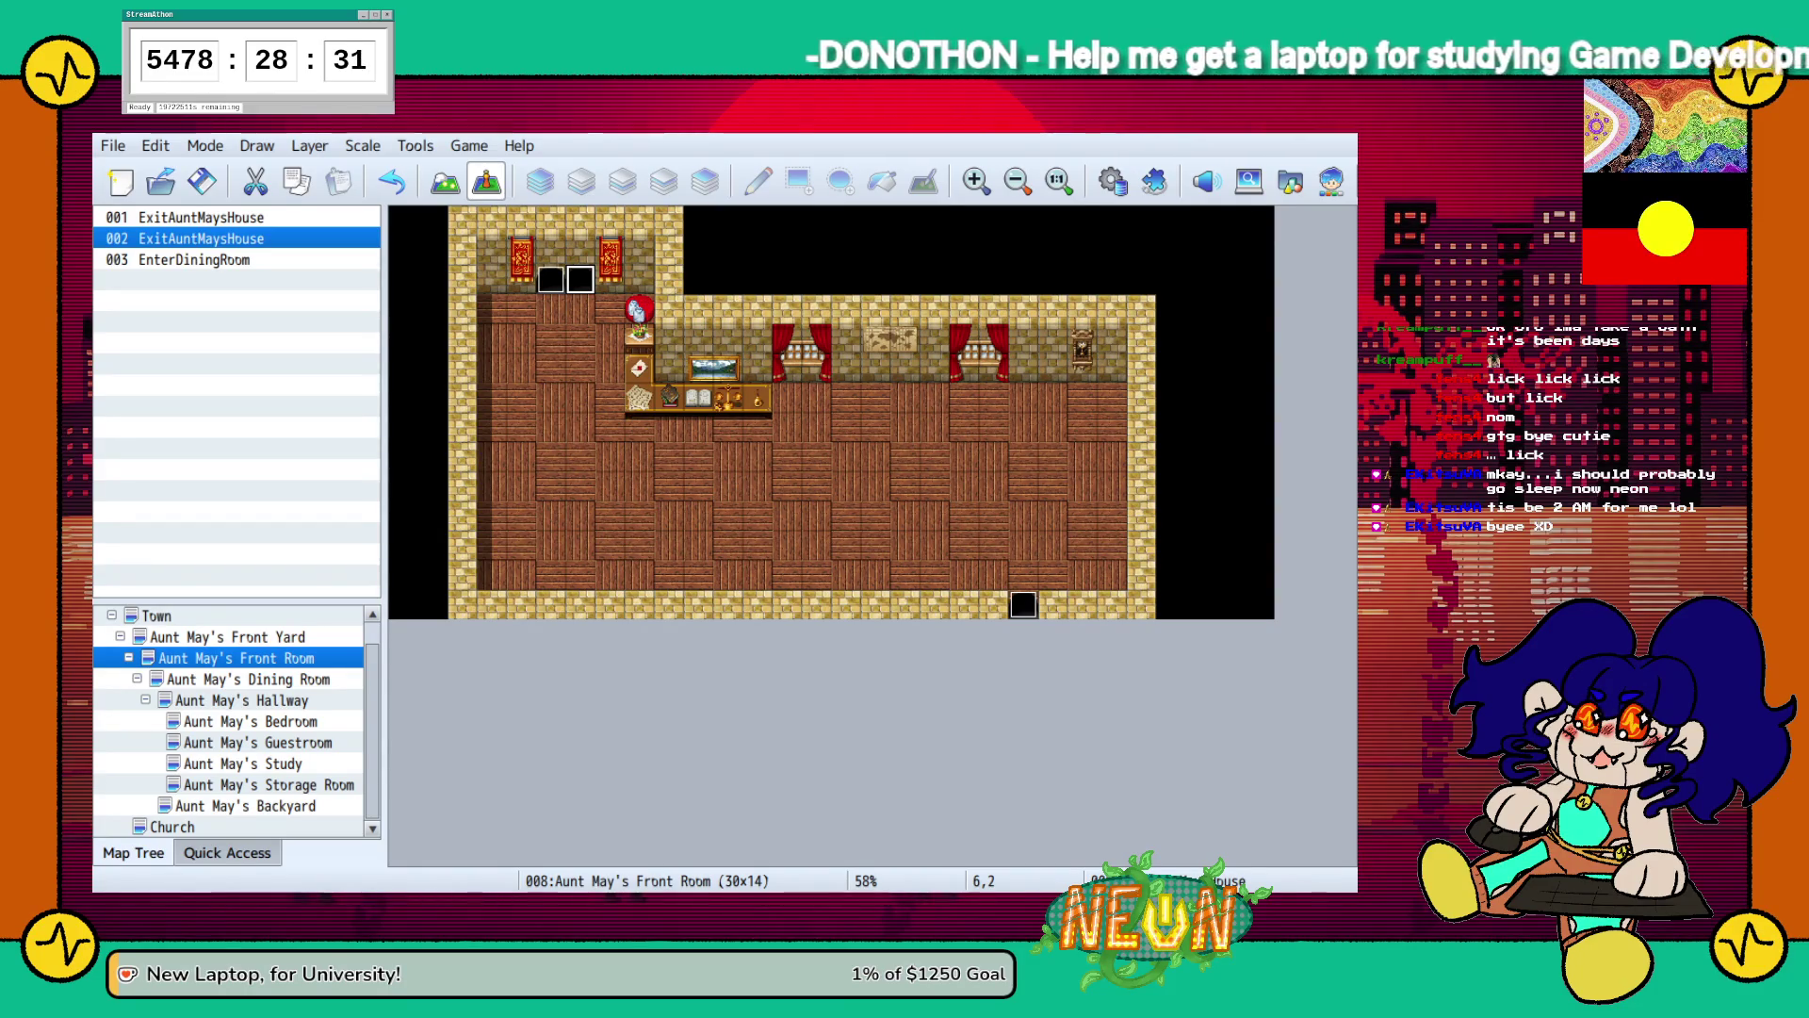
{"action": "left_click", "coordinate": [227, 637]}
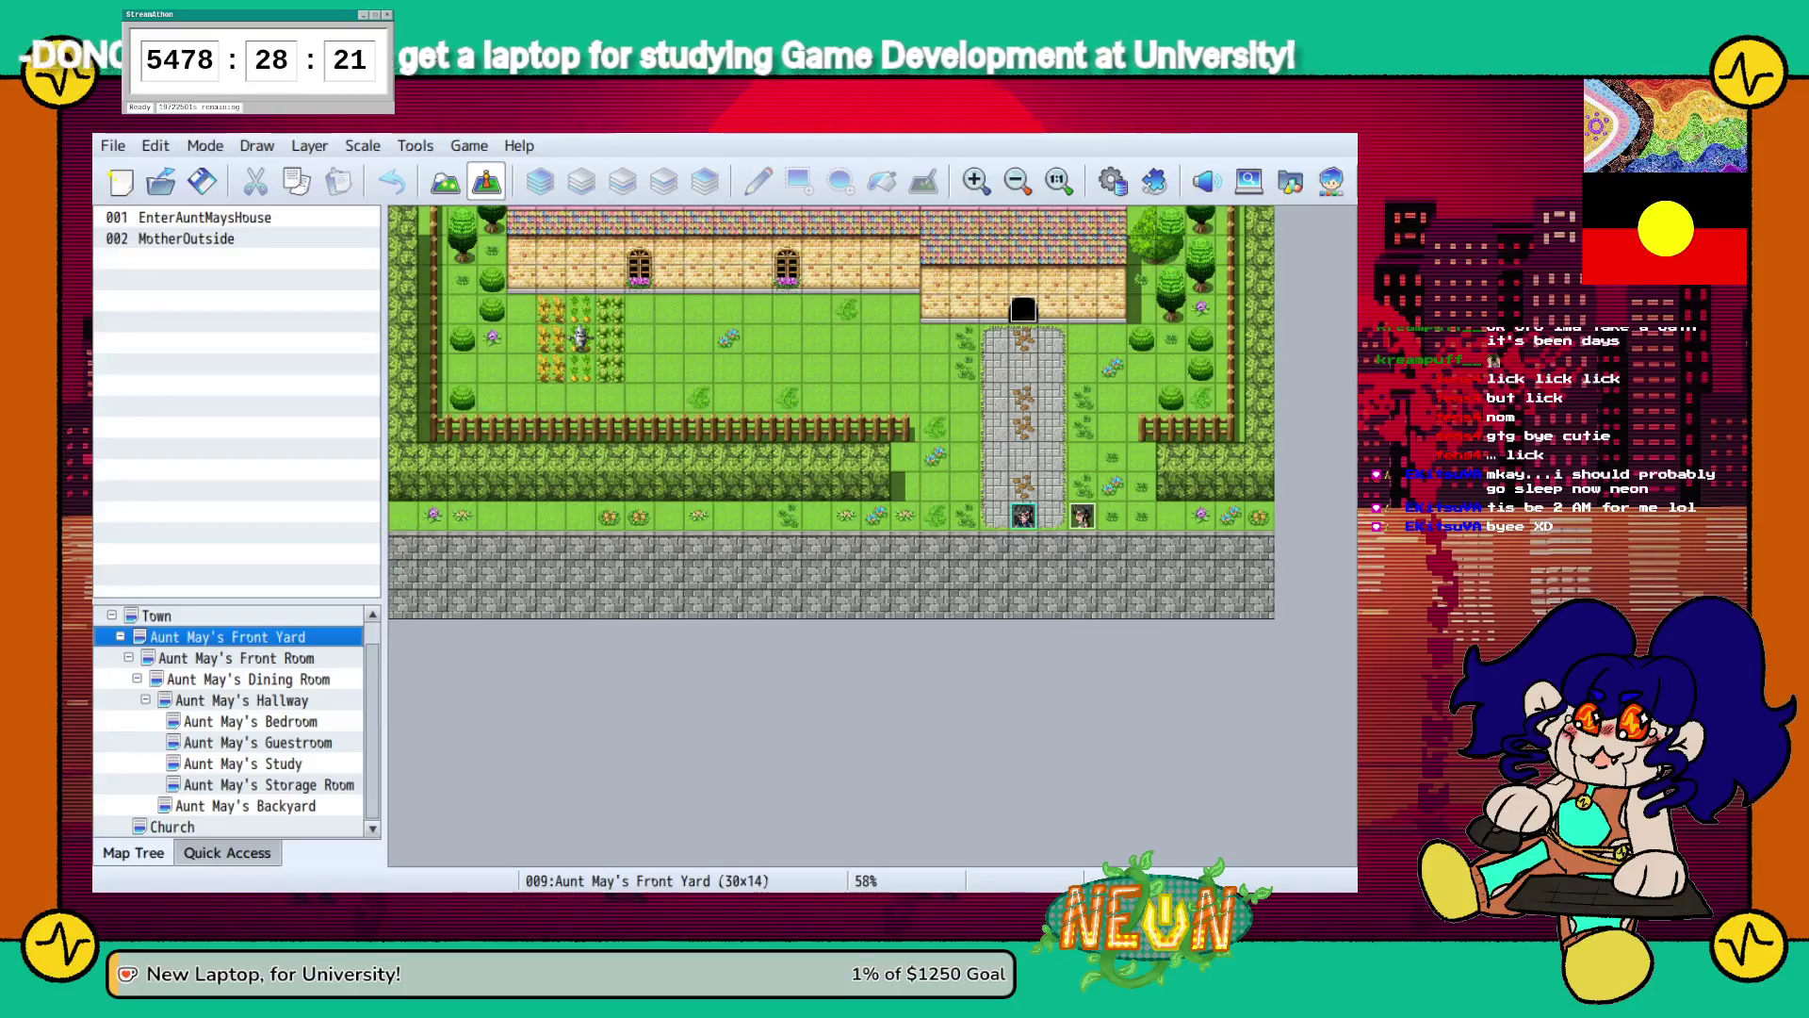
{"action": "left_click", "coordinate": [186, 238]}
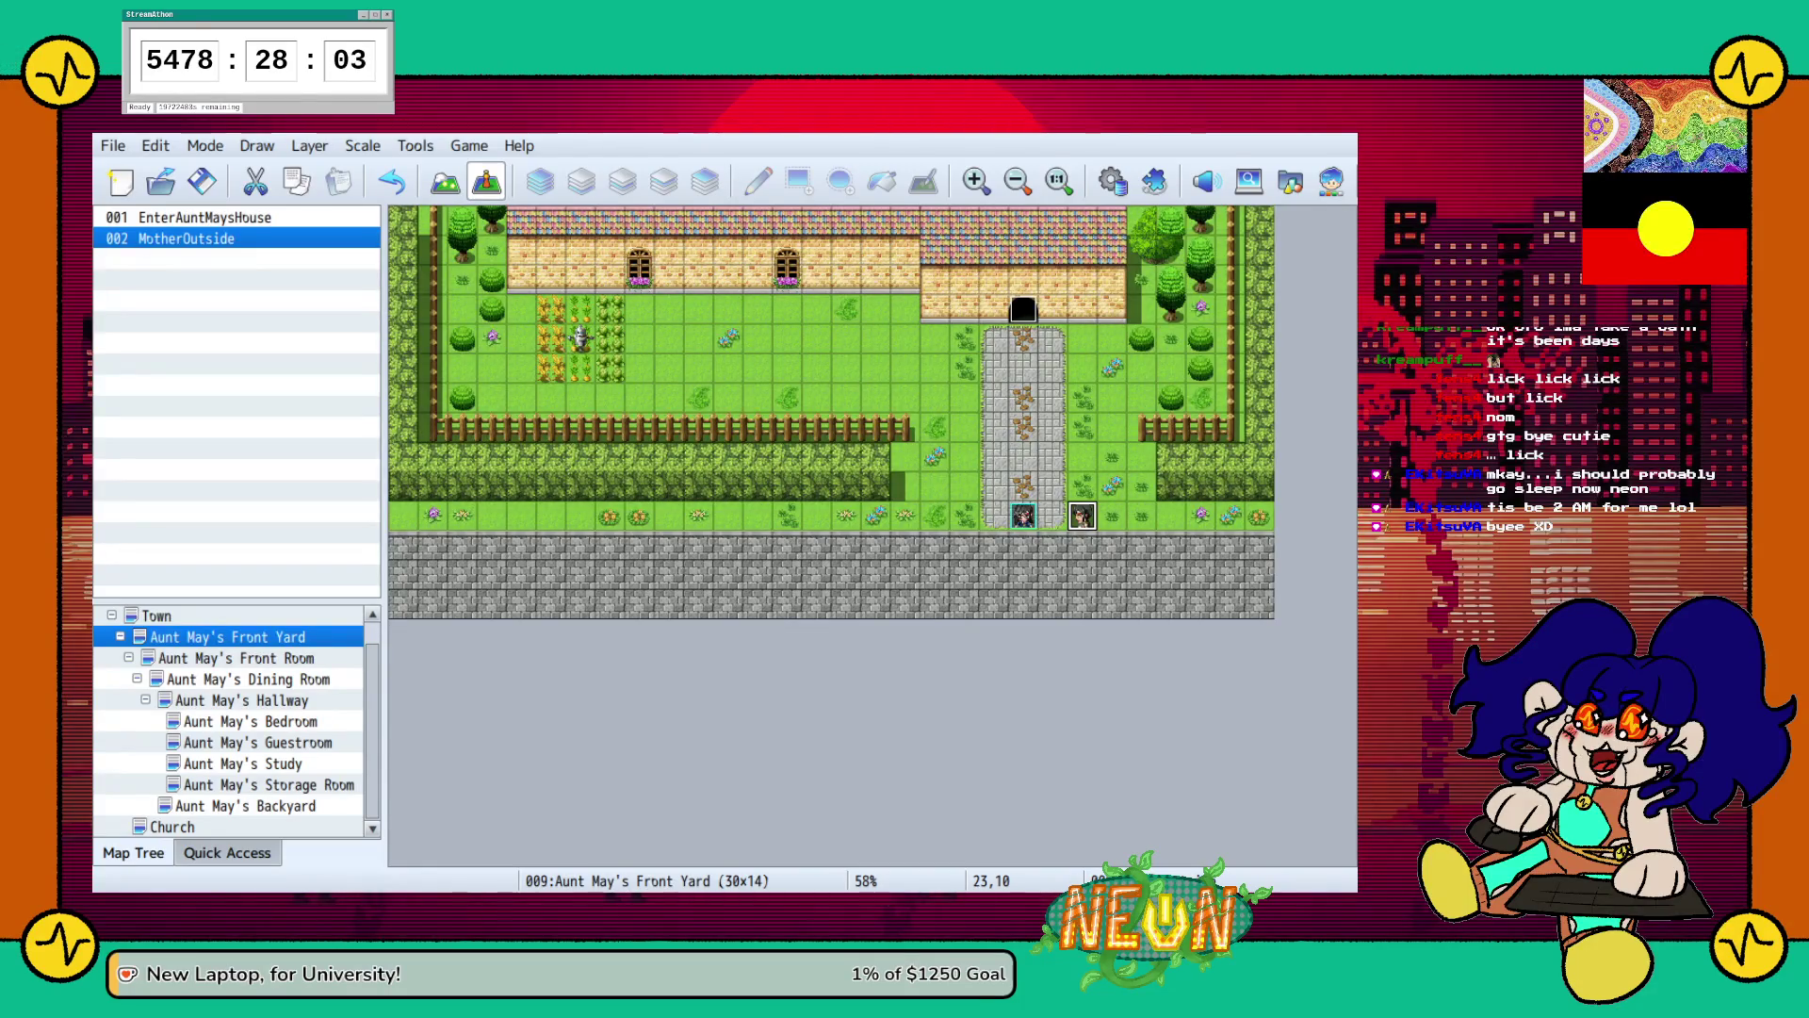
{"action": "left_click", "coordinate": [241, 700]}
{"action": "left_click", "coordinate": [250, 678]}
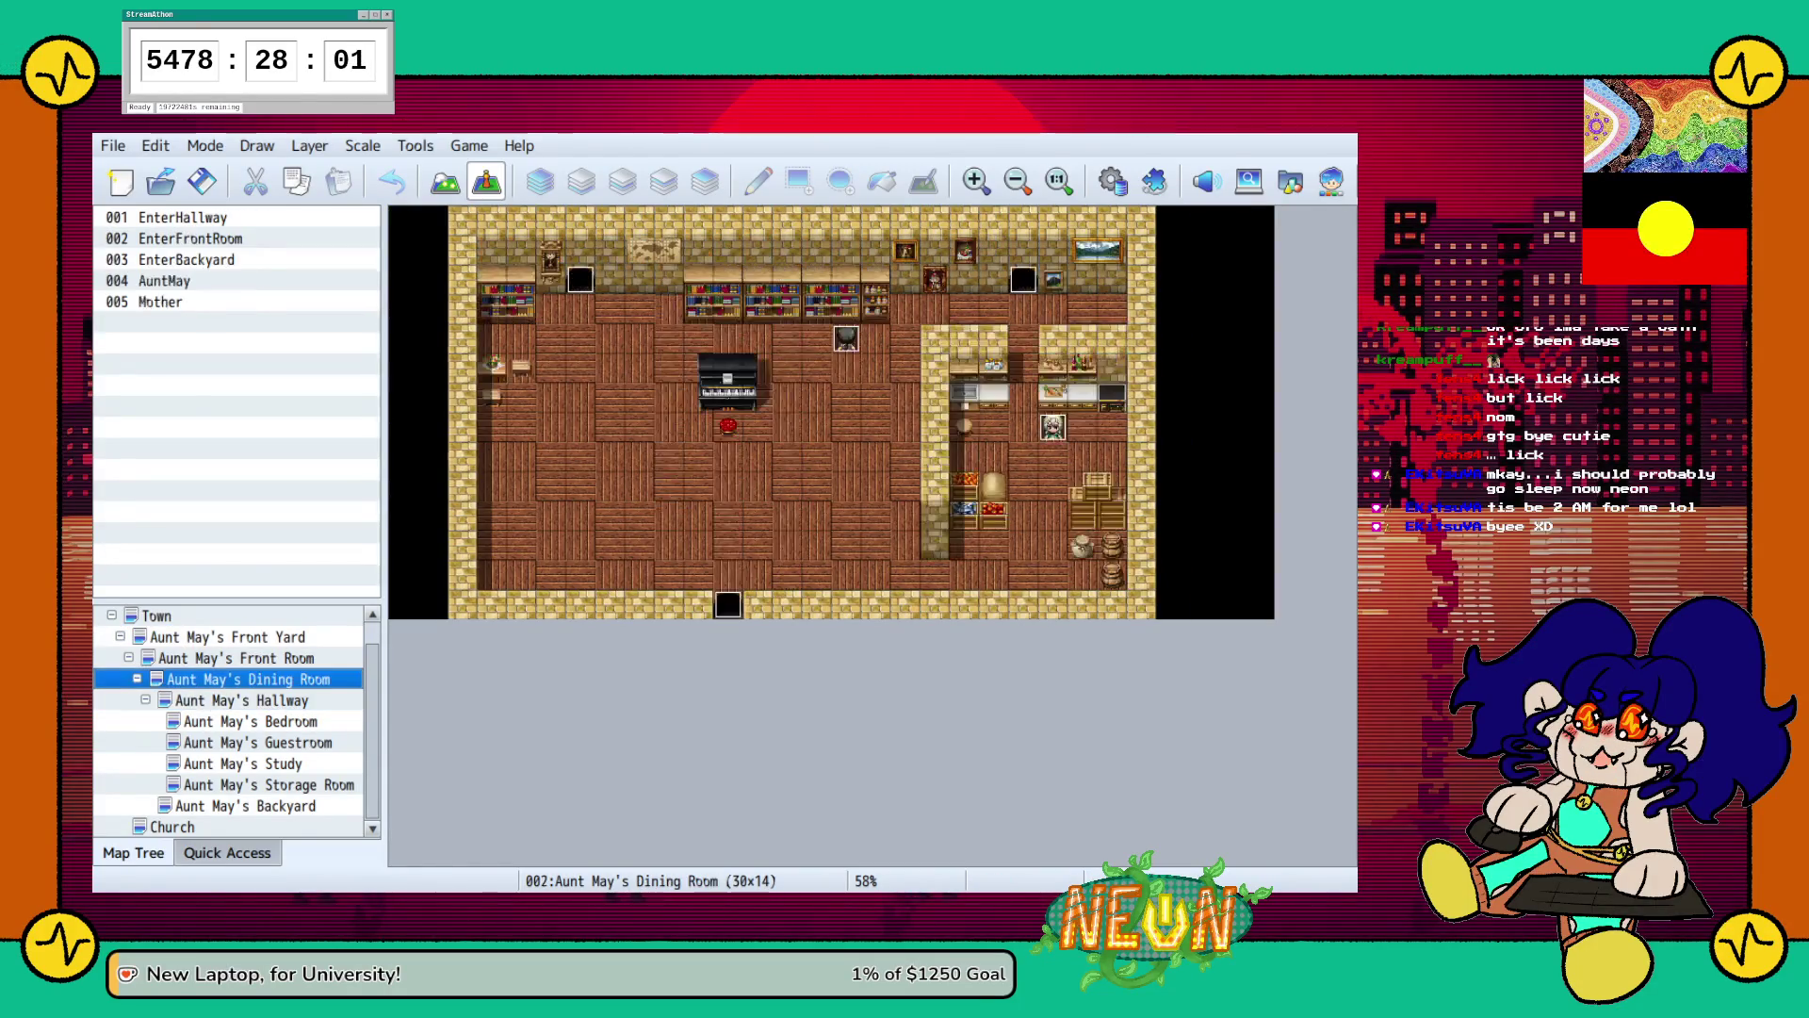
{"action": "left_click", "coordinate": [164, 280]}
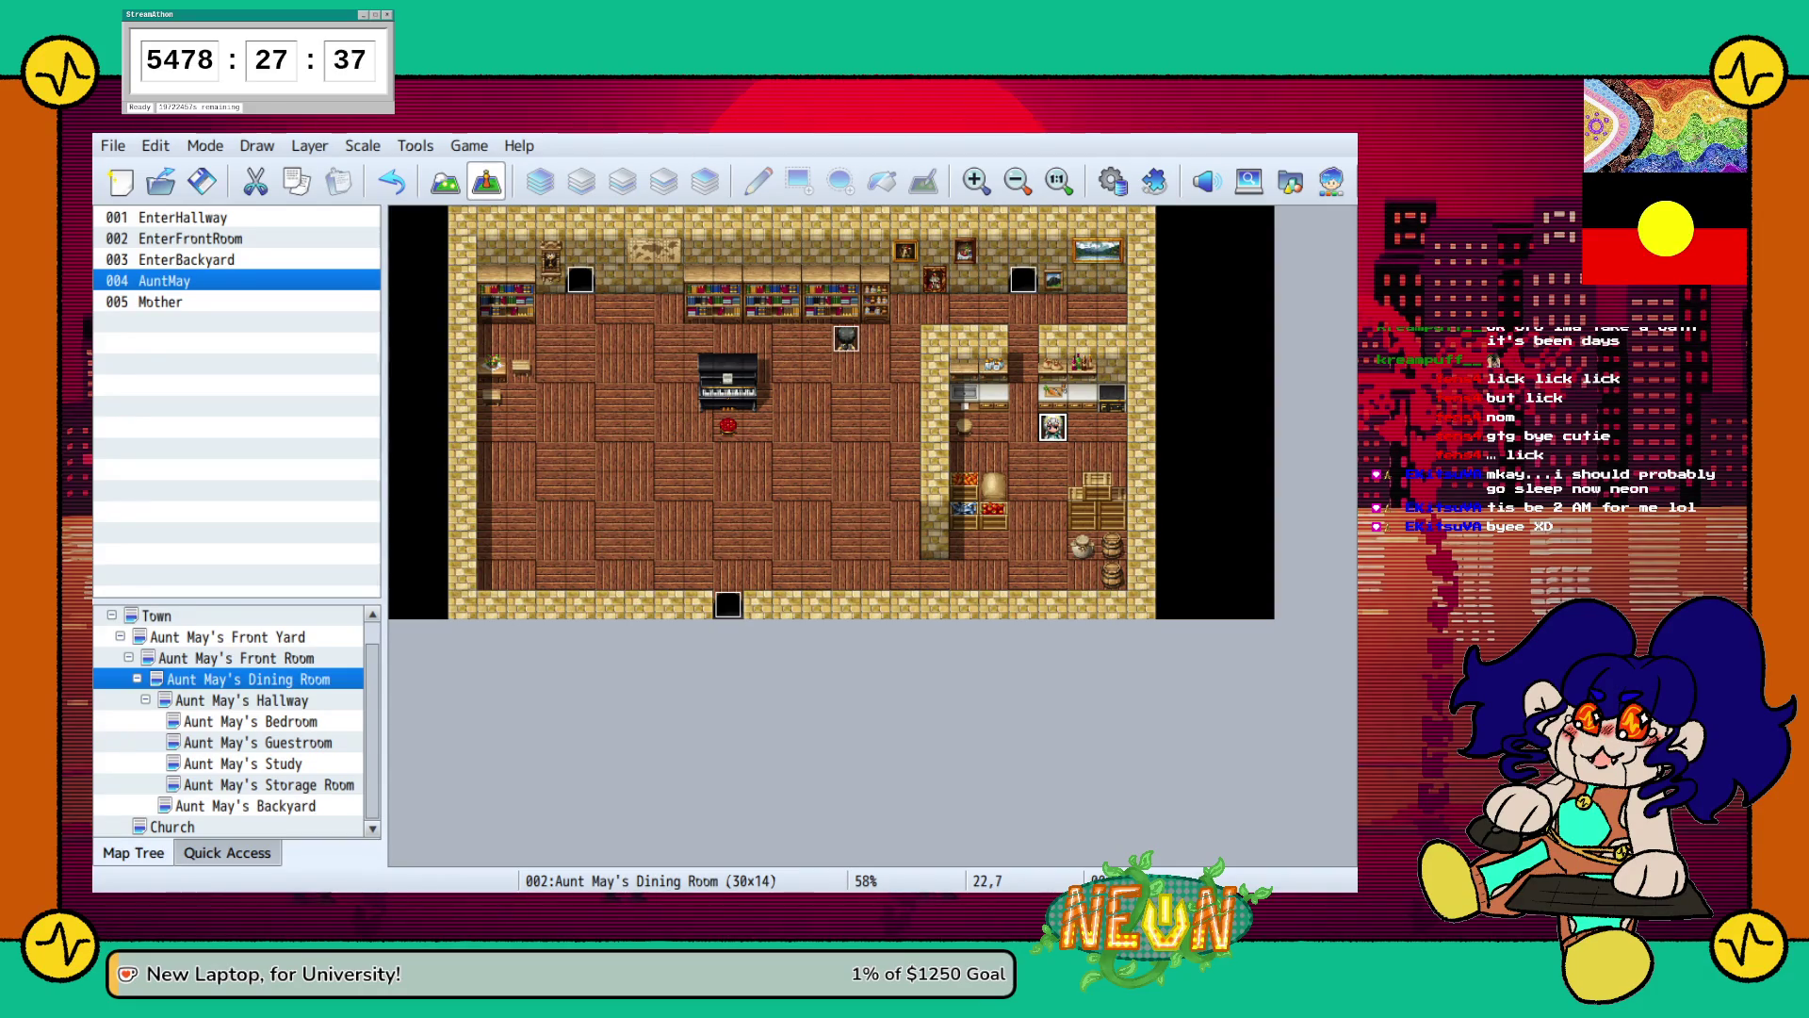
{"action": "key", "text": "F12"}
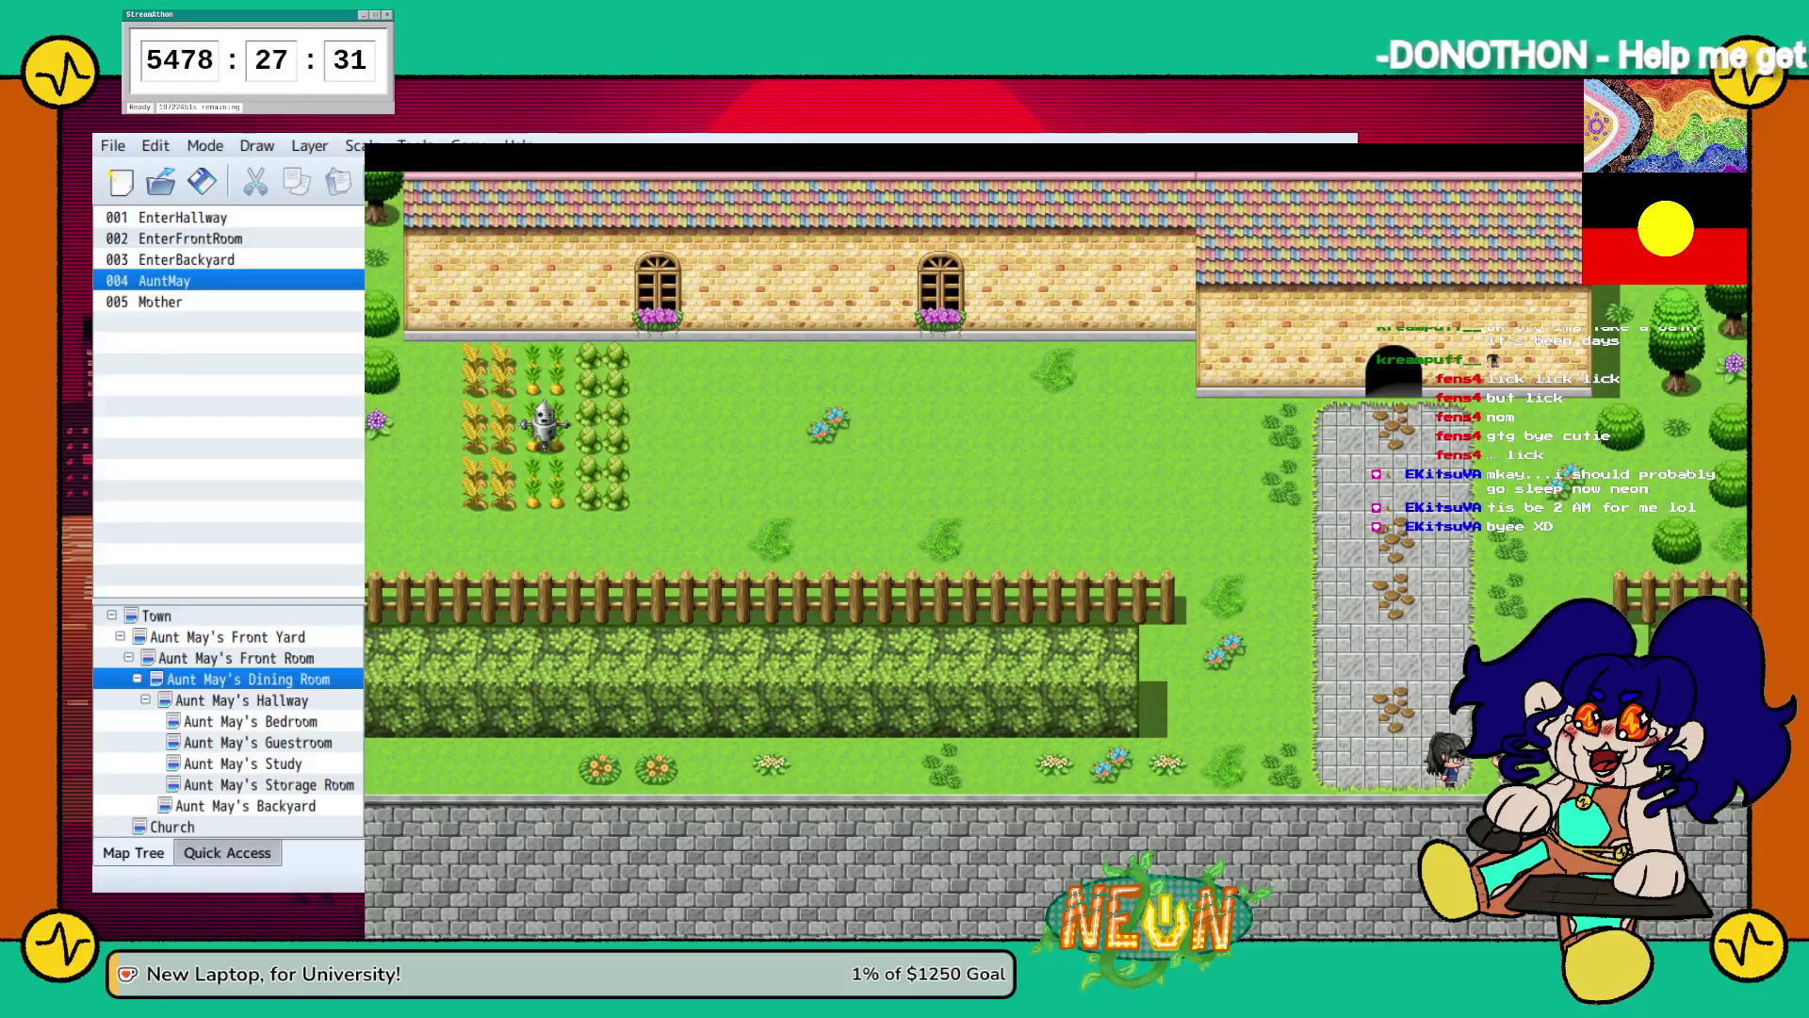
Finish Mother's dialogue, then walk along the dining room's bottom row to Aunt May.
{"action": "key", "text": "Return"}
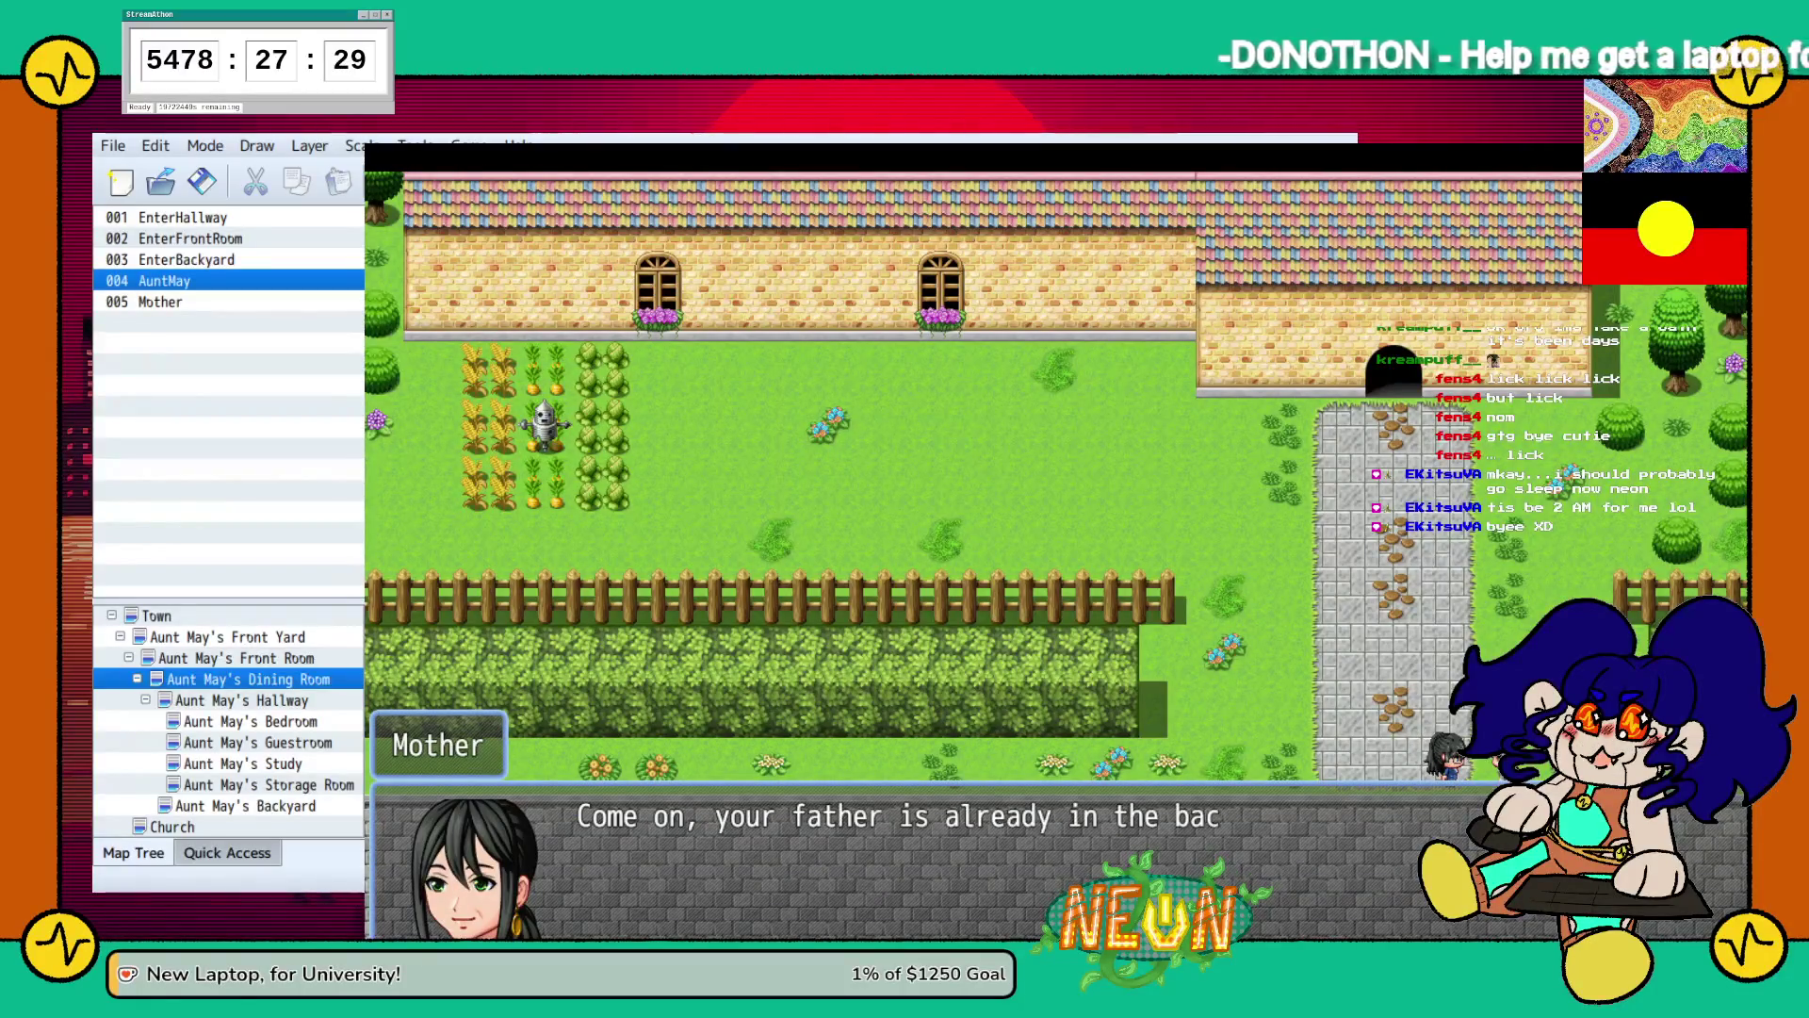
{"action": "key", "text": "Return"}
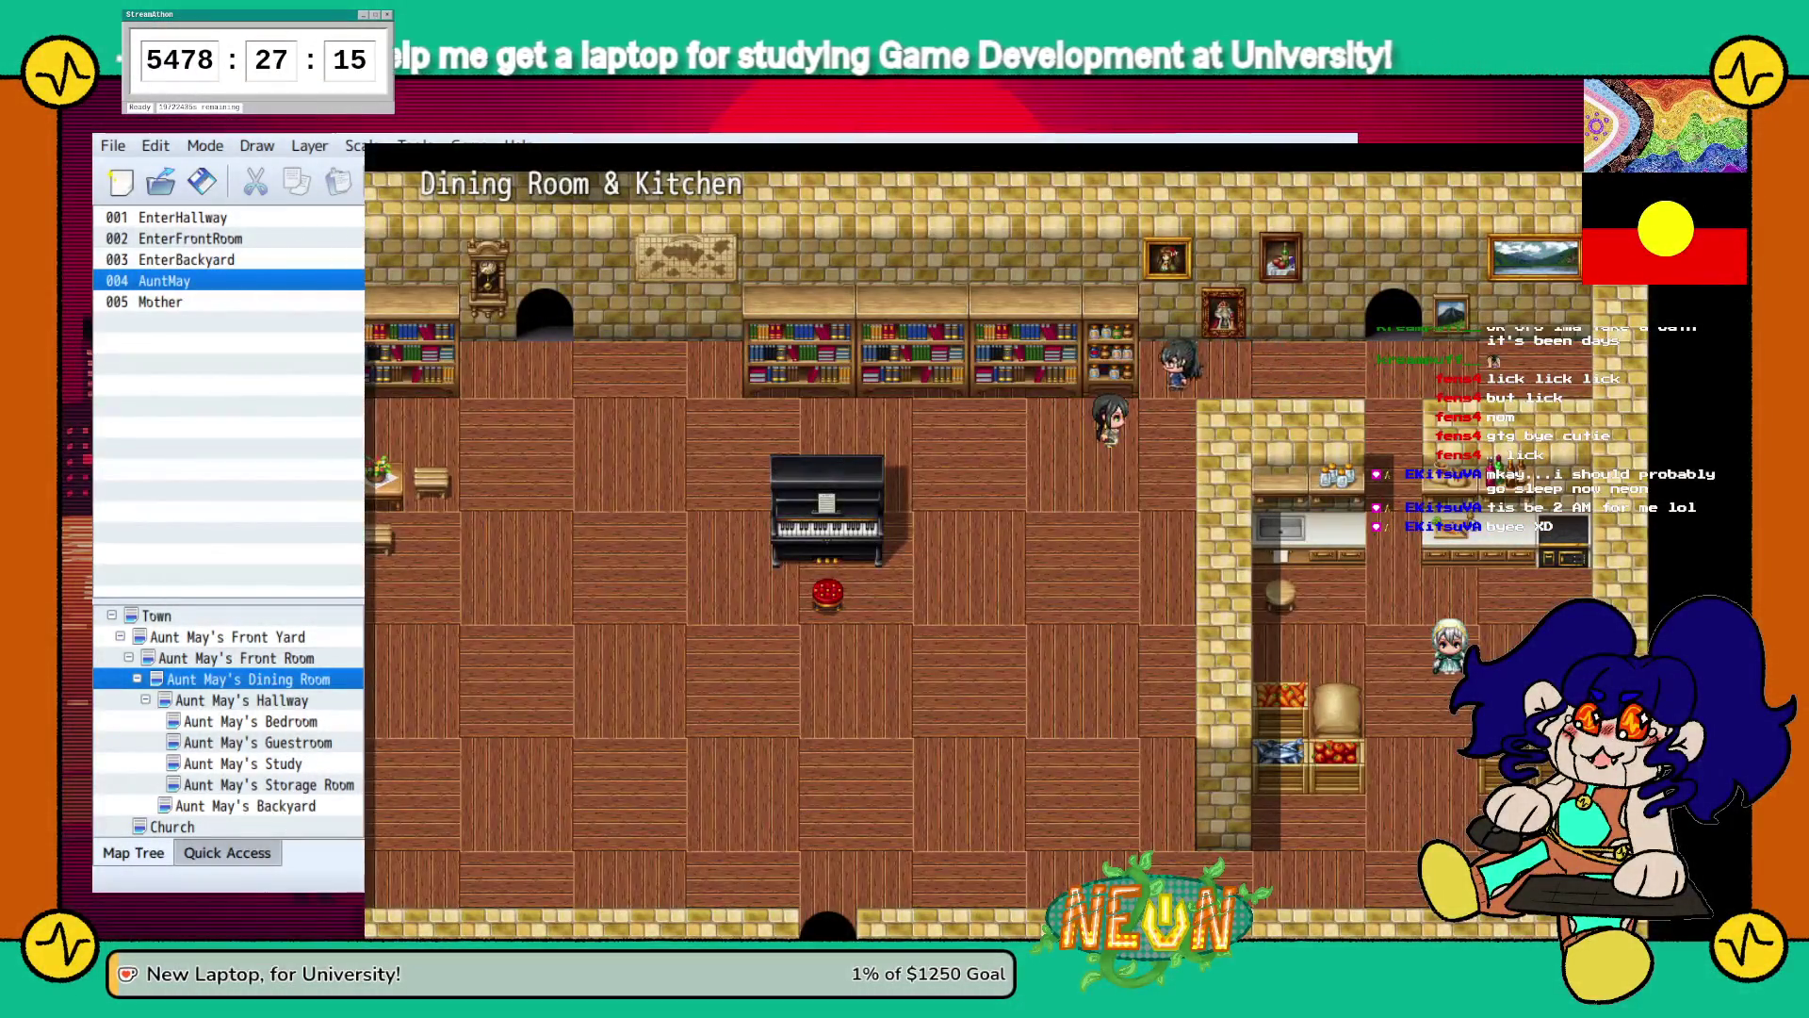
{"action": "key", "text": "Left"}
{"action": "key", "text": "Down"}
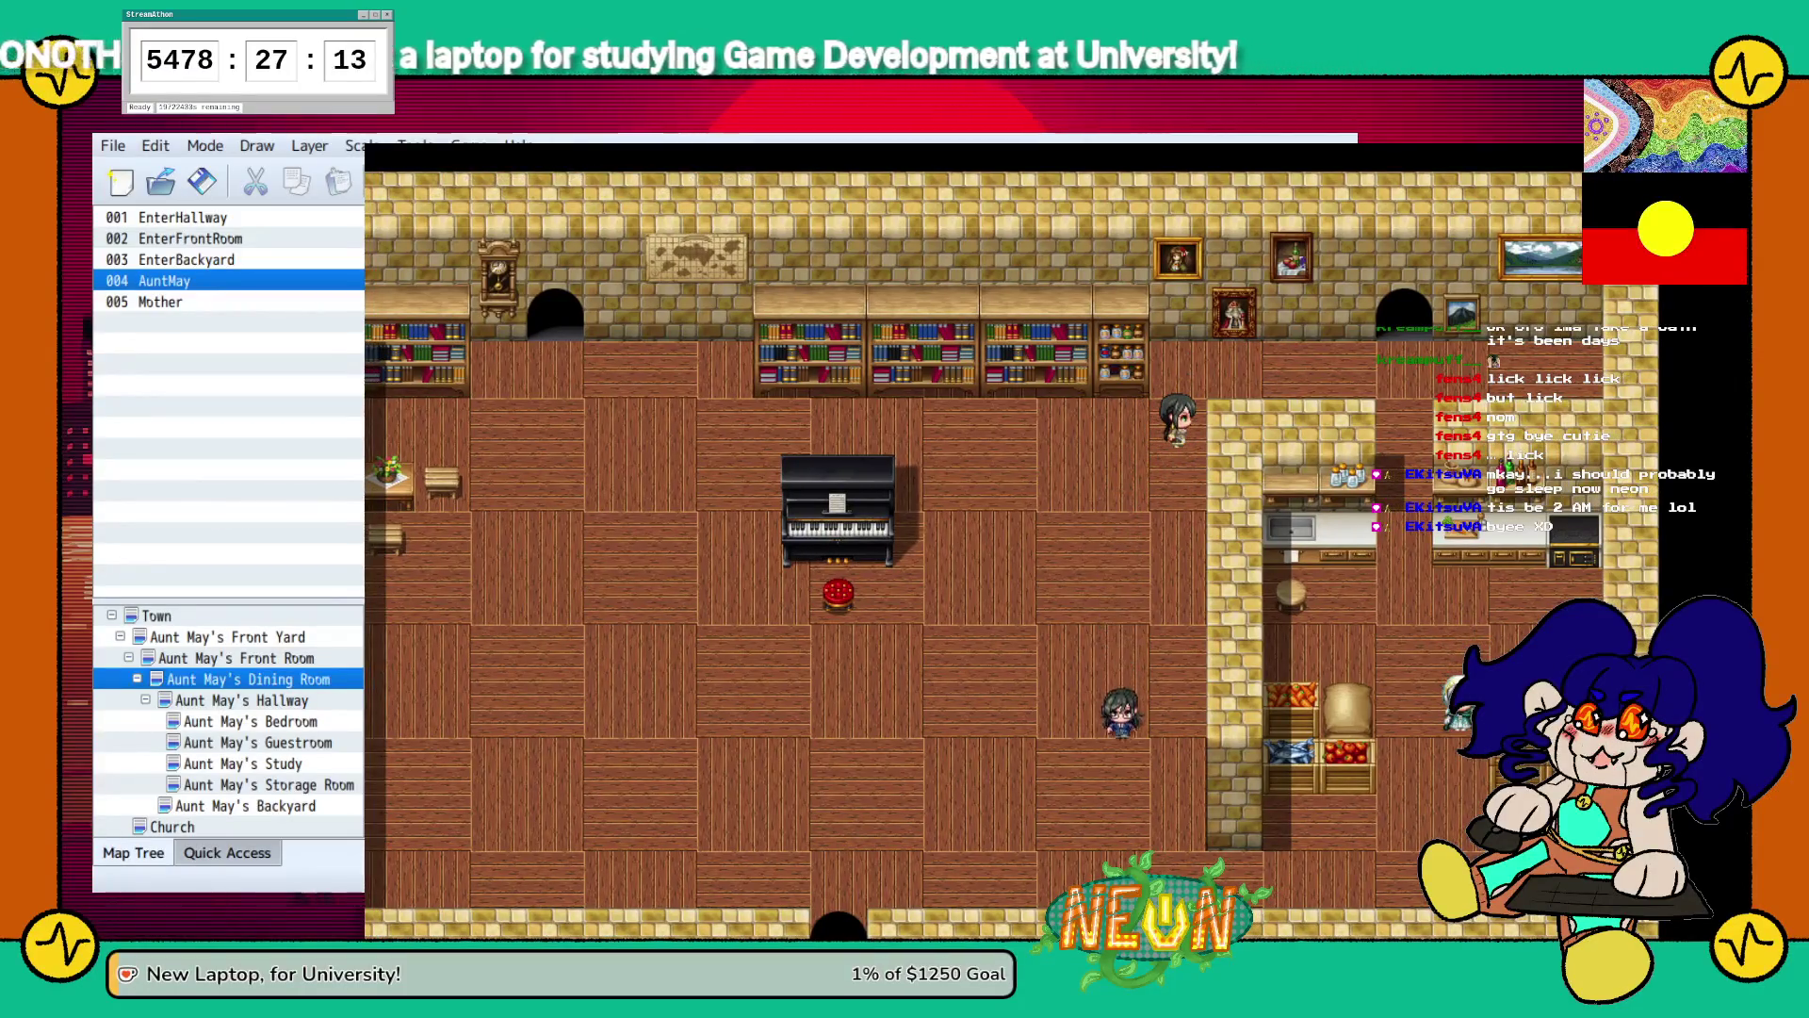
{"action": "key", "text": "Right"}
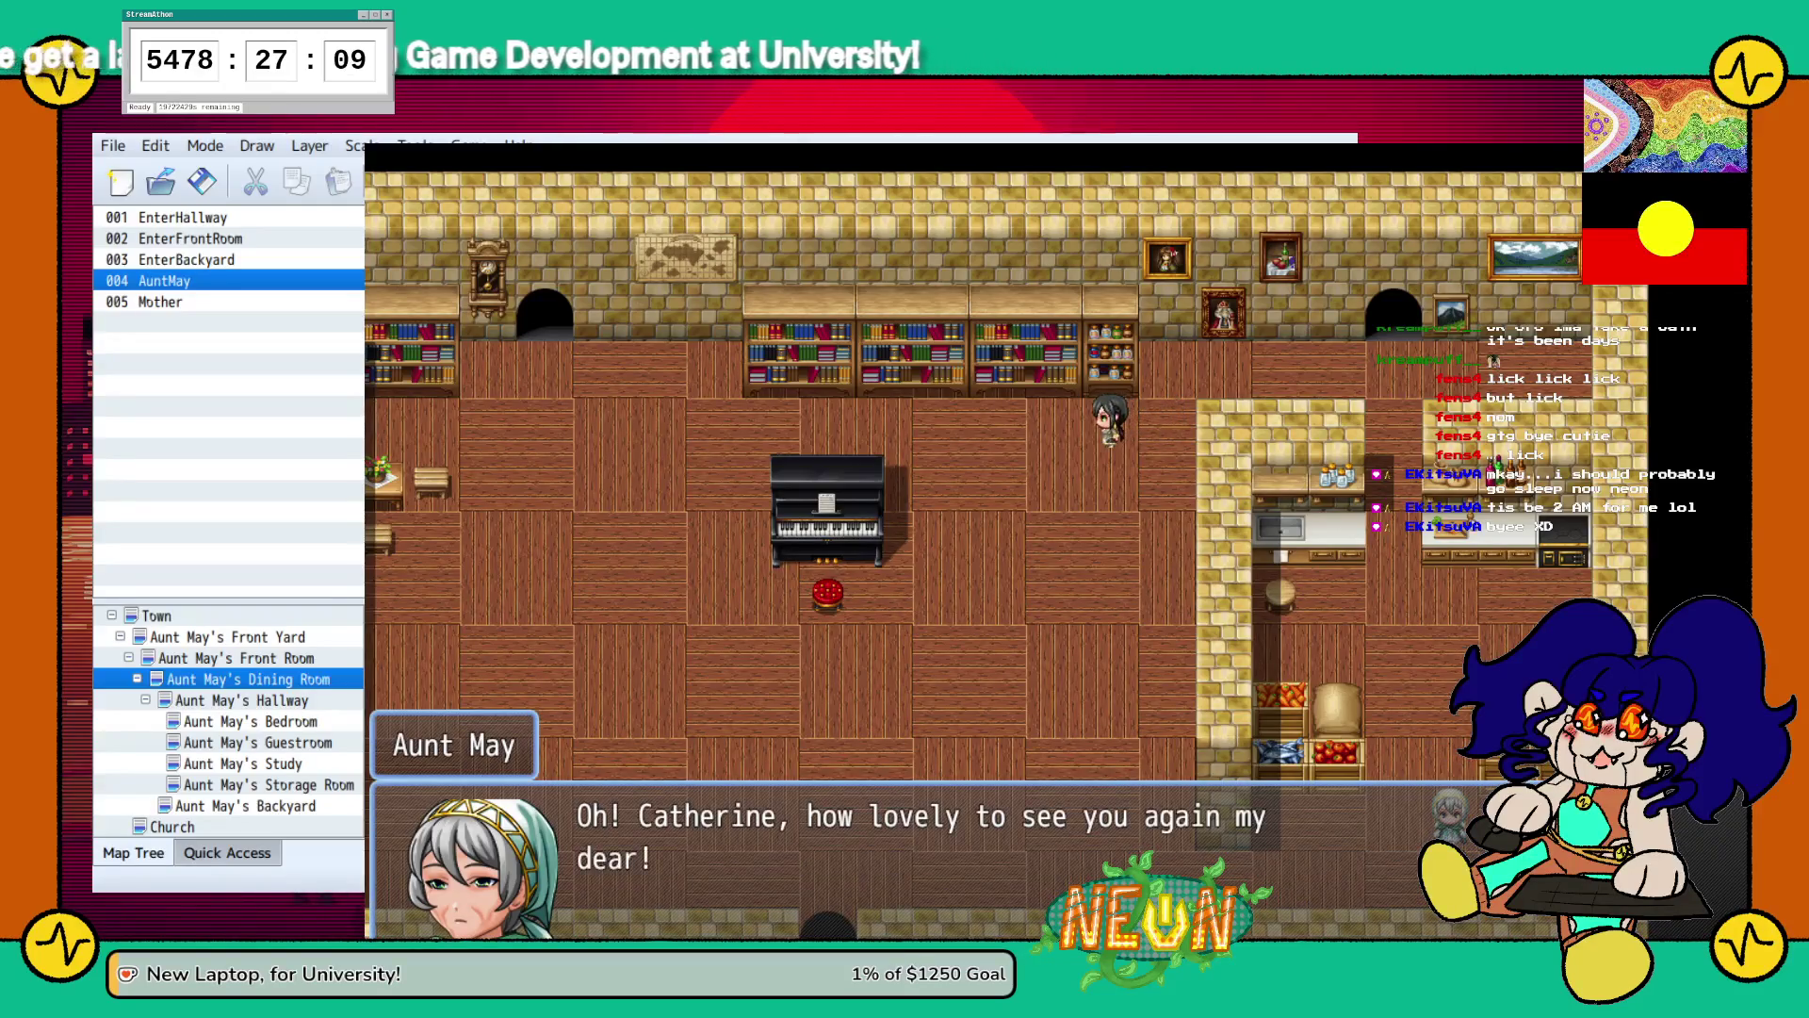
Play through Aunt May's conversation, including the baptism question.
{"action": "key", "text": "Return"}
{"action": "key", "text": "Return"}
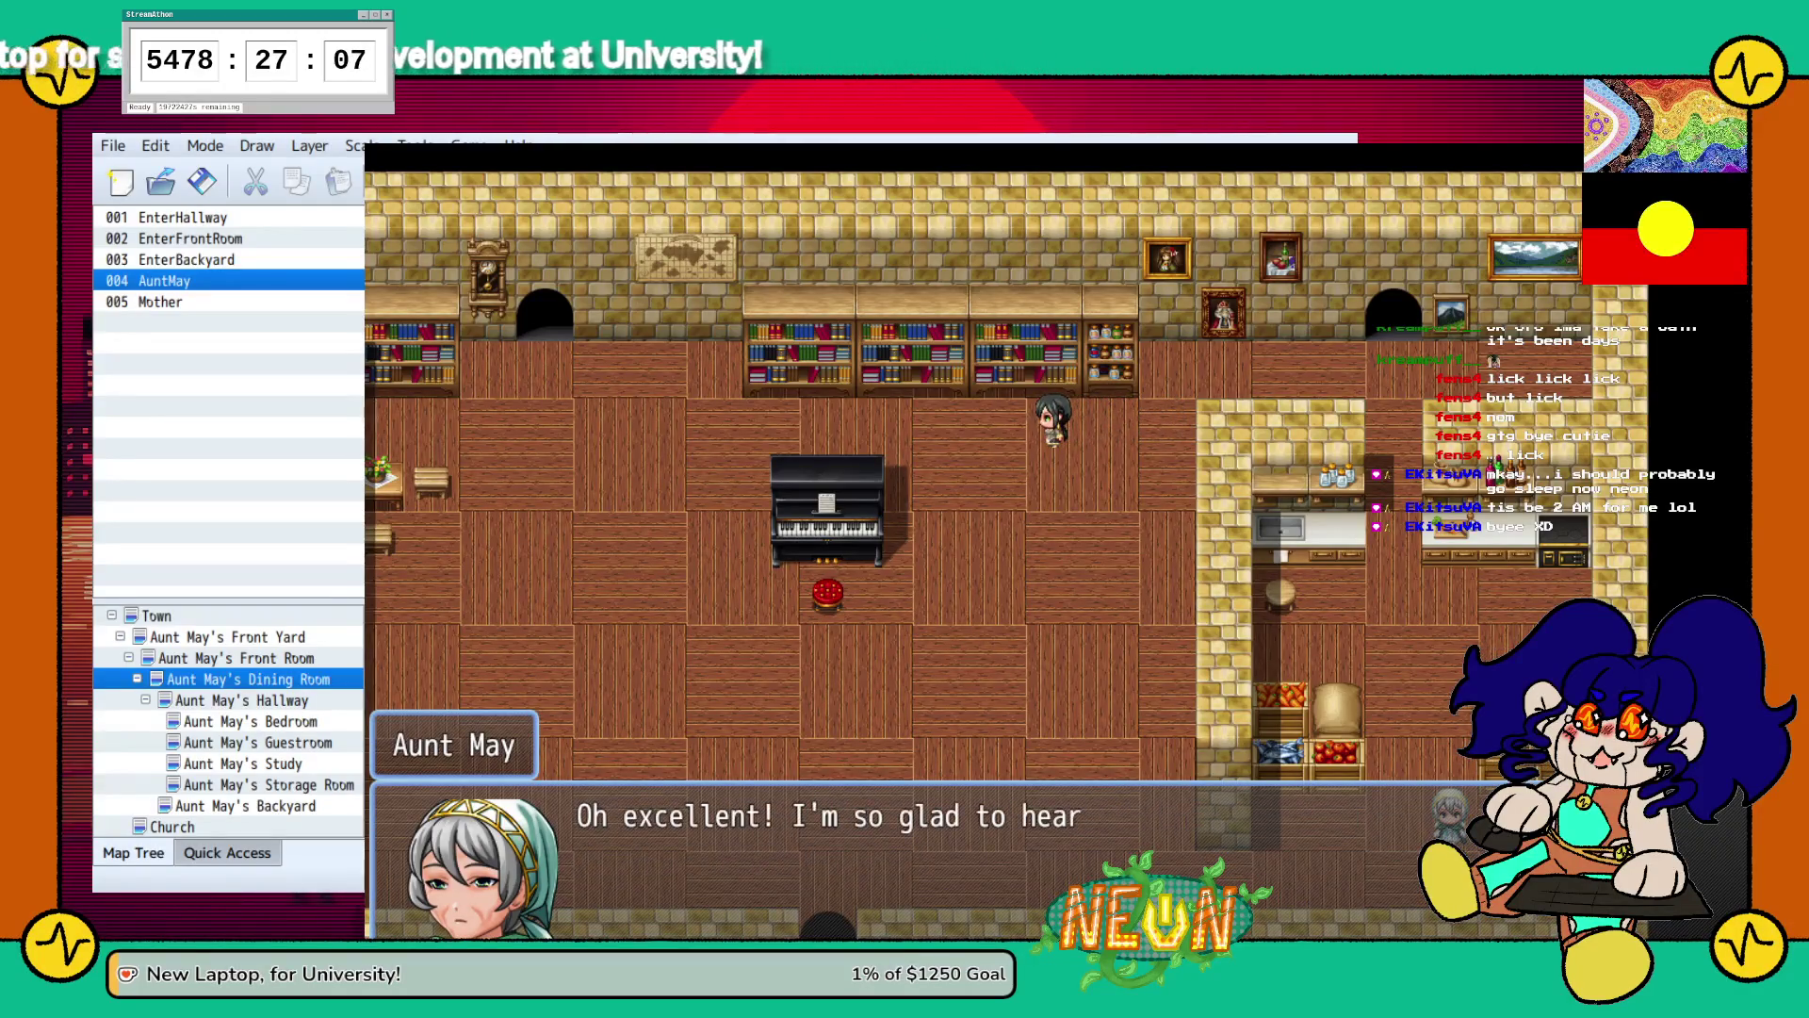
{"action": "key", "text": "Return"}
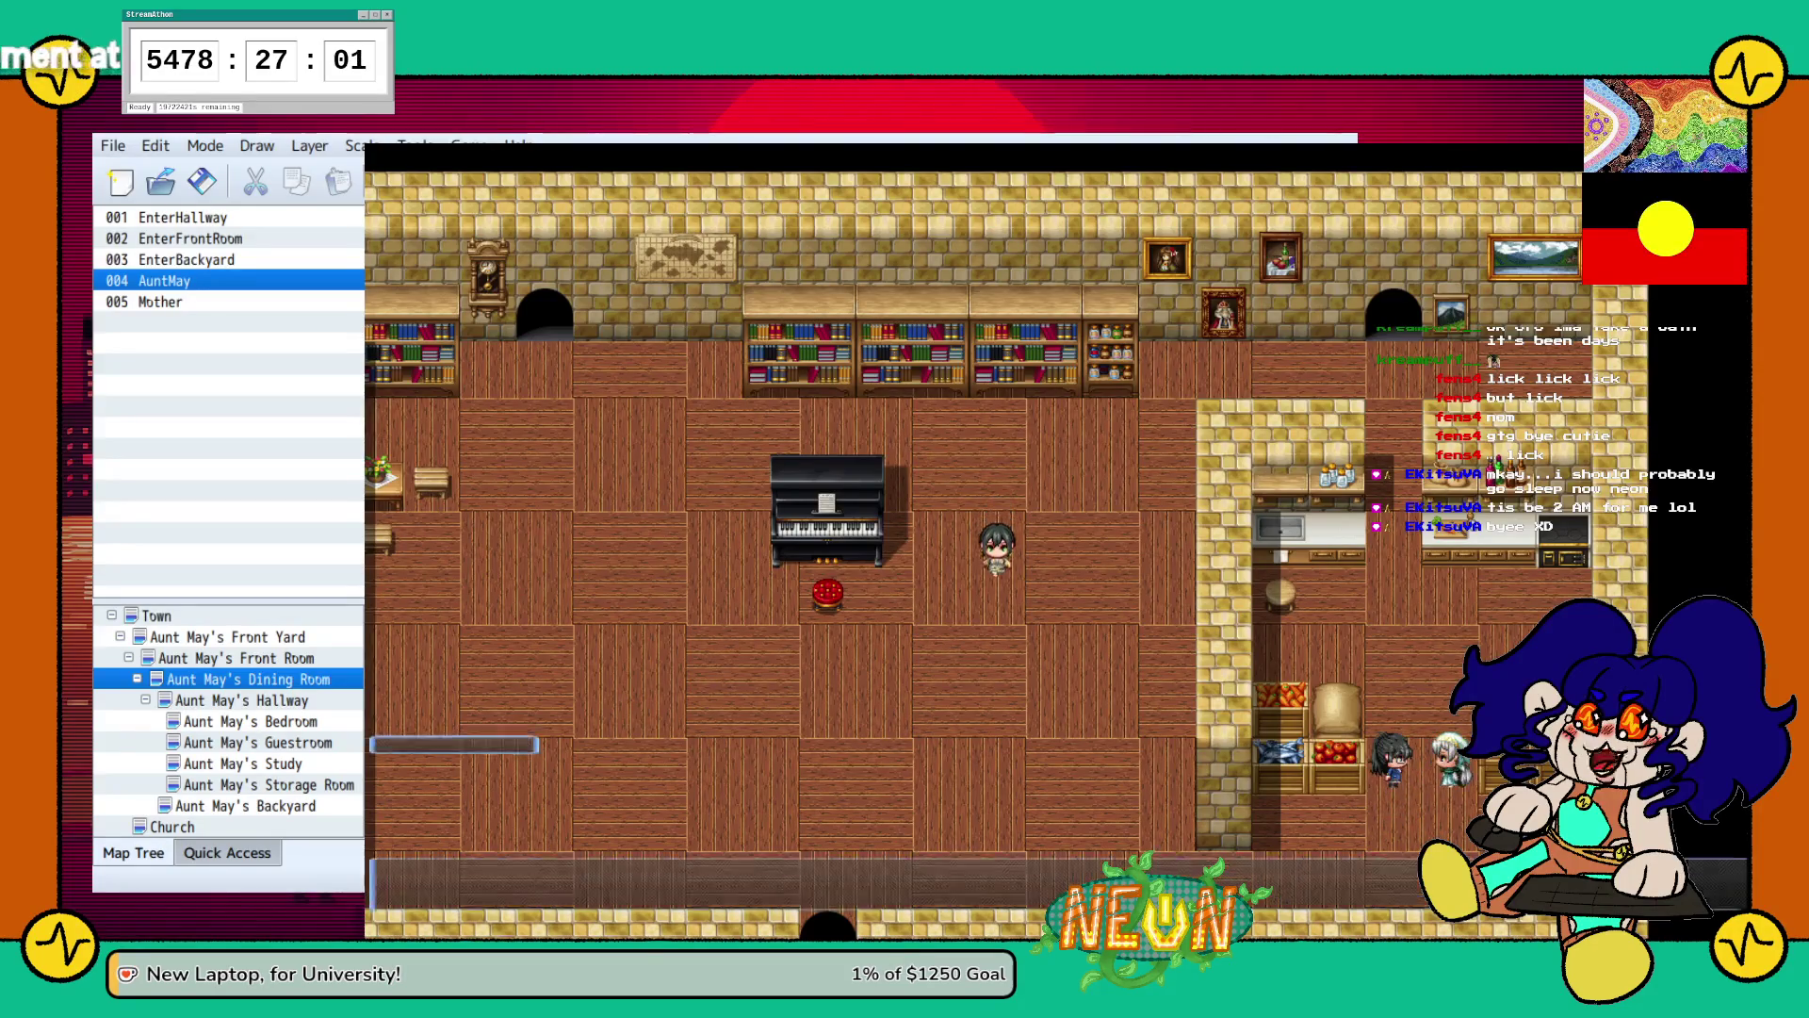
{"action": "key", "text": "Return"}
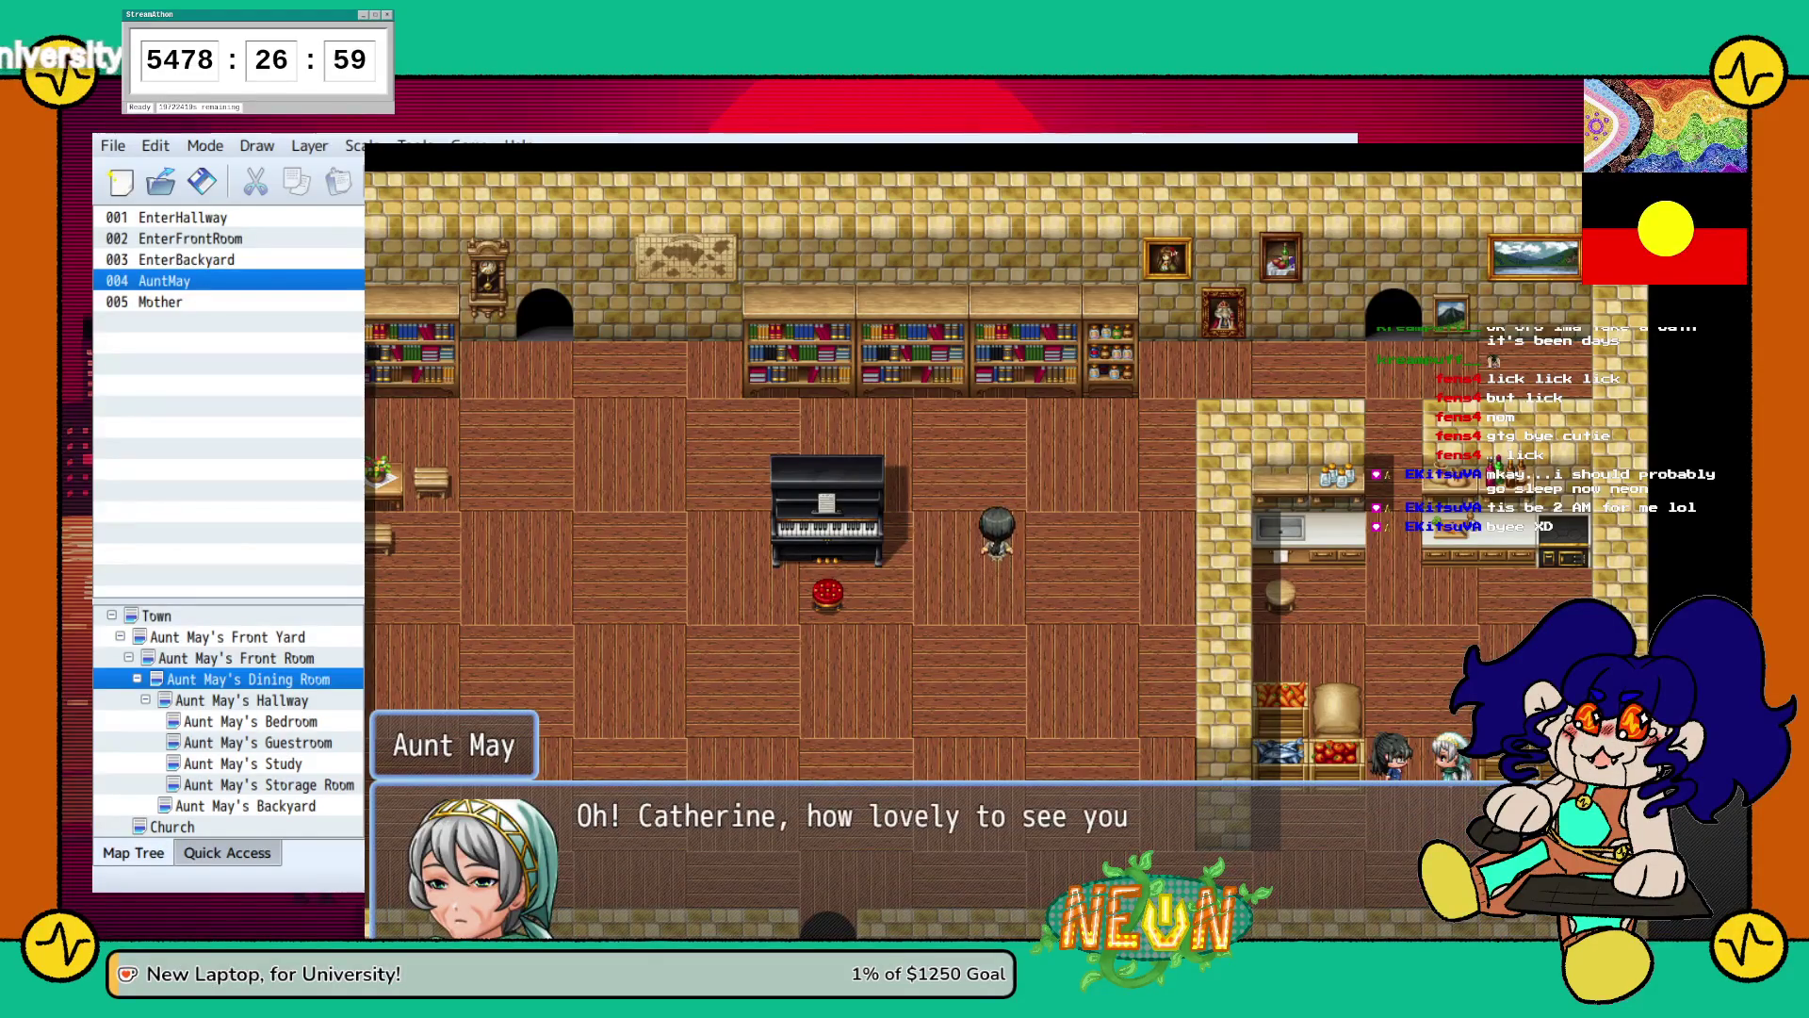
{"action": "key", "text": "Return"}
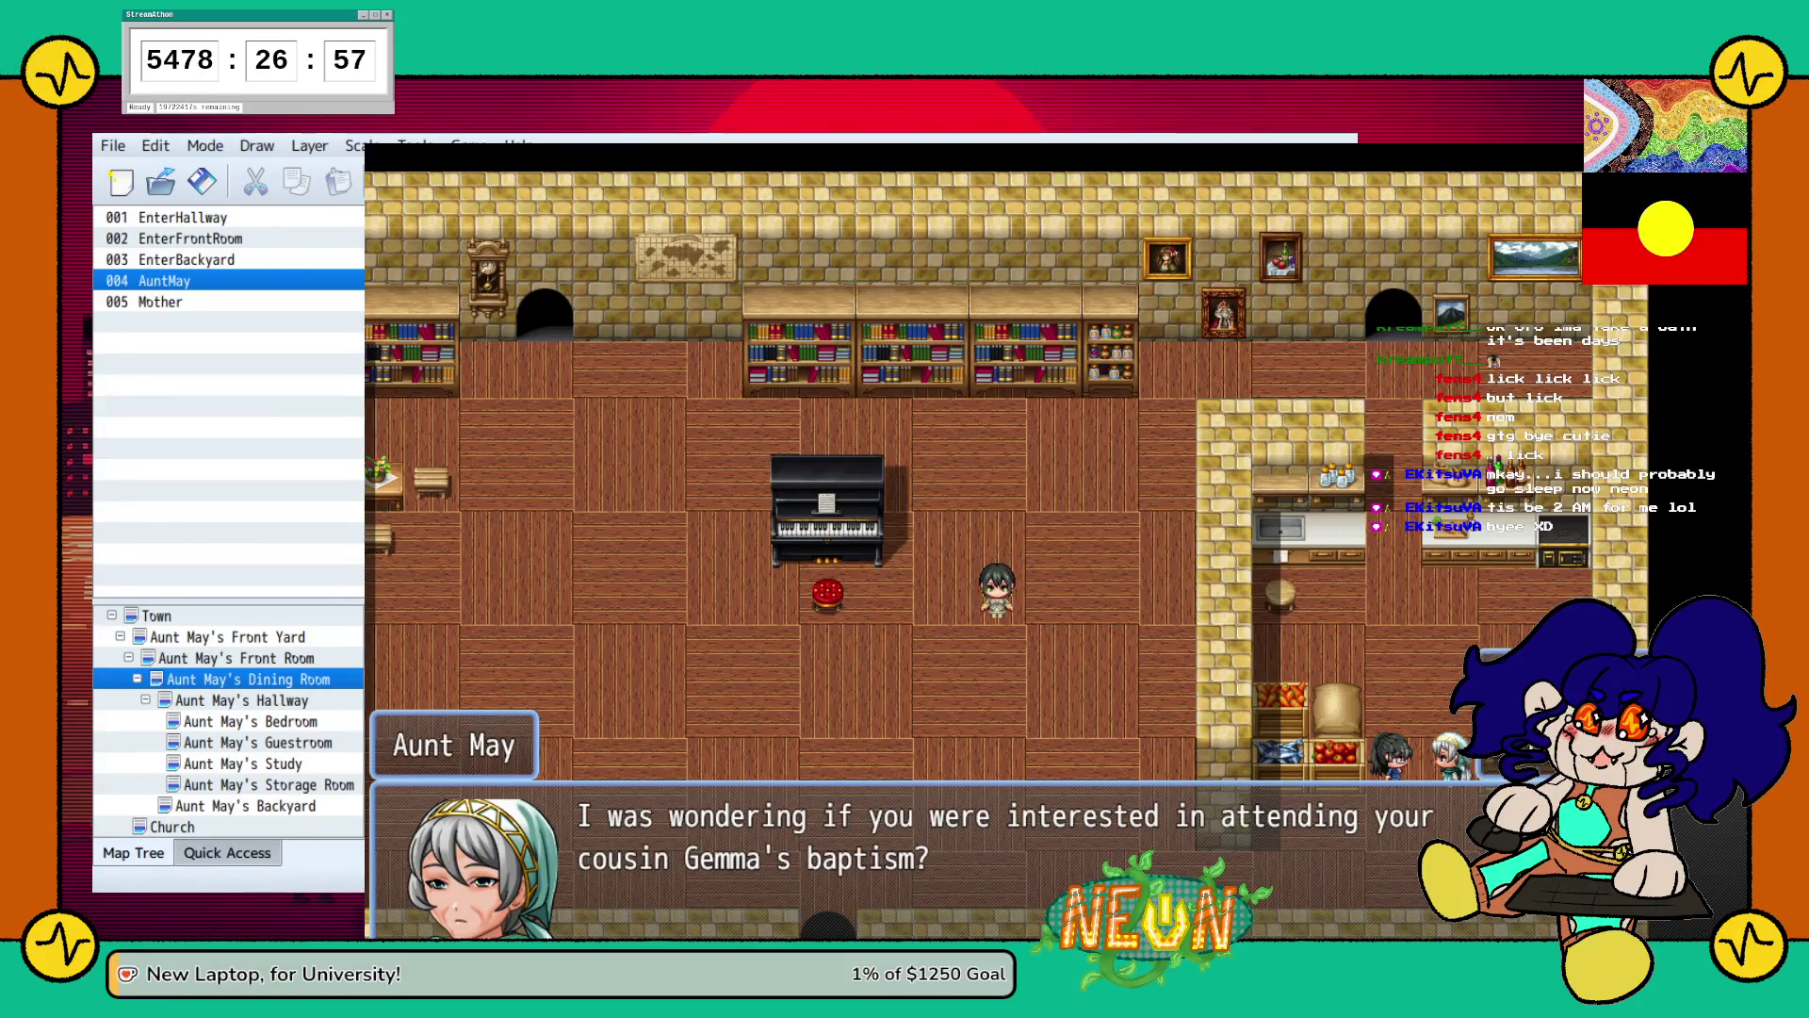
{"action": "key", "text": "Return"}
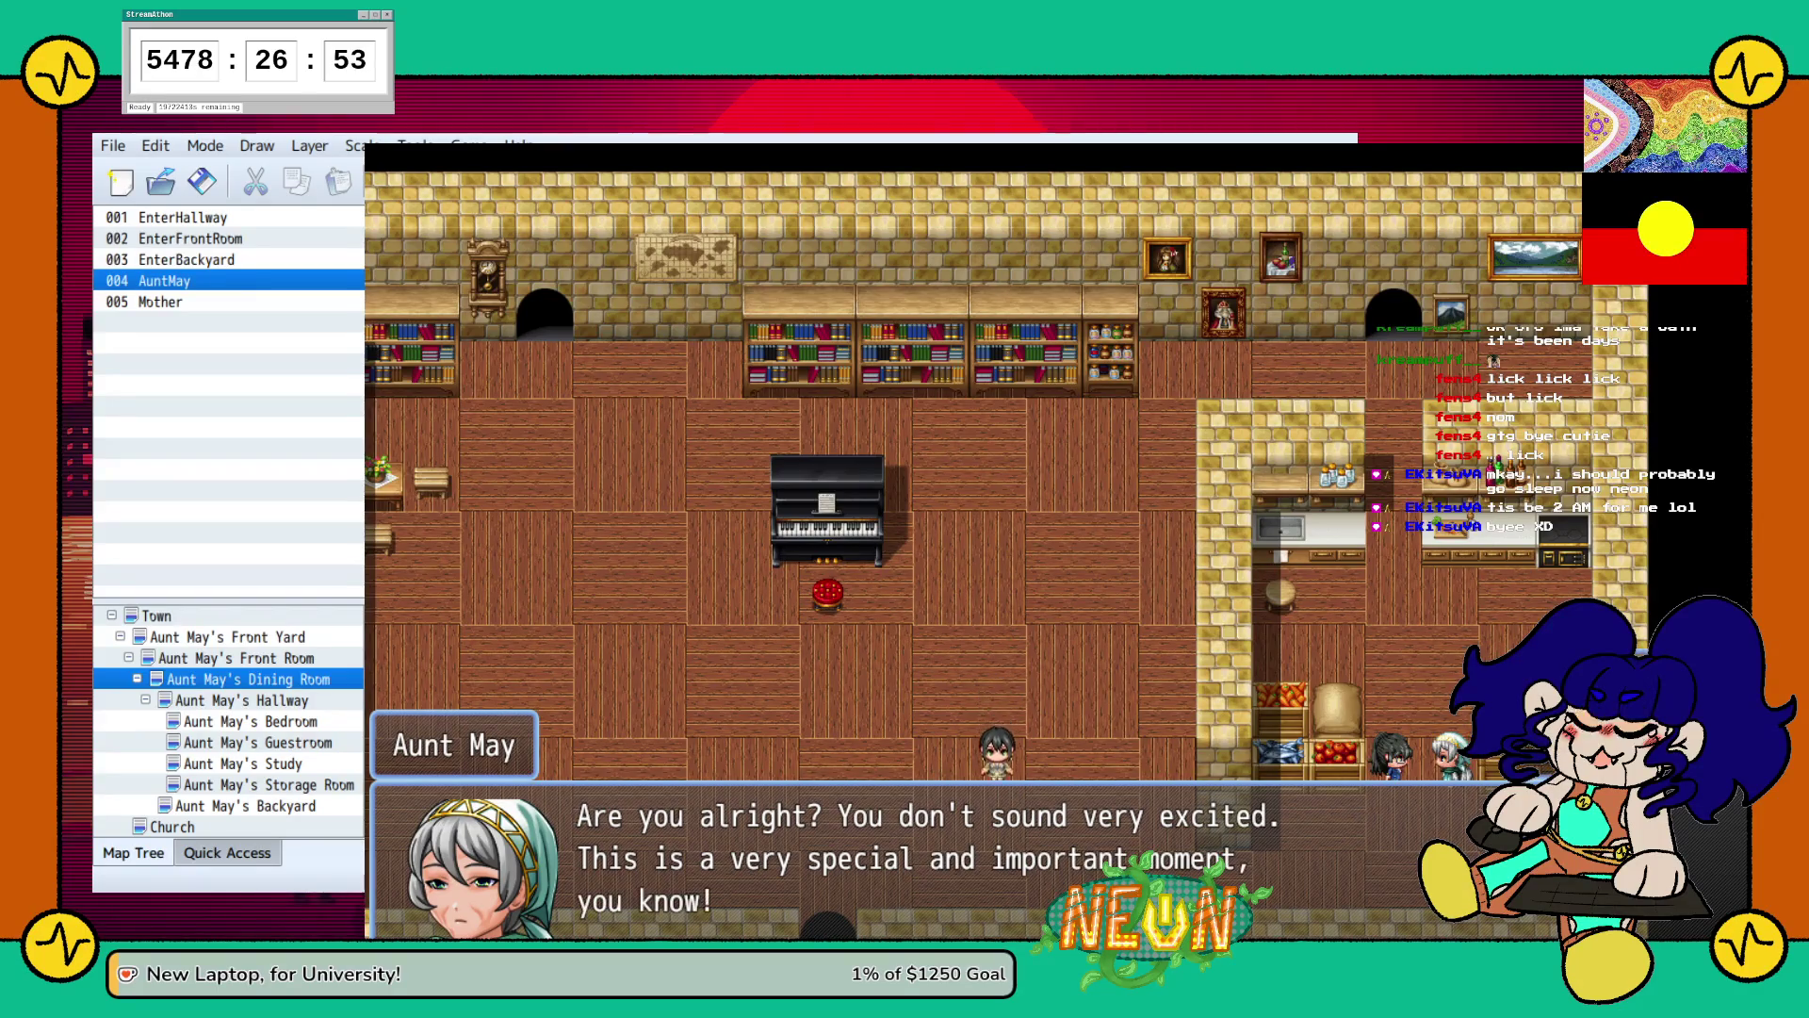
{"action": "key", "text": "Return"}
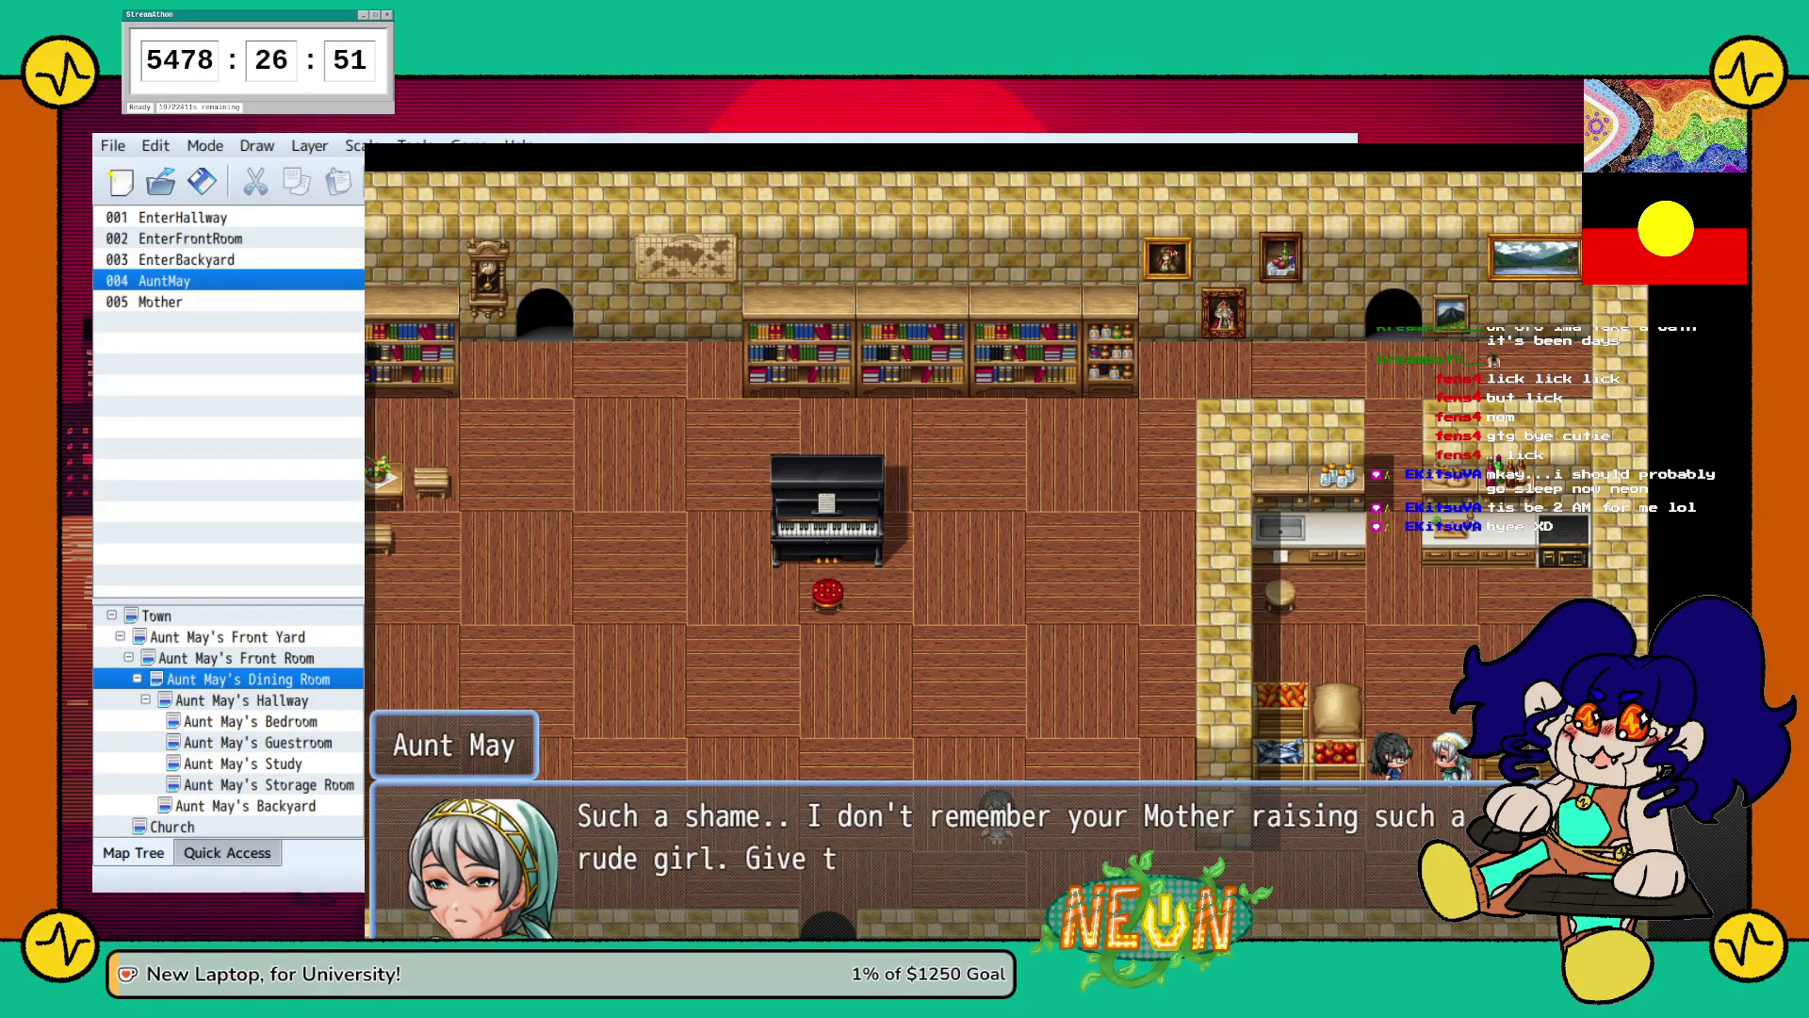
{"action": "key", "text": "Return"}
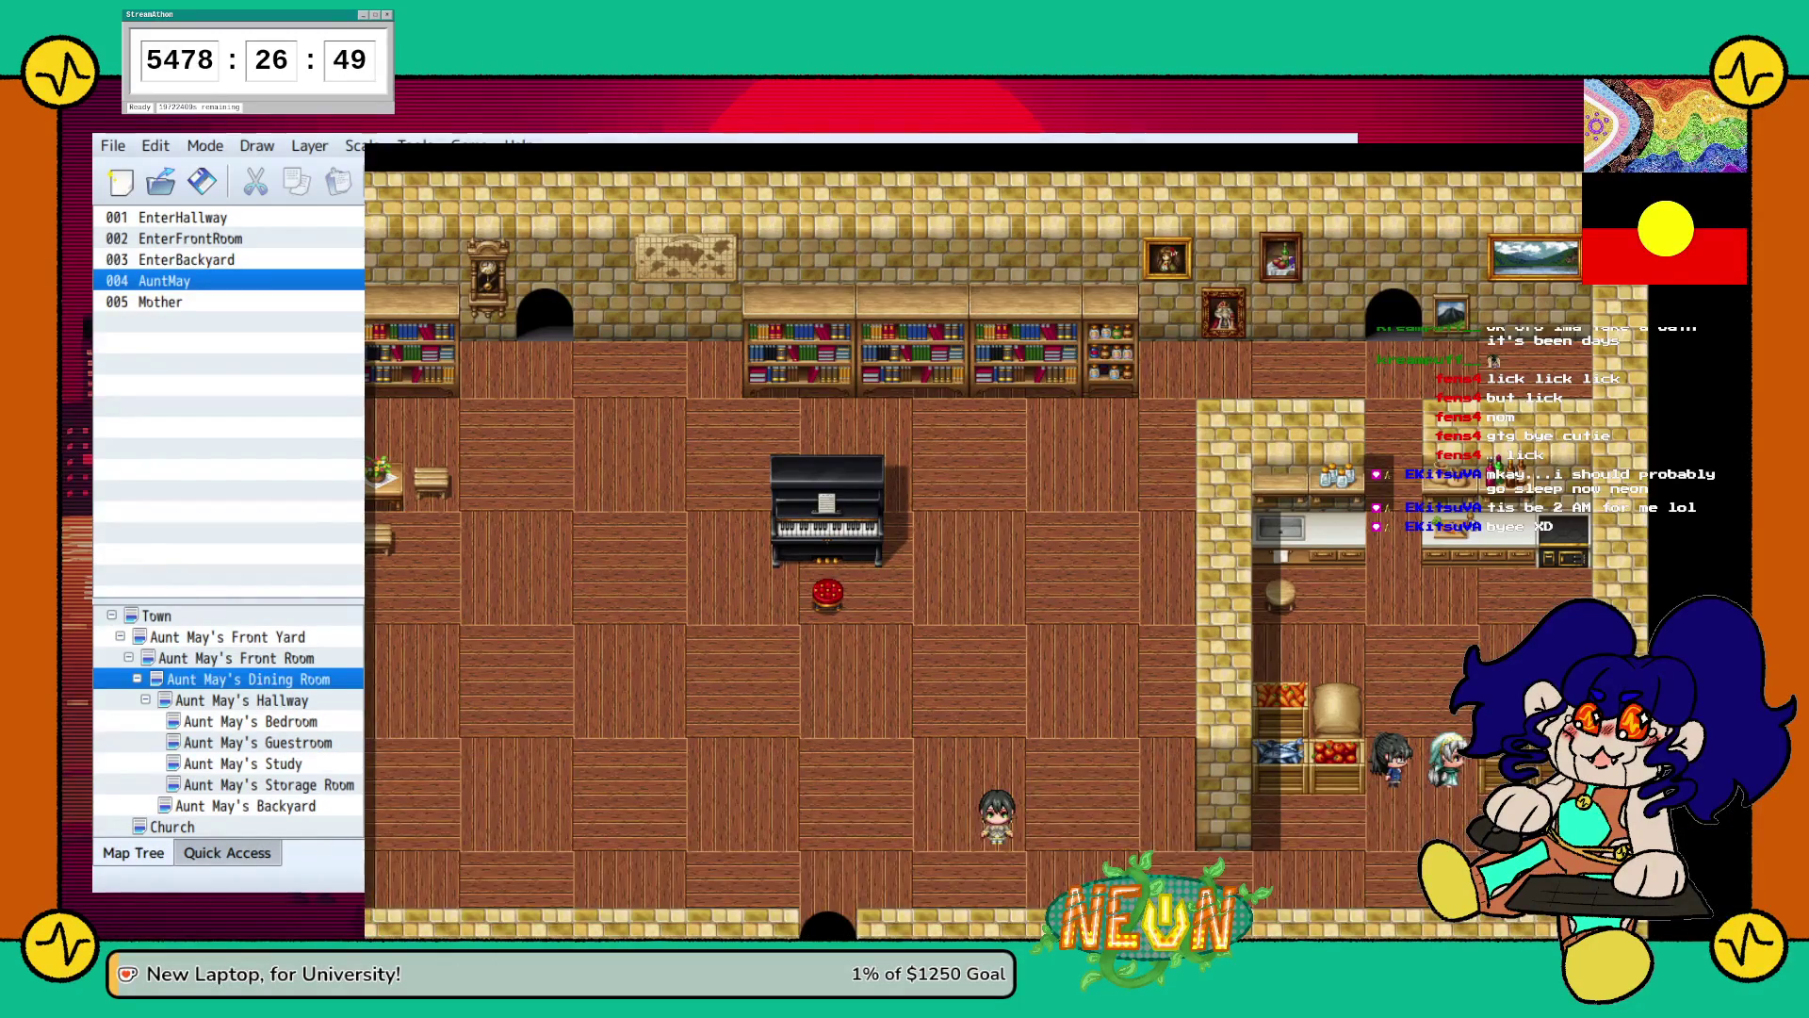
Walk through the bottom doorway and across The Front Room to its top doorway.
{"action": "key", "text": "Down"}
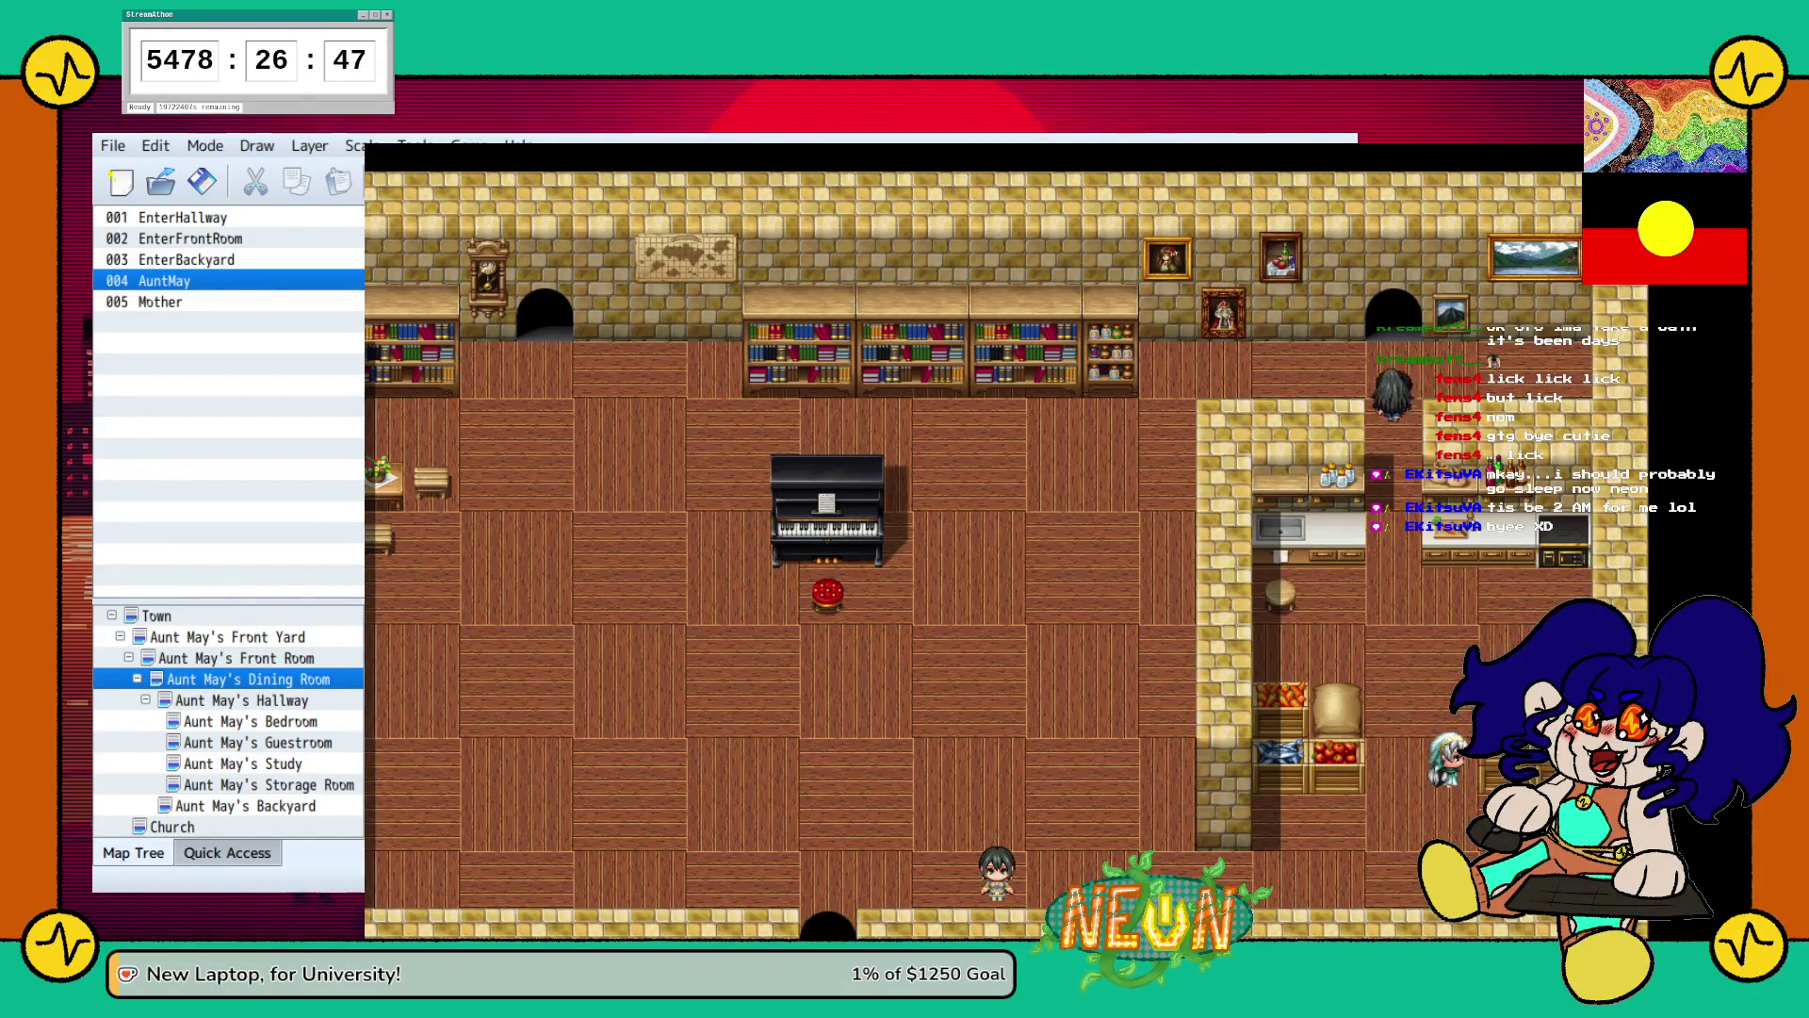
{"action": "key", "text": "Down"}
{"action": "key", "text": "Up"}
{"action": "key", "text": "Left"}
{"action": "key", "text": "Left"}
{"action": "key", "text": "Left"}
{"action": "key", "text": "Left"}
{"action": "key", "text": "Left"}
{"action": "key", "text": "Left"}
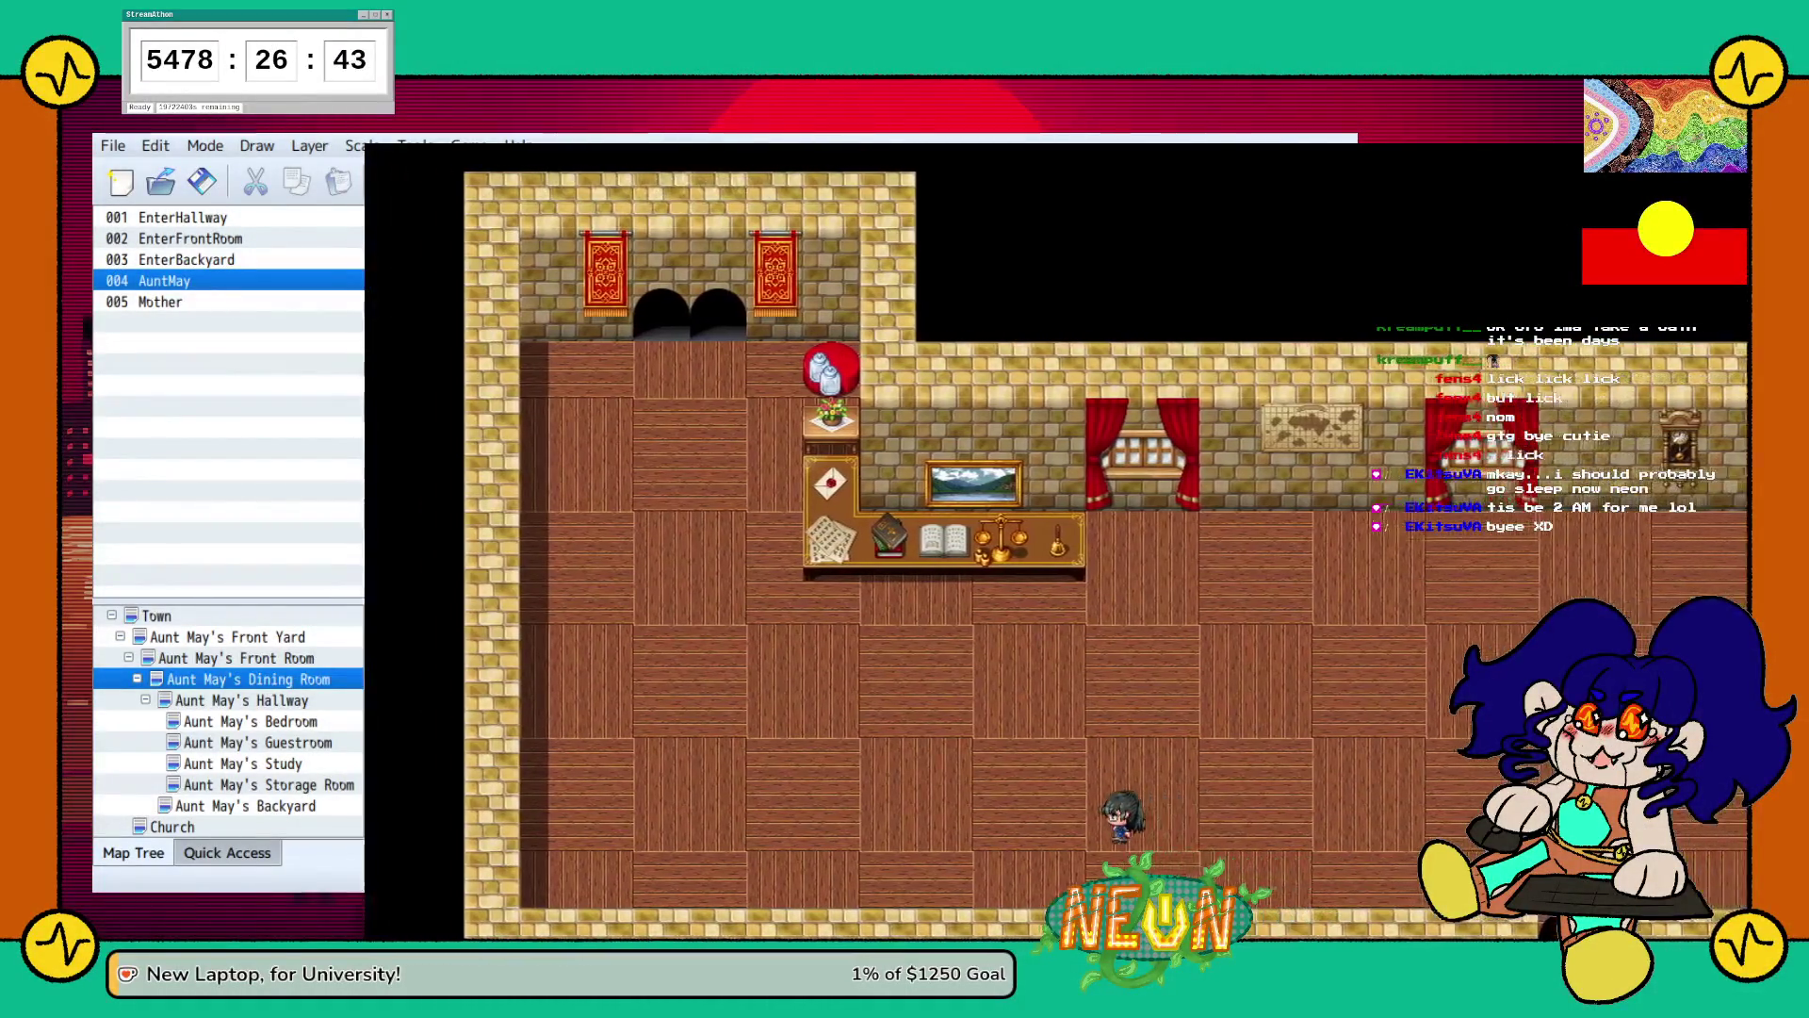
{"action": "key", "text": "Left"}
{"action": "key", "text": "Left"}
{"action": "key", "text": "Up"}
{"action": "key", "text": "Up"}
{"action": "key", "text": "Up"}
{"action": "key", "text": "Up"}
{"action": "key", "text": "Up"}
{"action": "key", "text": "Up"}
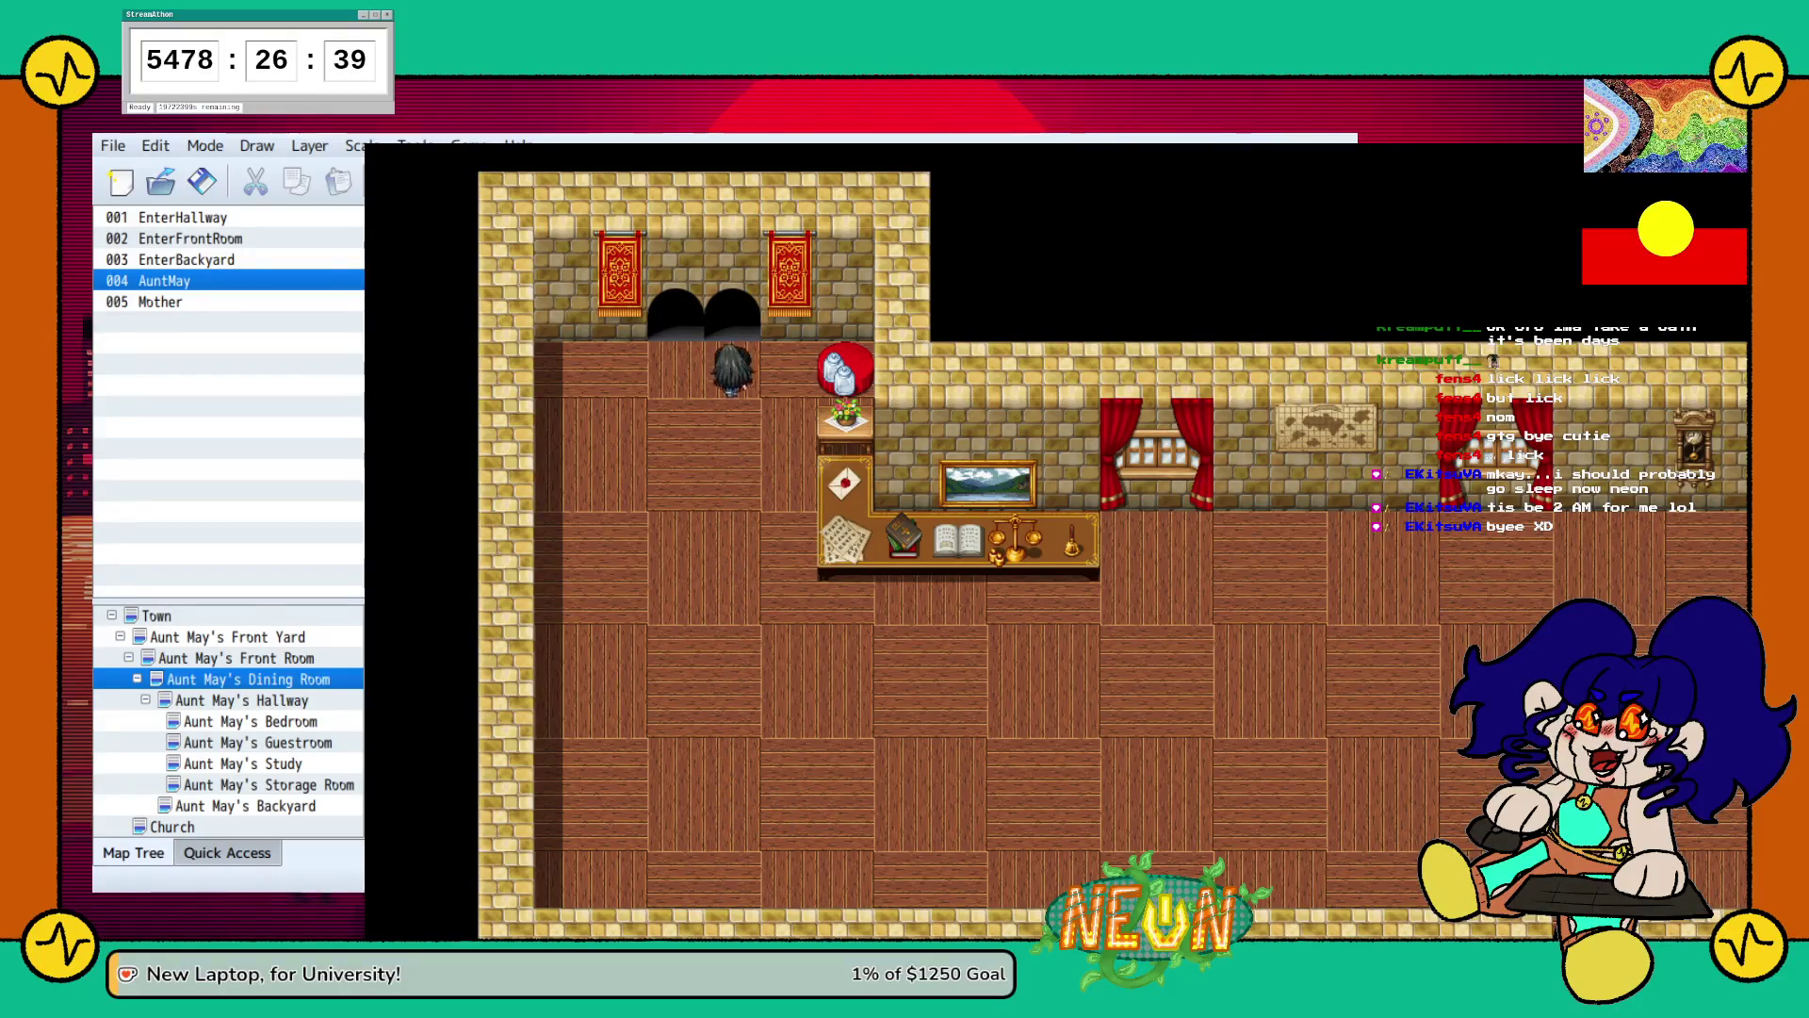
Walk down the yard path to Mother and trigger her 'lets head inside' dialogue.
{"action": "key", "text": "Down"}
{"action": "key", "text": "Down"}
{"action": "key", "text": "Down"}
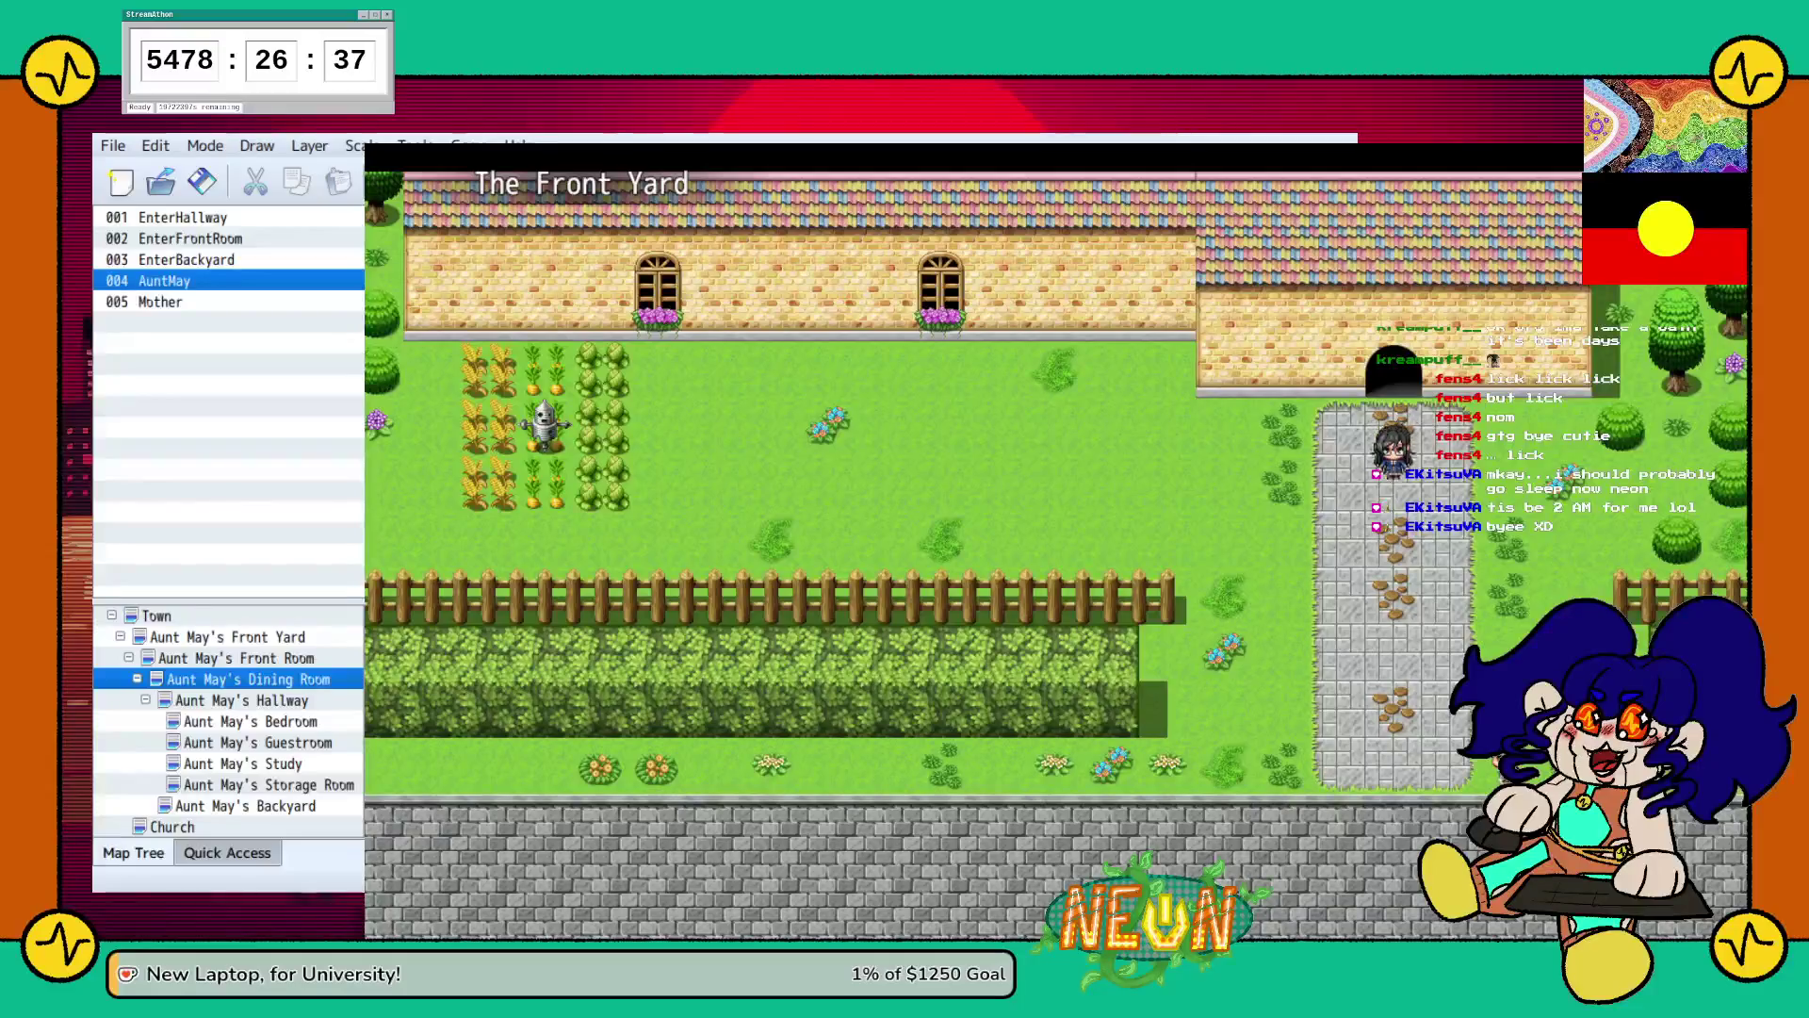
{"action": "key", "text": "Down"}
{"action": "key", "text": "Right"}
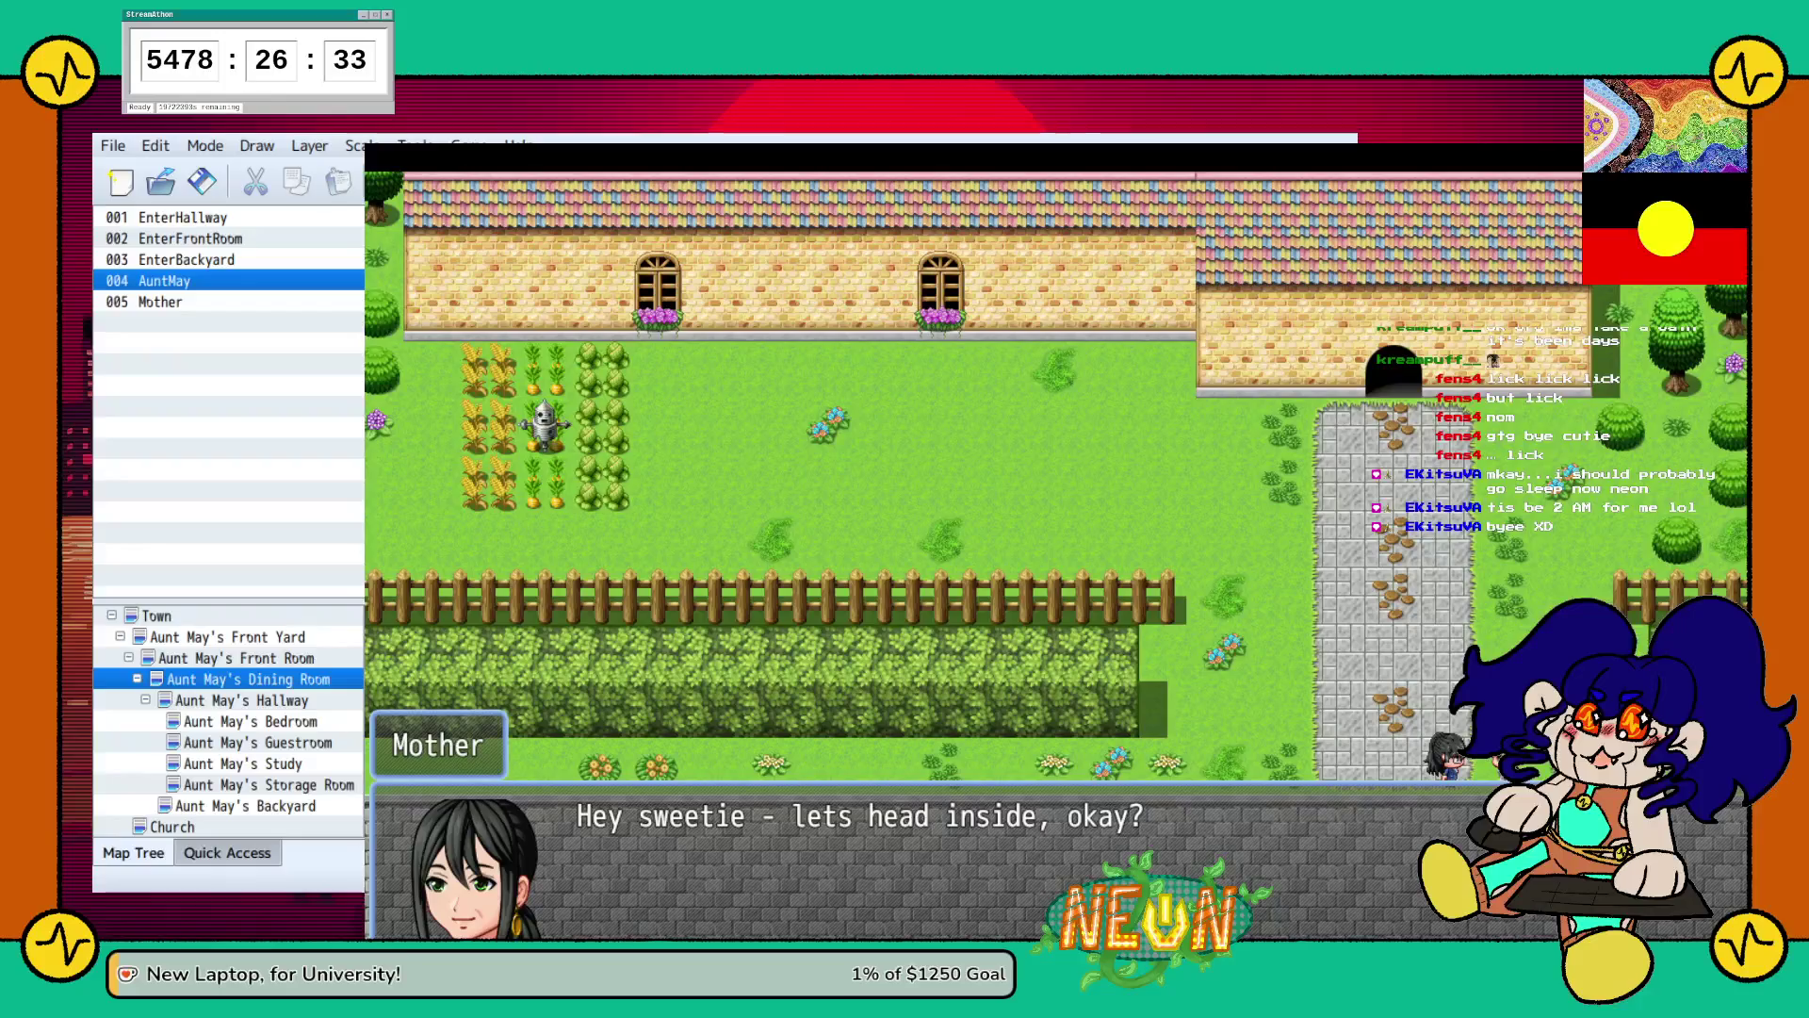
{"action": "key", "text": "Return"}
{"action": "key", "text": "Return"}
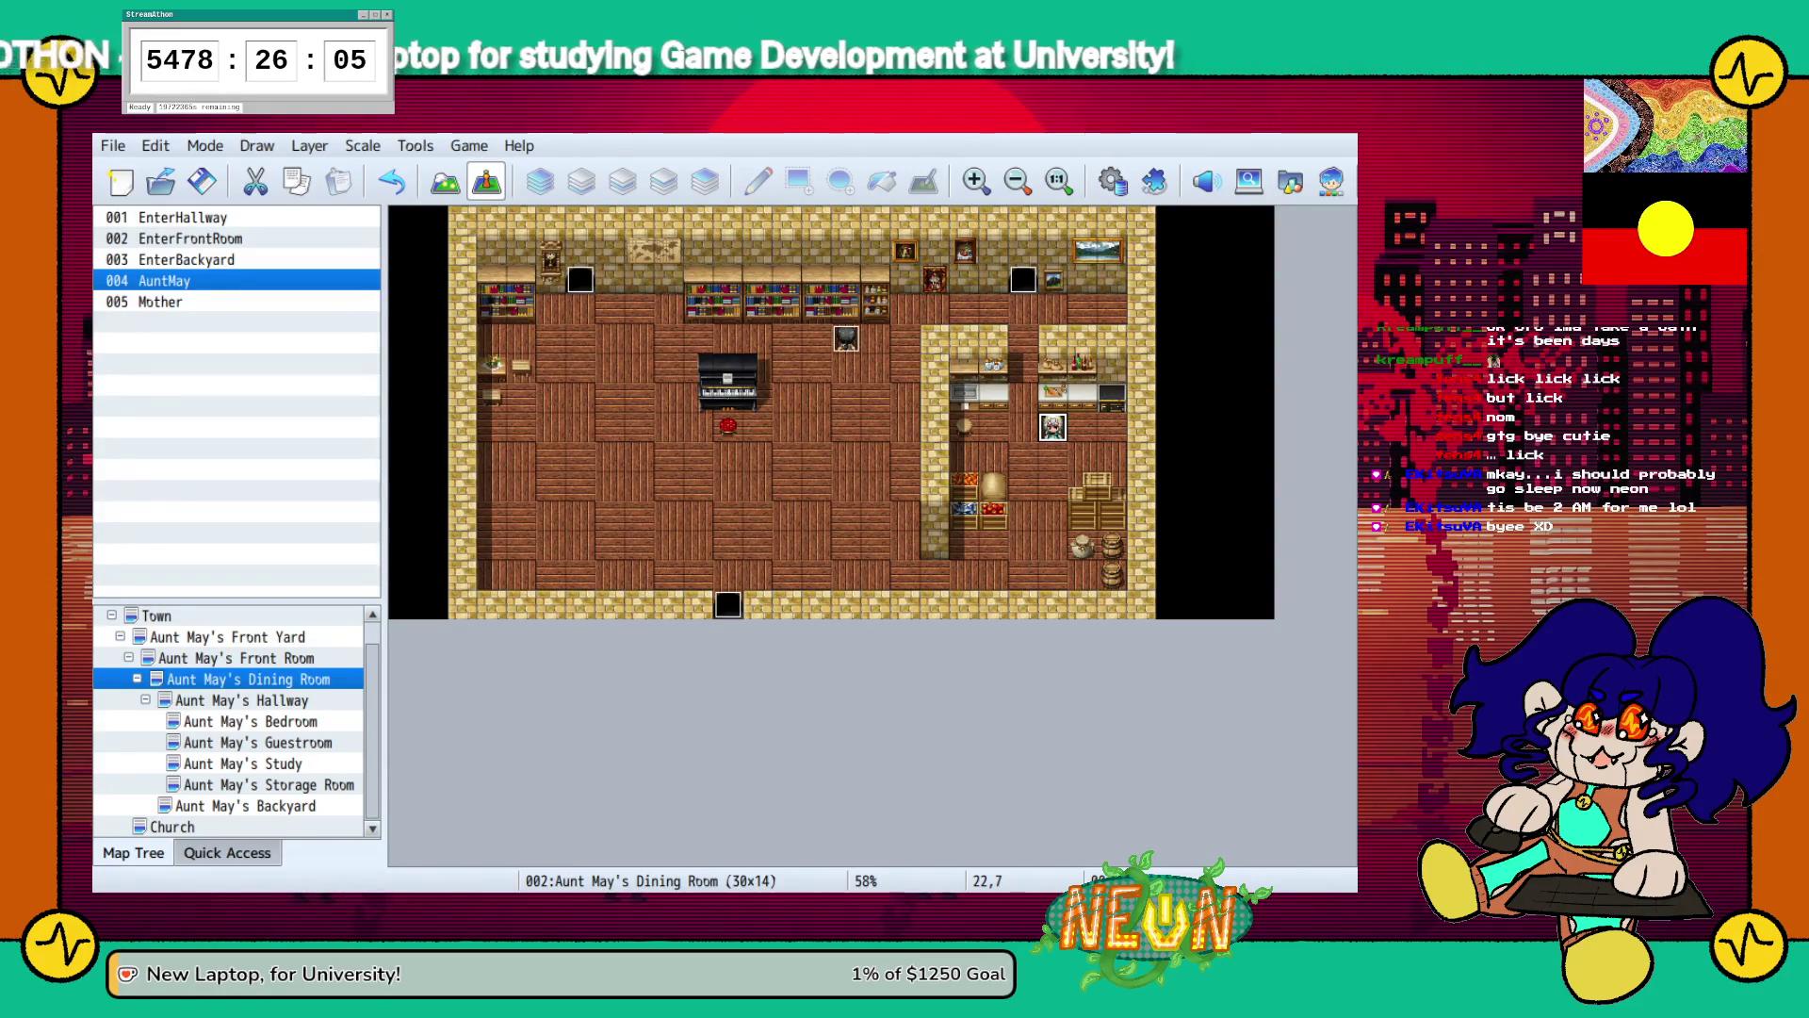
{"action": "key", "text": "F12"}
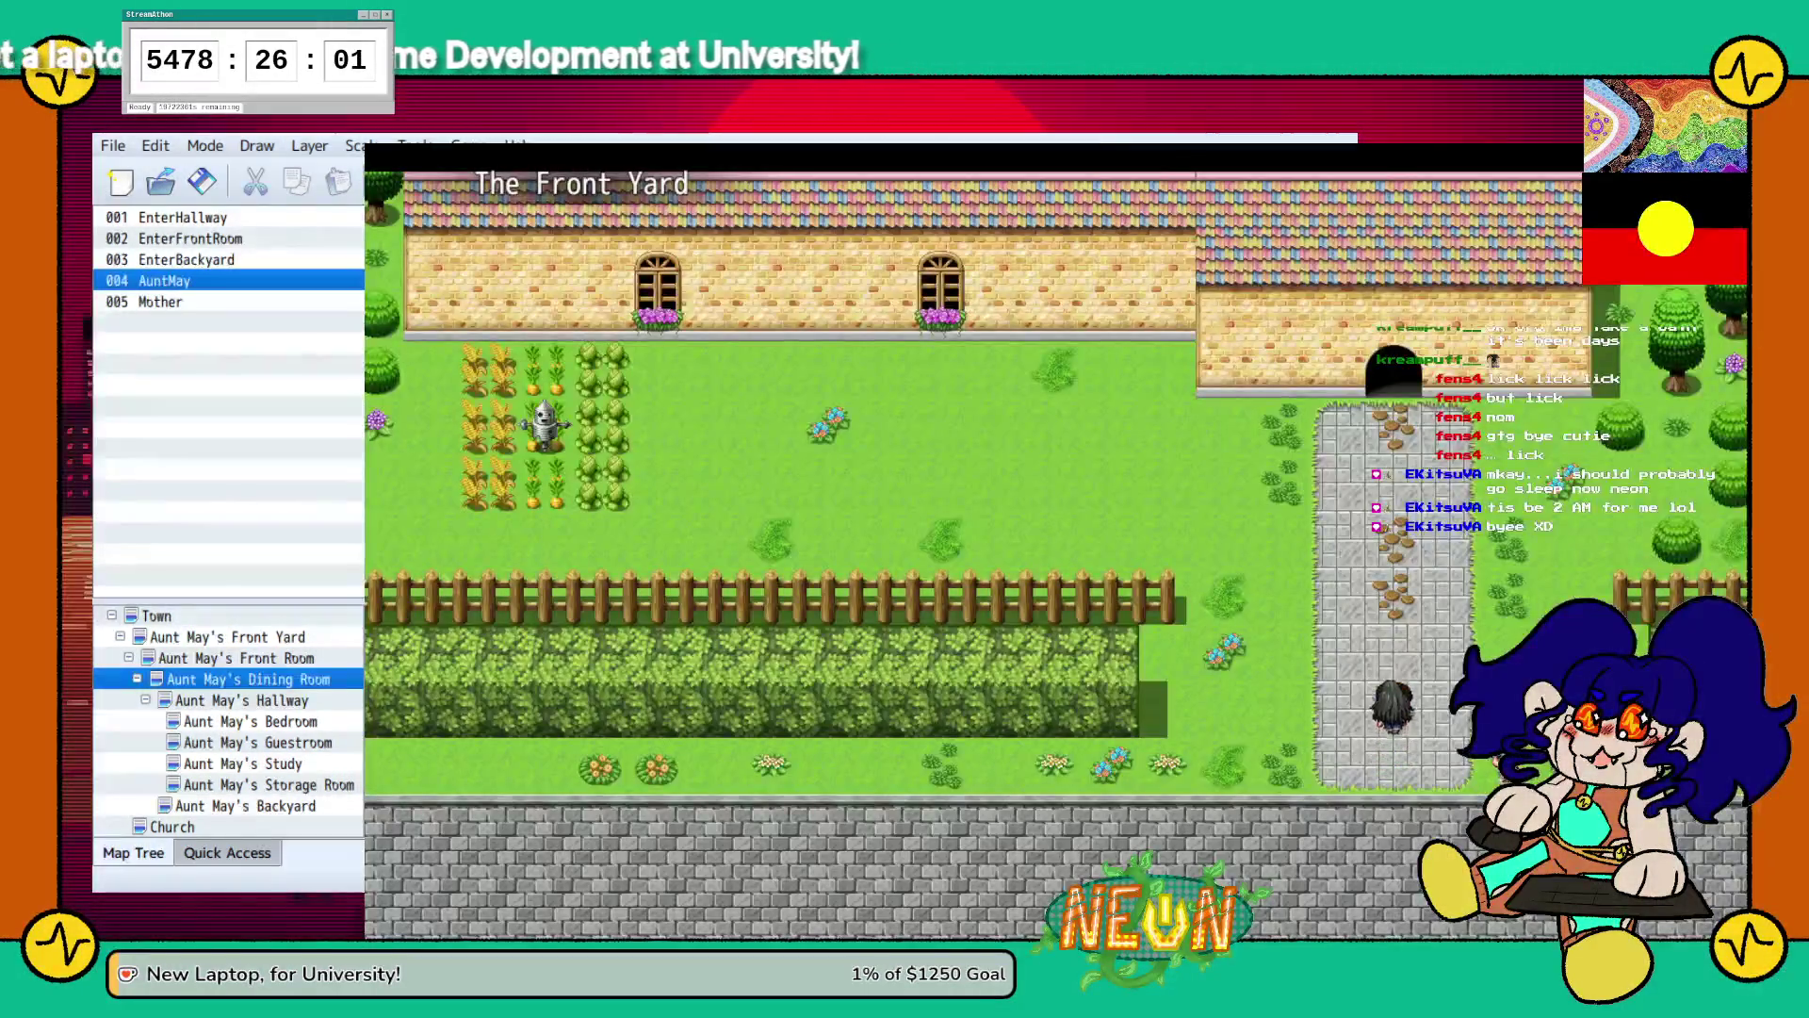
{"action": "key", "text": "Up"}
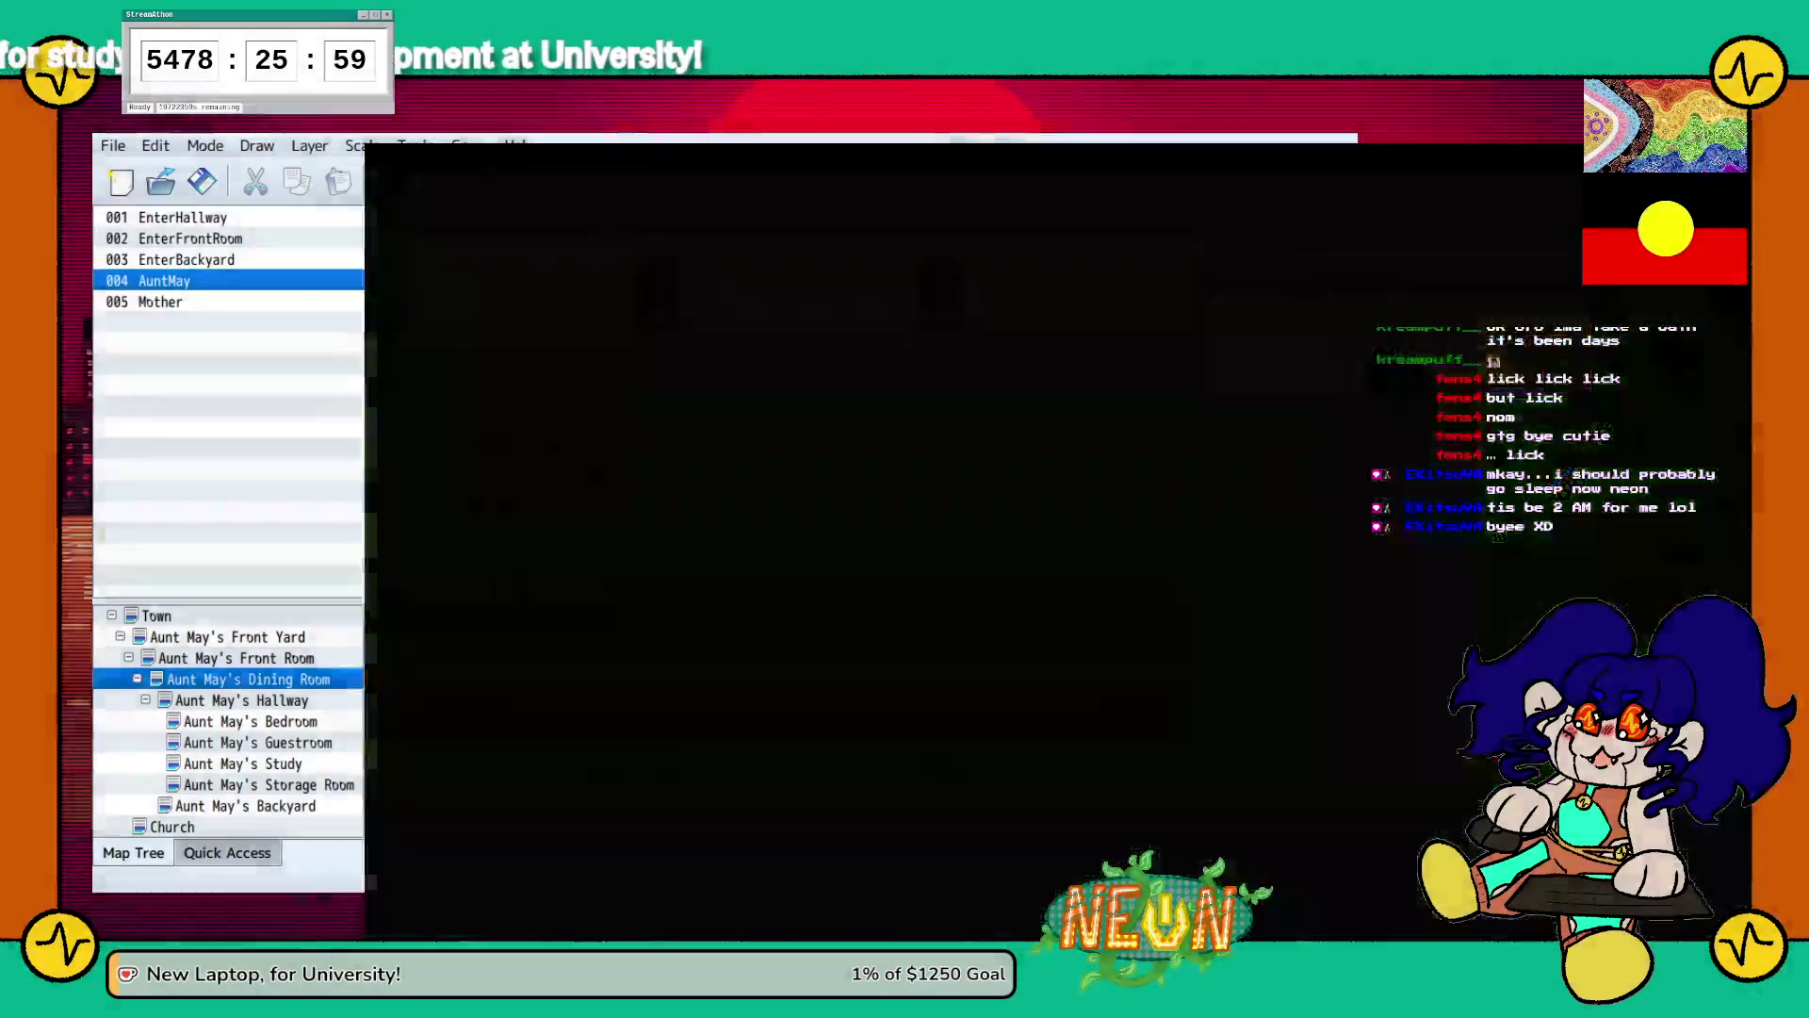
{"action": "key", "text": "Down"}
{"action": "key", "text": "Right"}
{"action": "key", "text": "Right"}
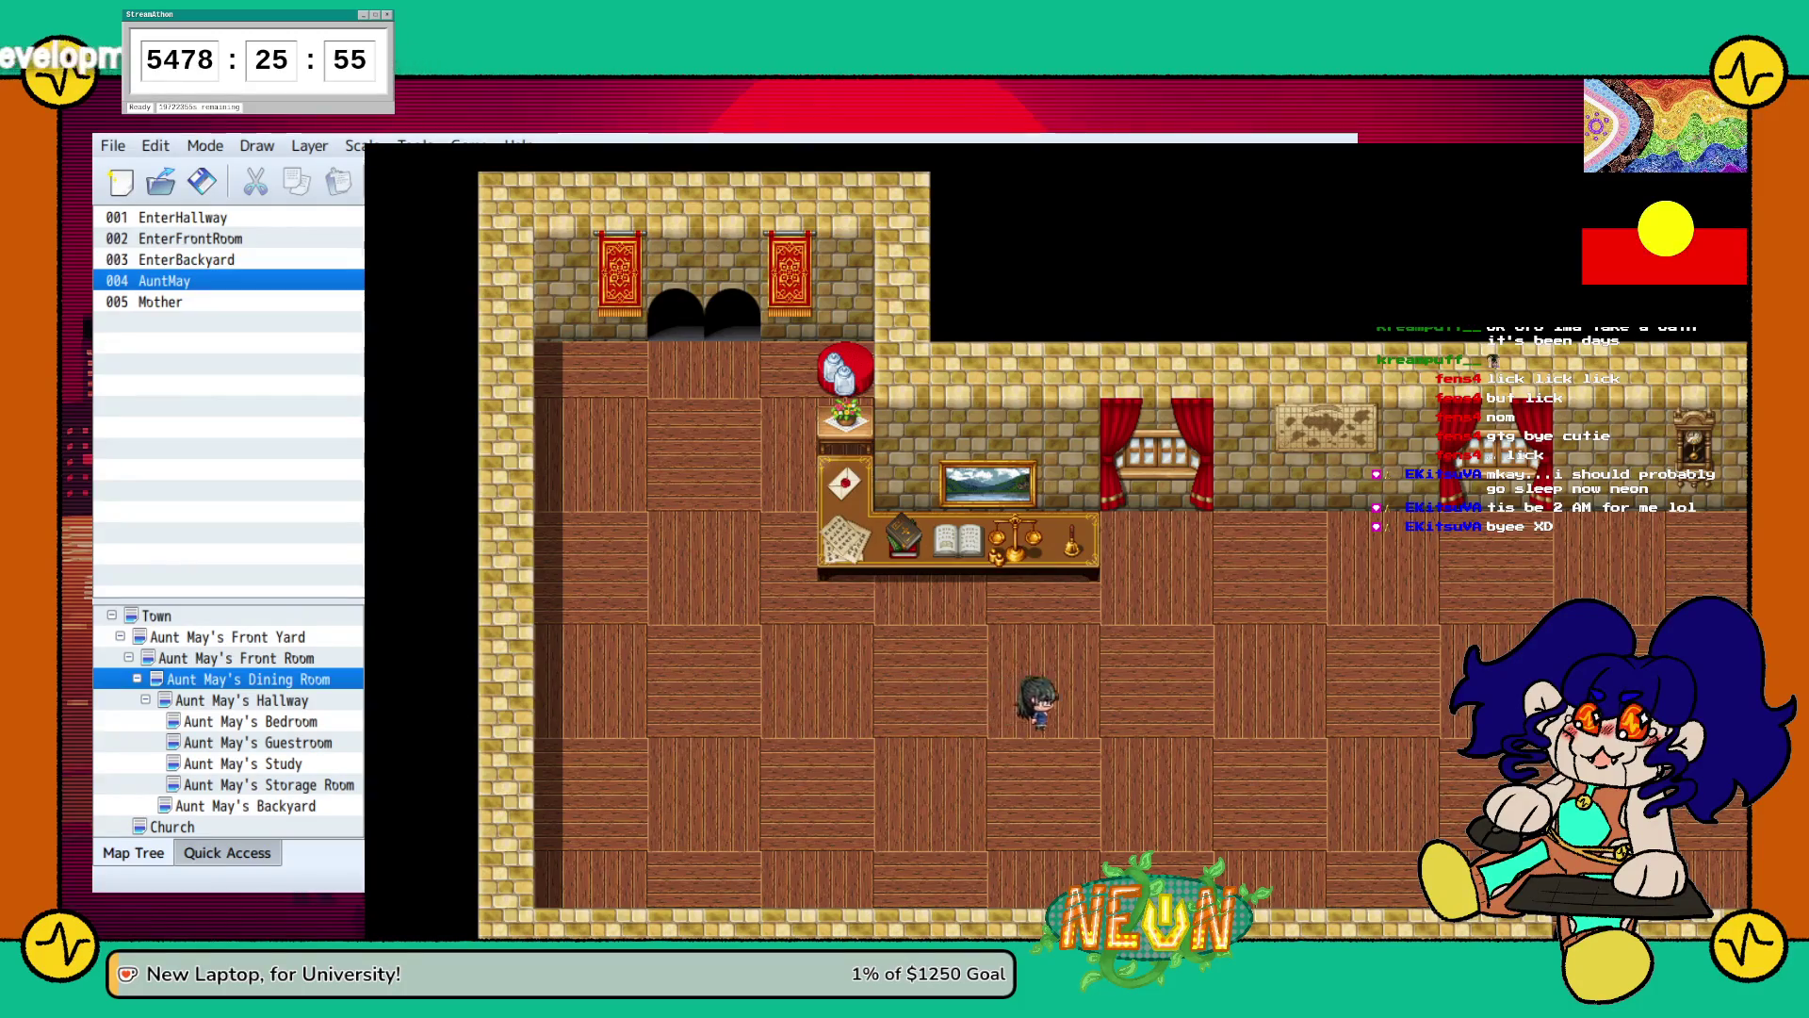
{"action": "key", "text": "Right"}
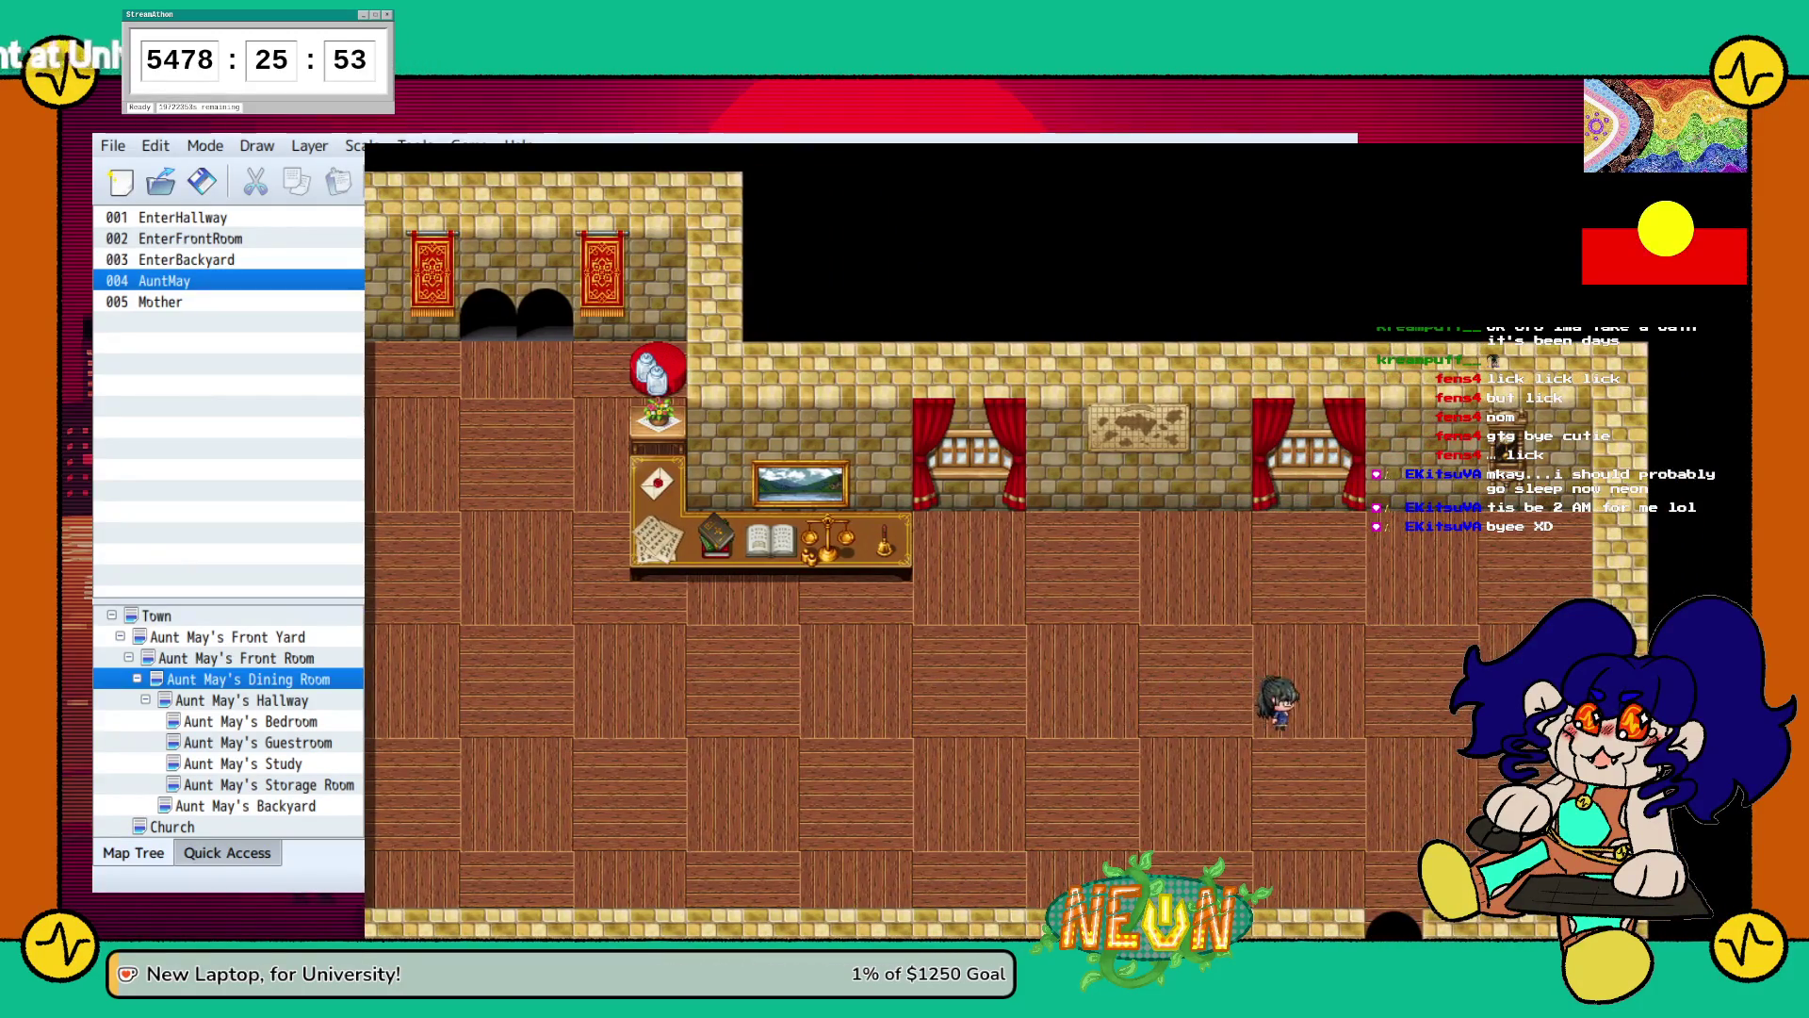
{"action": "key", "text": "Down"}
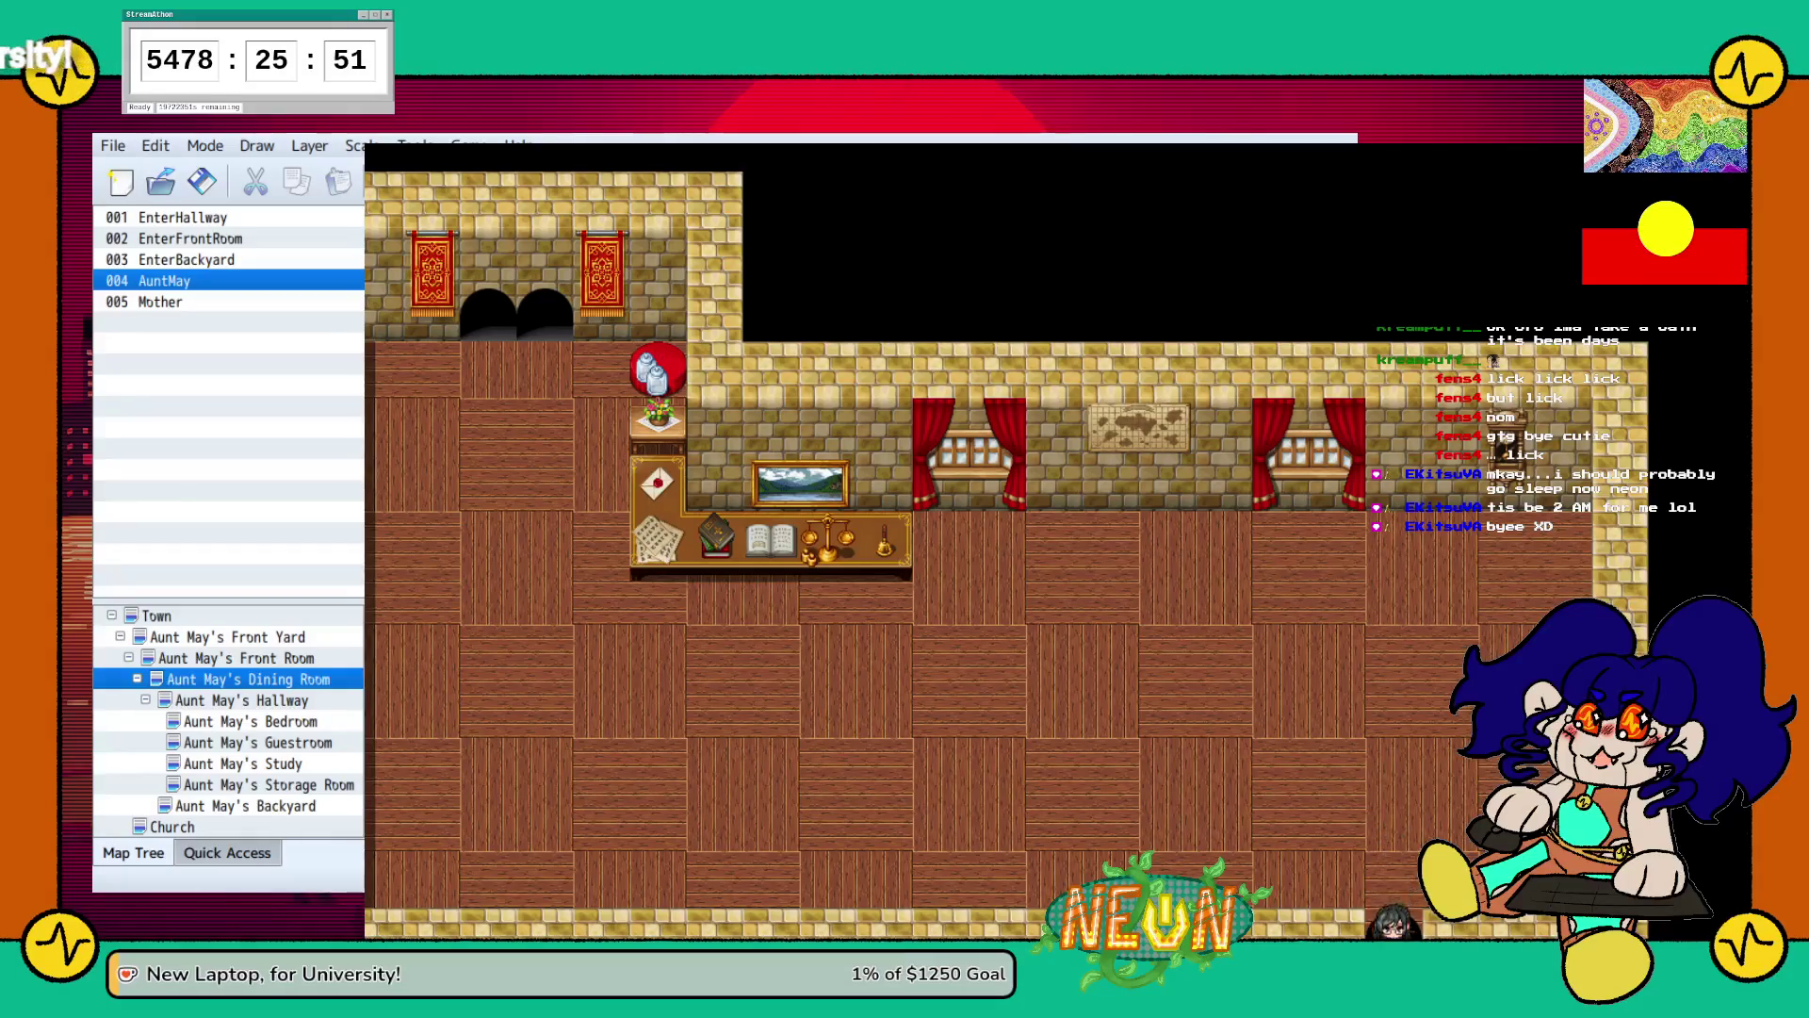
{"action": "key", "text": "Down"}
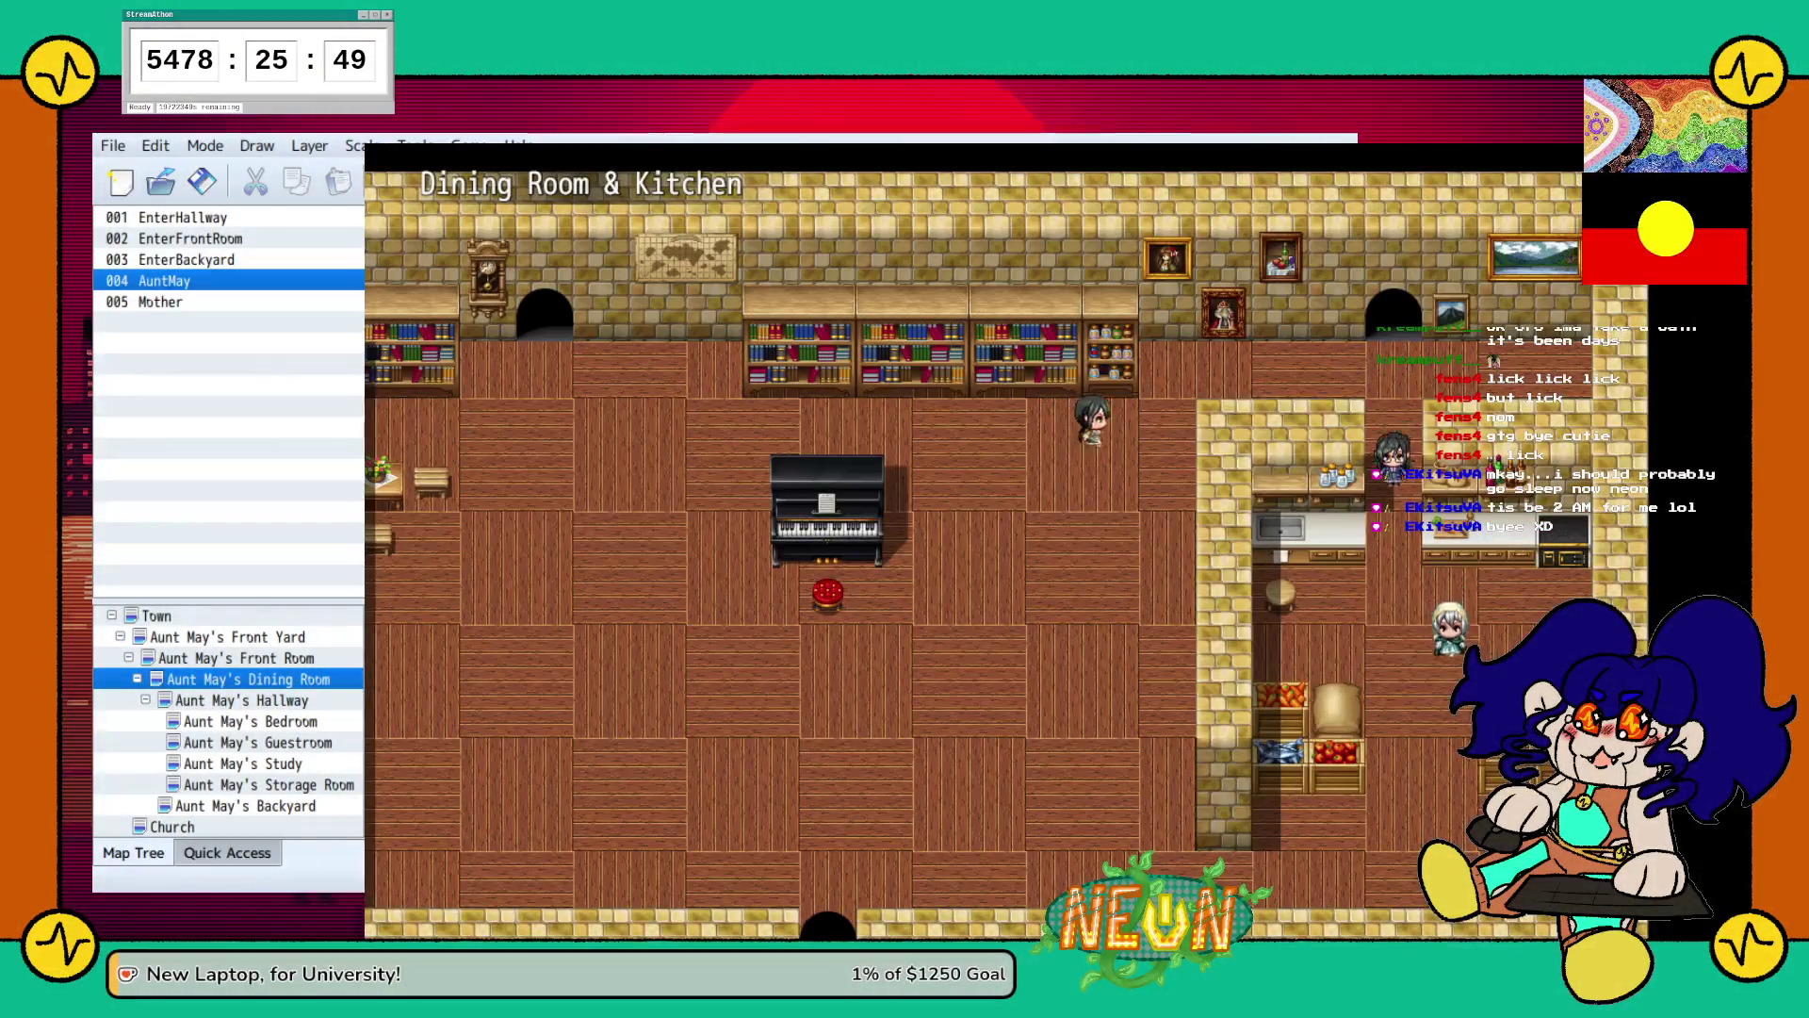
{"action": "key", "text": "Right"}
{"action": "key", "text": "Up"}
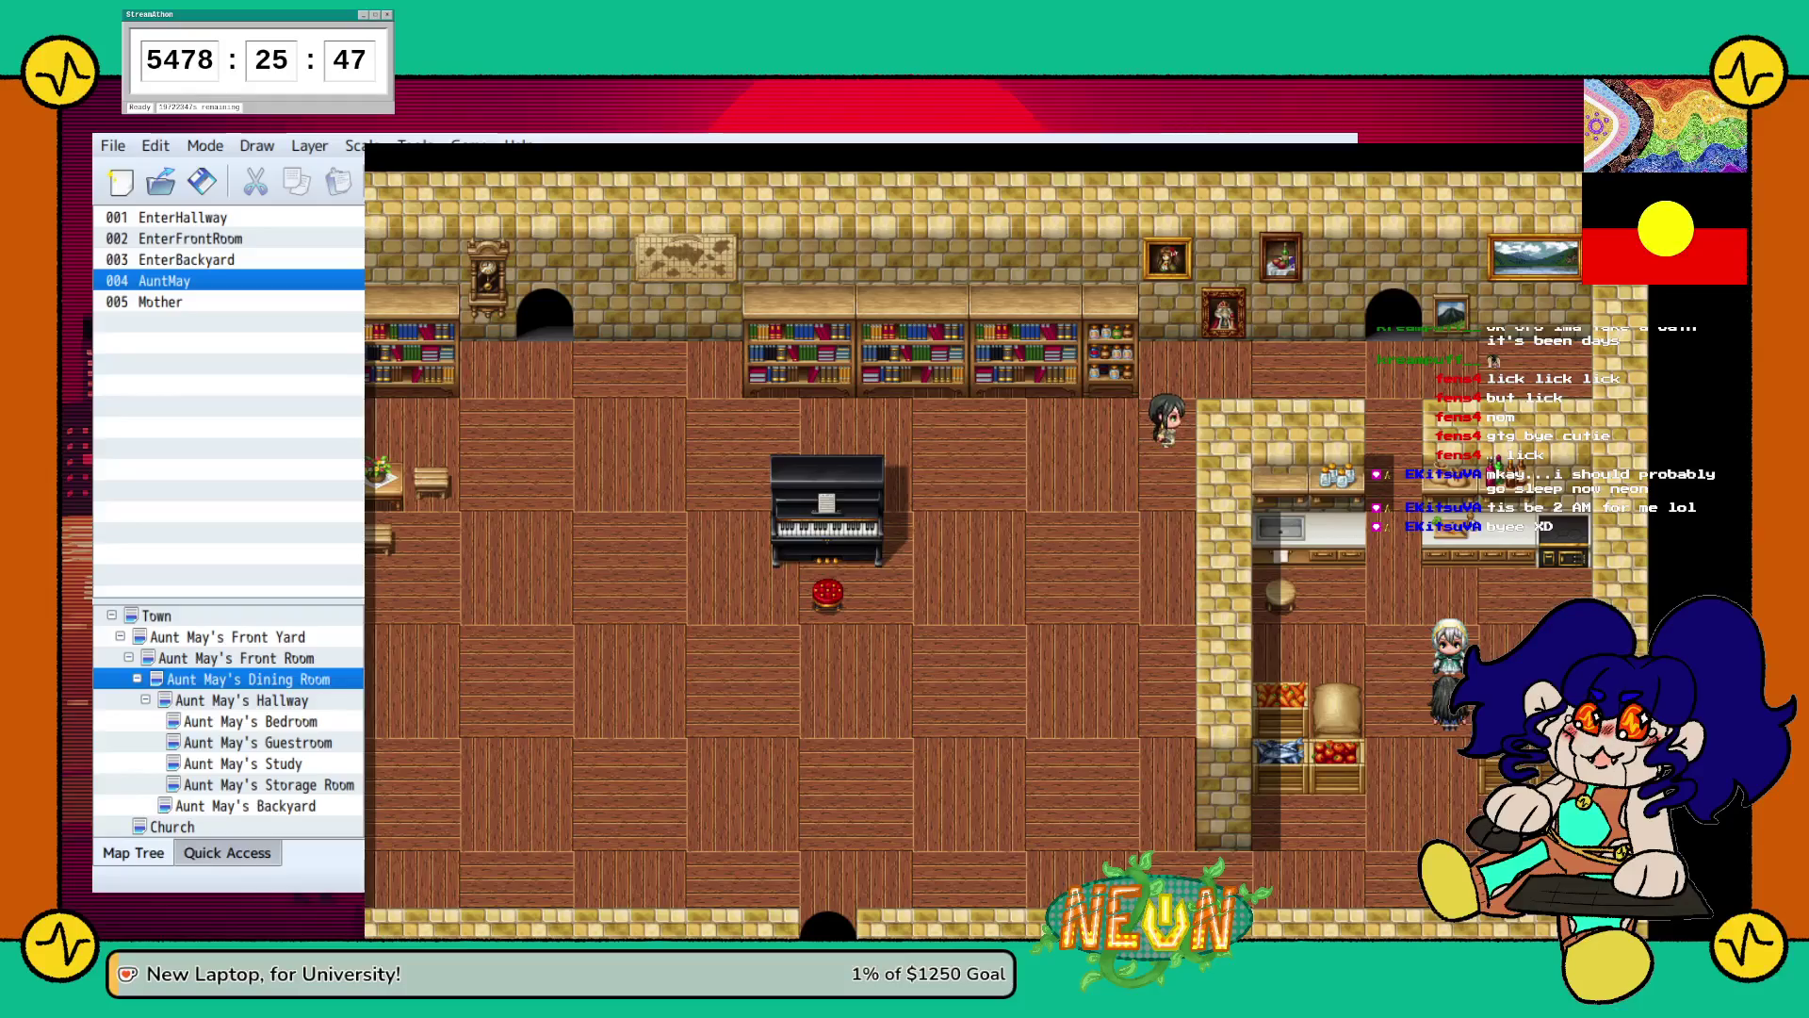
{"action": "key", "text": "Return"}
{"action": "key", "text": "Return"}
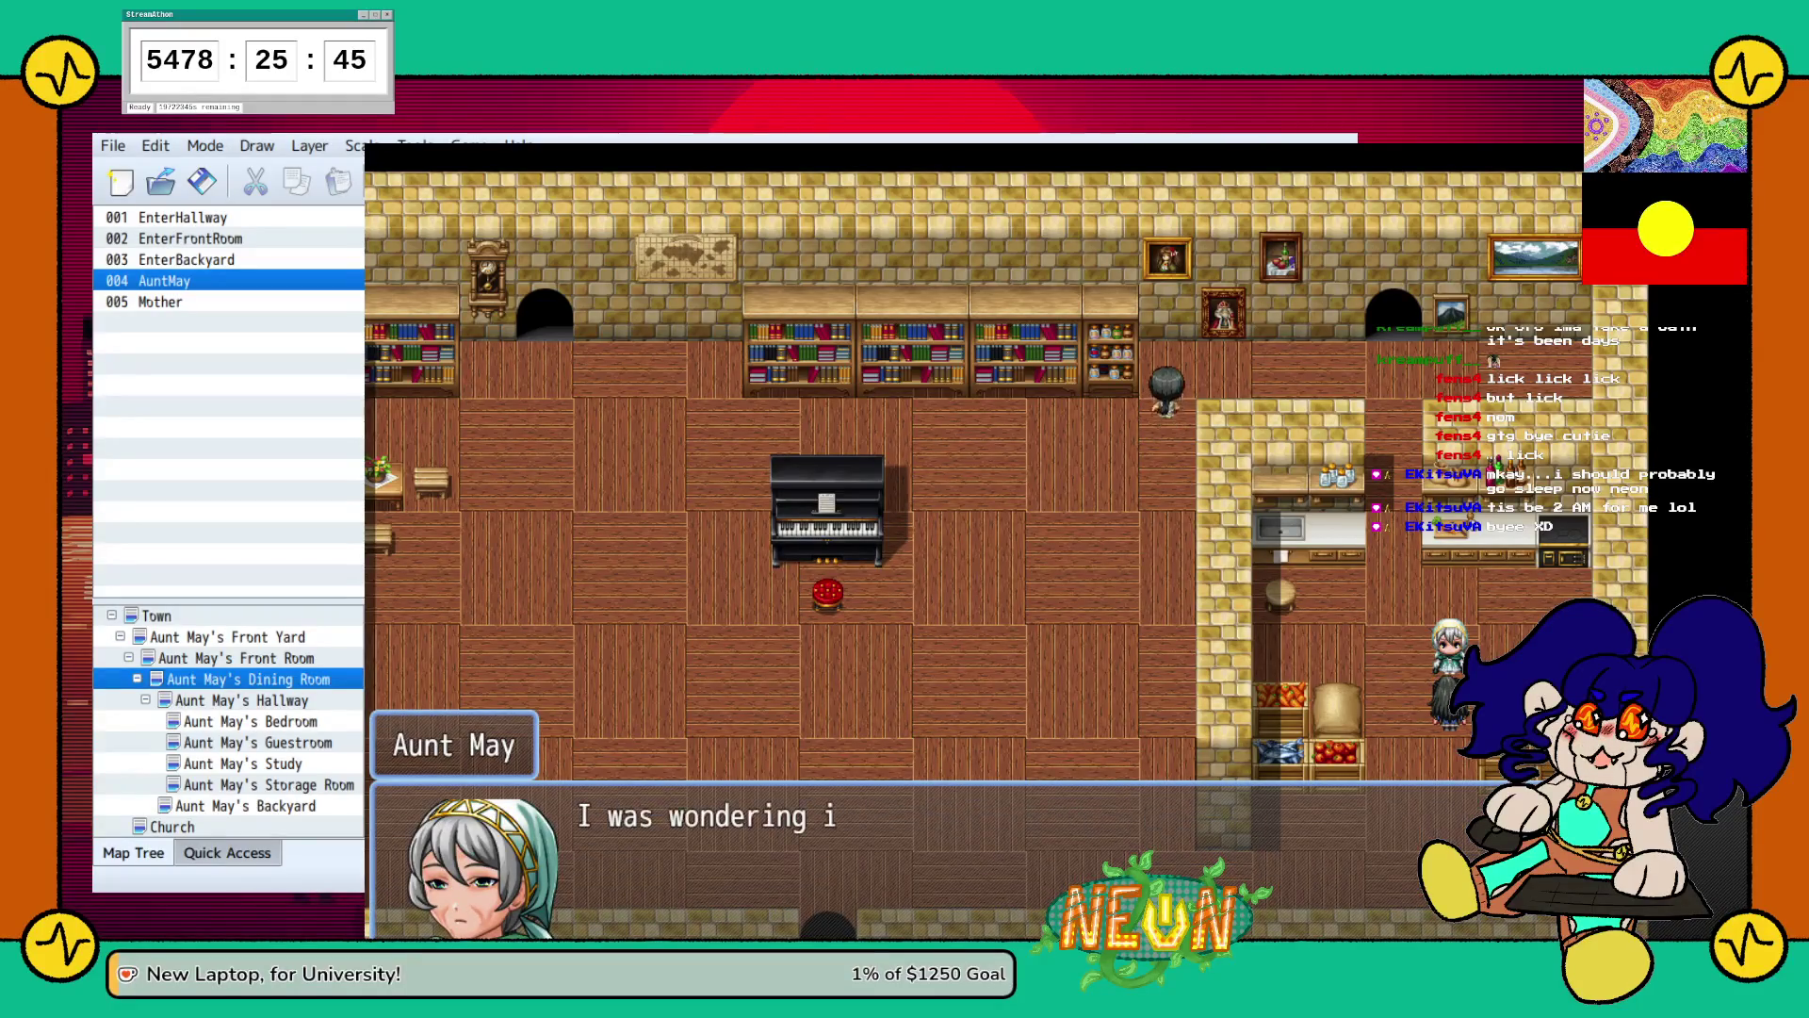
{"action": "key", "text": "Return"}
{"action": "key", "text": "Return"}
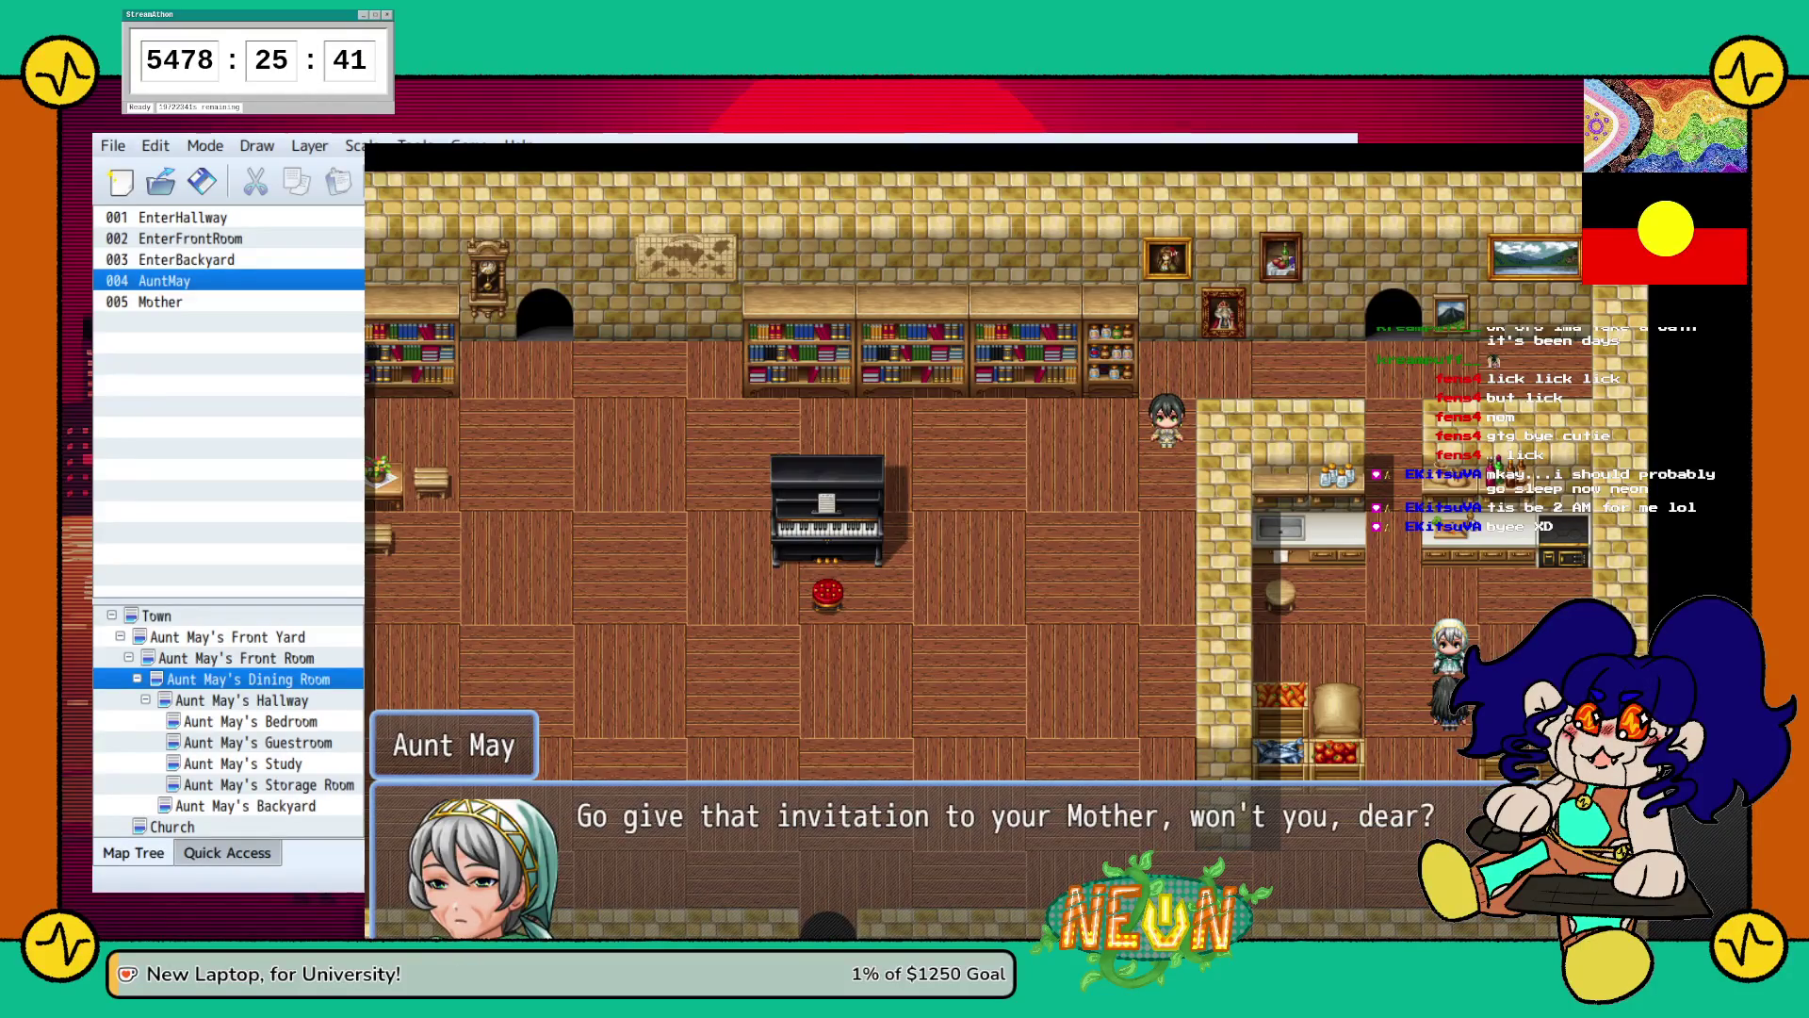
{"action": "key", "text": "Return"}
{"action": "key", "text": "Left"}
{"action": "key", "text": "Up"}
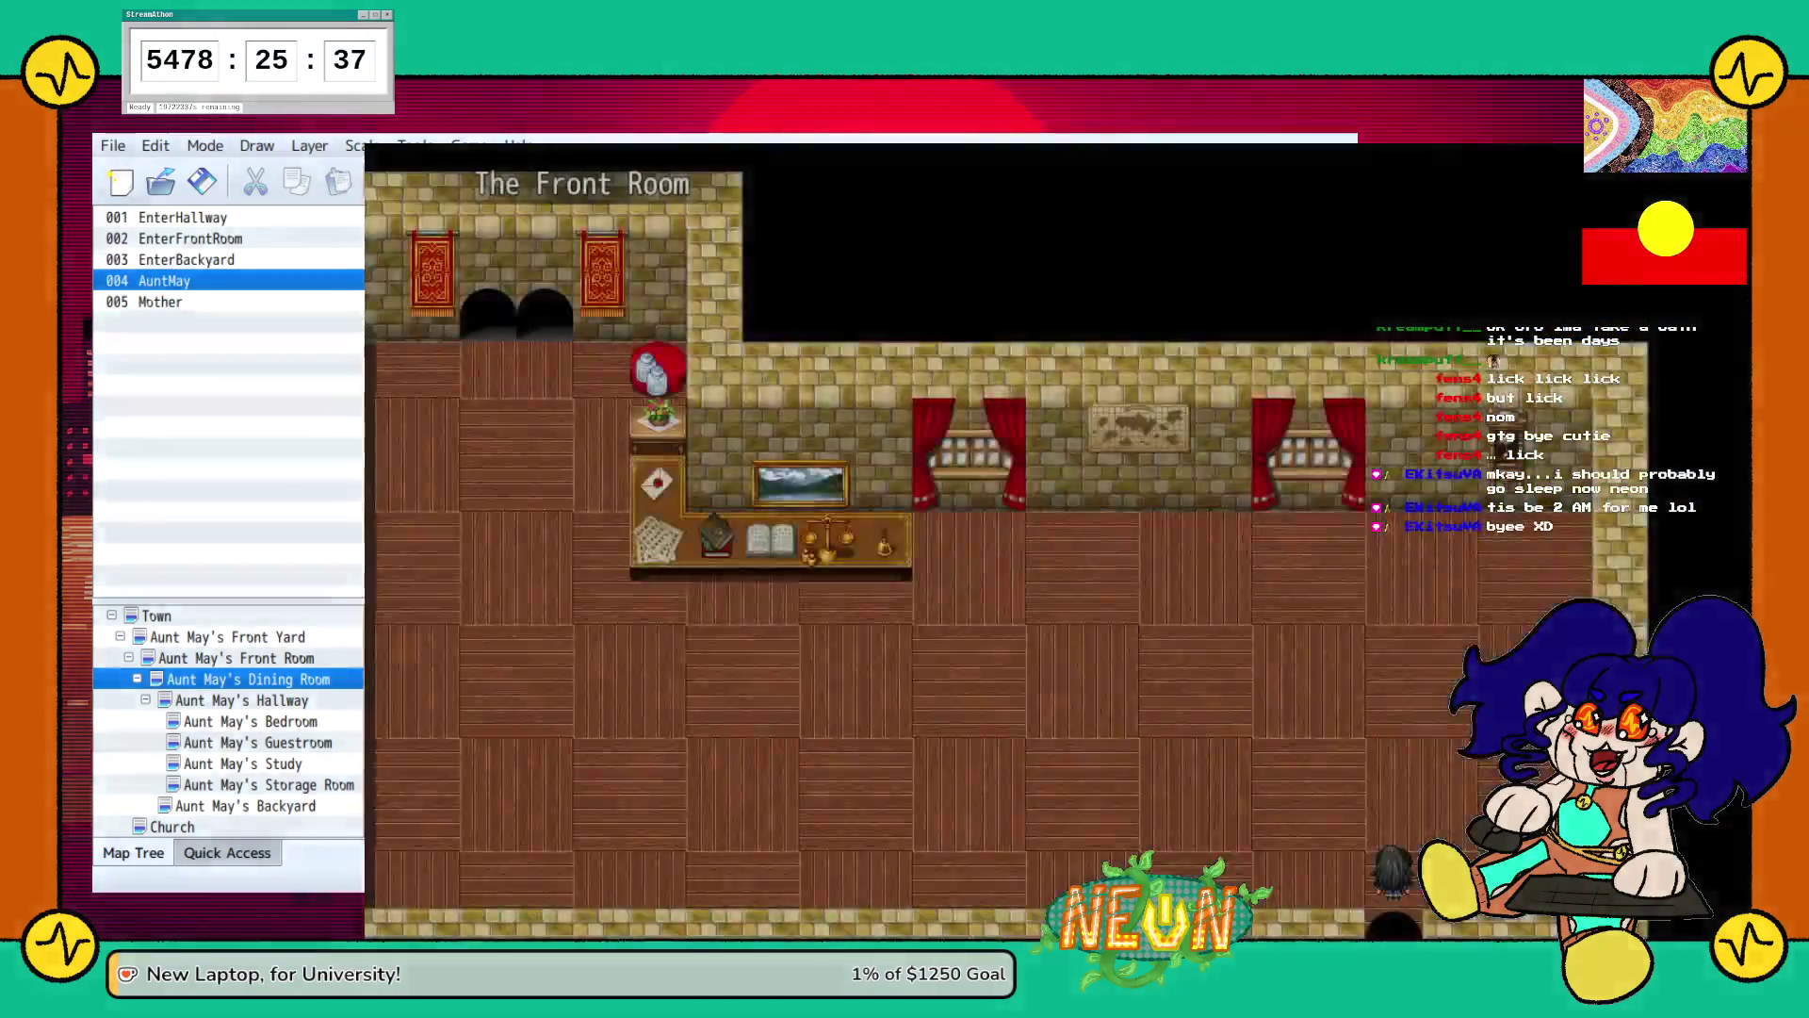
{"action": "key", "text": "alt+F4"}
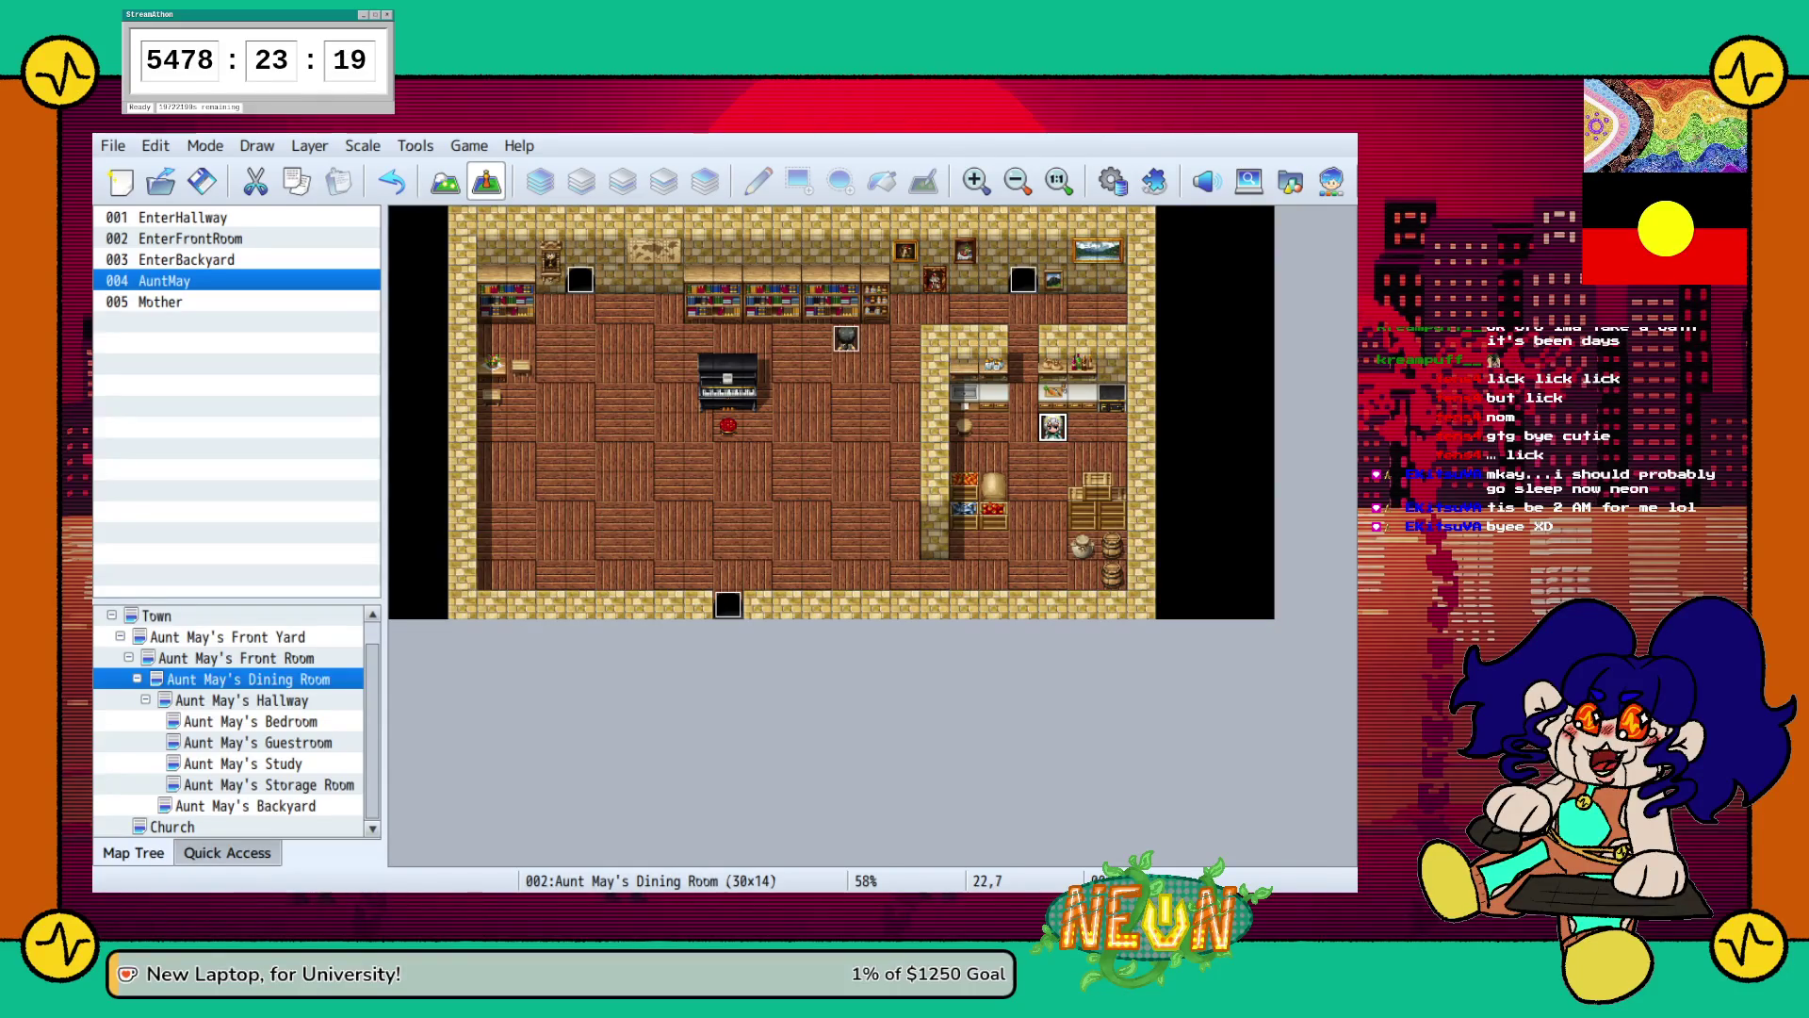
Select event 005 Mother and start a test play with F12, opening in The Front Yard.
{"action": "left_click", "coordinate": [160, 301]}
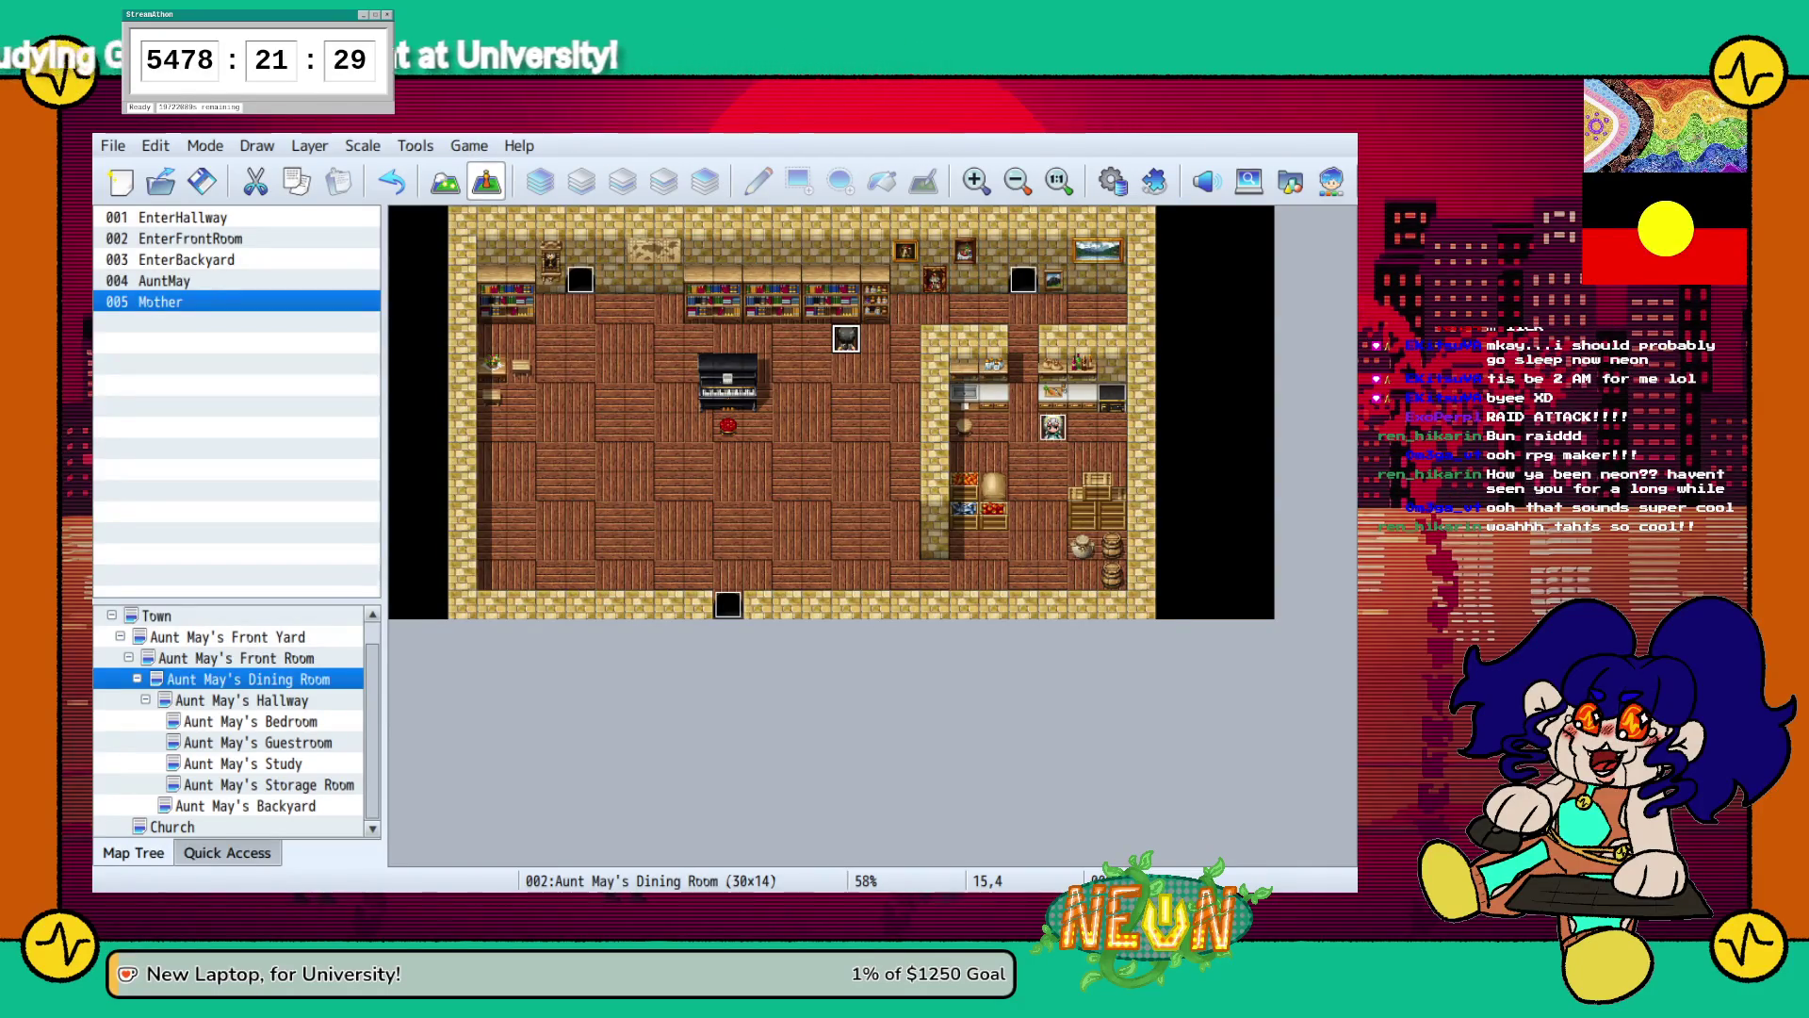
{"action": "key", "text": "F12"}
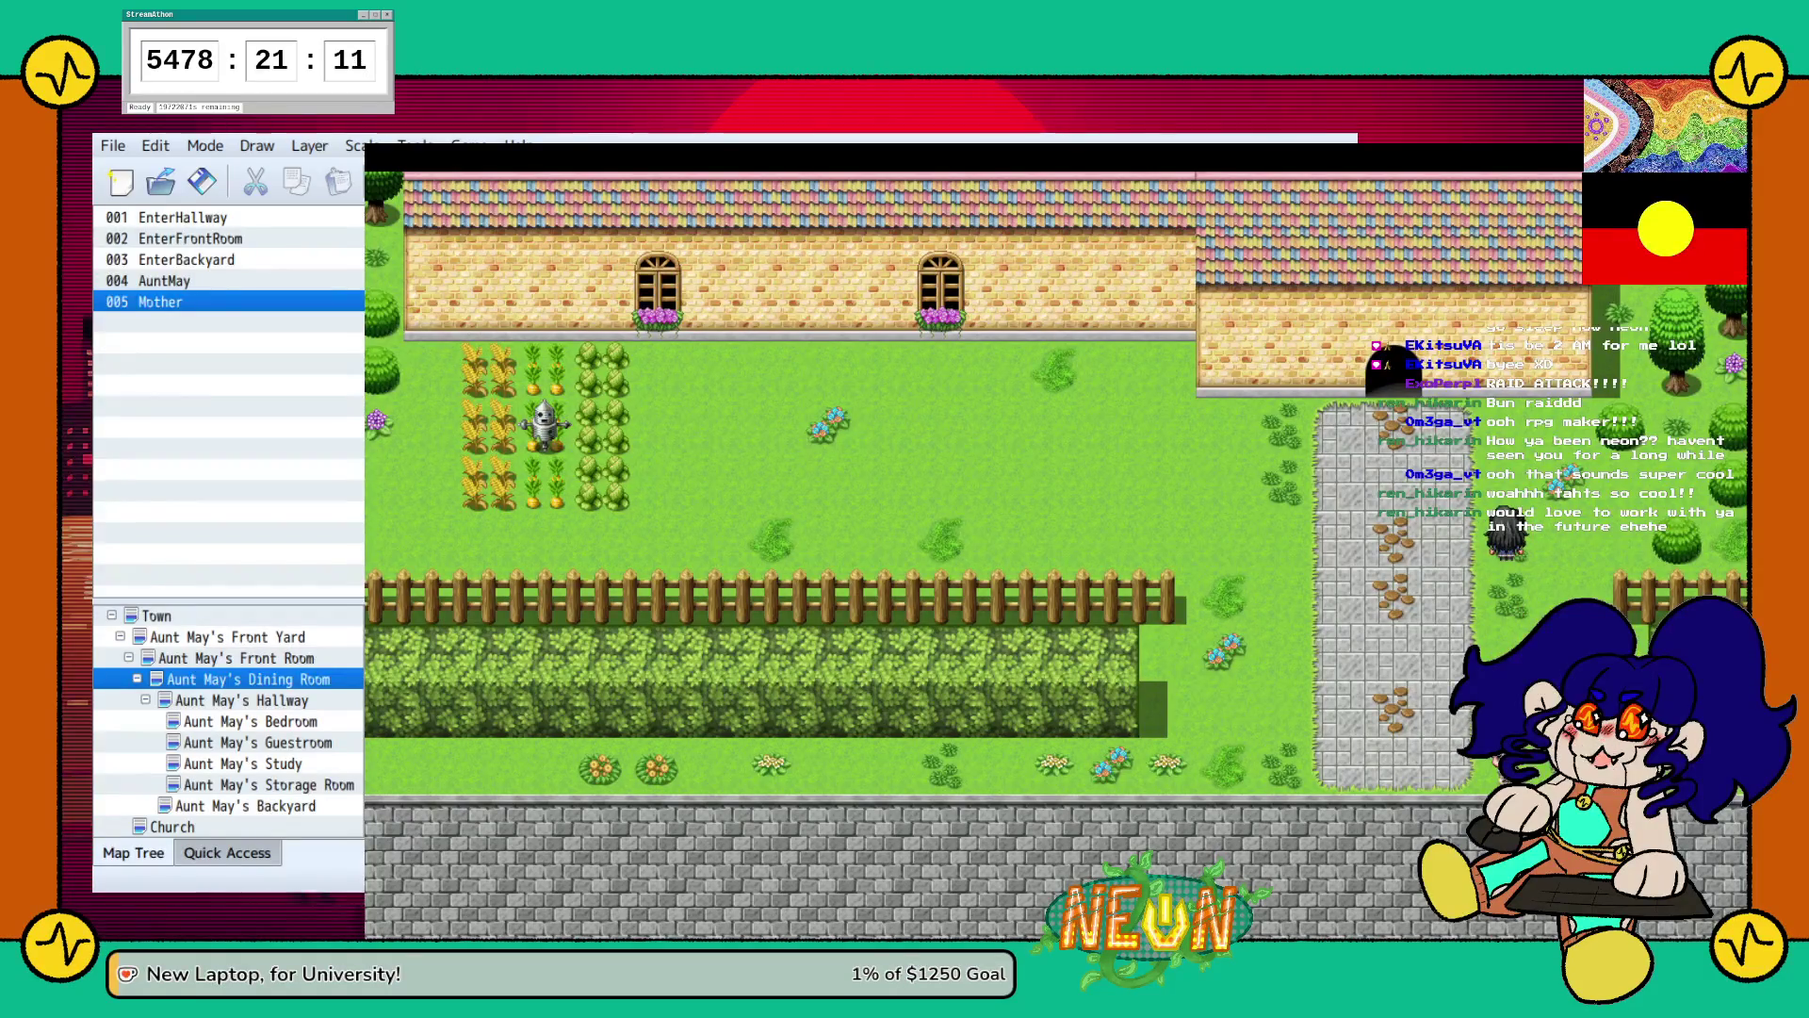
Trigger and finish Mother's greeting, then walk down through The Front Room.
{"action": "key", "text": "Down"}
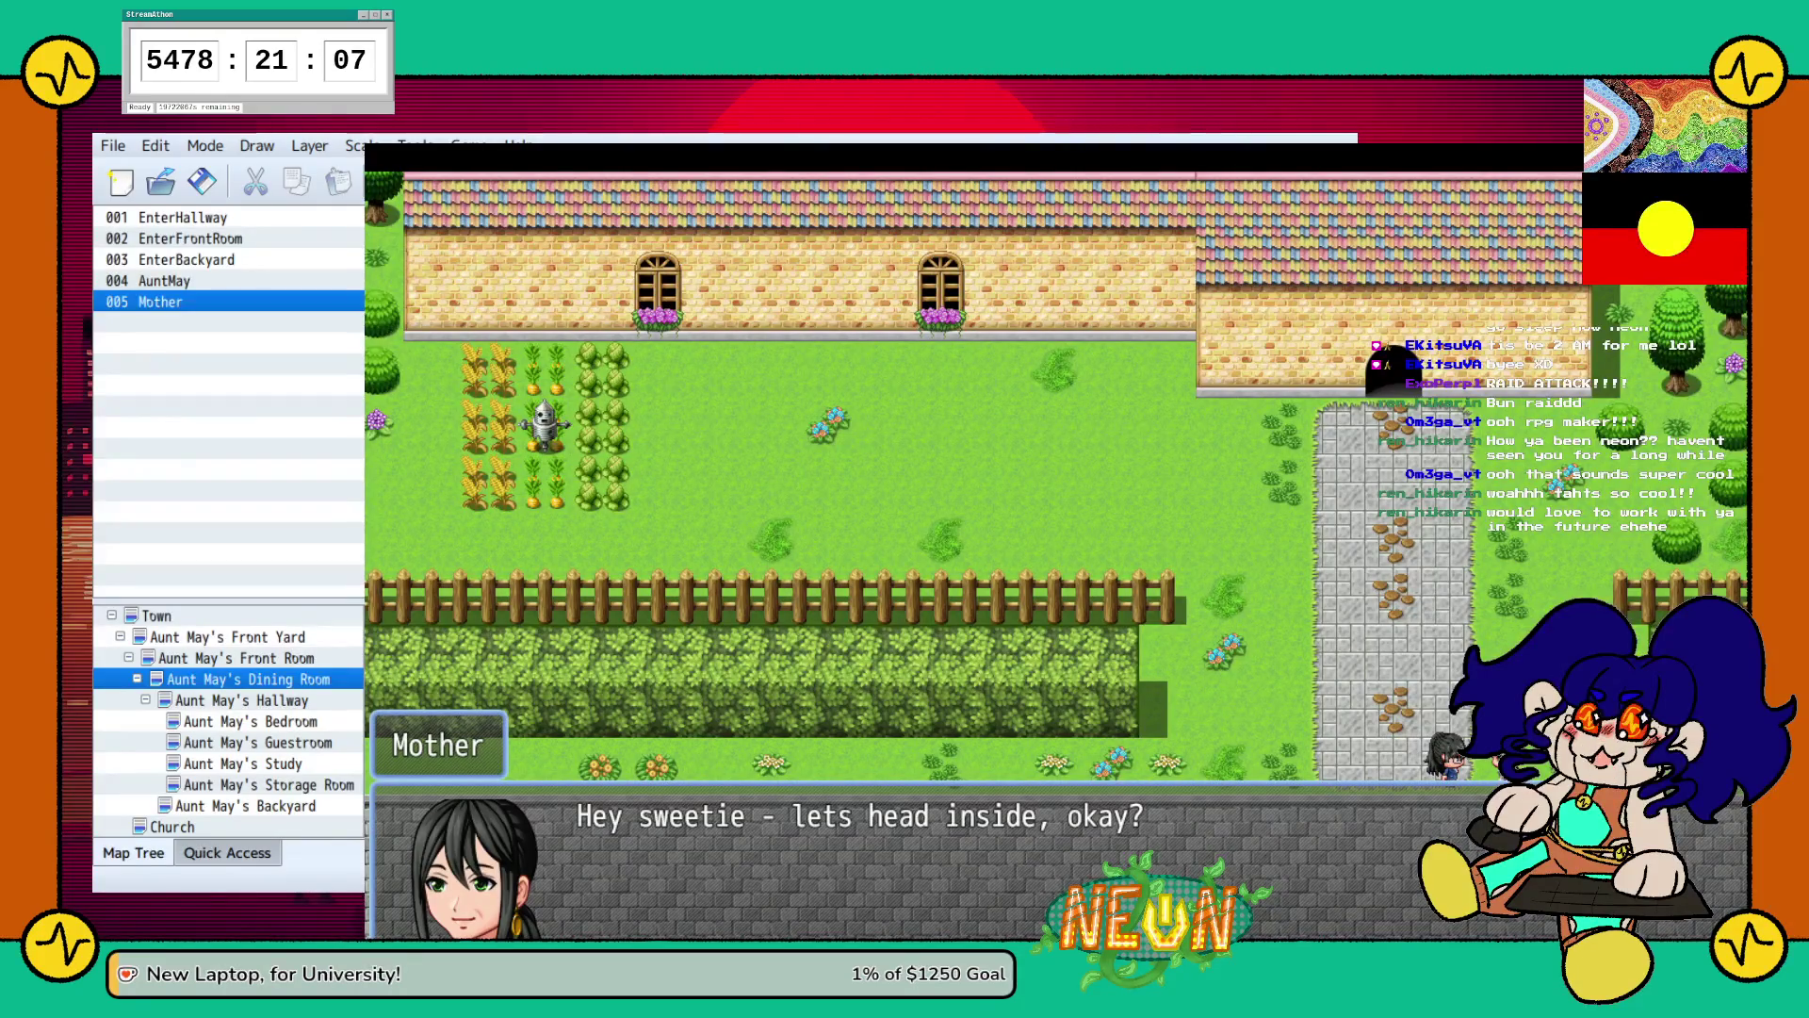
{"action": "key", "text": "Return"}
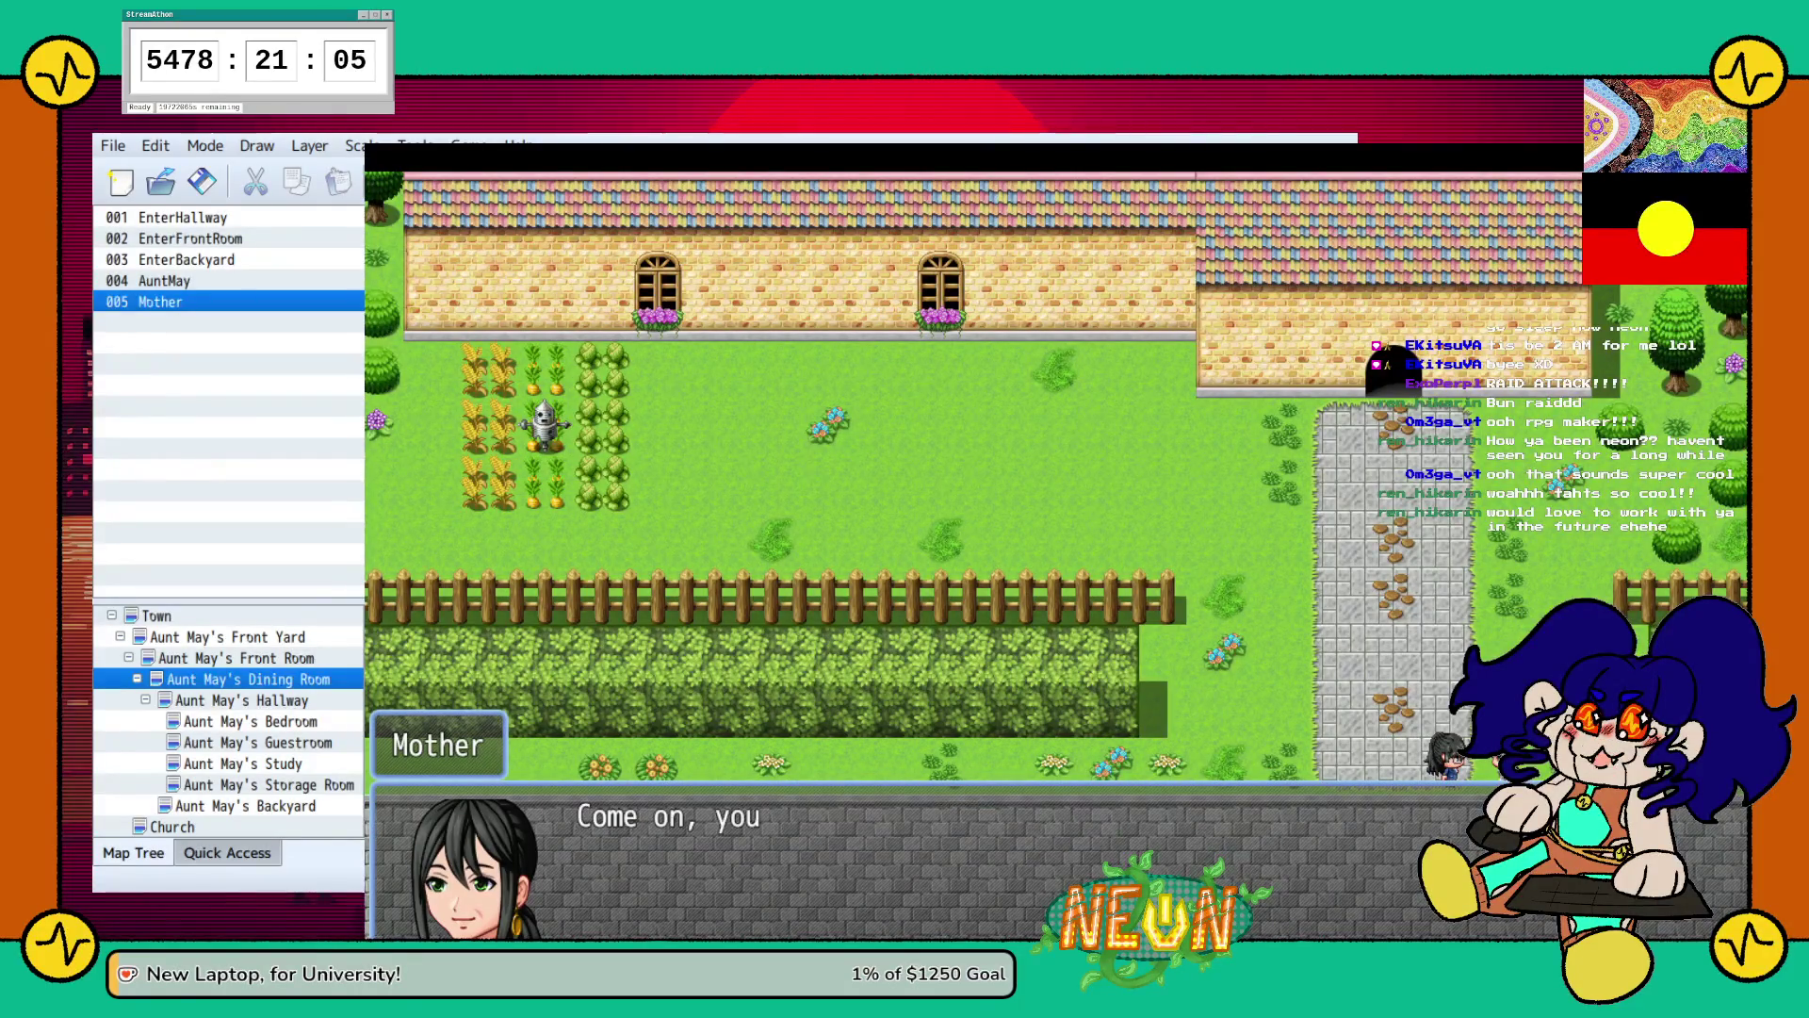
{"action": "key", "text": "Return"}
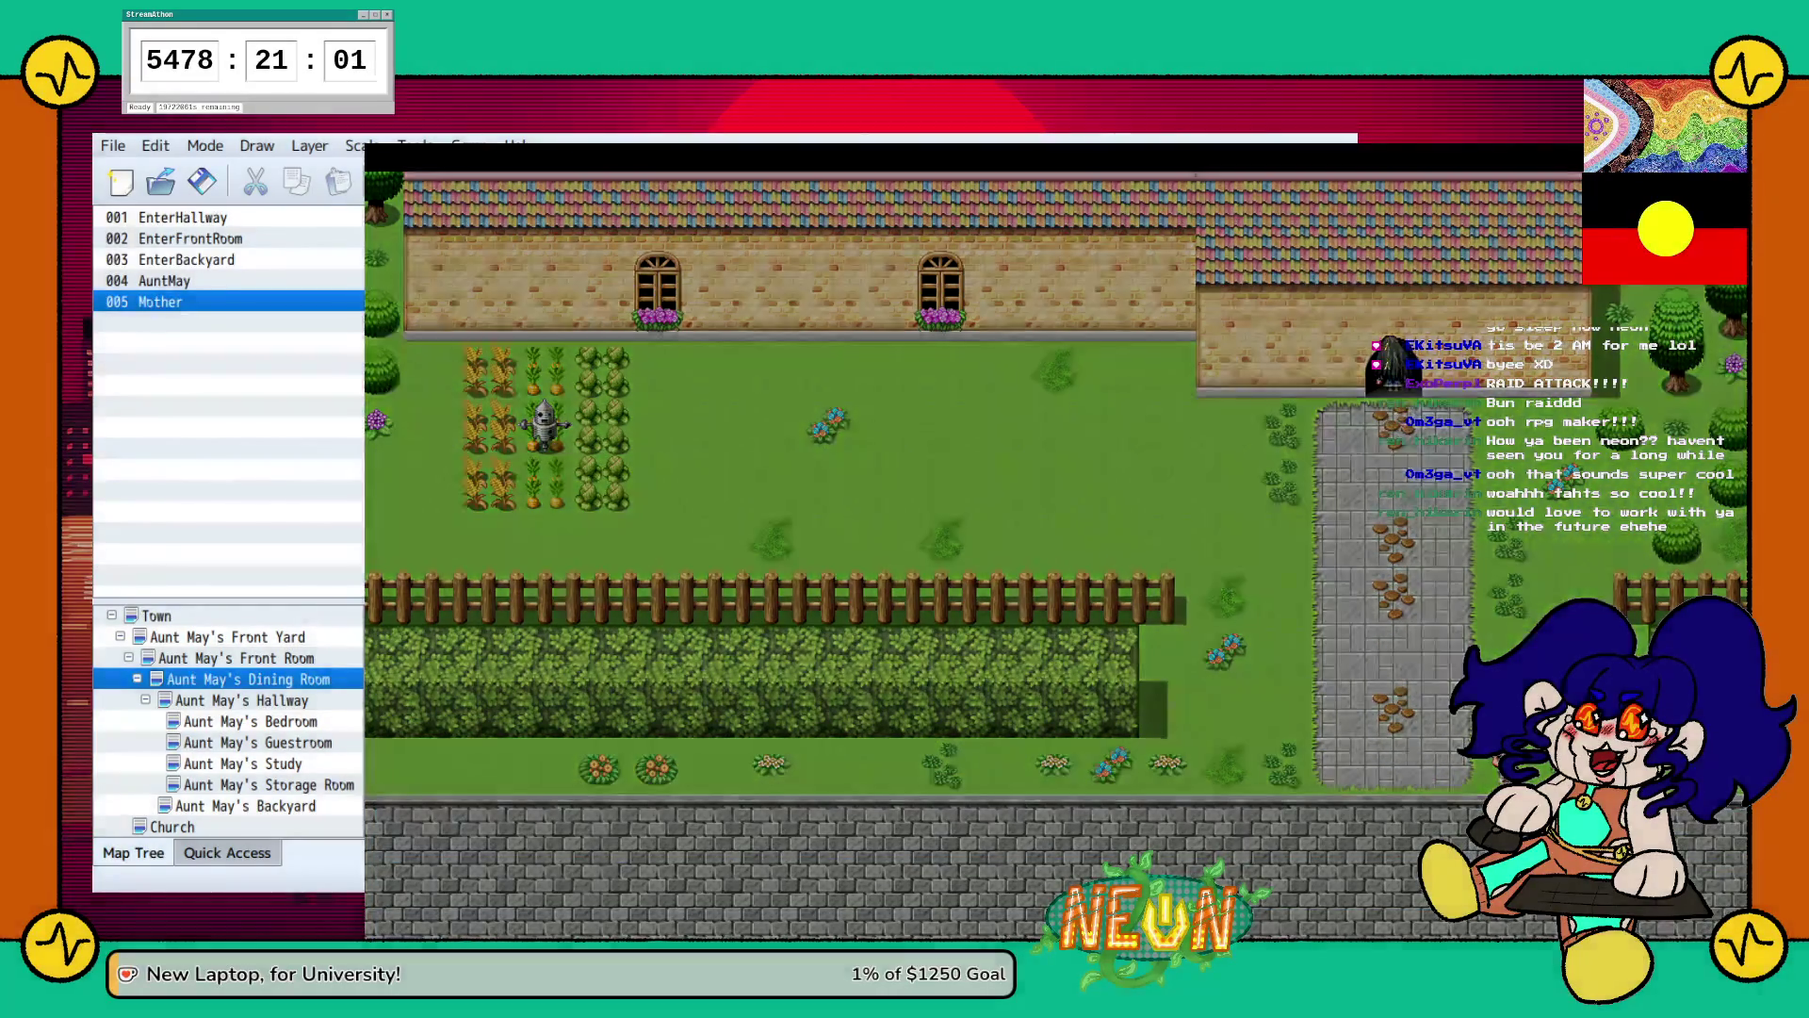
{"action": "key", "text": "Down"}
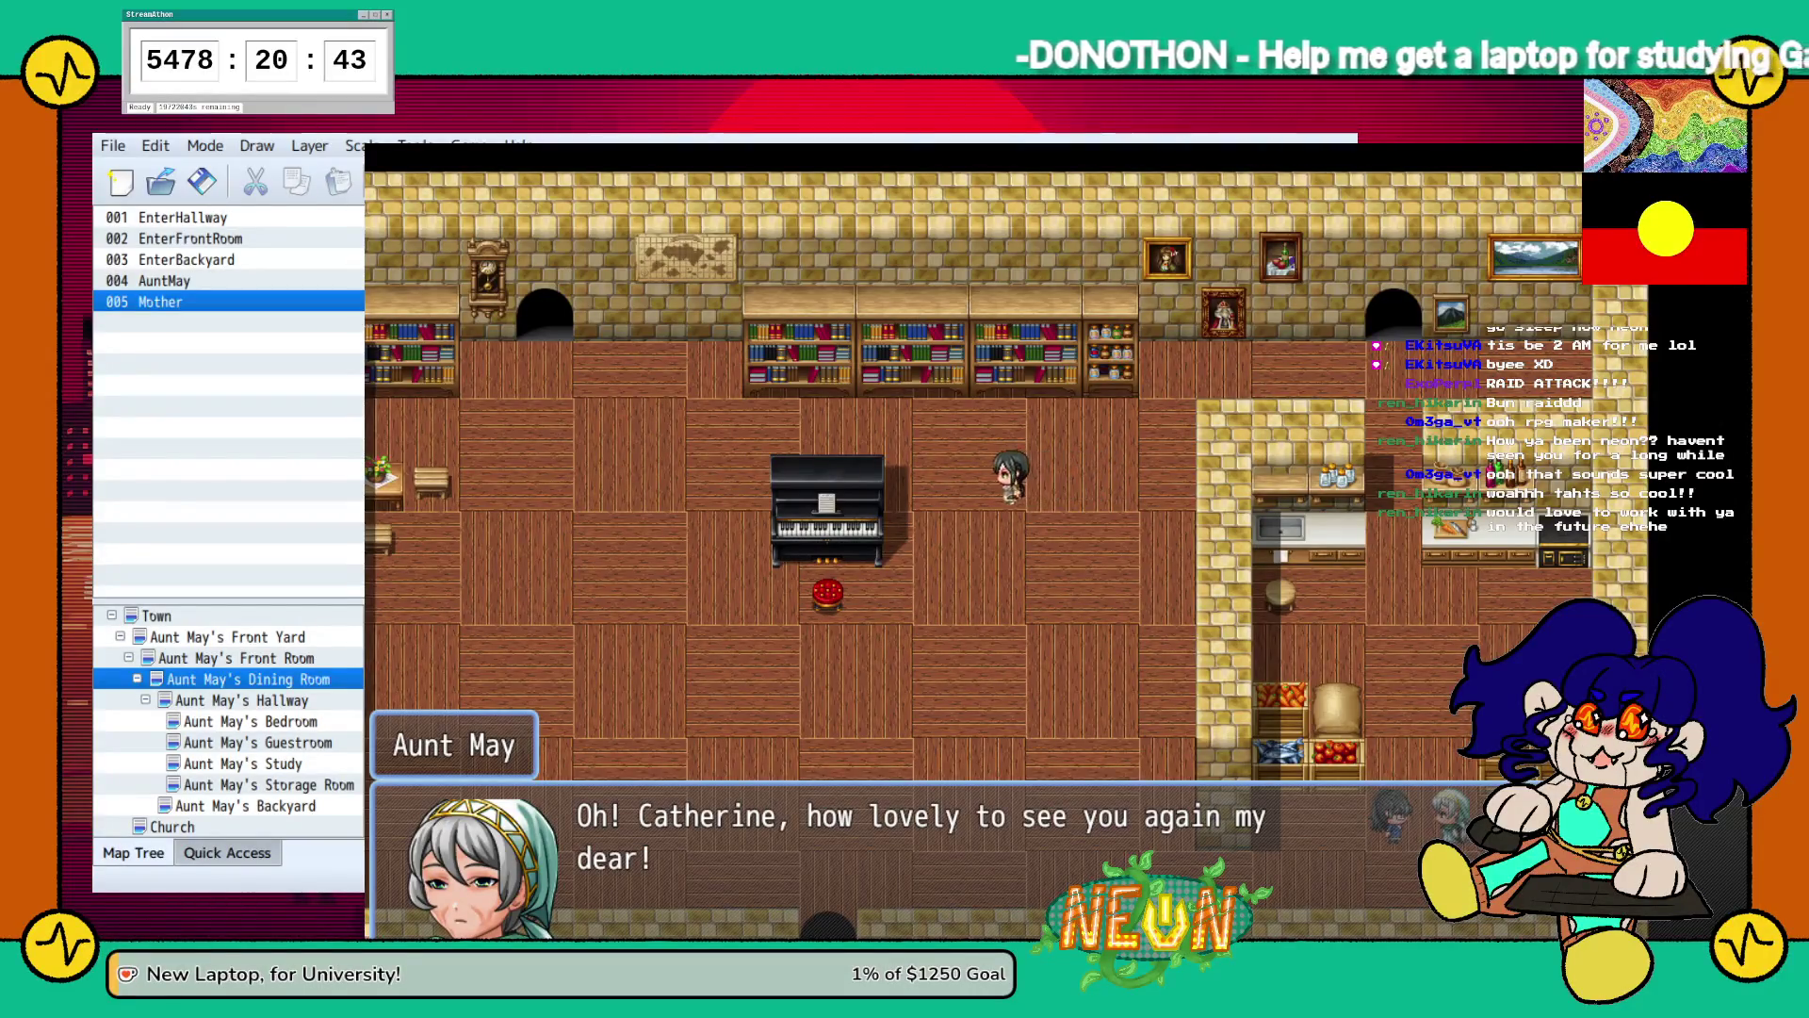
Play through Aunt May's baptism invitation and walk through the top-left door into the Hallway.
{"action": "key", "text": "Return"}
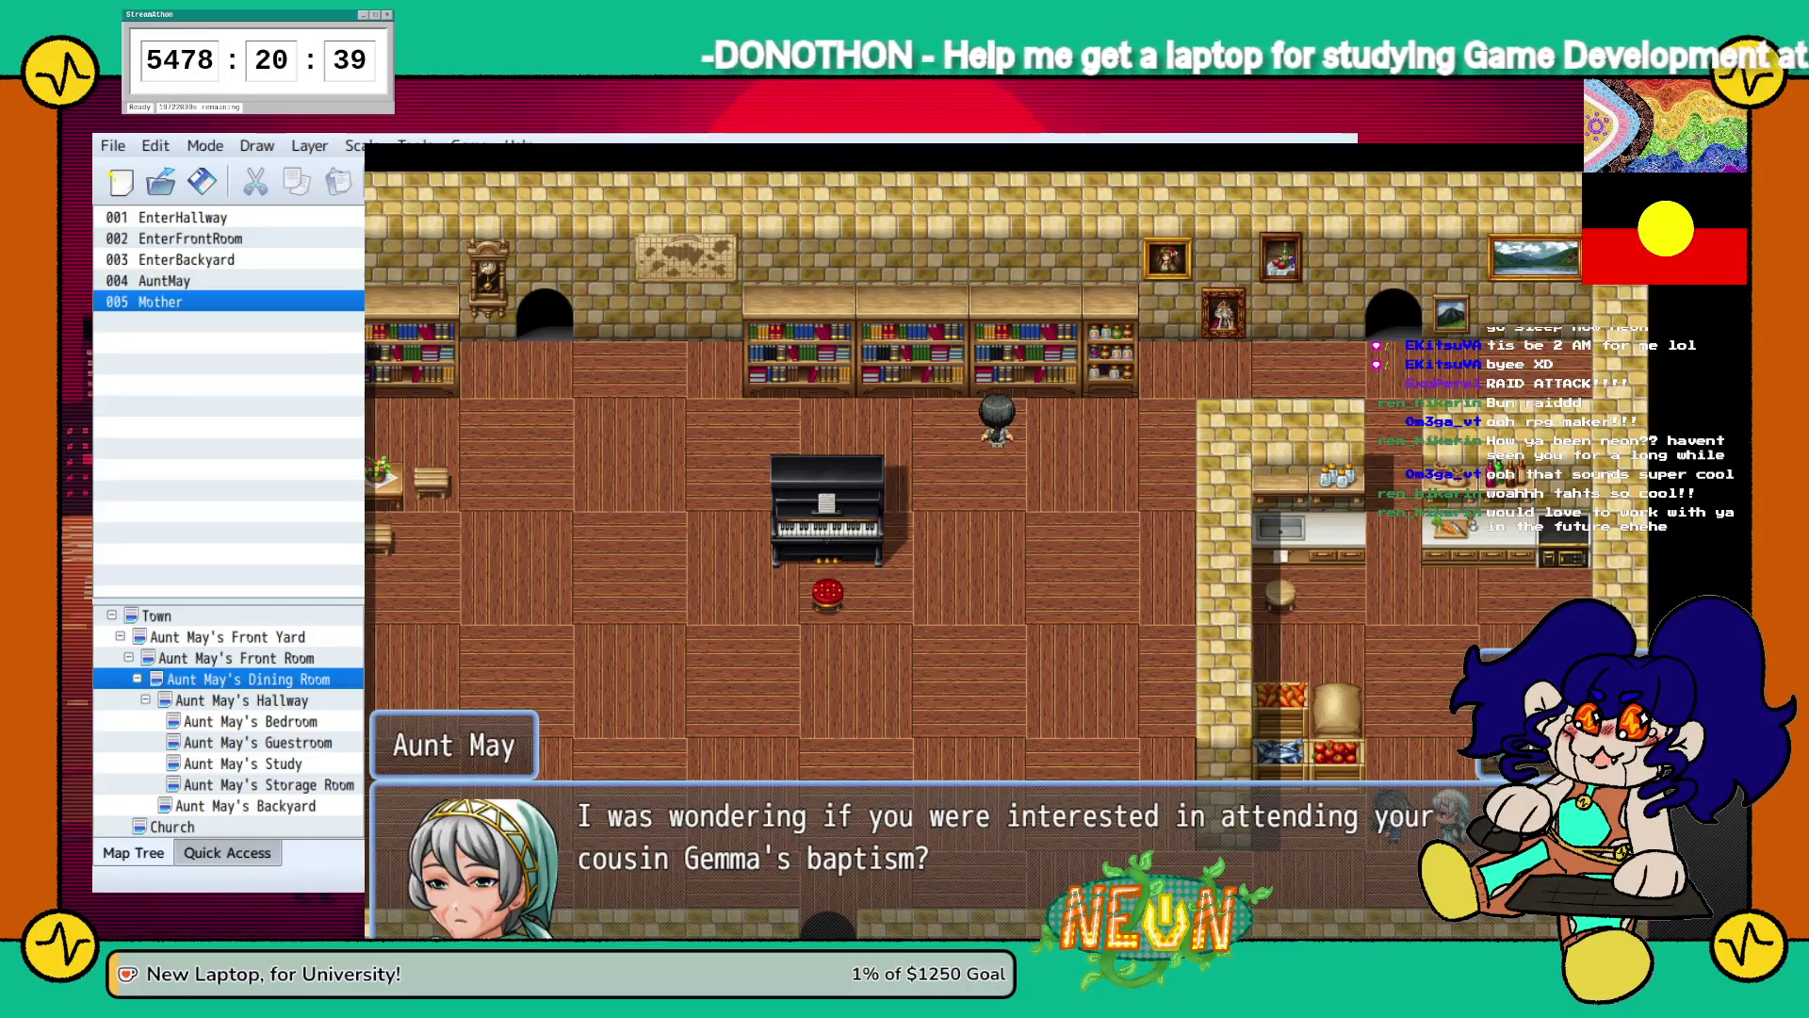
{"action": "key", "text": "Return"}
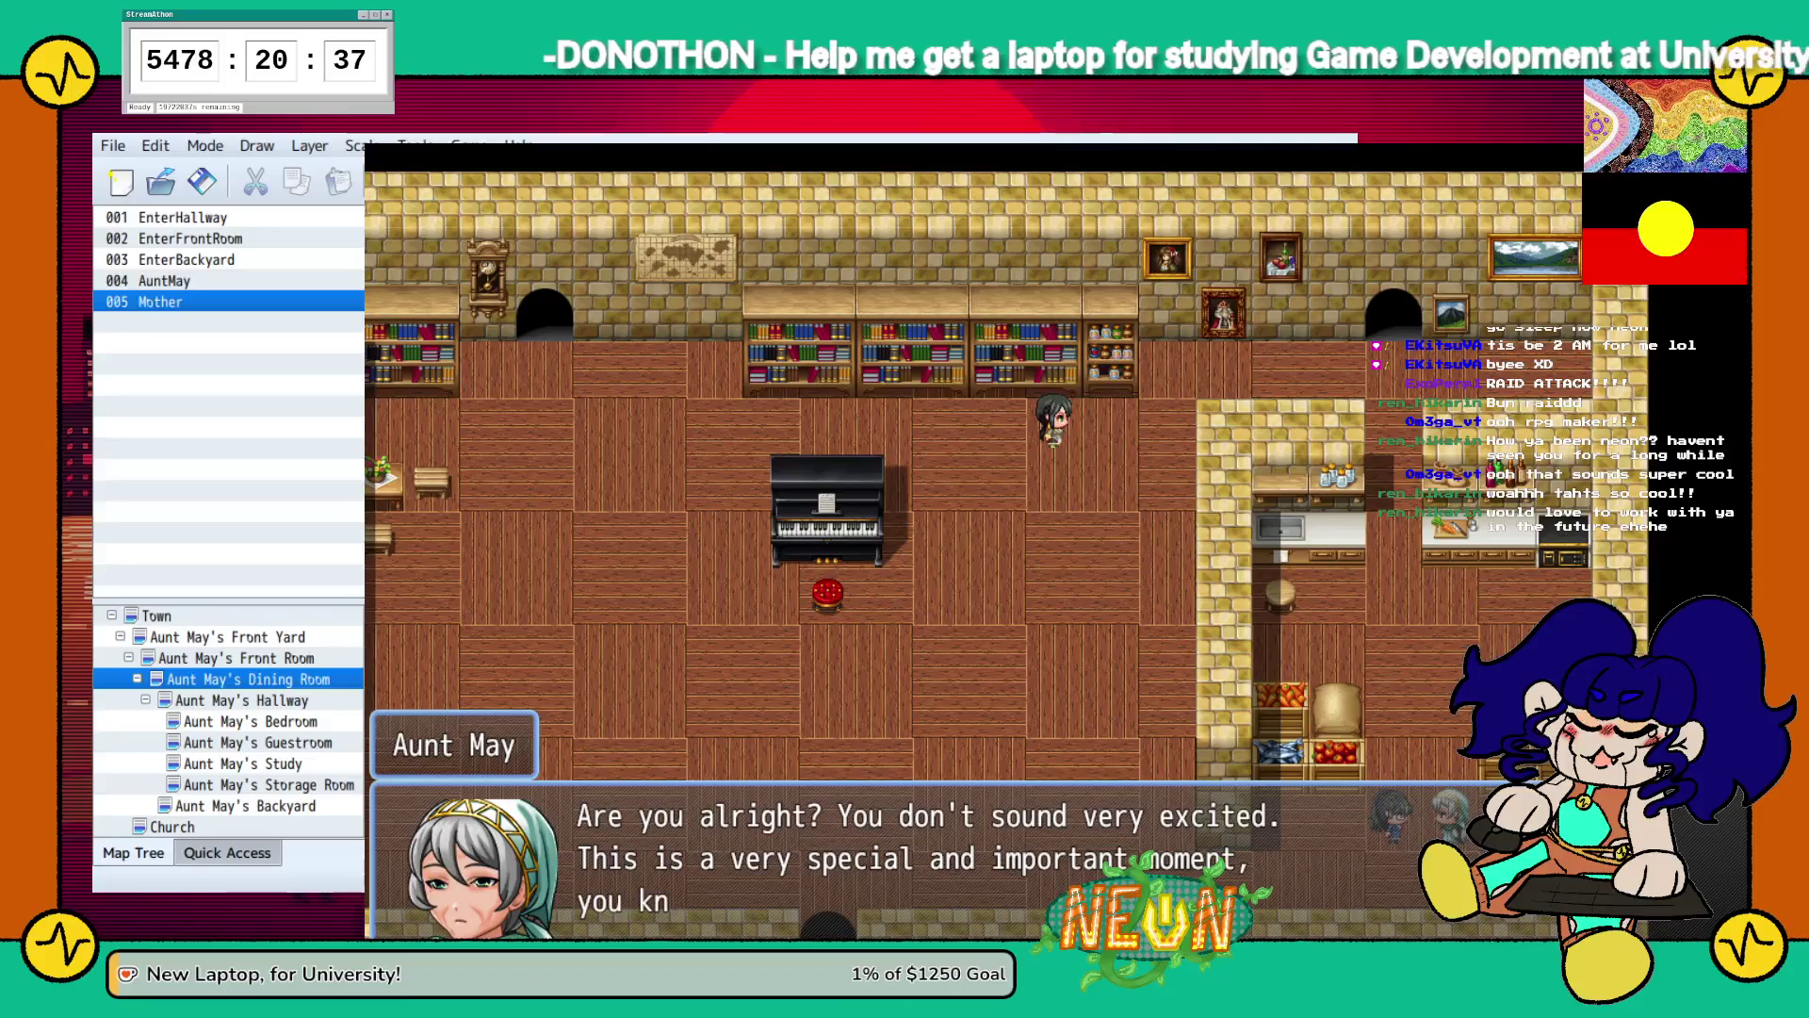
{"action": "key", "text": "Return"}
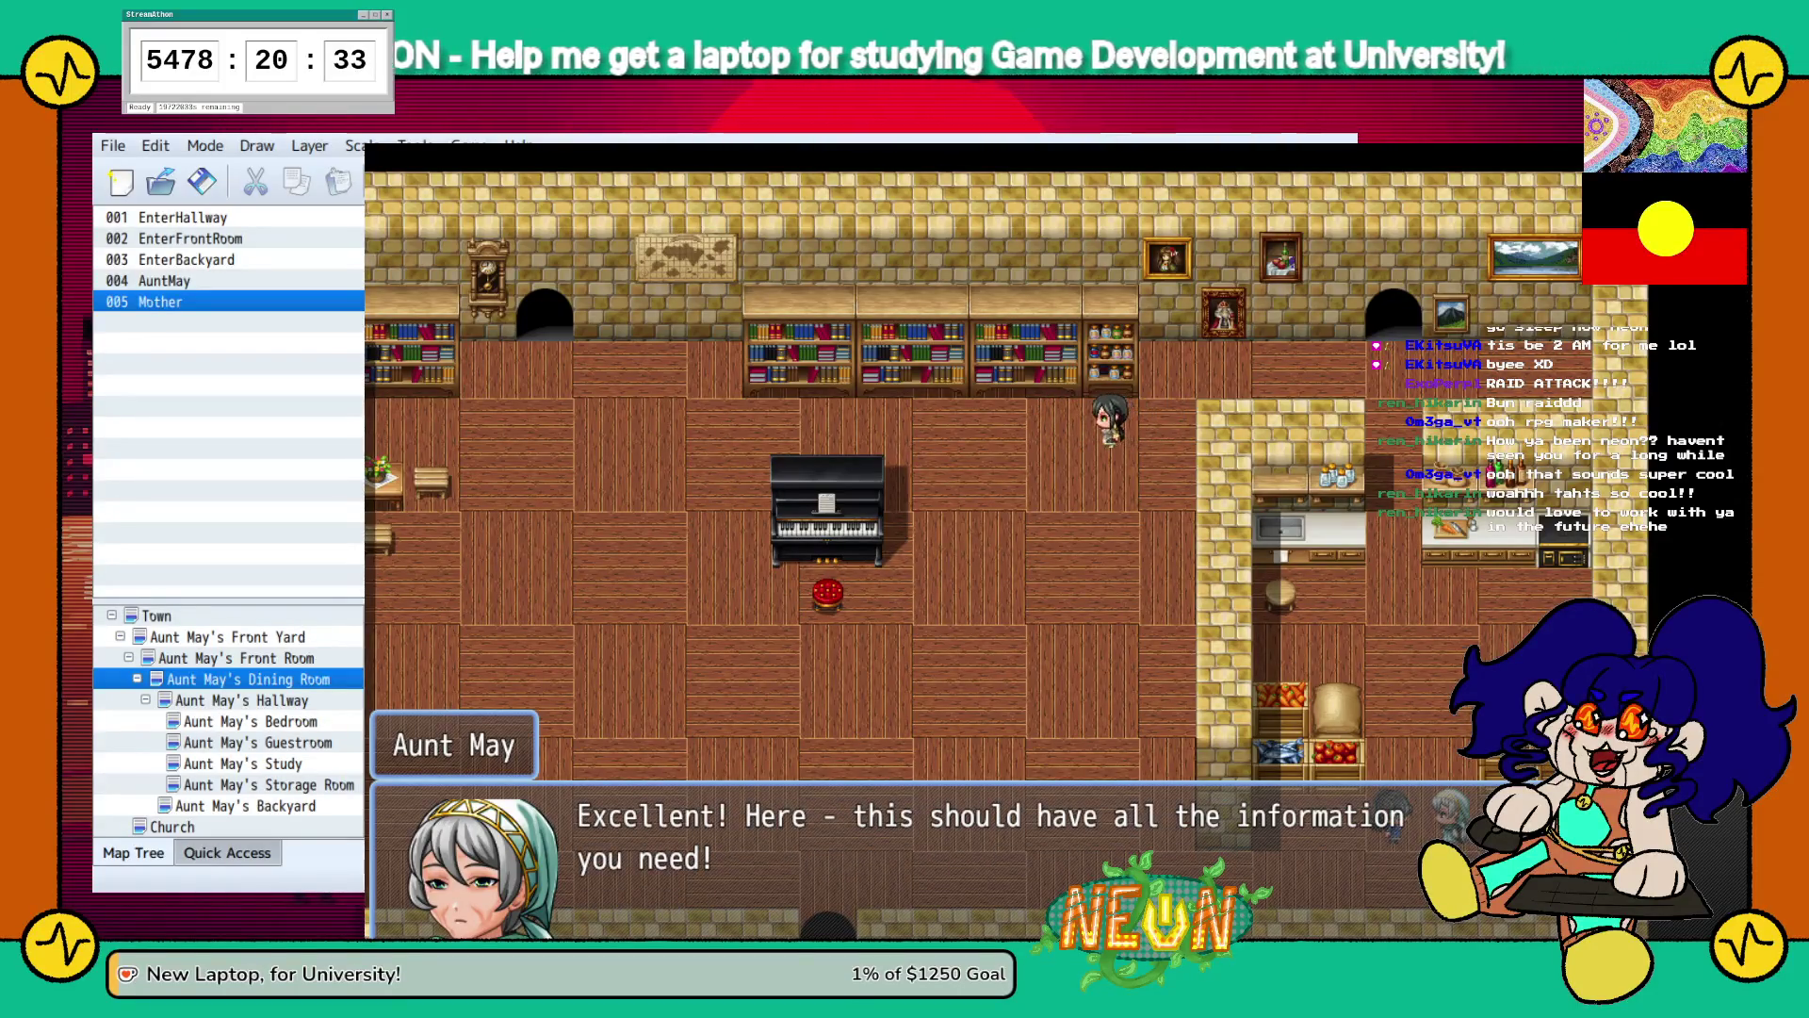
{"action": "key", "text": "Return"}
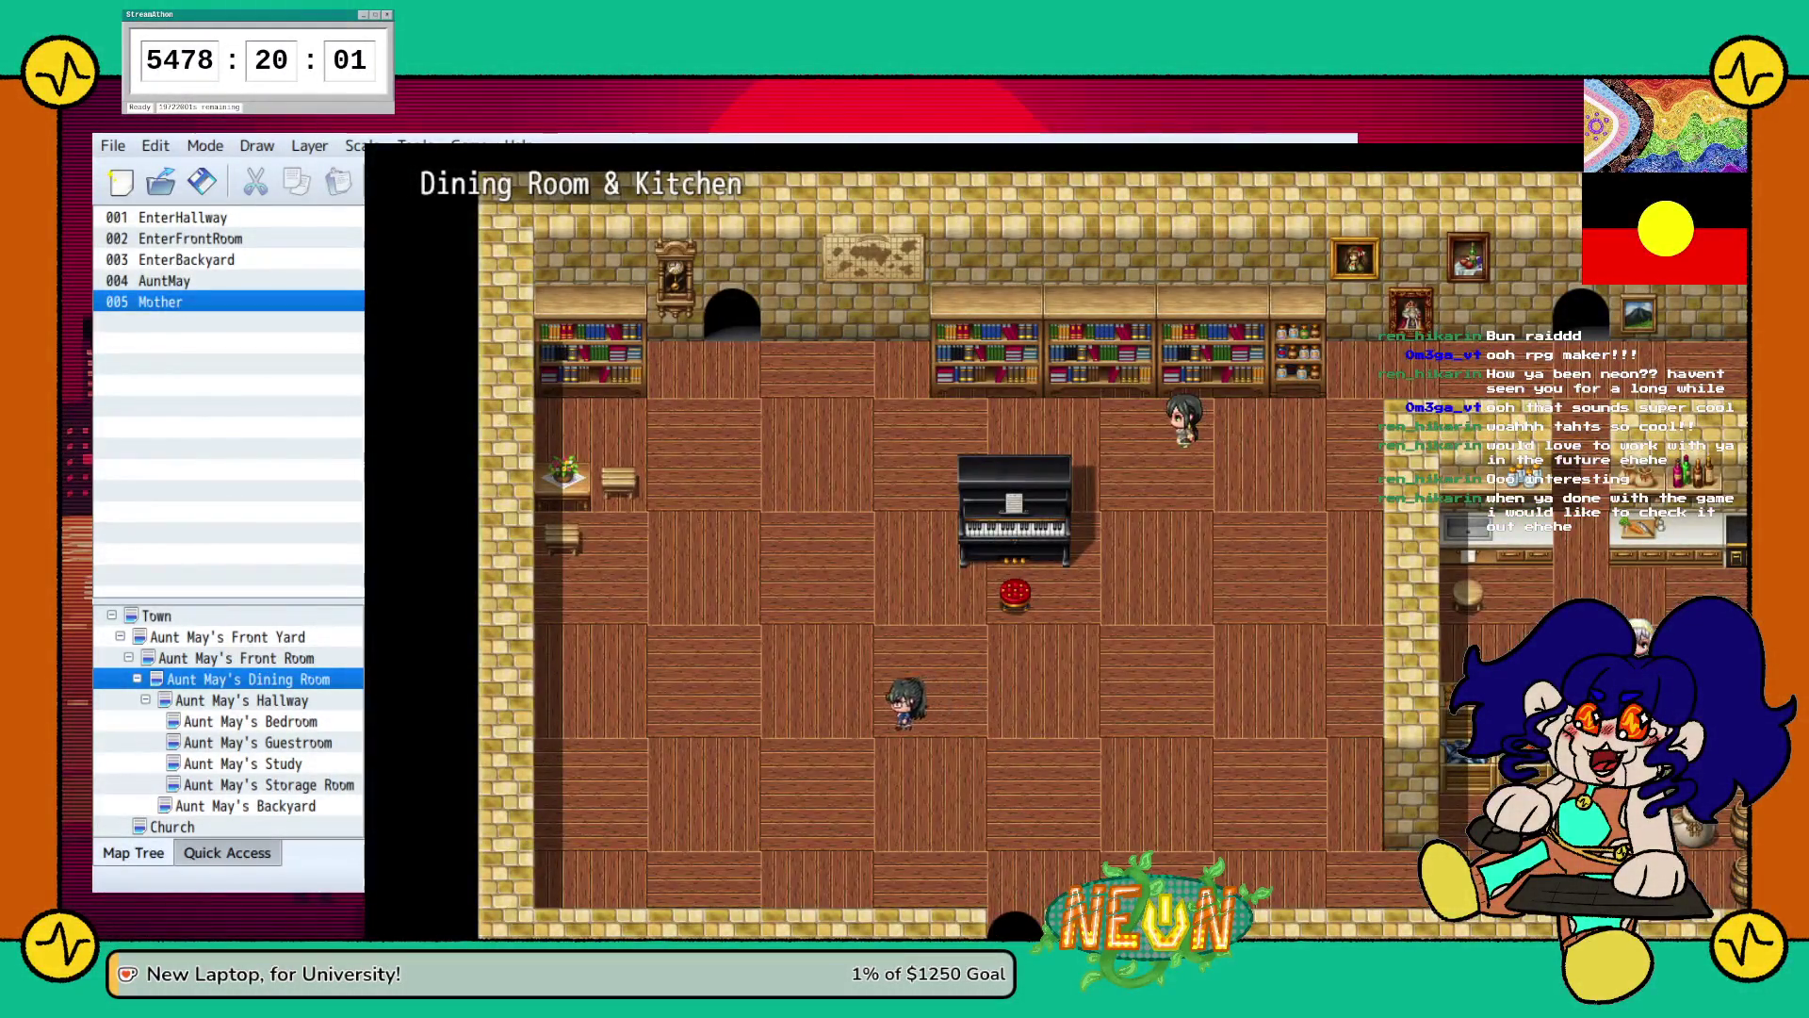
{"action": "key", "text": "Left"}
{"action": "key", "text": "Up"}
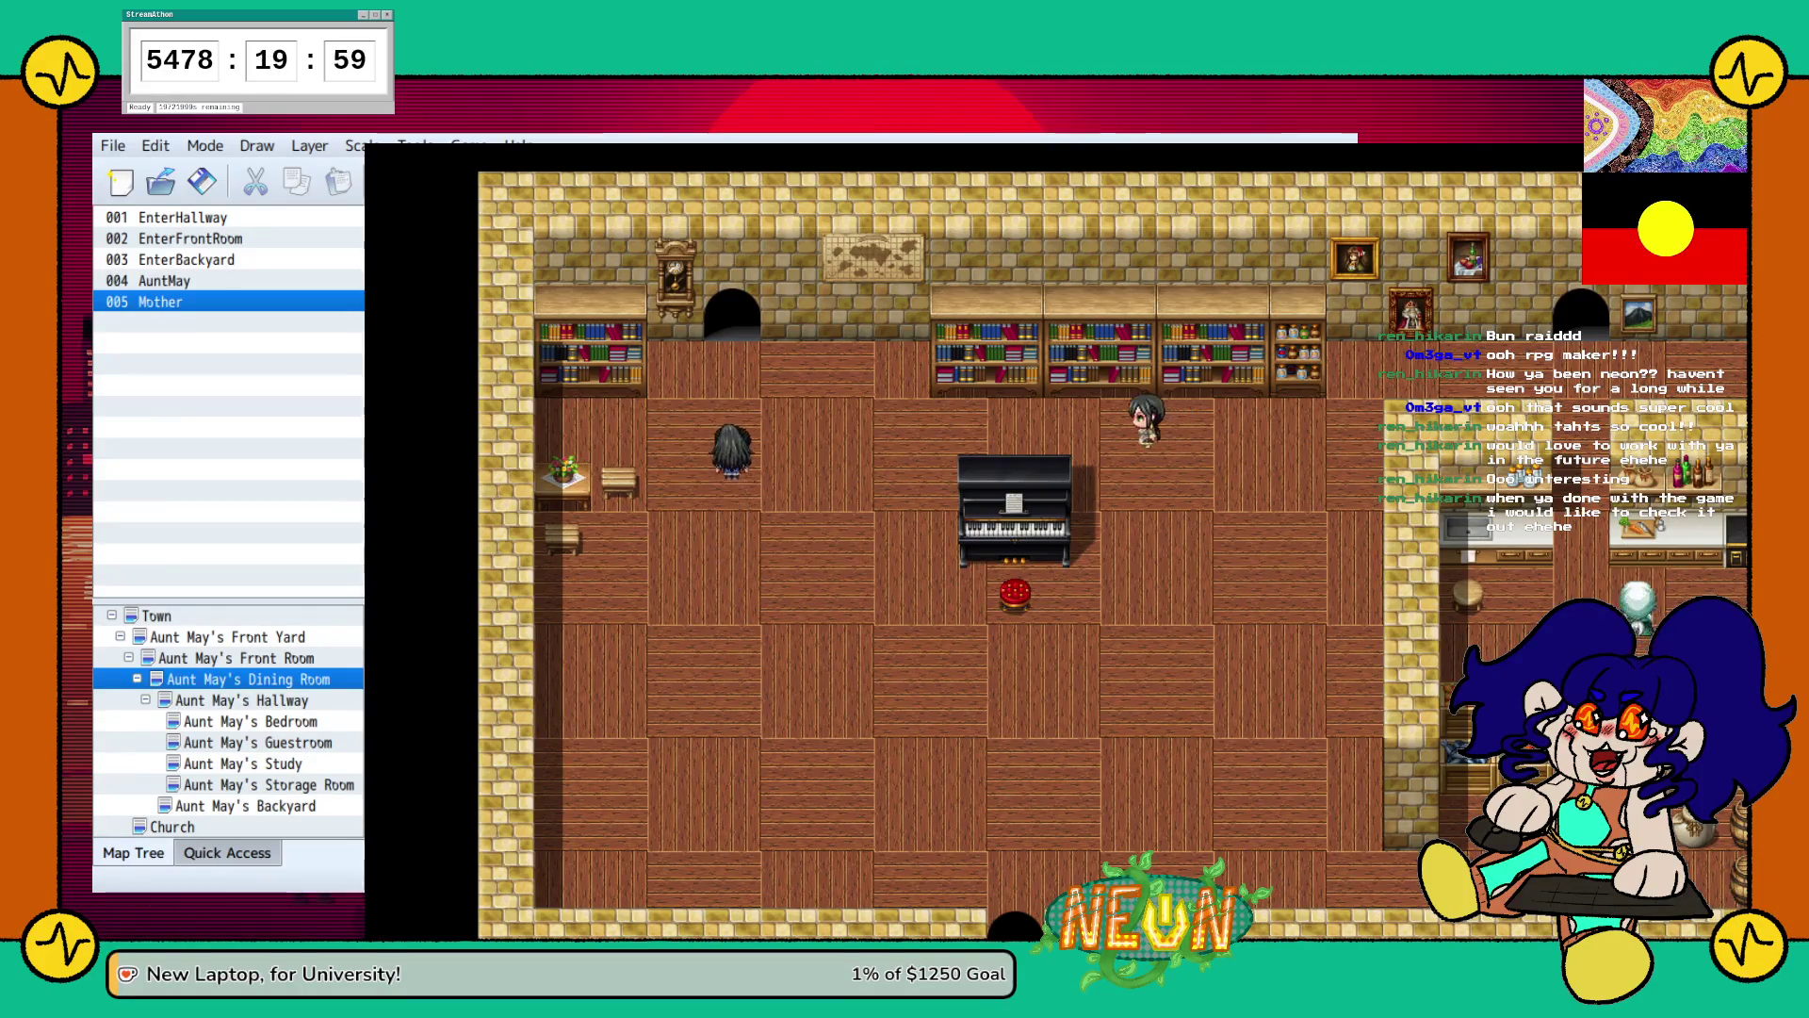
{"action": "key", "text": "Up"}
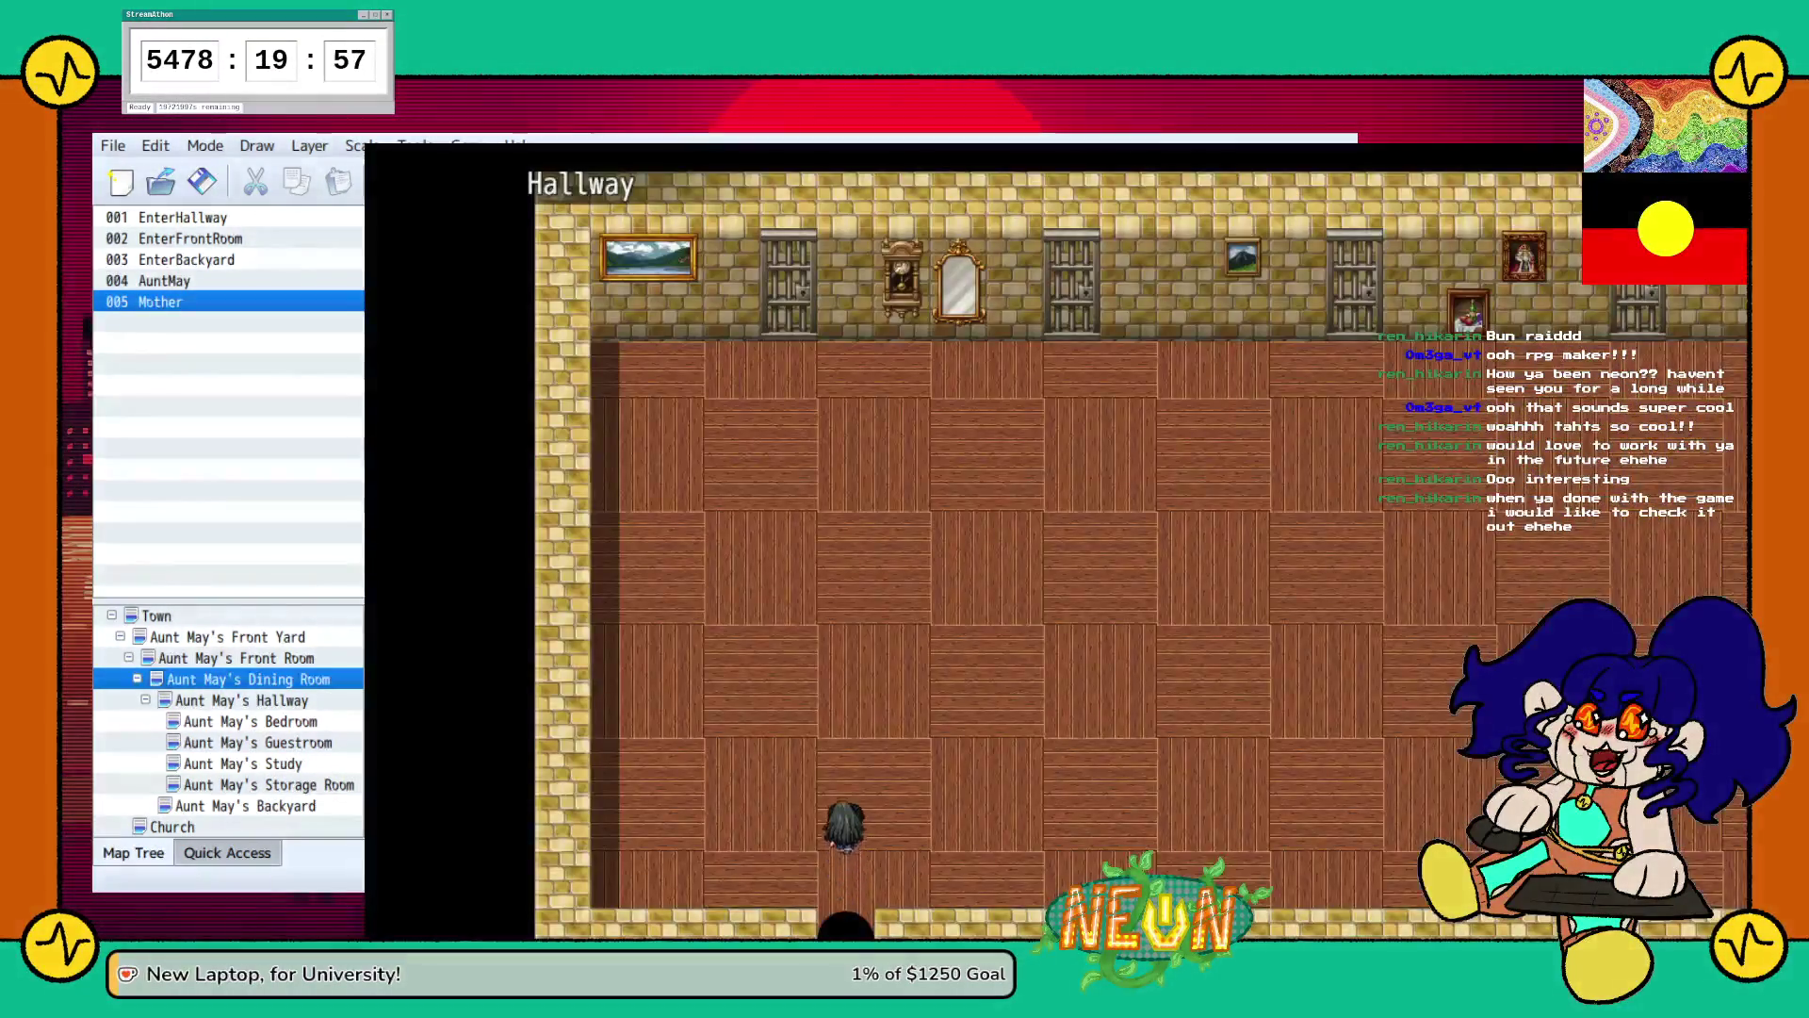
Check Aunt May's Bedroom door, choose to enter, and walk back out.
{"action": "key", "text": "Left"}
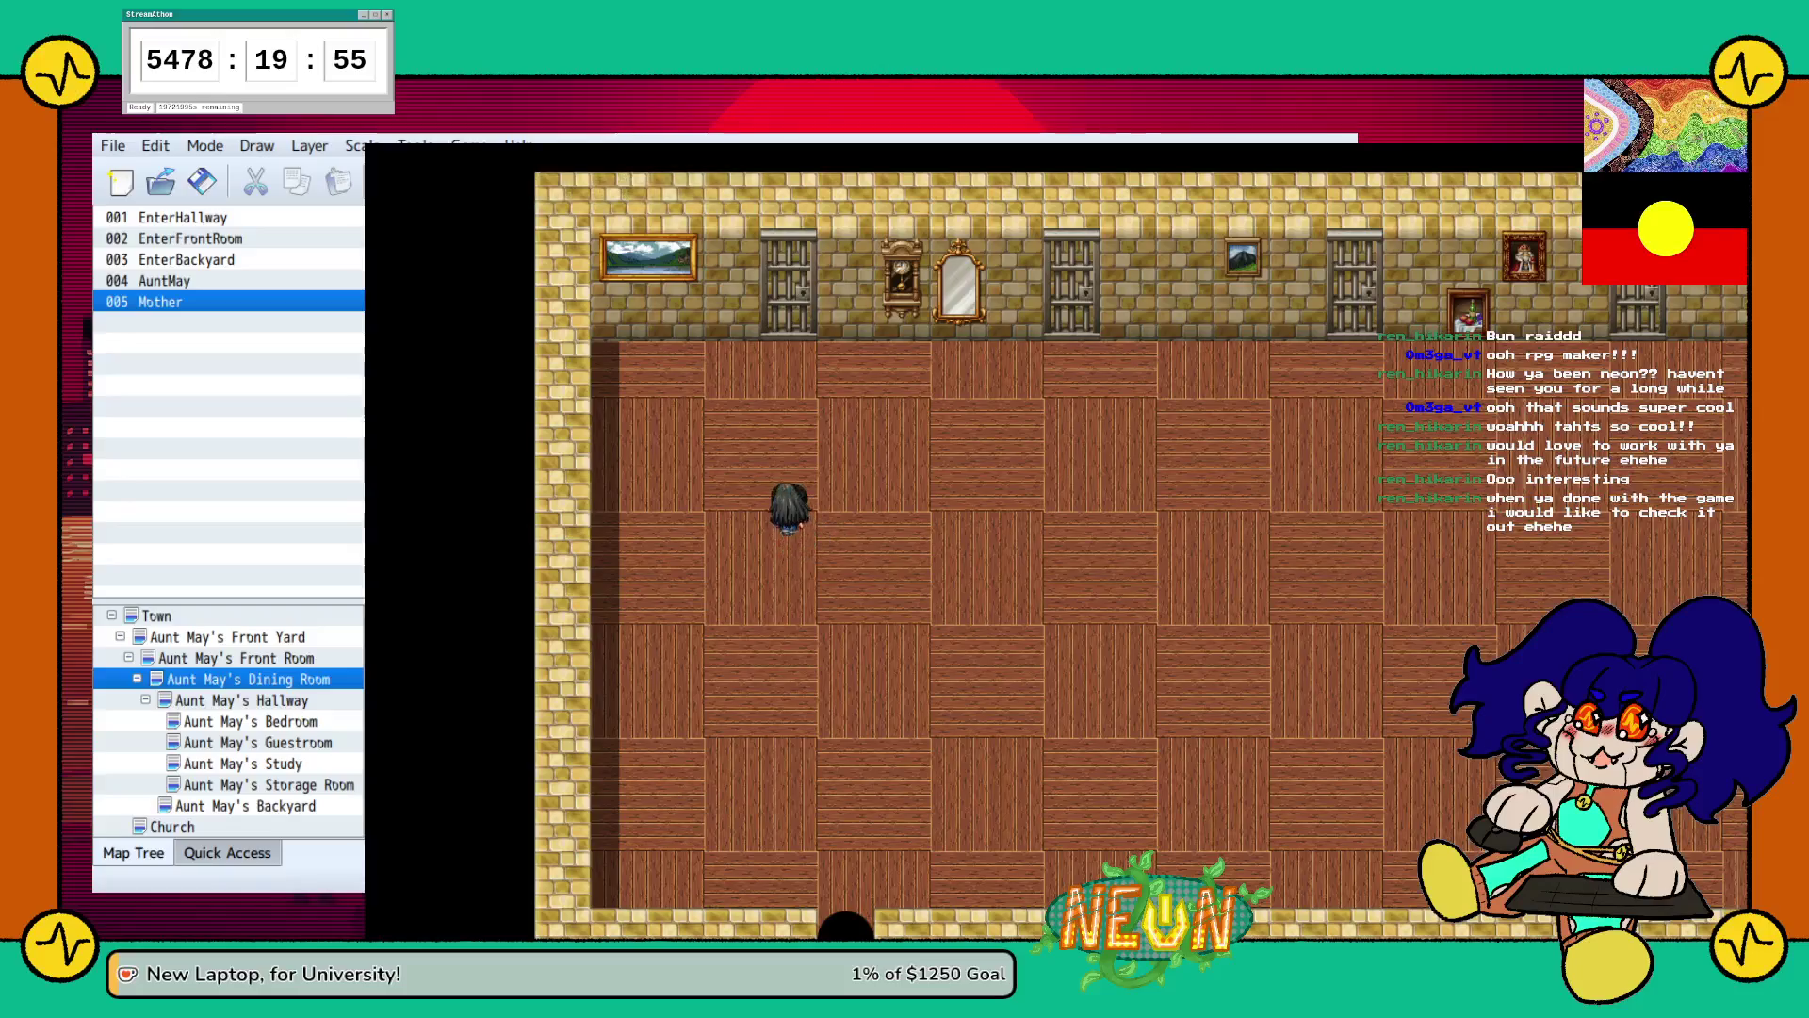
{"action": "key", "text": "Up"}
{"action": "key", "text": "Return"}
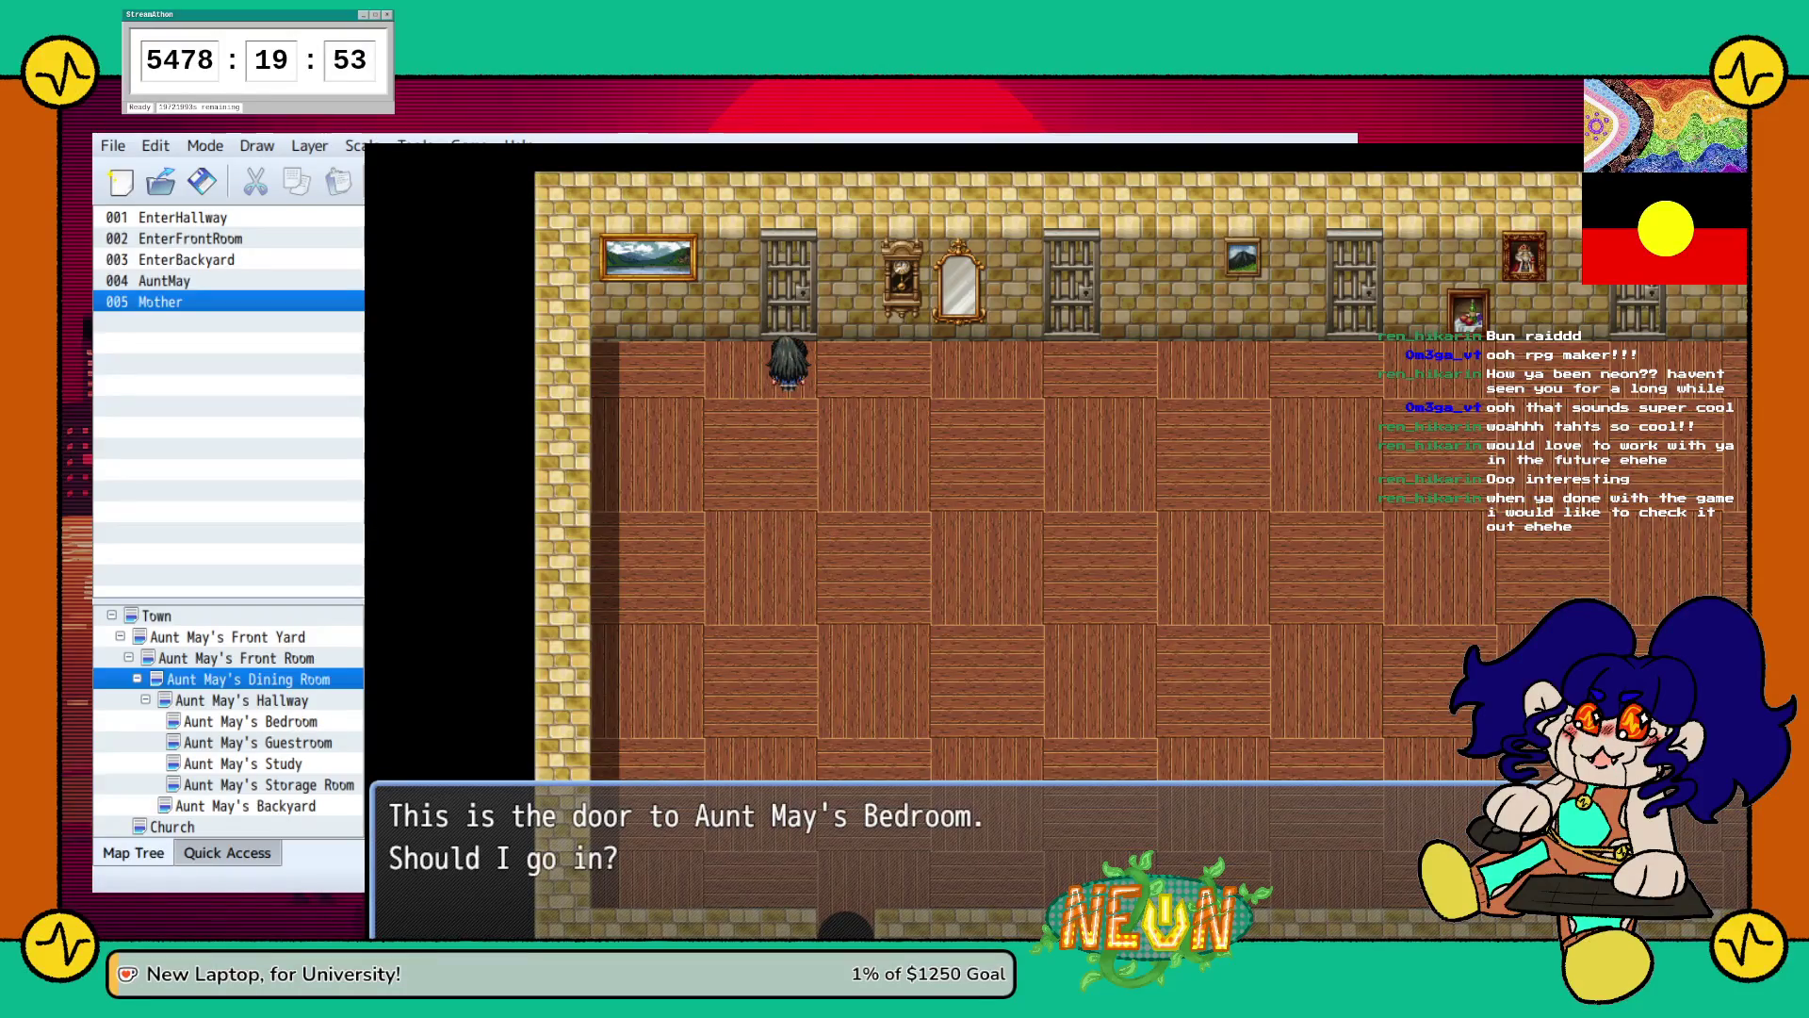
{"action": "key", "text": "Return"}
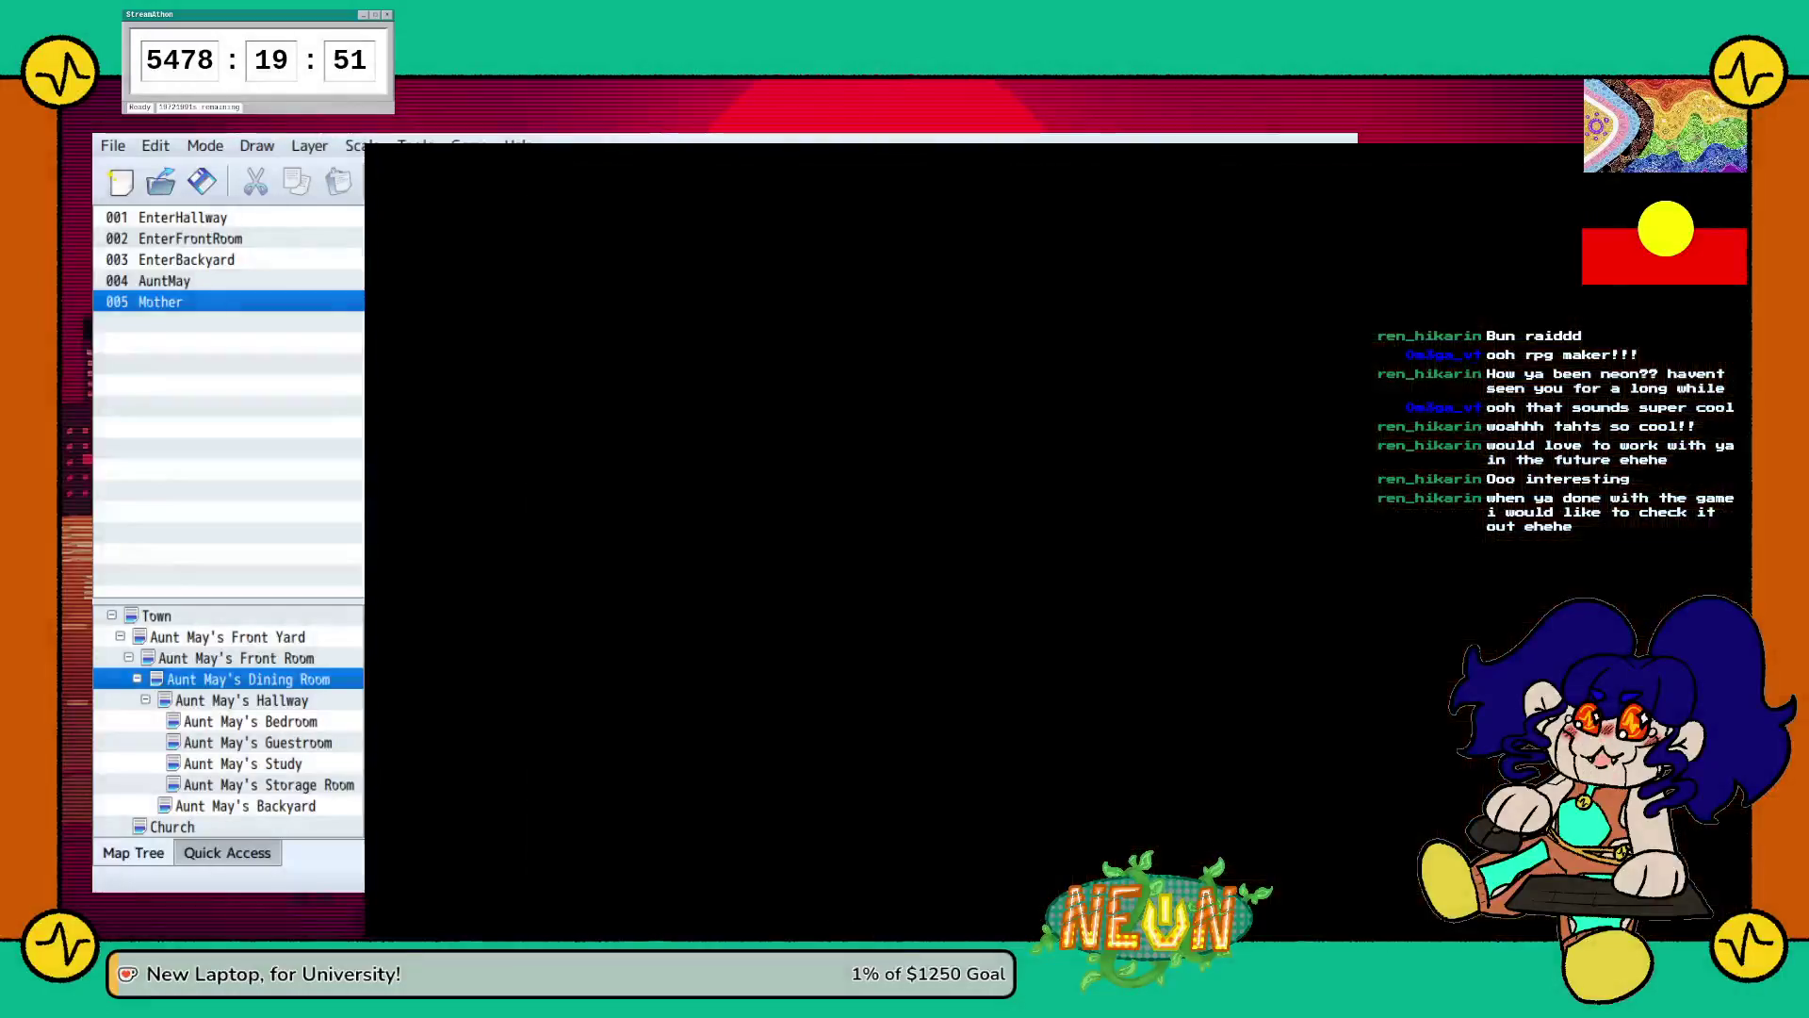
{"action": "key", "text": "Up"}
{"action": "key", "text": "Down"}
Check the guest room door, enter The Guest Bedroom, and return to the Hallway.
{"action": "key", "text": "Right"}
{"action": "key", "text": "Return"}
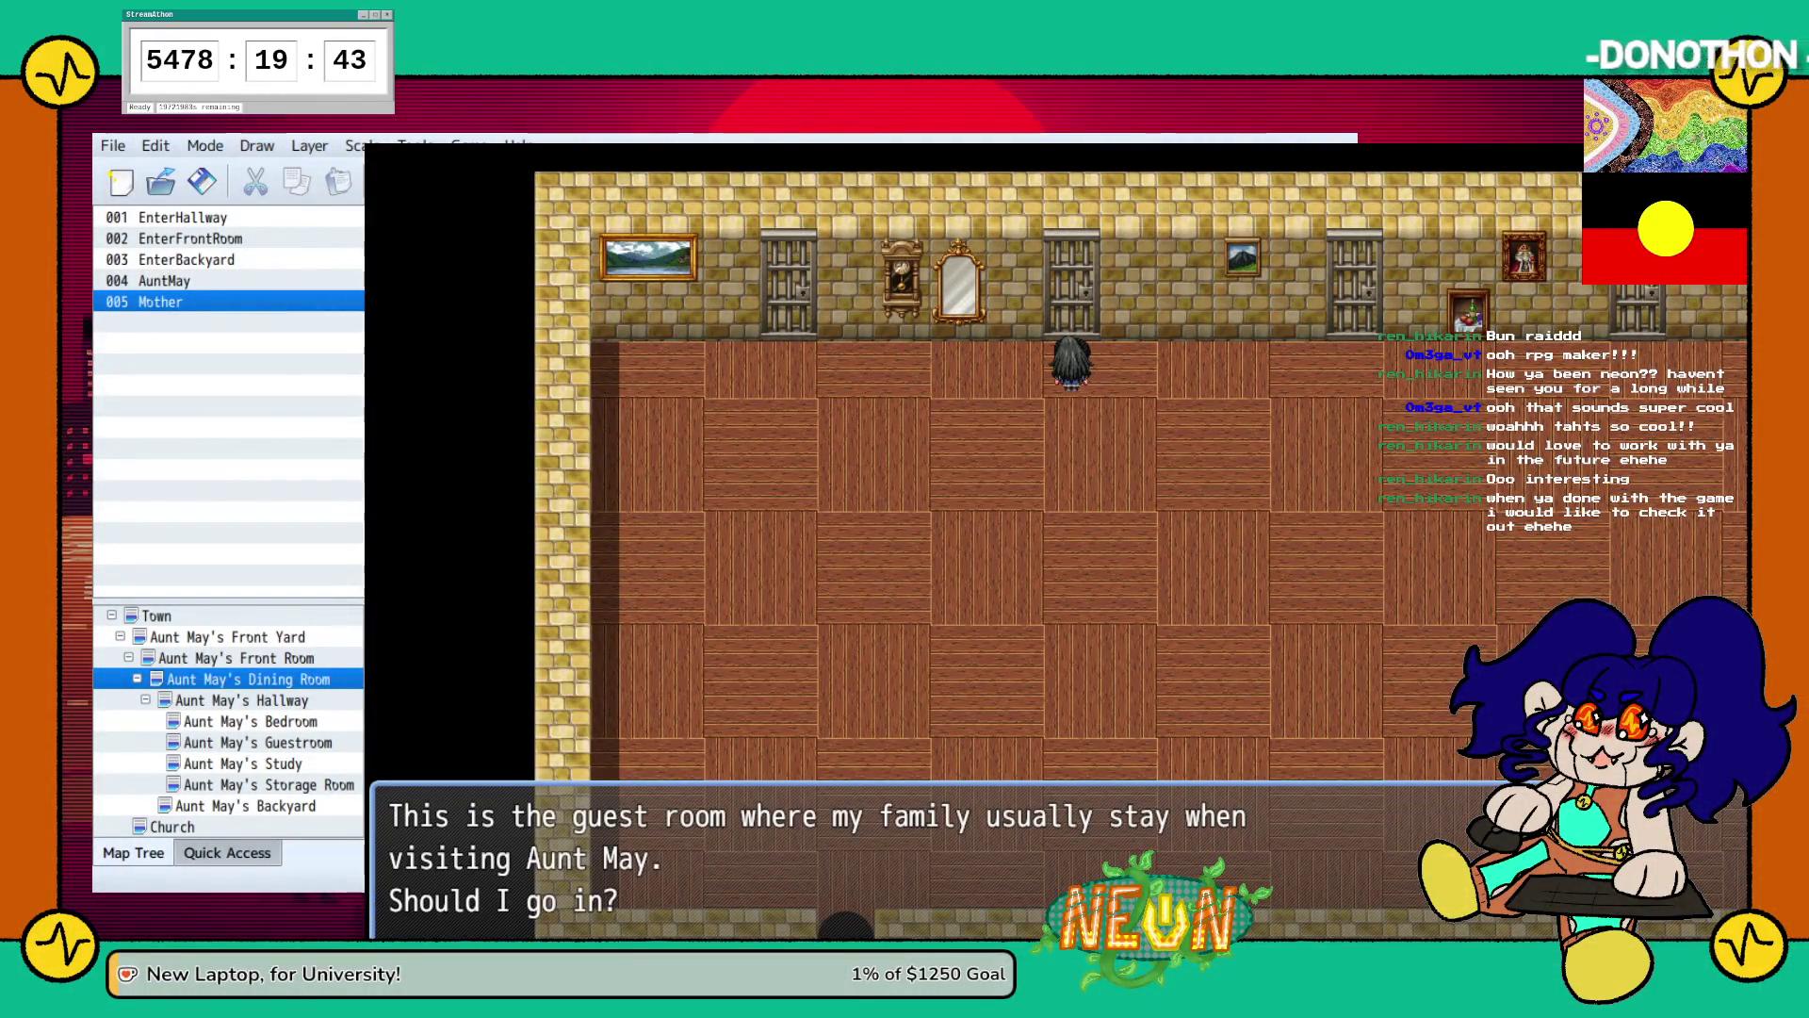
{"action": "key", "text": "Return"}
{"action": "key", "text": "Up"}
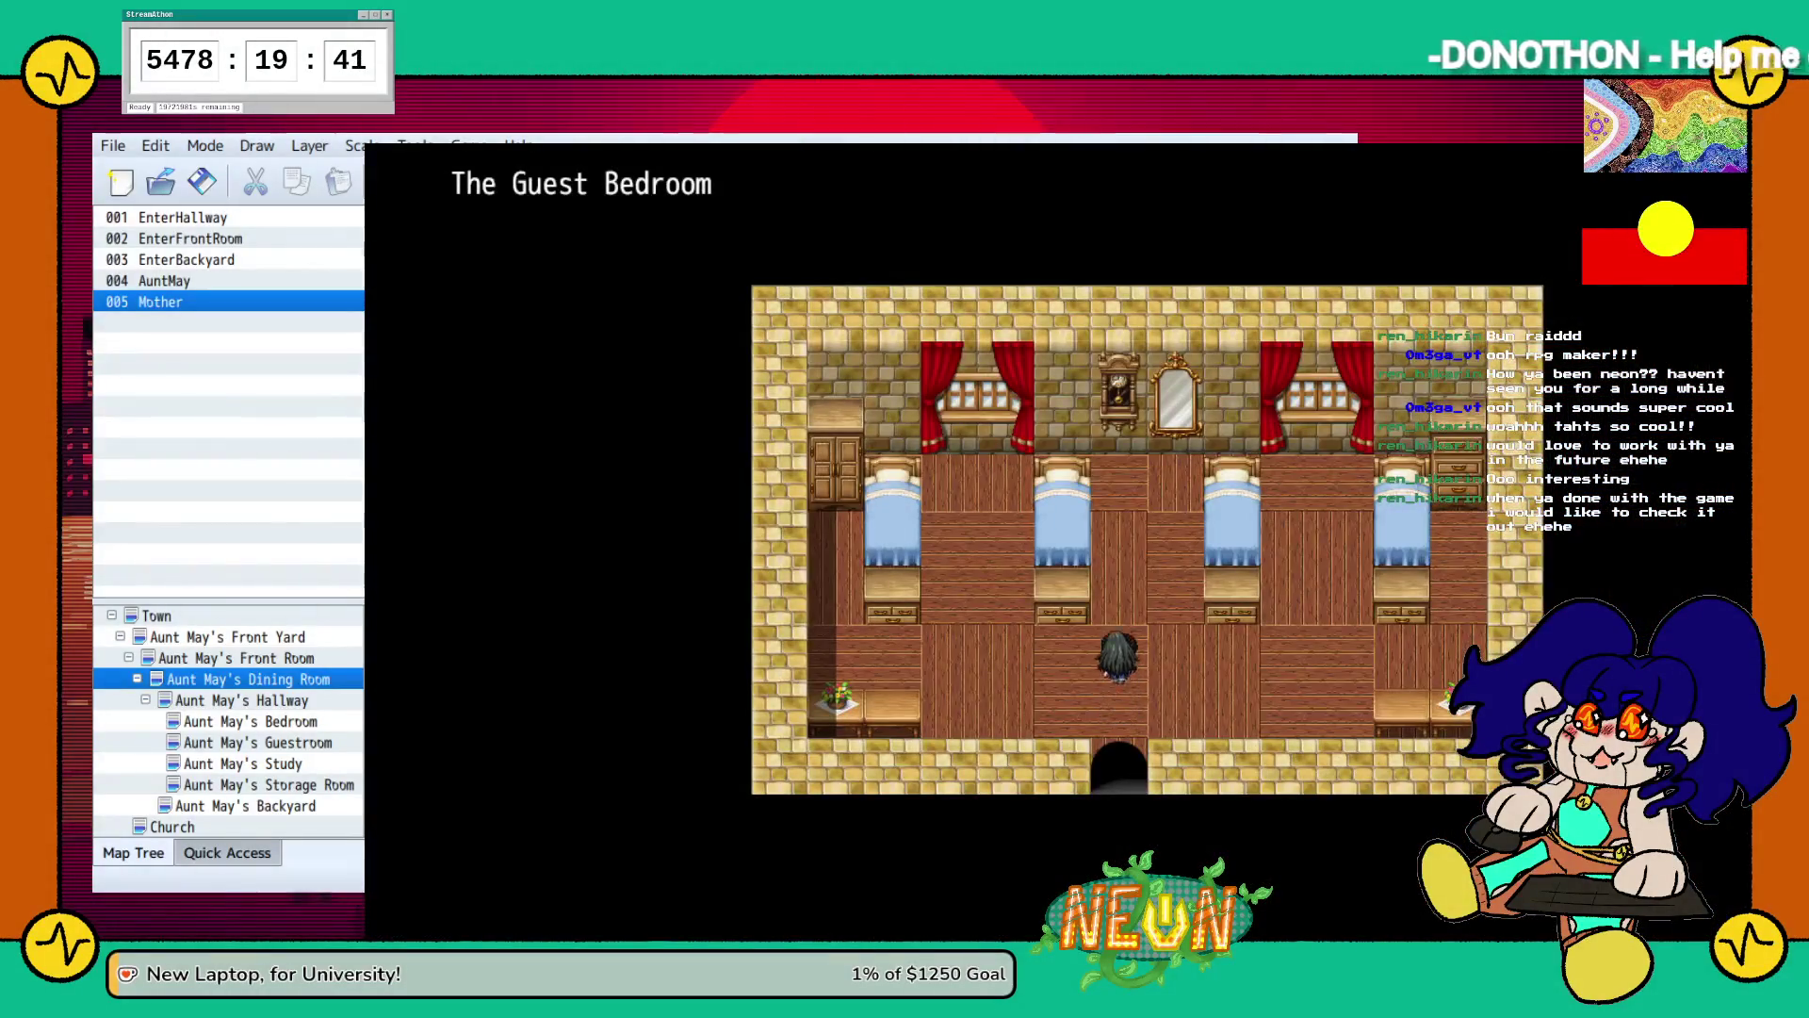
{"action": "key", "text": "Right"}
{"action": "key", "text": "Down"}
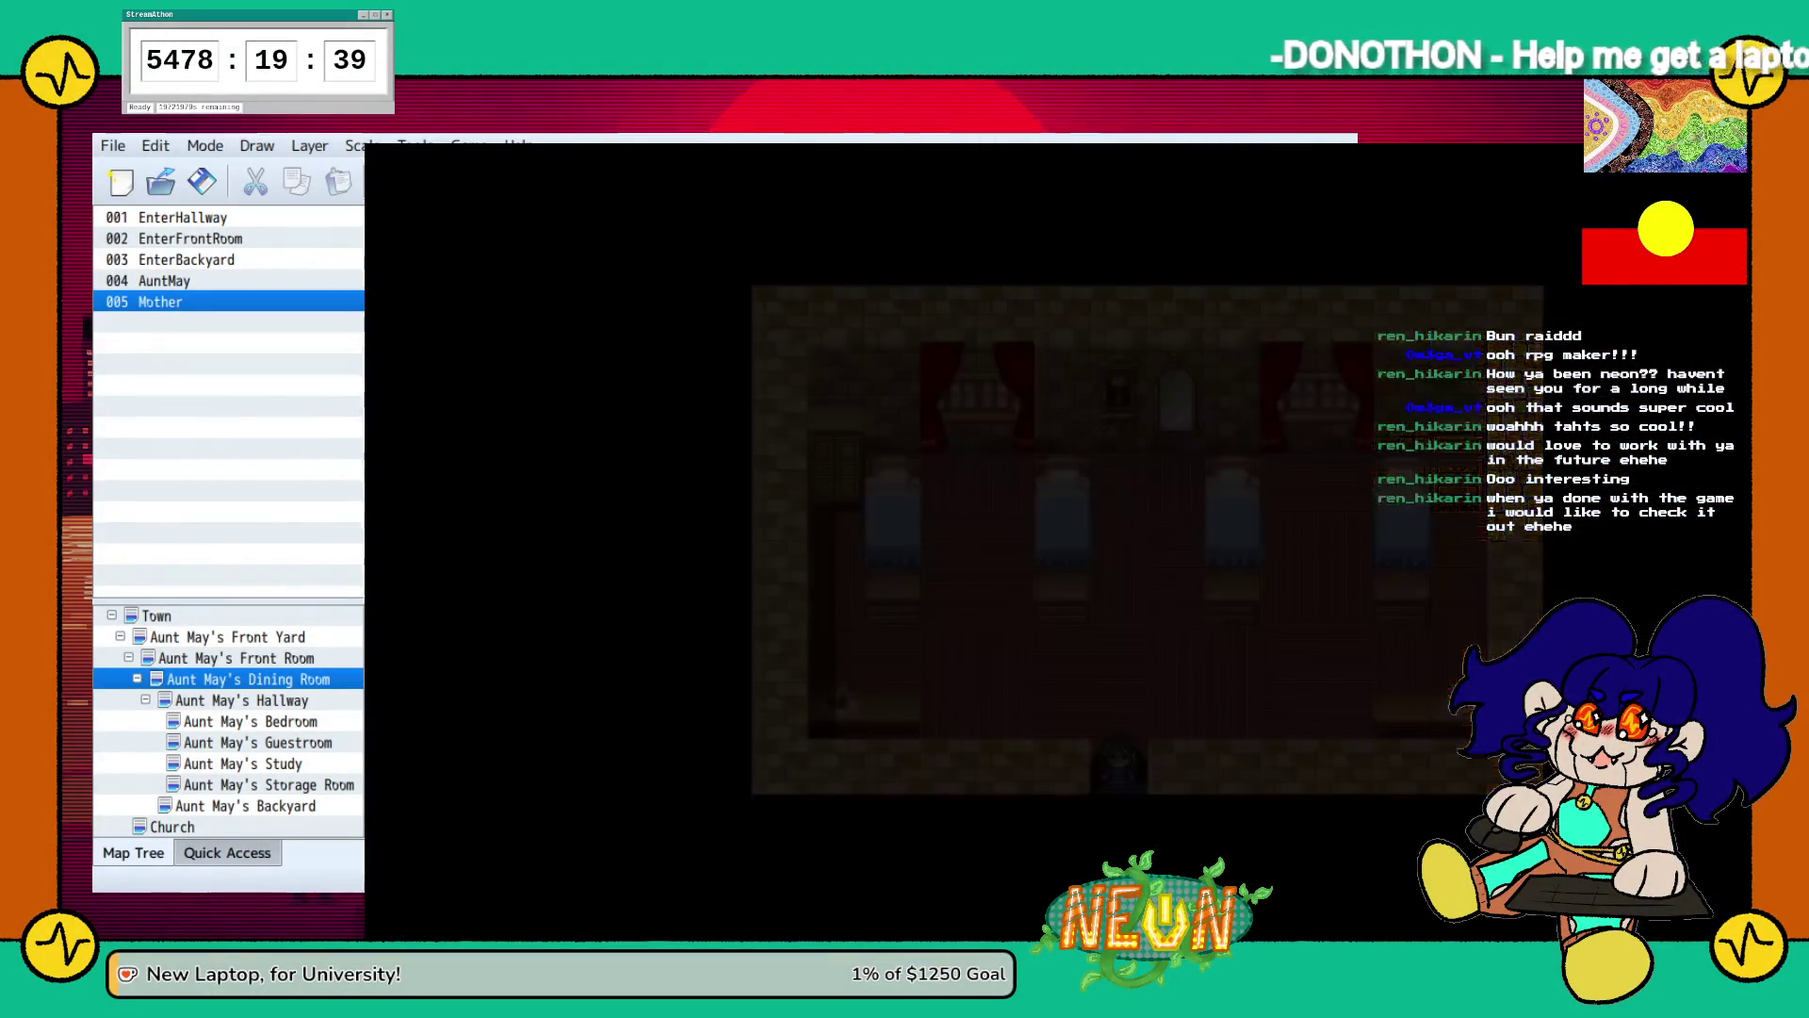
Check the study door, enter The Study, and step back out.
{"action": "key", "text": "Right"}
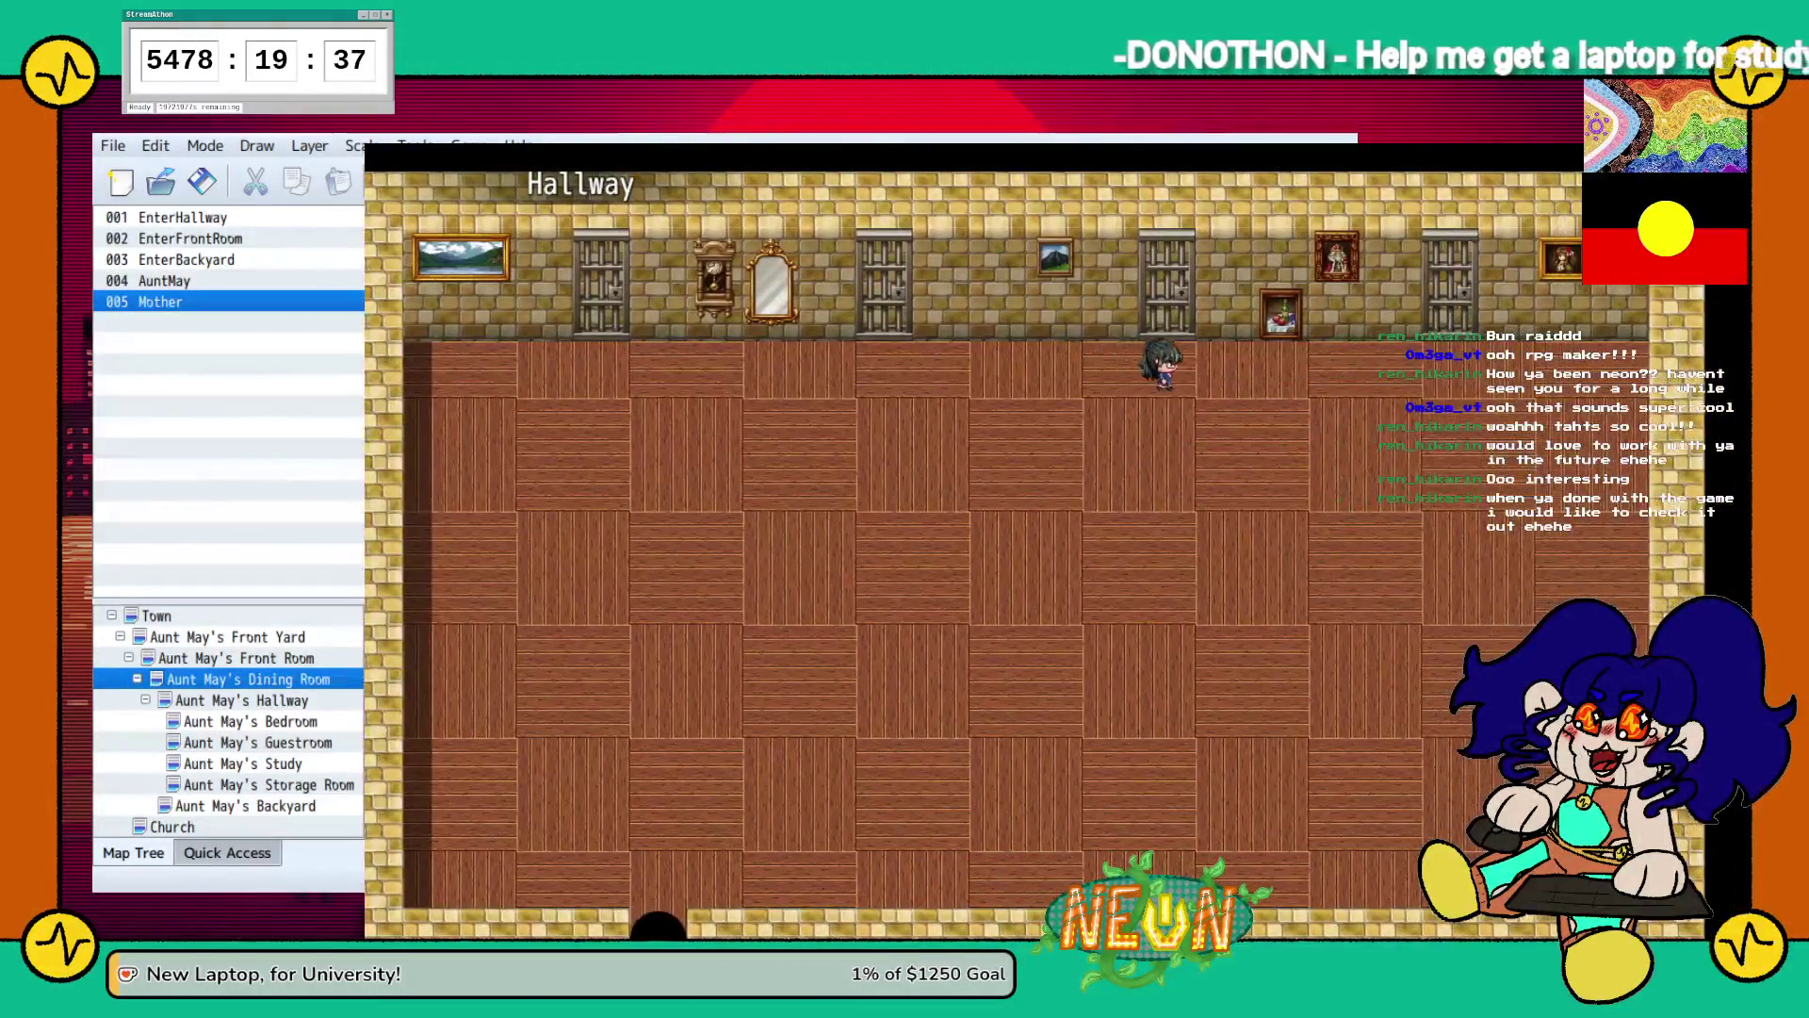
{"action": "key", "text": "Left"}
{"action": "key", "text": "Up"}
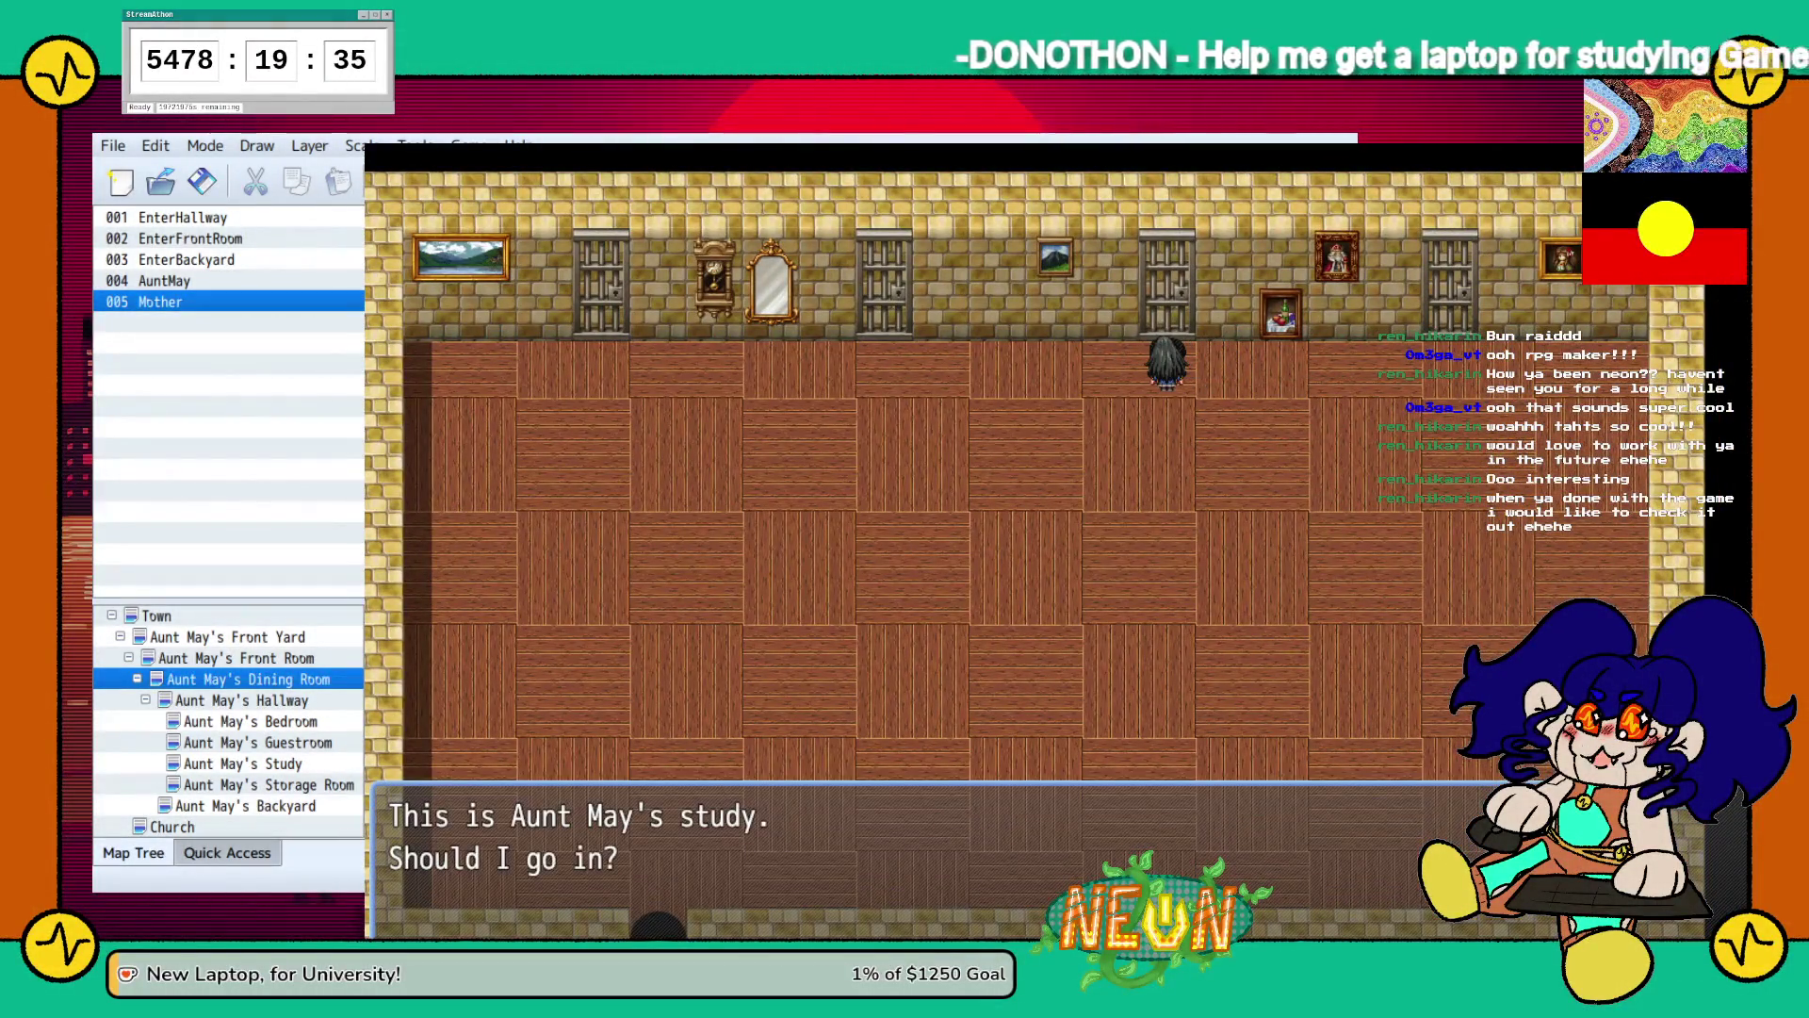
{"action": "key", "text": "Return"}
{"action": "key", "text": "Up"}
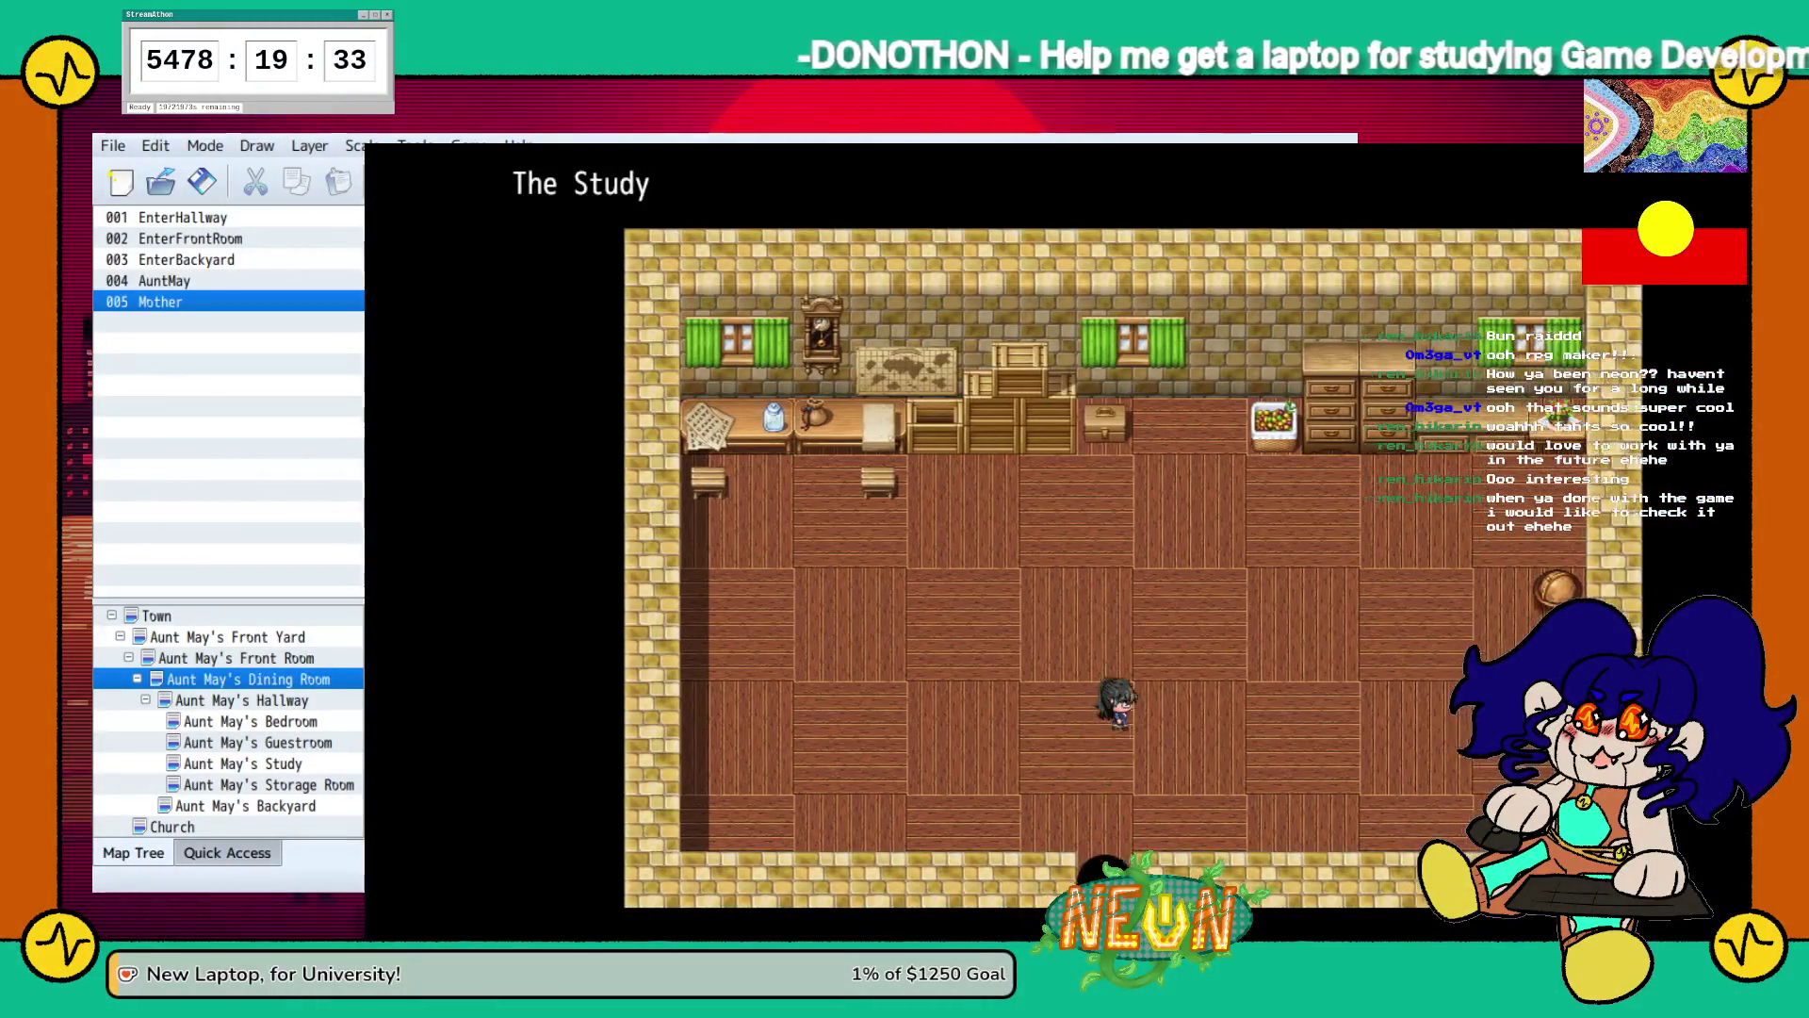
{"action": "key", "text": "Down"}
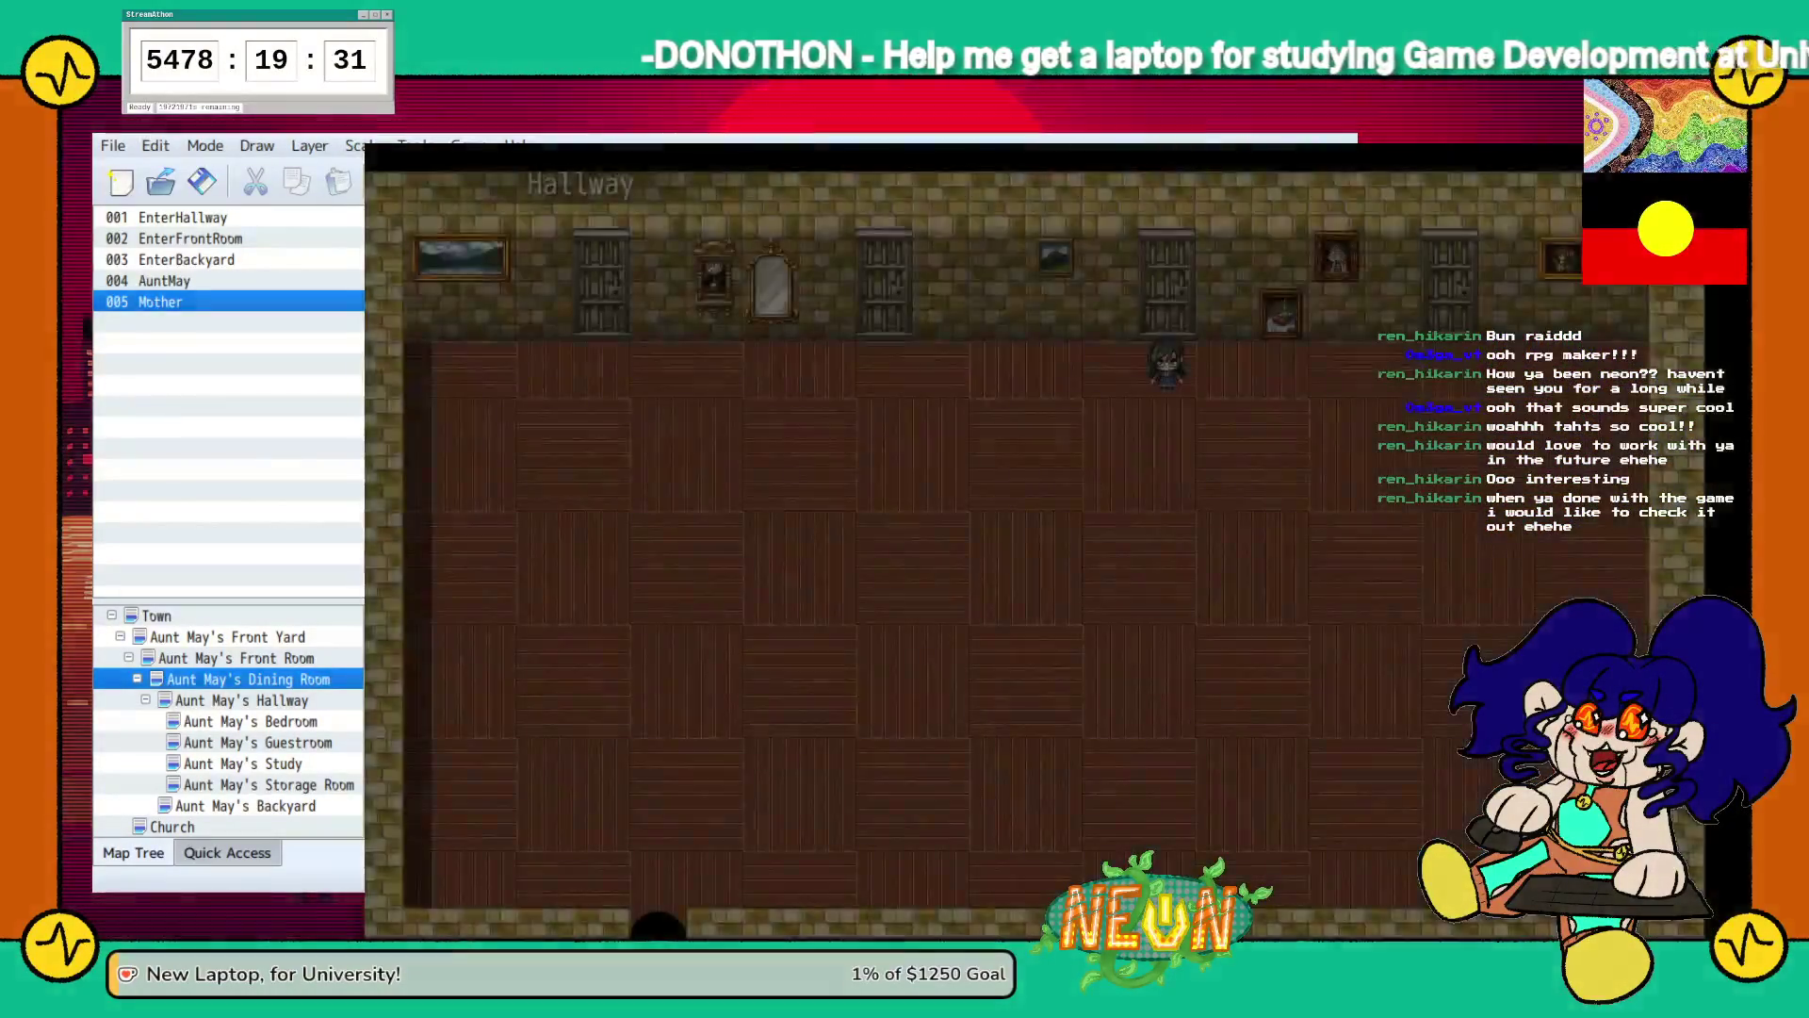
Check the storage room door, go in, and walk back out.
{"action": "key", "text": "Right"}
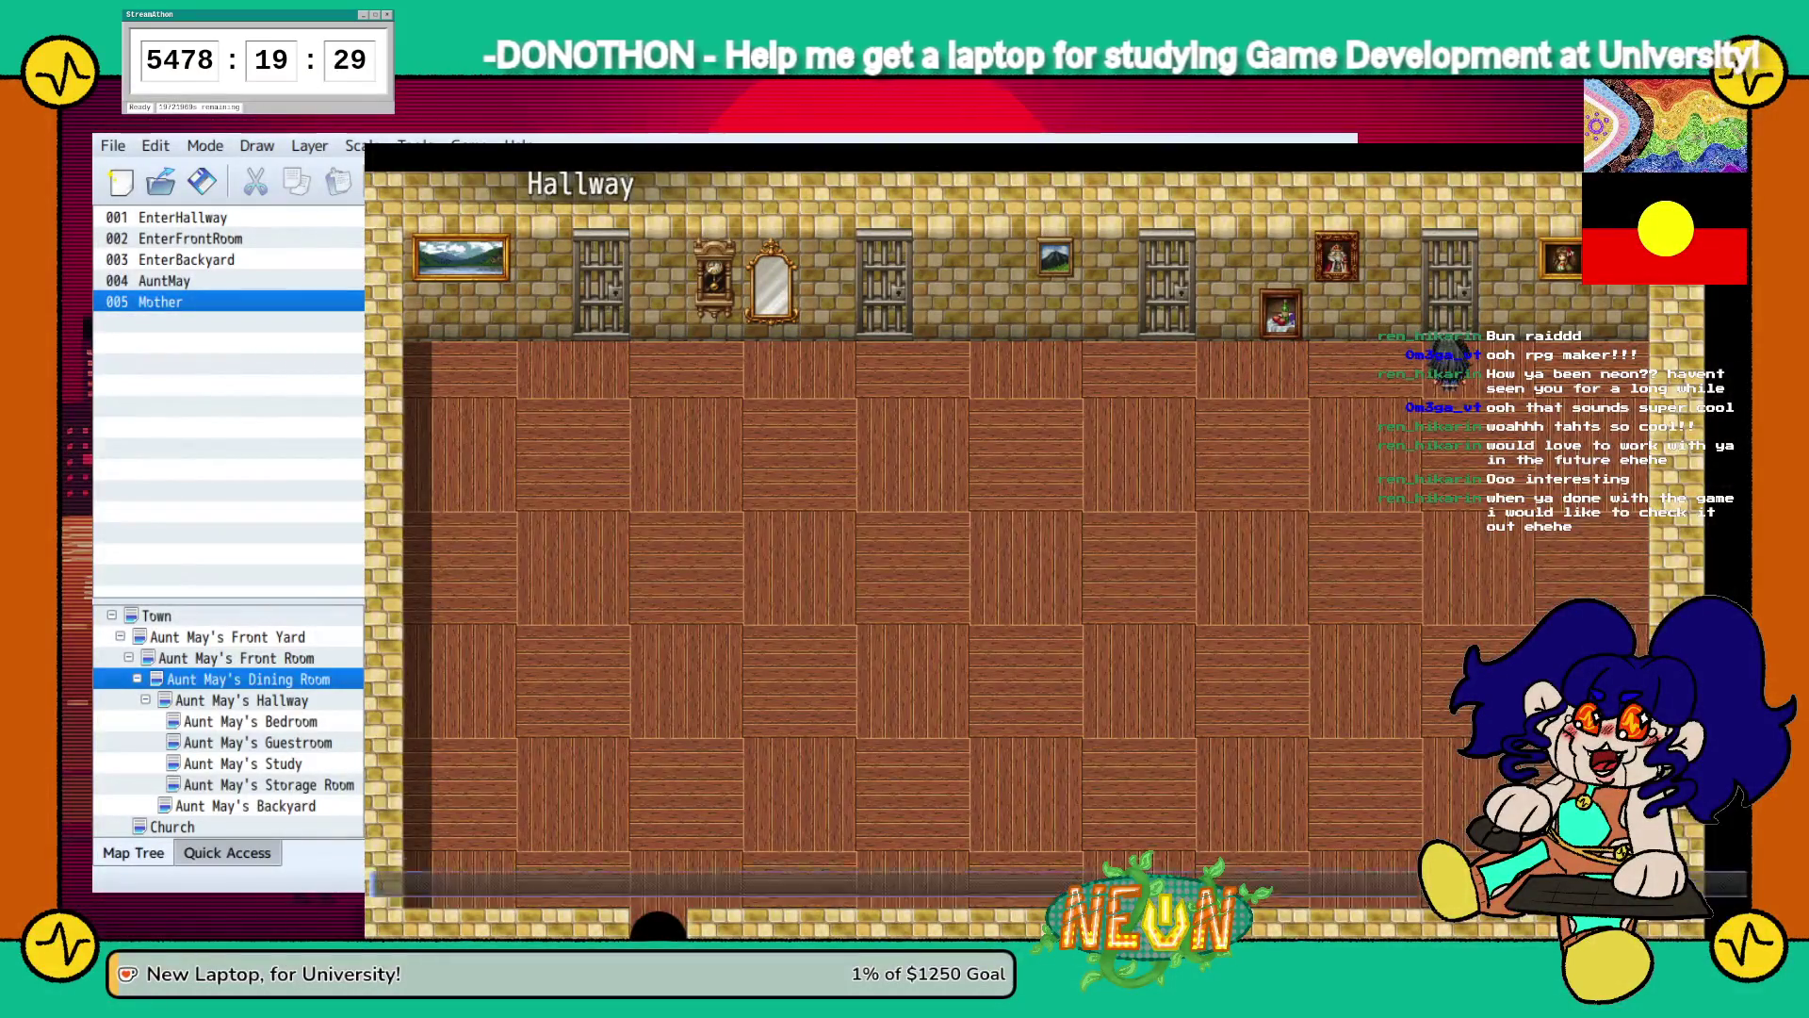
{"action": "key", "text": "Up"}
{"action": "key", "text": "Return"}
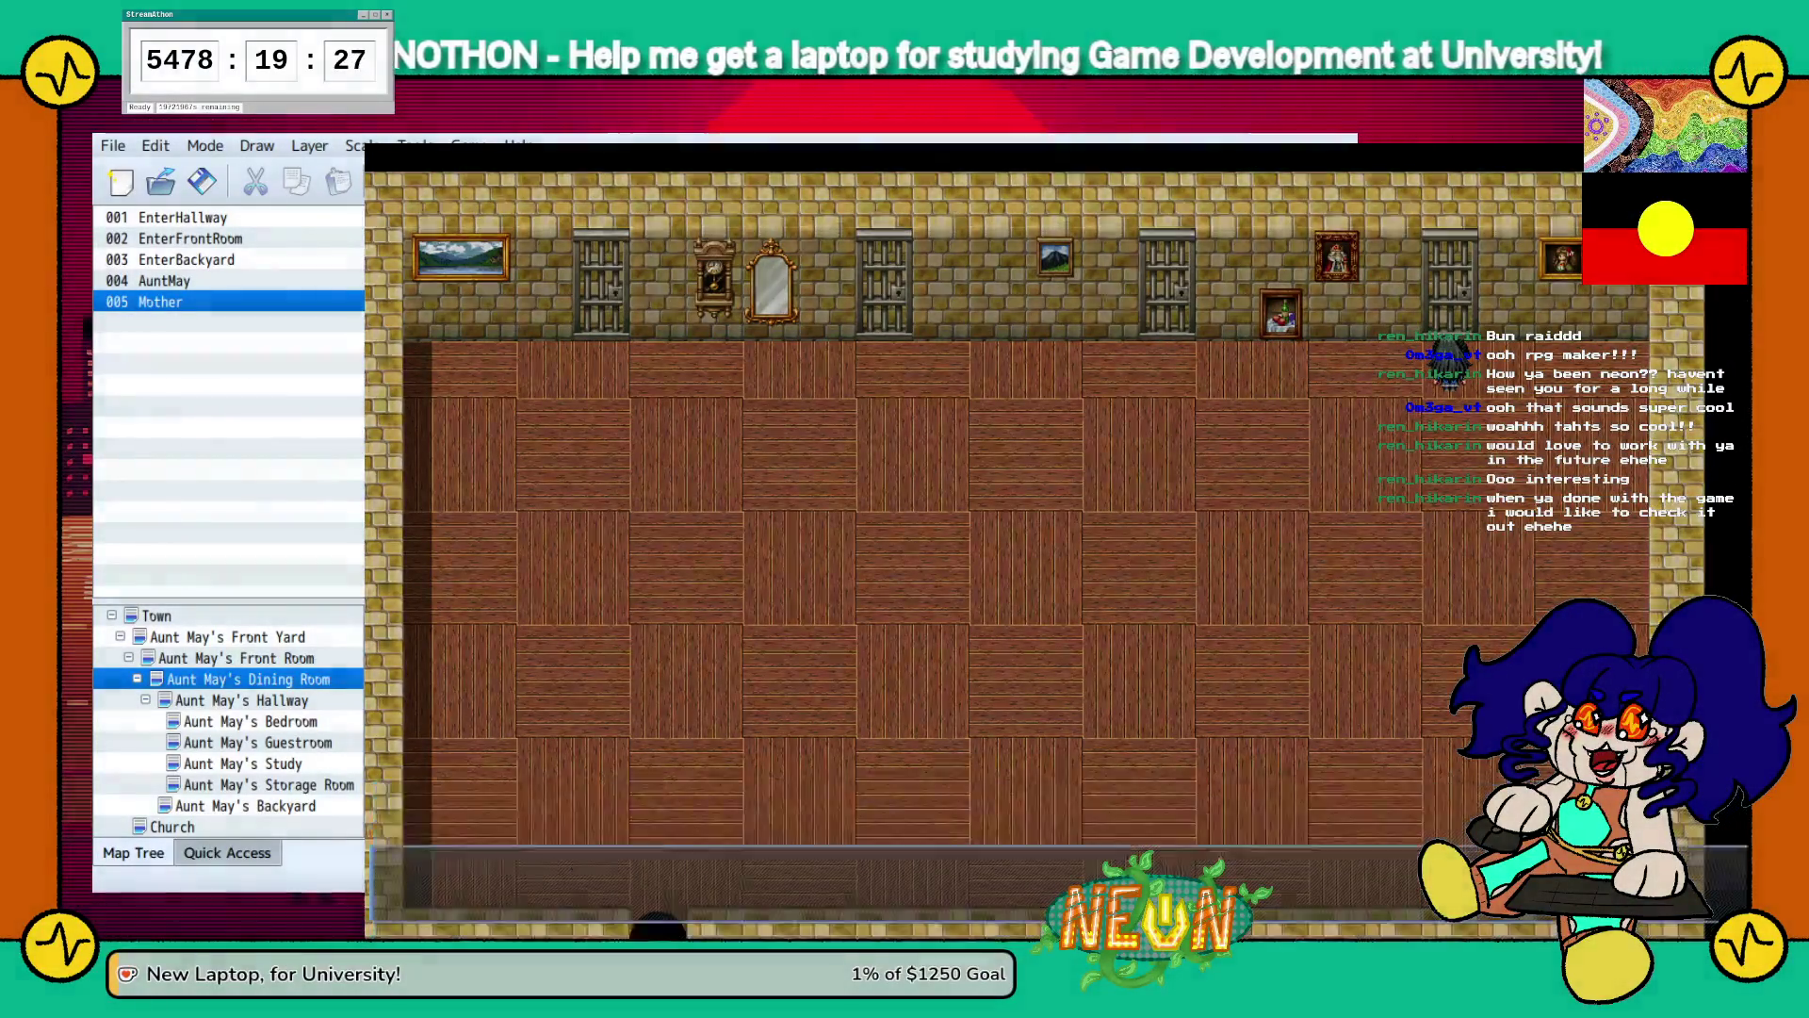
{"action": "key", "text": "Down"}
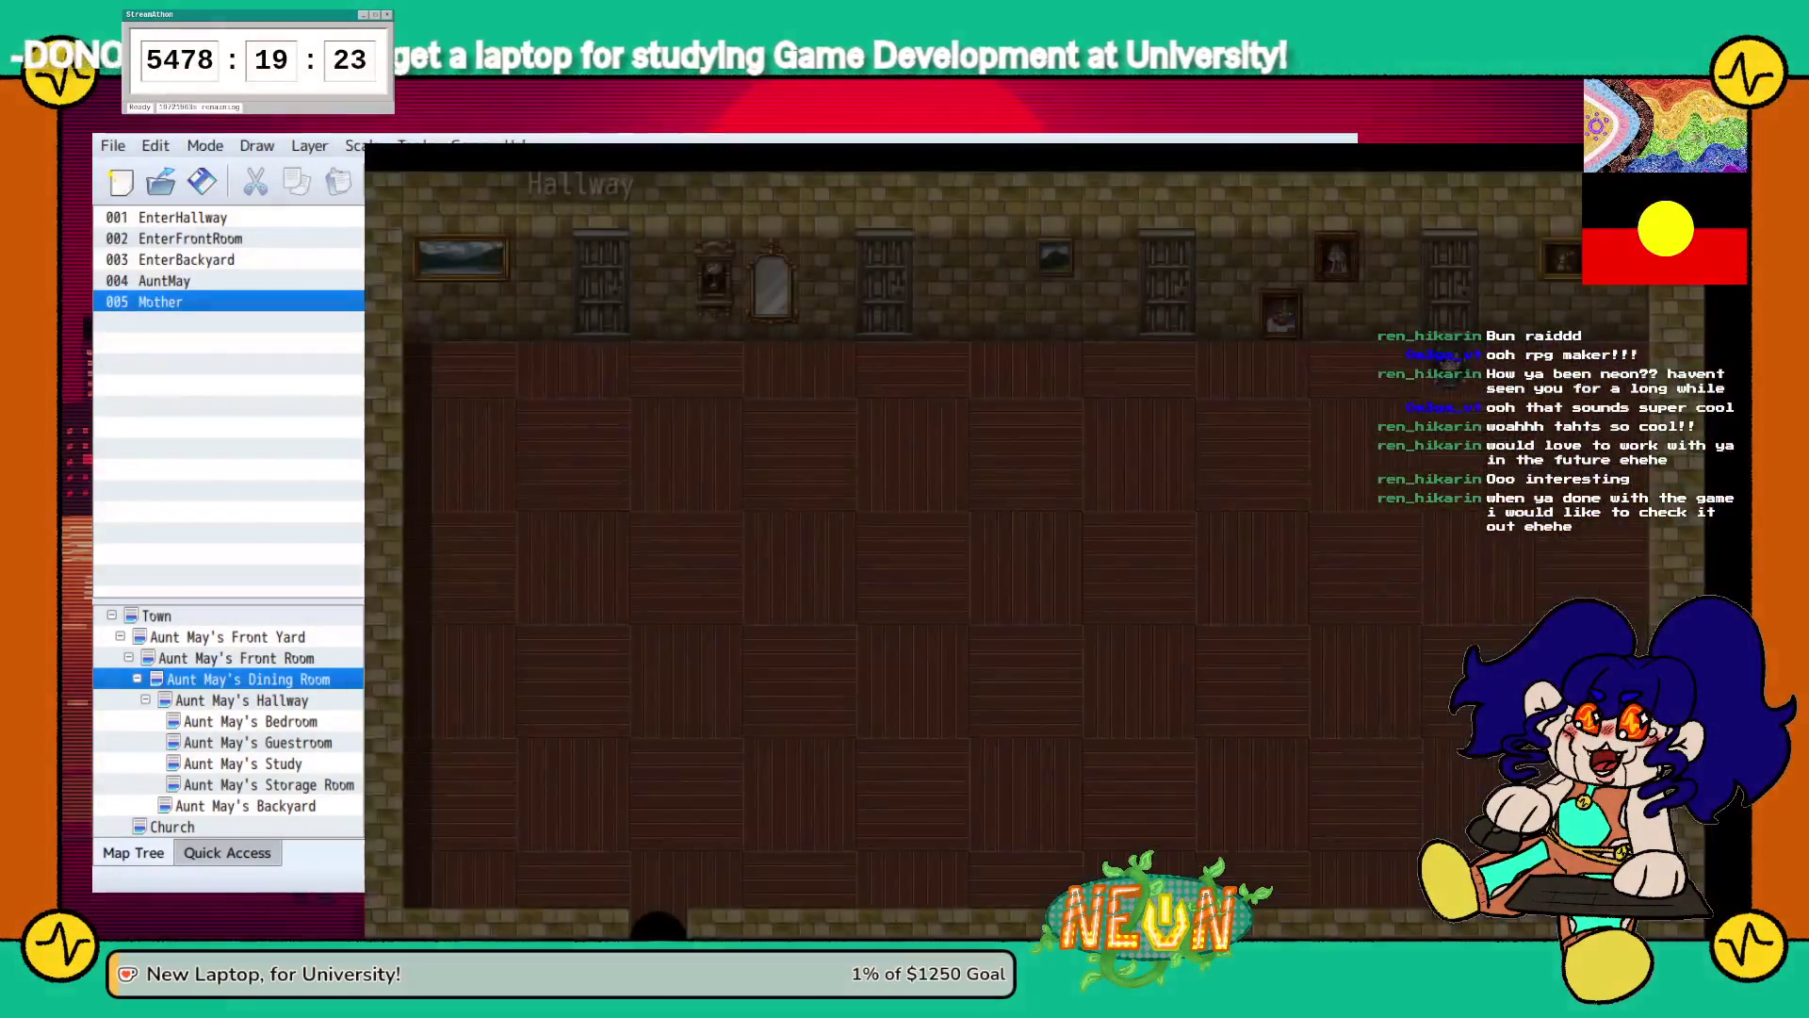
Recheck the storage room door, decline entering, and close the cobwebs message.
{"action": "key", "text": "Left"}
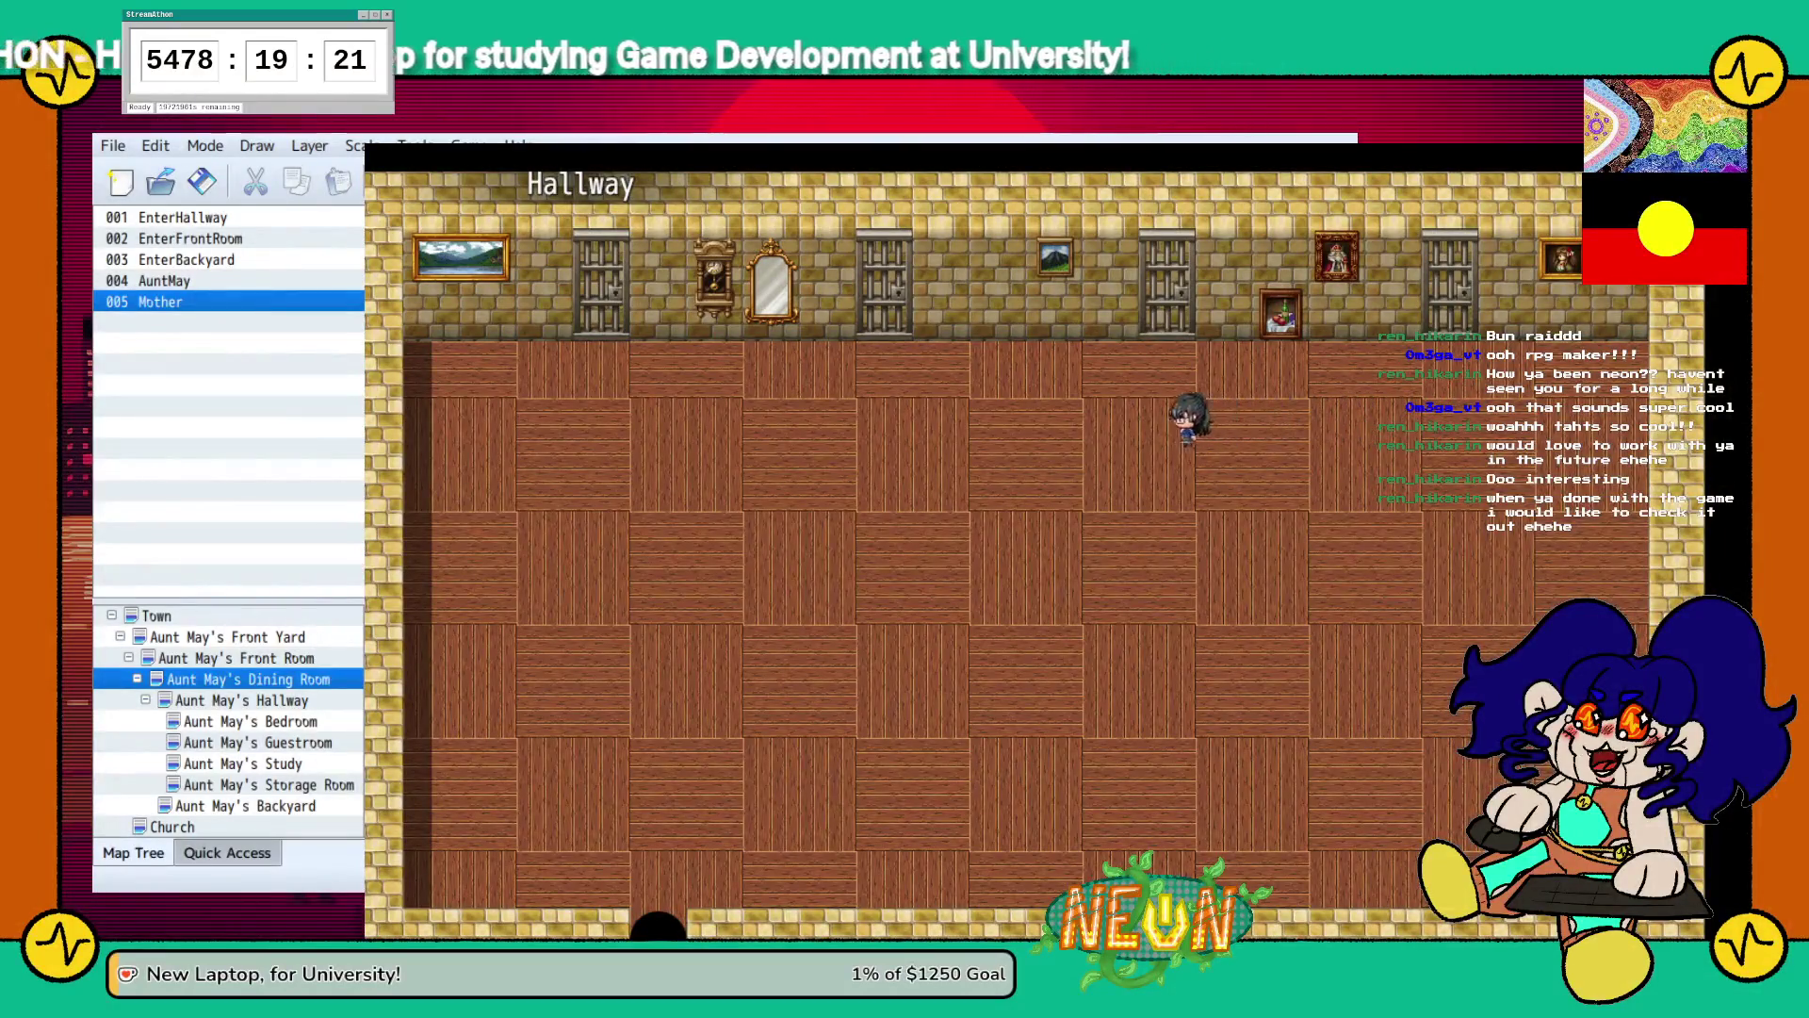
{"action": "key", "text": "Right"}
{"action": "key", "text": "Right"}
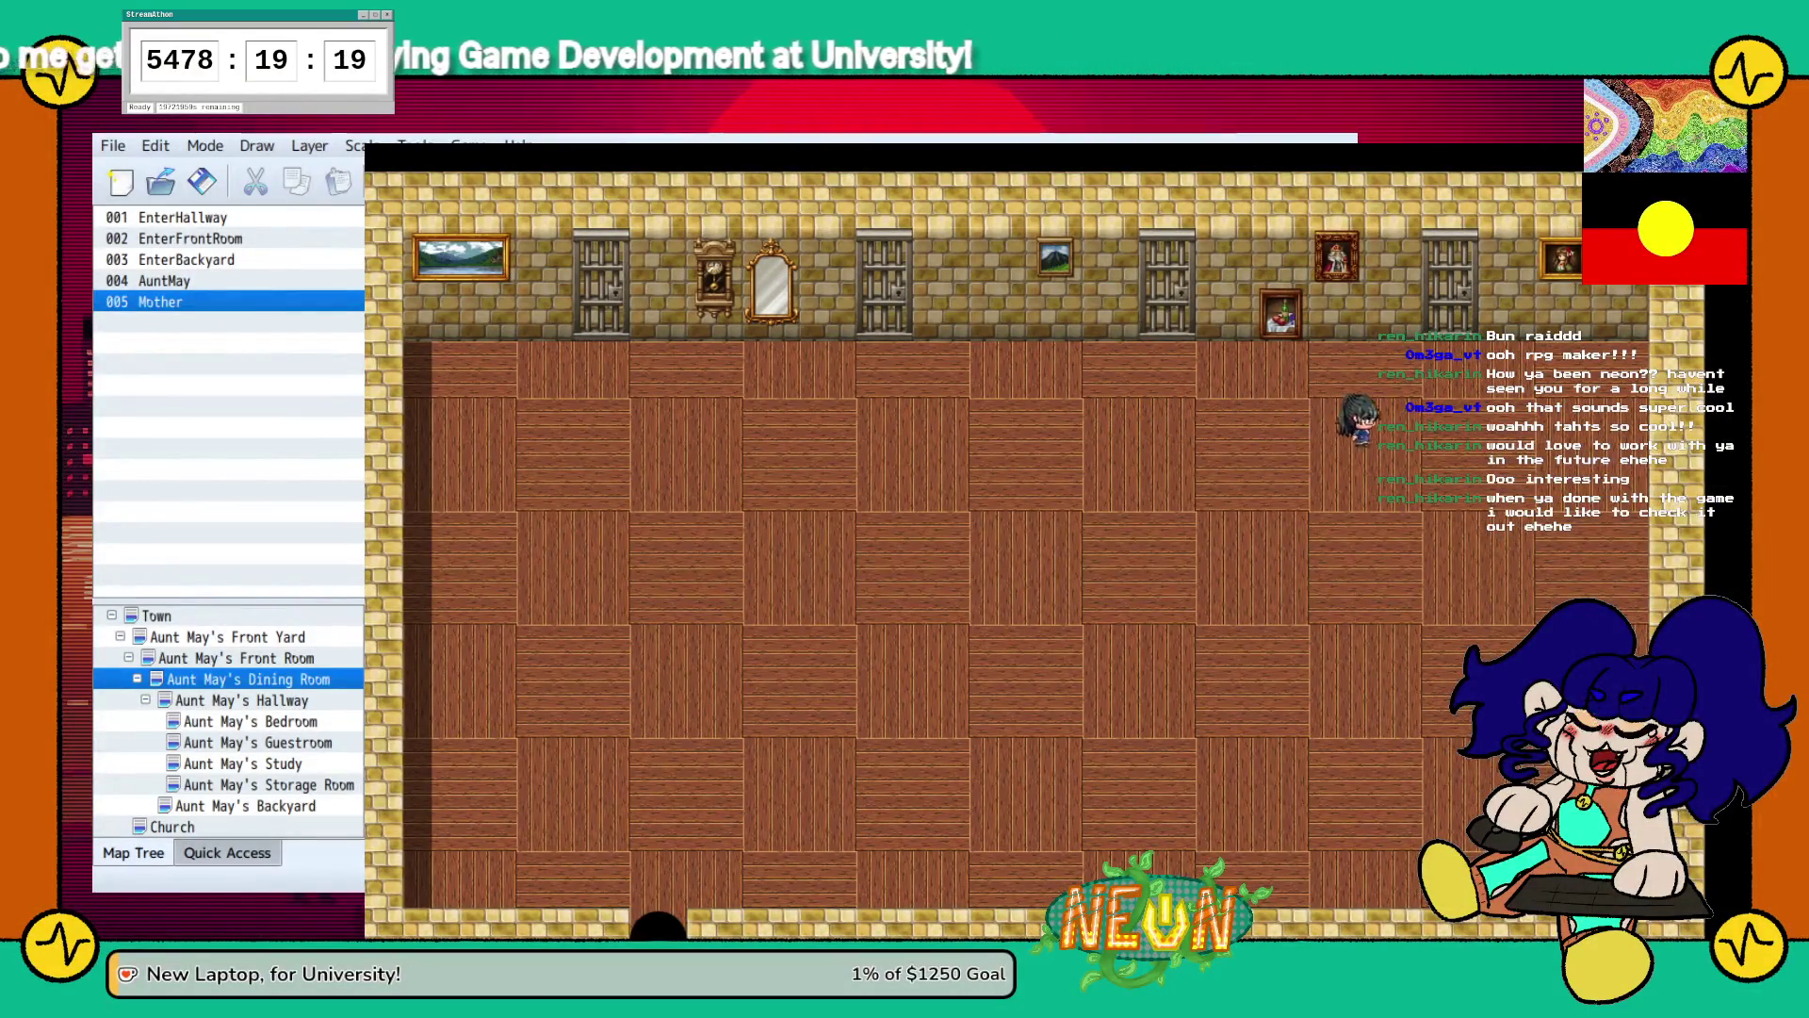
{"action": "key", "text": "Up"}
{"action": "key", "text": "Return"}
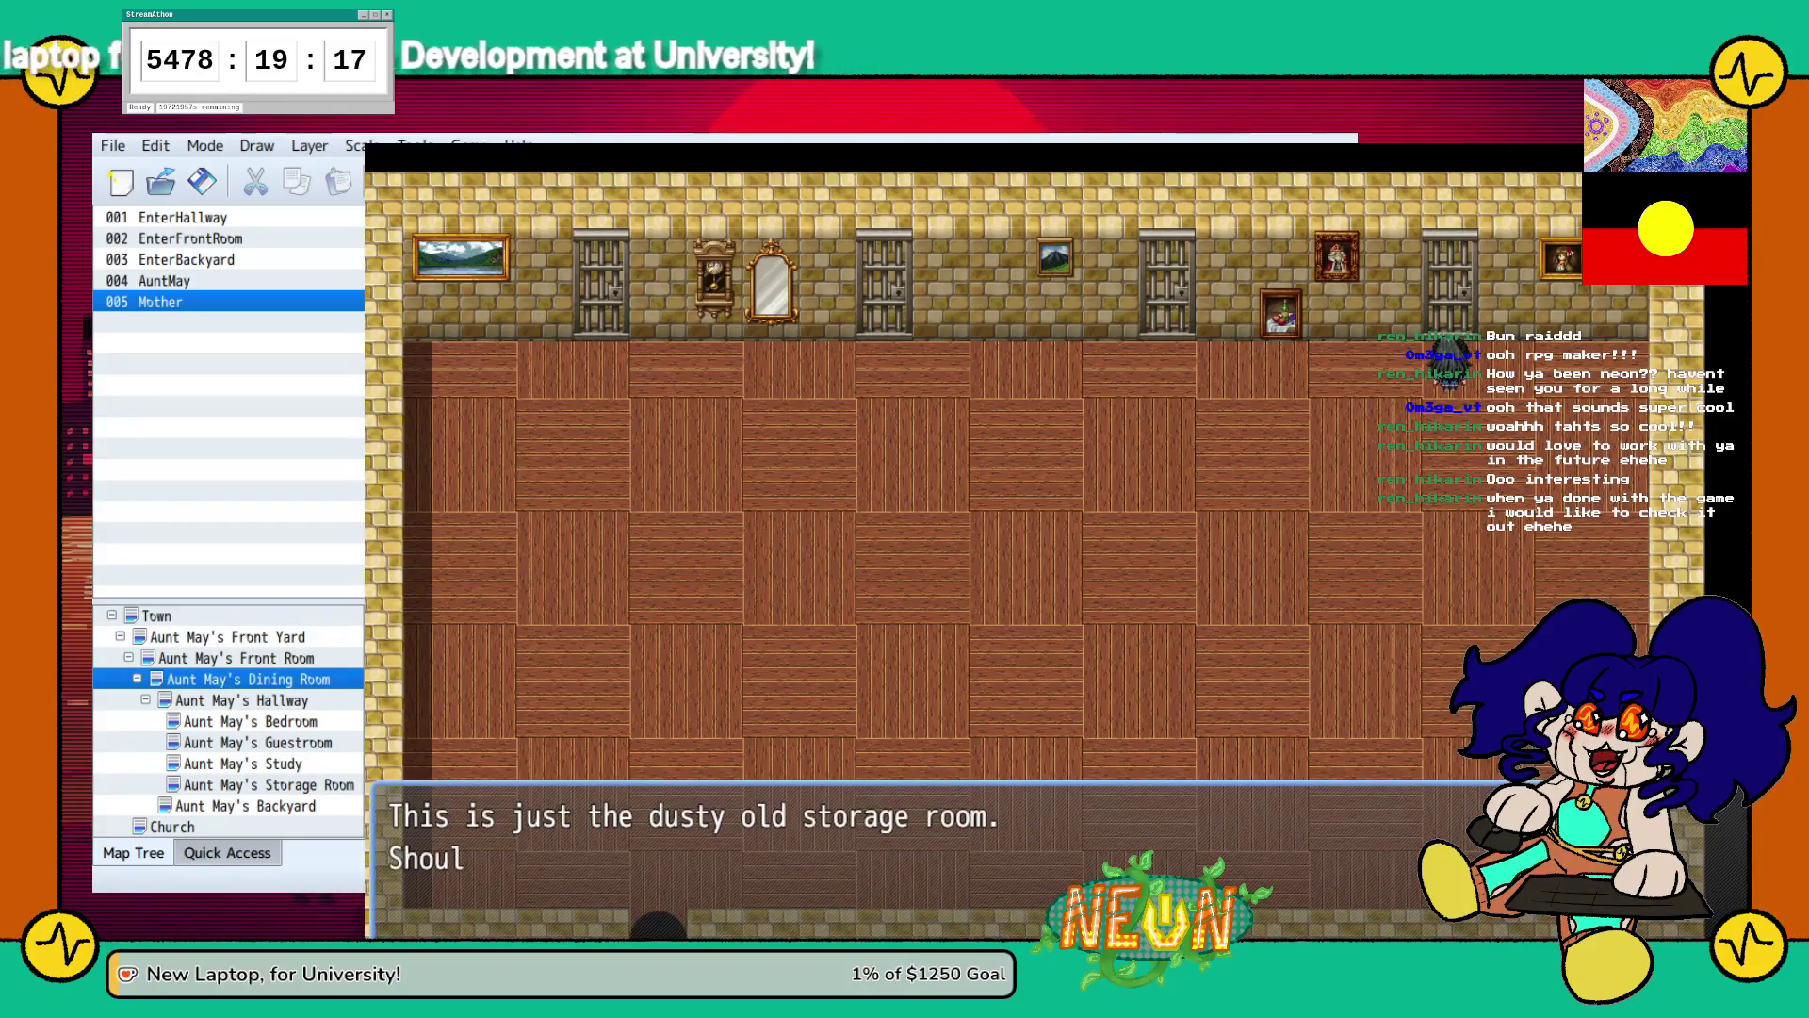
{"action": "key", "text": "Return"}
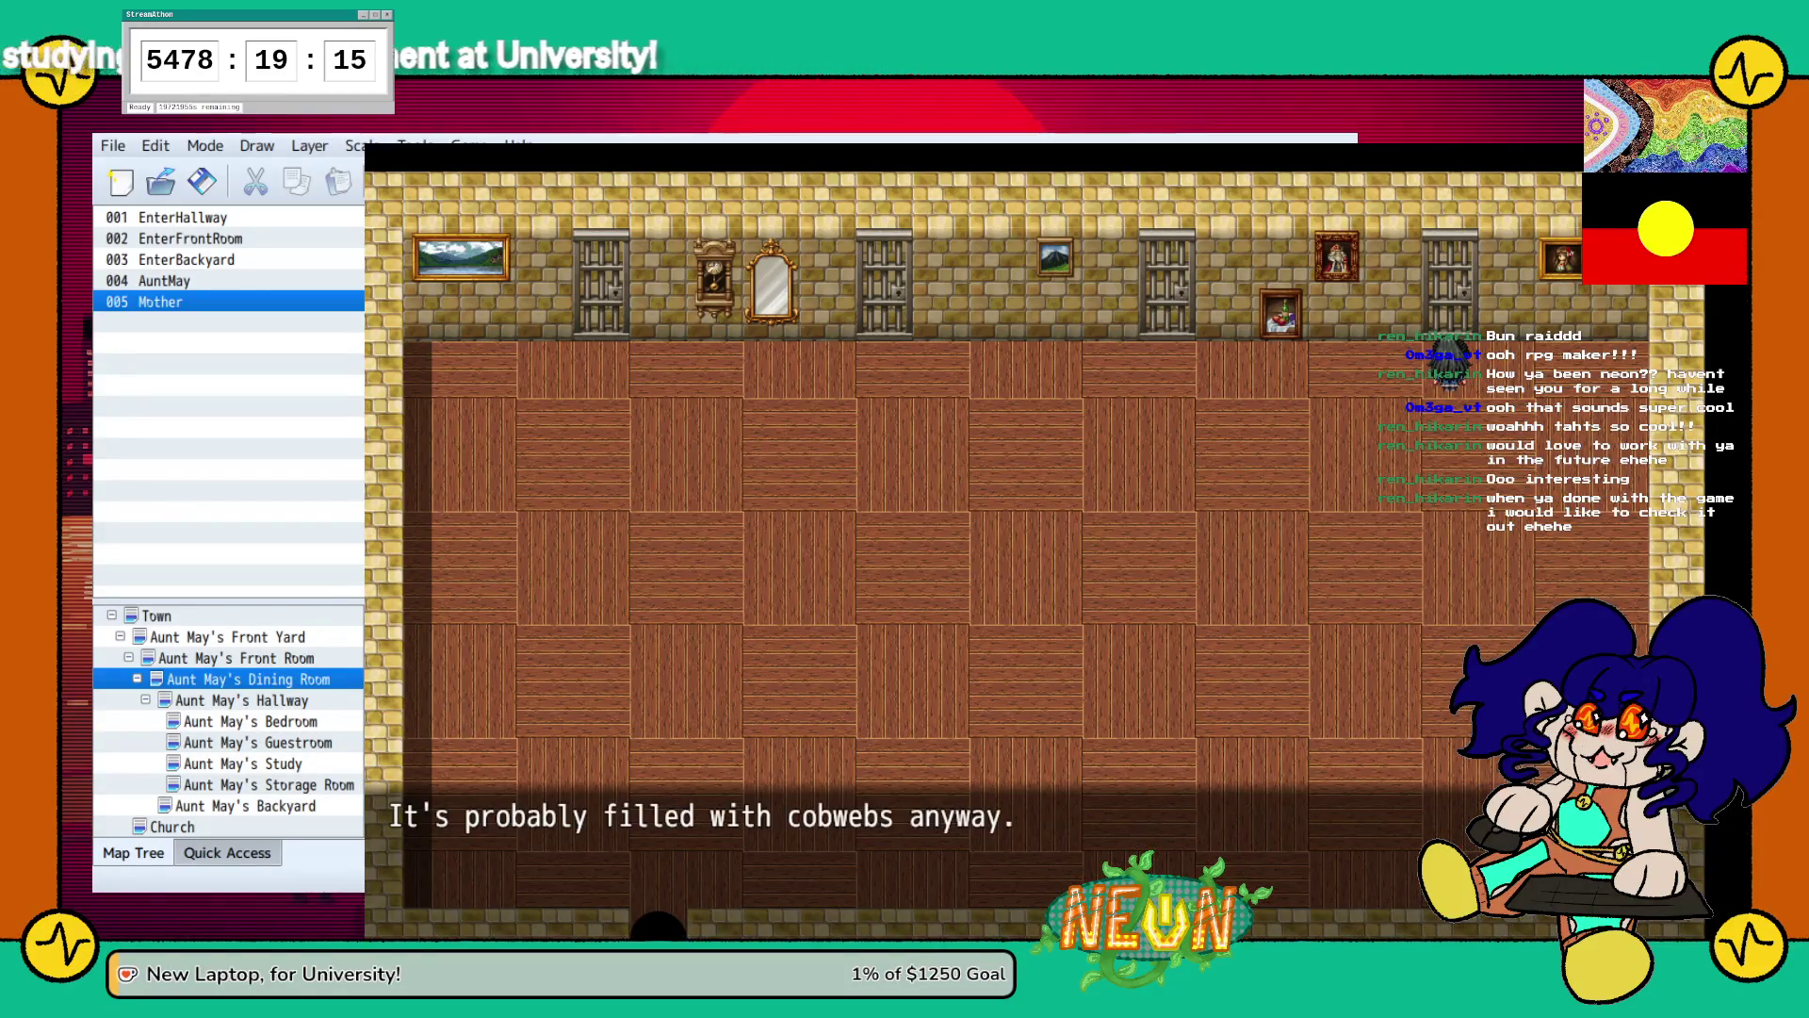
{"action": "key", "text": "Return"}
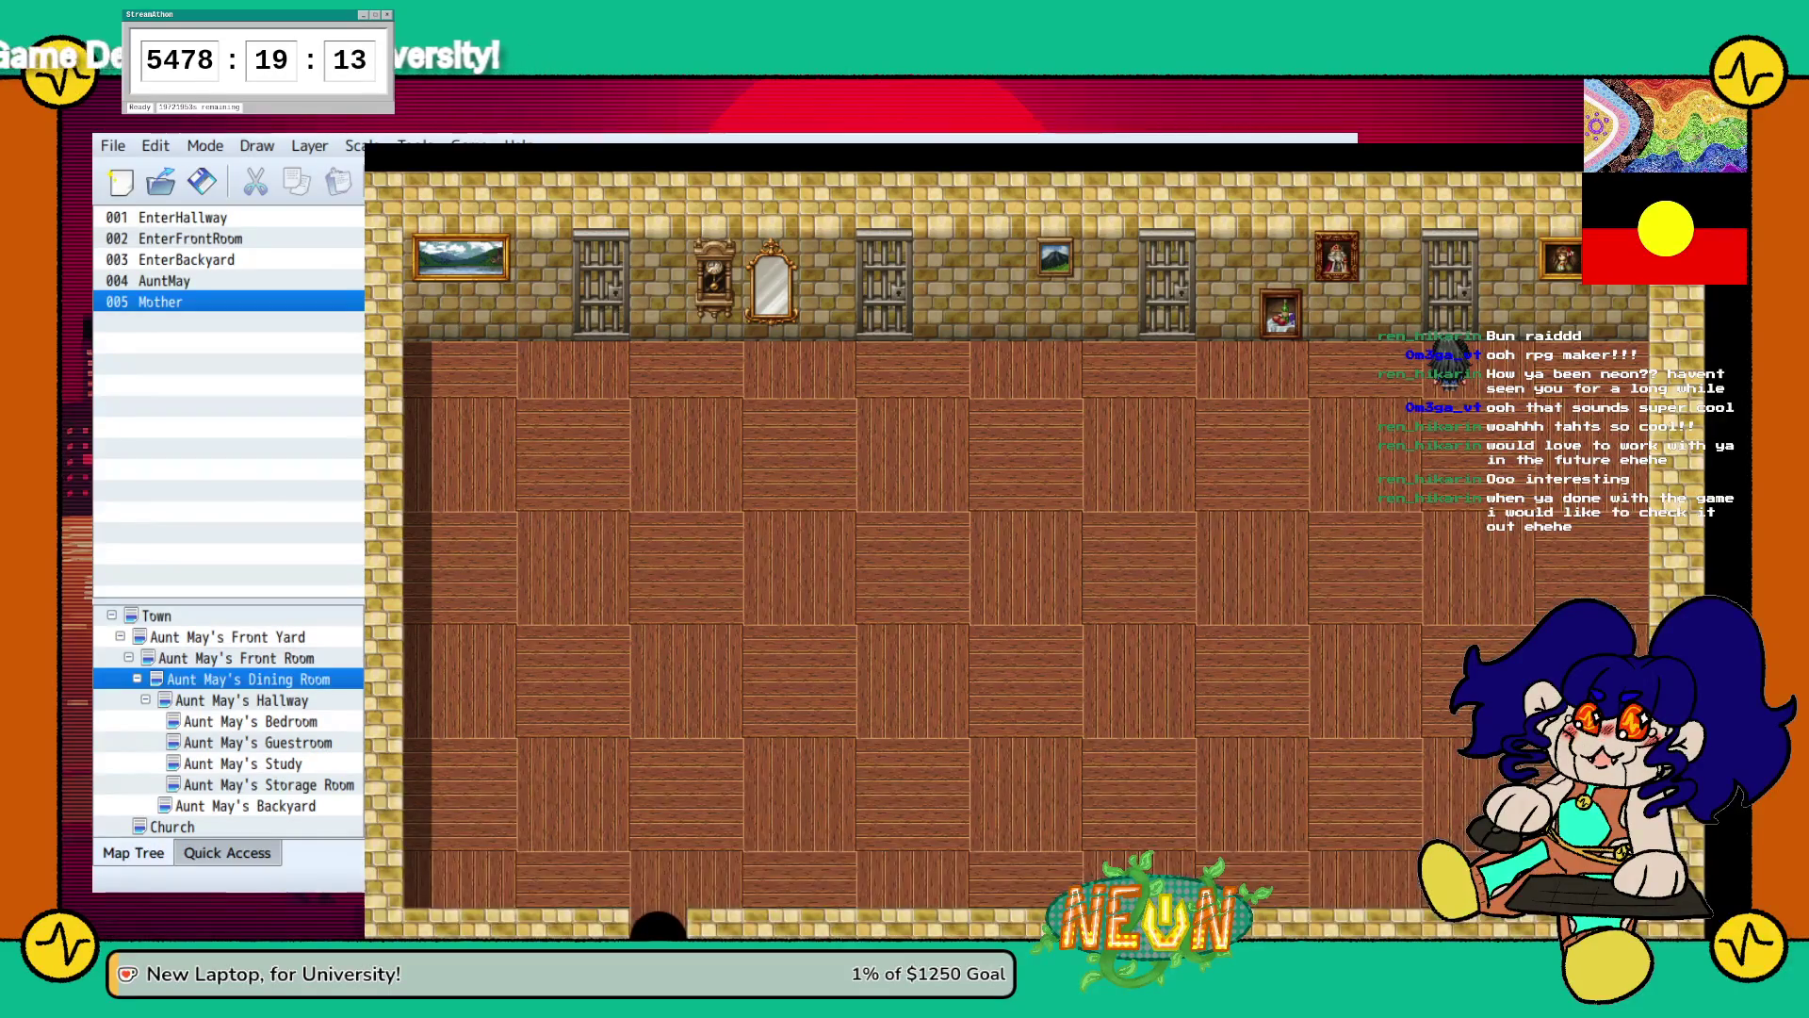
Check the study door again and decline entering.
{"action": "key", "text": "Left"}
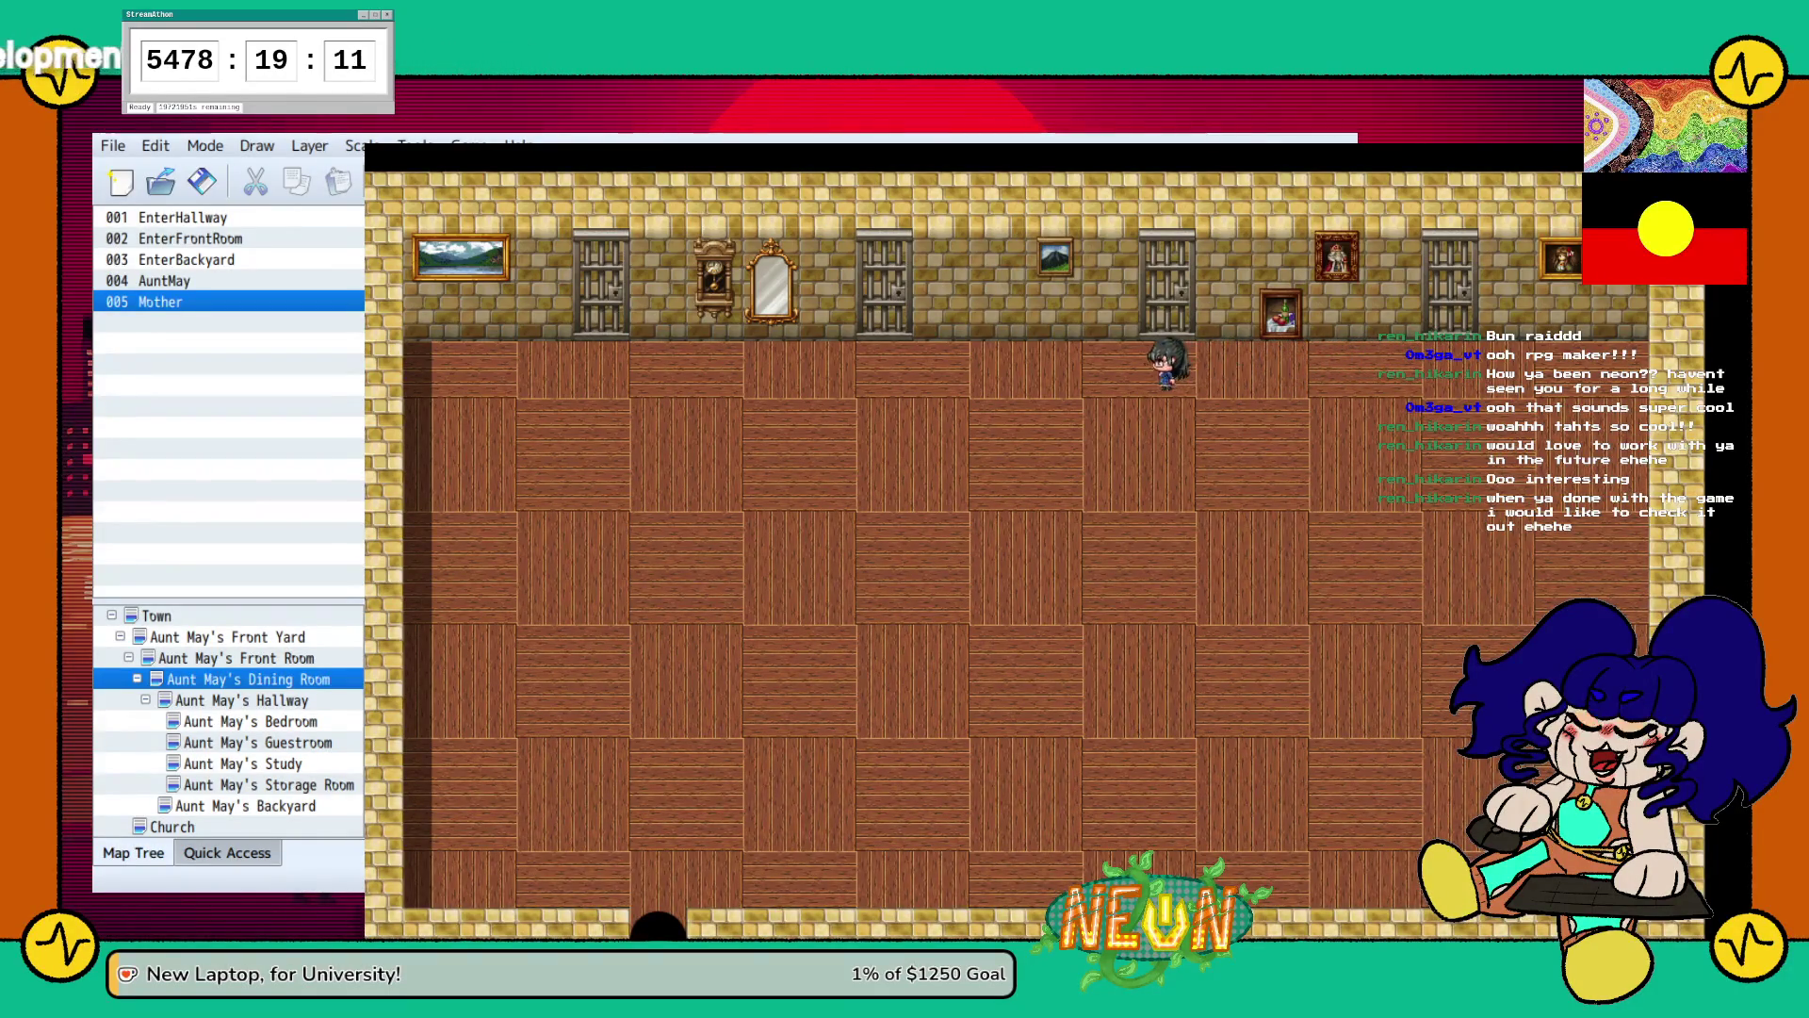
{"action": "key", "text": "Up"}
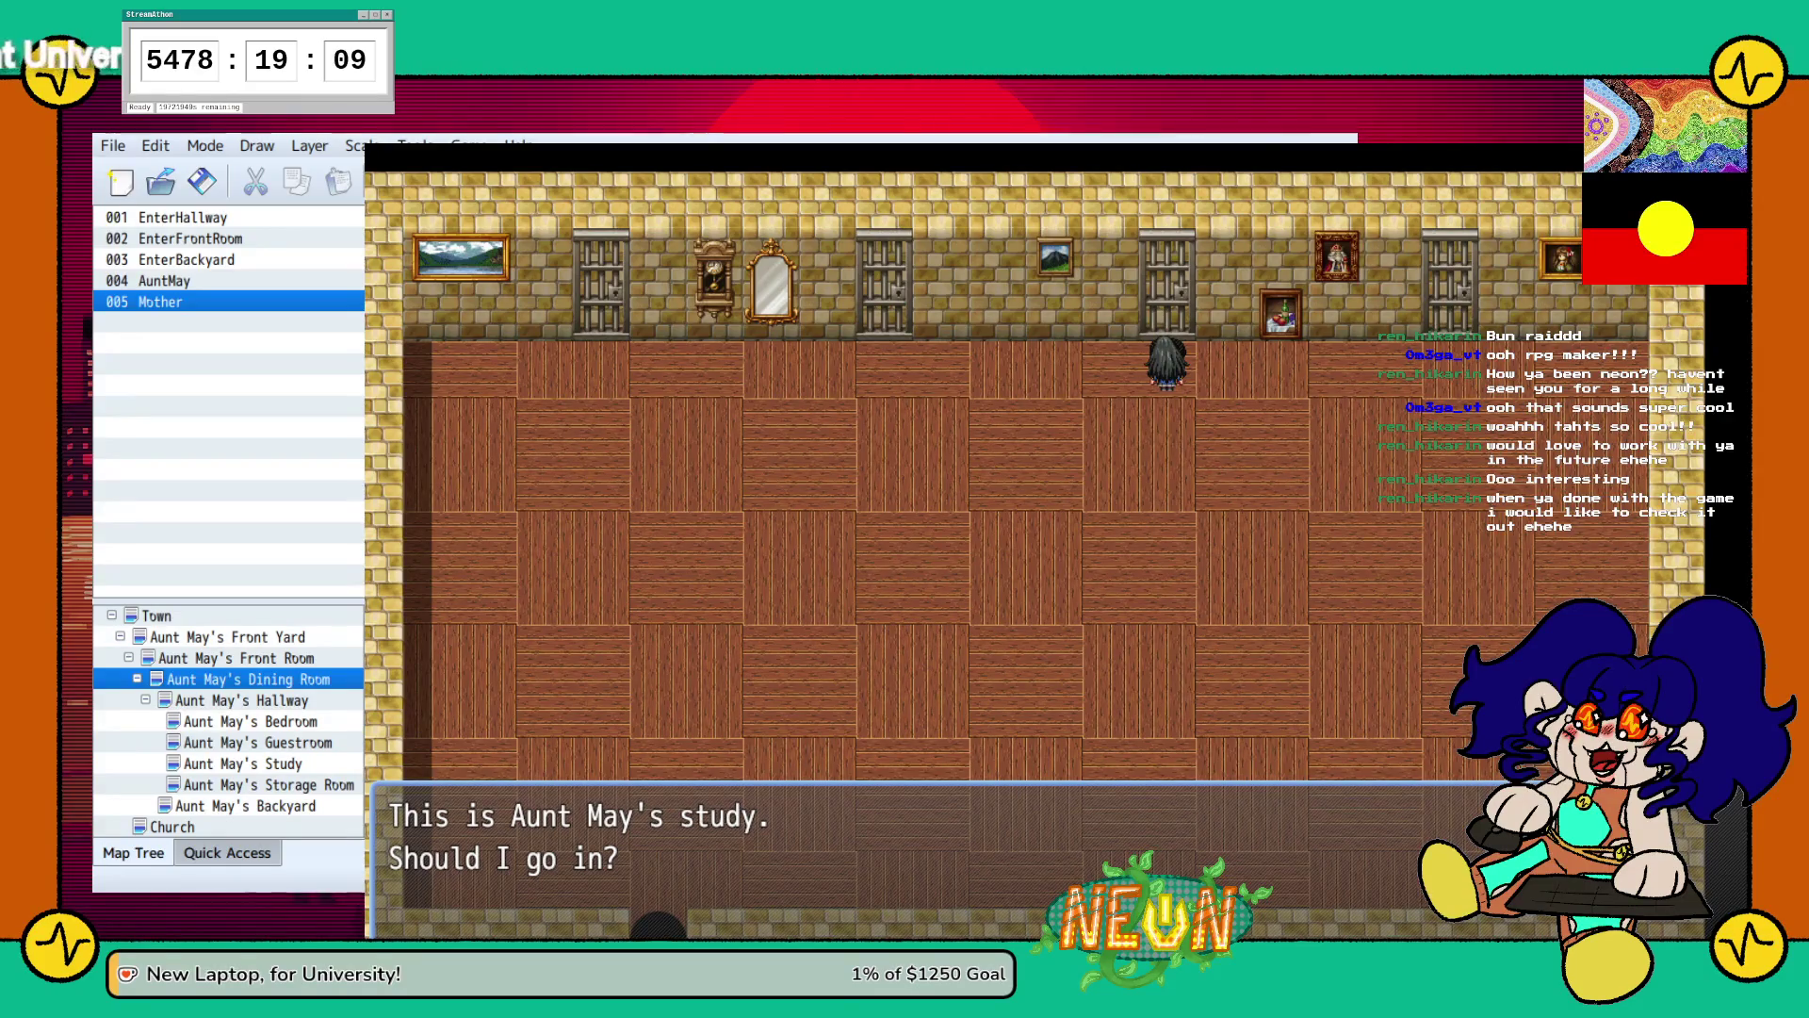
{"action": "key", "text": "Return"}
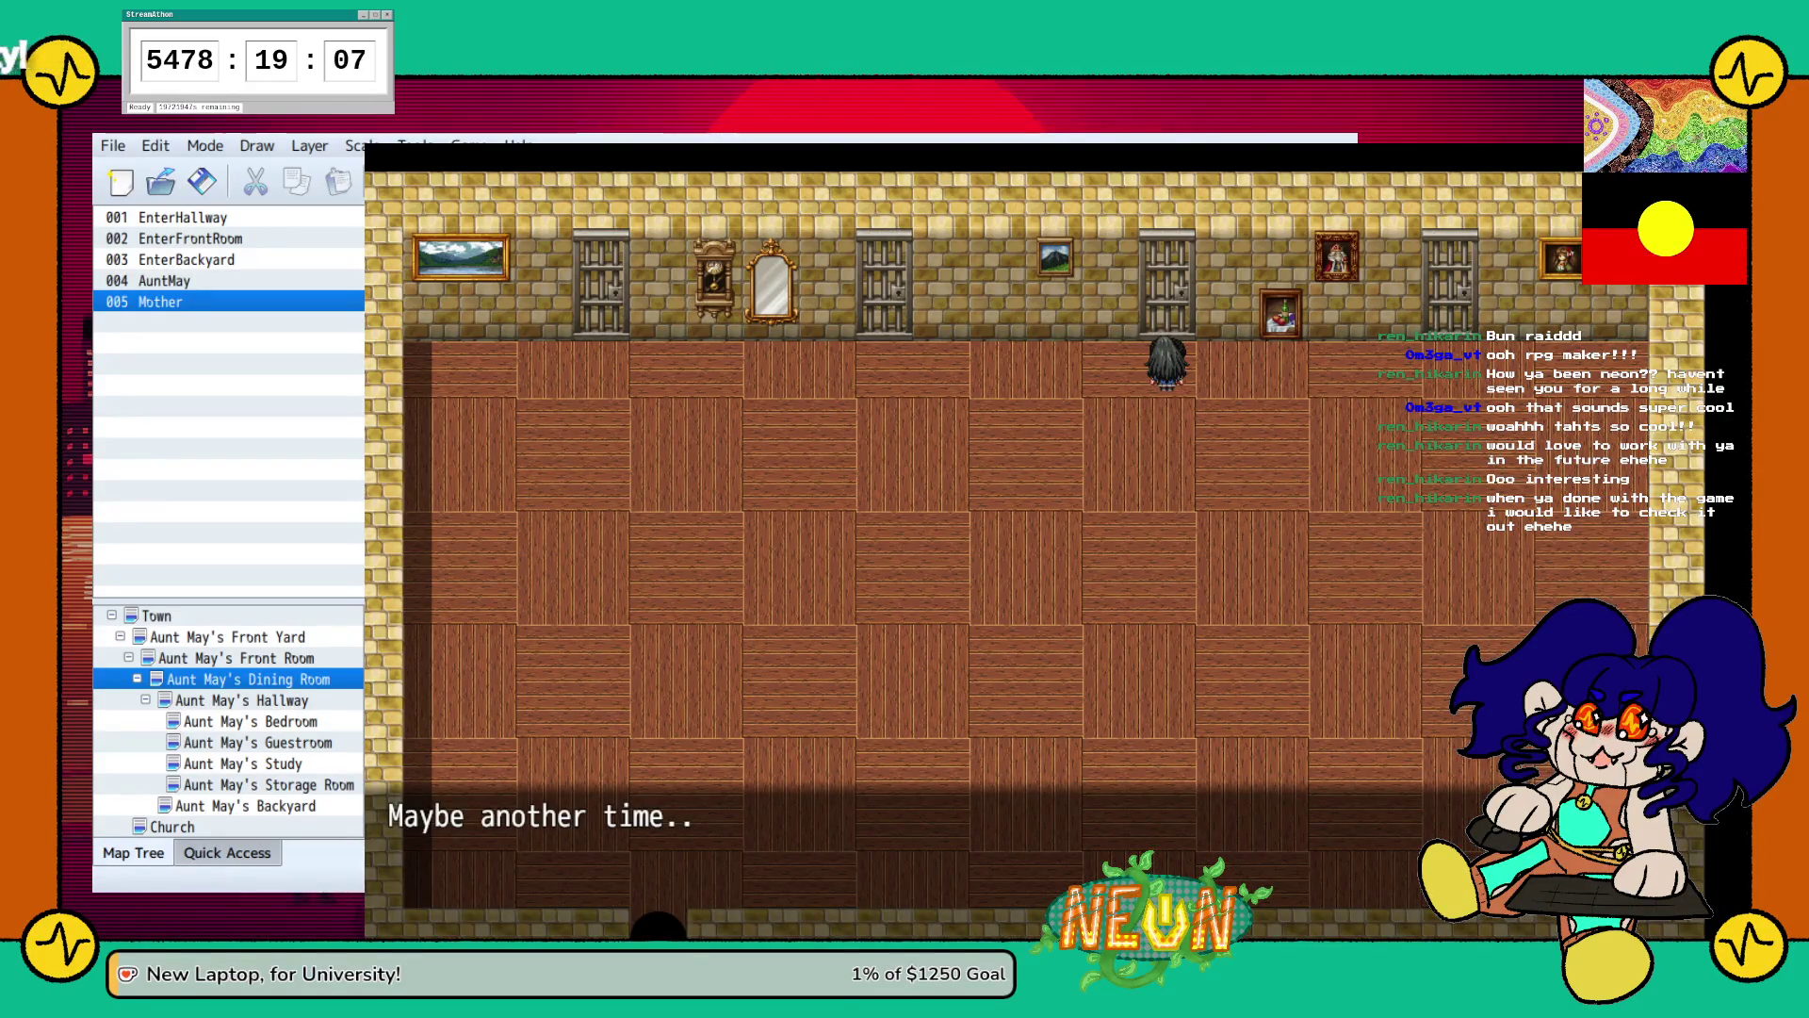
{"action": "key", "text": "Return"}
Check the guest room door and dismiss its messages.
{"action": "key", "text": "Left"}
{"action": "key", "text": "Left"}
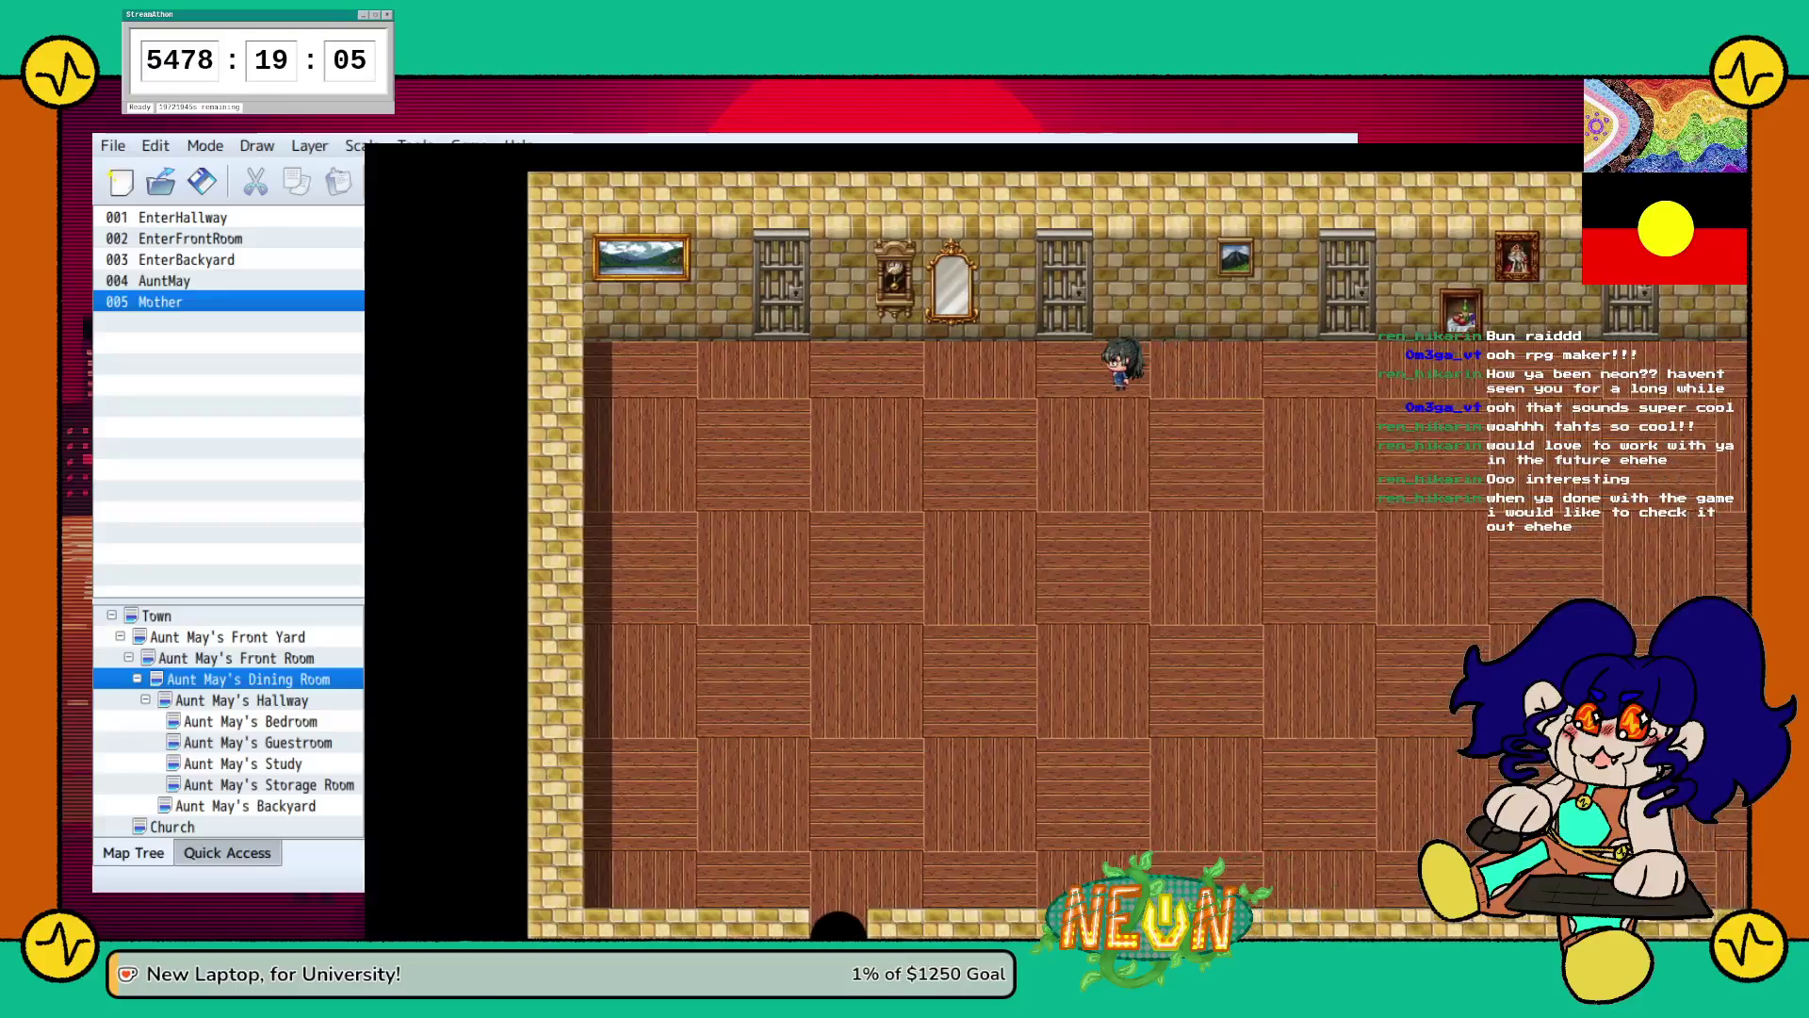
{"action": "key", "text": "Up"}
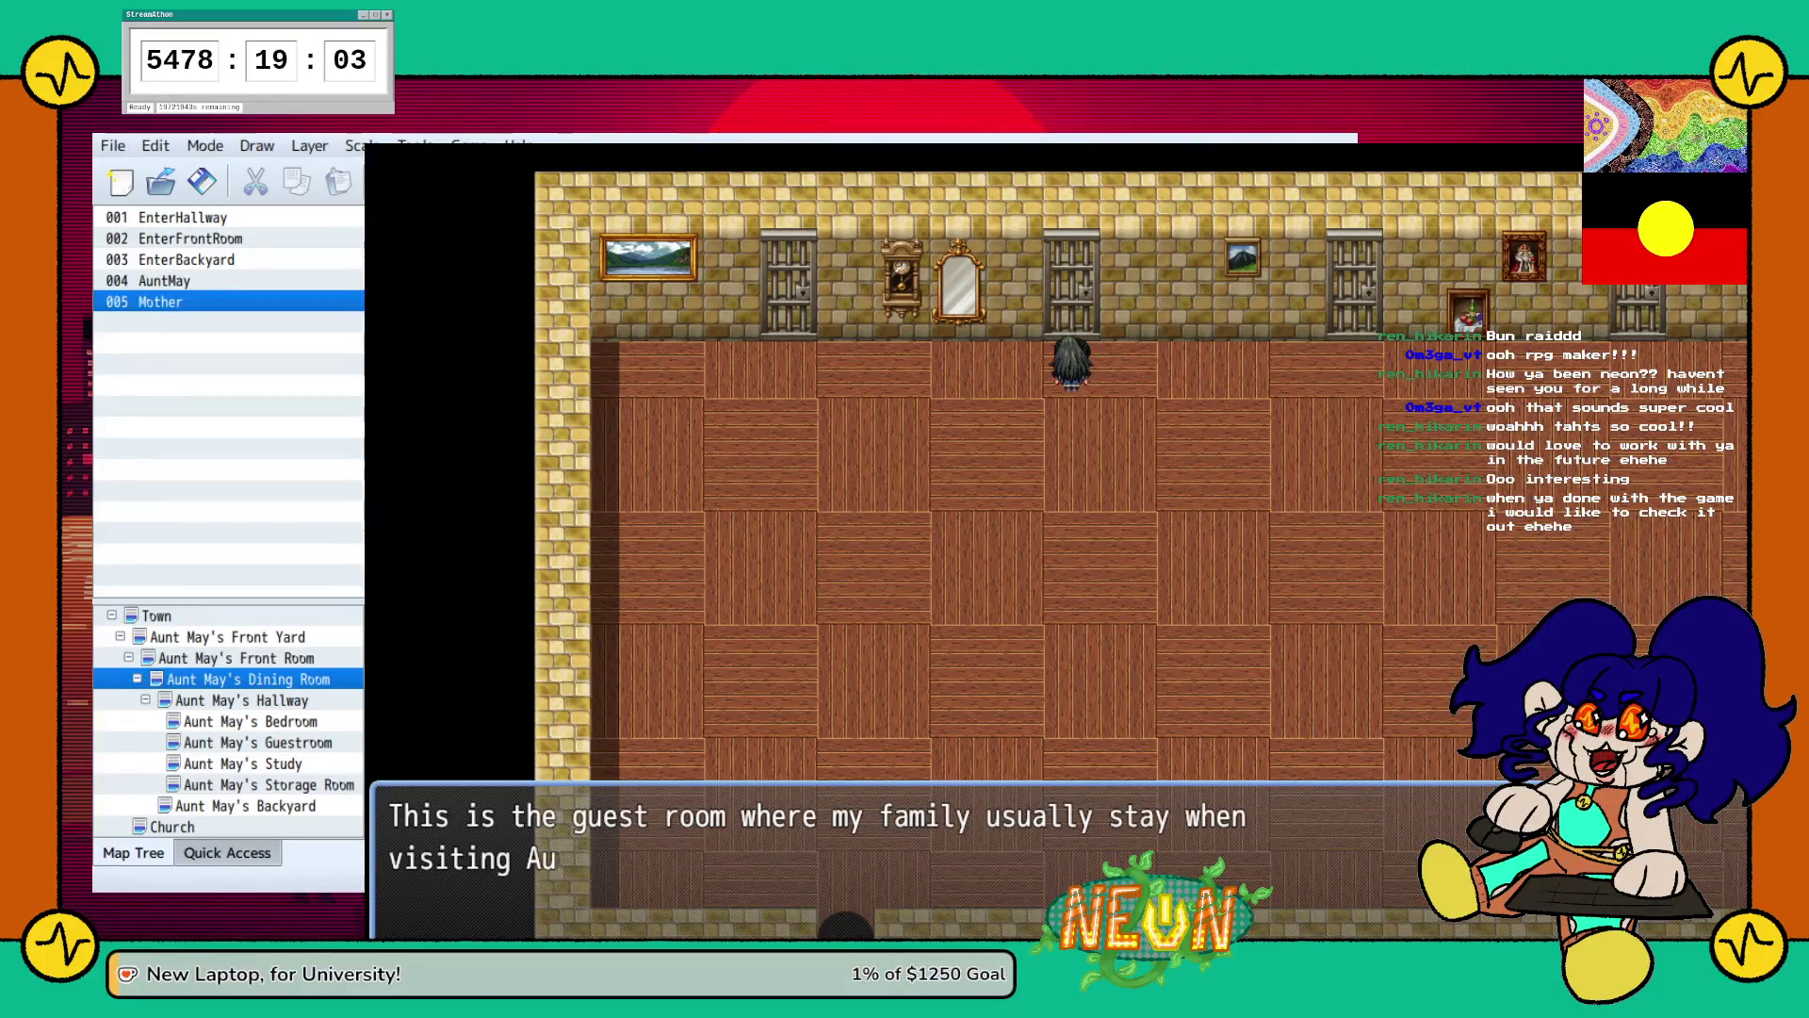
{"action": "key", "text": "Return"}
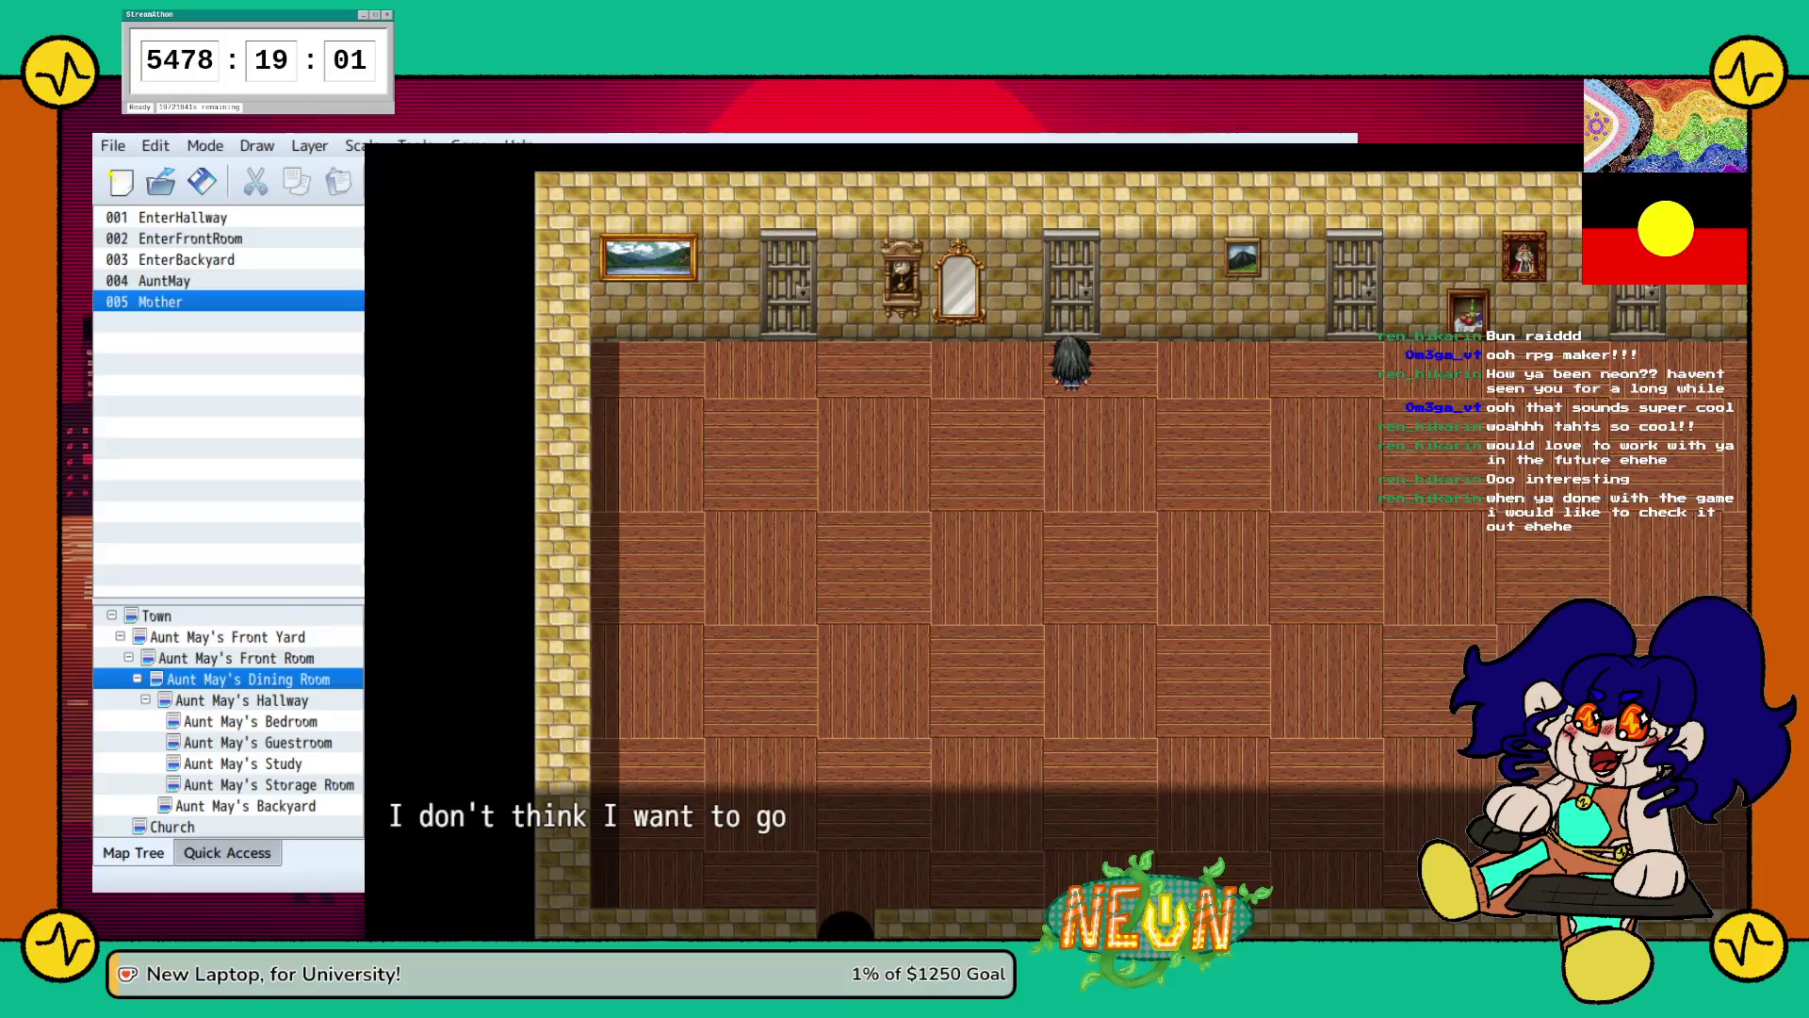
{"action": "key", "text": "Return"}
Decline entering Aunt May's Bedroom and walk out the Hallway's bottom doorway.
{"action": "key", "text": "Left"}
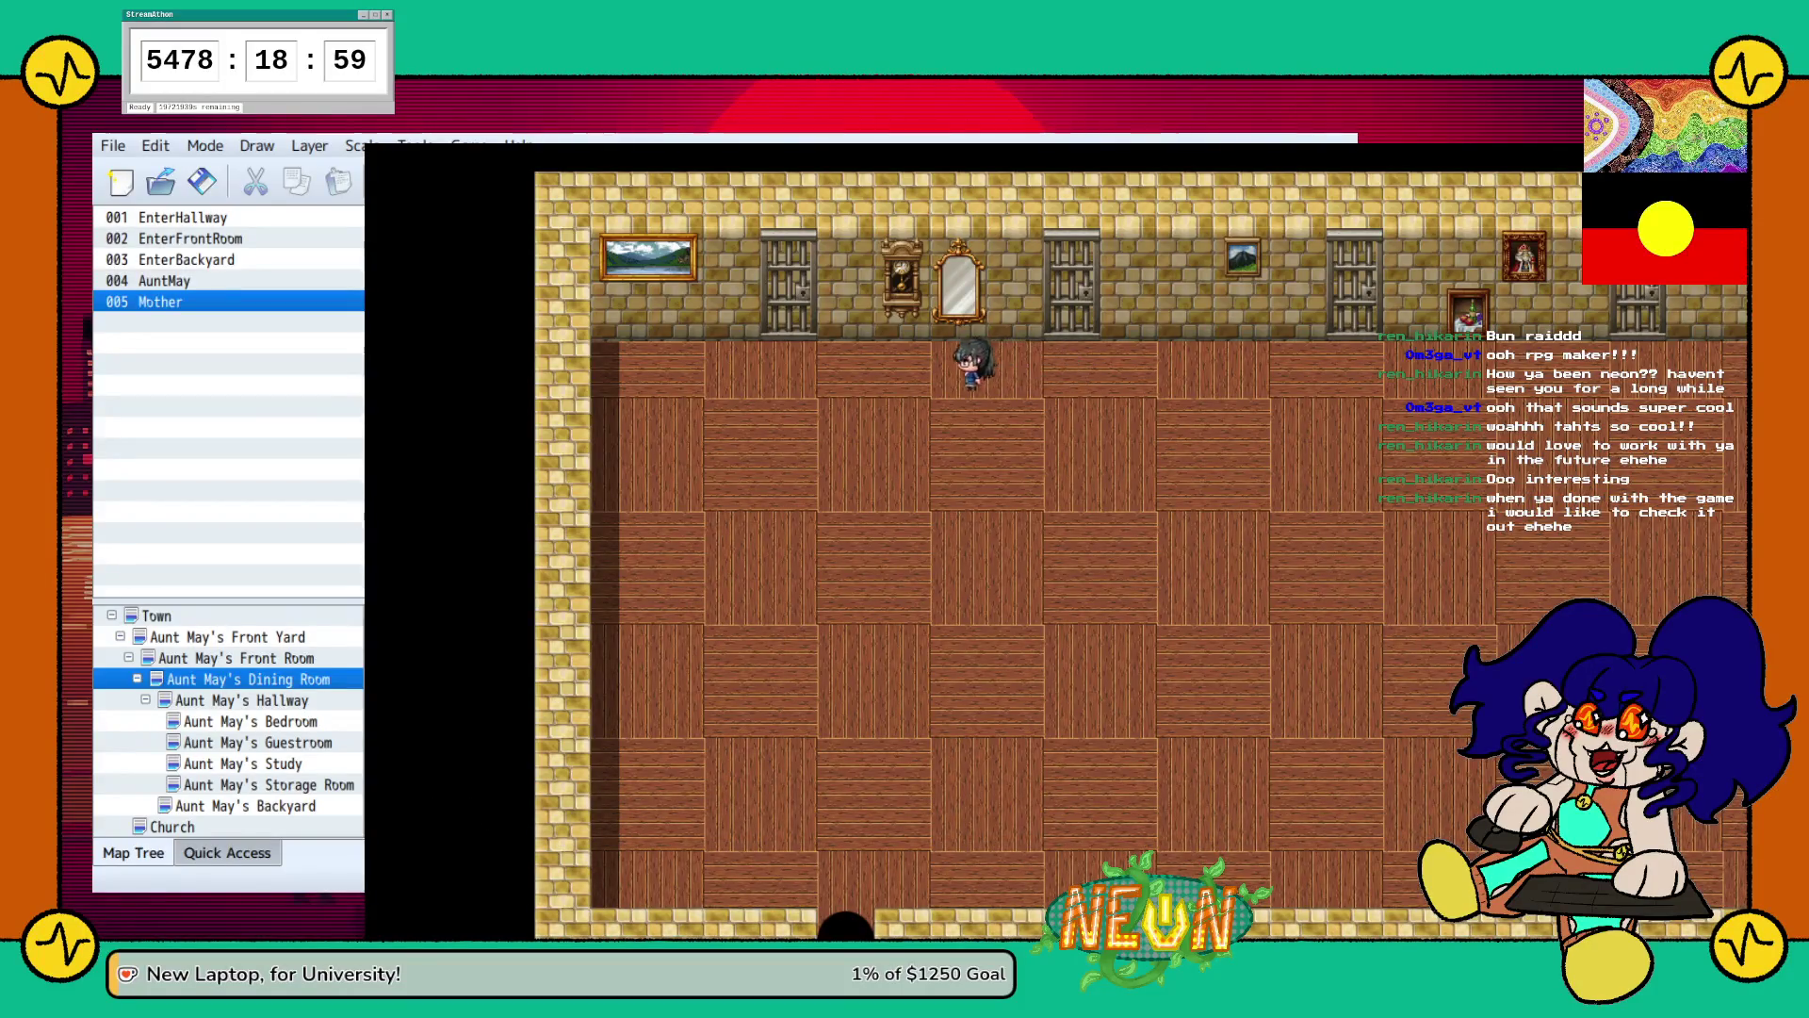
{"action": "key", "text": "Up"}
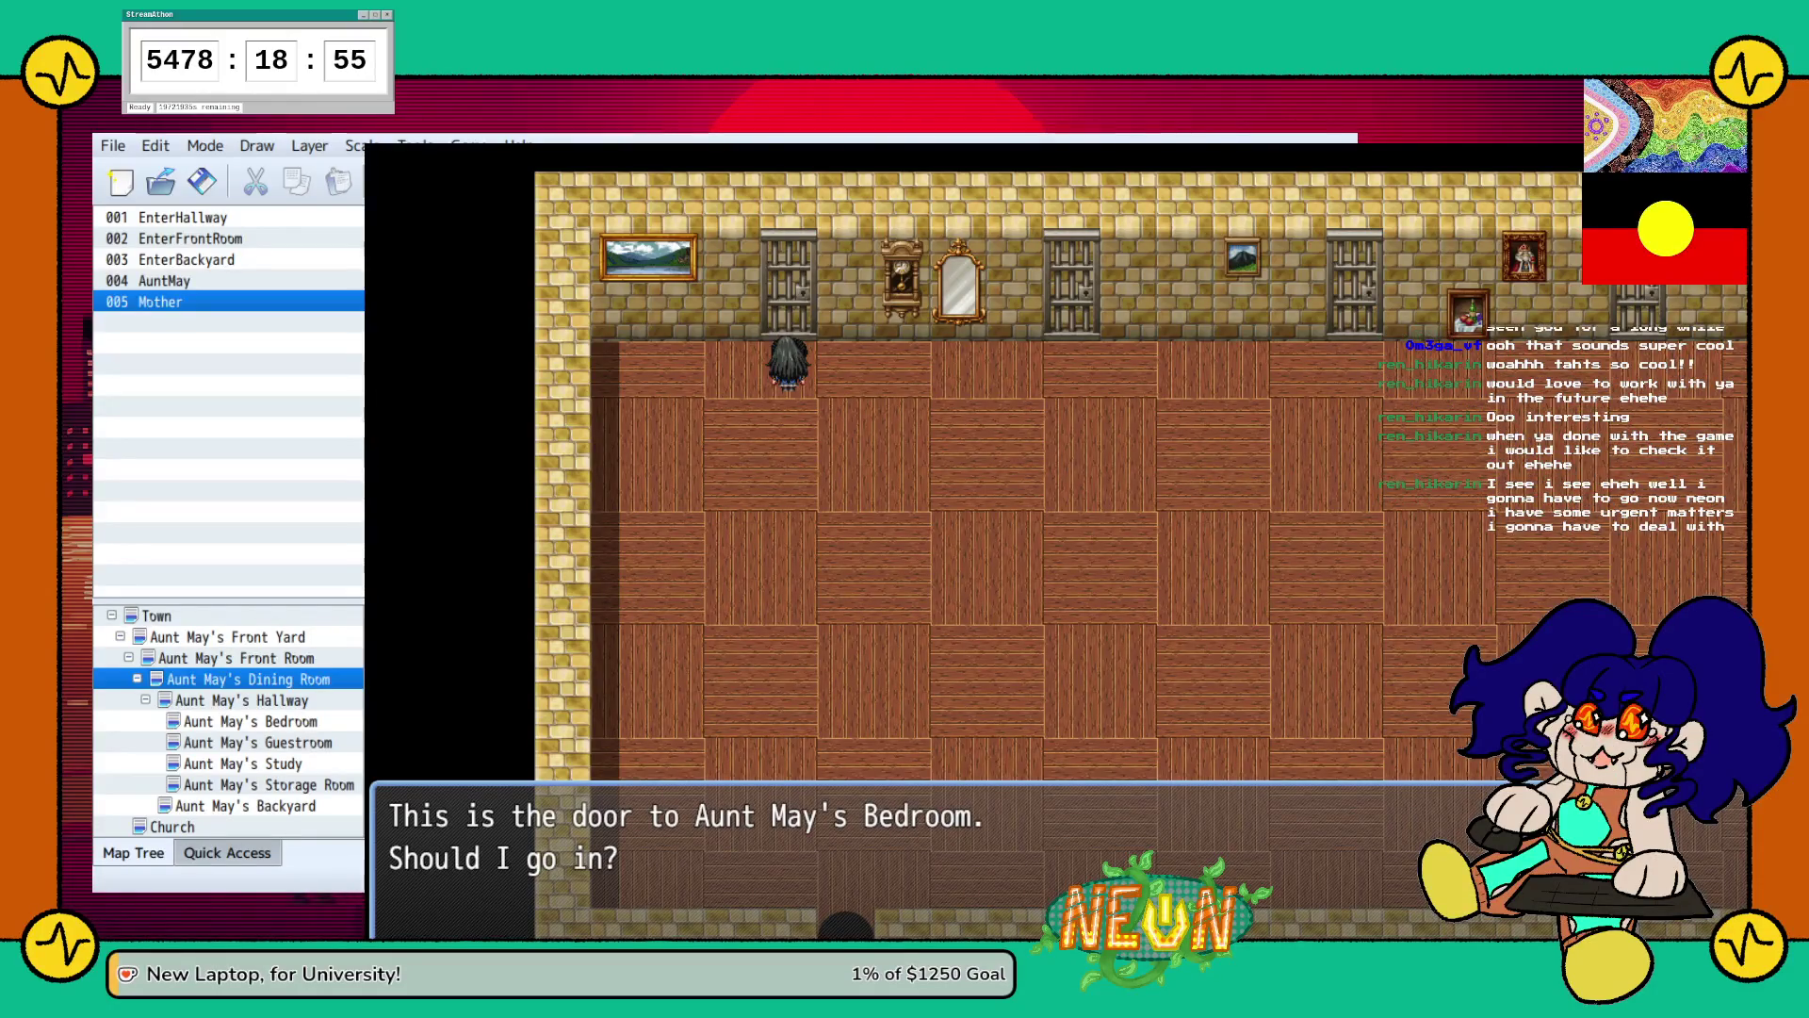
{"action": "key", "text": "Return"}
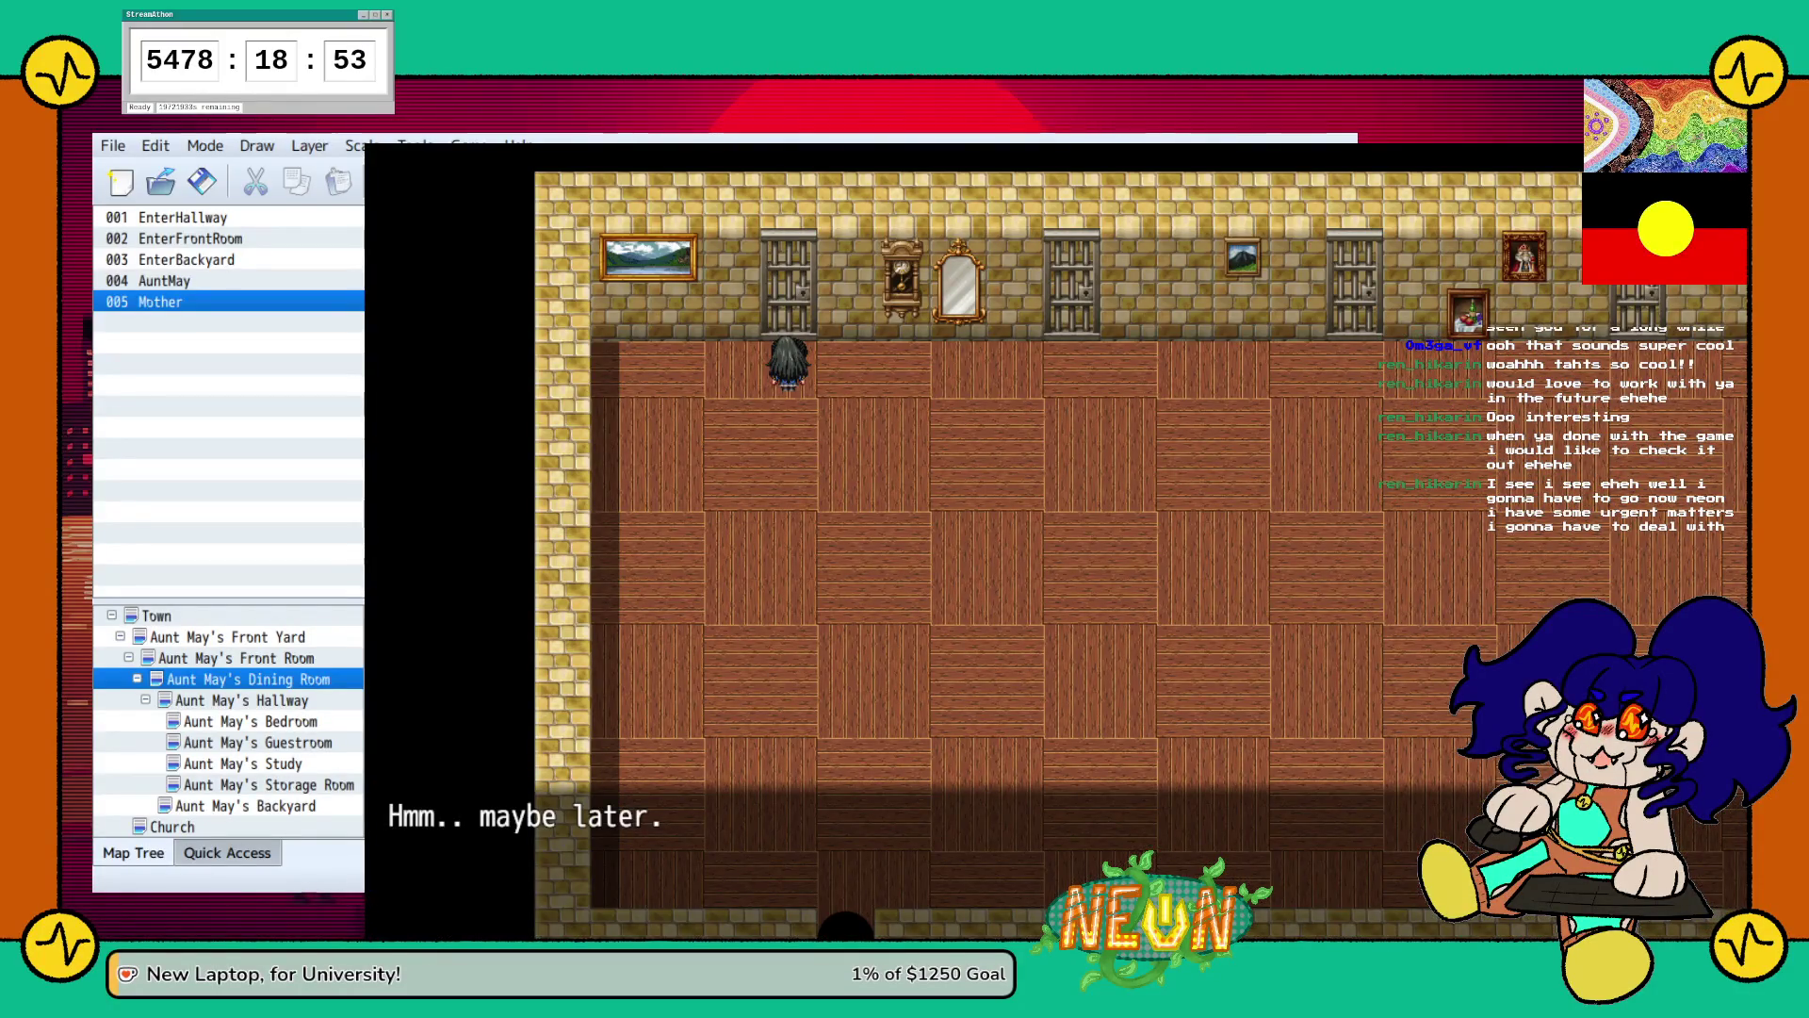
{"action": "key", "text": "Down"}
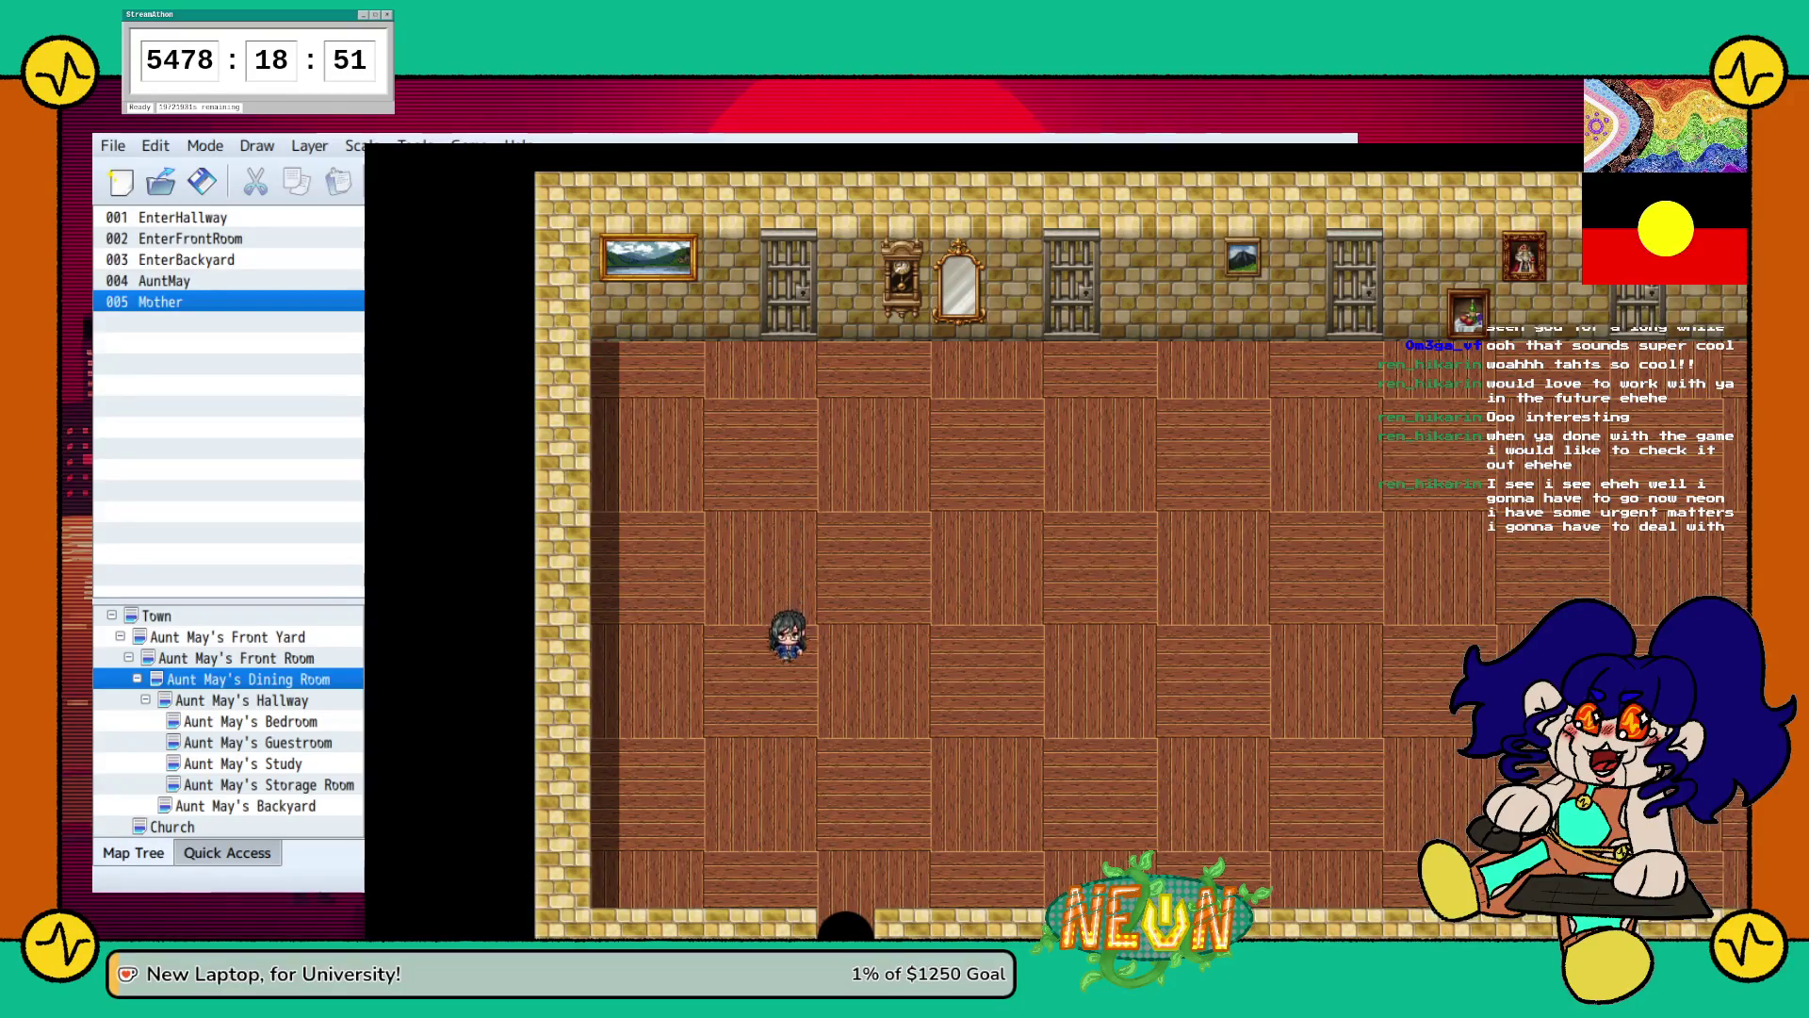
{"action": "key", "text": "Right"}
{"action": "key", "text": "Down"}
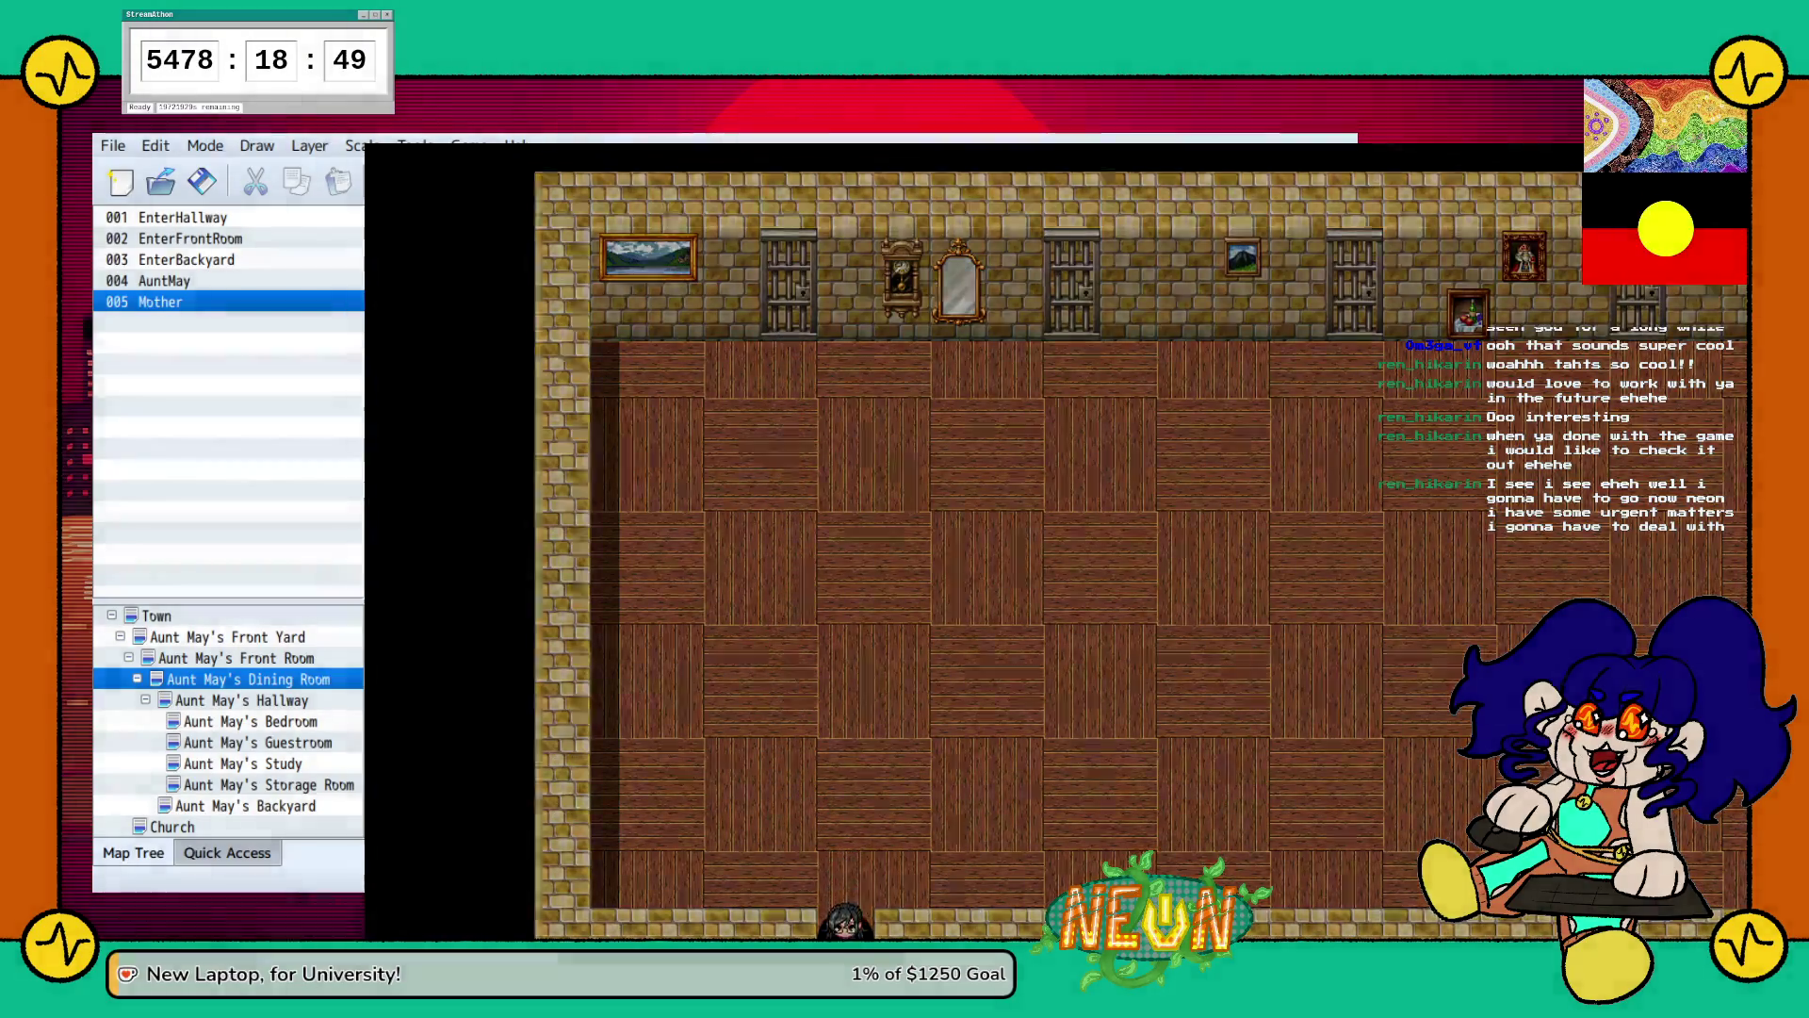
Walk past the piano and standing figure to the dining room's upper-right doorway.
{"action": "key", "text": "Right"}
{"action": "key", "text": "Up"}
{"action": "key", "text": "Right"}
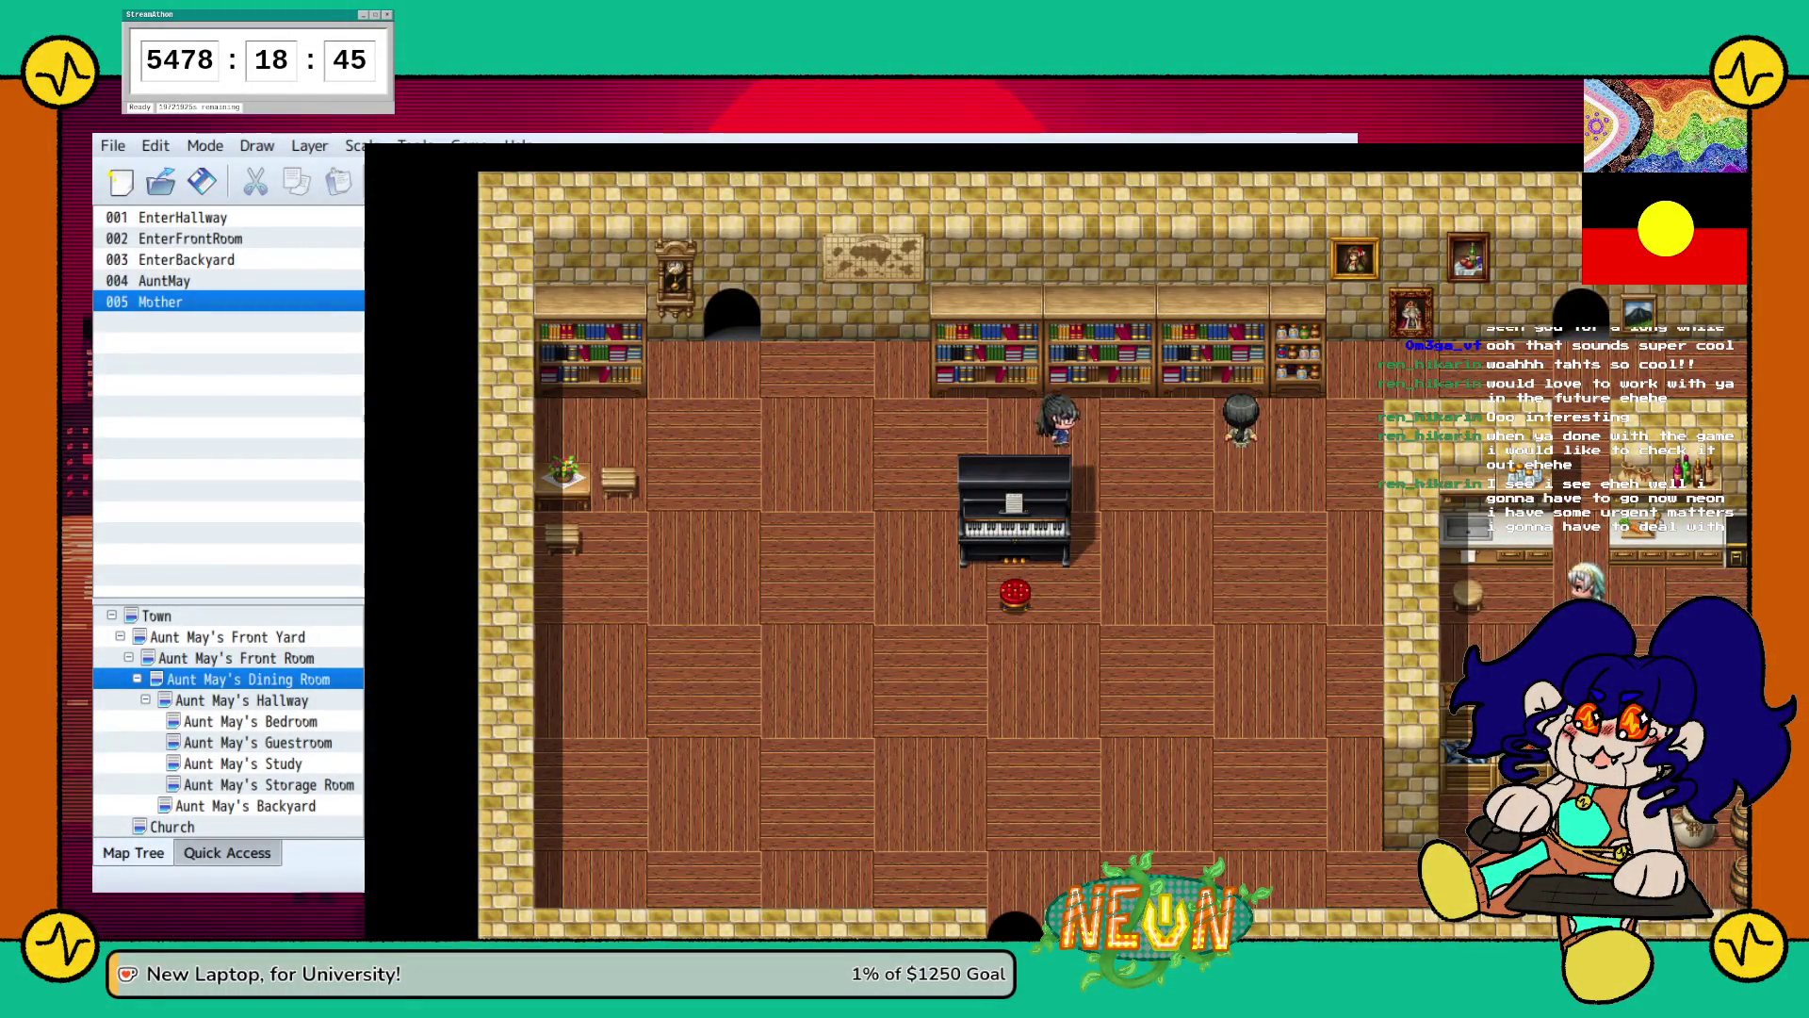
{"action": "key", "text": "Down"}
{"action": "key", "text": "Right"}
{"action": "key", "text": "Up"}
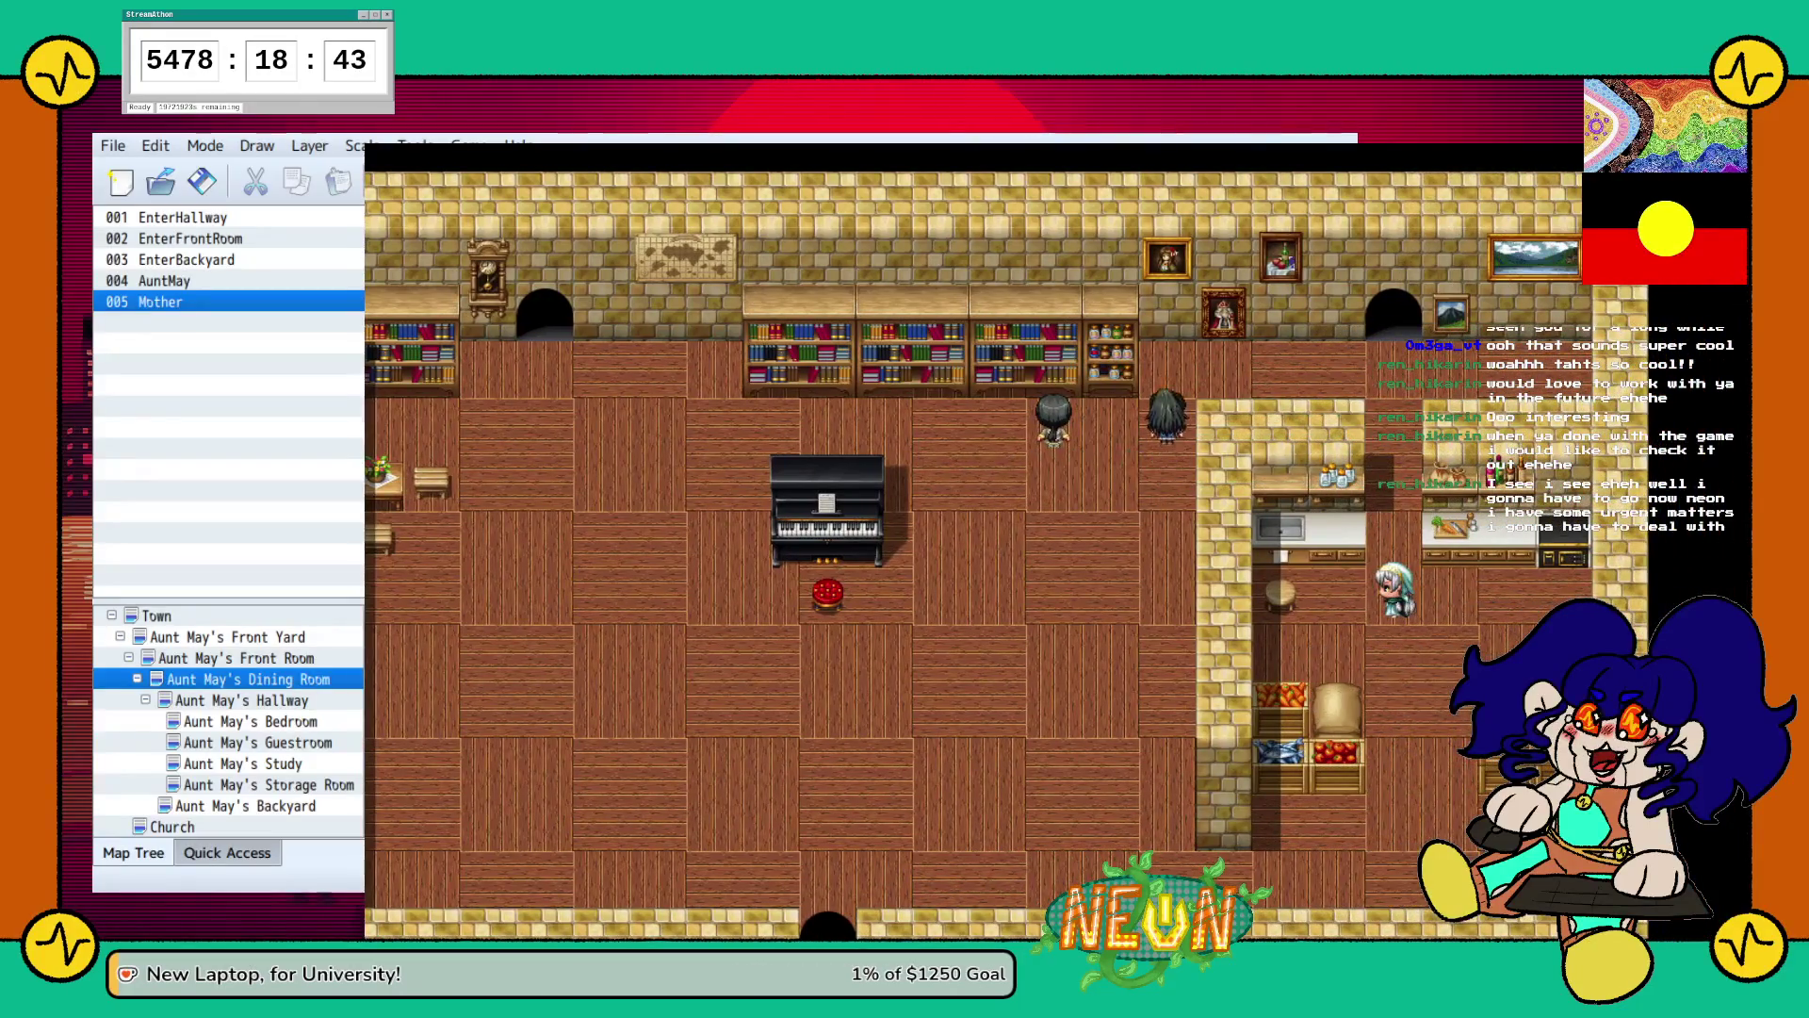
{"action": "key", "text": "Up"}
{"action": "key", "text": "Right"}
{"action": "key", "text": "Up"}
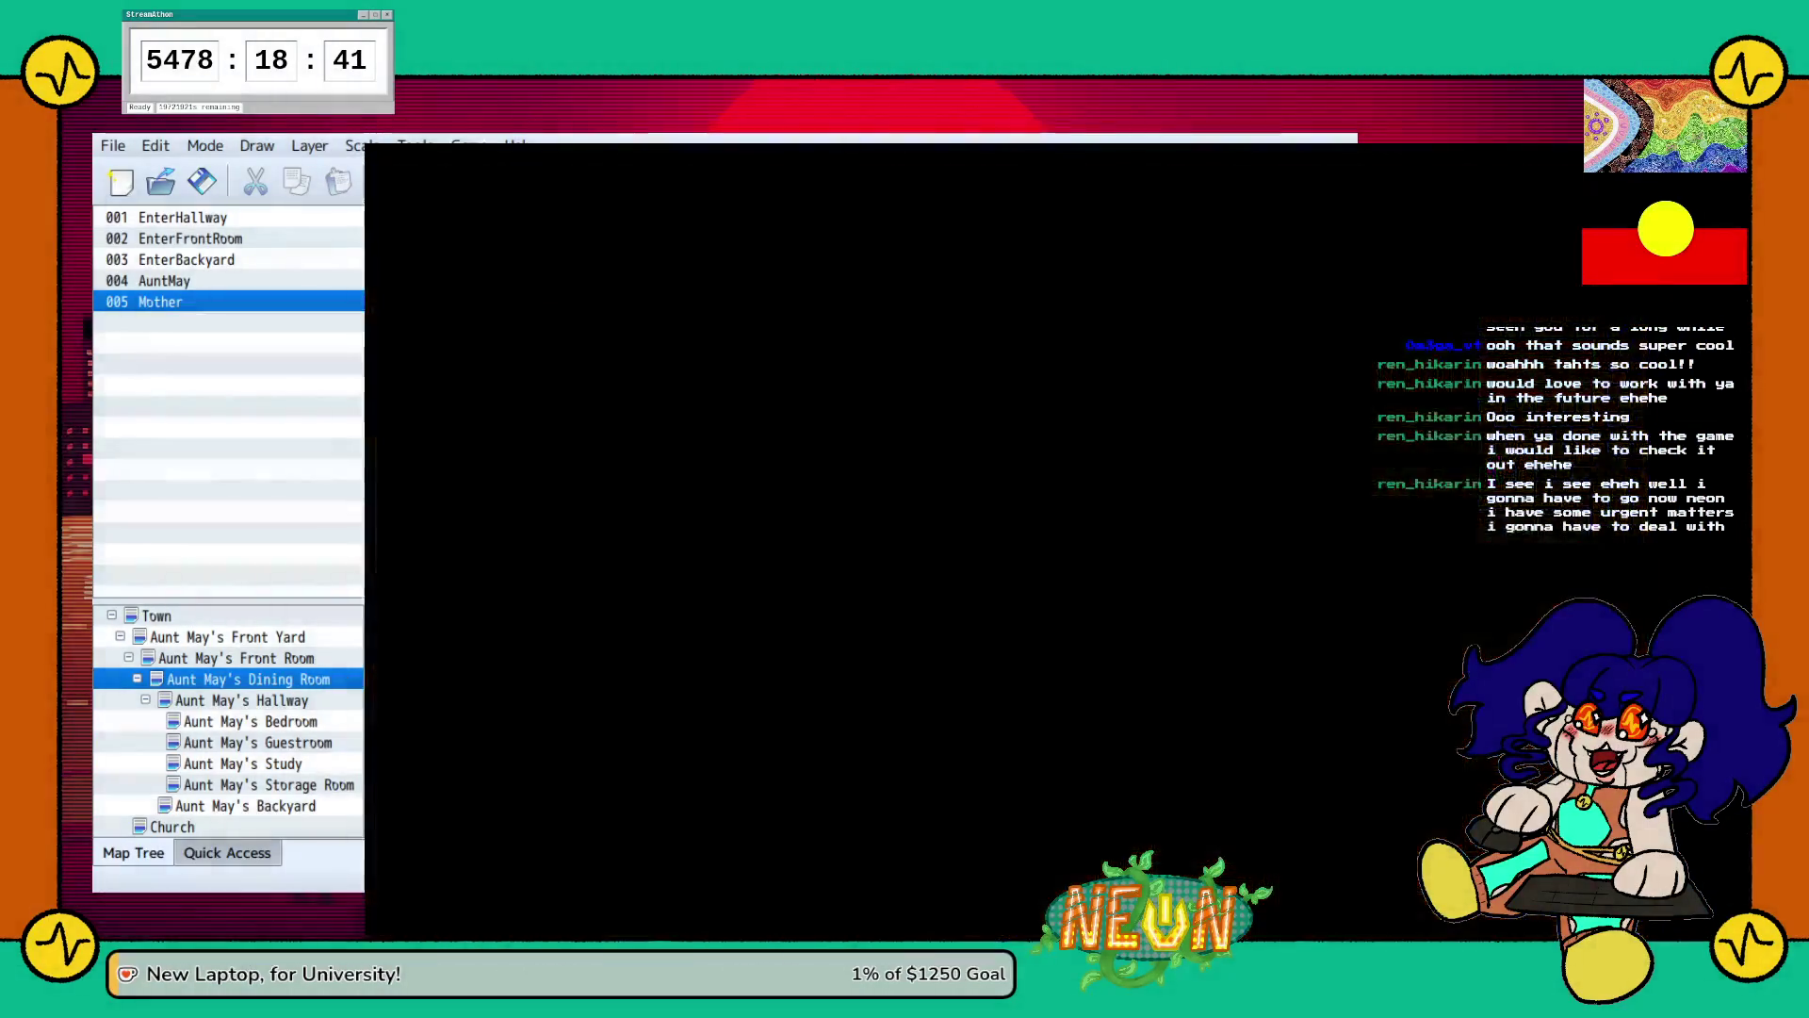
Cross The Front Room to the yard, finish Mother's going-home dialogue, and close the playtest.
{"action": "key", "text": "Up"}
{"action": "key", "text": "Left"}
{"action": "key", "text": "Left"}
{"action": "key", "text": "Left"}
{"action": "key", "text": "Up"}
{"action": "key", "text": "Up"}
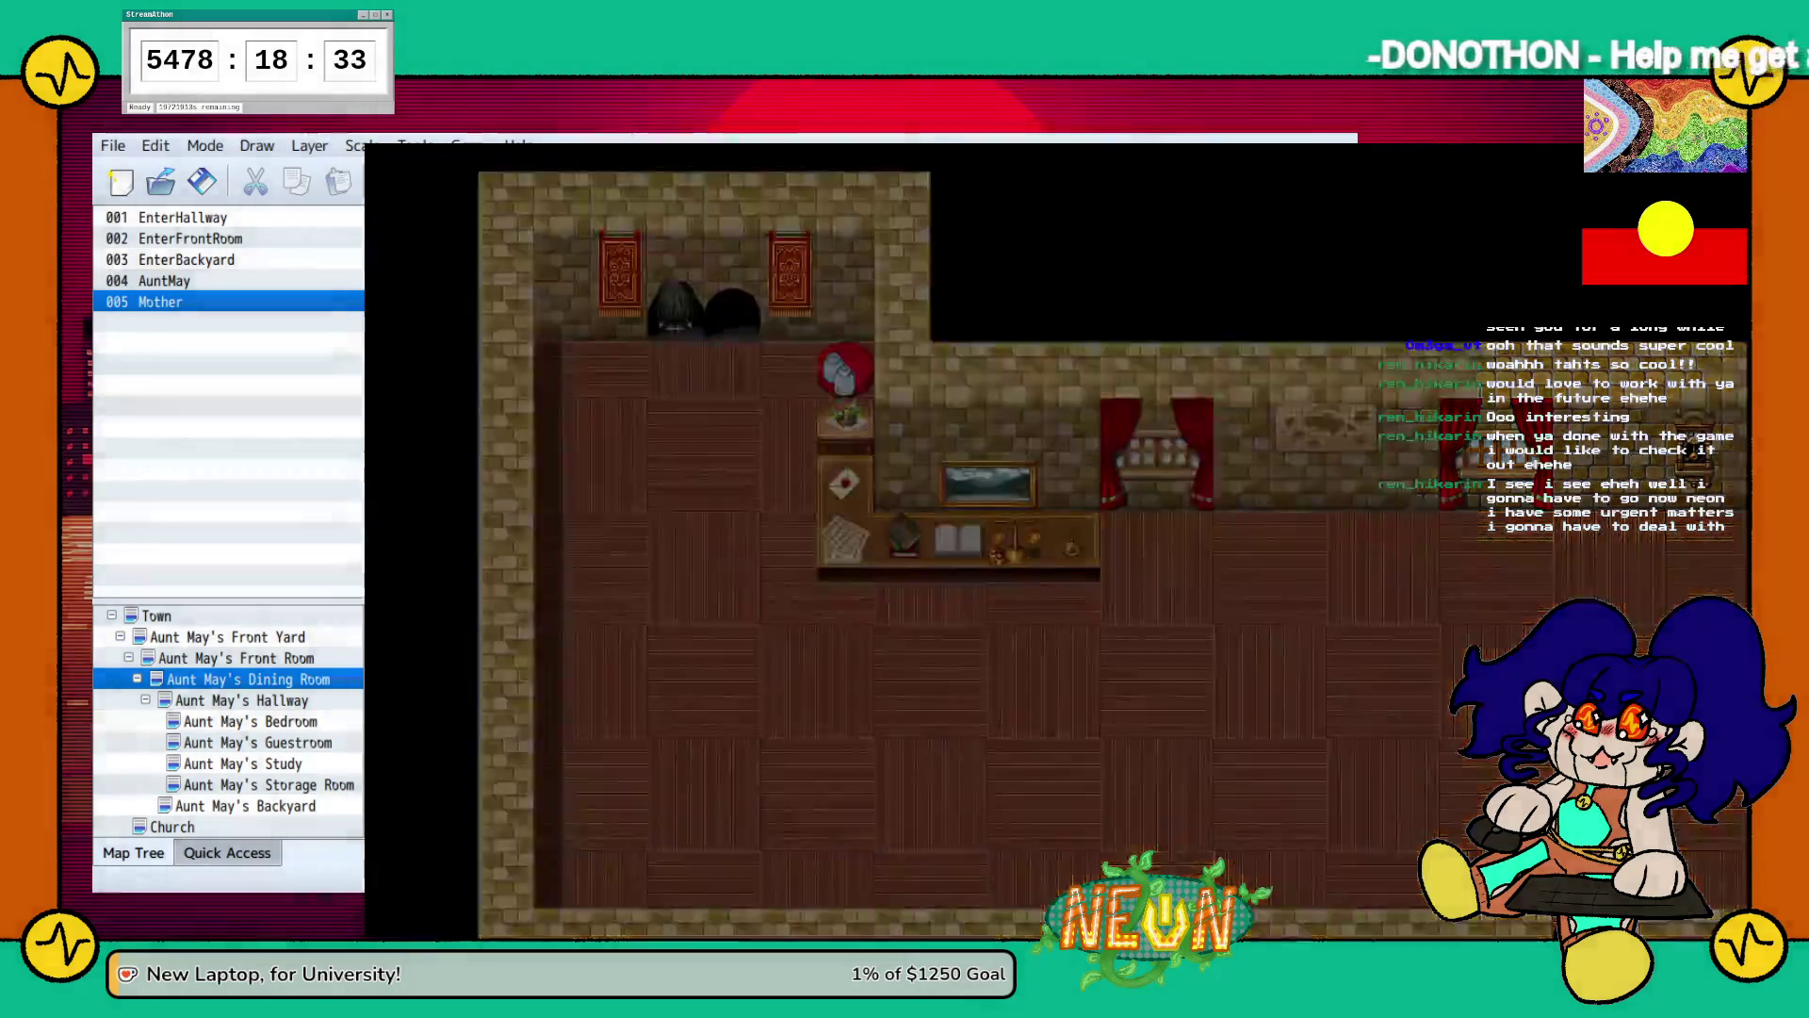
{"action": "key", "text": "Down"}
{"action": "key", "text": "Down"}
{"action": "key", "text": "Right"}
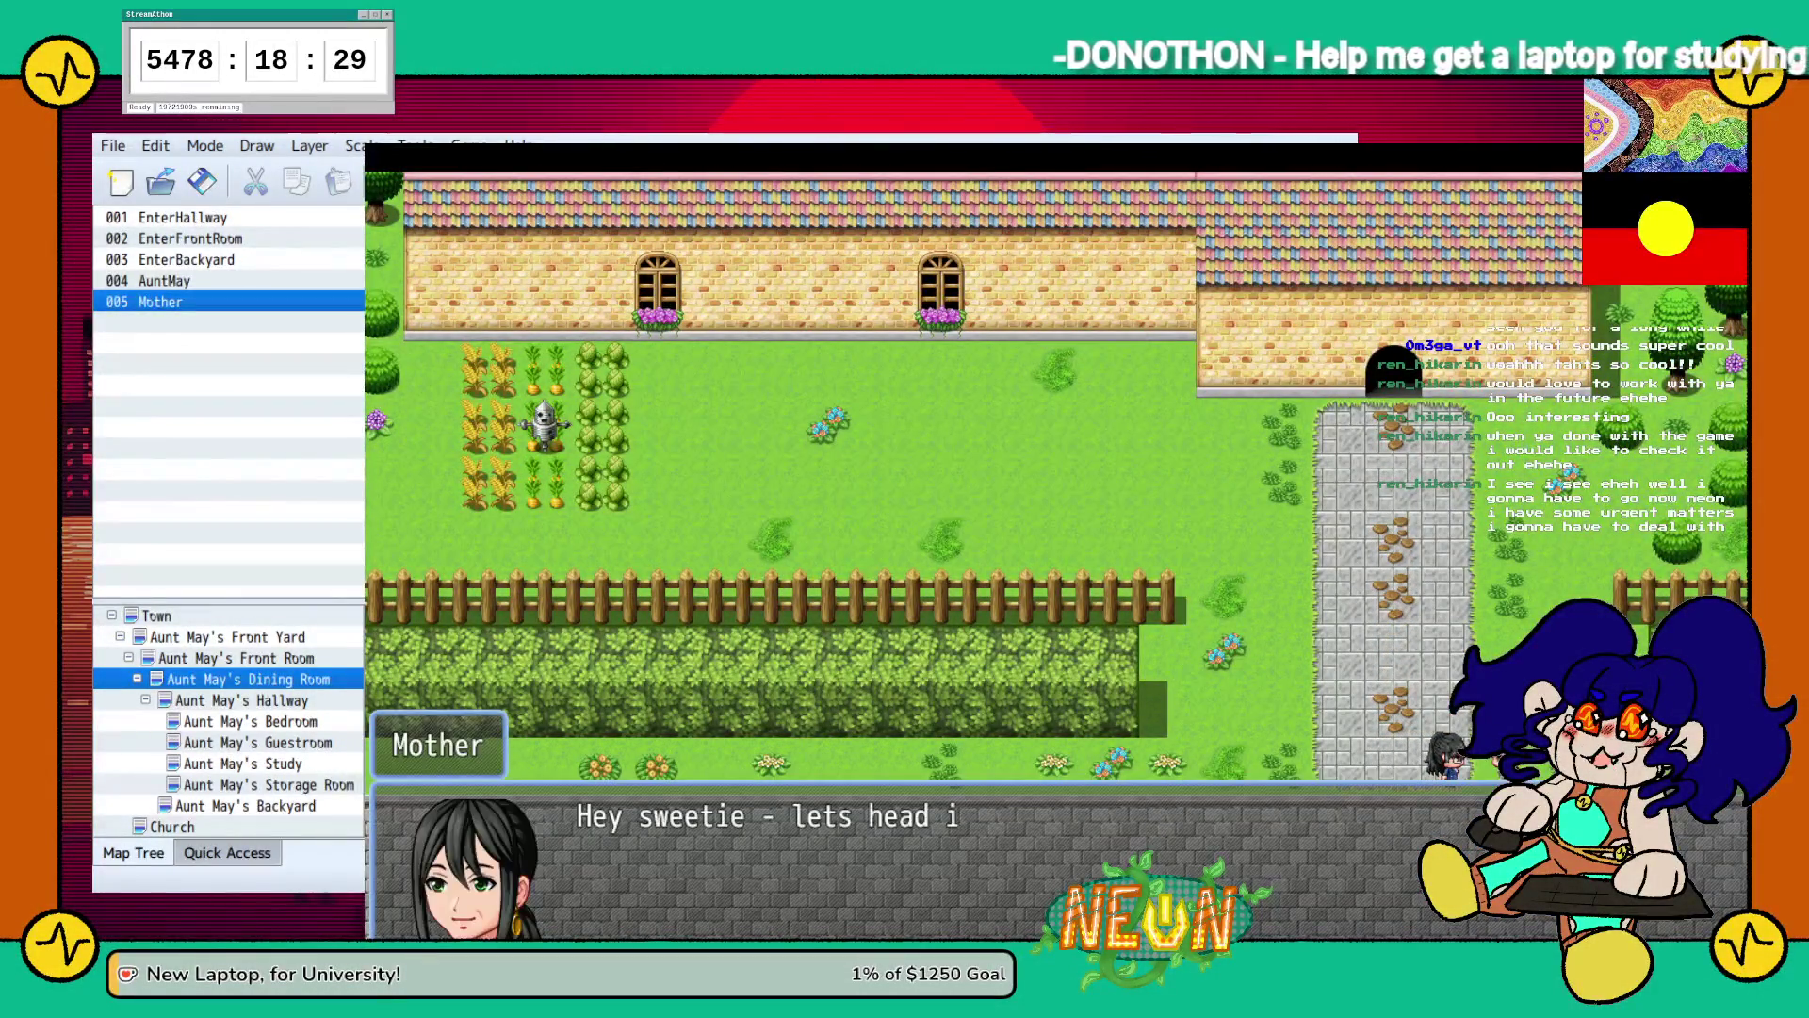
{"action": "key", "text": "Return"}
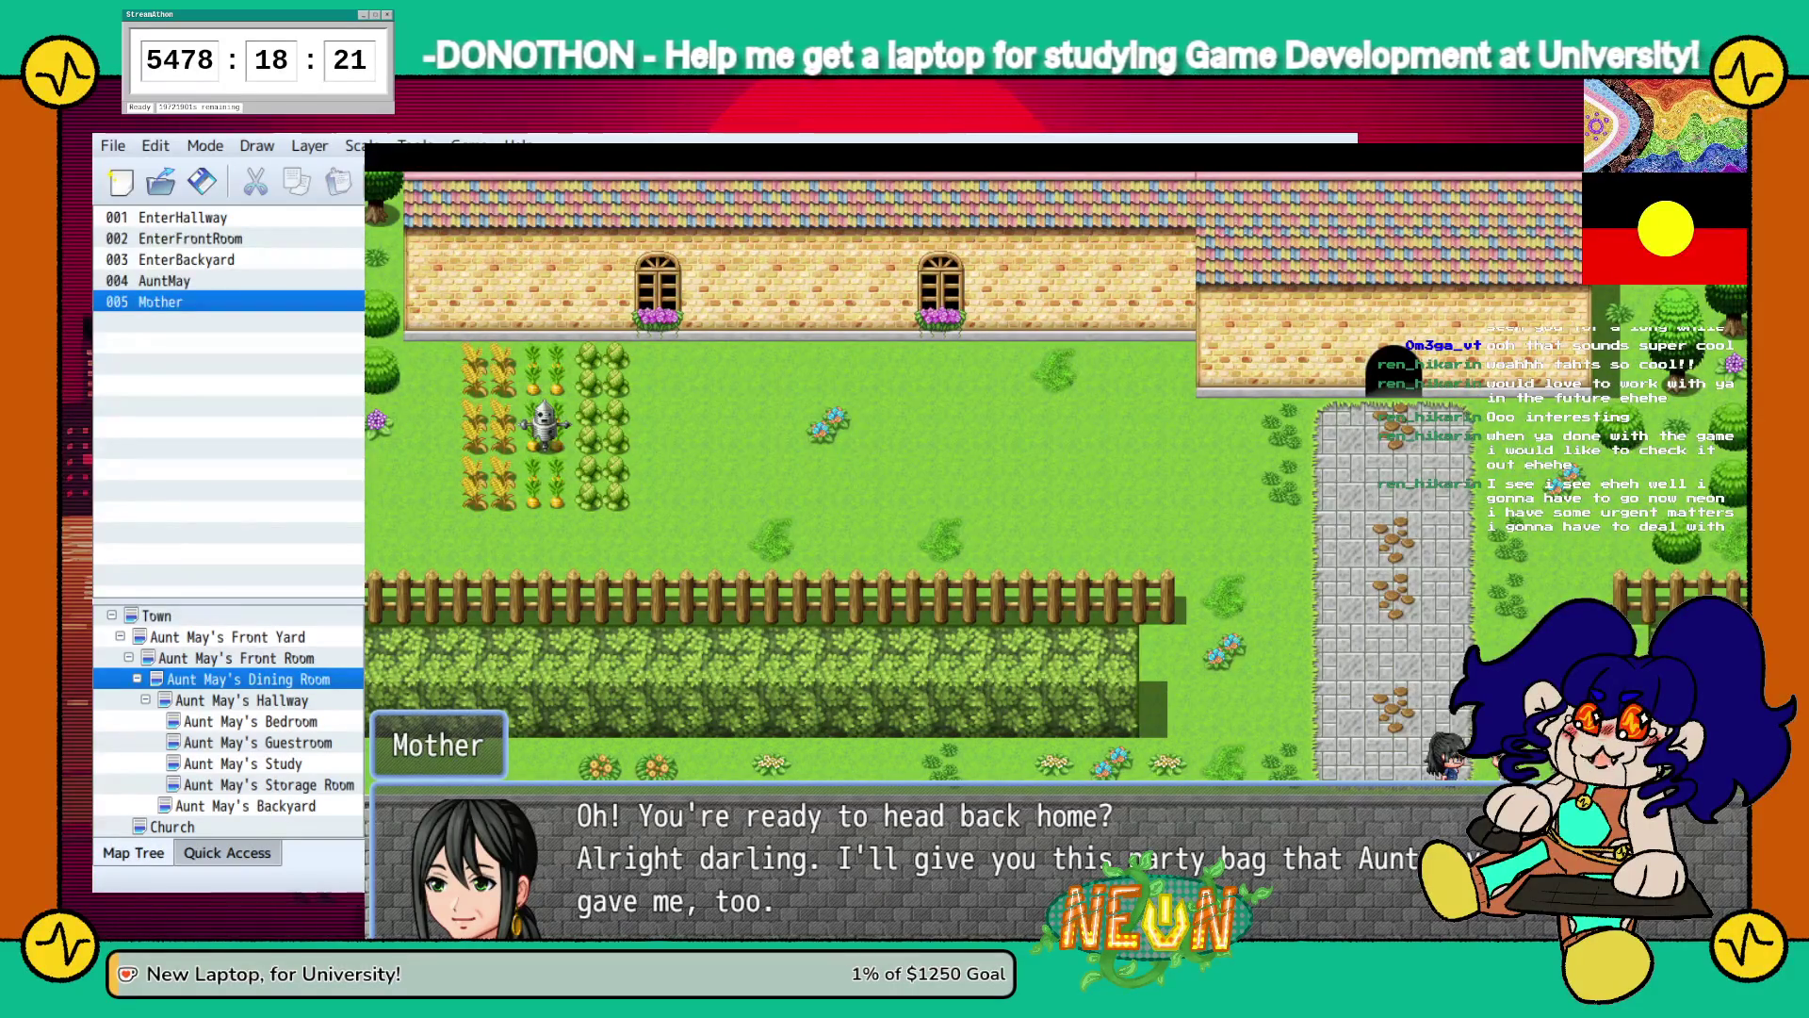
{"action": "key", "text": "Return"}
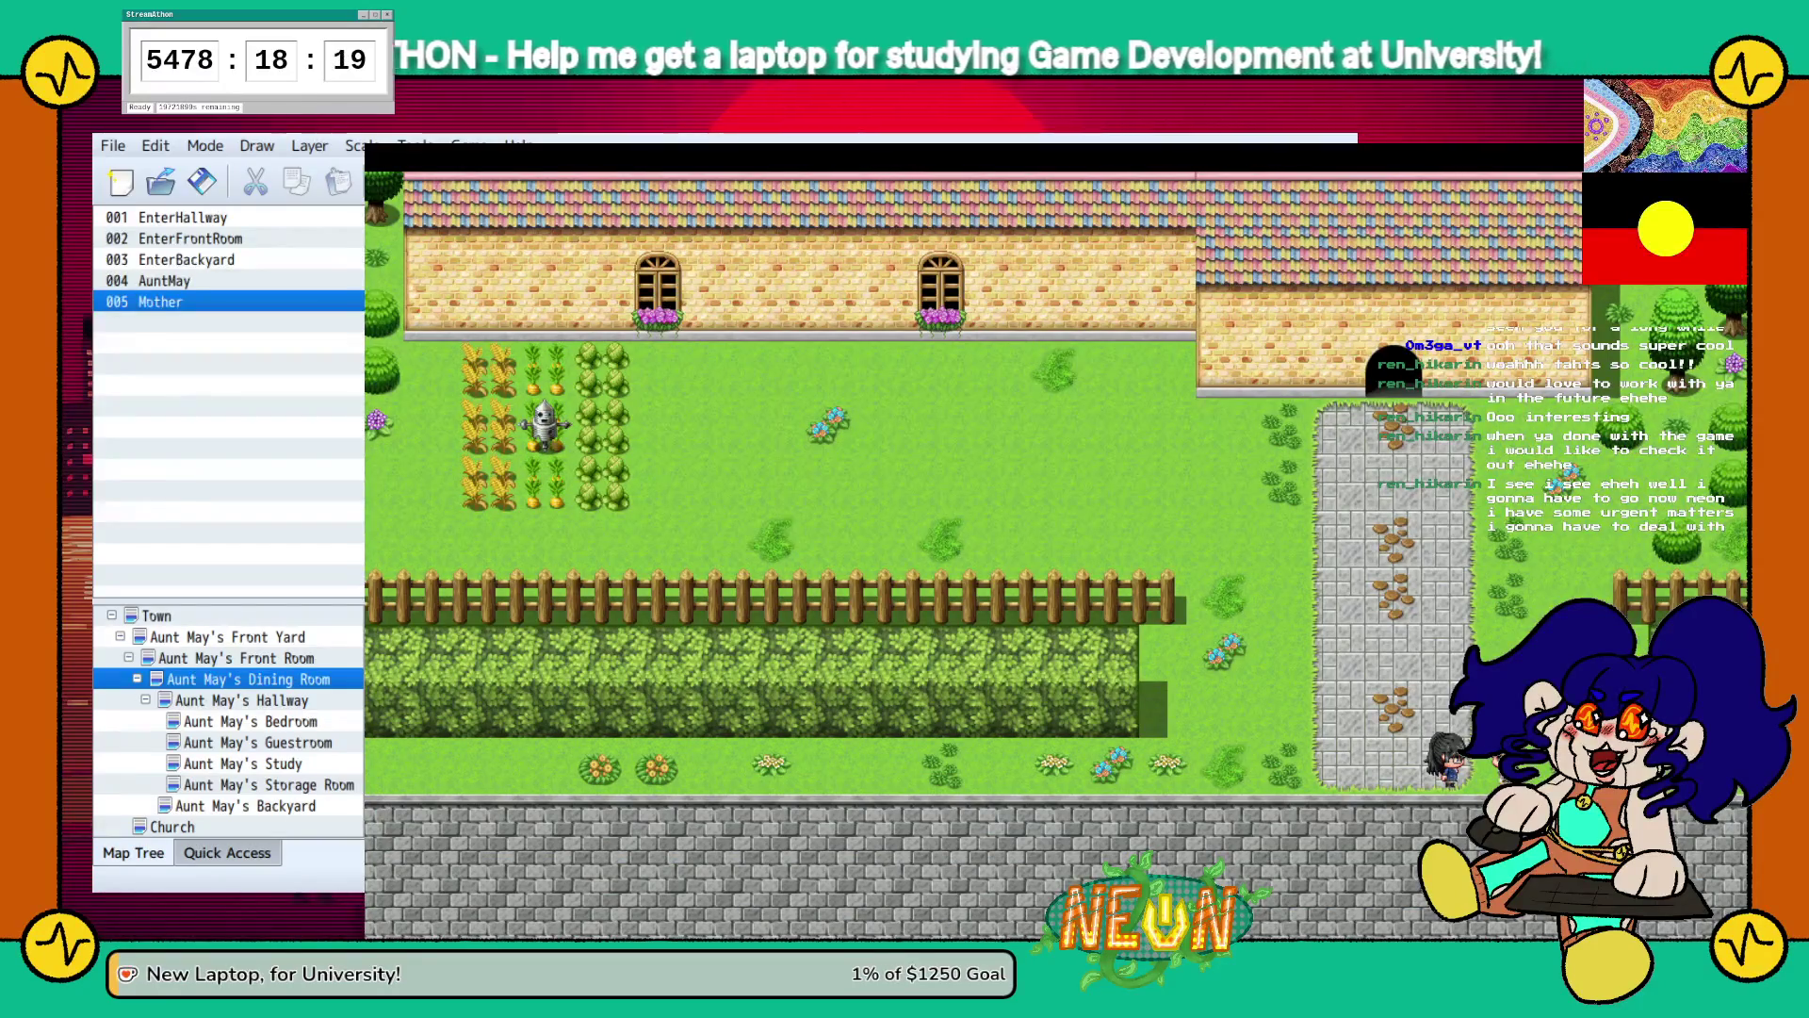
{"action": "key", "text": "alt+F4"}
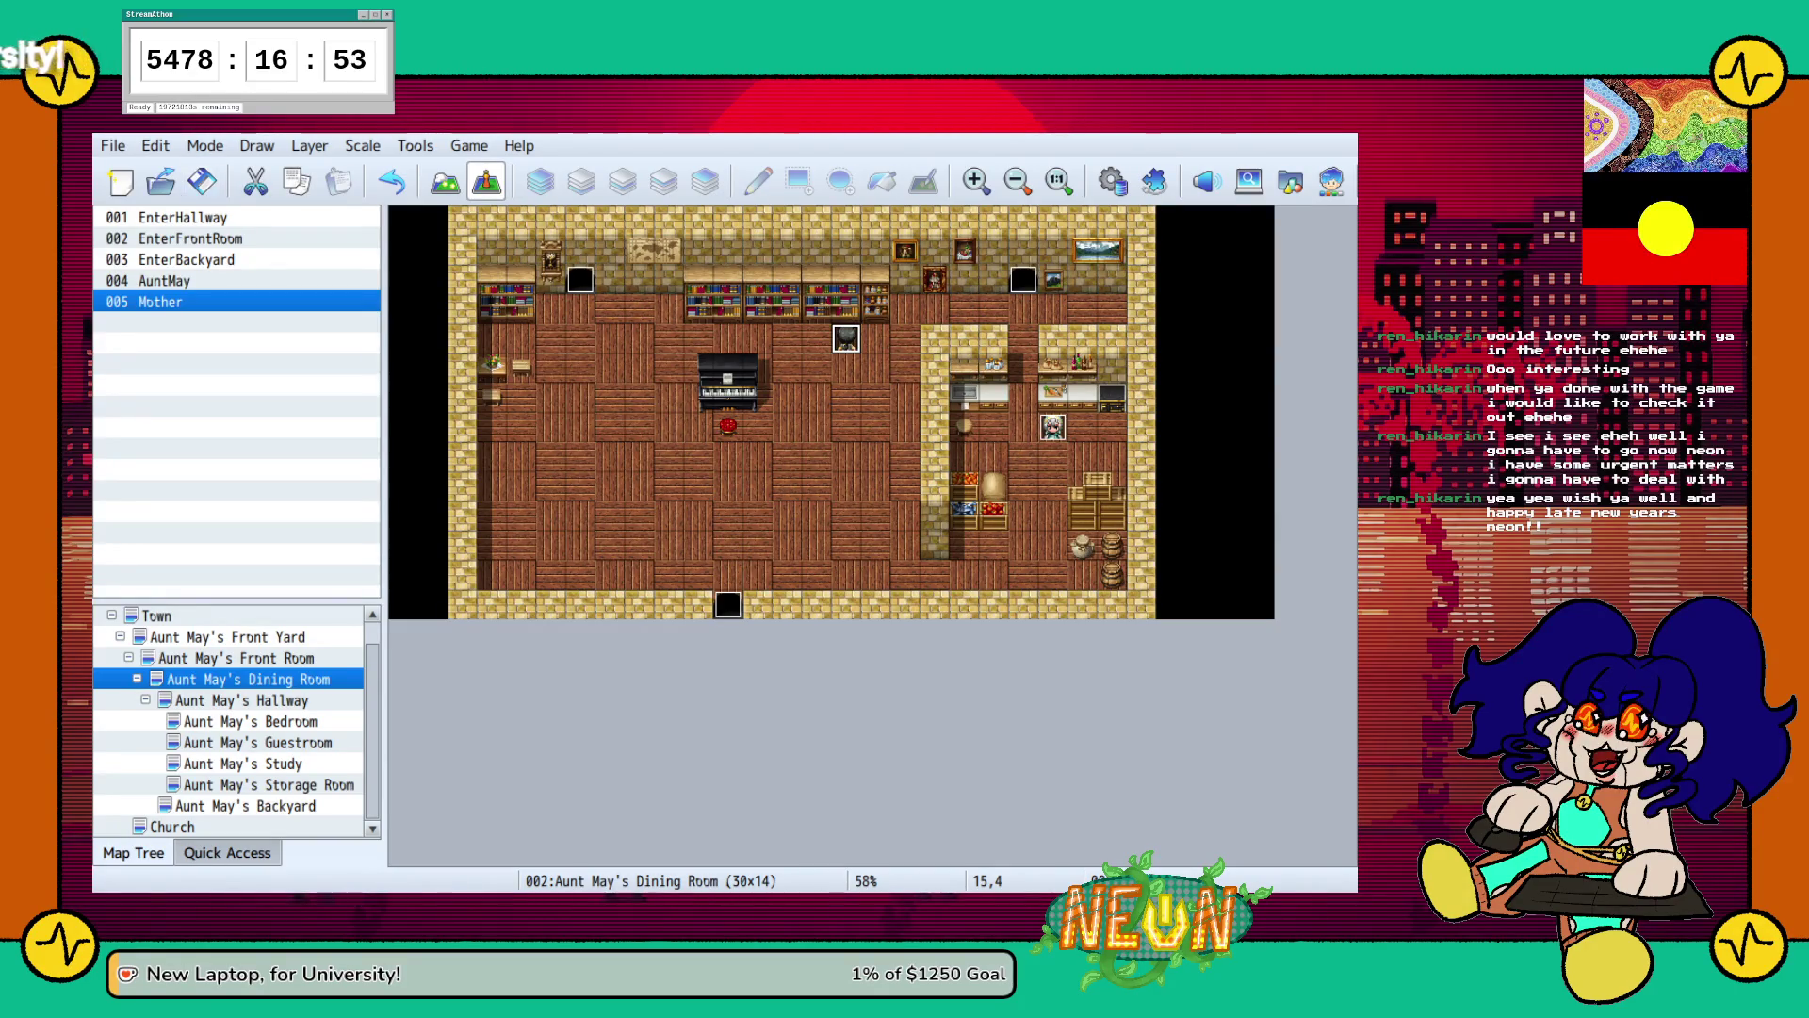
{"action": "left_click", "coordinate": [188, 239]}
{"action": "left_click", "coordinate": [186, 259]}
{"action": "left_click", "coordinate": [226, 637]}
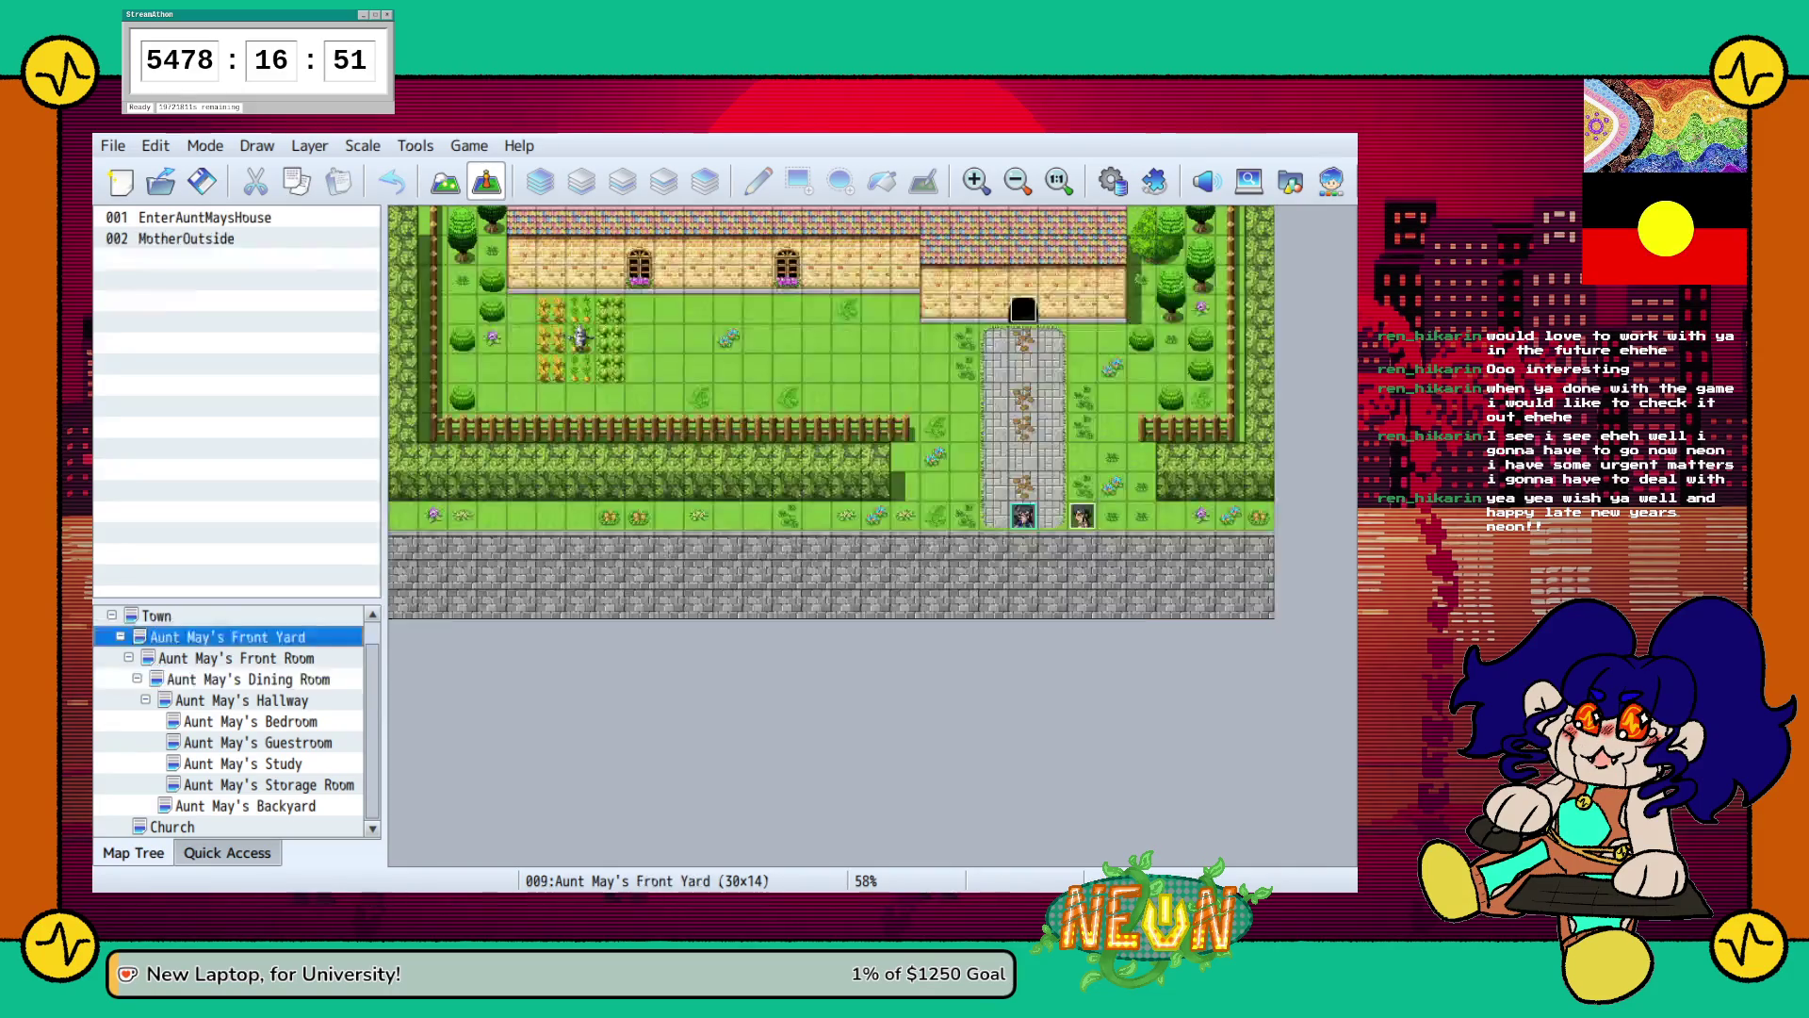
{"action": "left_click", "coordinate": [235, 658]}
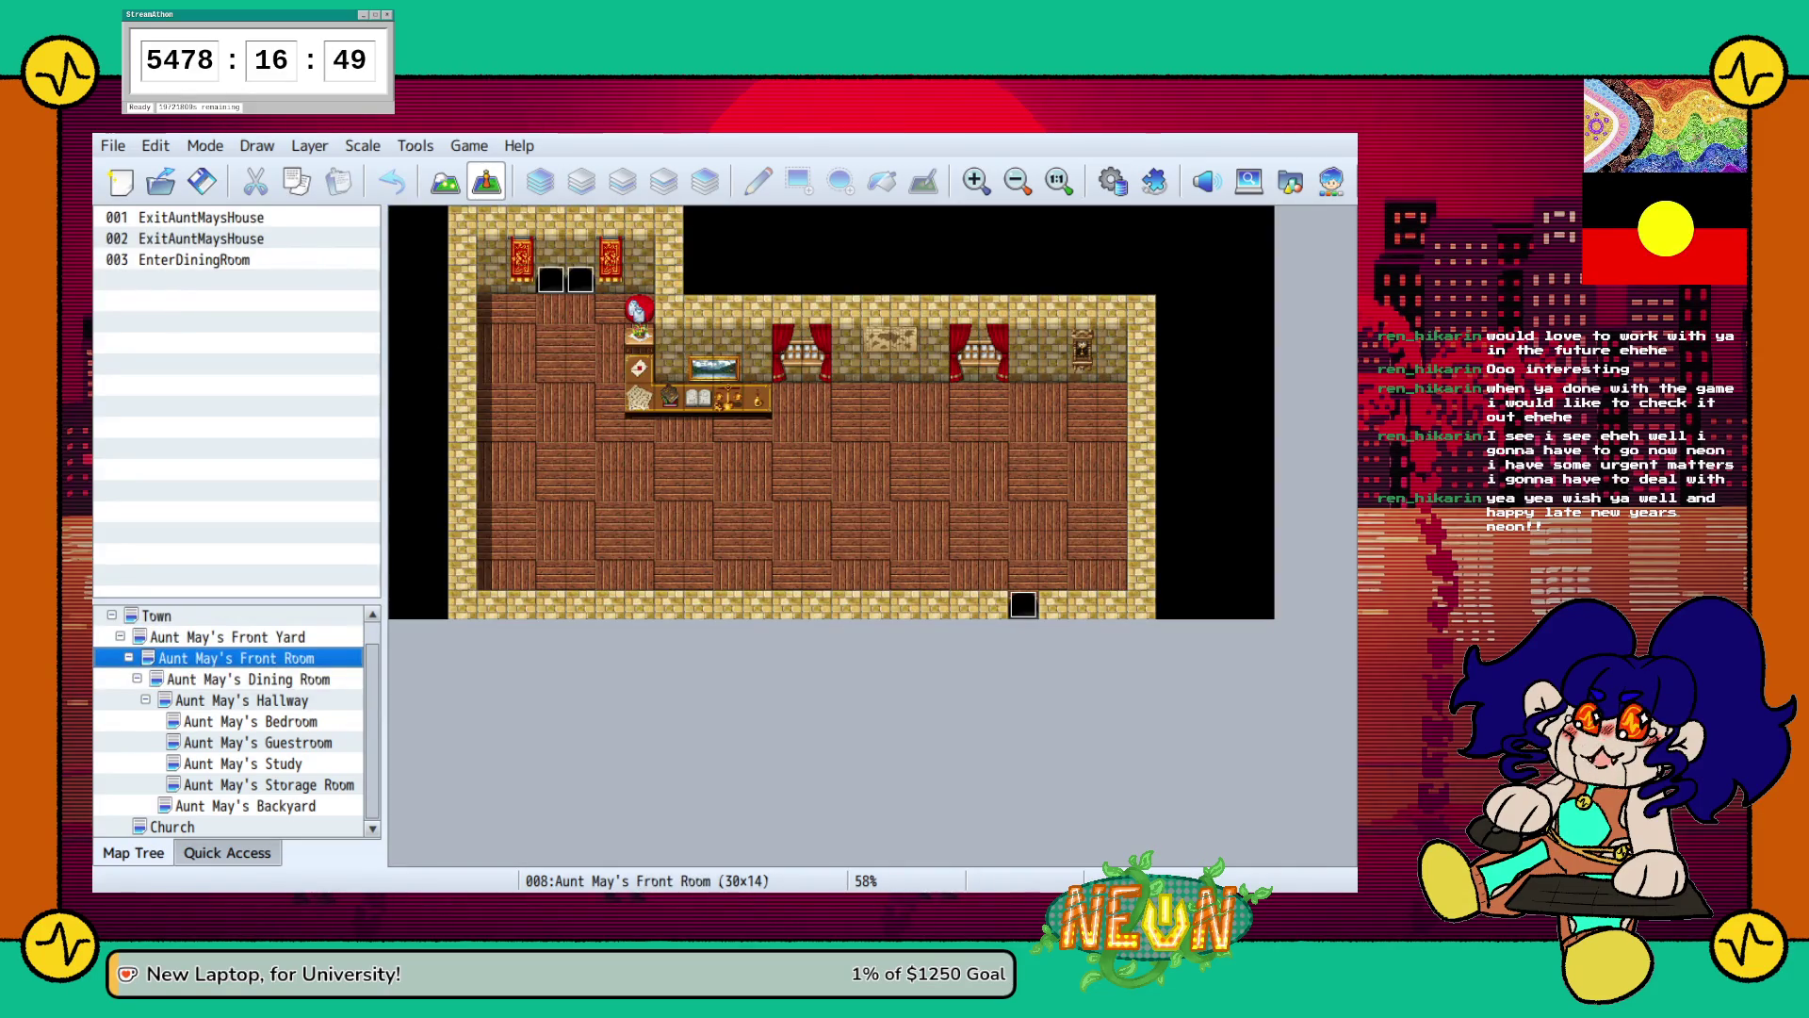
{"action": "left_click", "coordinate": [250, 721]}
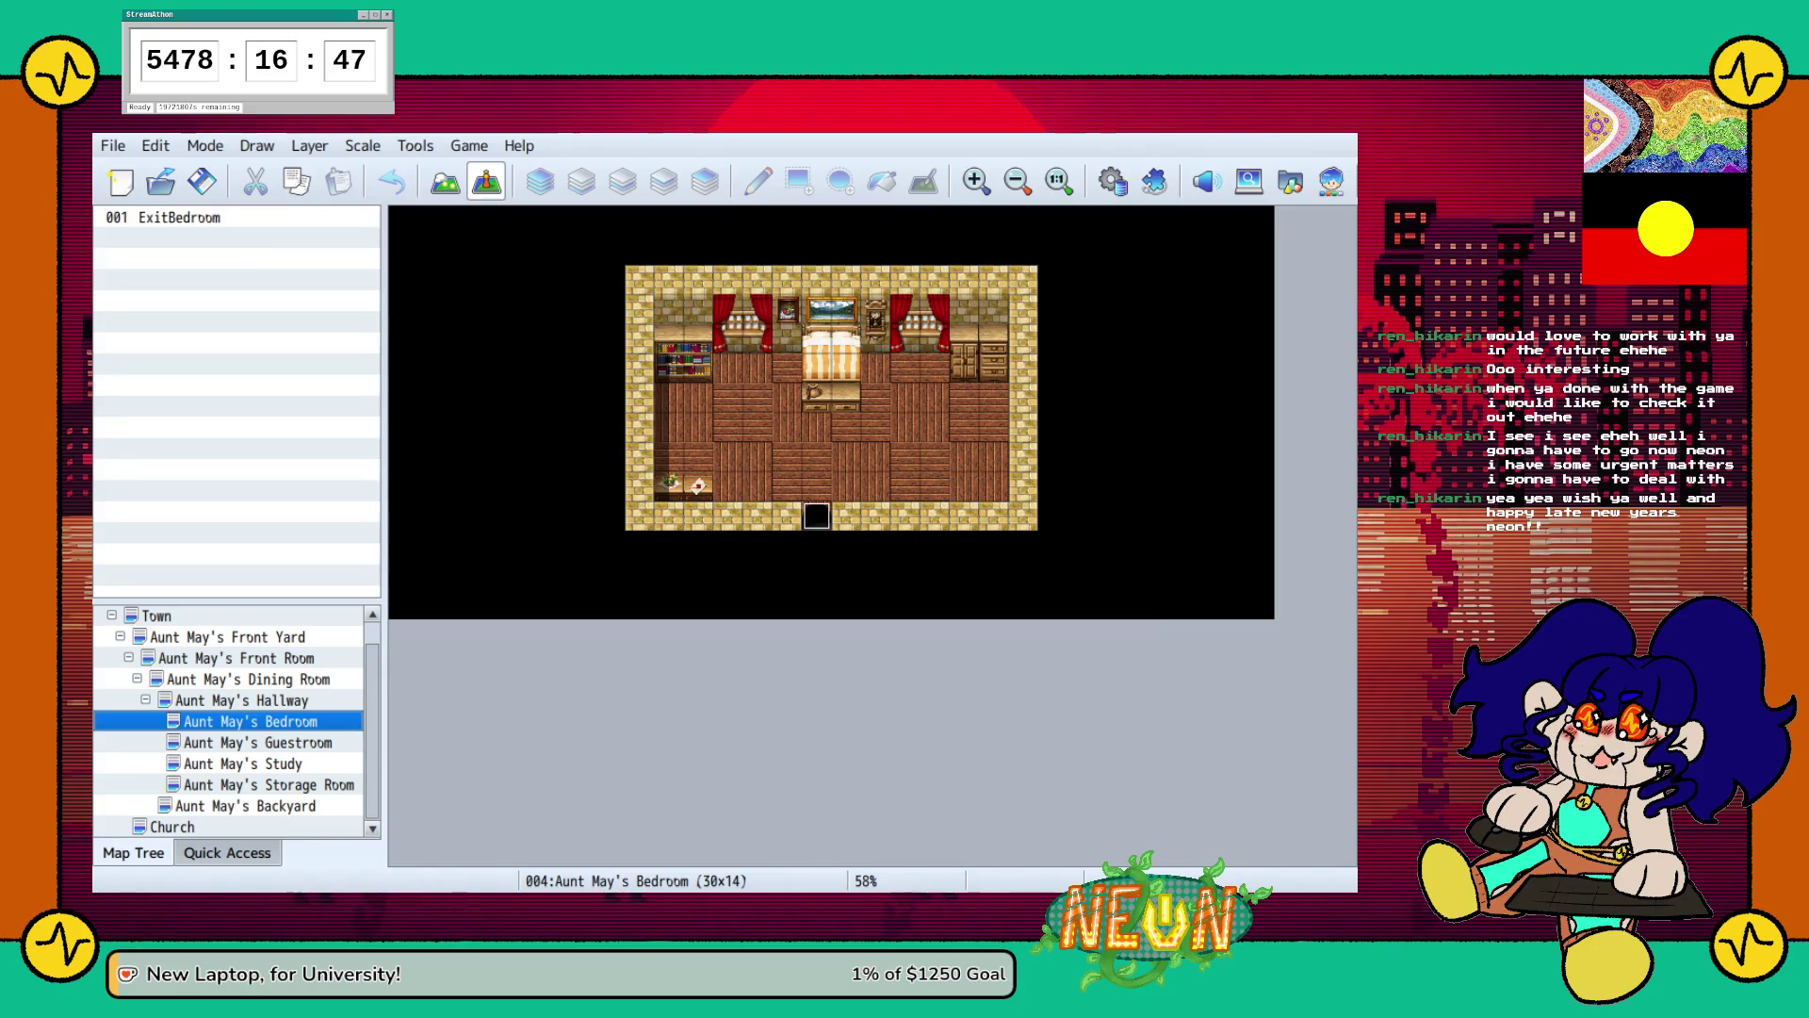
{"action": "left_click", "coordinate": [257, 743]}
{"action": "left_click", "coordinate": [243, 763]}
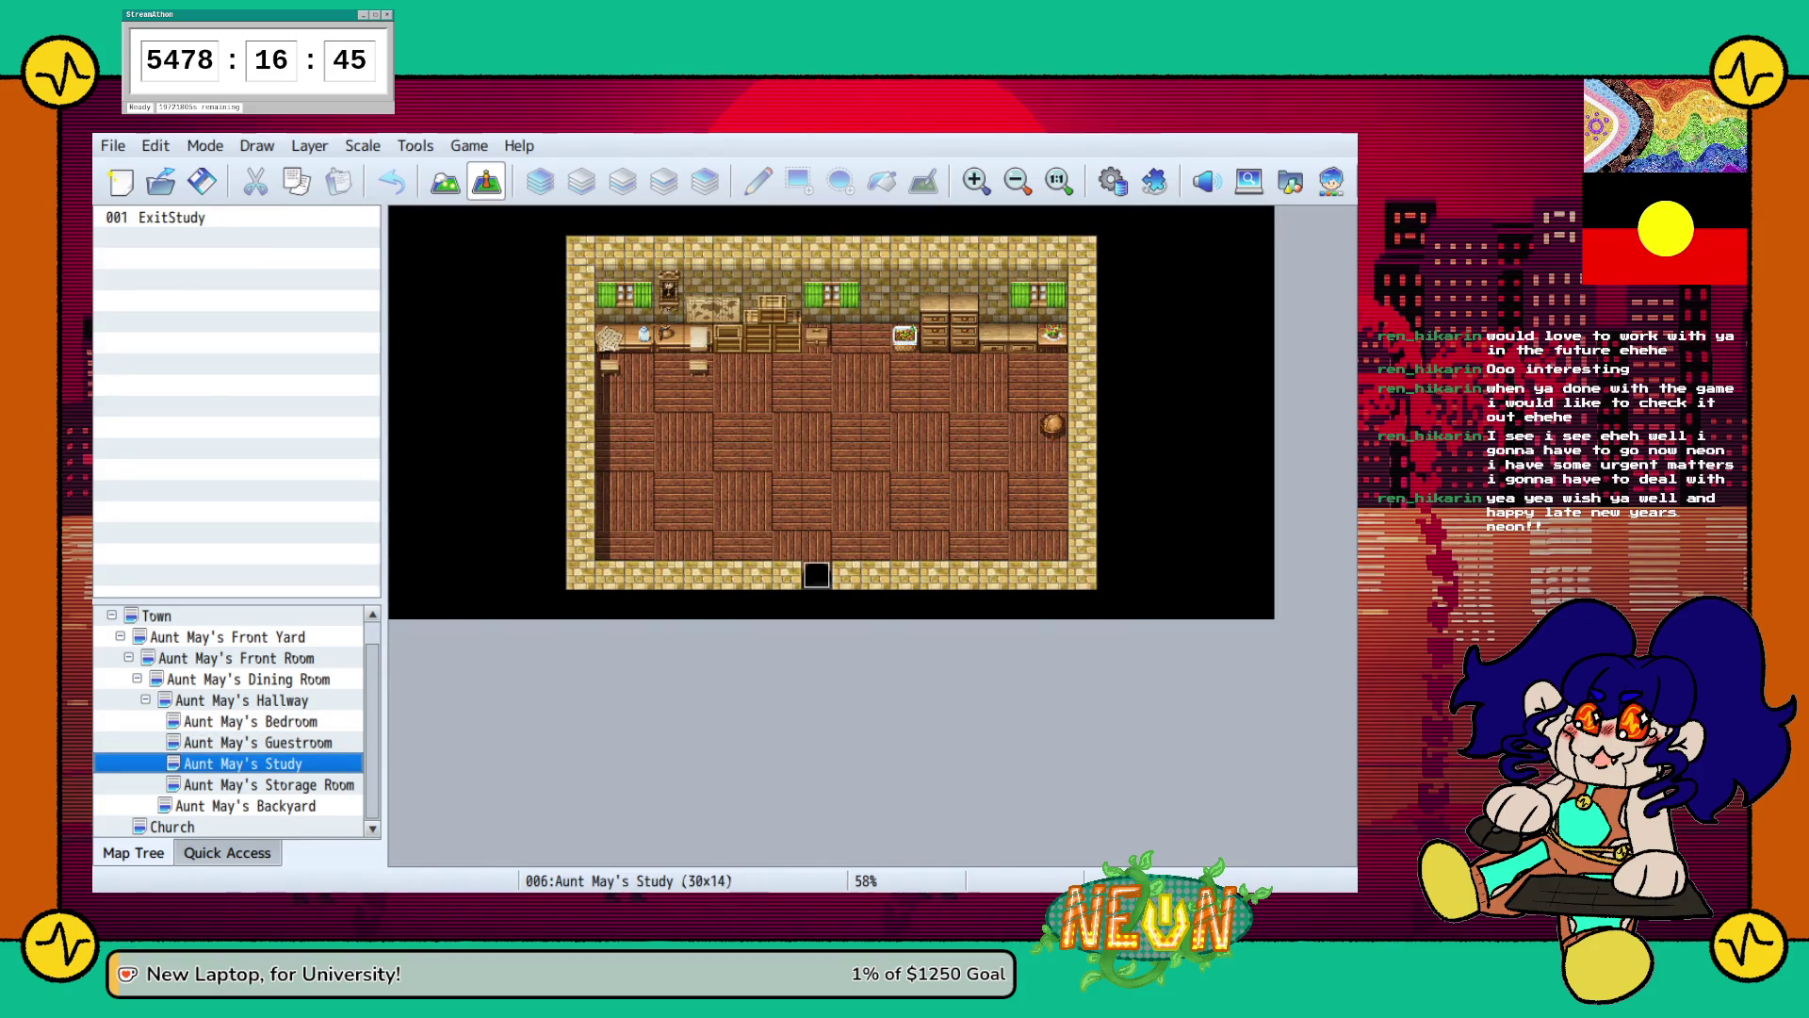
{"action": "left_click", "coordinate": [248, 678]}
{"action": "left_click", "coordinate": [164, 281]}
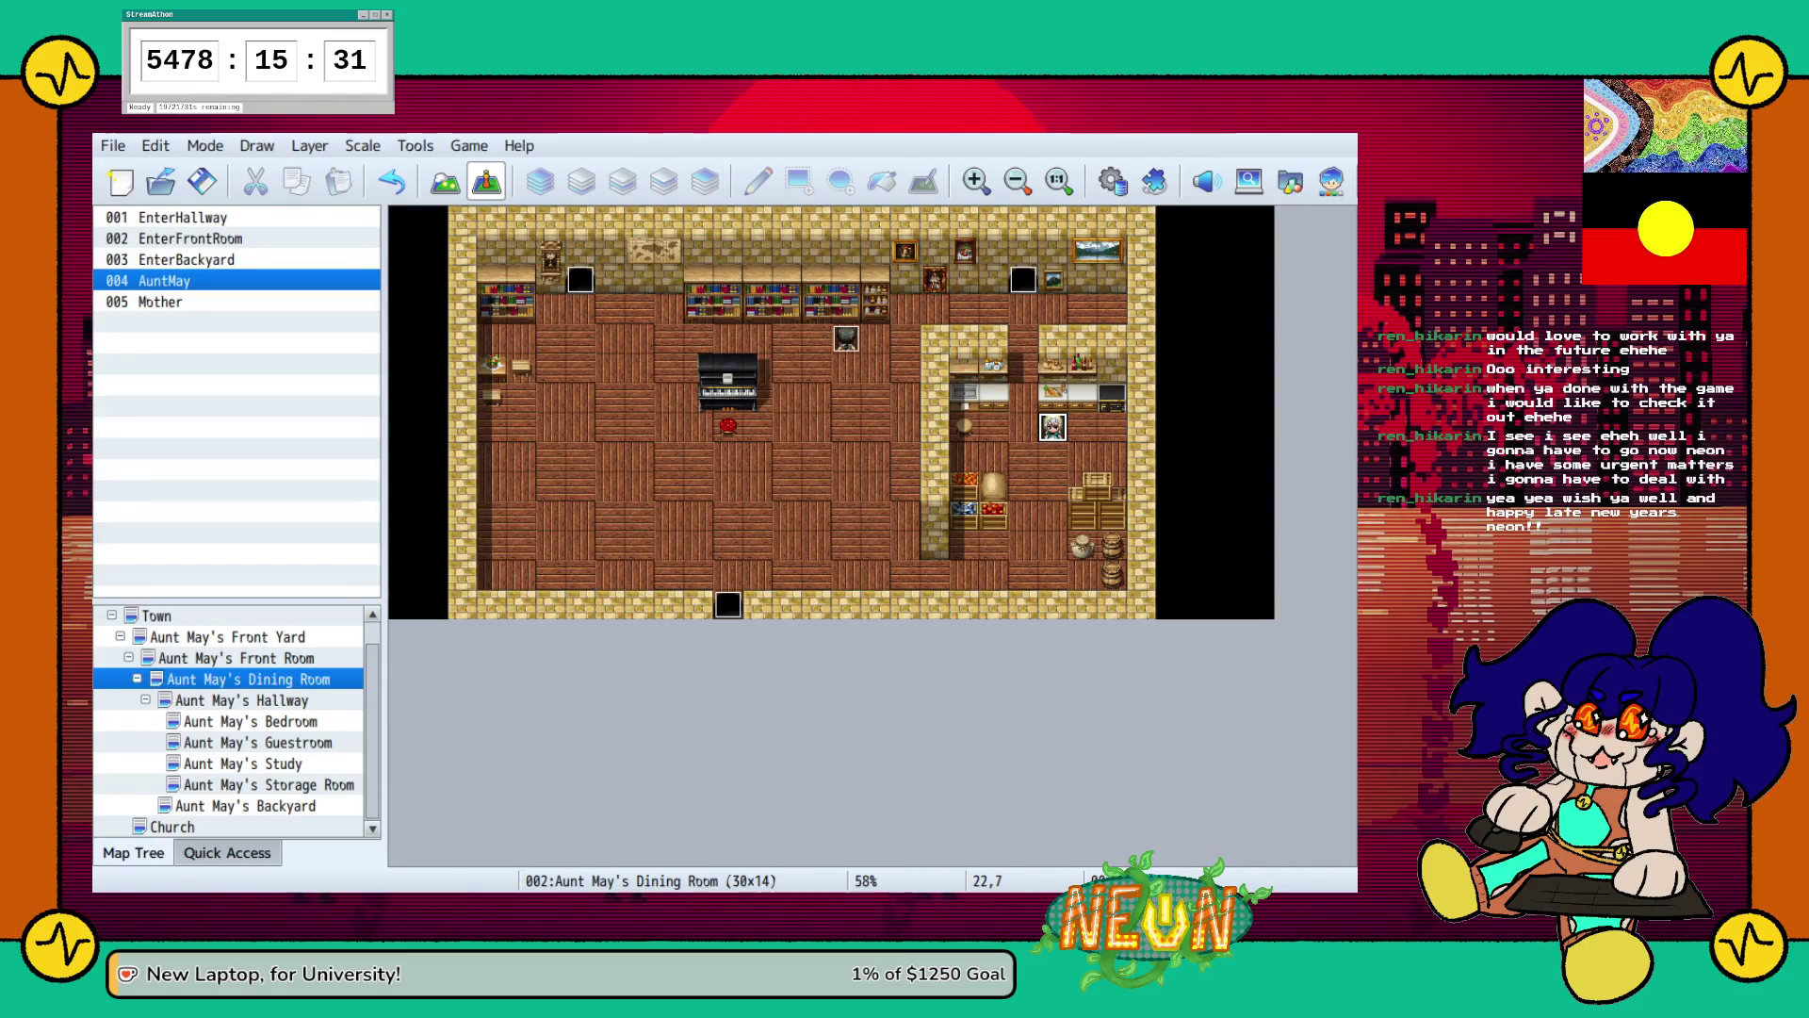
Start a playtest with F12 and walk through The Front Room into the dining room.
{"action": "key", "text": "F12"}
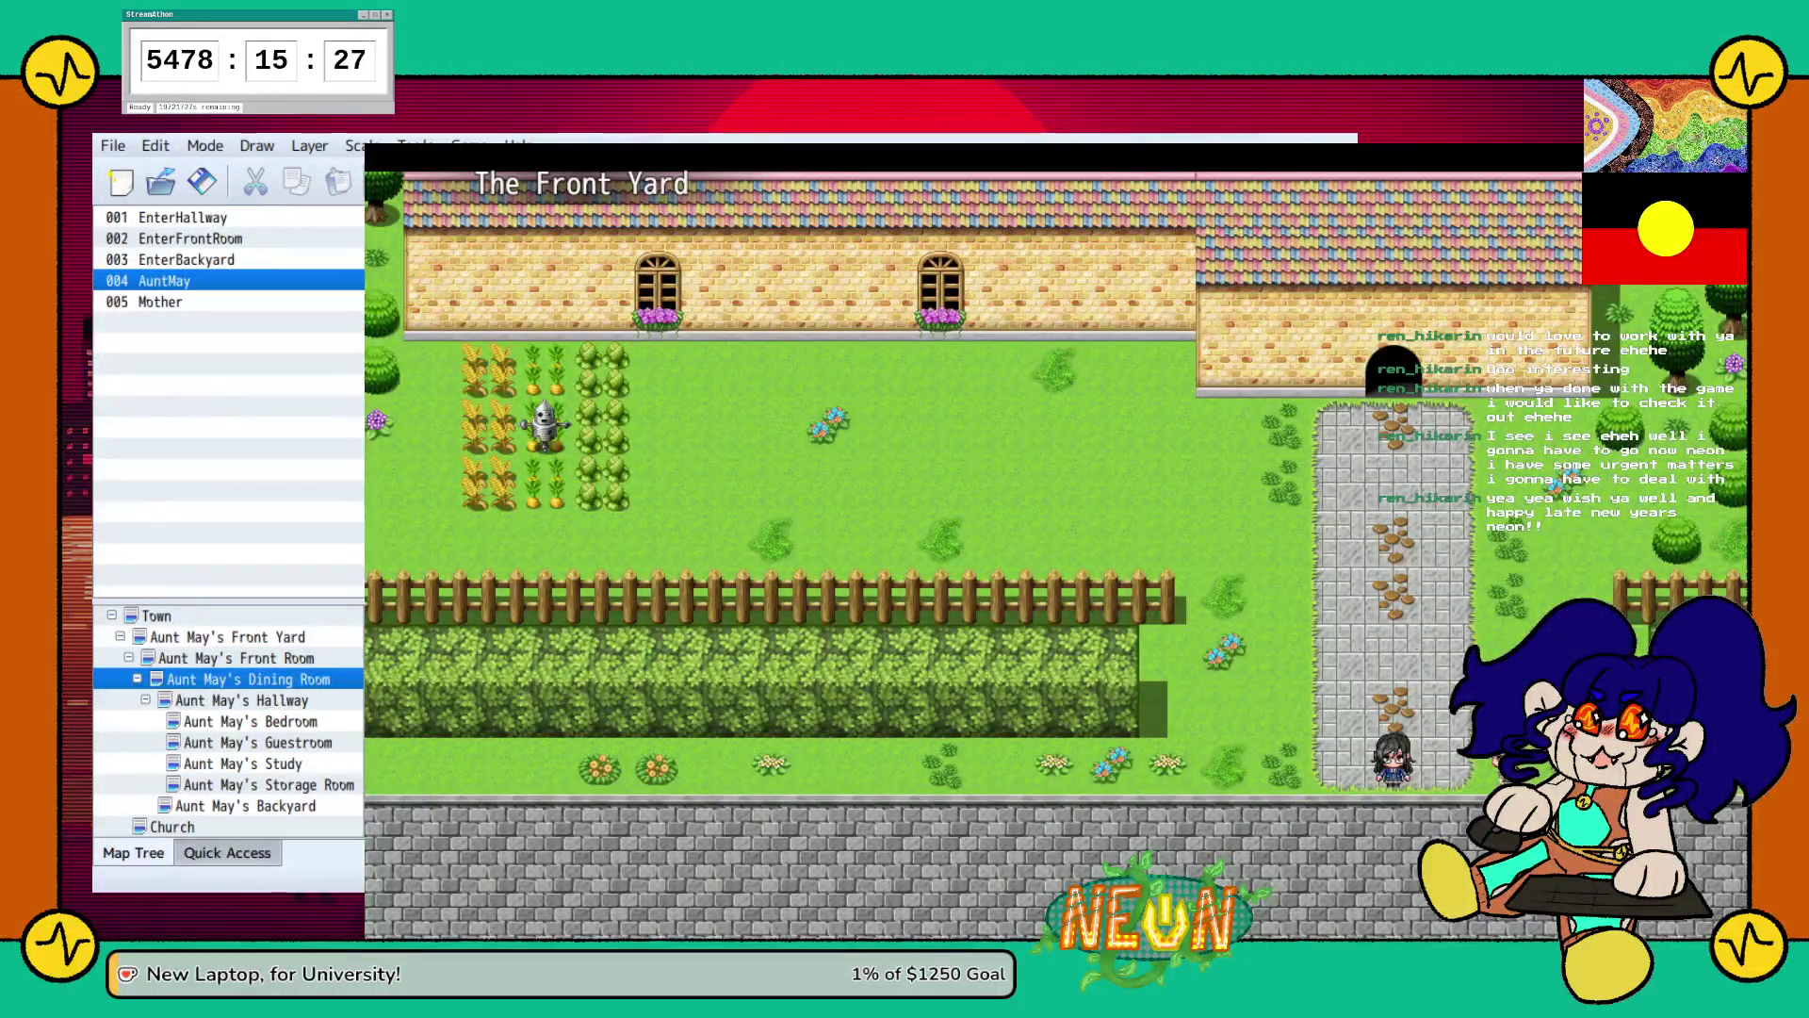
{"action": "key", "text": "Up"}
{"action": "key", "text": "Up"}
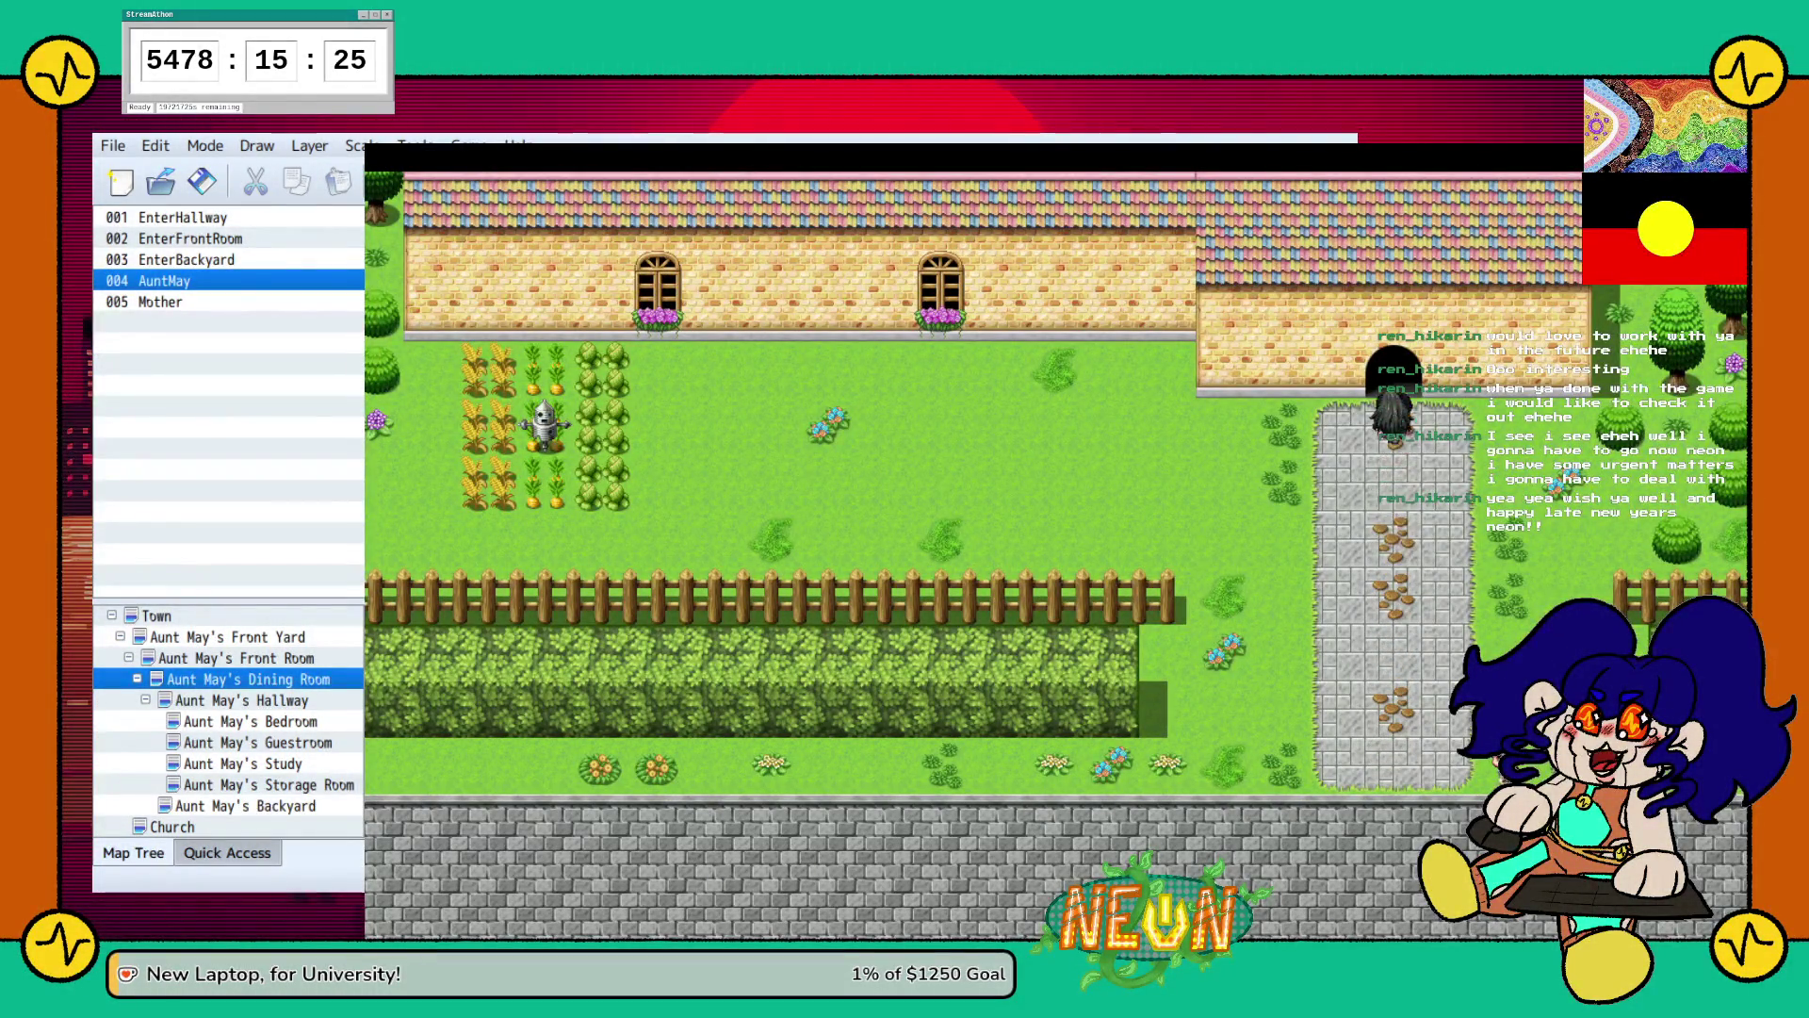
{"action": "key", "text": "Down"}
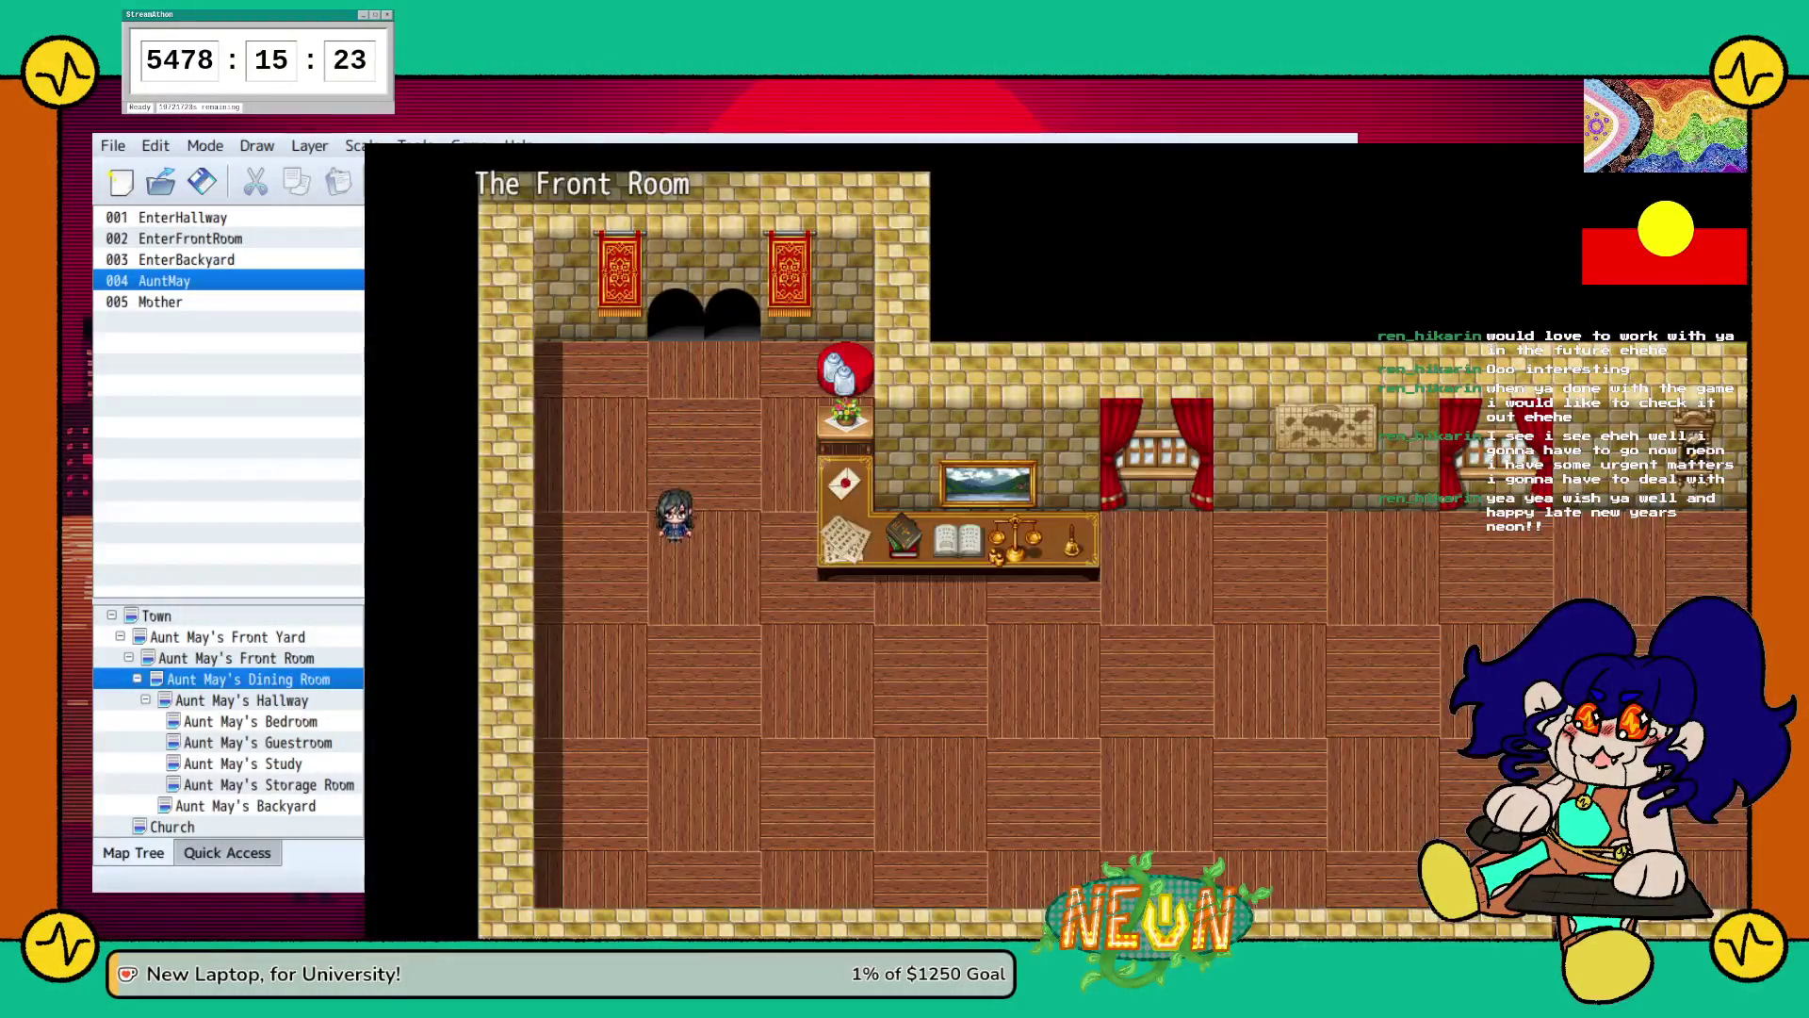
{"action": "key", "text": "Down"}
{"action": "key", "text": "Right"}
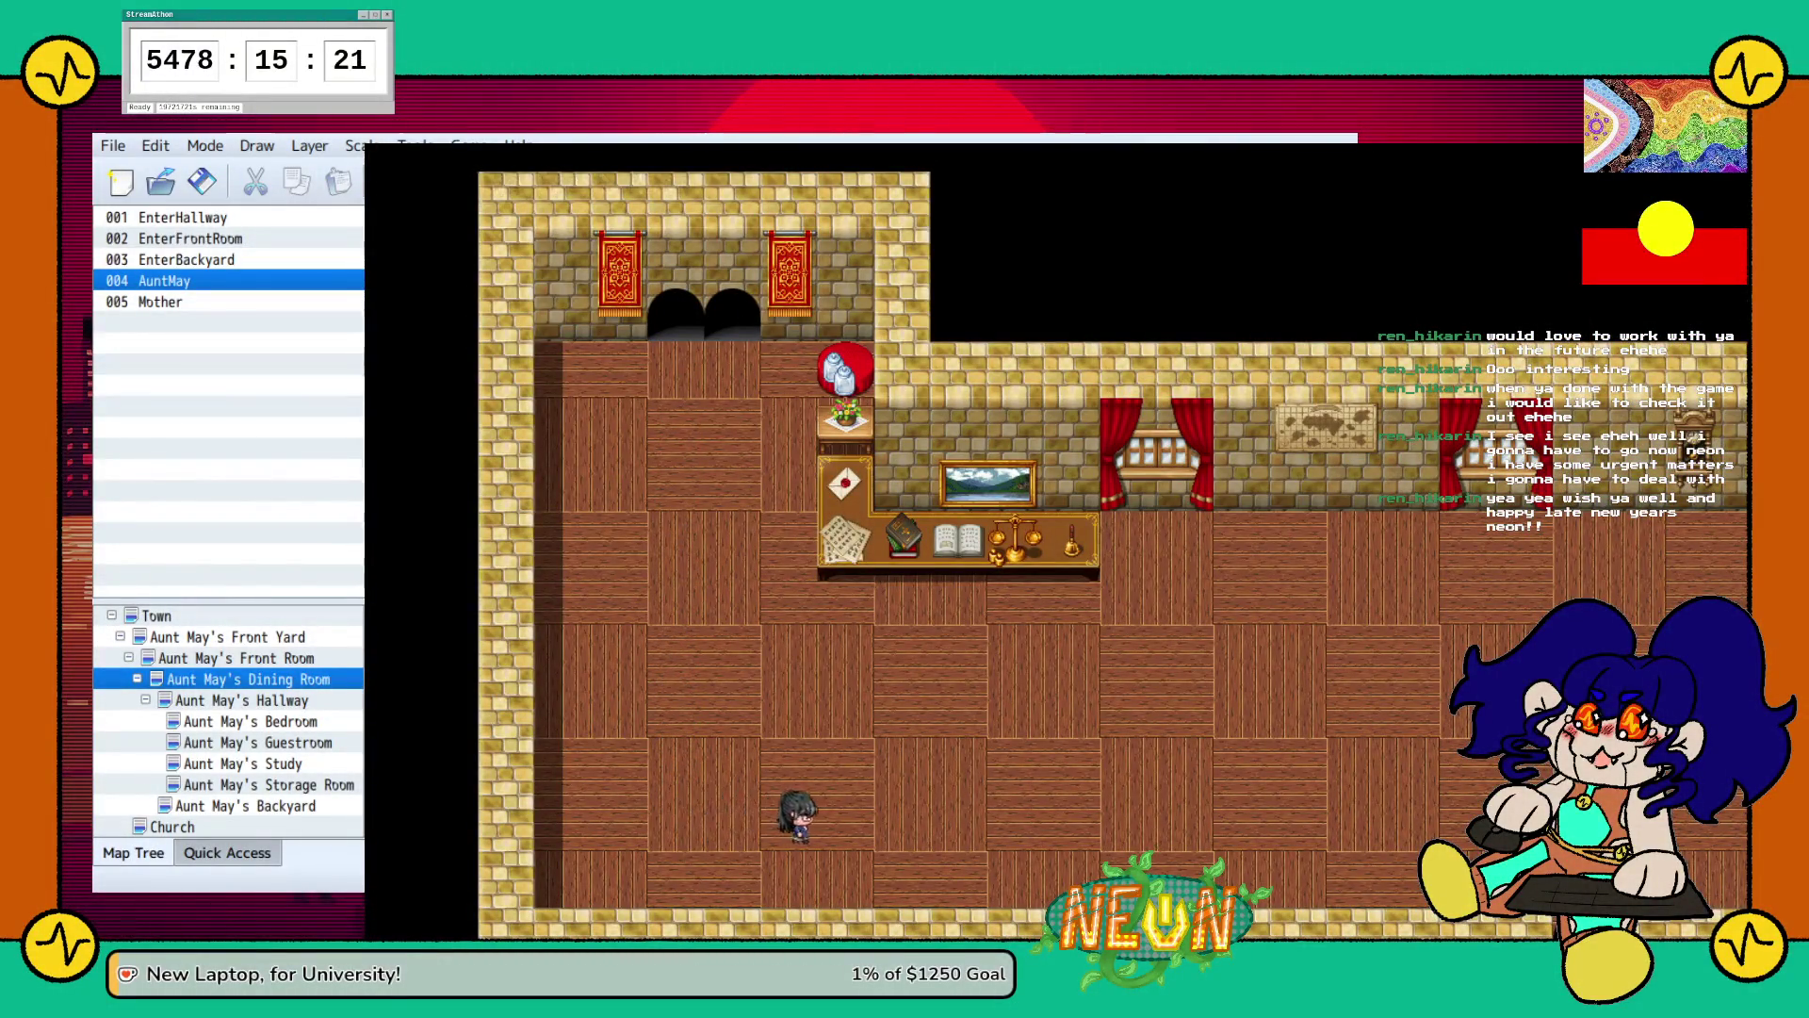
{"action": "key", "text": "Right"}
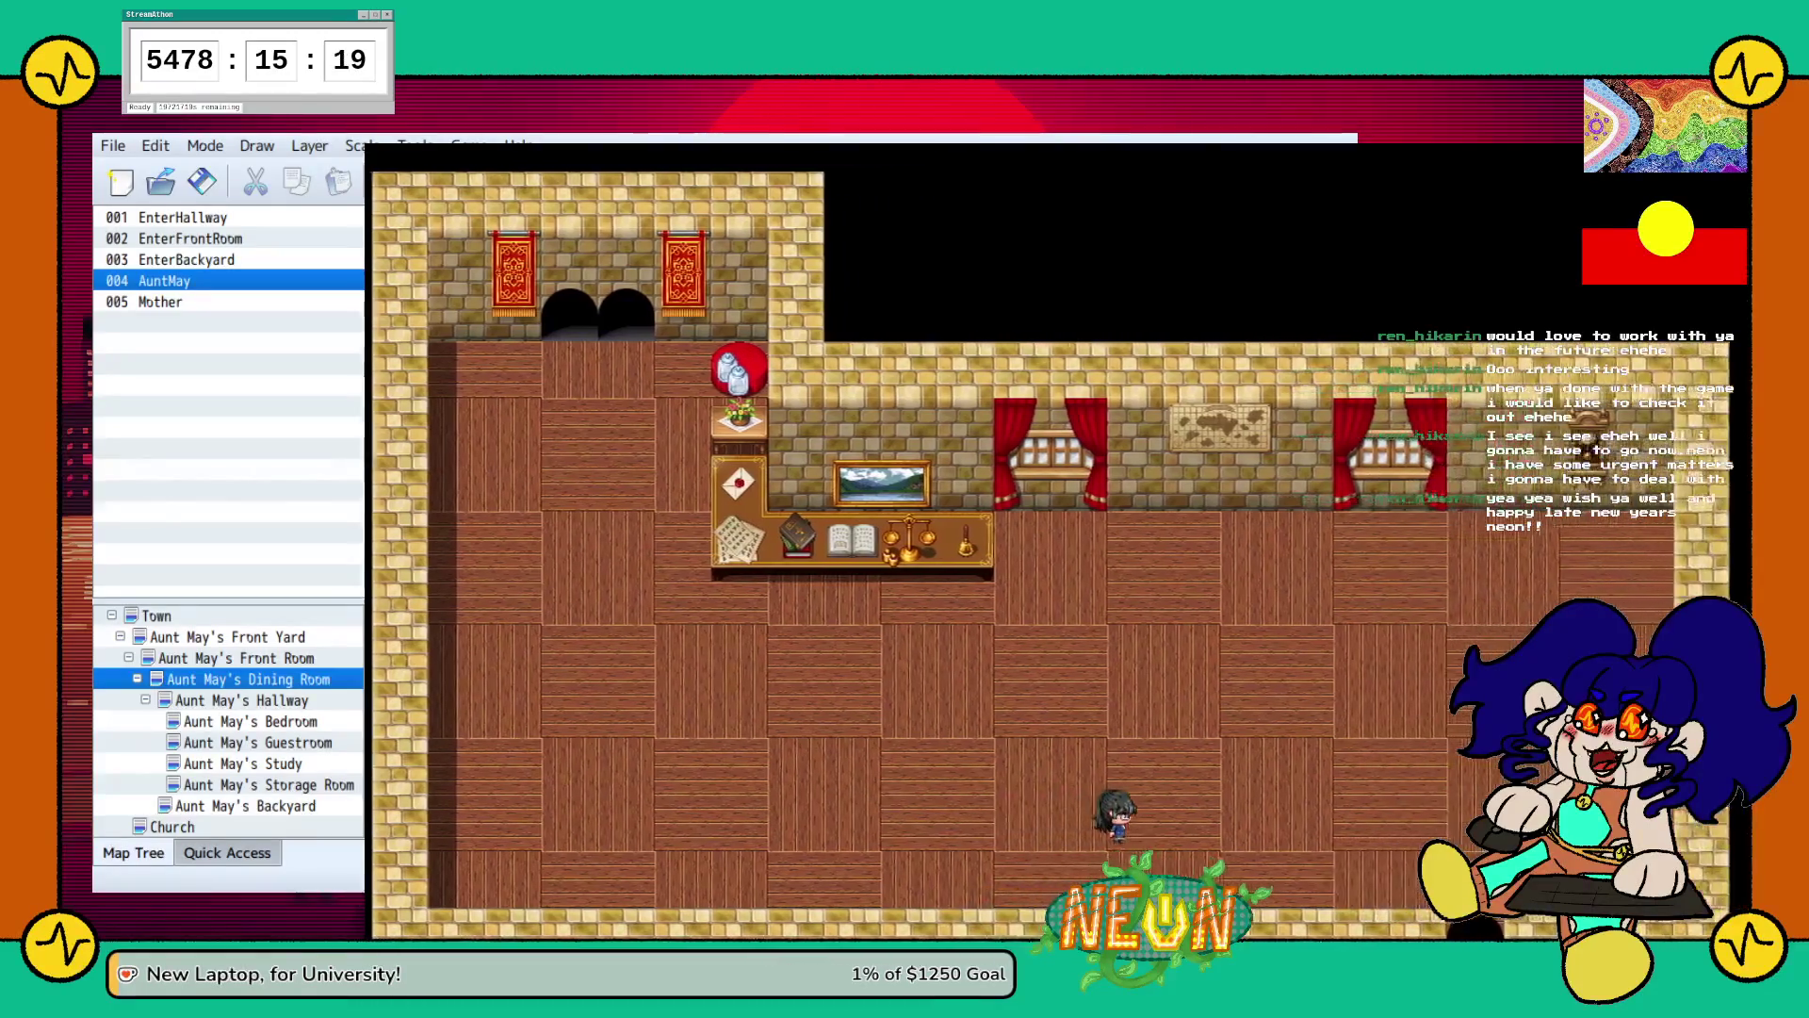
{"action": "key", "text": "Right"}
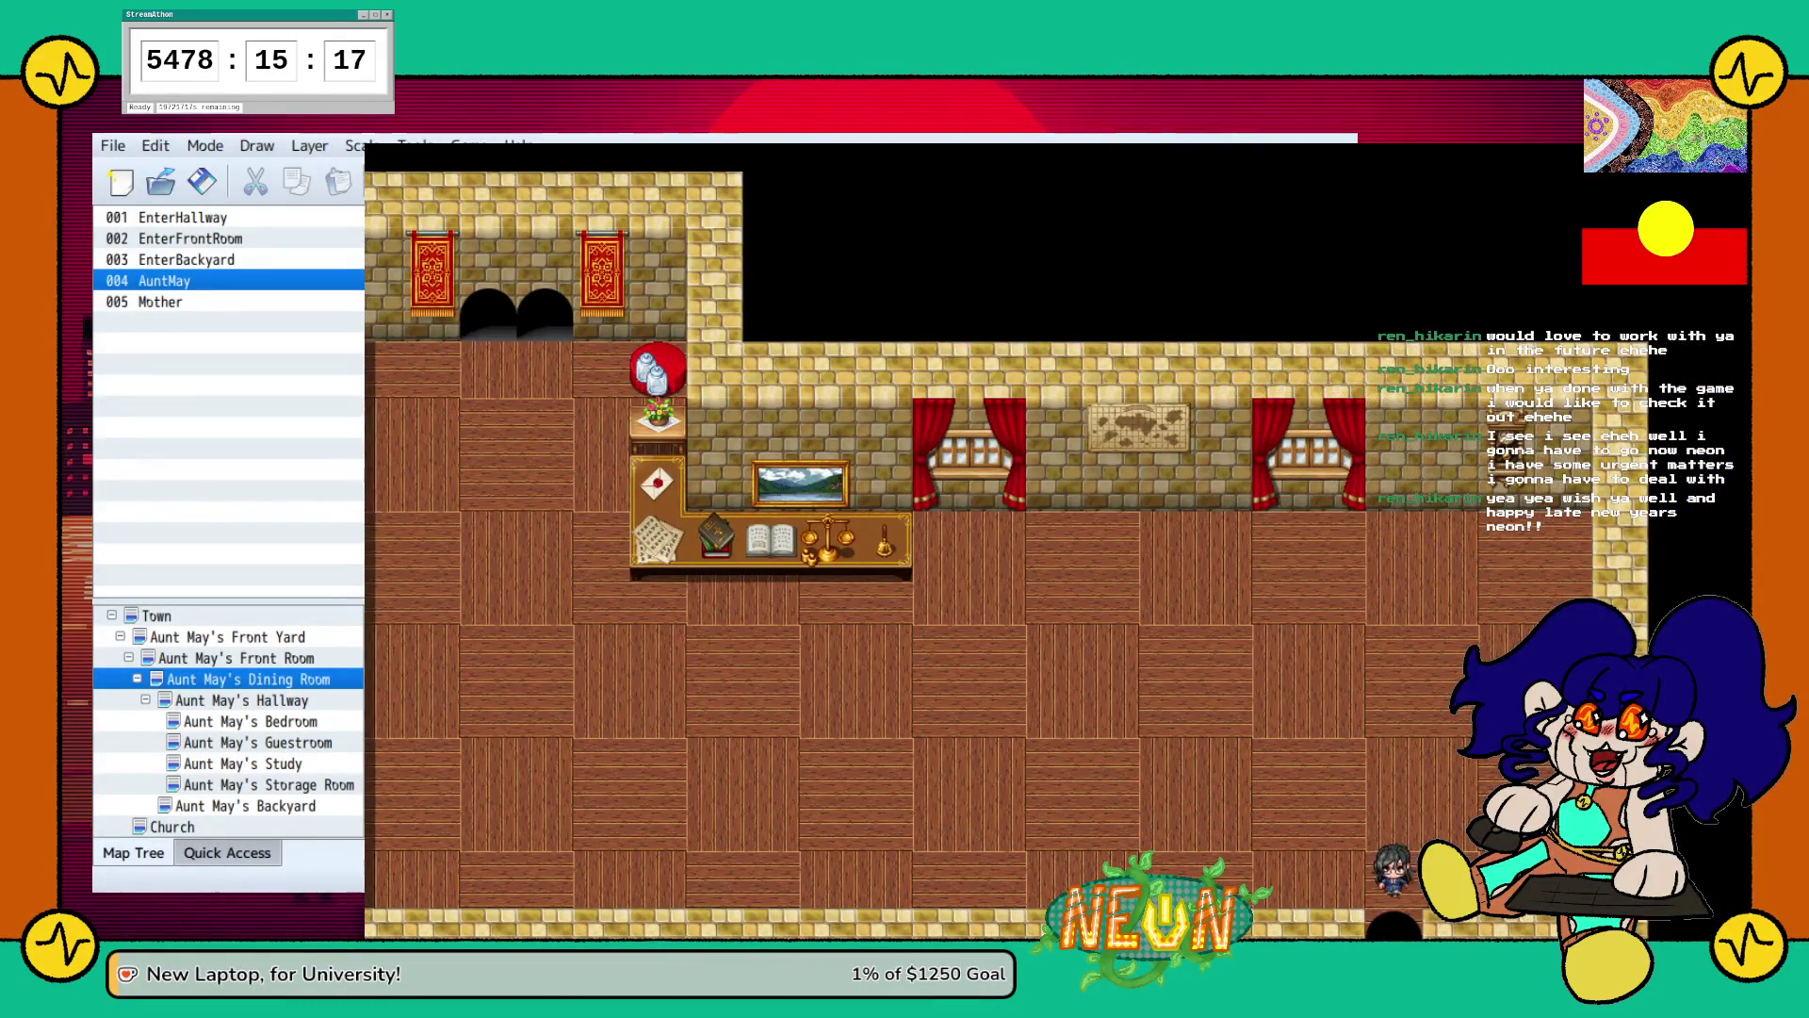
{"action": "key", "text": "Down"}
{"action": "key", "text": "Down"}
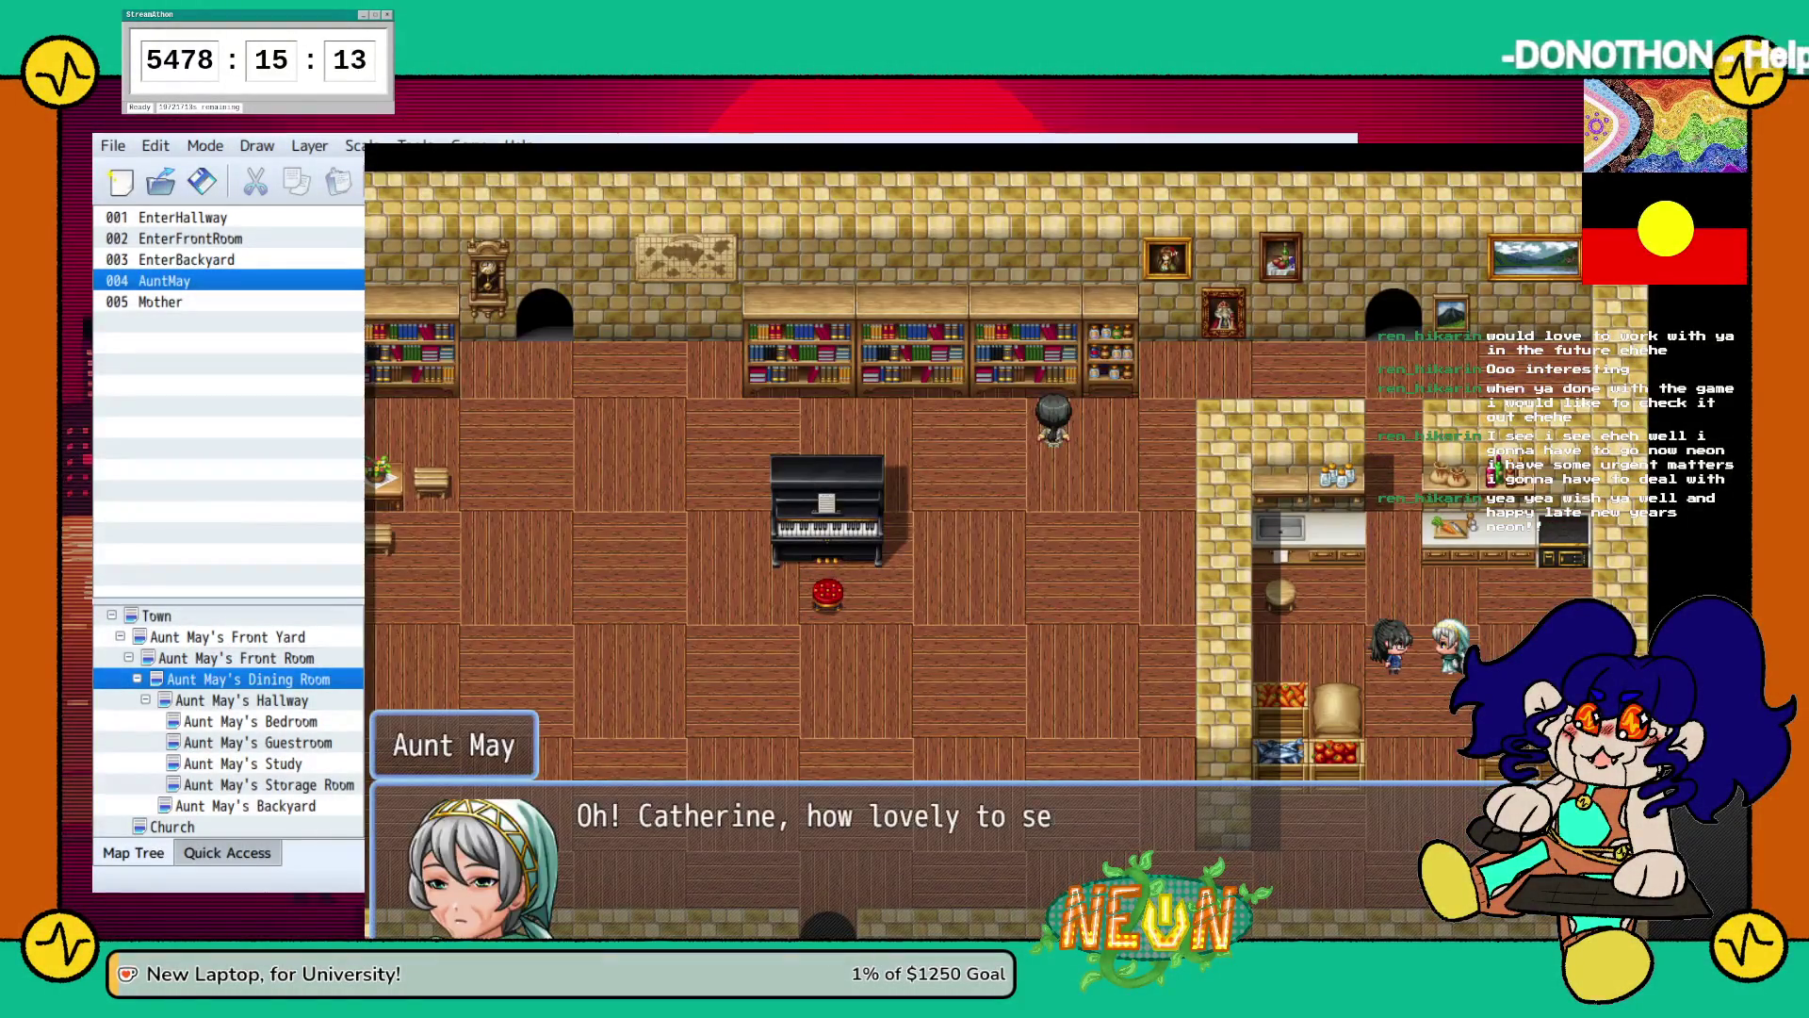
Talk through Aunt May's conversation to receive Gemma's Baptism Invitation, then close the playtest.
{"action": "key", "text": "Return"}
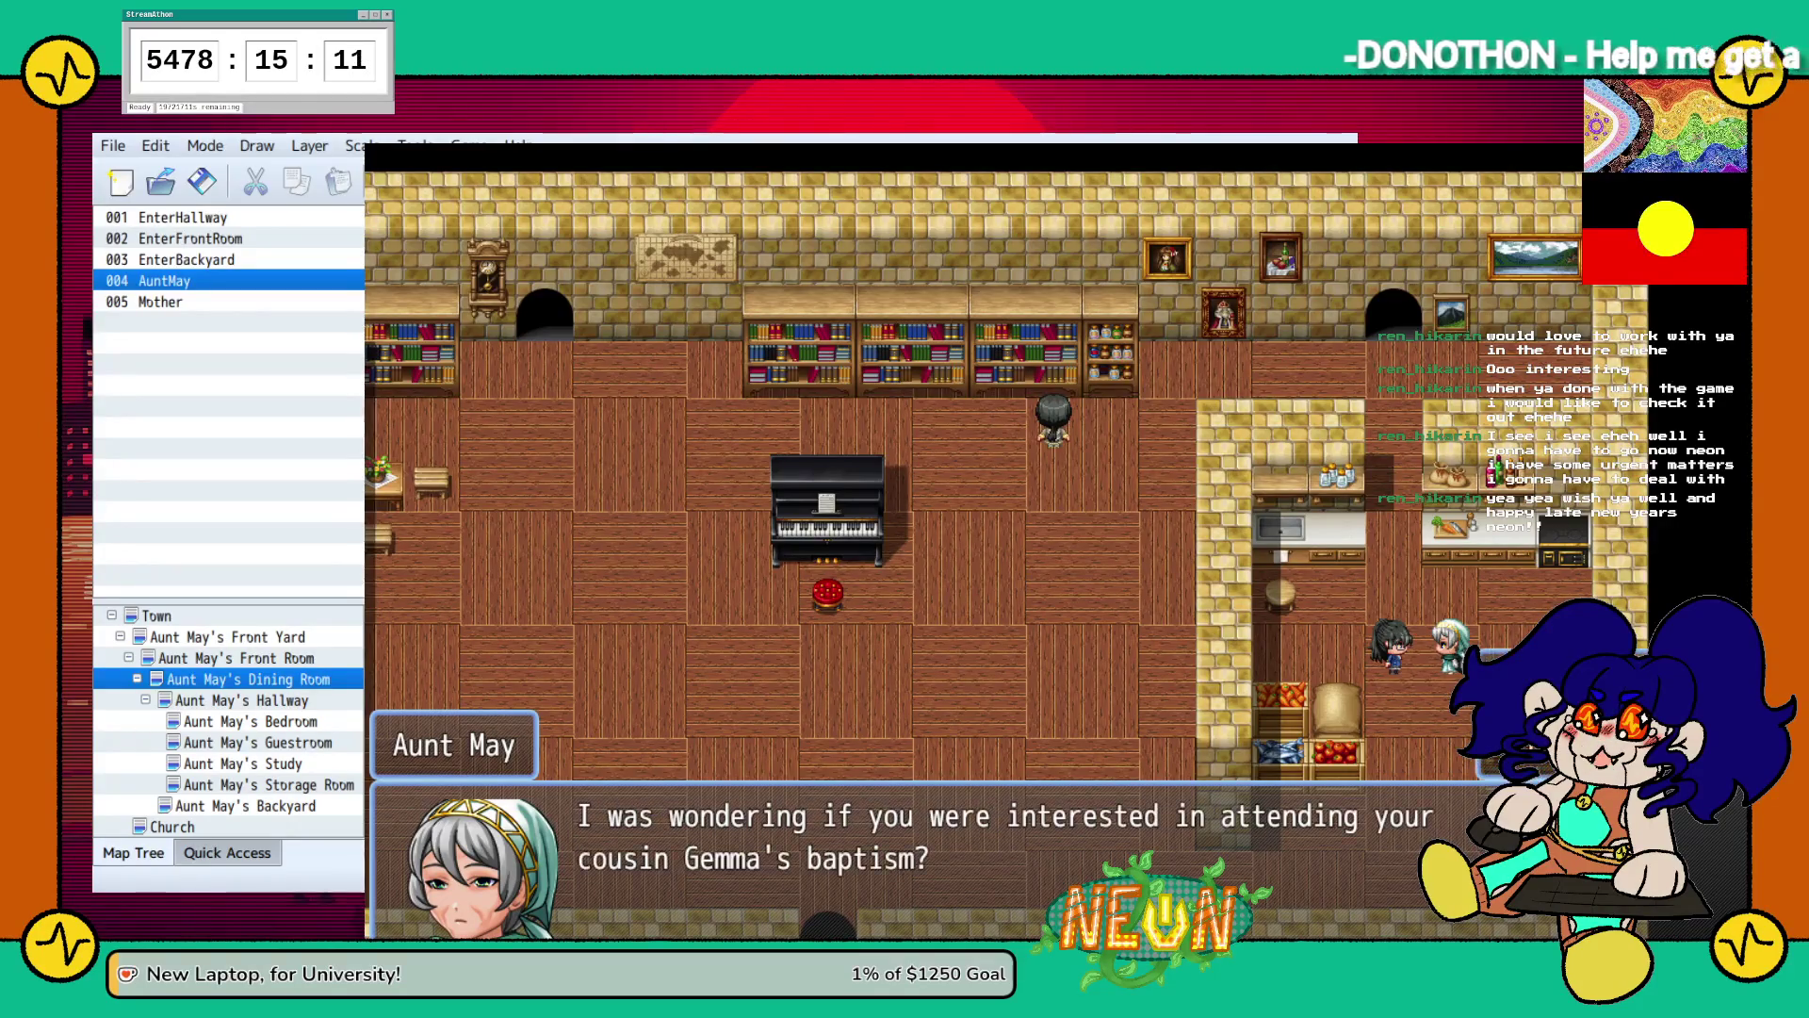
{"action": "key", "text": "Return"}
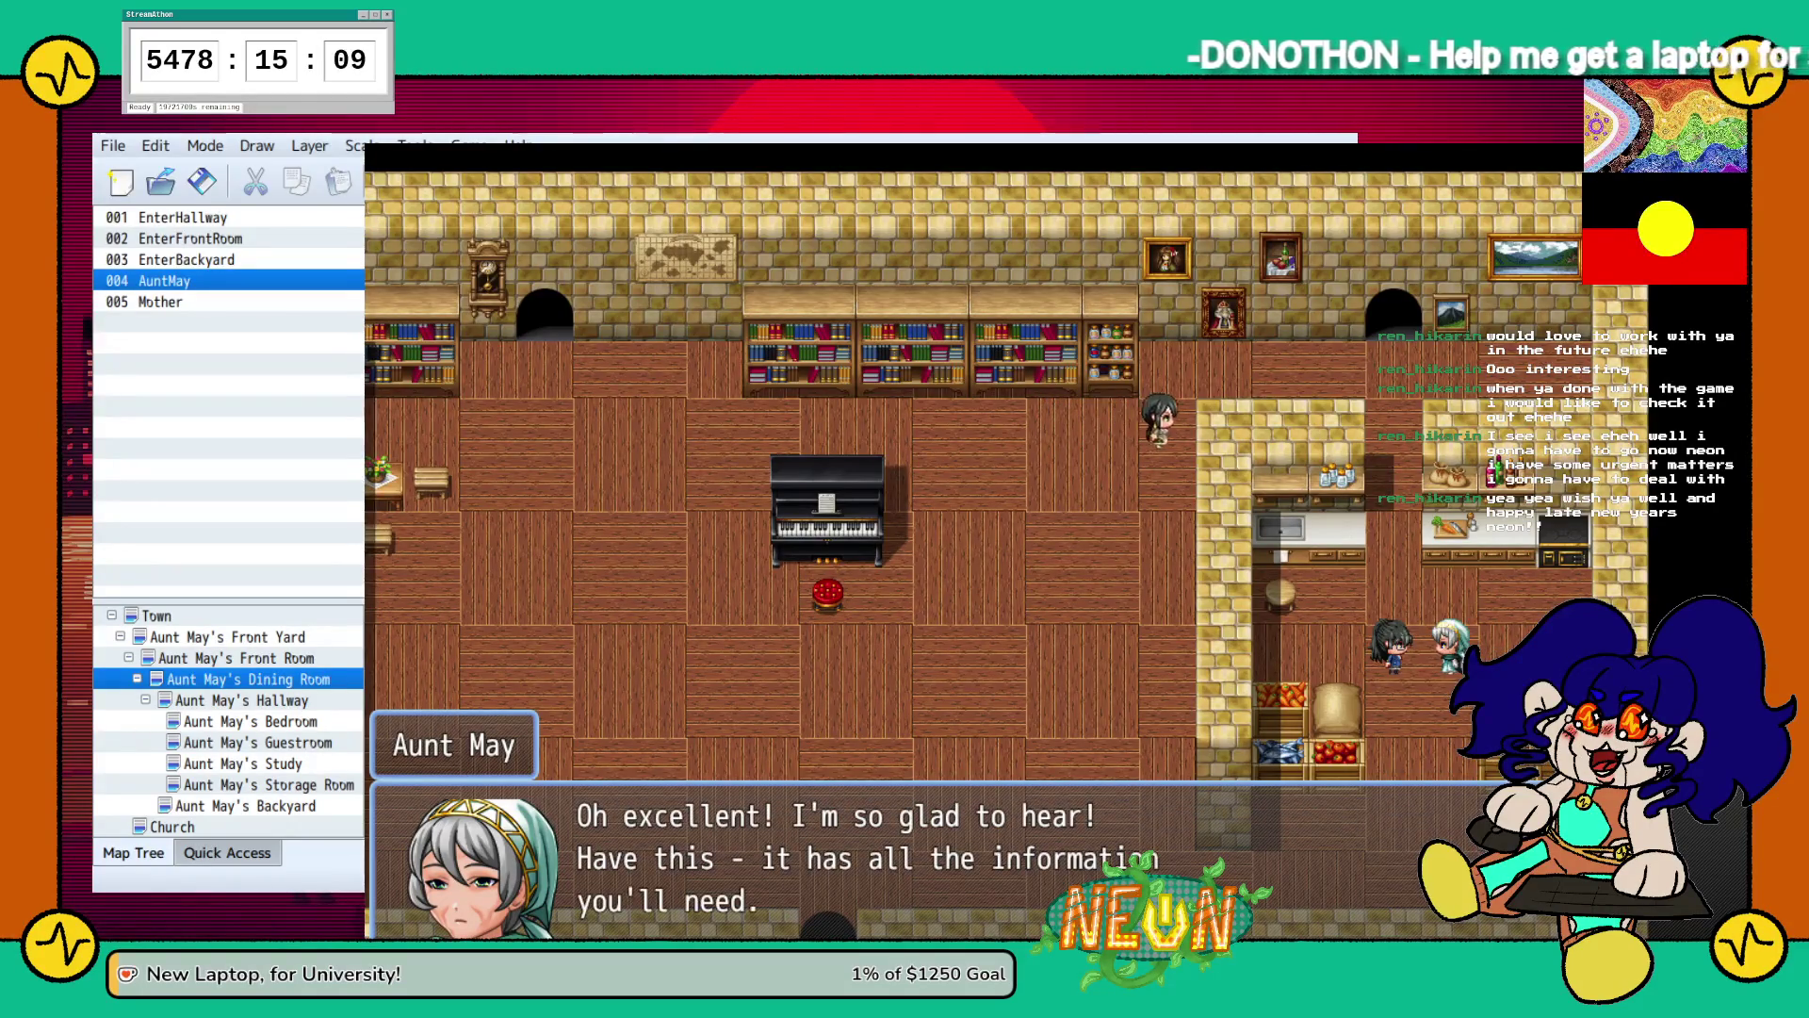
{"action": "key", "text": "Return"}
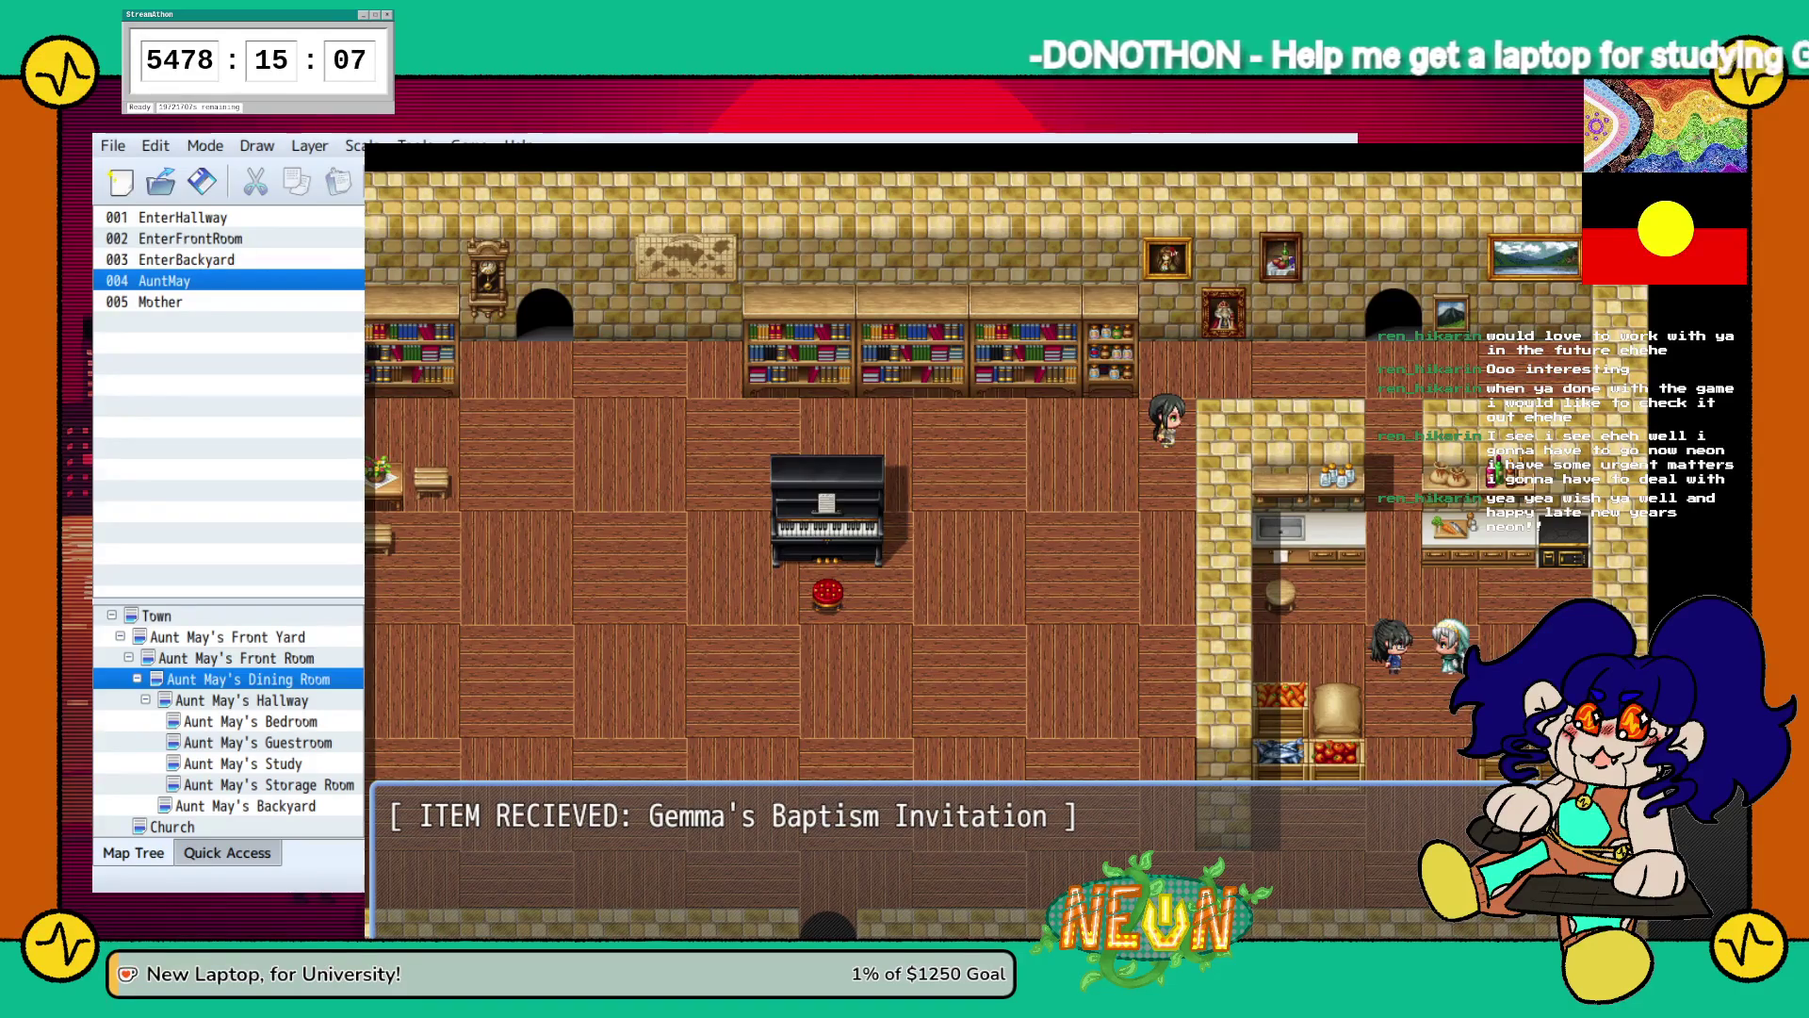
{"action": "key", "text": "Return"}
{"action": "key", "text": "Down"}
{"action": "key", "text": "Down"}
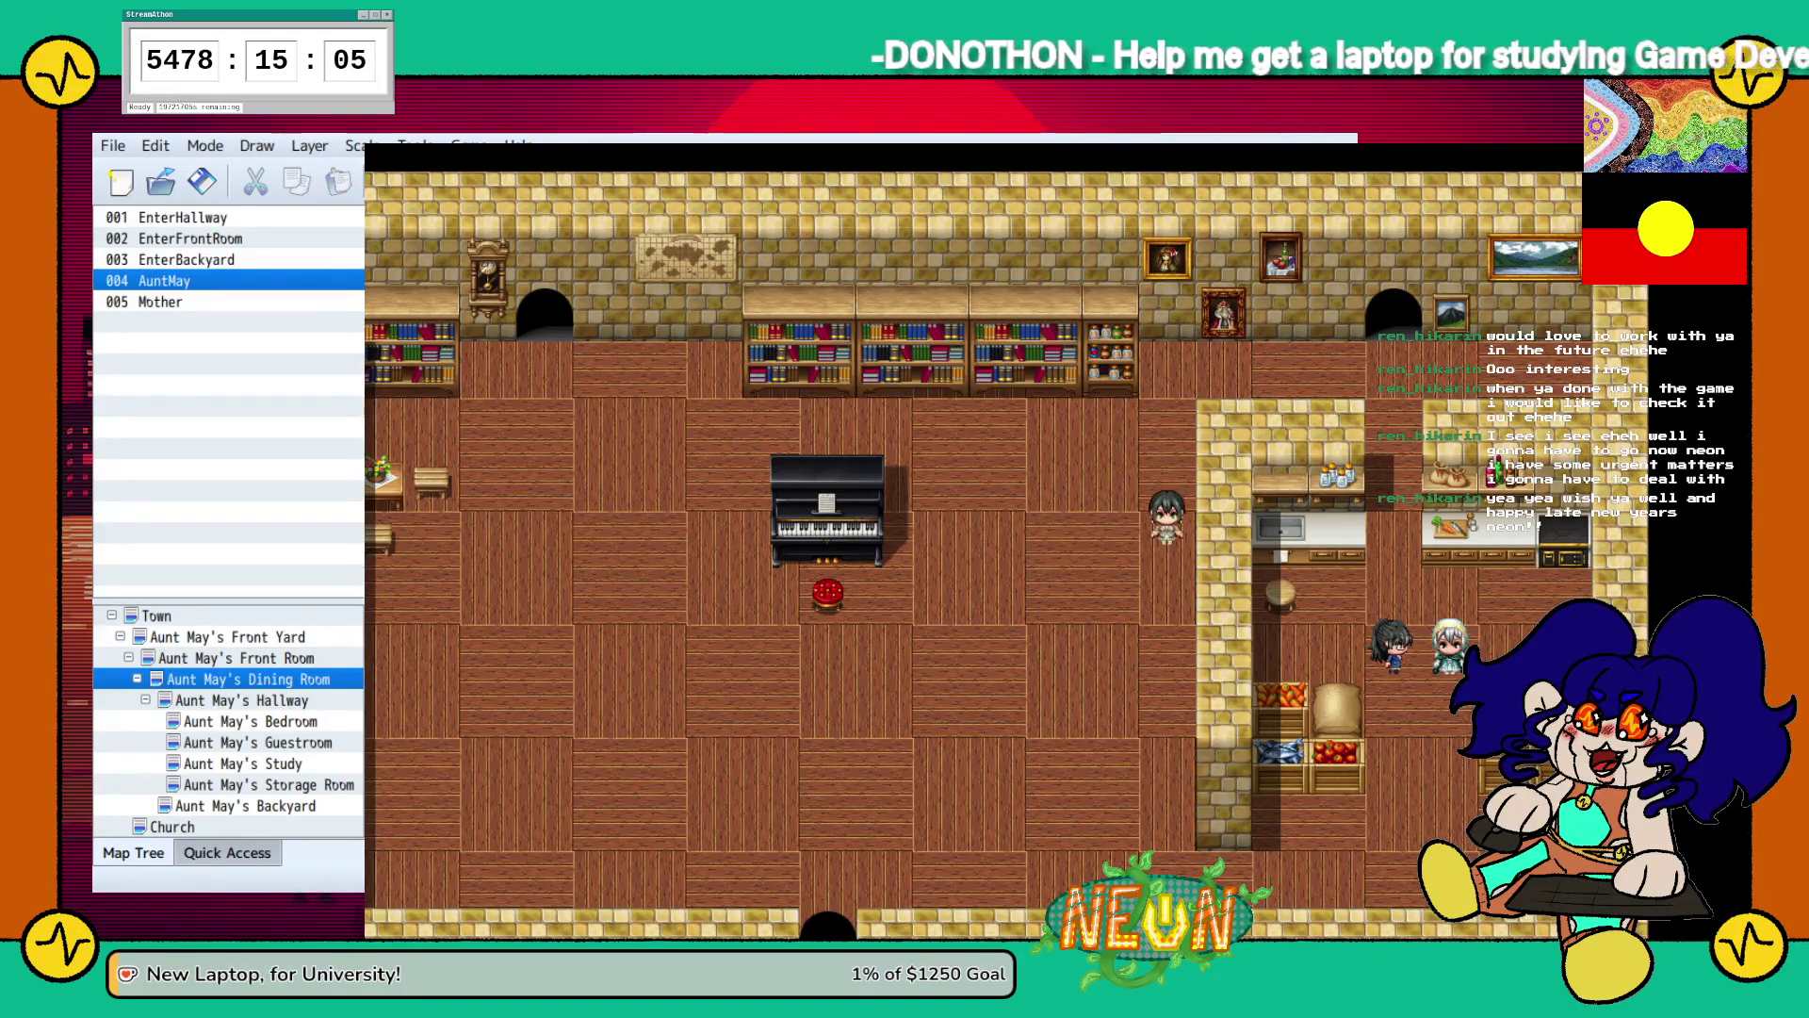
{"action": "key", "text": "Down"}
{"action": "key", "text": "alt+F4"}
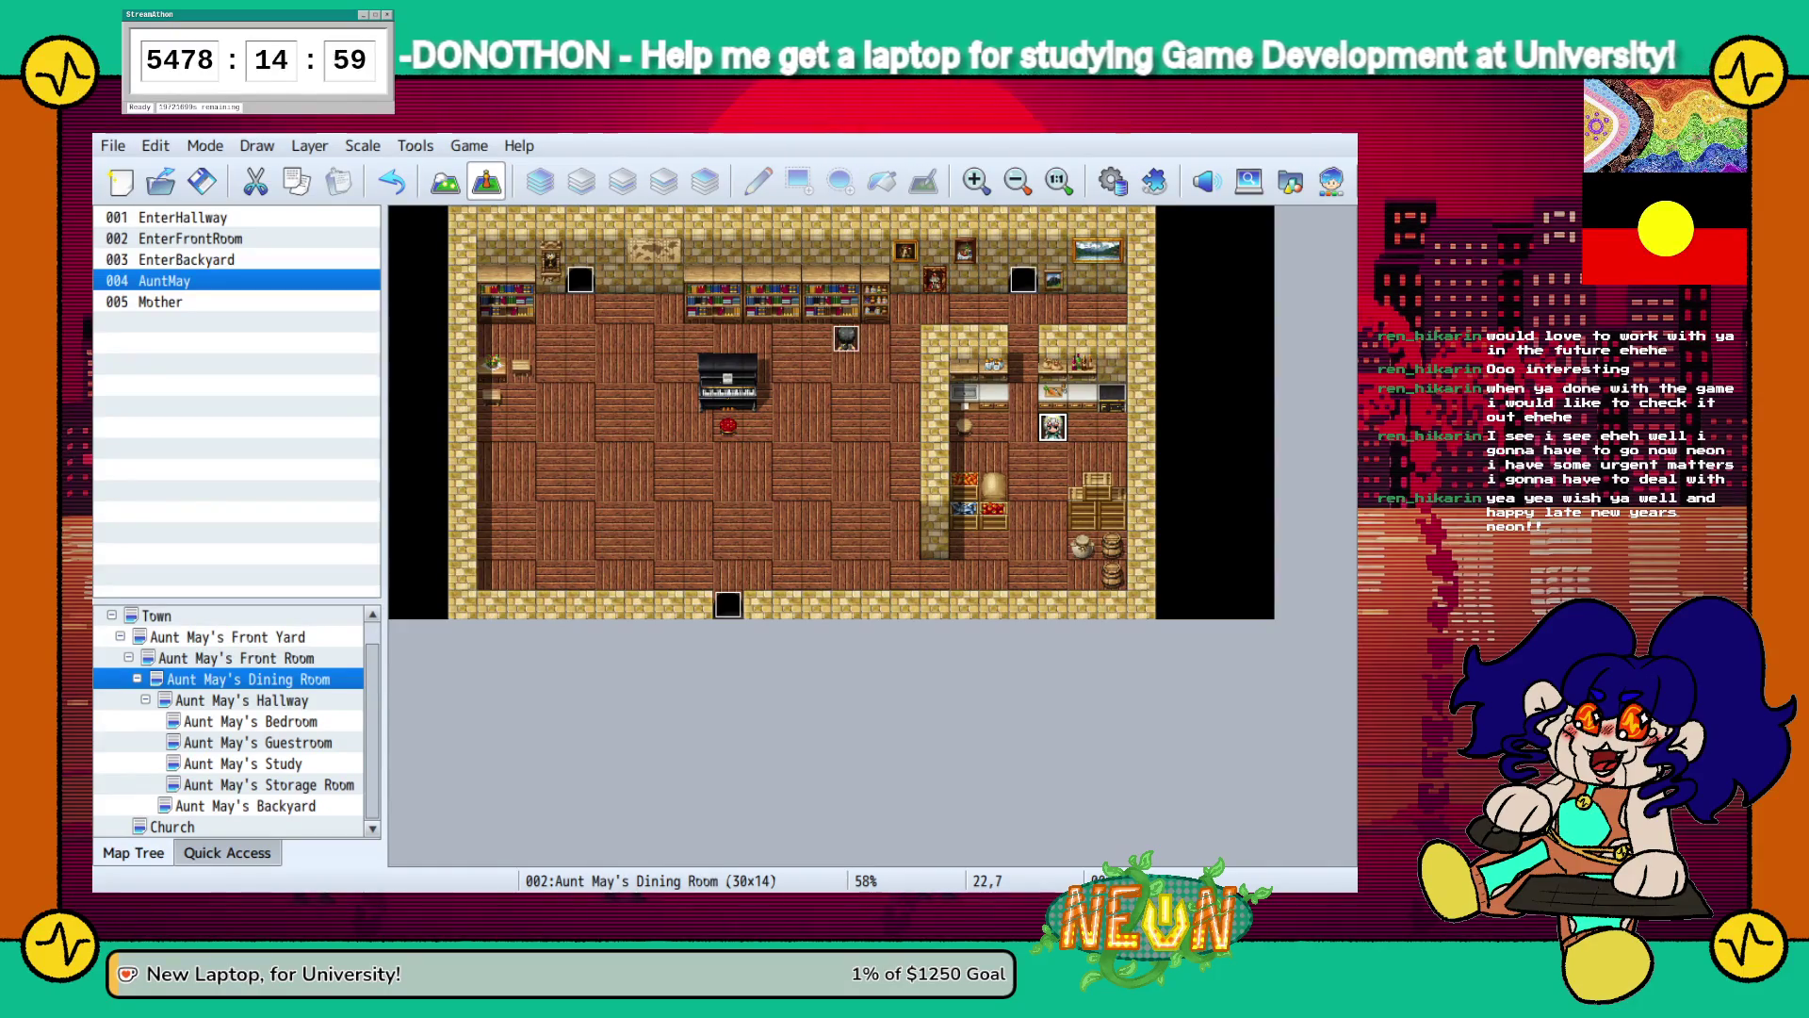
Step through the Aunt May maps, including the Hallway, and settle on Aunt May's Front Yard (30x14).
{"action": "left_click", "coordinate": [161, 302]}
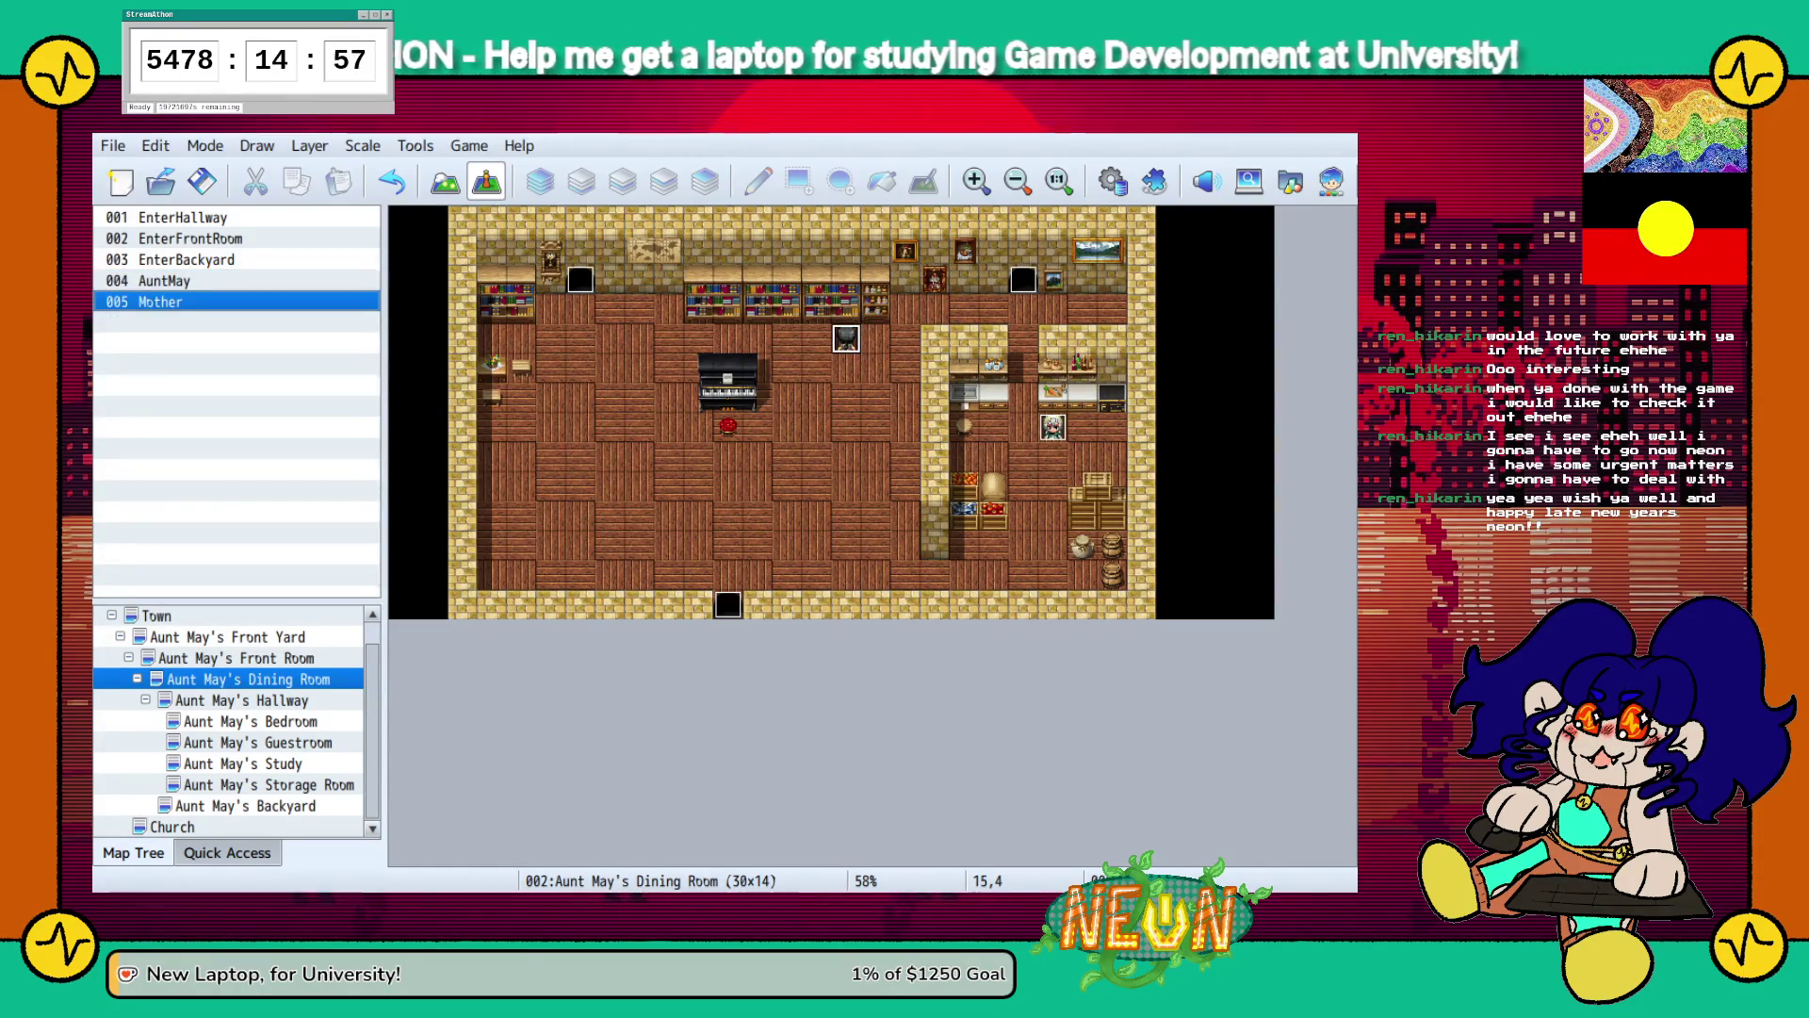
{"action": "left_click", "coordinate": [240, 658]}
{"action": "left_click", "coordinate": [248, 678]}
{"action": "left_click", "coordinate": [241, 699]}
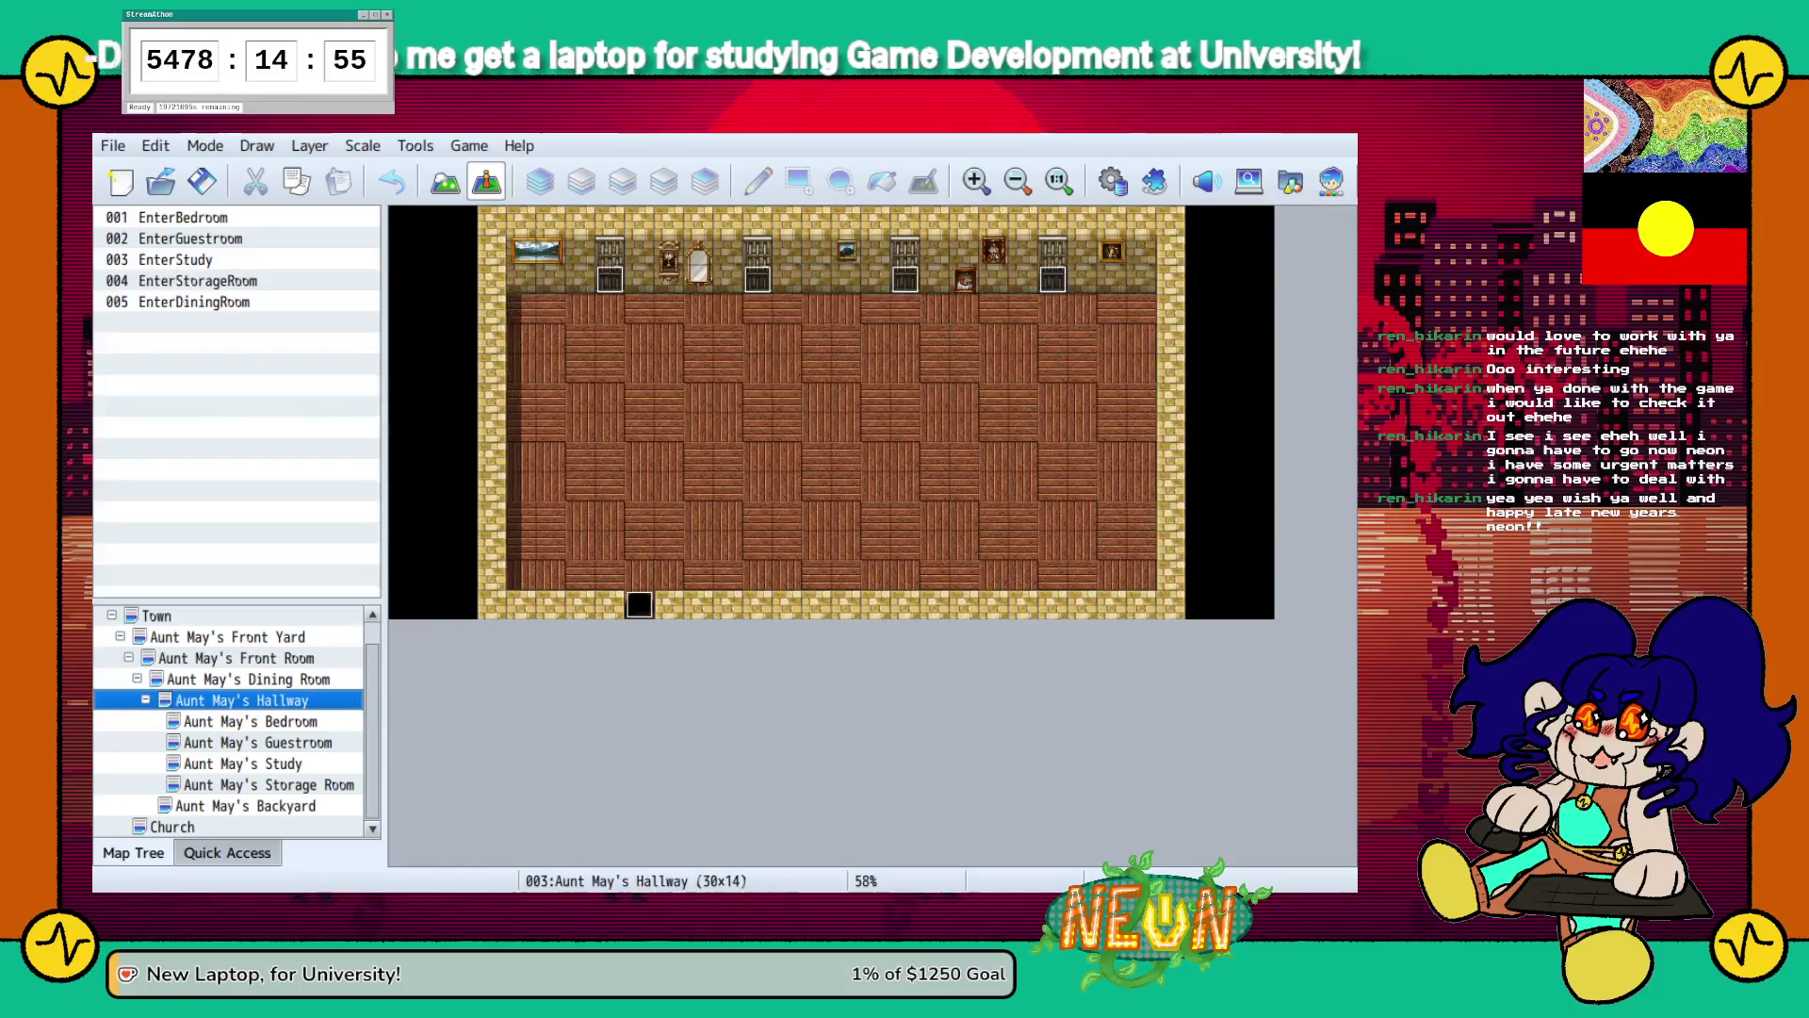
{"action": "left_click", "coordinate": [228, 636]}
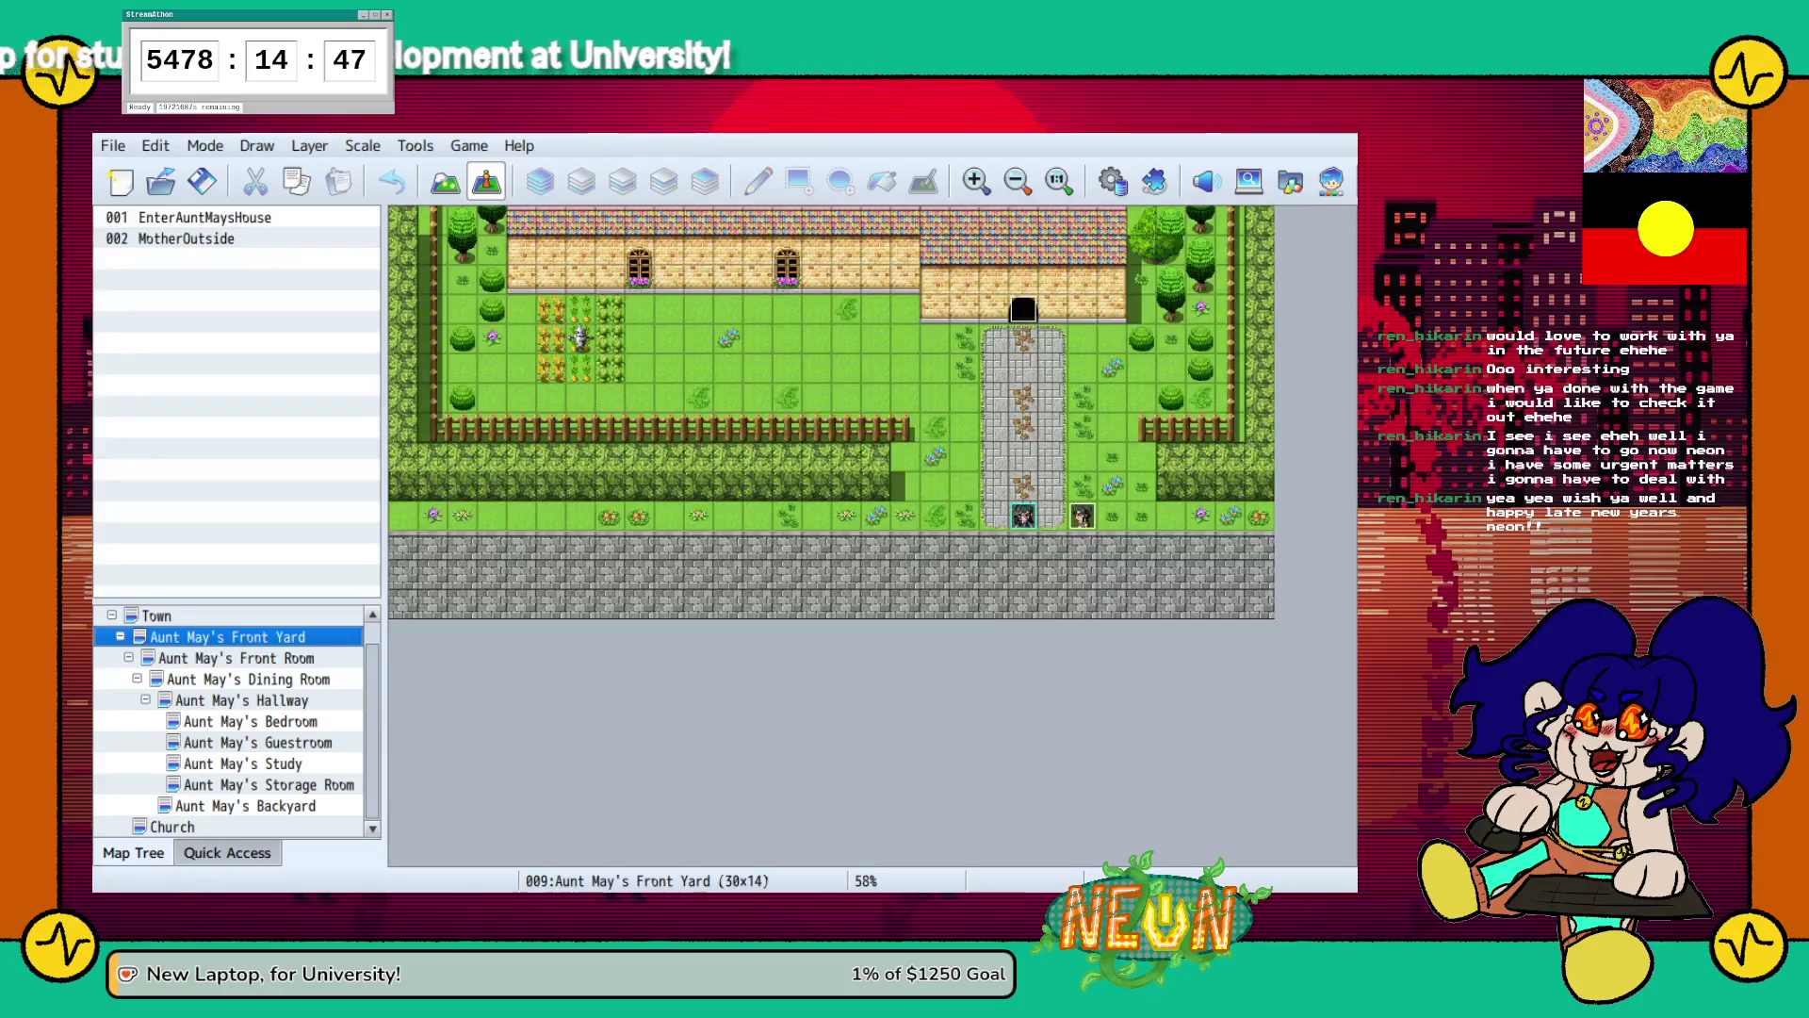
Rename the Church map to 'Church Front' and add the blank 30x14 map MAP012 beneath it.
{"action": "left_click", "coordinate": [172, 827]}
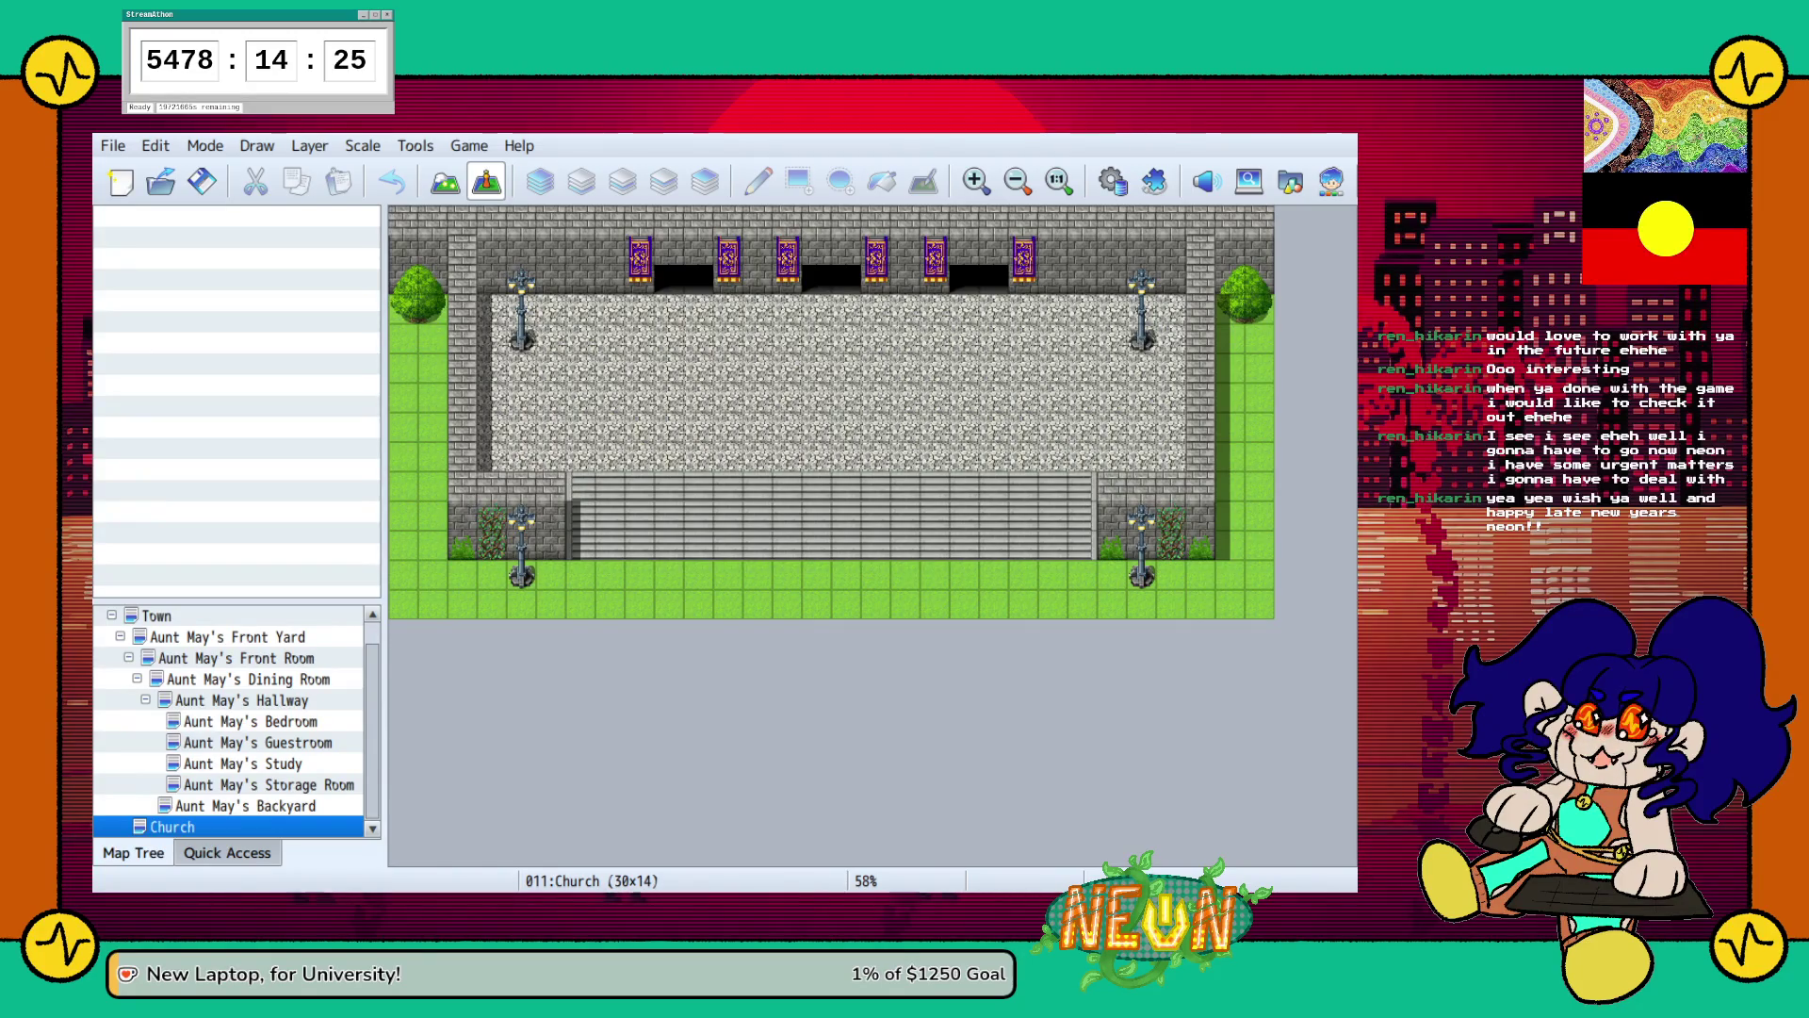
{"action": "type", "text": "Front"}
{"action": "key", "text": "Return"}
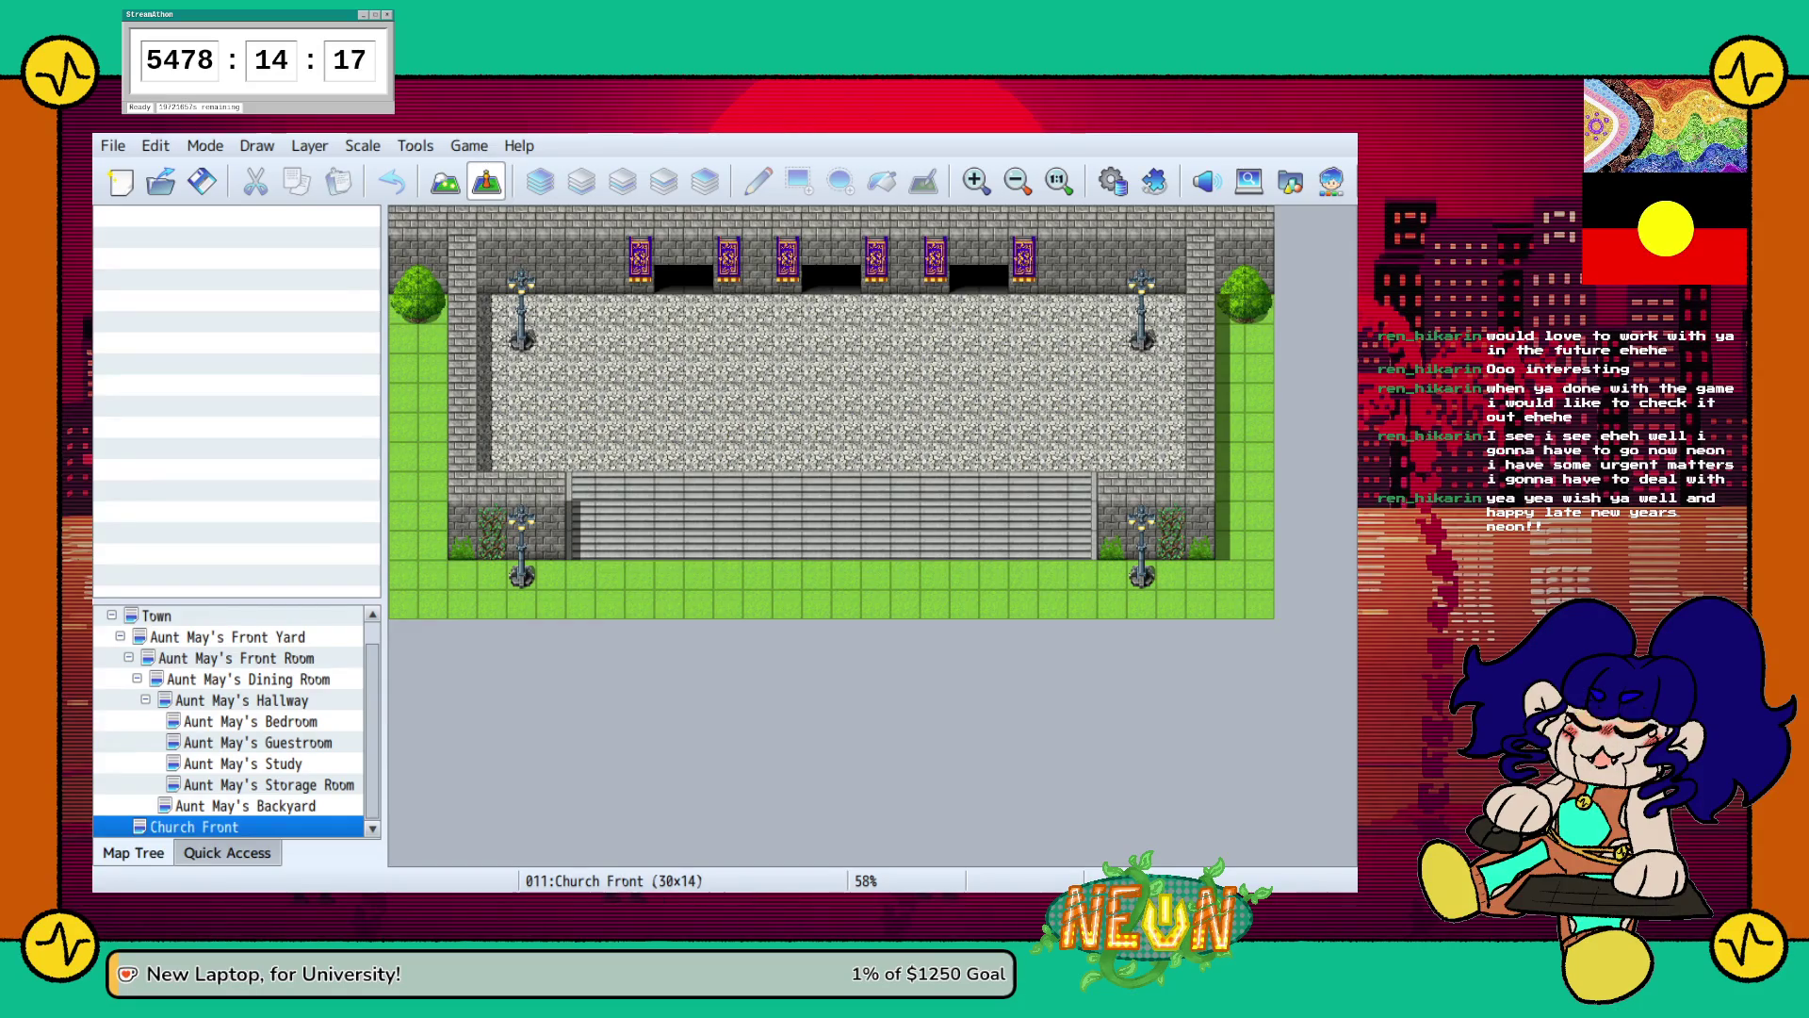
{"action": "key", "text": "Return"}
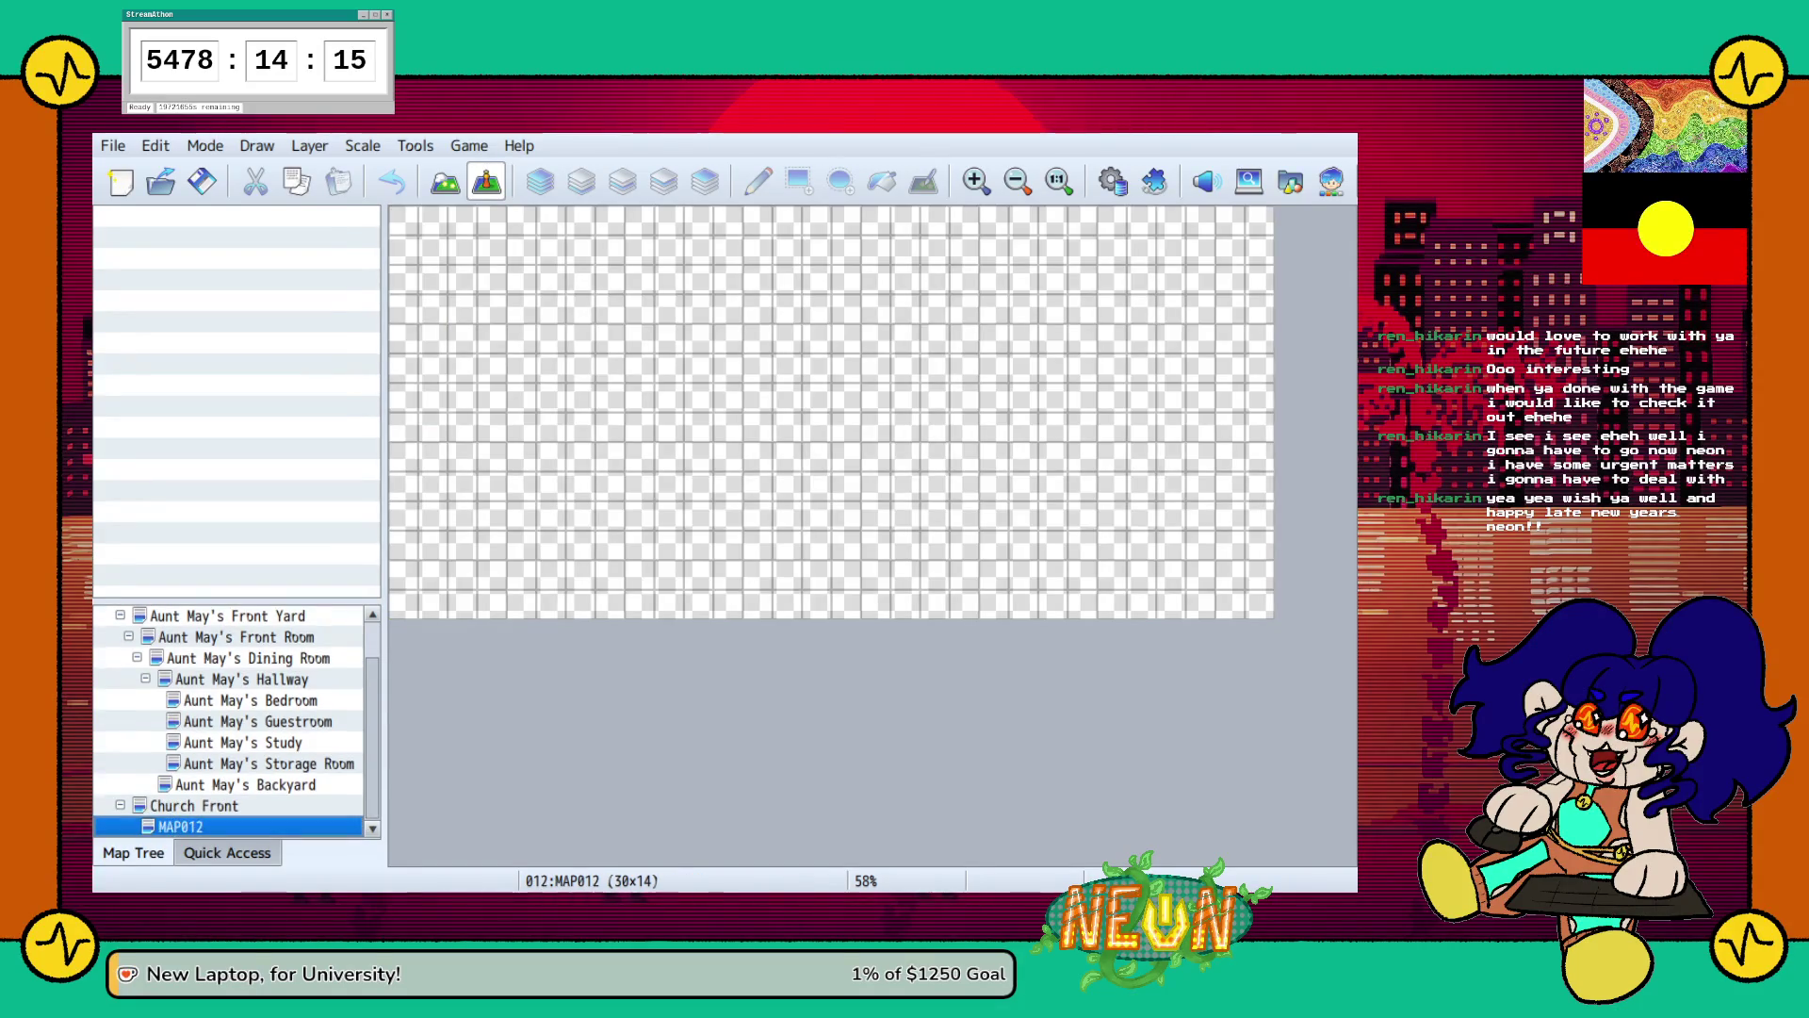
Name MAP012 'Church Interior', size it 30x45, and apply its tileset.
{"action": "left_click", "coordinate": [445, 181]}
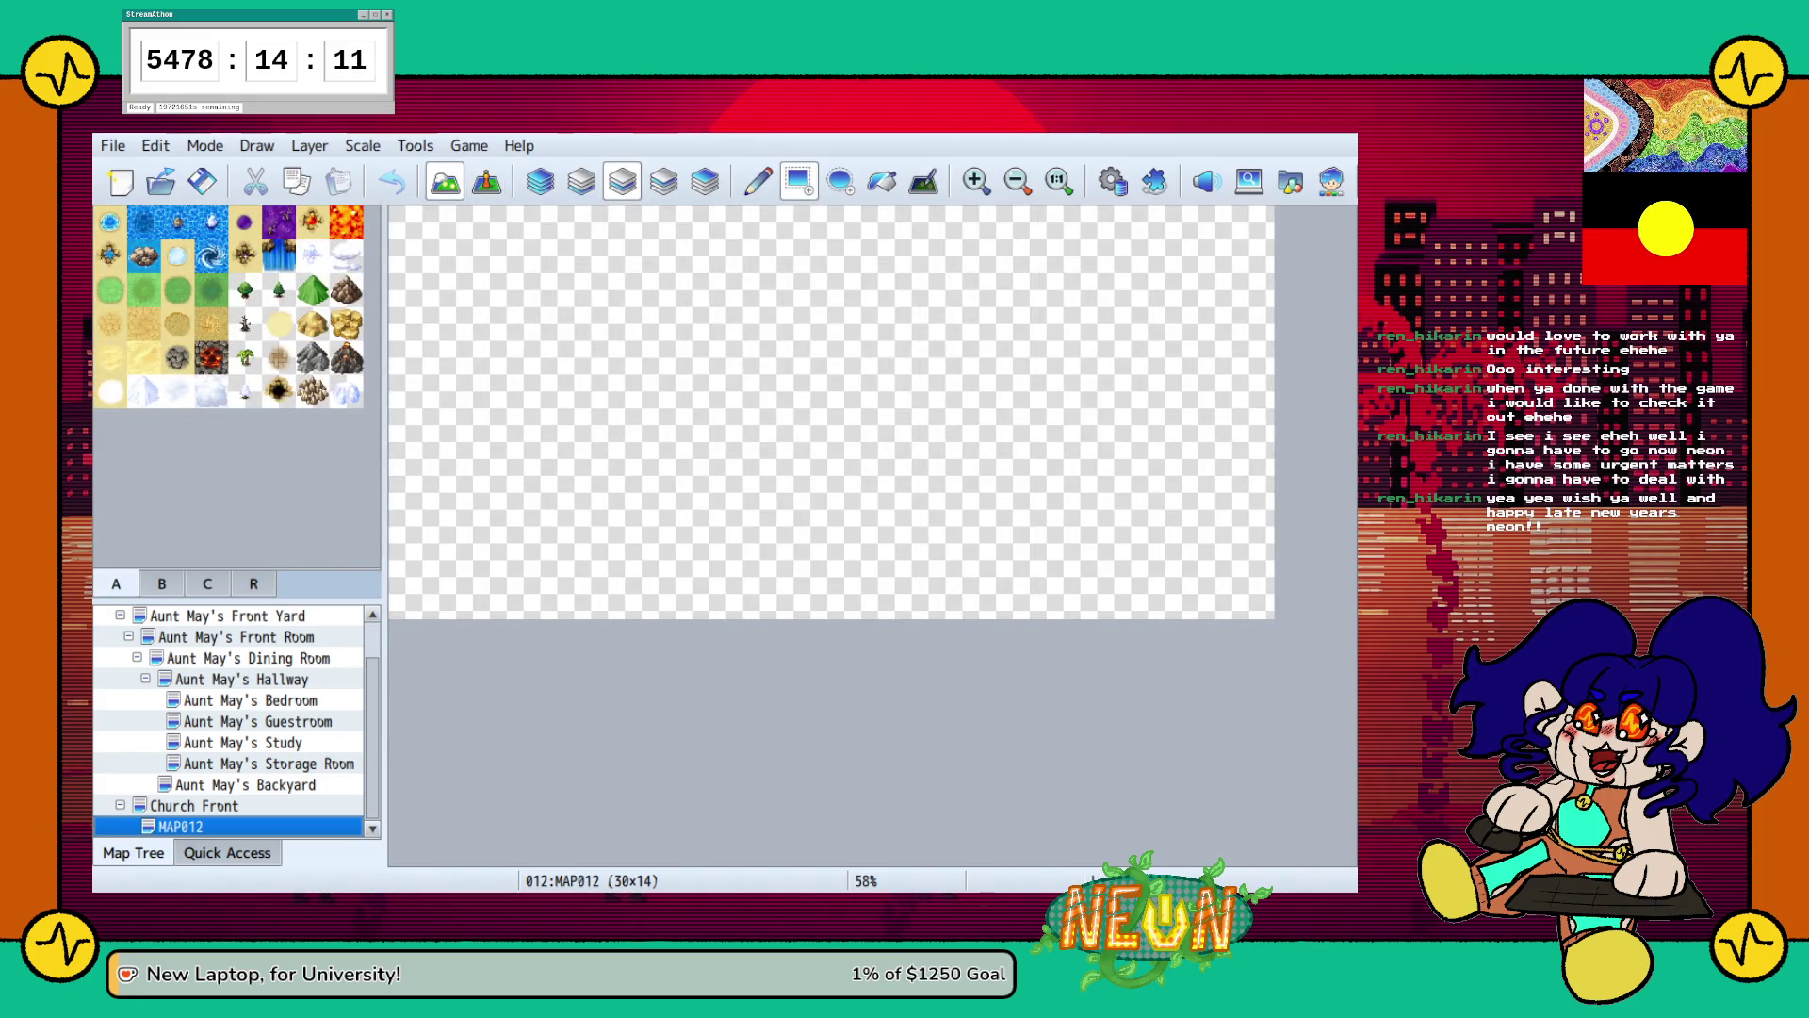
{"action": "left_click", "coordinate": [161, 583]}
{"action": "scroll", "coordinate": [229, 386], "scroll_direction": "down", "scroll_amount": 5}
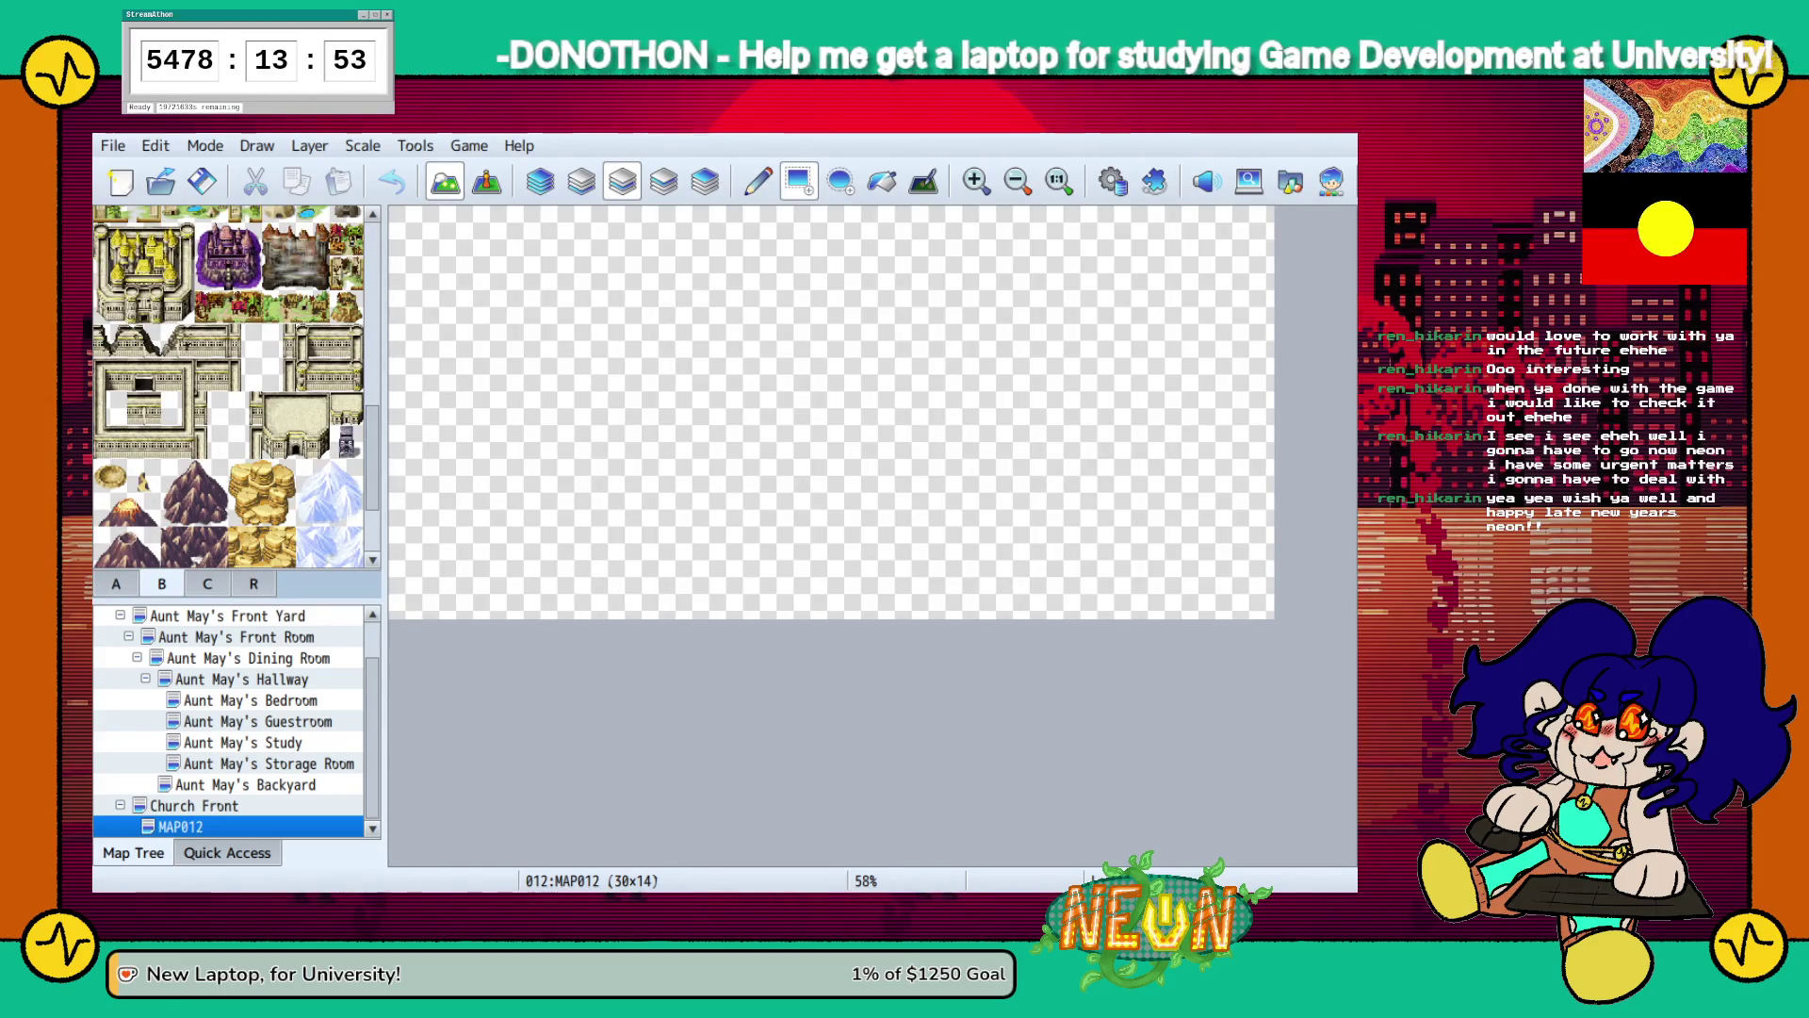
{"action": "key", "text": "Return"}
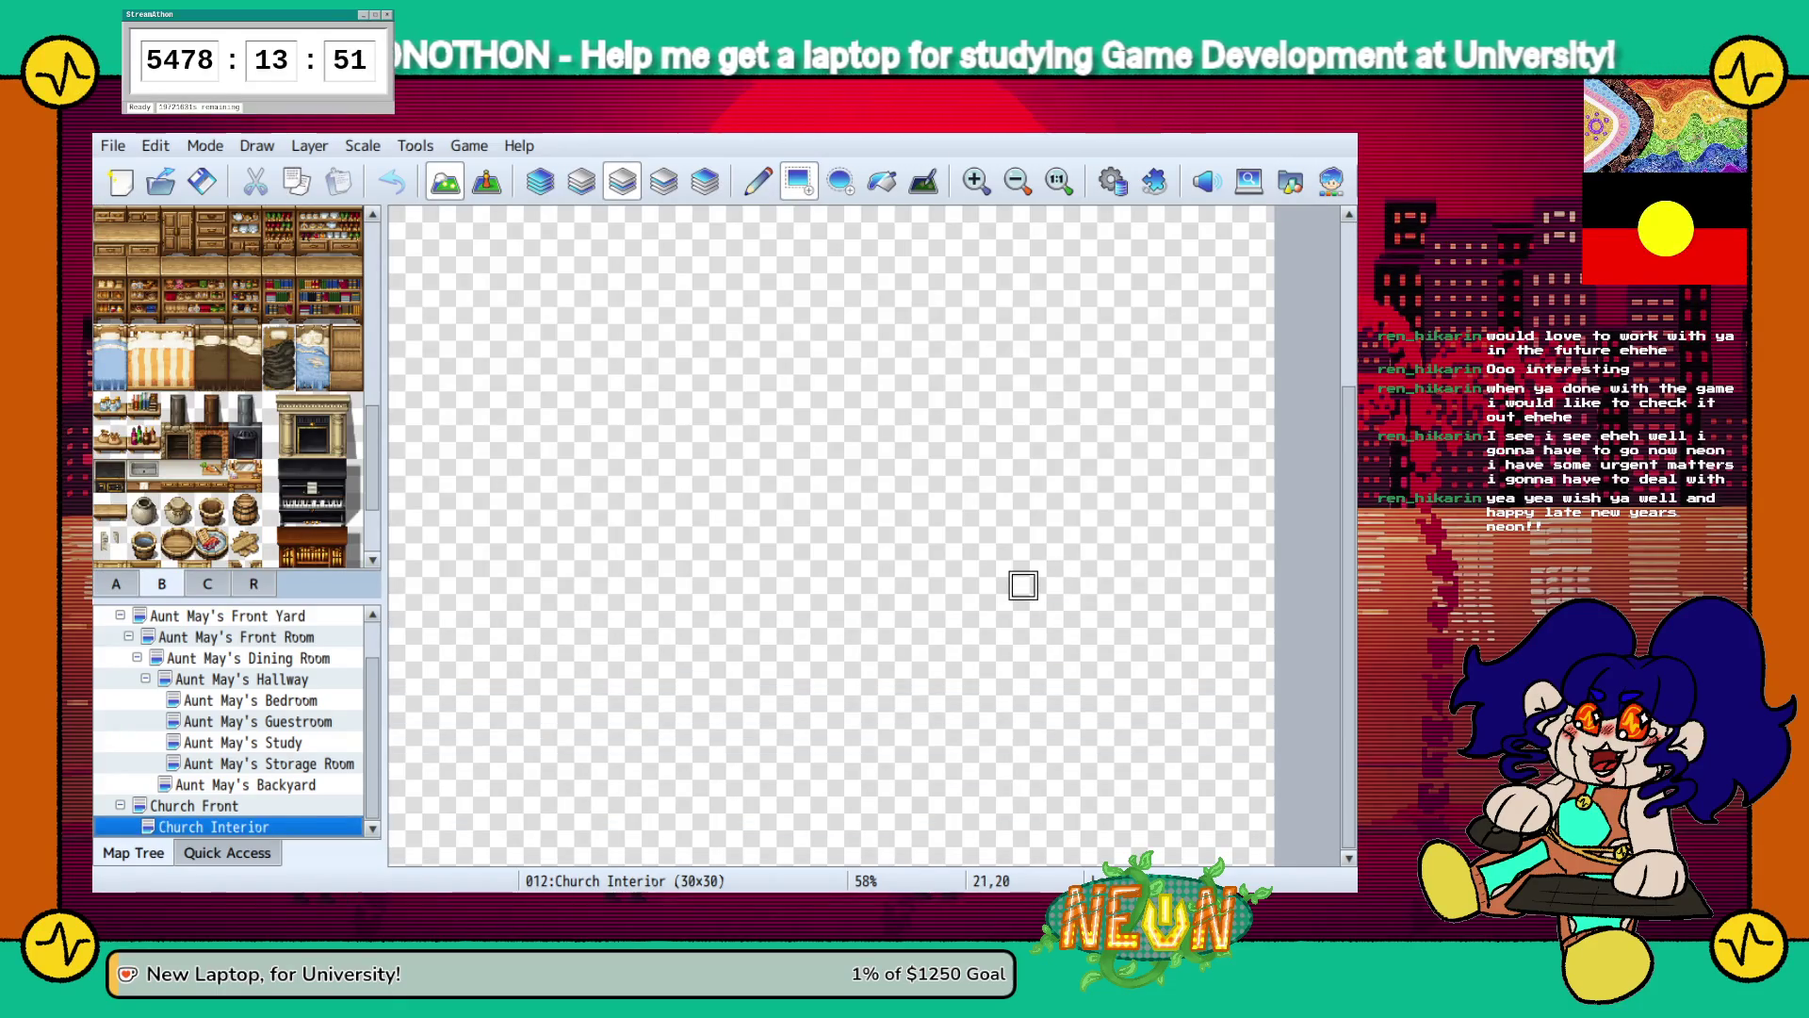
Fill the whole 30x45 canvas with the black Darkness tile from tab A.
{"action": "scroll", "coordinate": [1023, 585], "scroll_direction": "down", "scroll_amount": 2}
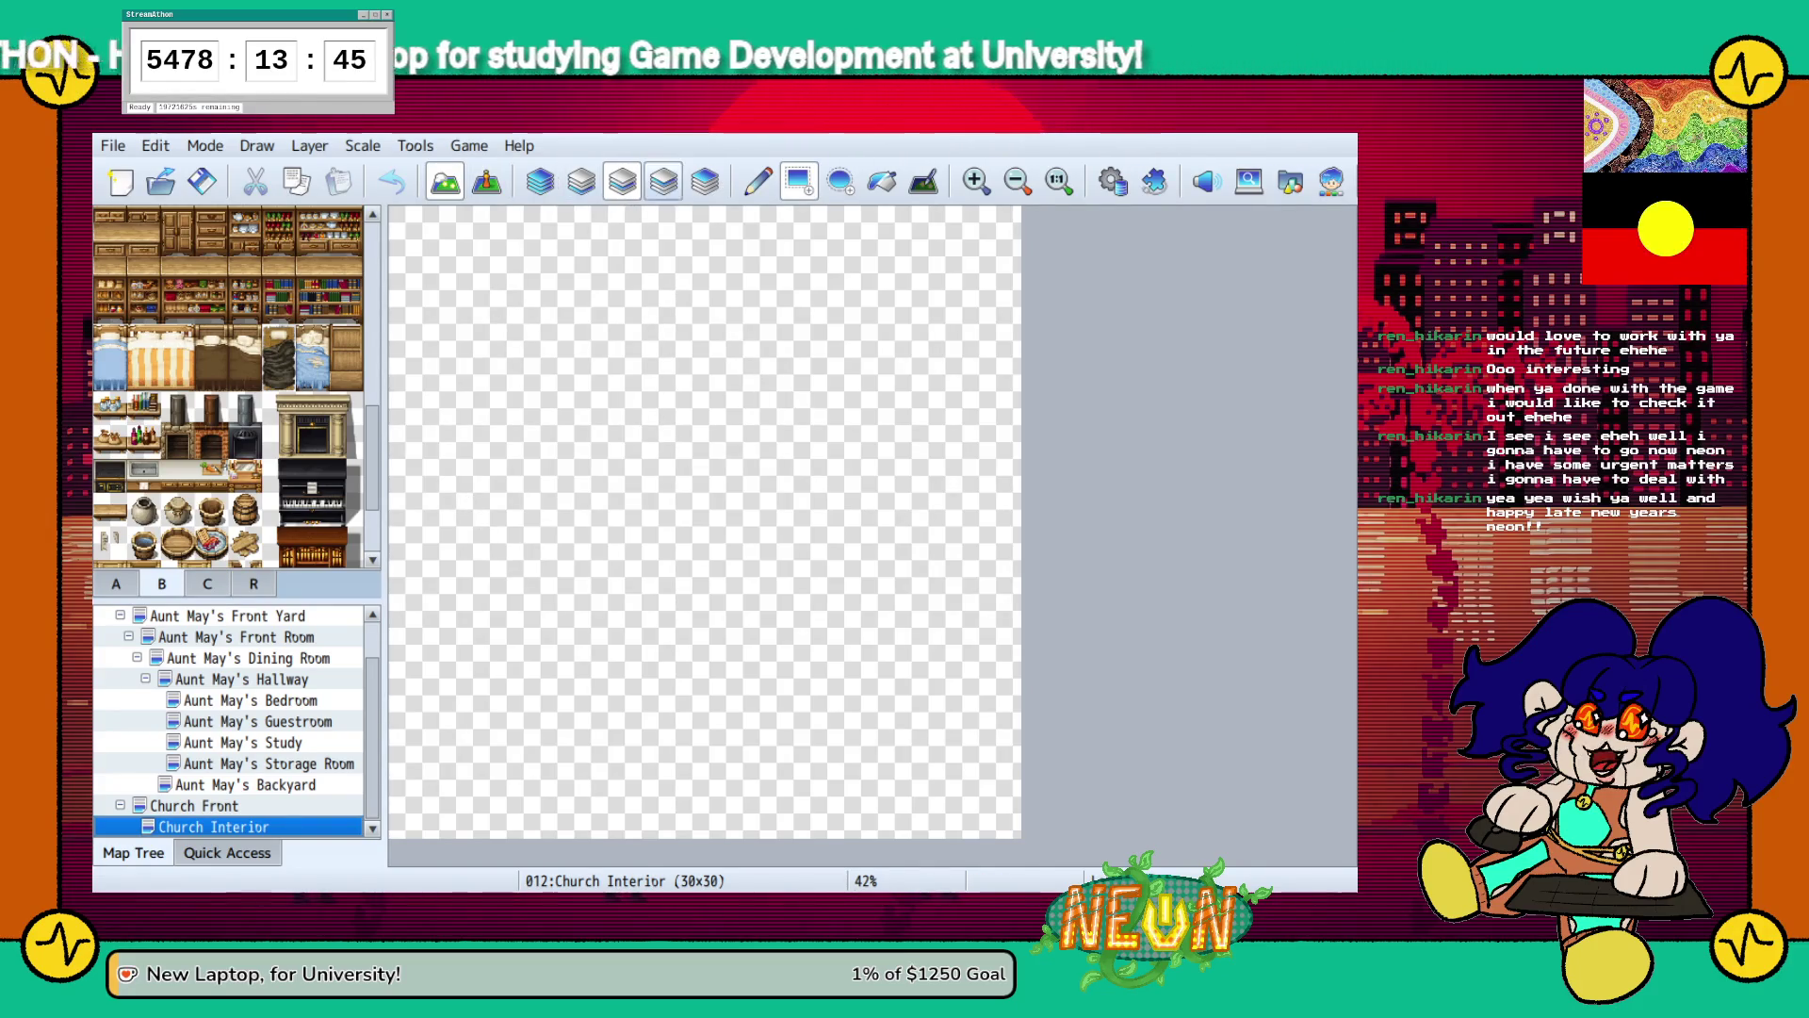
{"action": "left_click", "coordinate": [580, 181]}
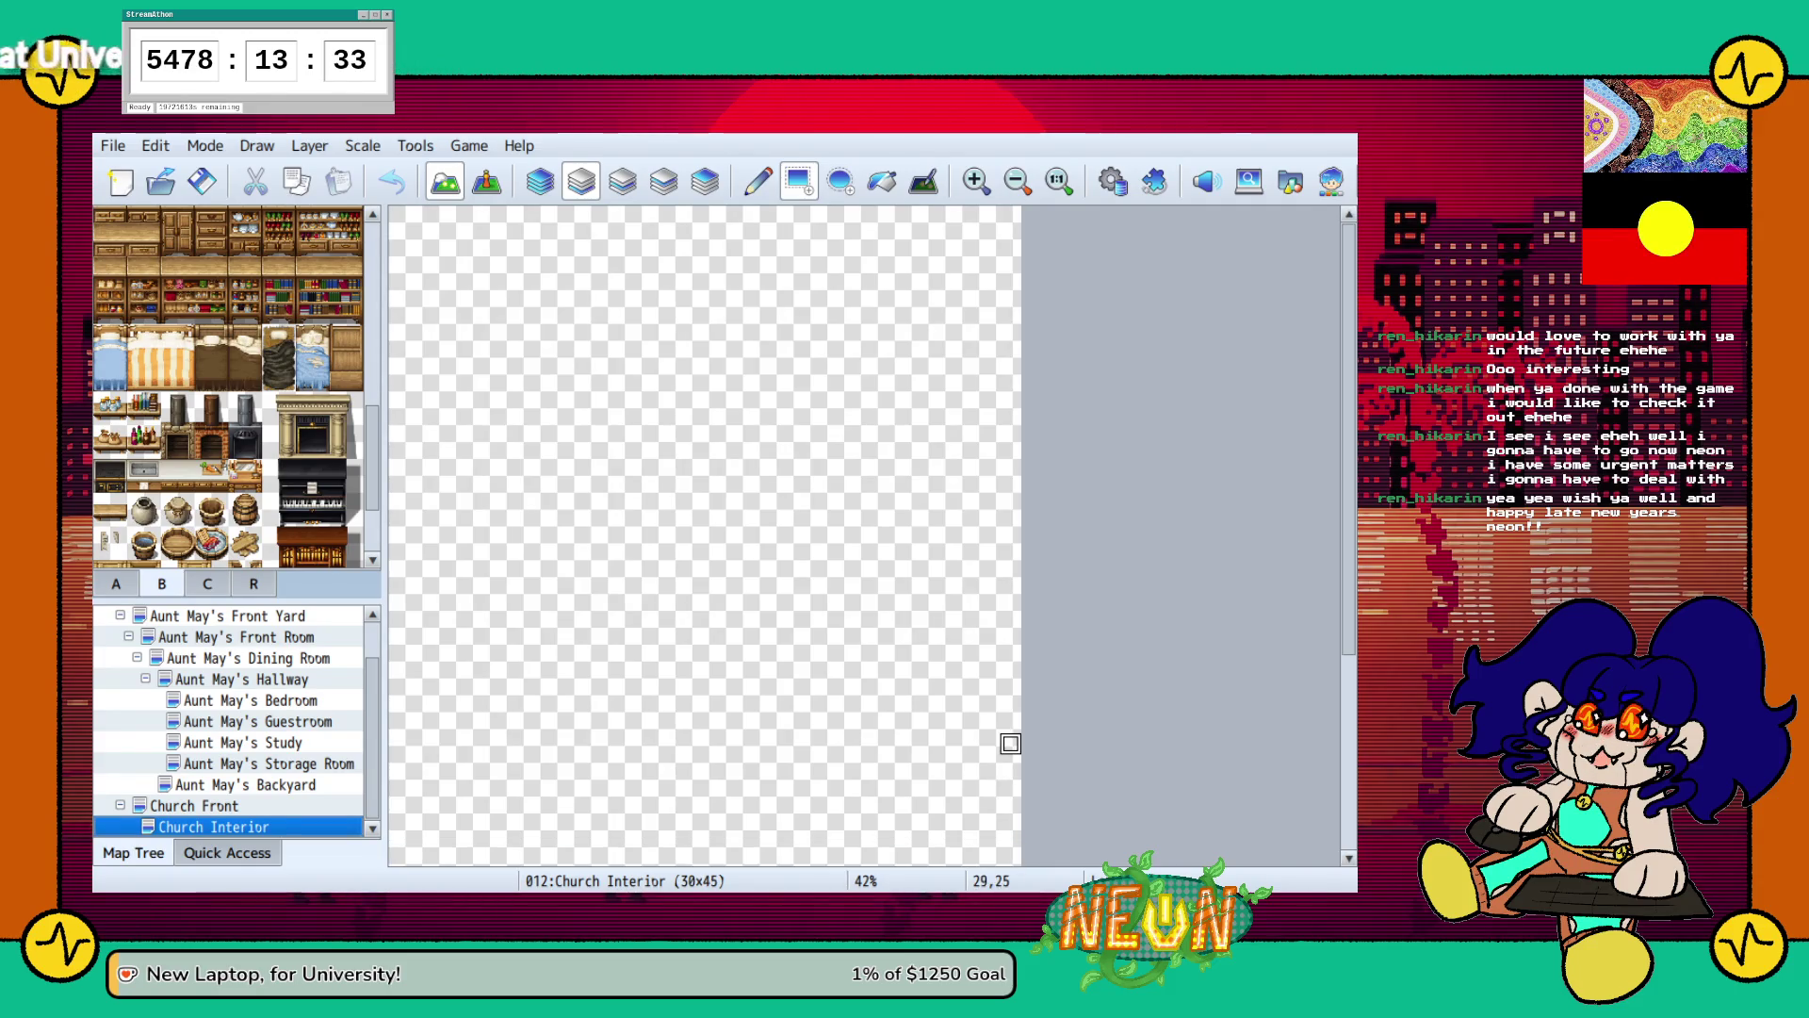
{"action": "scroll", "coordinate": [758, 638], "scroll_direction": "down", "scroll_amount": 2}
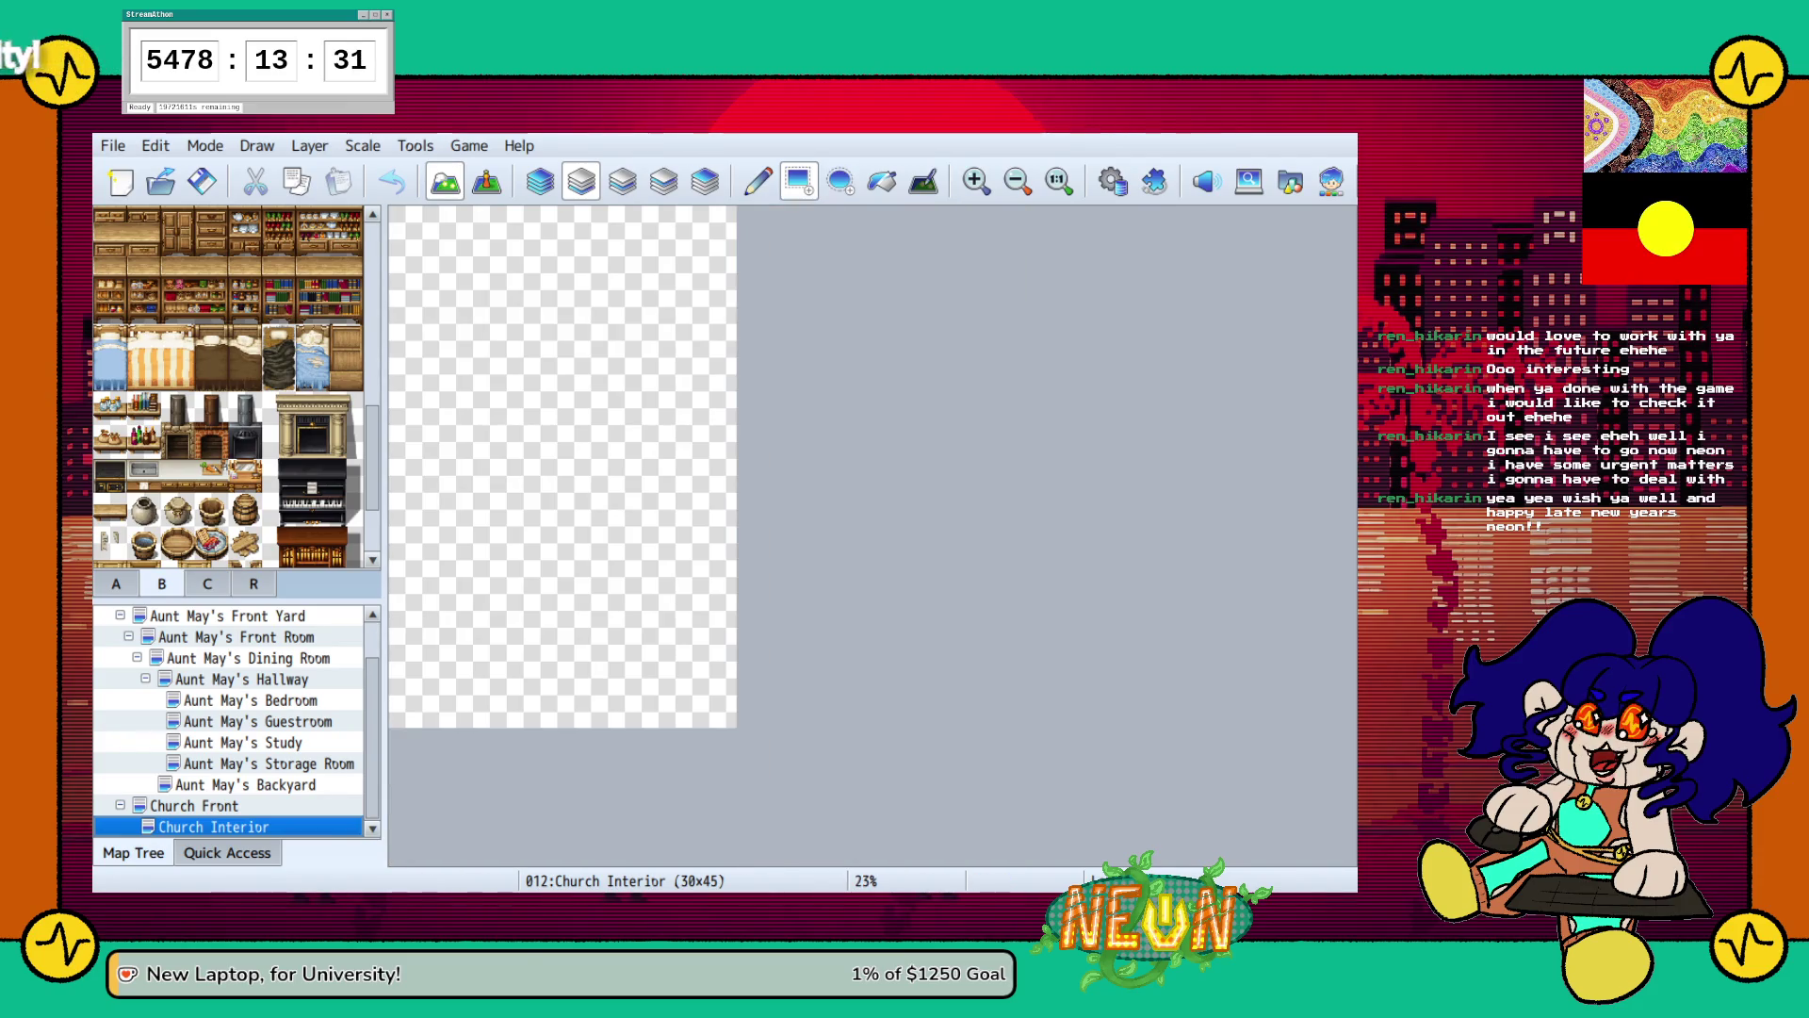
{"action": "scroll", "coordinate": [650, 513], "scroll_direction": "down", "scroll_amount": 1}
{"action": "scroll", "coordinate": [615, 484], "scroll_direction": "up", "scroll_amount": 3}
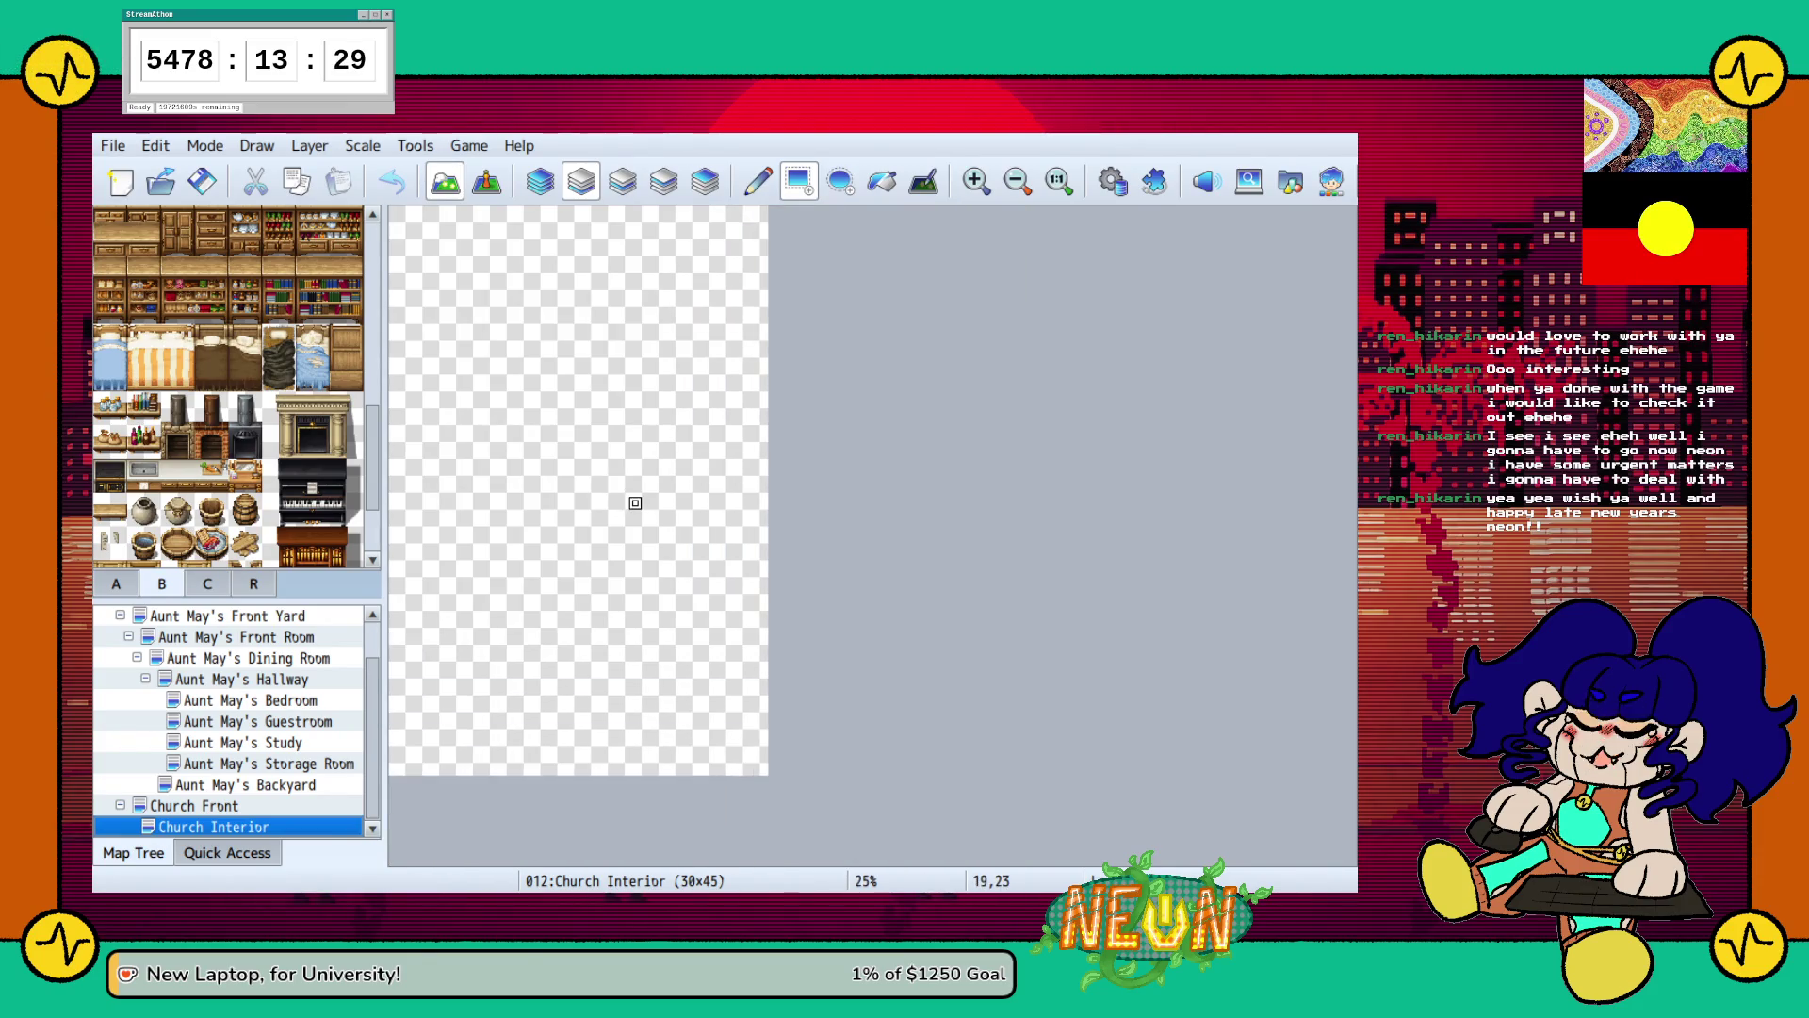
{"action": "scroll", "coordinate": [616, 482], "scroll_direction": "down", "scroll_amount": 1}
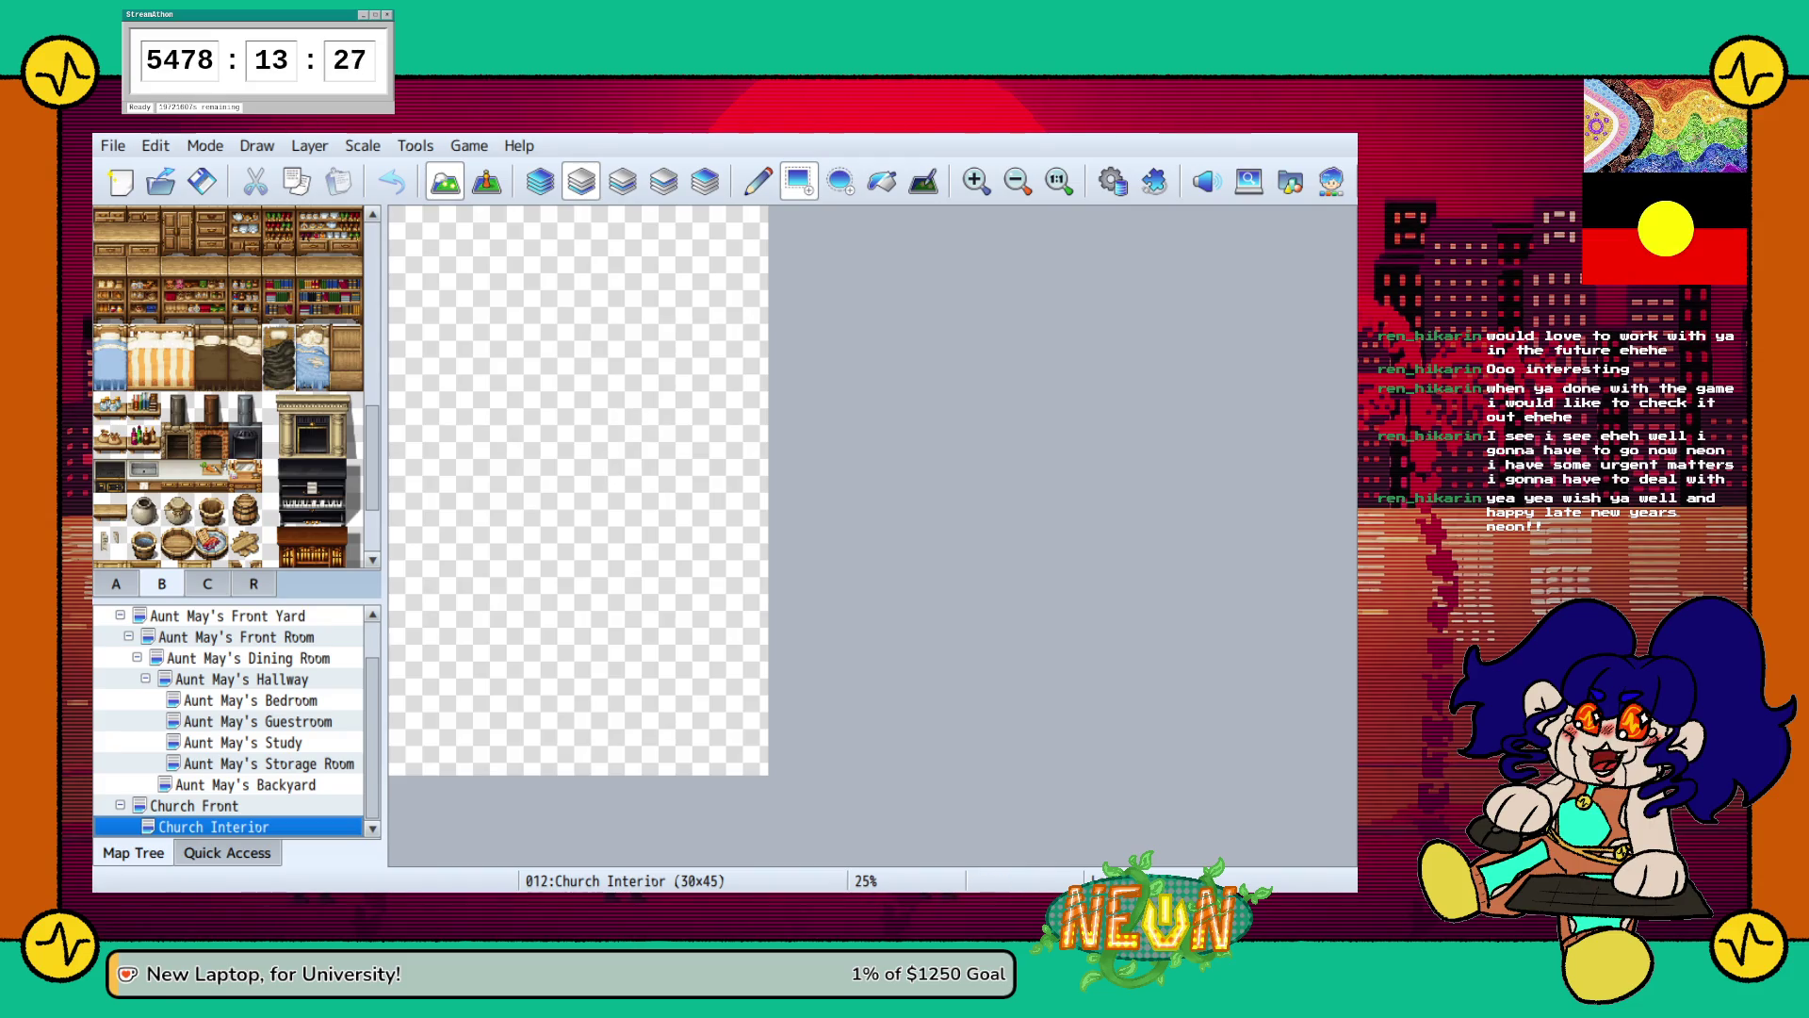
{"action": "scroll", "coordinate": [231, 387], "scroll_direction": "down", "scroll_amount": 3}
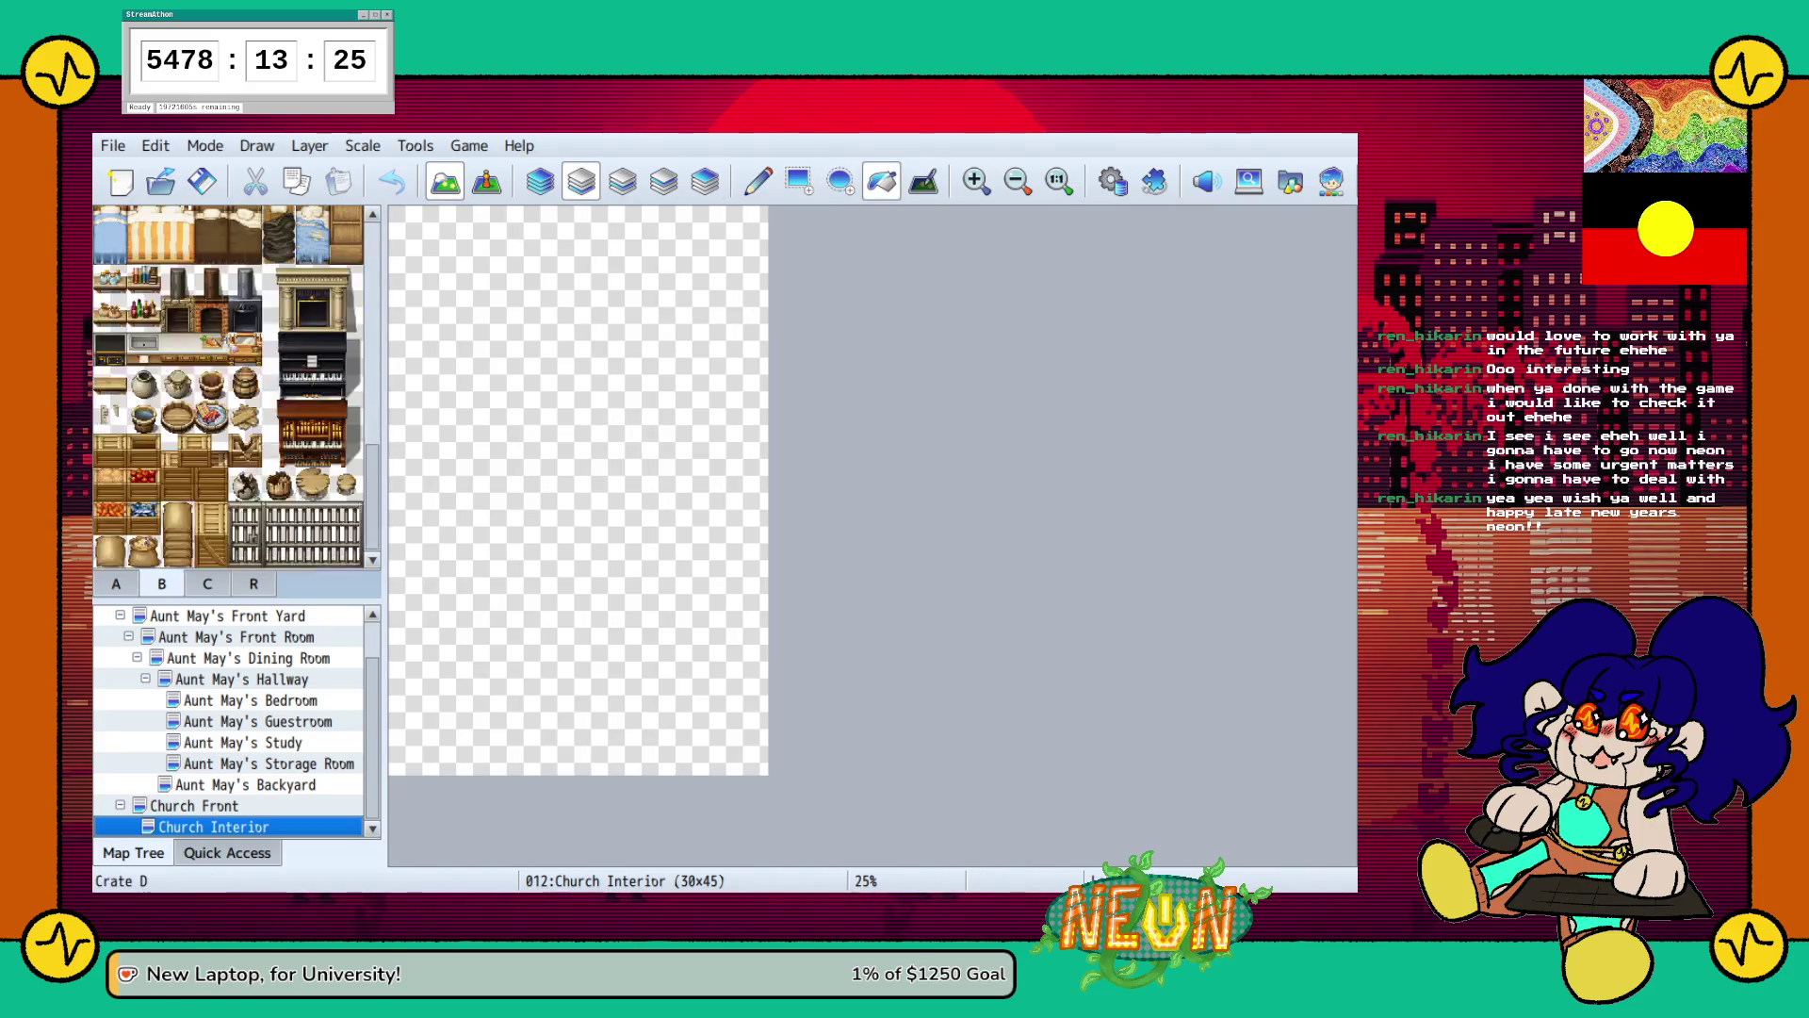
{"action": "left_click", "coordinate": [116, 584]}
{"action": "left_click", "coordinate": [109, 374]}
{"action": "left_click", "coordinate": [417, 407]}
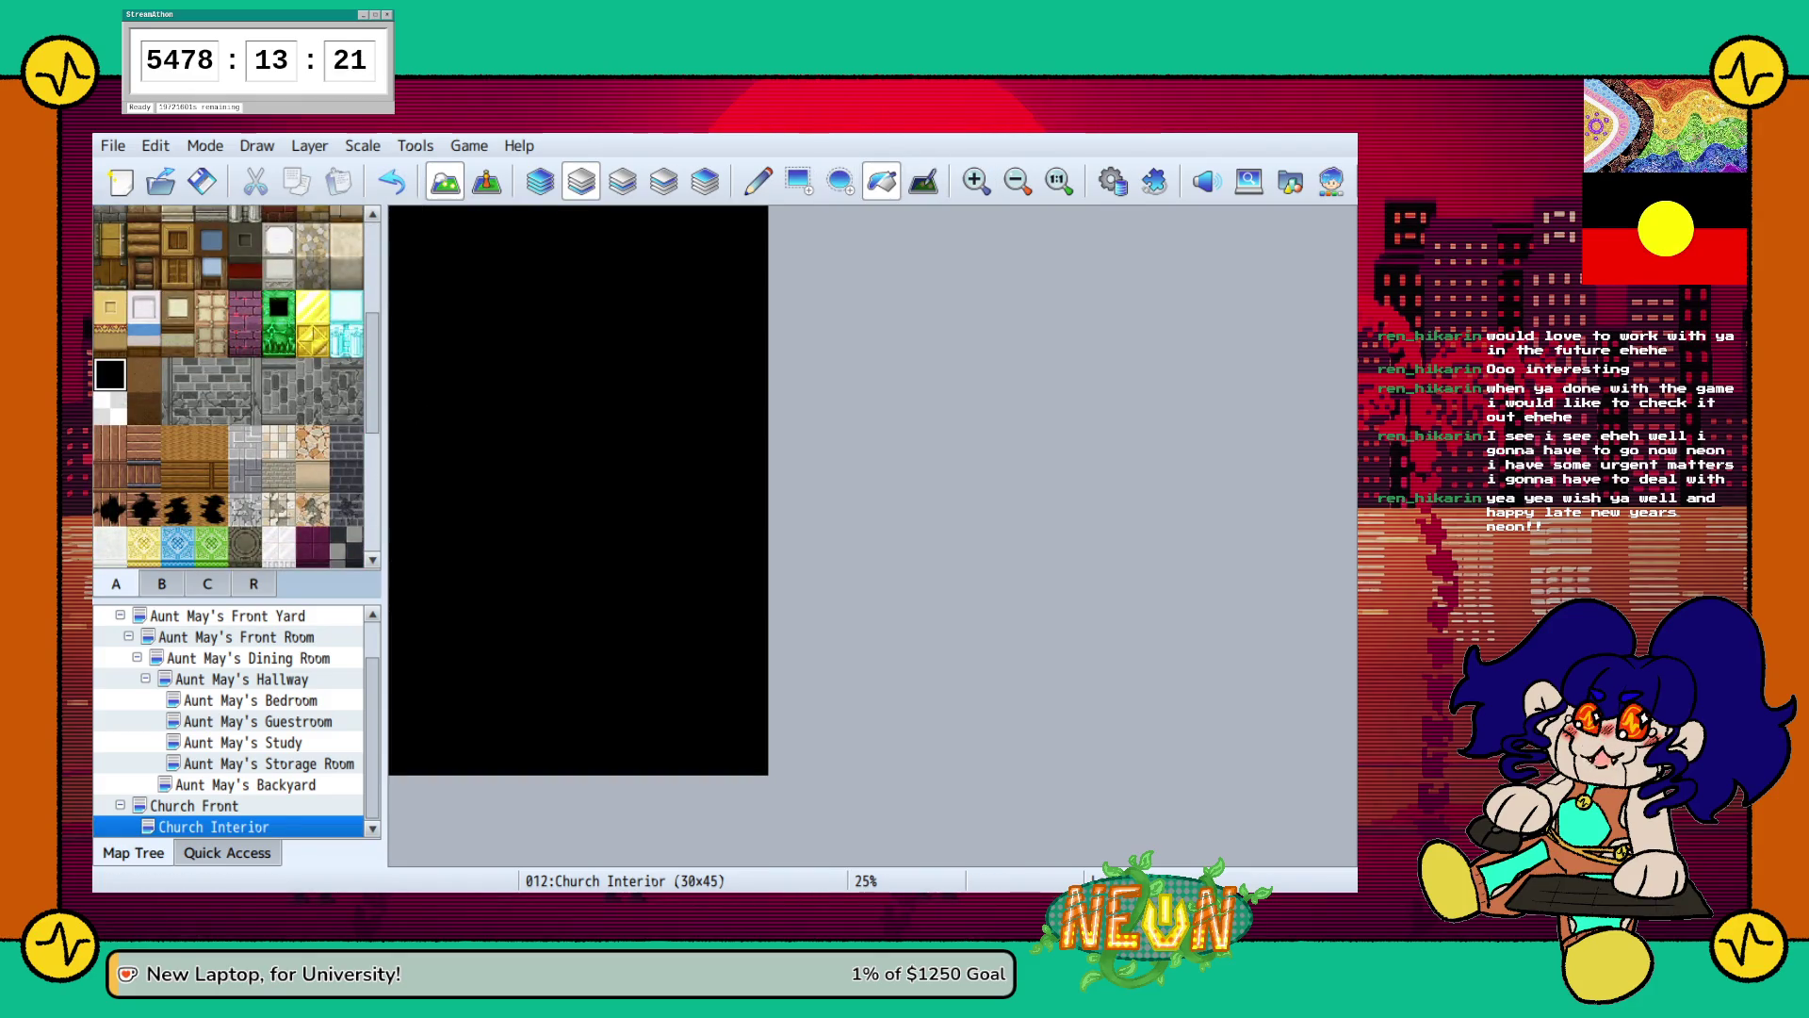
{"action": "left_click", "coordinate": [798, 181]}
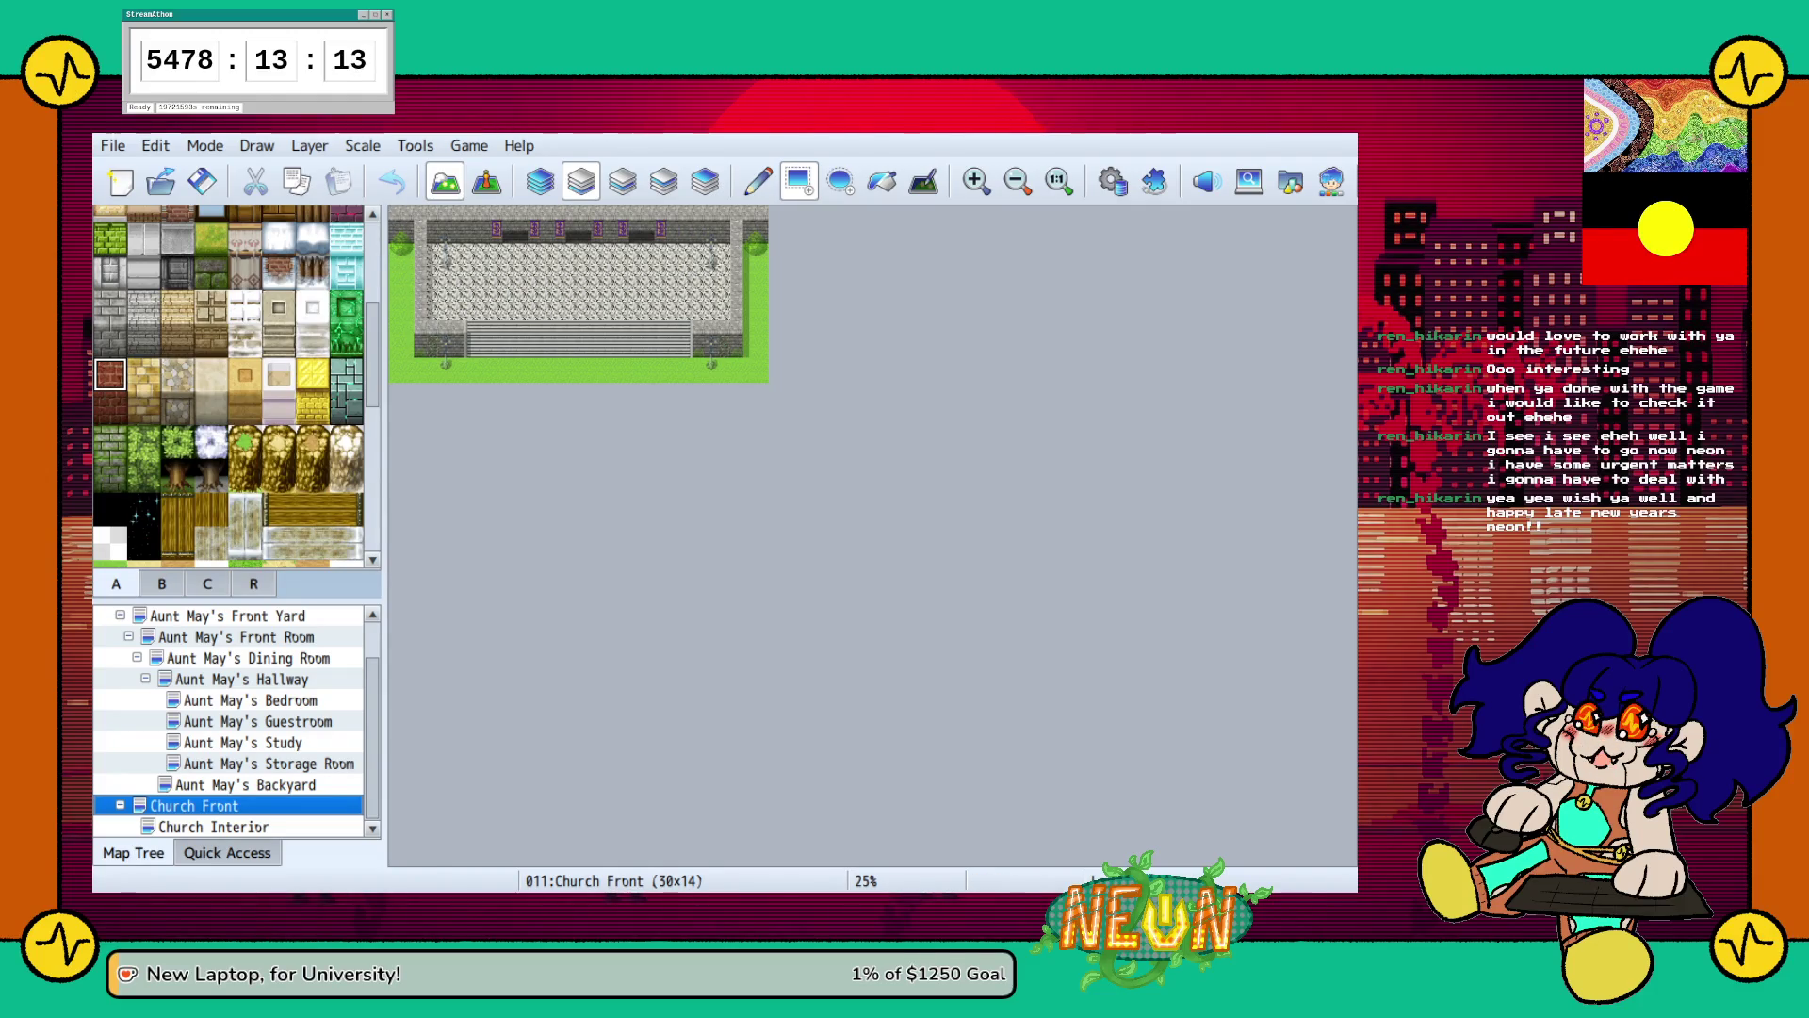
Cover the entire Church Interior map with the grey stone tile.
{"action": "left_click", "coordinate": [213, 826]}
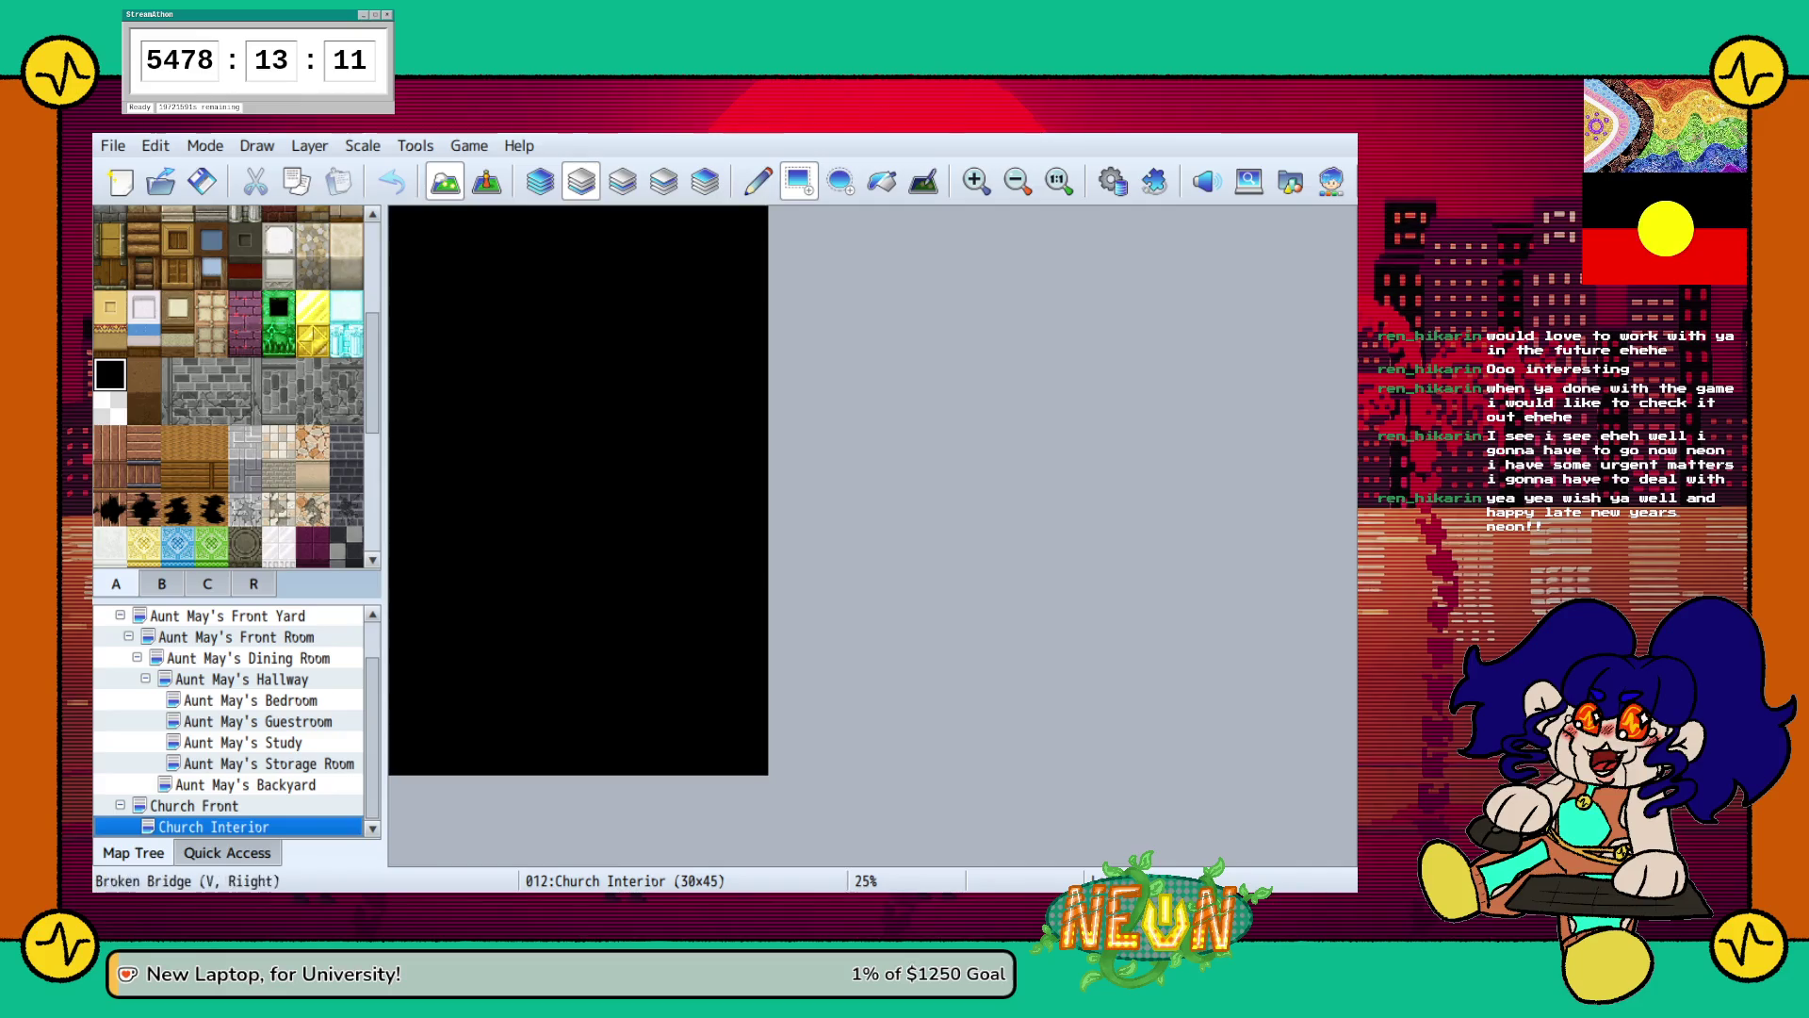
{"action": "key", "text": "Up"}
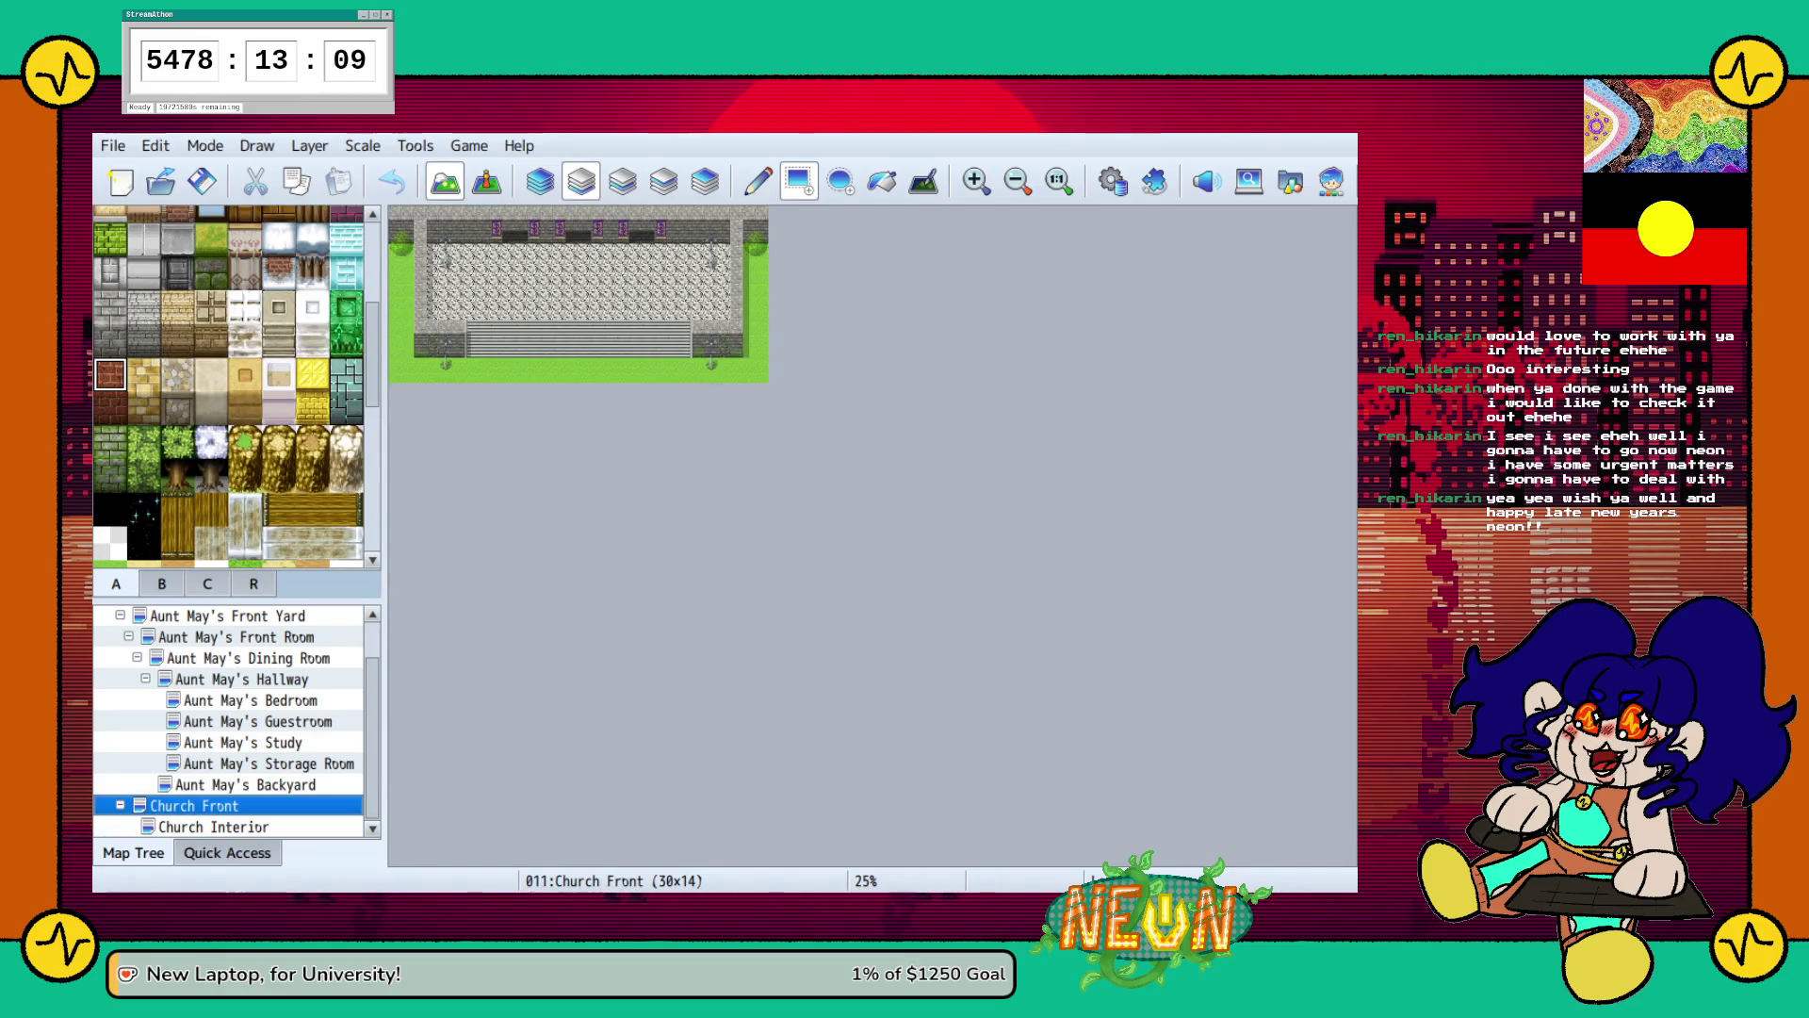
{"action": "left_click", "coordinate": [111, 306]}
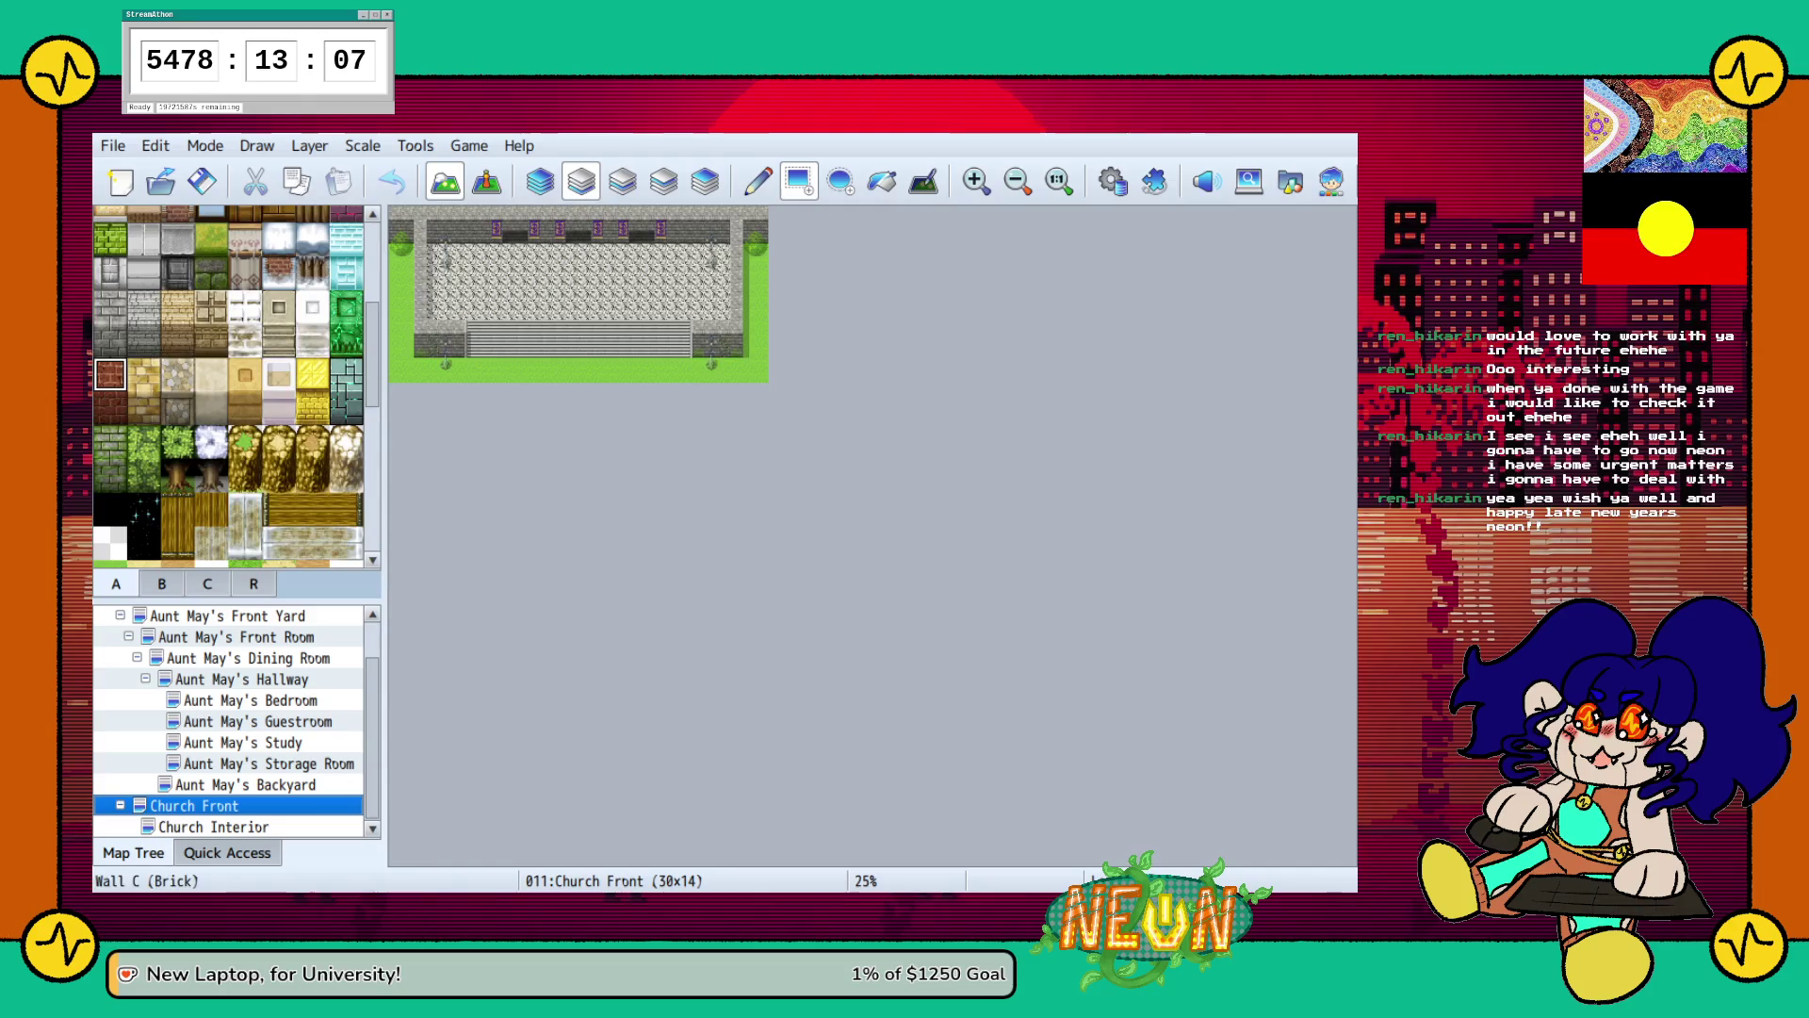
{"action": "key", "text": "Down"}
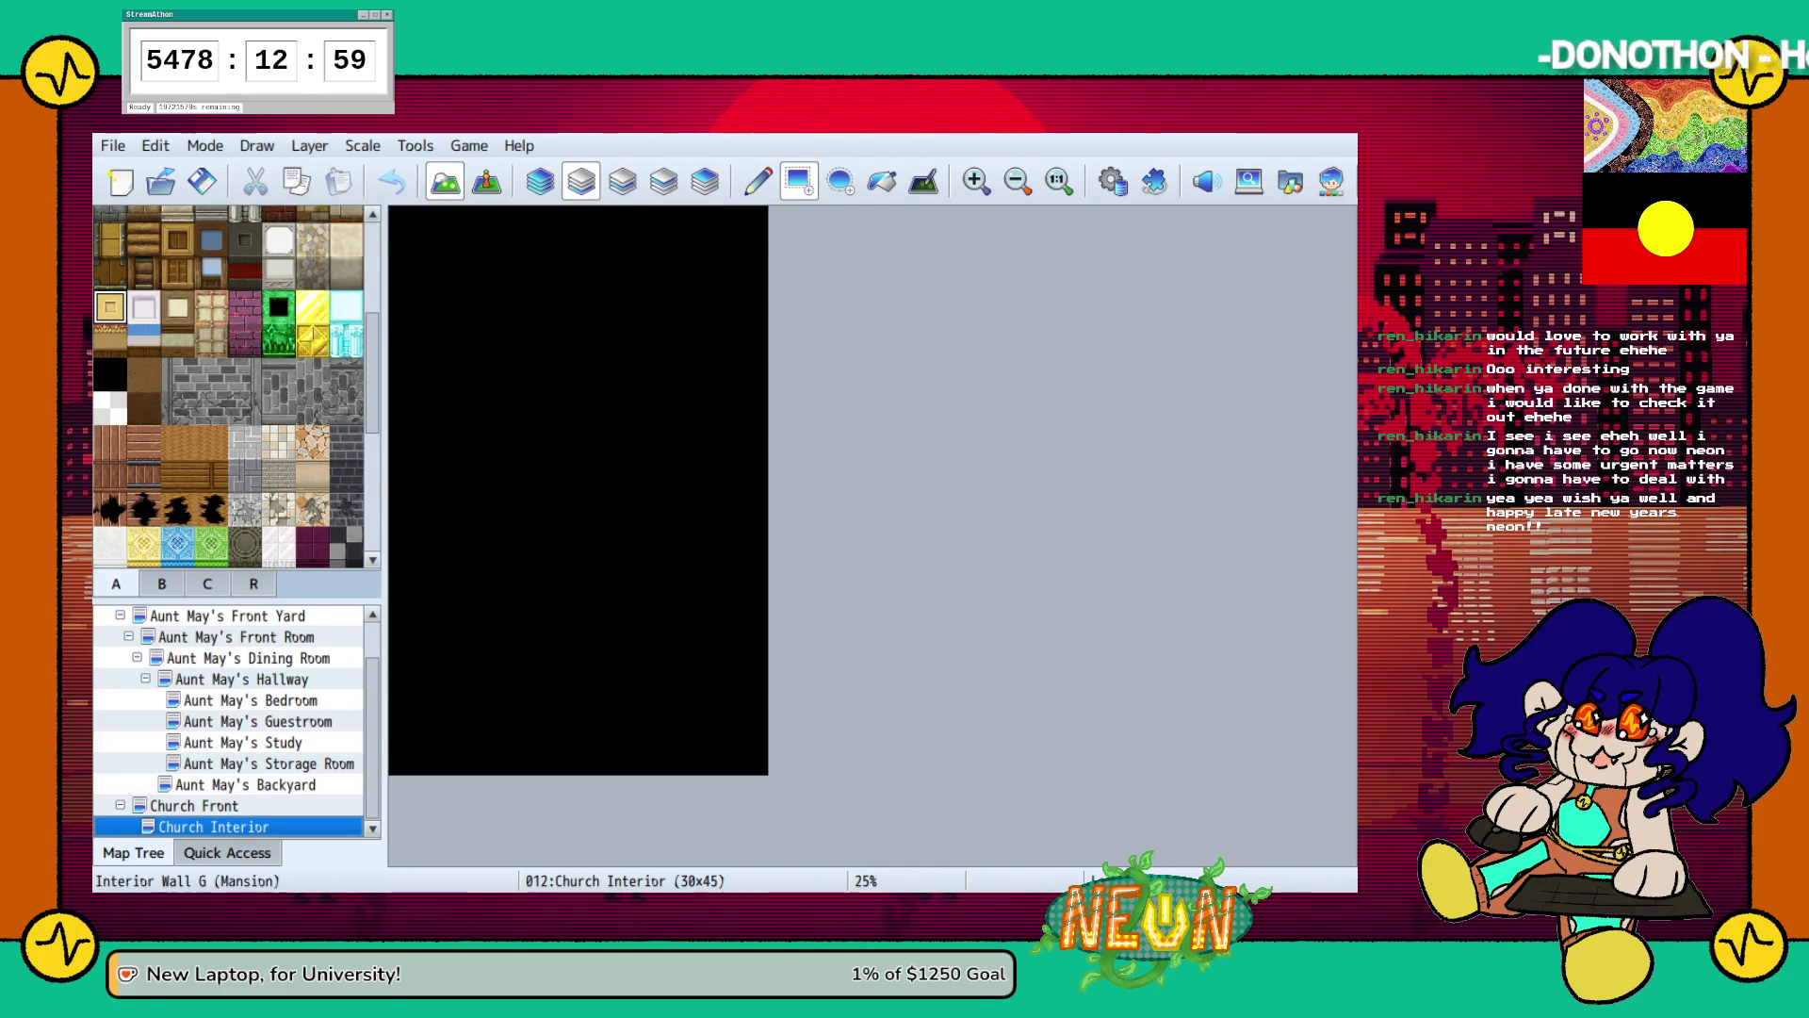
{"action": "scroll", "coordinate": [227, 386], "scroll_direction": "up", "scroll_amount": 5}
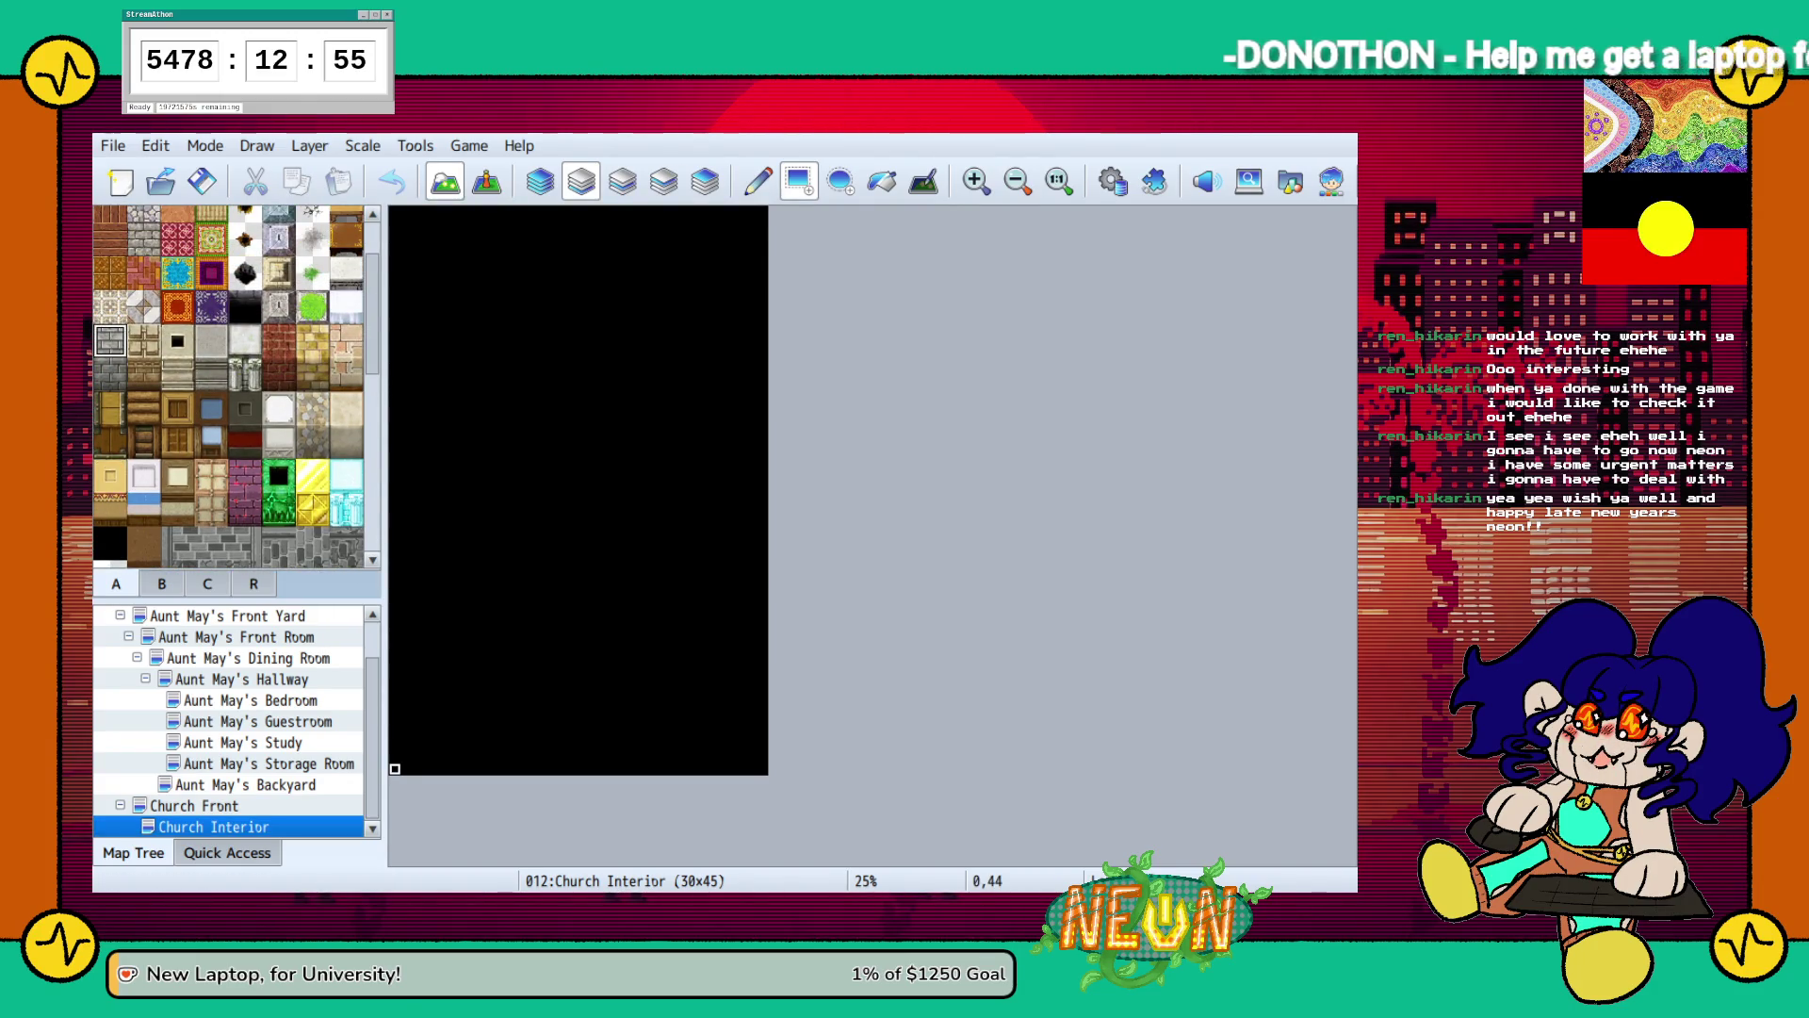
{"action": "mouse_move", "coordinate": [407, 756]}
{"action": "left_mouse_down"}
{"action": "mouse_move", "coordinate": [623, 448]}
{"action": "mouse_move", "coordinate": [750, 224]}
{"action": "left_mouse_up"}
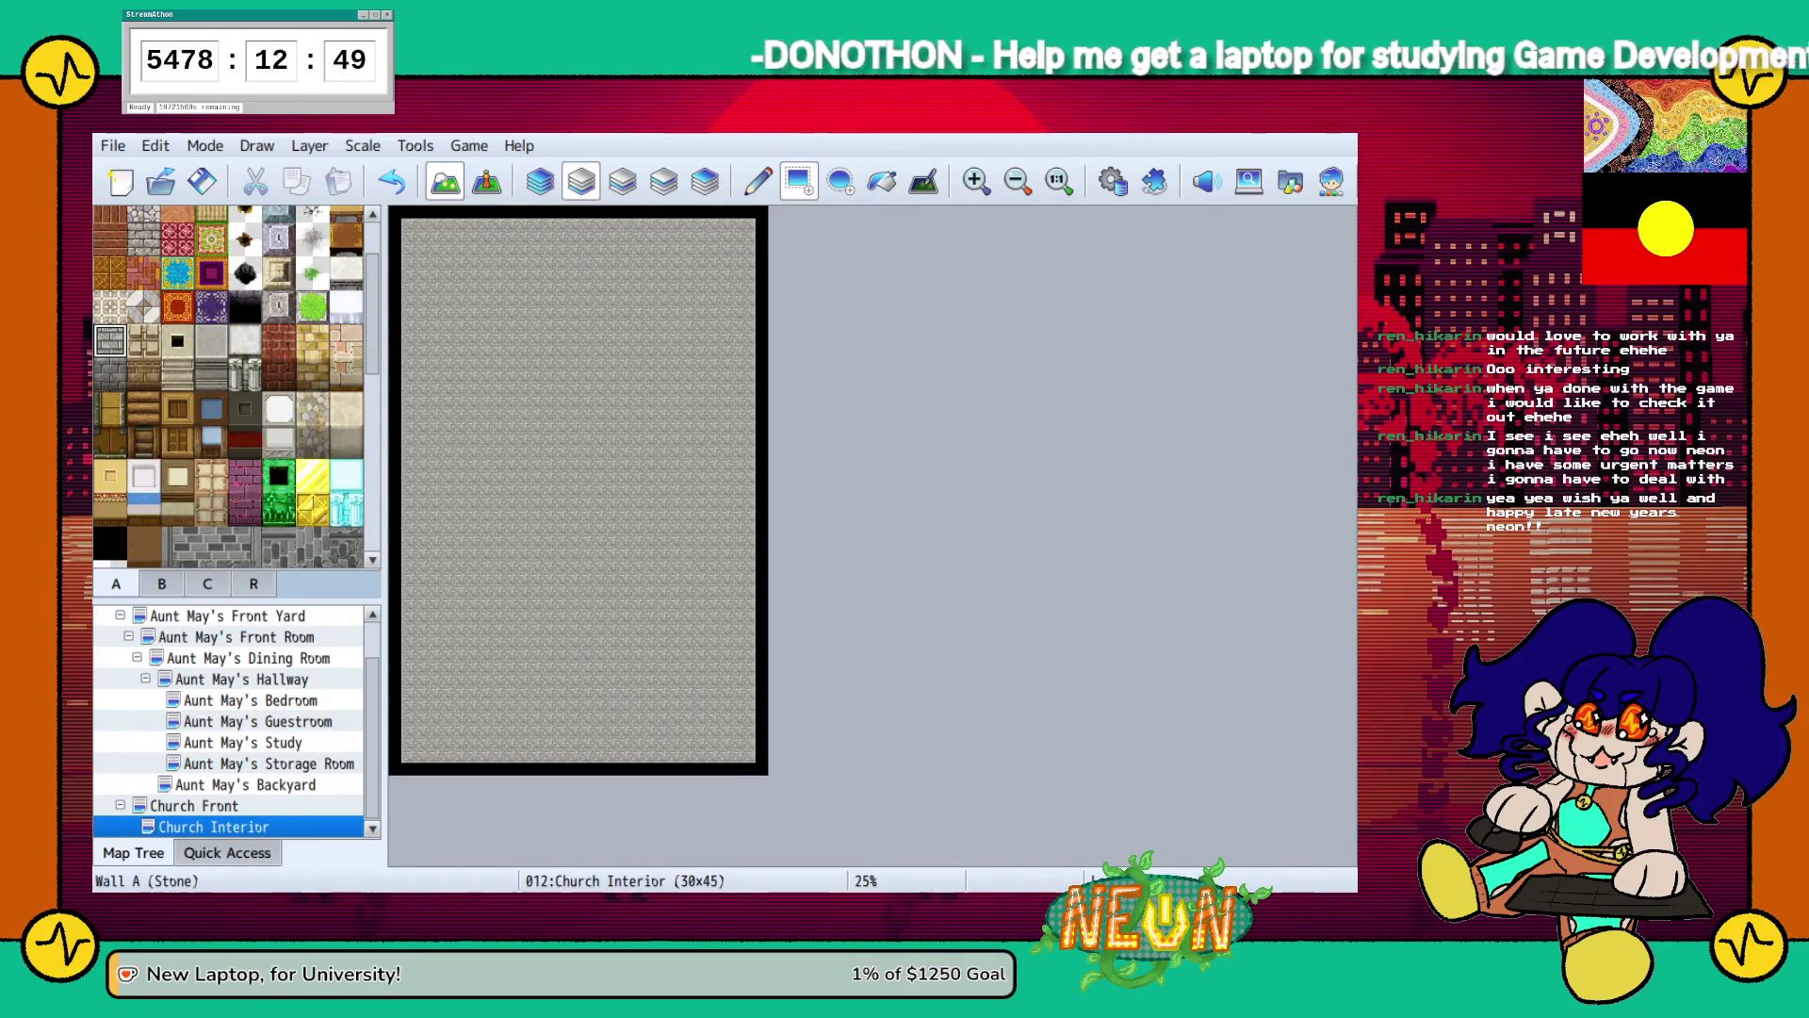
Try Ground K tan, Wall N tent, plain grey and beige floors, undoing the grey and beige attempts.
{"action": "scroll", "coordinate": [231, 386], "scroll_direction": "up", "scroll_amount": 2}
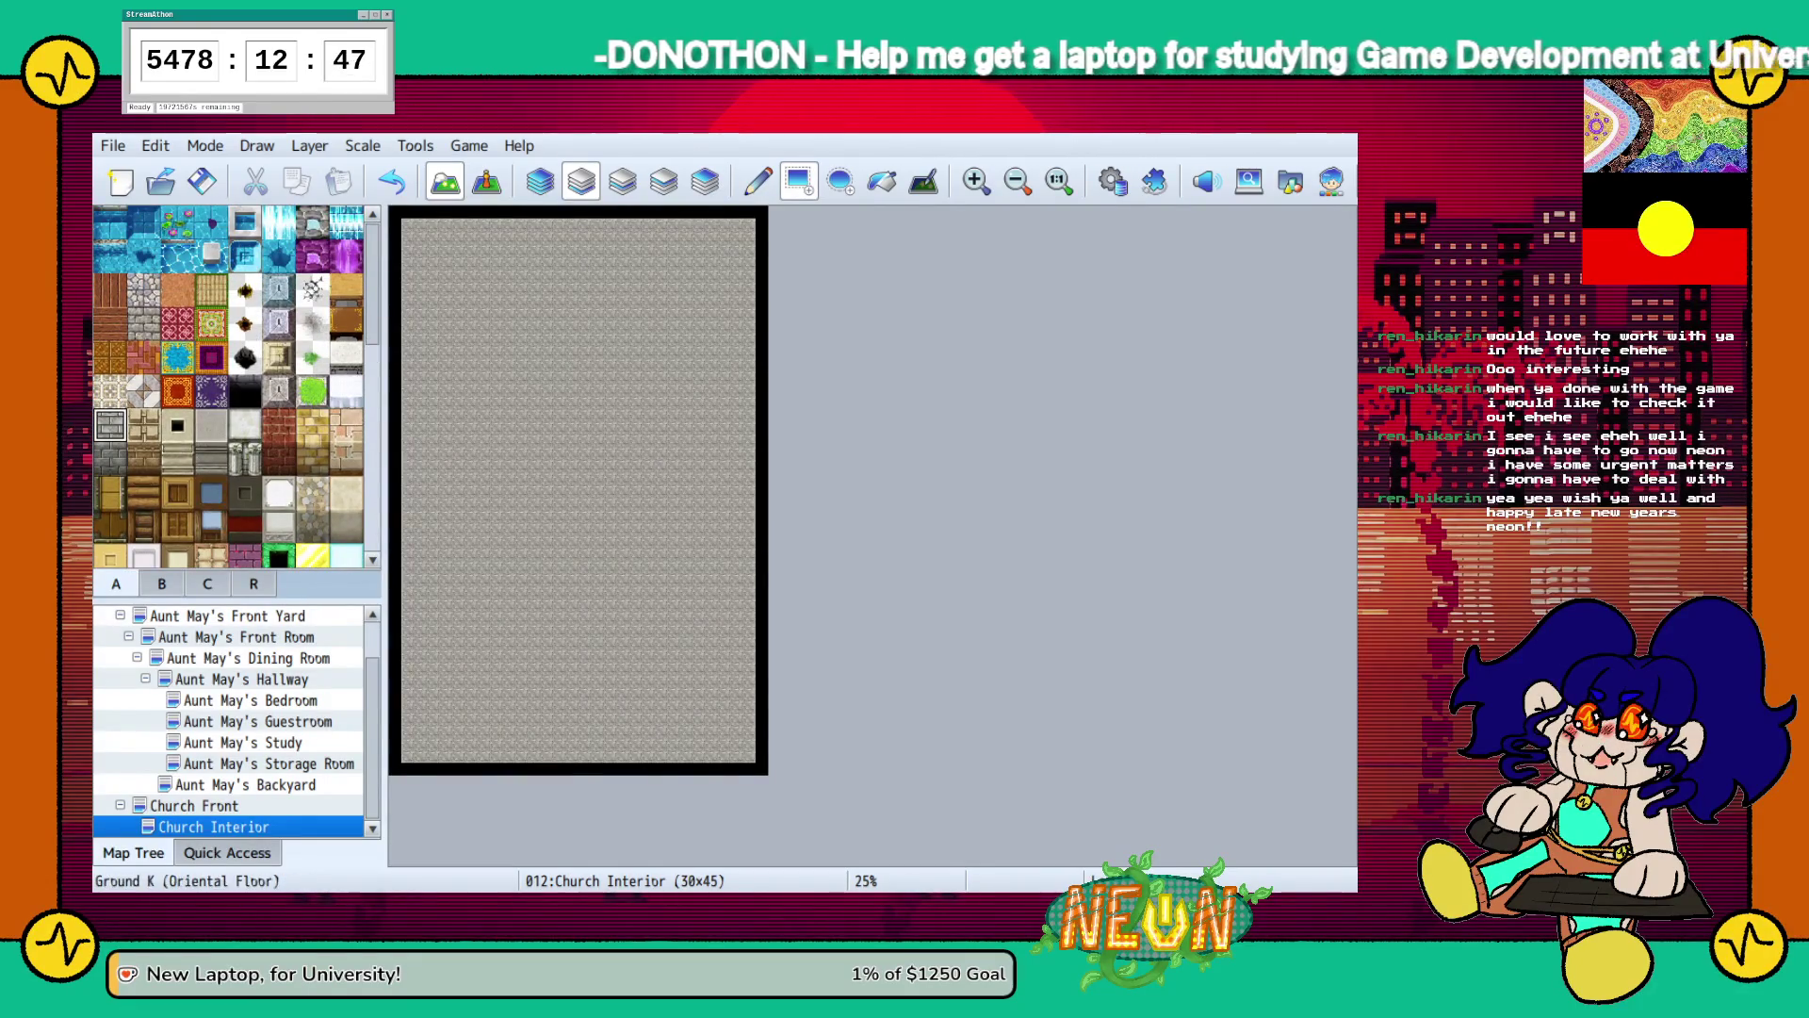
{"action": "left_click", "coordinate": [109, 391]}
{"action": "mouse_move", "coordinate": [418, 746]}
{"action": "left_mouse_down"}
{"action": "mouse_move", "coordinate": [592, 537]}
{"action": "mouse_move", "coordinate": [654, 377]}
{"action": "mouse_move", "coordinate": [750, 234]}
{"action": "left_mouse_up"}
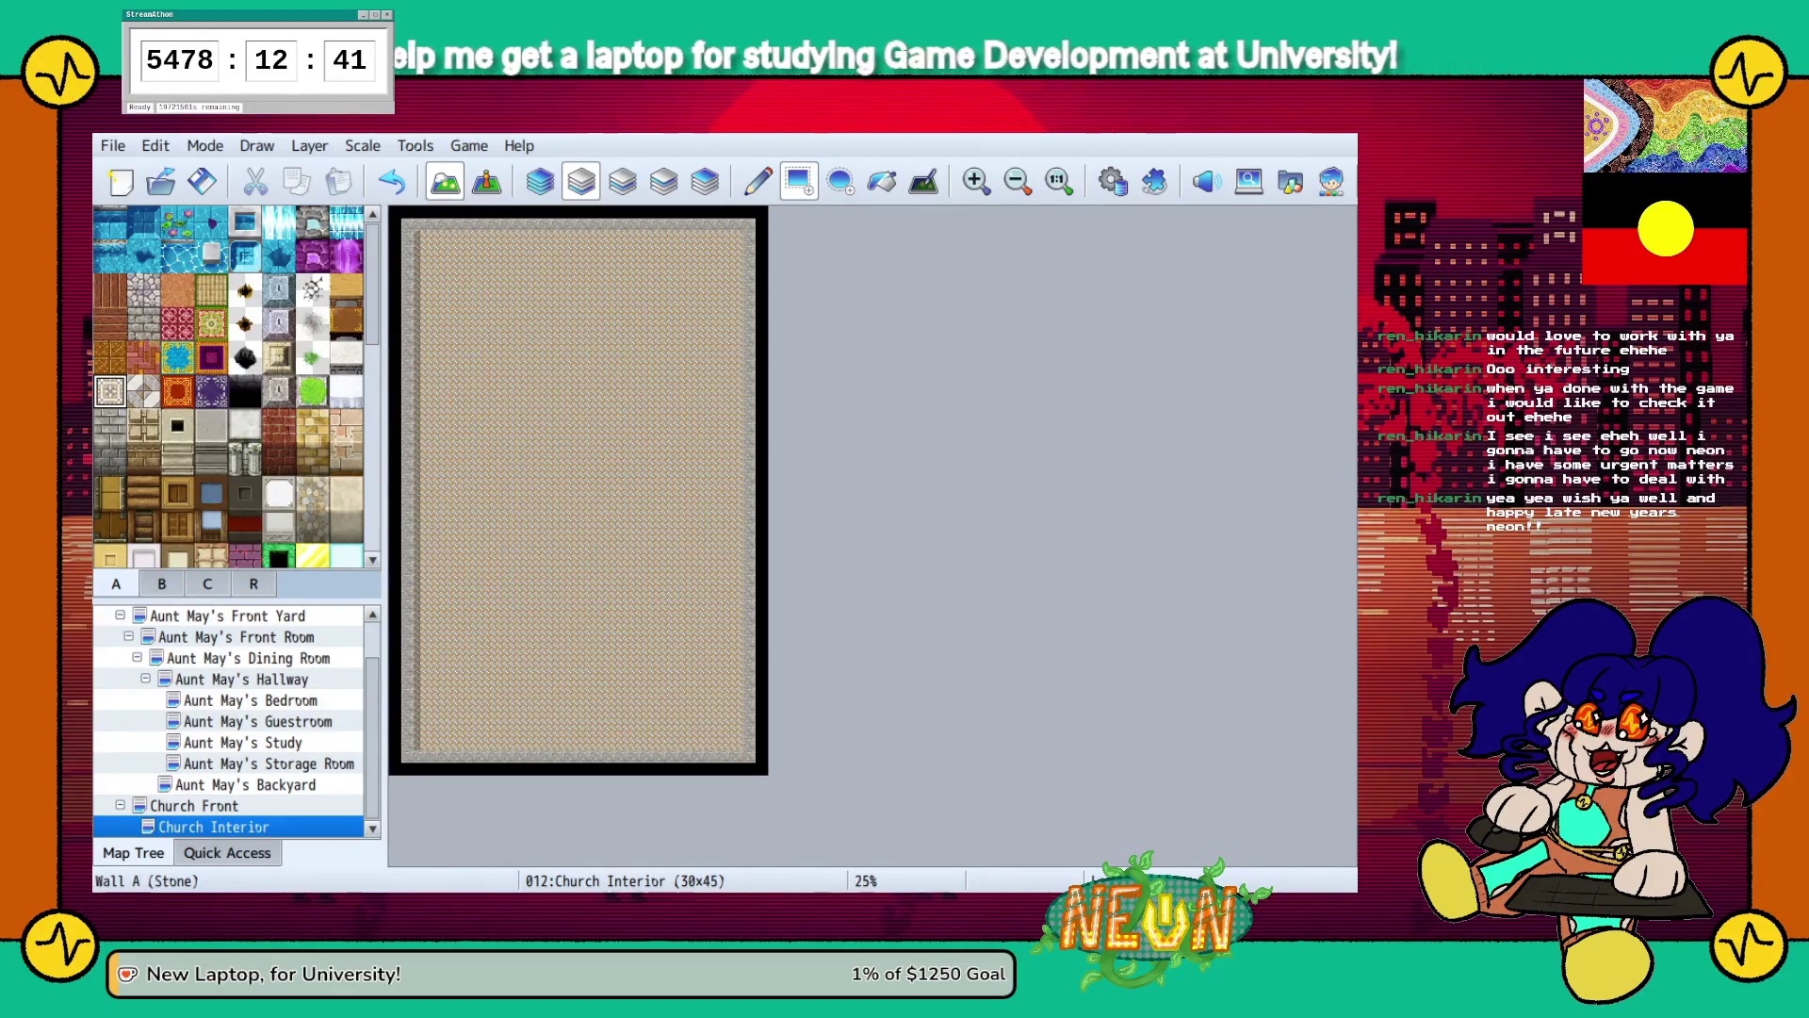
{"action": "left_click", "coordinate": [143, 390]}
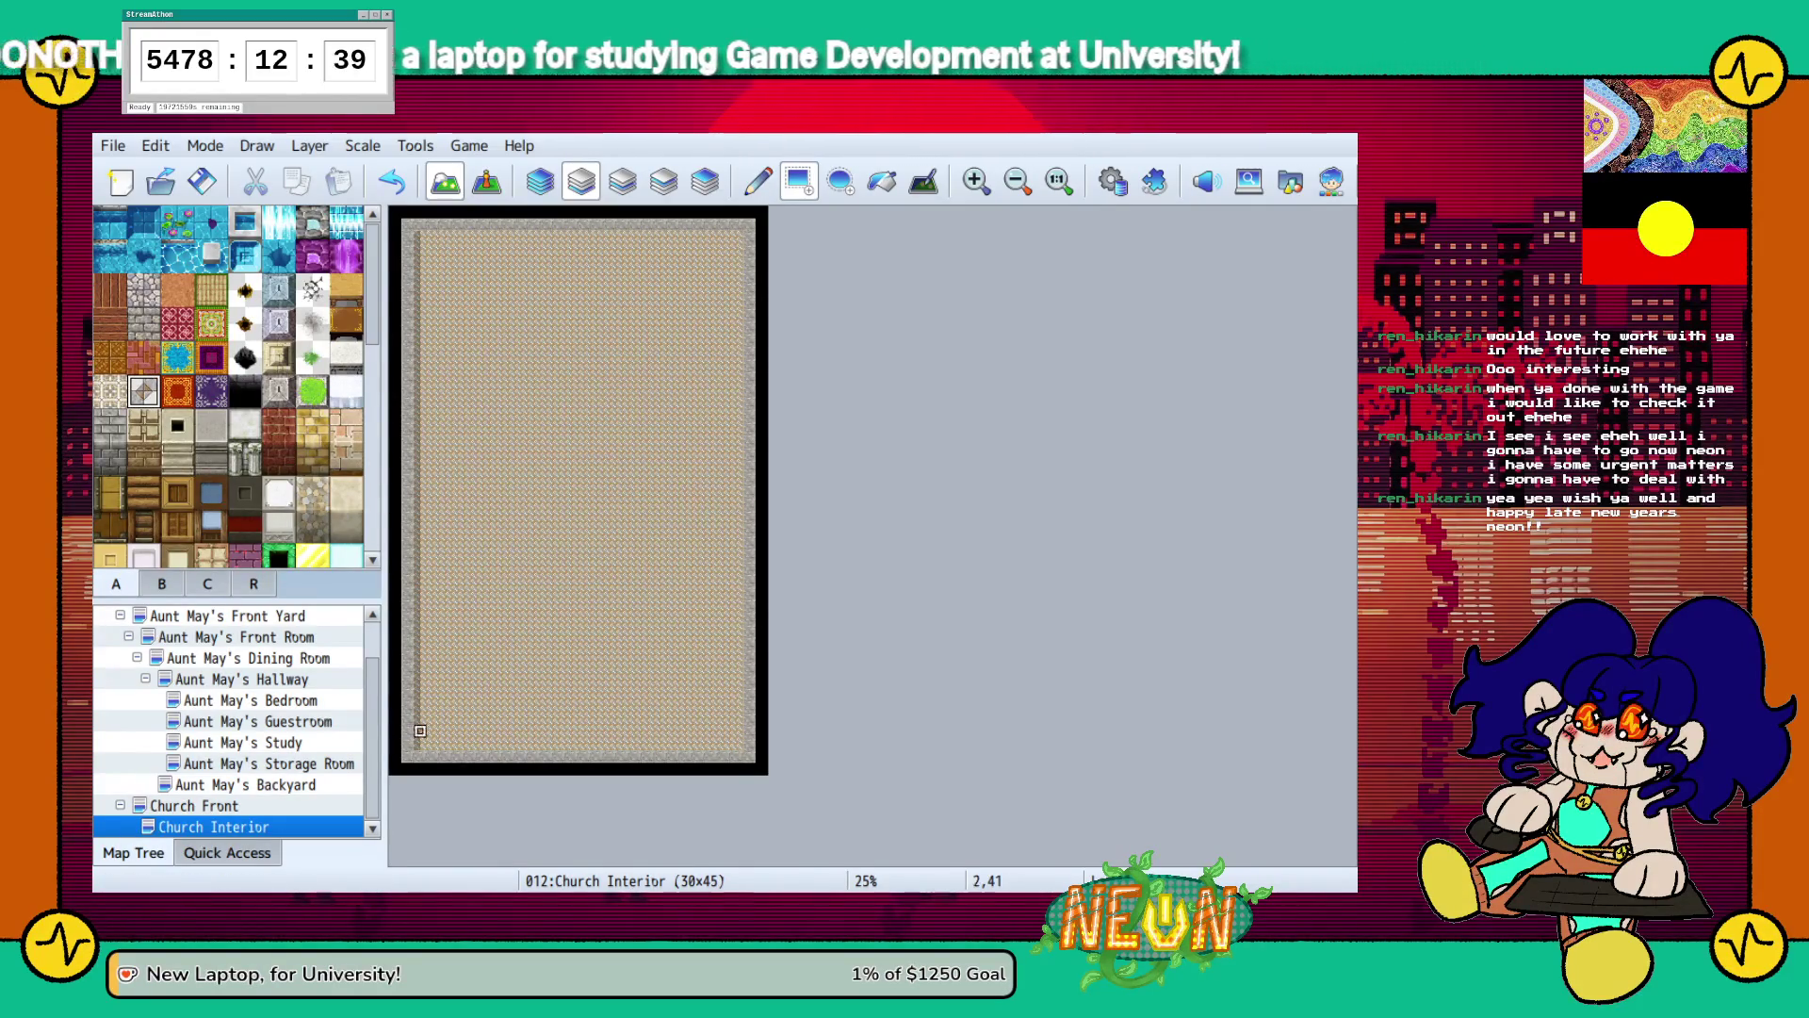
{"action": "left_click_drag", "start_coordinate": [421, 747], "coordinate": [743, 231]}
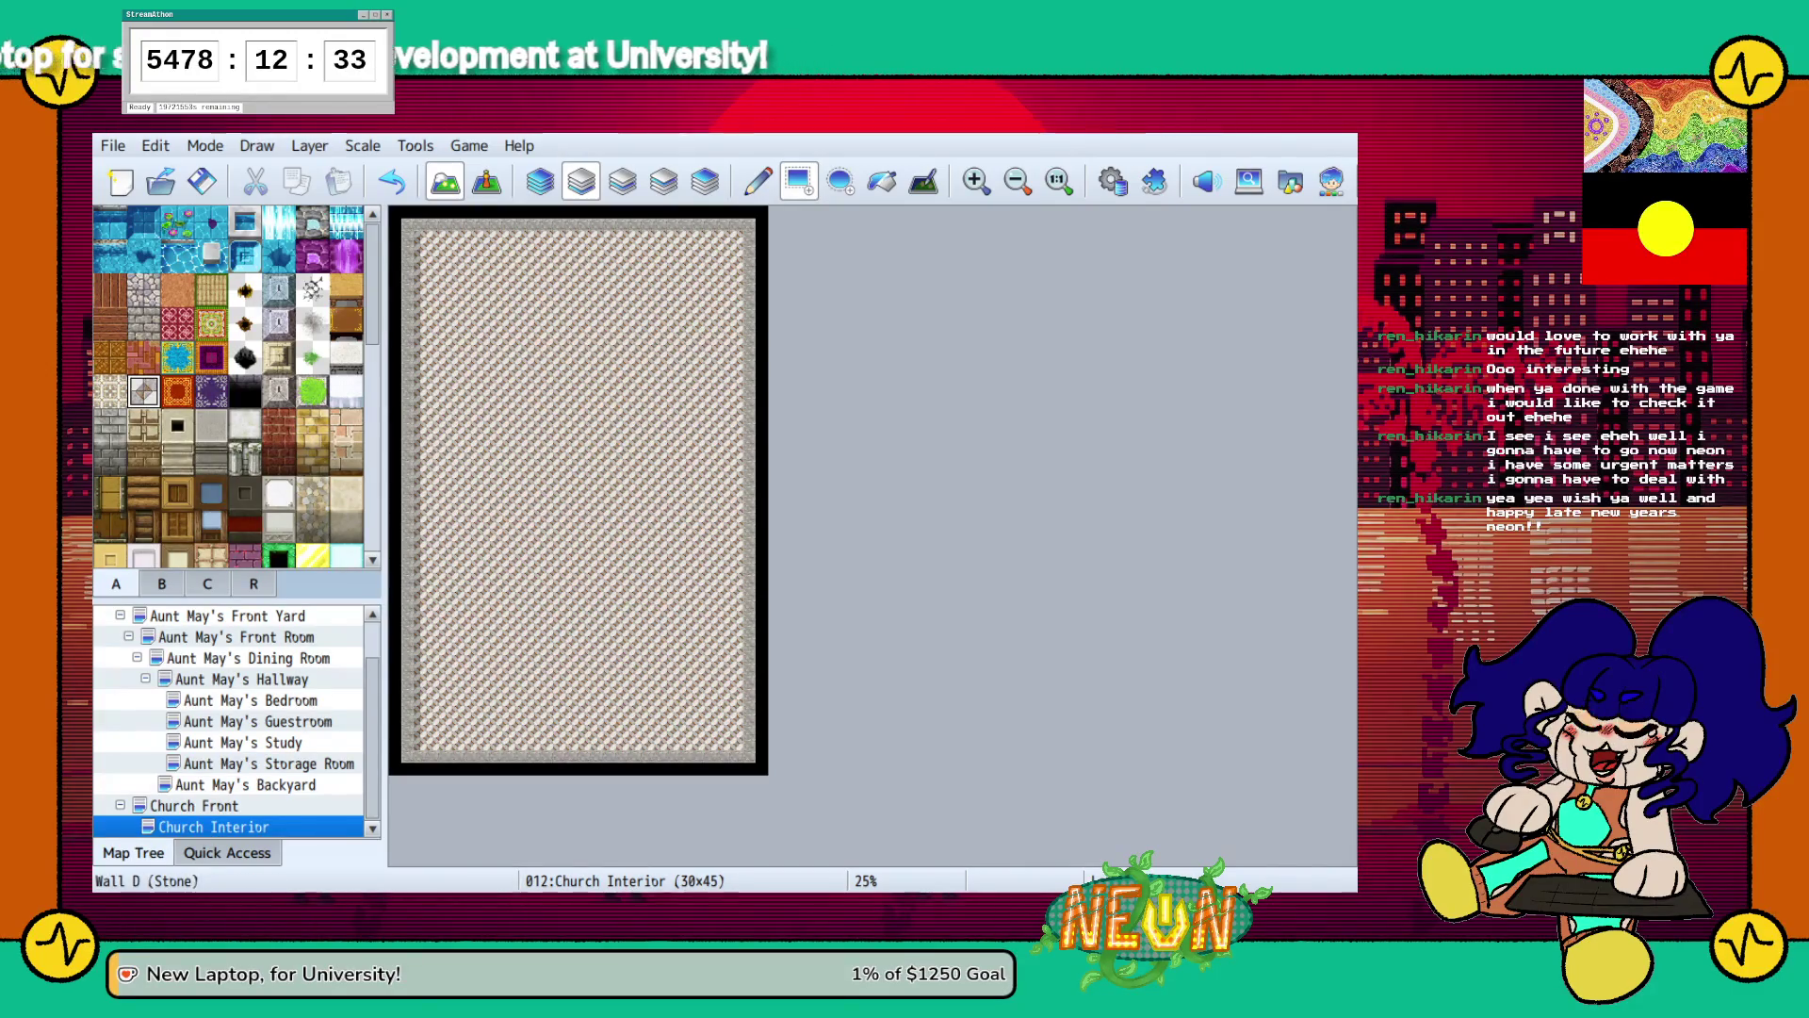
{"action": "left_click", "coordinate": [211, 425]}
{"action": "mouse_move", "coordinate": [421, 743]}
{"action": "left_mouse_down"}
{"action": "mouse_move", "coordinate": [681, 388]}
{"action": "mouse_move", "coordinate": [737, 260]}
{"action": "left_mouse_up"}
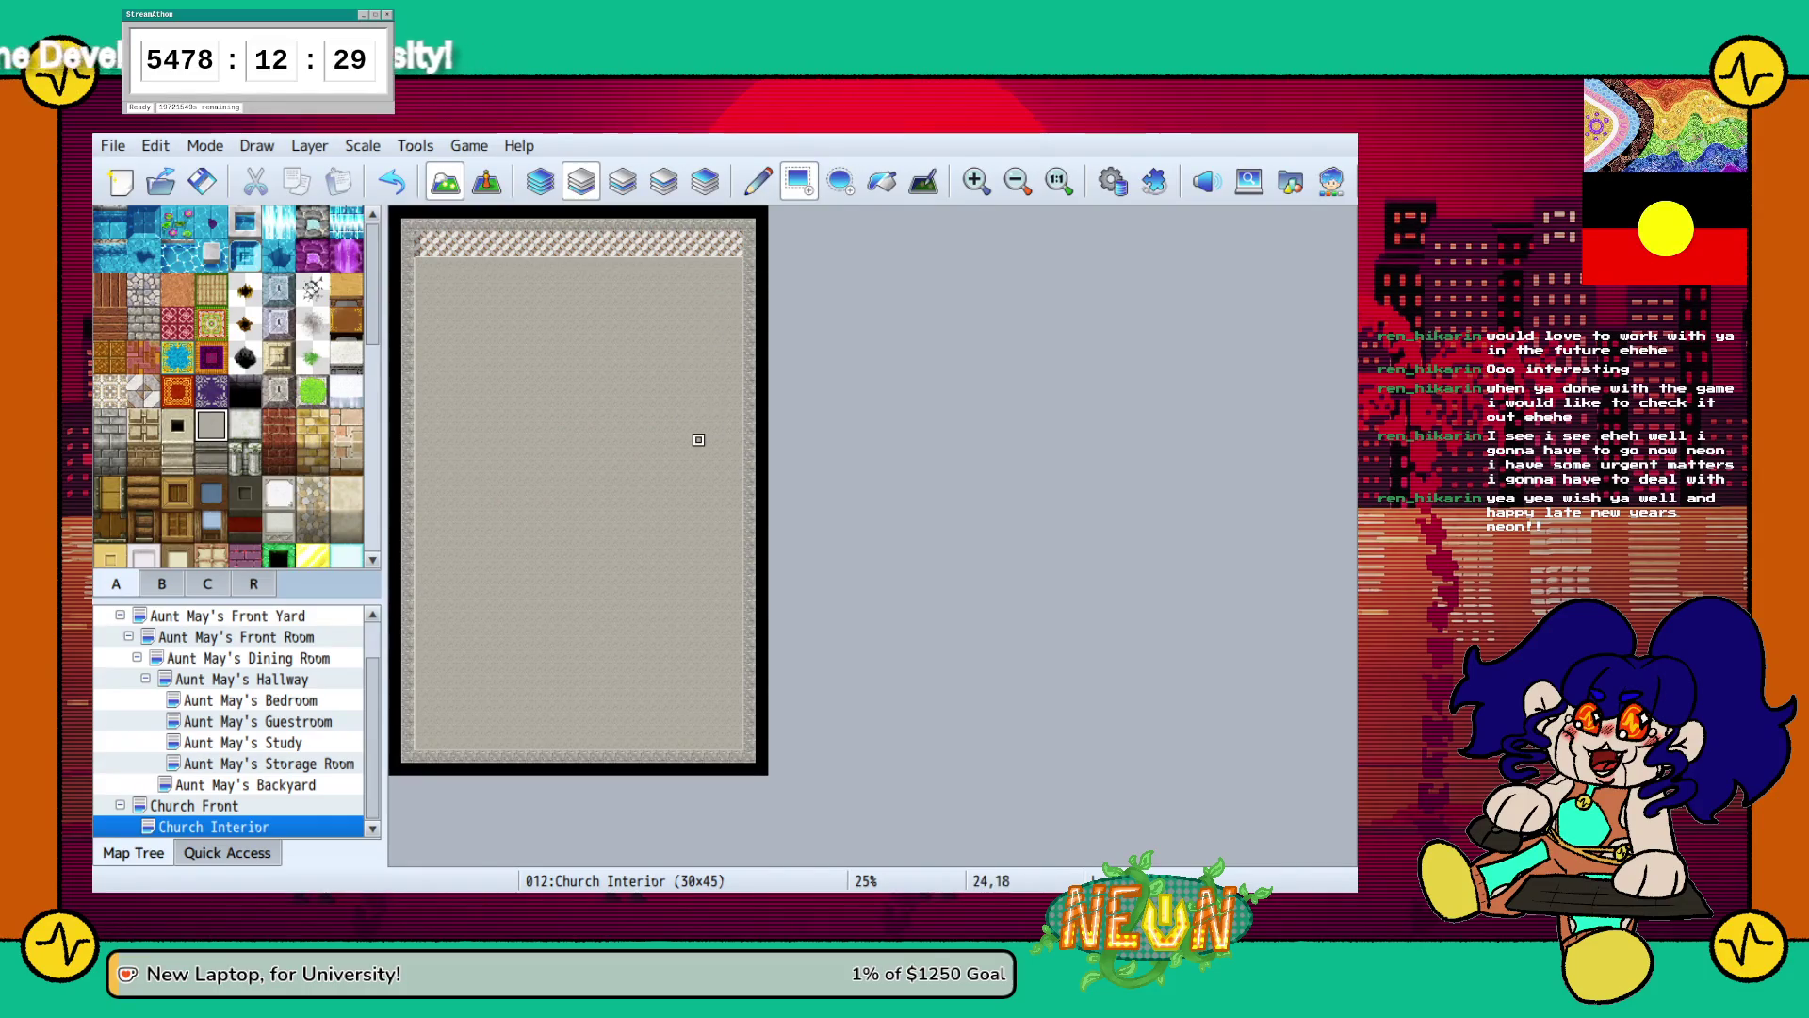
{"action": "key", "text": "ctrl+z"}
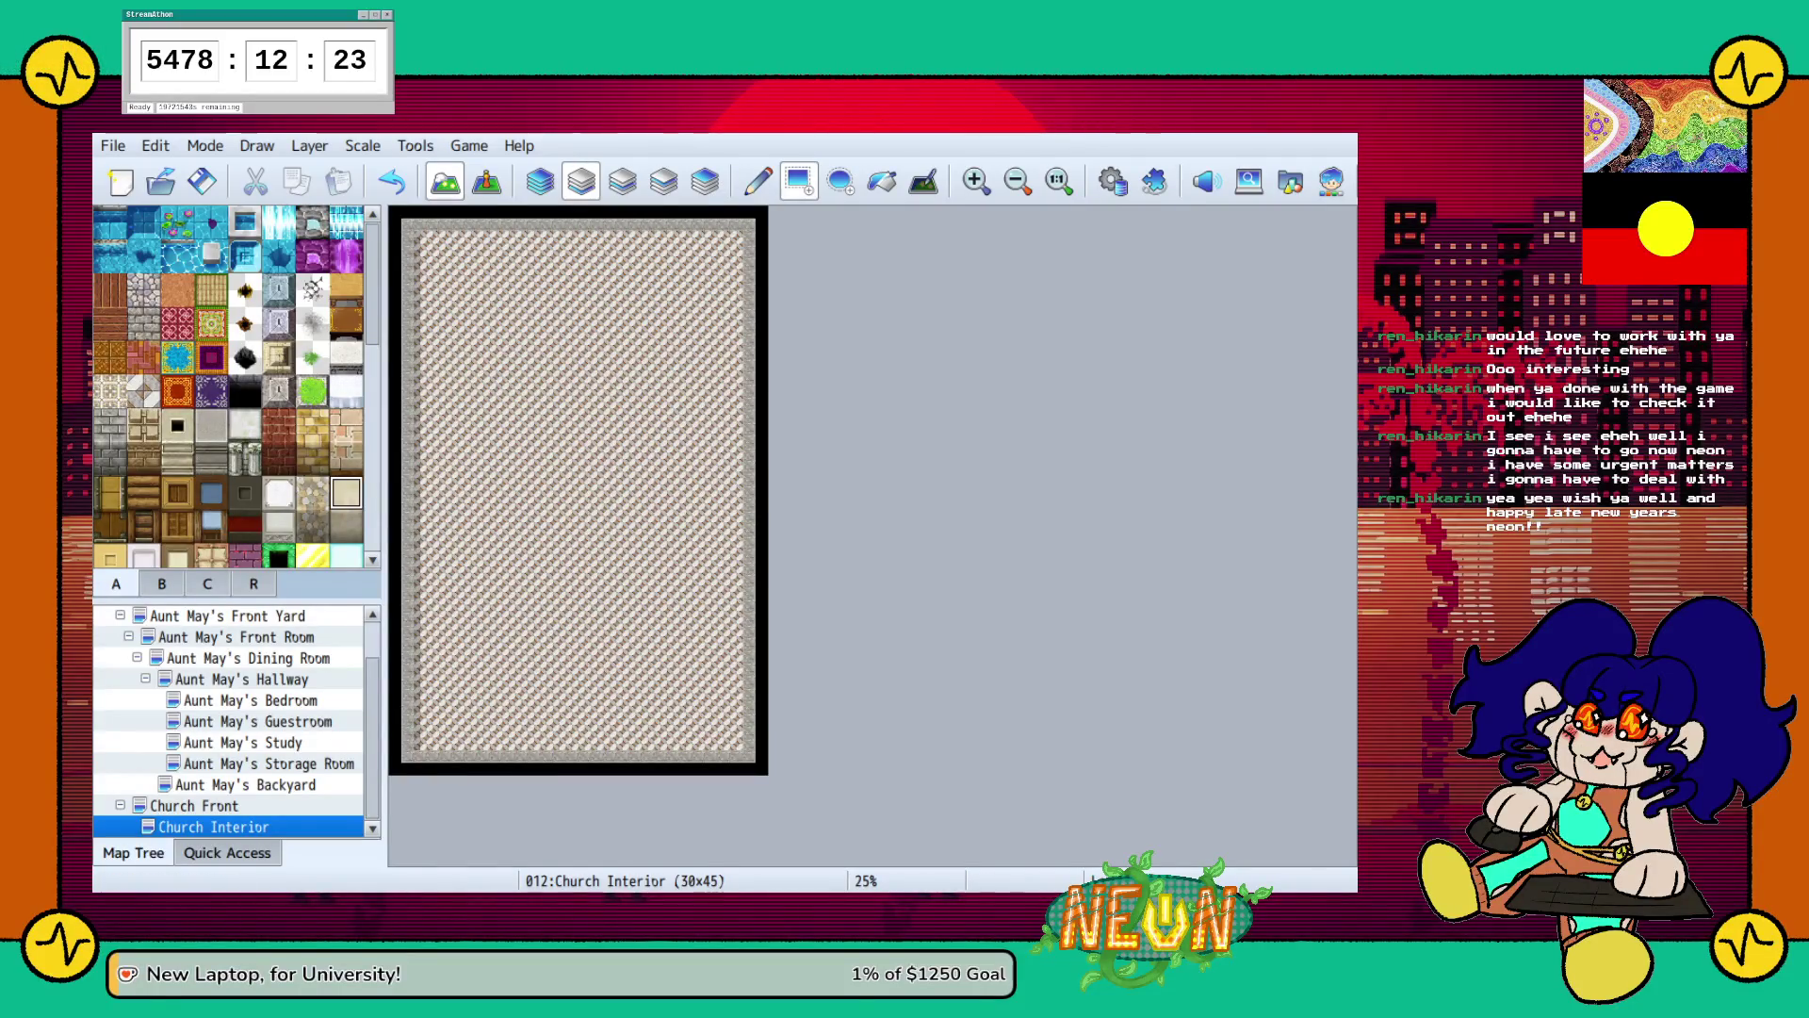
{"action": "left_click_drag", "start_coordinate": [419, 743], "coordinate": [749, 227]}
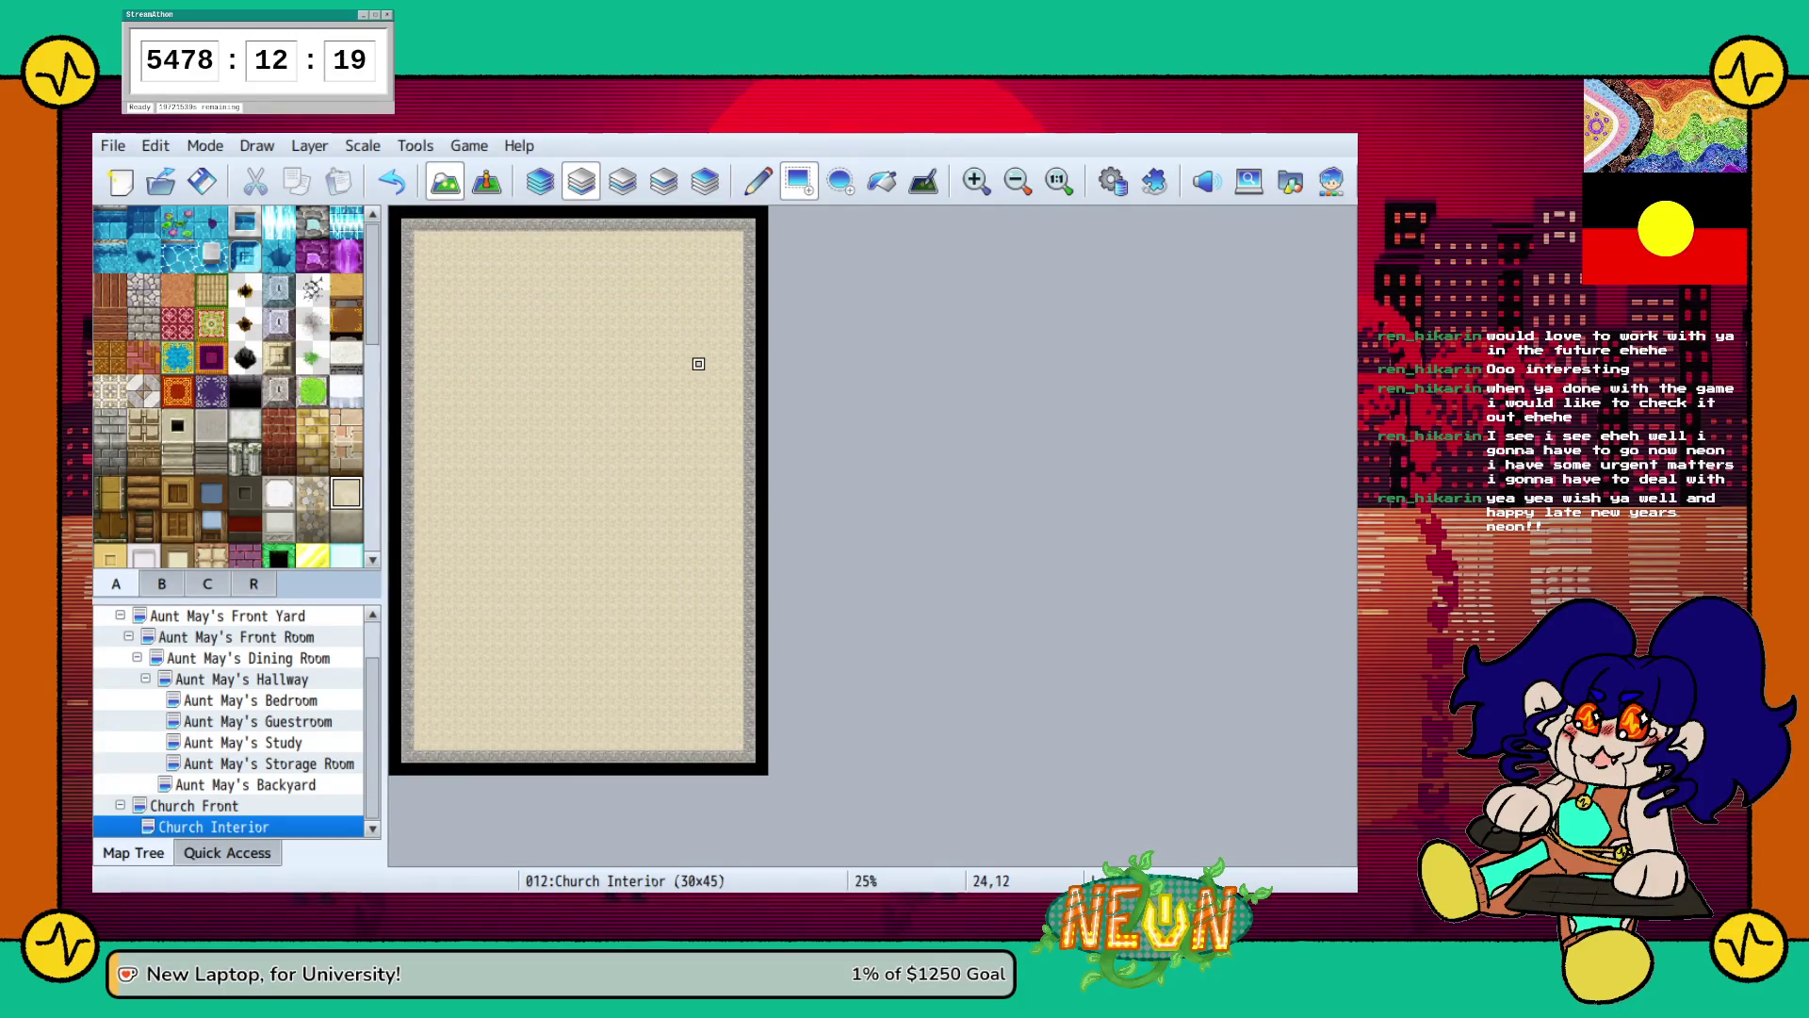
{"action": "key", "text": "ctrl+z"}
Fill the room interior with the light floor tile, leaving a stone border around the edges.
{"action": "scroll", "coordinate": [236, 386], "scroll_direction": "down", "scroll_amount": 2}
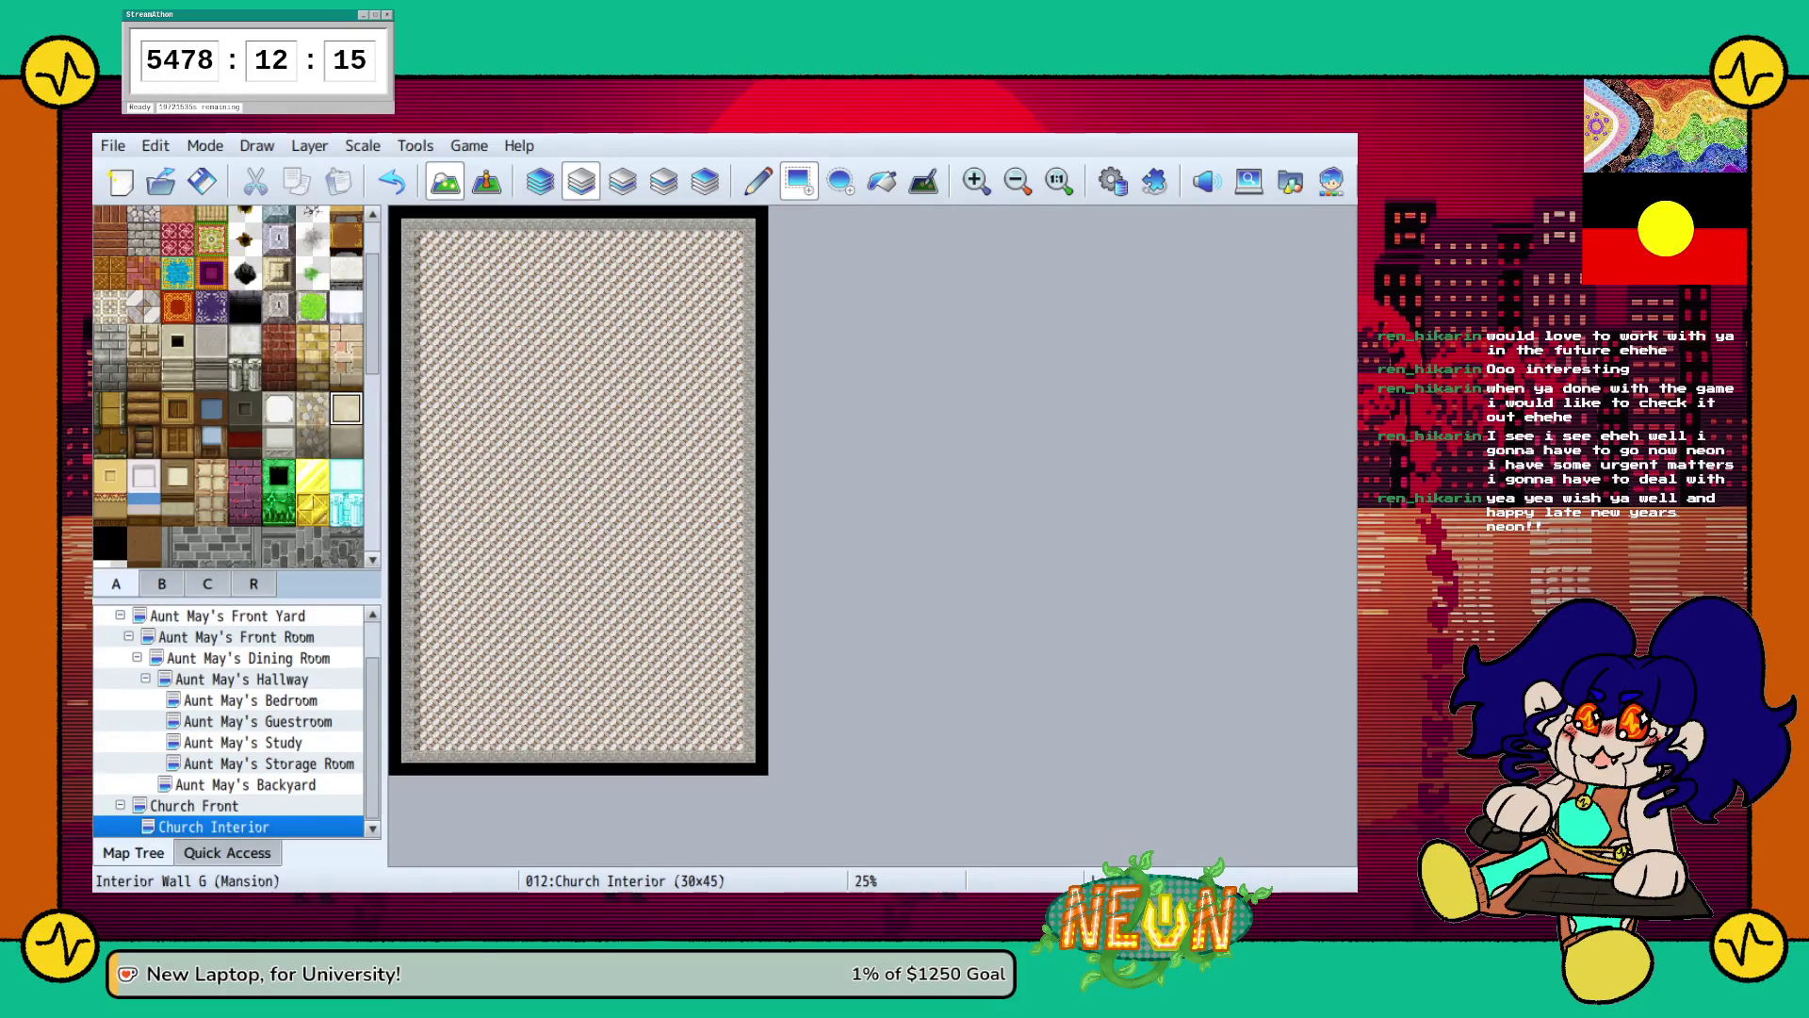
{"action": "scroll", "coordinate": [235, 386], "scroll_direction": "down", "scroll_amount": 3}
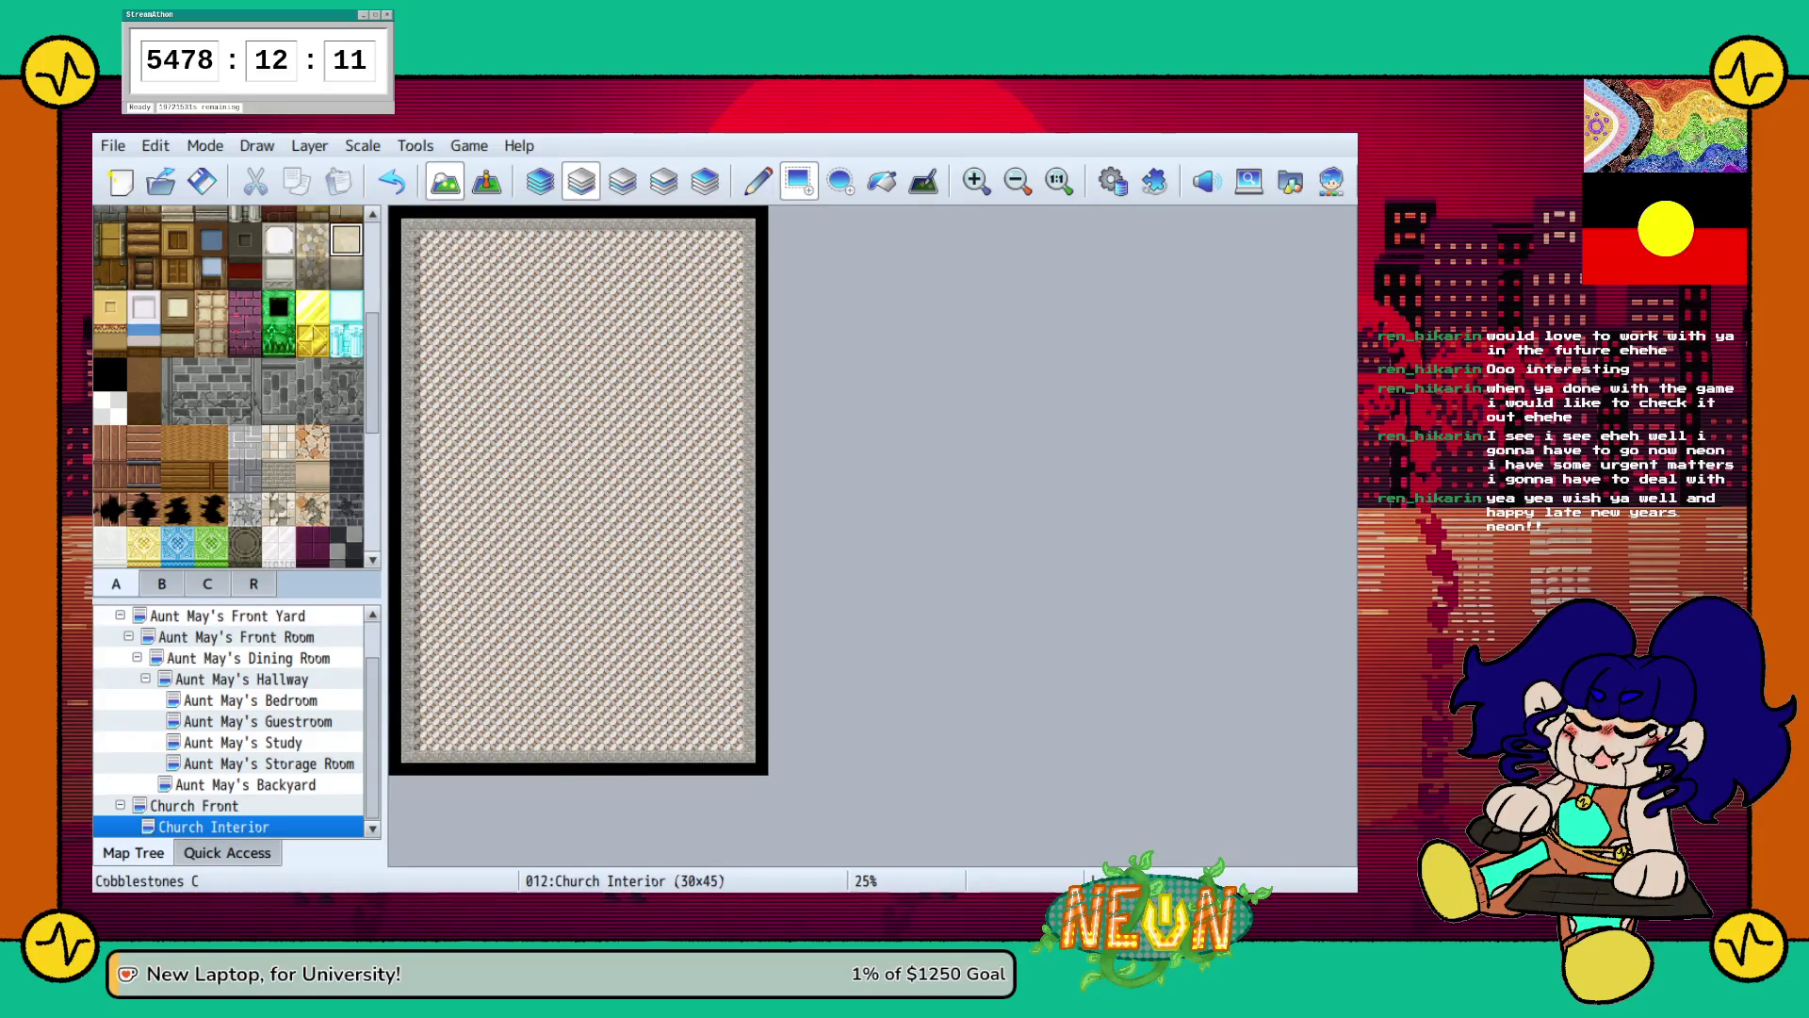
{"action": "scroll", "coordinate": [235, 386], "scroll_direction": "down", "scroll_amount": 3}
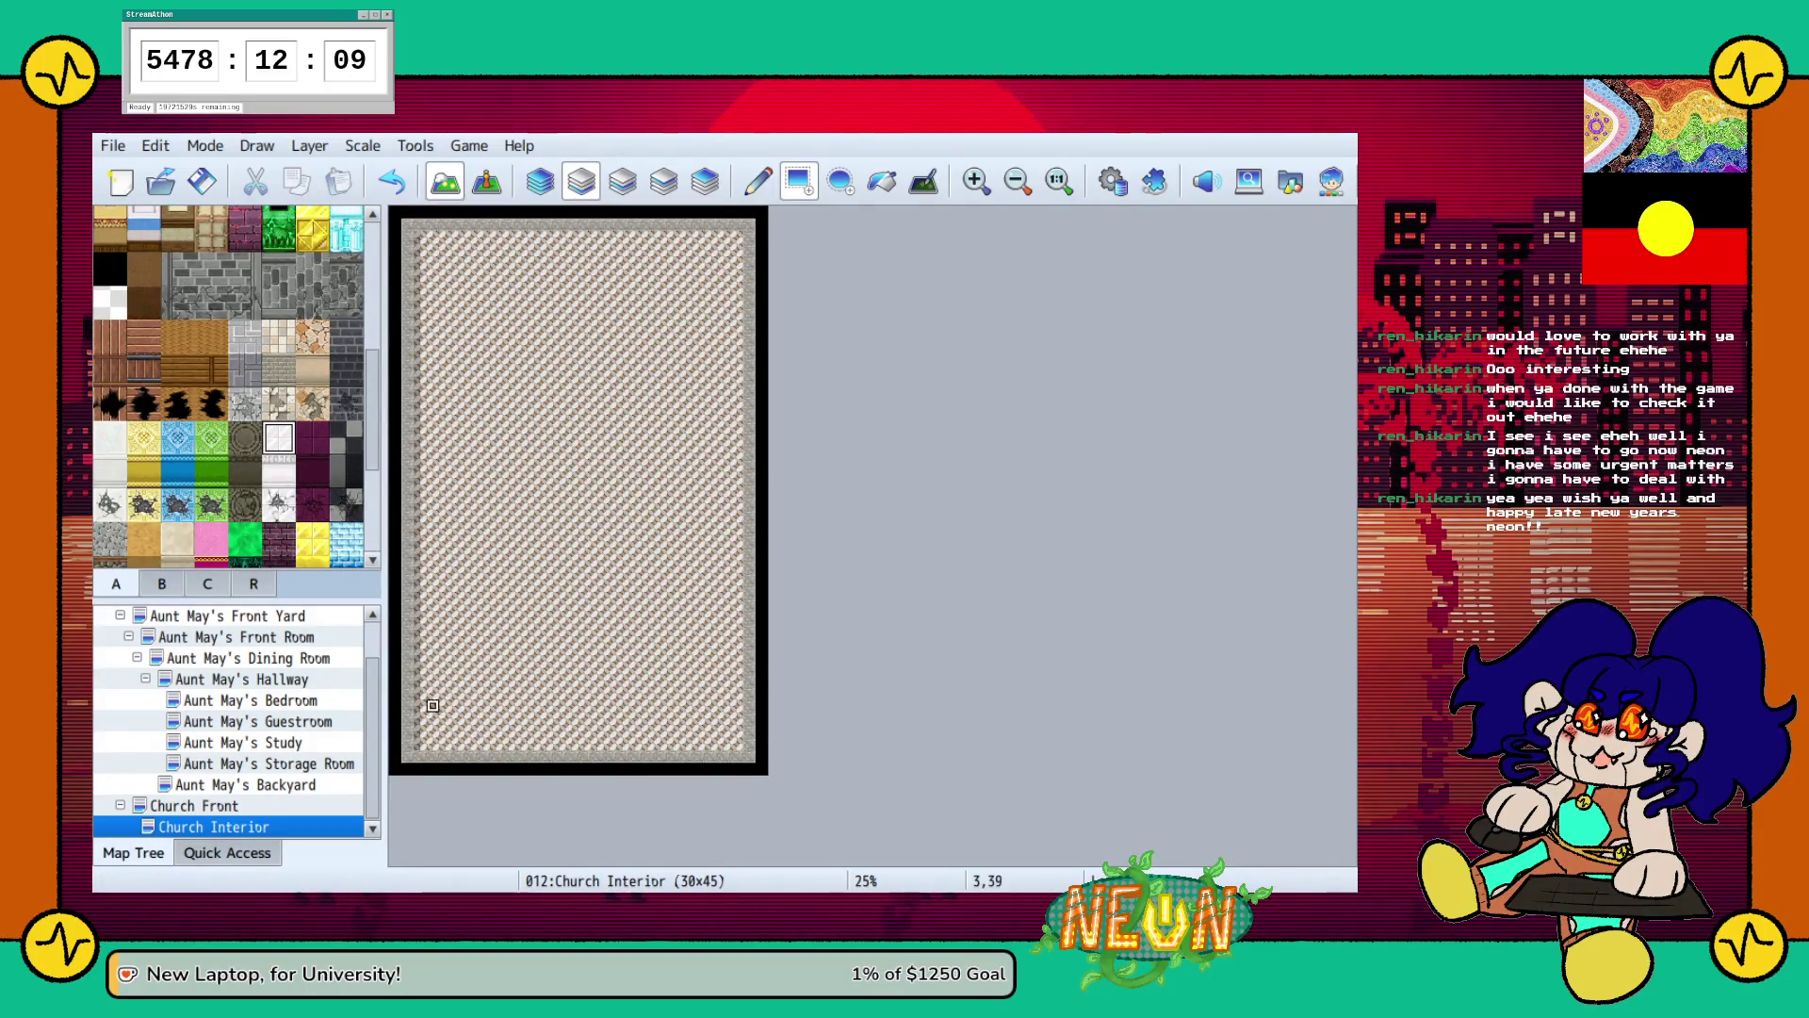
{"action": "mouse_move", "coordinate": [420, 743]}
{"action": "left_mouse_down"}
{"action": "mouse_move", "coordinate": [650, 424]}
{"action": "mouse_move", "coordinate": [744, 237]}
{"action": "left_mouse_up"}
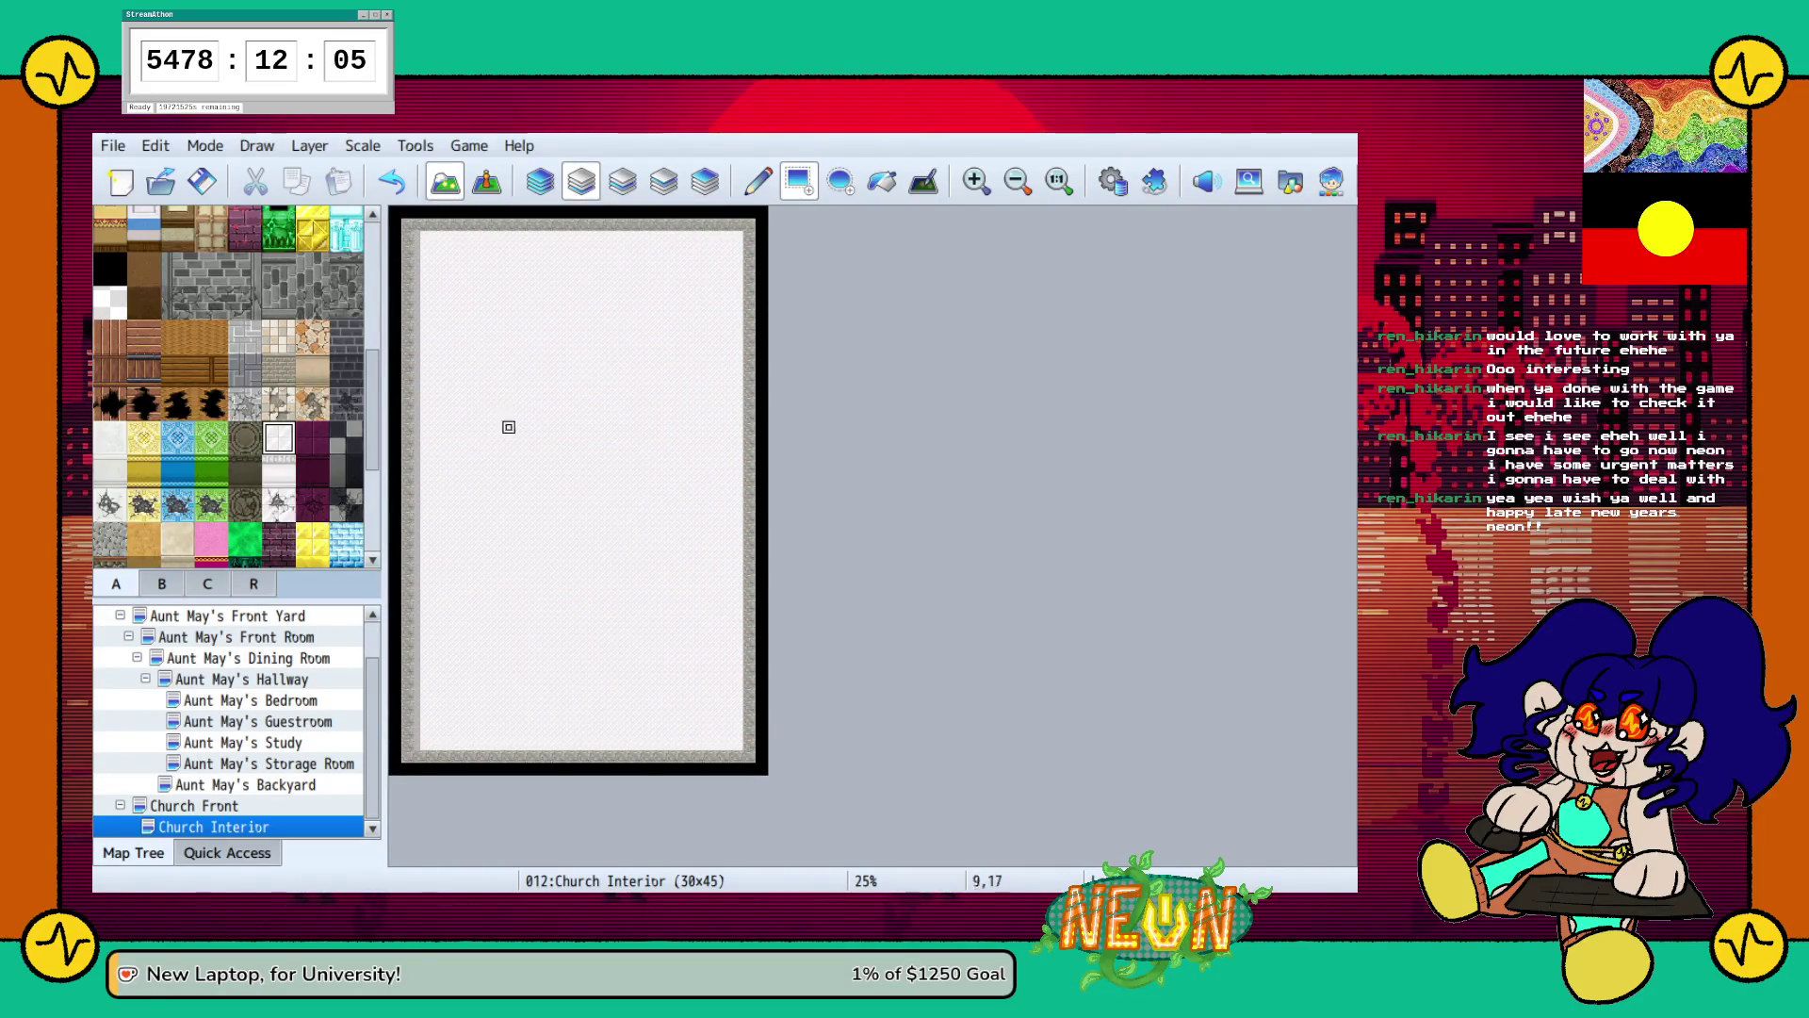
{"action": "scroll", "coordinate": [228, 386], "scroll_direction": "up", "scroll_amount": 2}
{"action": "scroll", "coordinate": [228, 386], "scroll_direction": "up", "scroll_amount": 3}
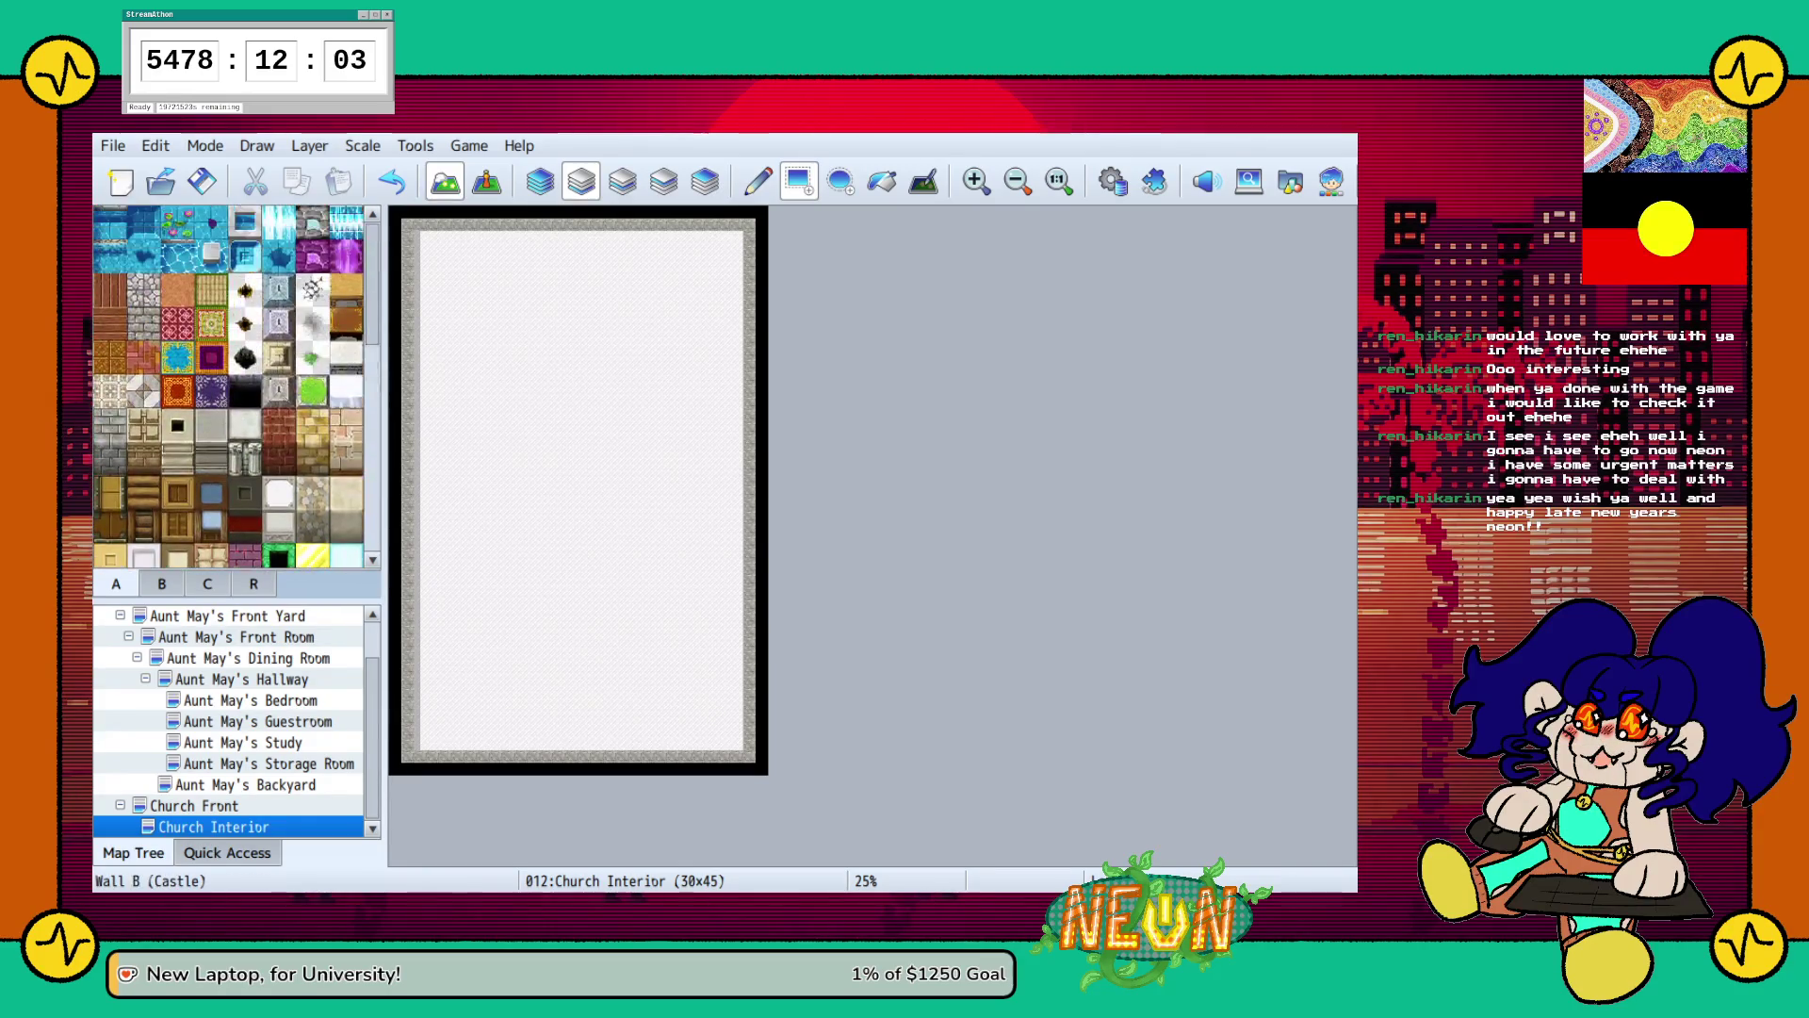
{"action": "left_click", "coordinate": [110, 459]}
Paint the dark stone wall across the top rows of the room.
{"action": "scroll", "coordinate": [586, 727], "scroll_direction": "up", "scroll_amount": 1}
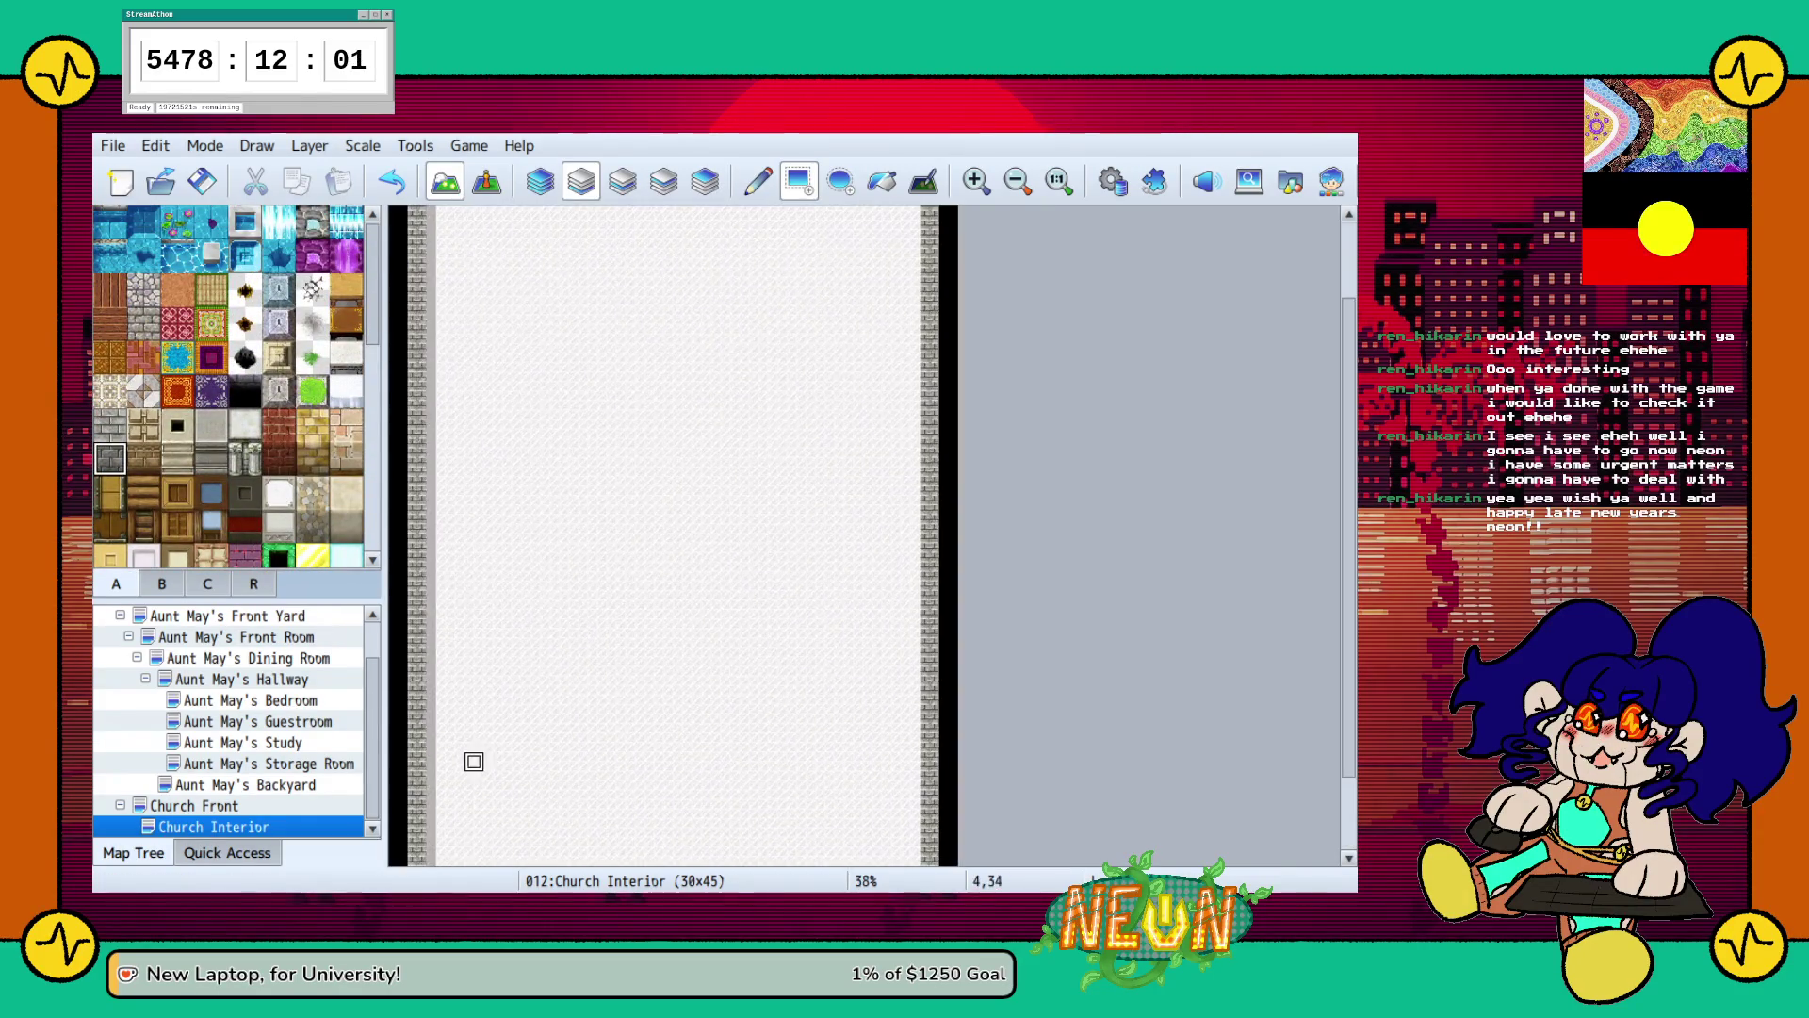
{"action": "scroll", "coordinate": [730, 585], "scroll_direction": "up", "scroll_amount": 1}
{"action": "scroll", "coordinate": [730, 586], "scroll_direction": "down", "scroll_amount": 1}
{"action": "scroll", "coordinate": [728, 592], "scroll_direction": "up", "scroll_amount": 1}
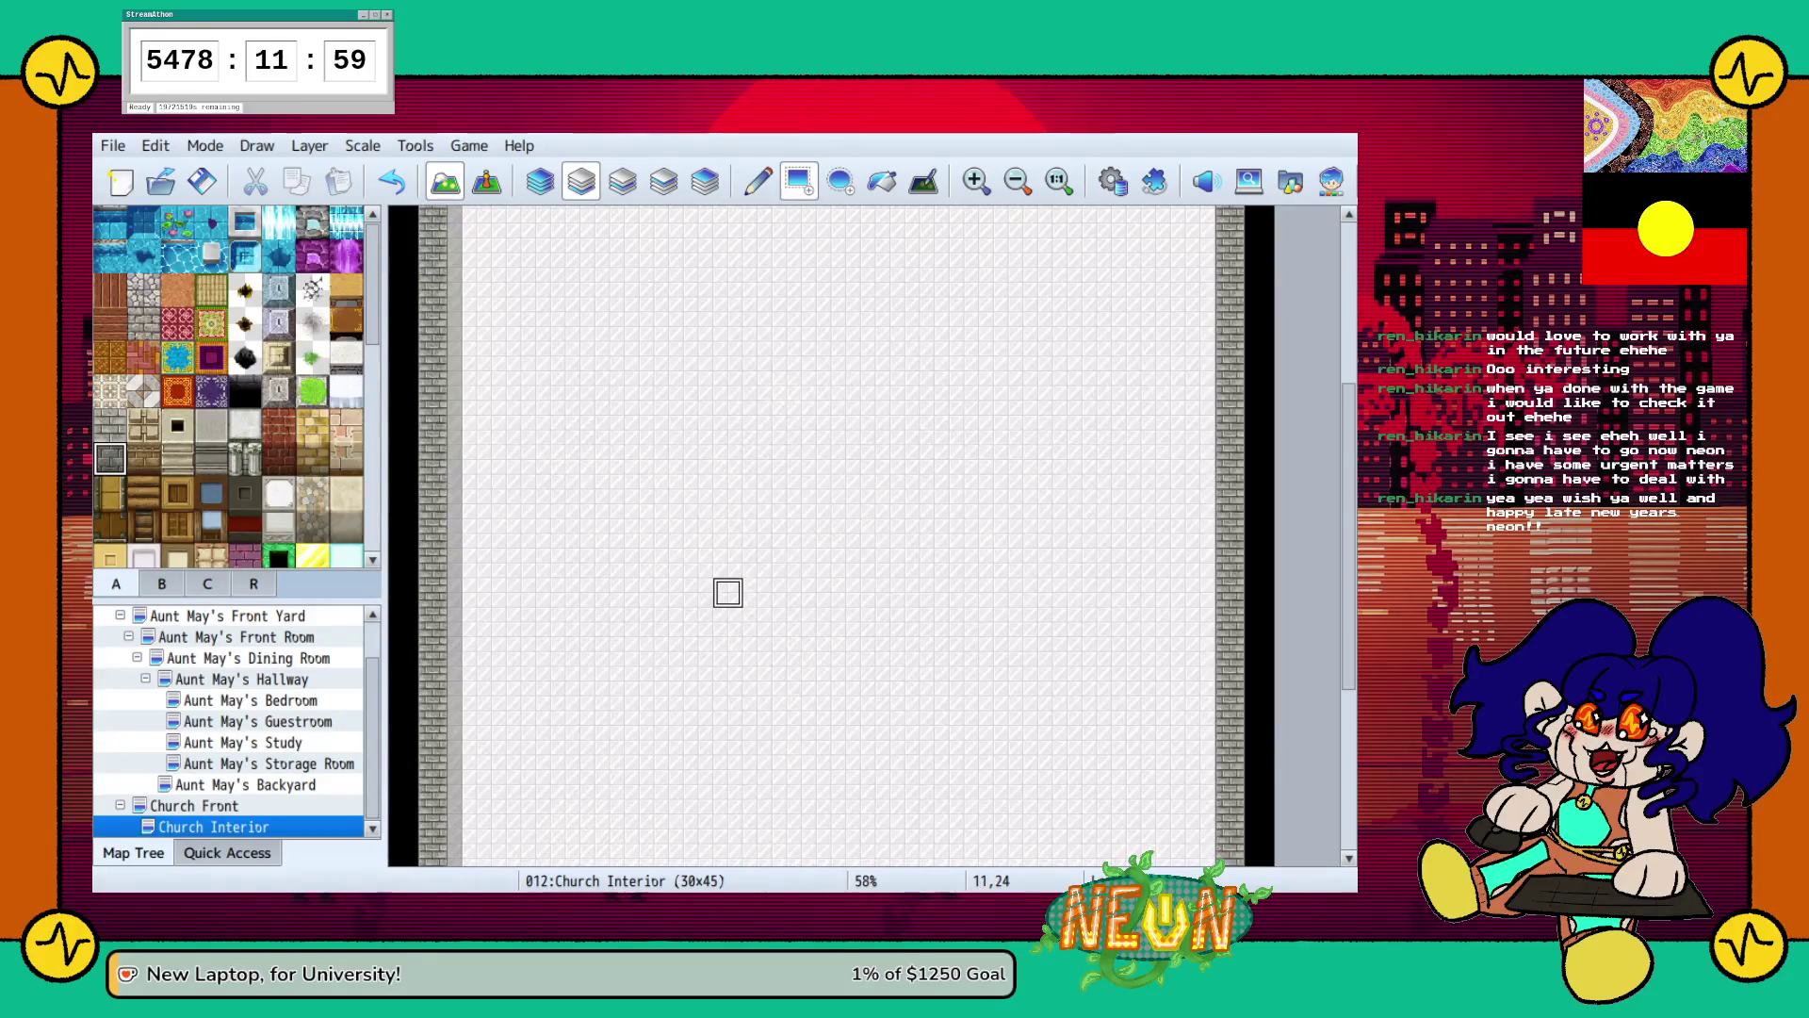
{"action": "scroll", "coordinate": [1036, 532], "scroll_direction": "up", "scroll_amount": 5}
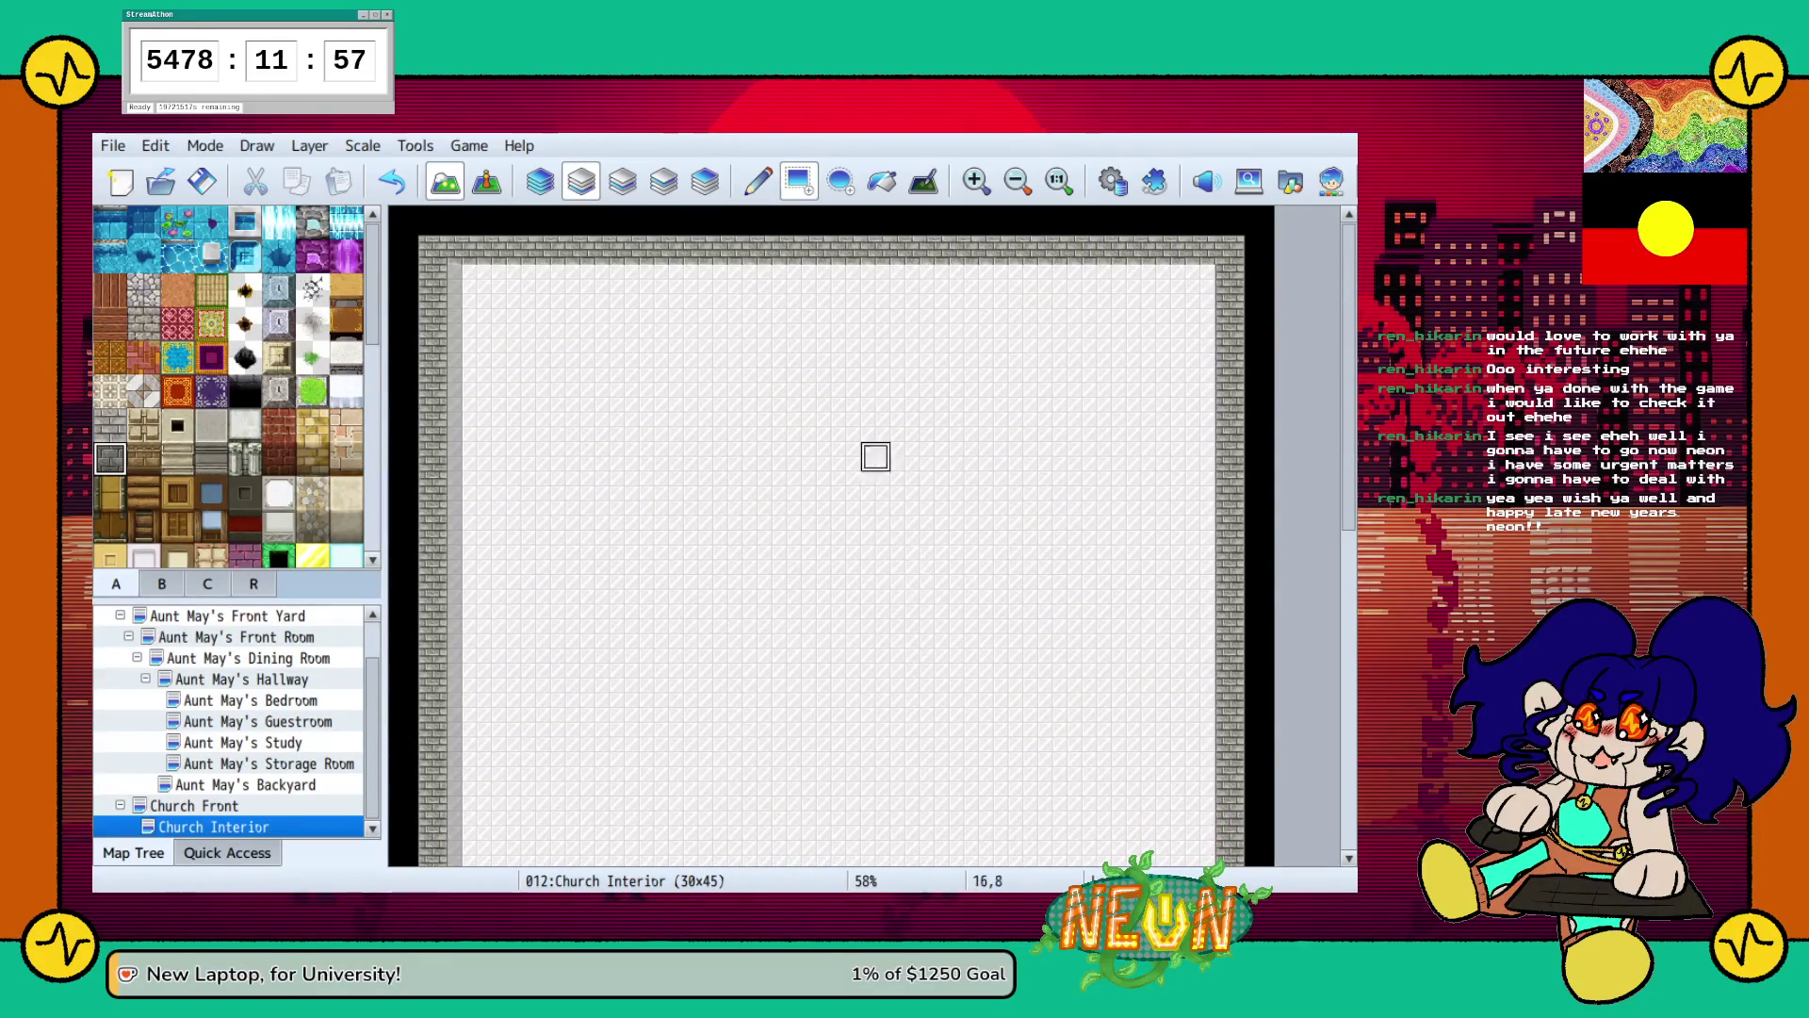
{"action": "mouse_move", "coordinate": [468, 278]}
{"action": "left_mouse_down"}
{"action": "mouse_move", "coordinate": [1045, 339]}
{"action": "mouse_move", "coordinate": [1192, 339]}
{"action": "mouse_move", "coordinate": [1201, 283]}
{"action": "mouse_move", "coordinate": [1200, 403]}
{"action": "left_mouse_up"}
Paint a brick row along the bottom edge, then repaint that row as floor.
{"action": "scroll", "coordinate": [1141, 613], "scroll_direction": "down", "scroll_amount": 5}
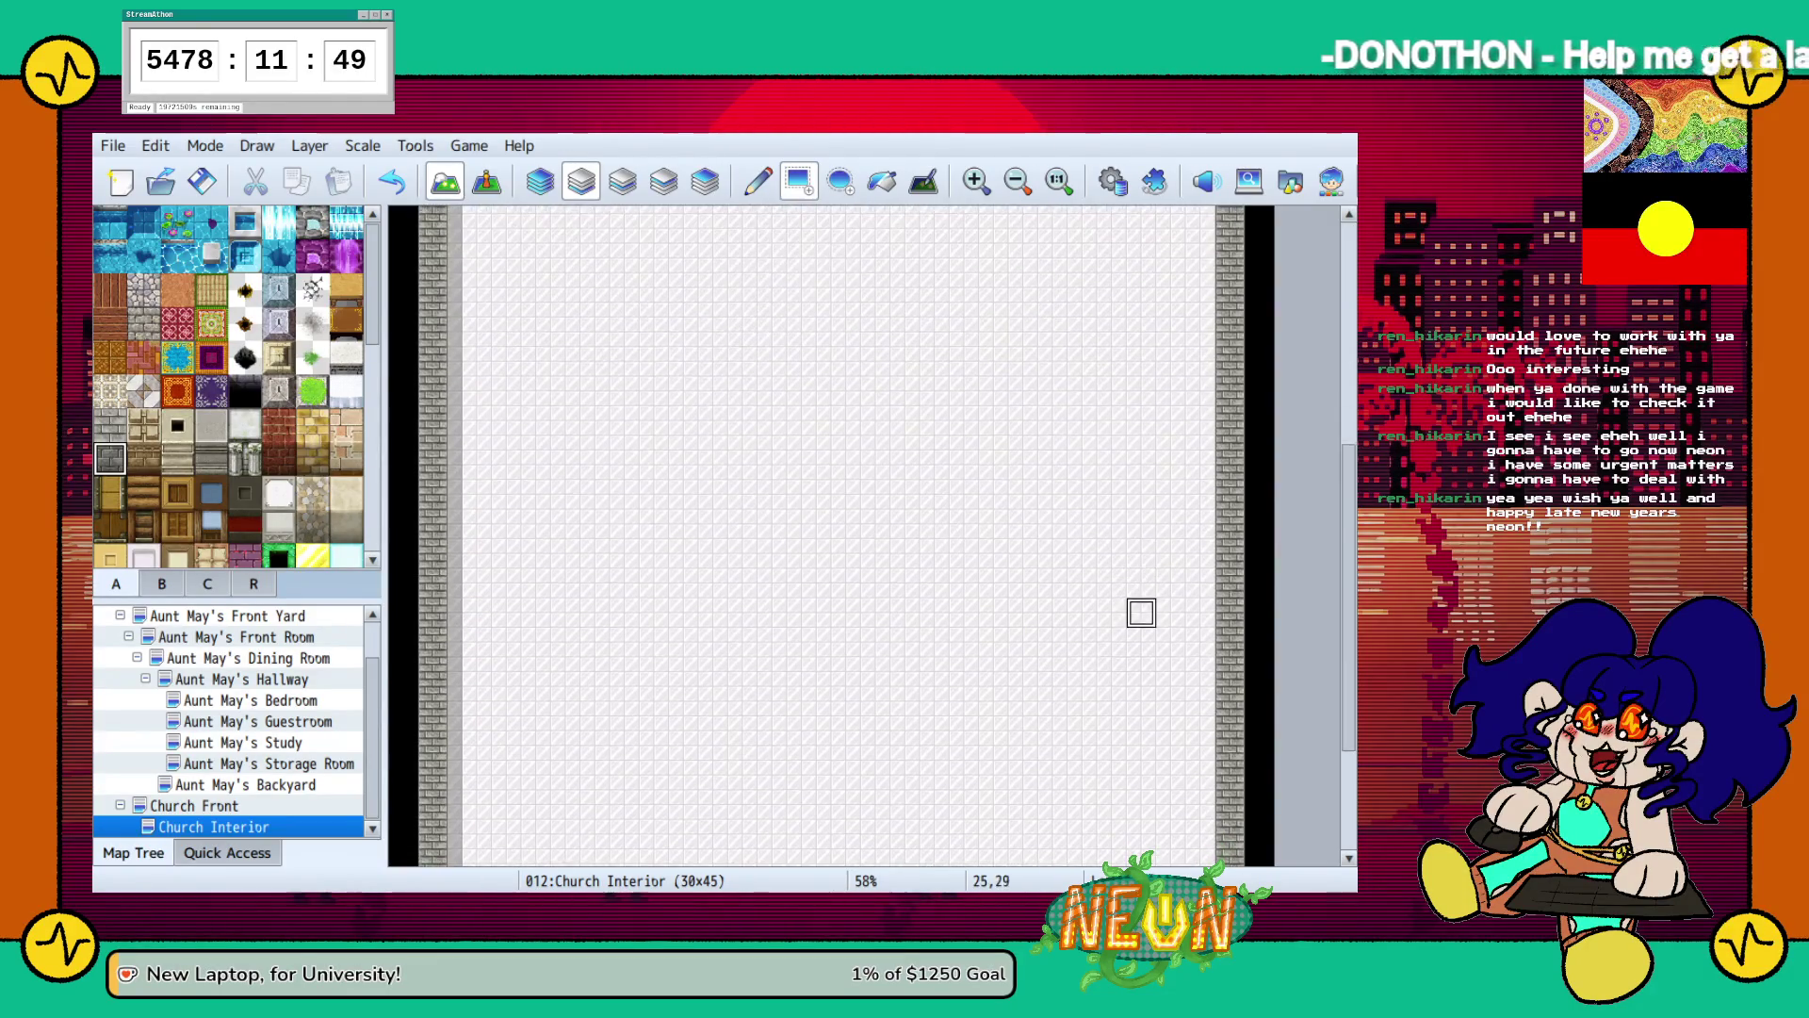
{"action": "scroll", "coordinate": [1131, 626], "scroll_direction": "down", "scroll_amount": 3}
{"action": "left_click_drag", "start_coordinate": [403, 851], "coordinate": [1230, 850]}
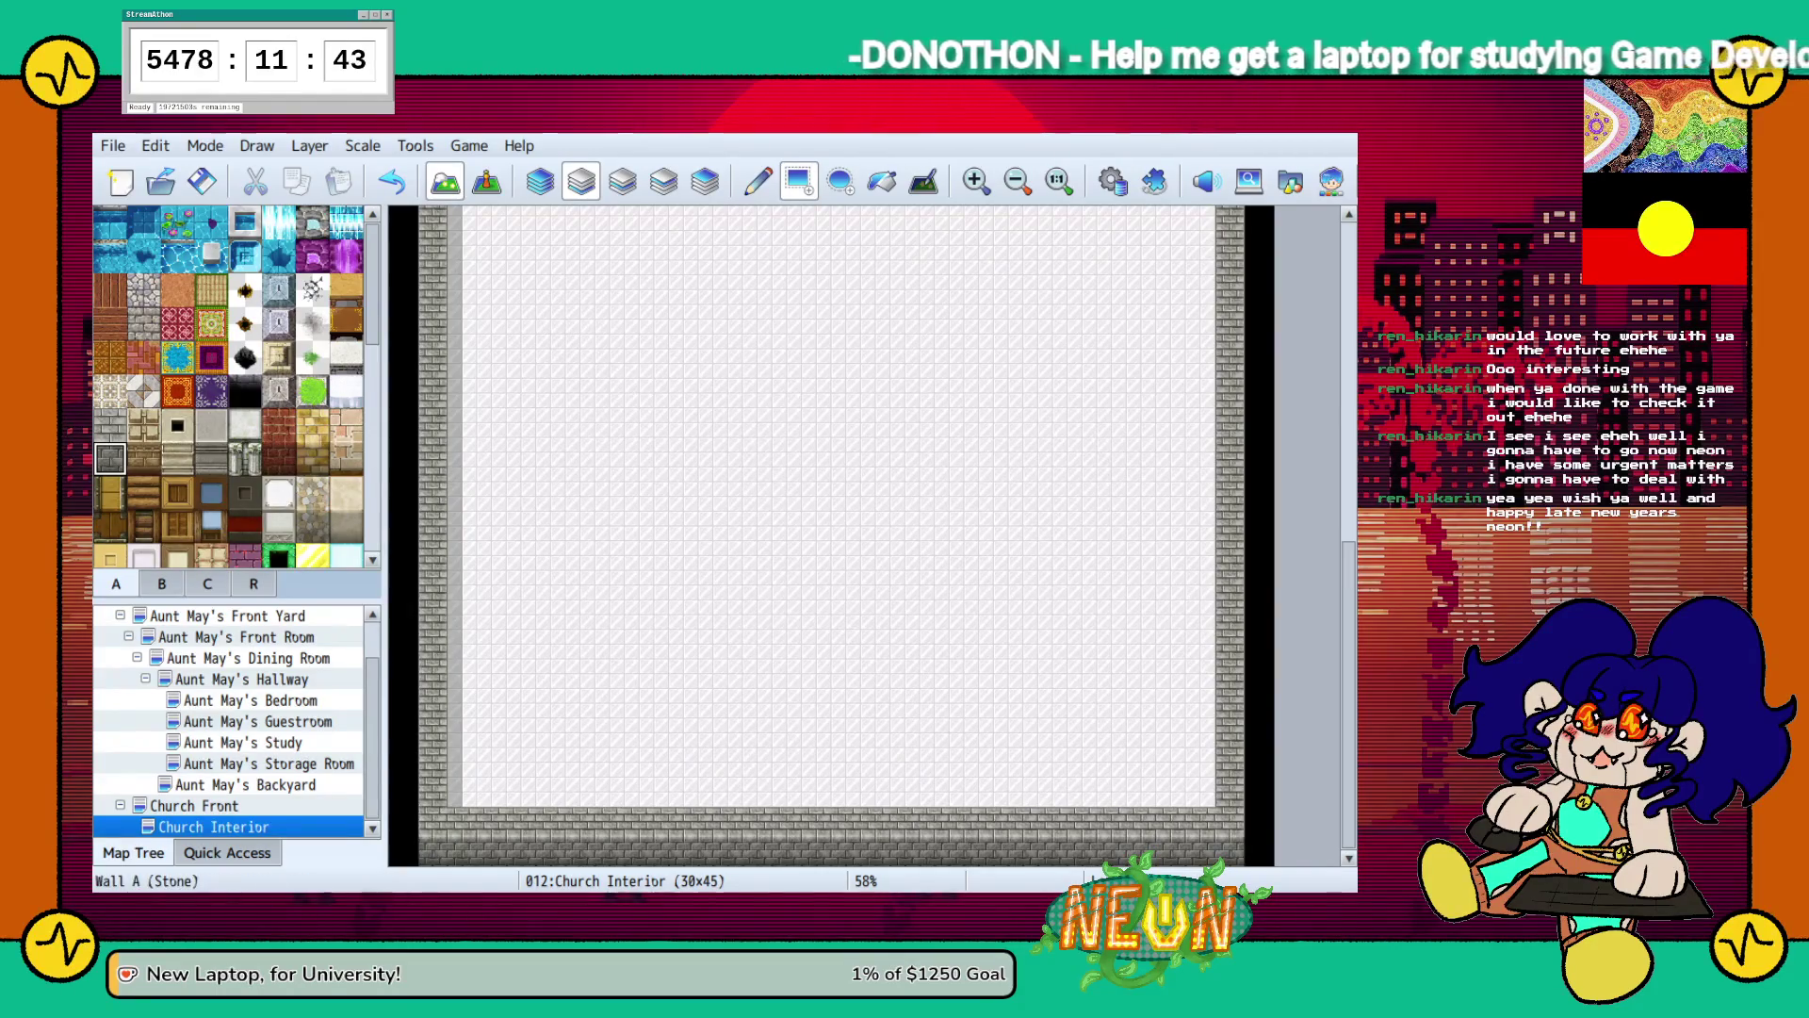
{"action": "left_click_drag", "start_coordinate": [432, 851], "coordinate": [1230, 851]}
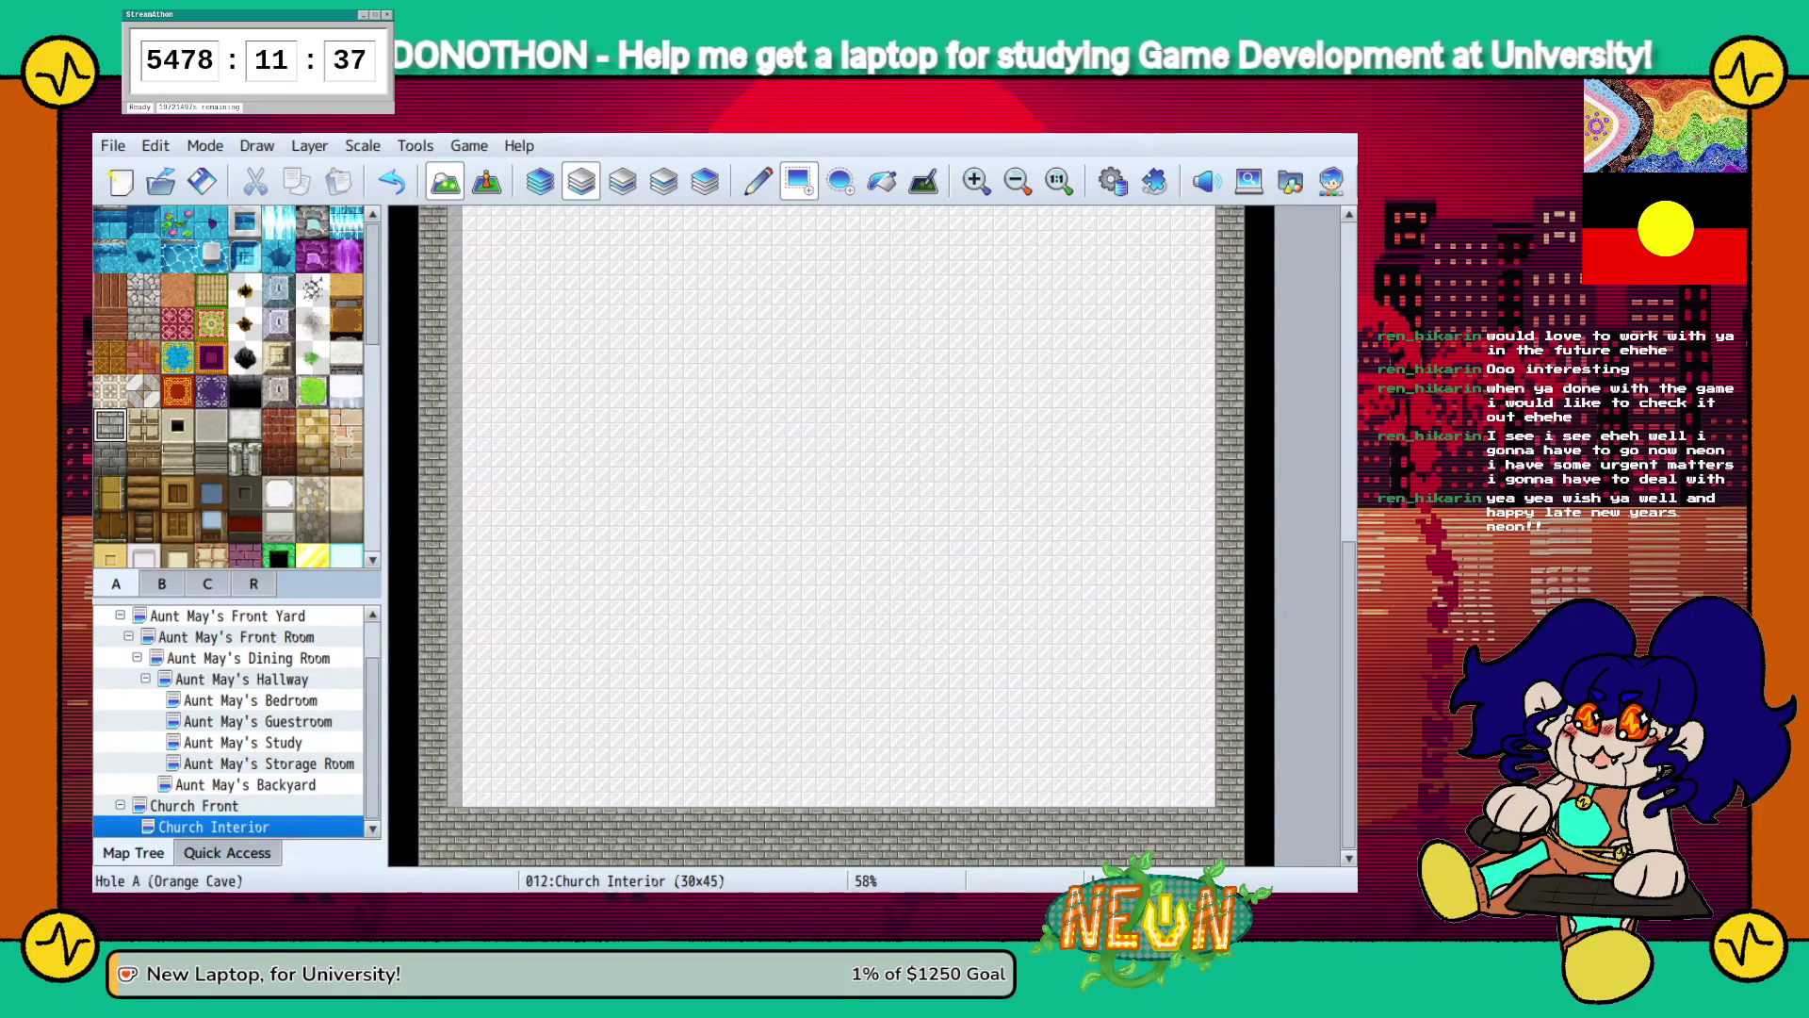
{"action": "scroll", "coordinate": [231, 387], "scroll_direction": "down", "scroll_amount": 3}
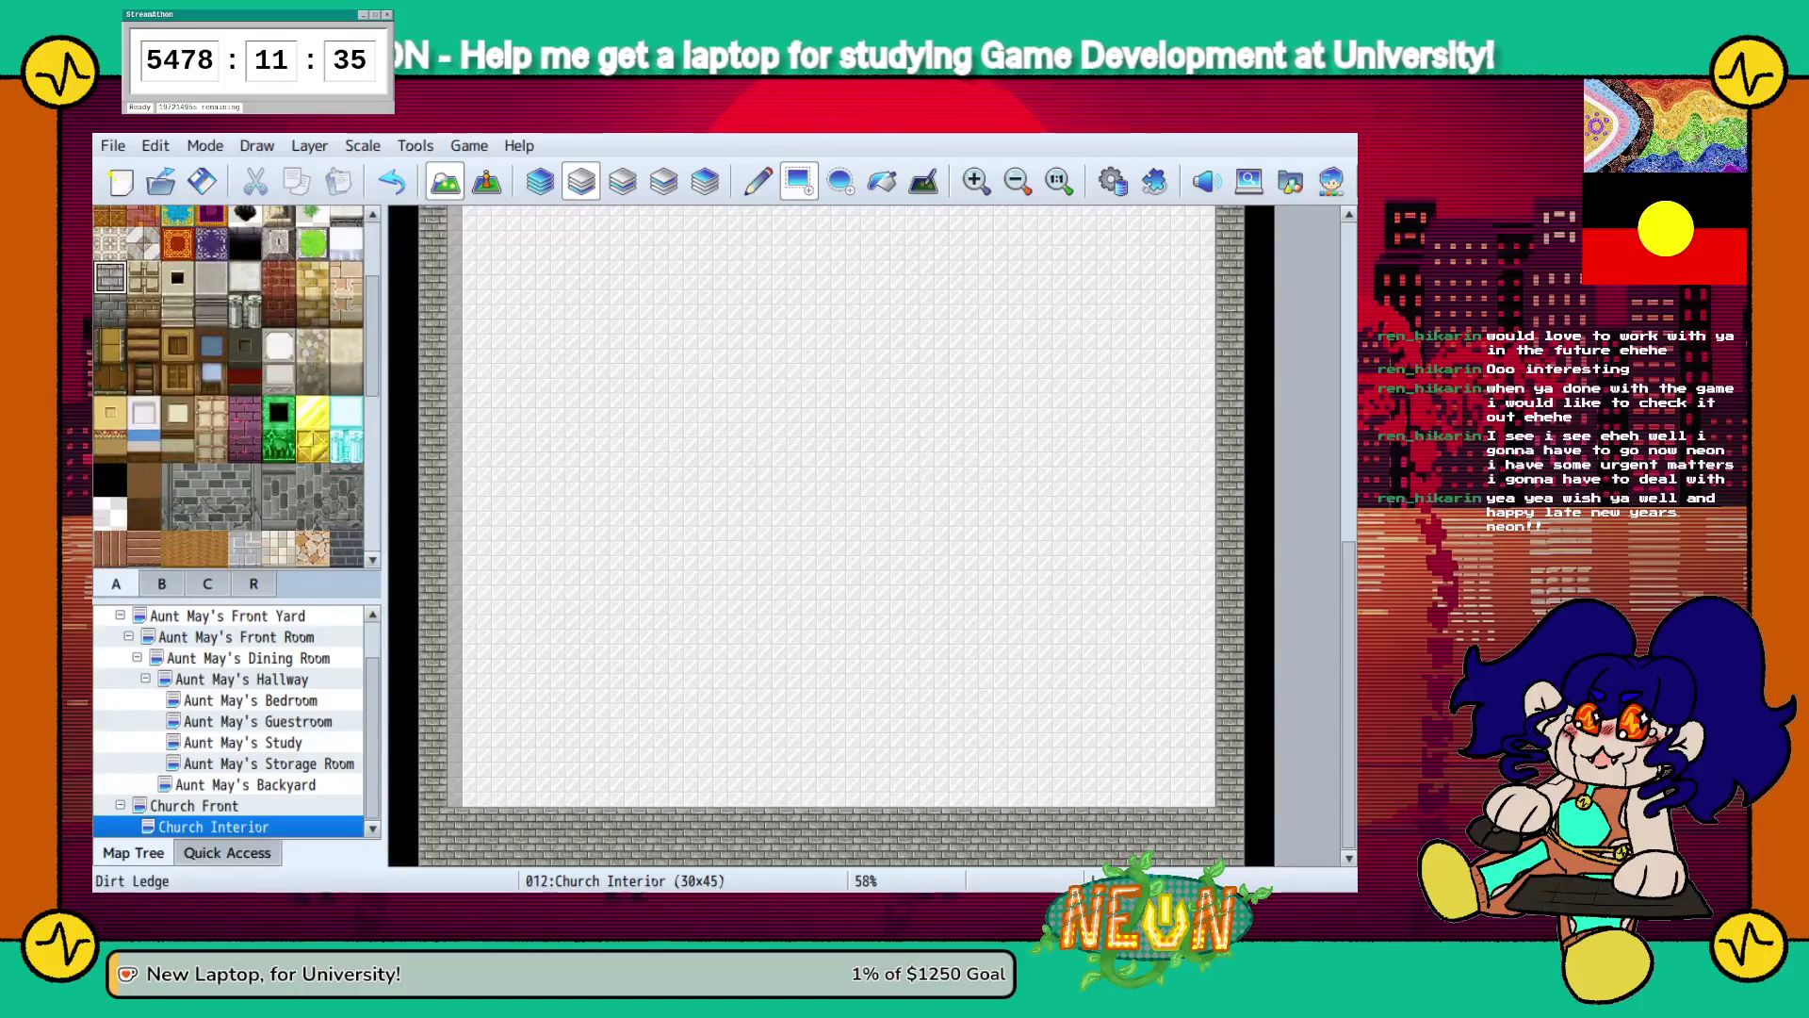
{"action": "scroll", "coordinate": [231, 386], "scroll_direction": "down", "scroll_amount": 3}
{"action": "scroll", "coordinate": [231, 386], "scroll_direction": "down", "scroll_amount": 9}
{"action": "left_click", "coordinate": [278, 395]}
{"action": "left_click_drag", "start_coordinate": [488, 822], "coordinate": [1201, 821]}
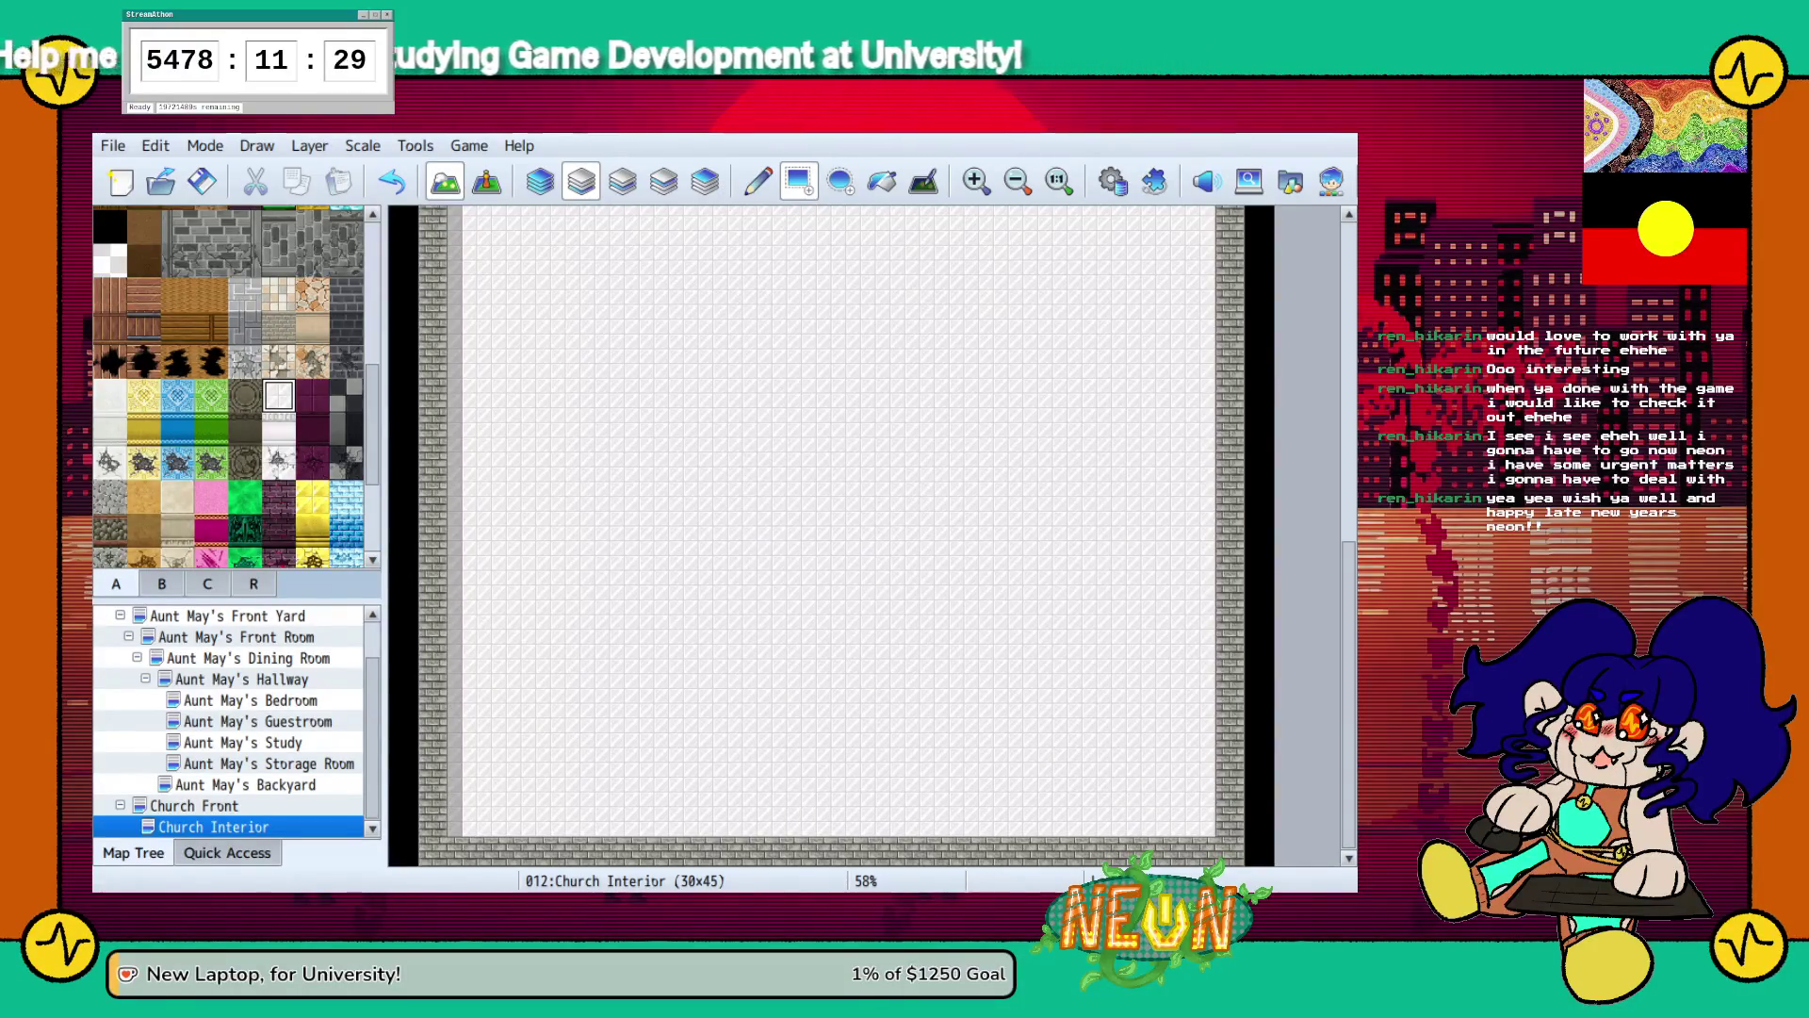
{"action": "scroll", "coordinate": [1112, 724], "scroll_direction": "up", "scroll_amount": 3}
{"action": "scroll", "coordinate": [1112, 725], "scroll_direction": "up", "scroll_amount": 5}
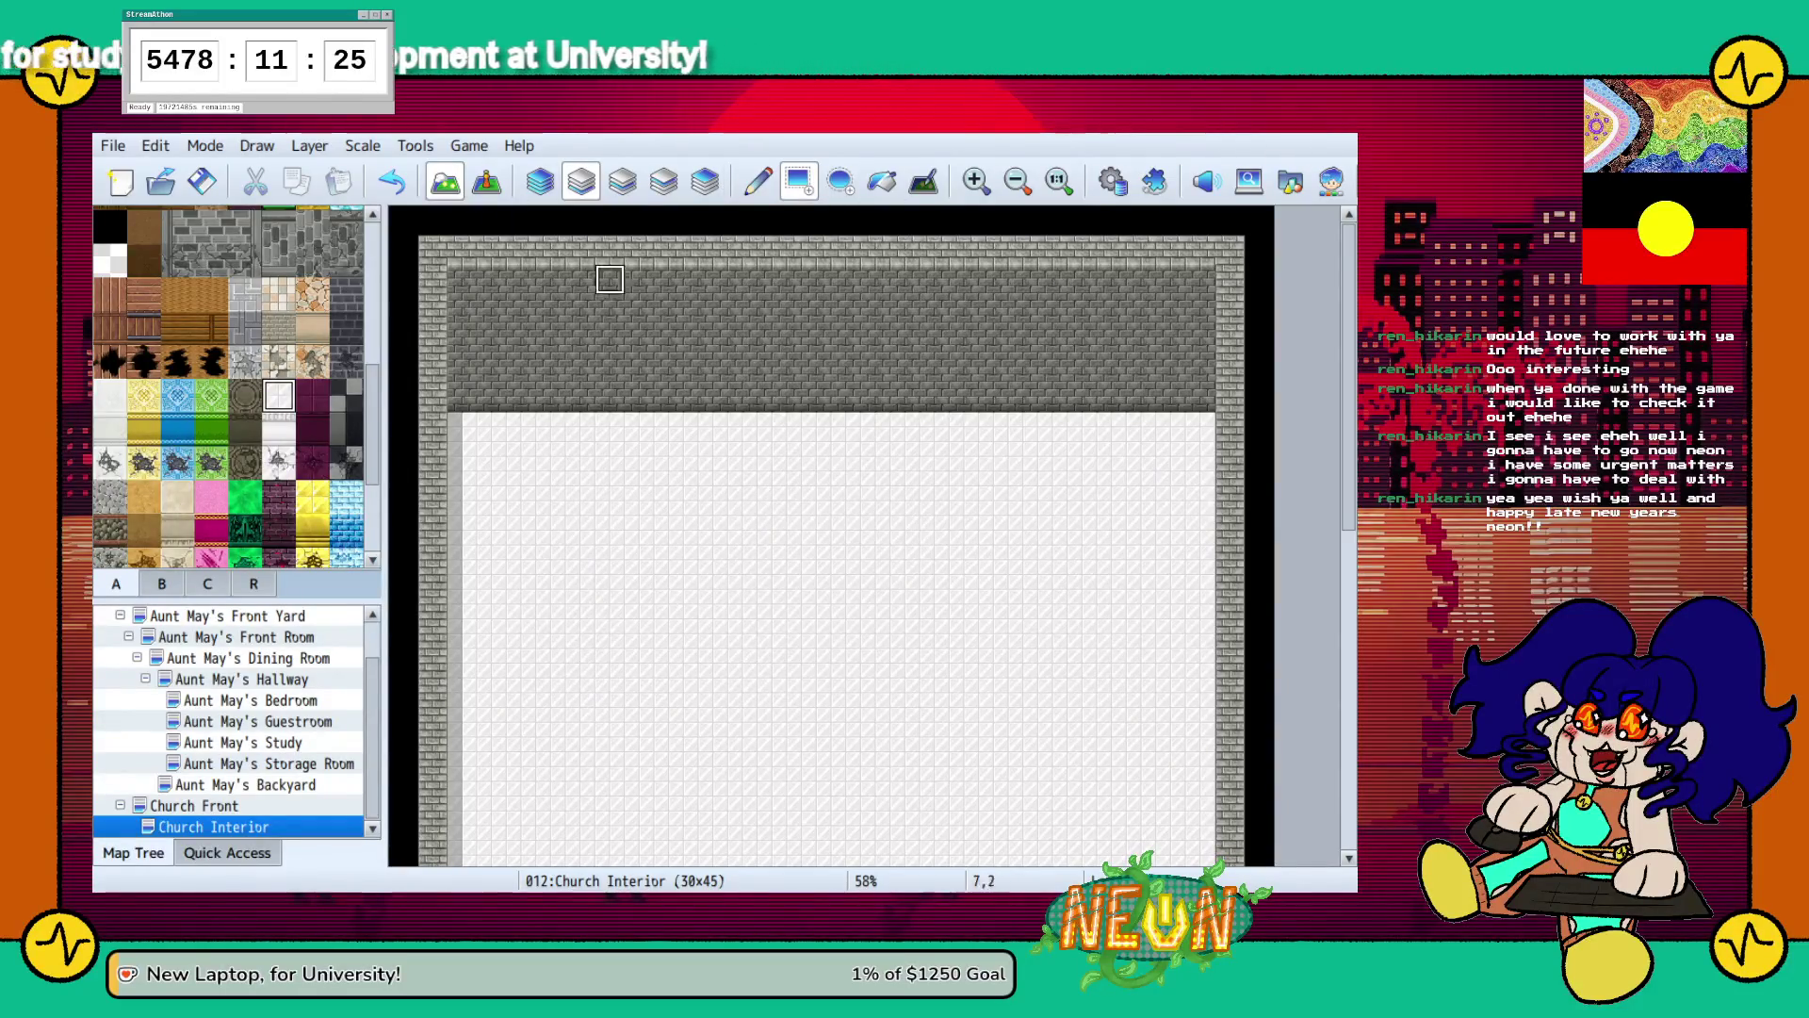
{"action": "left_click", "coordinate": [622, 181]}
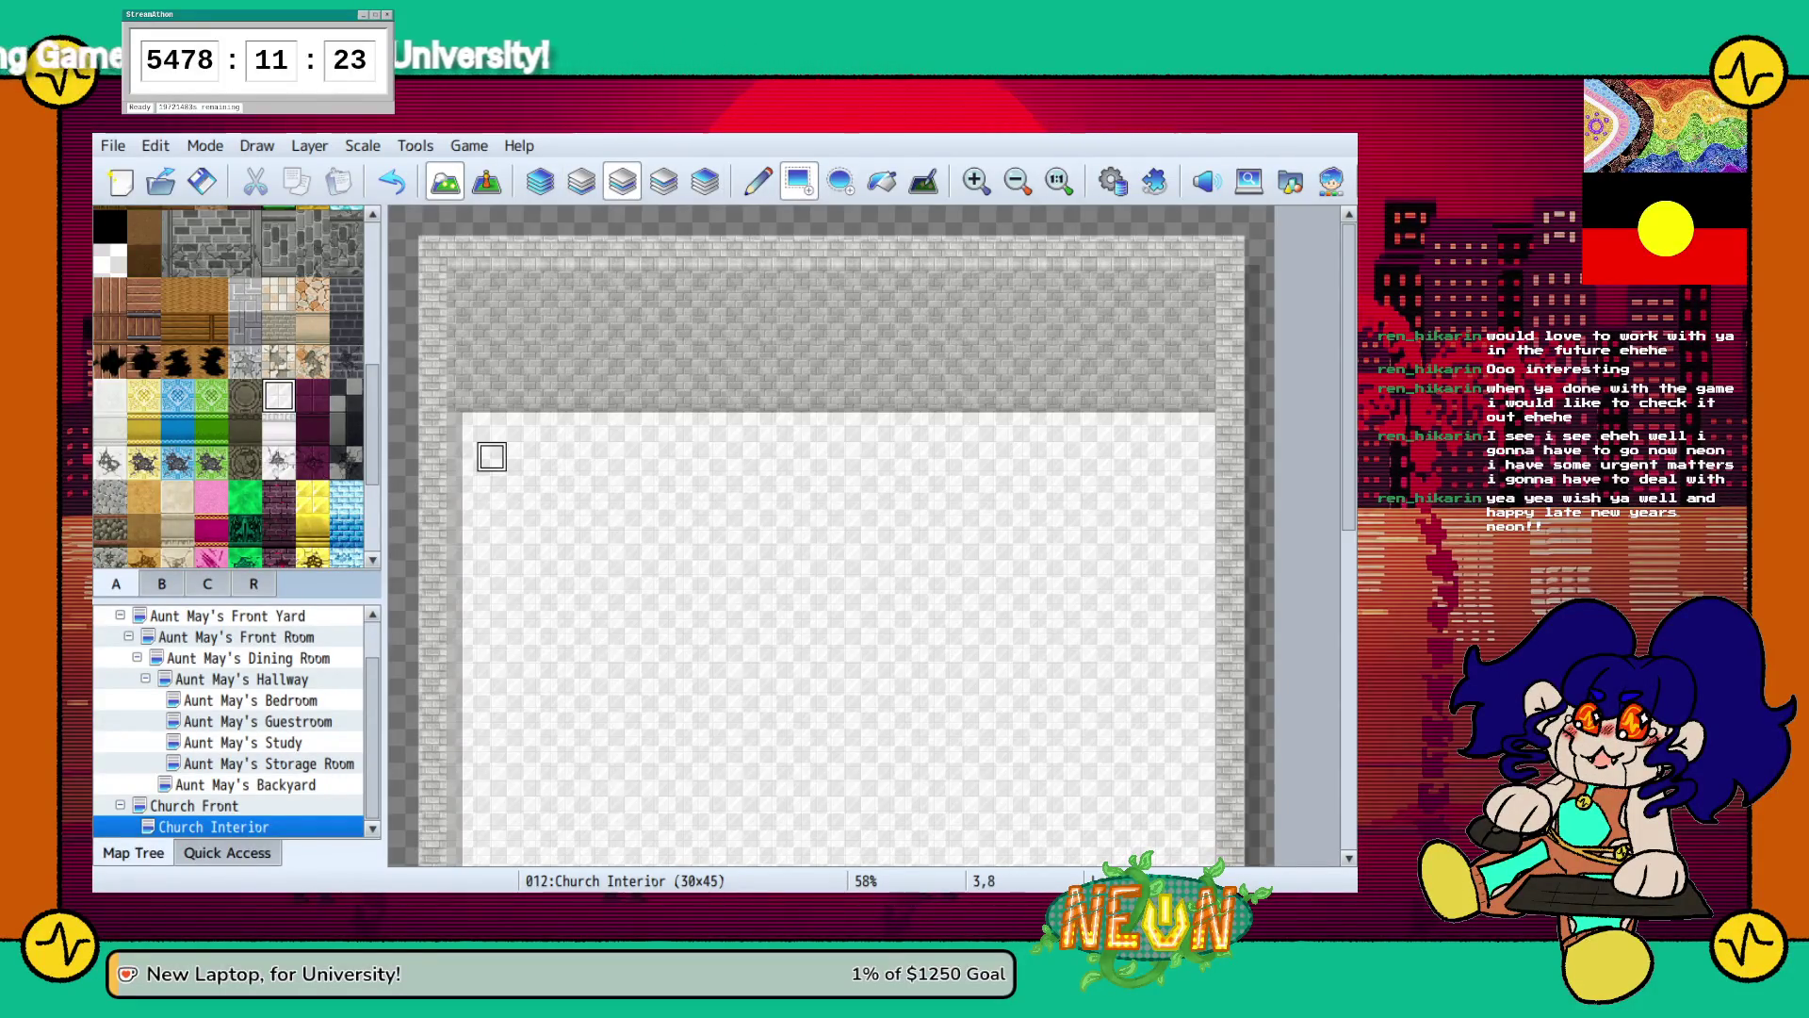
Place short wooden stair strips on the left and right, capping the left strip's end.
{"action": "scroll", "coordinate": [230, 386], "scroll_direction": "down", "scroll_amount": 4}
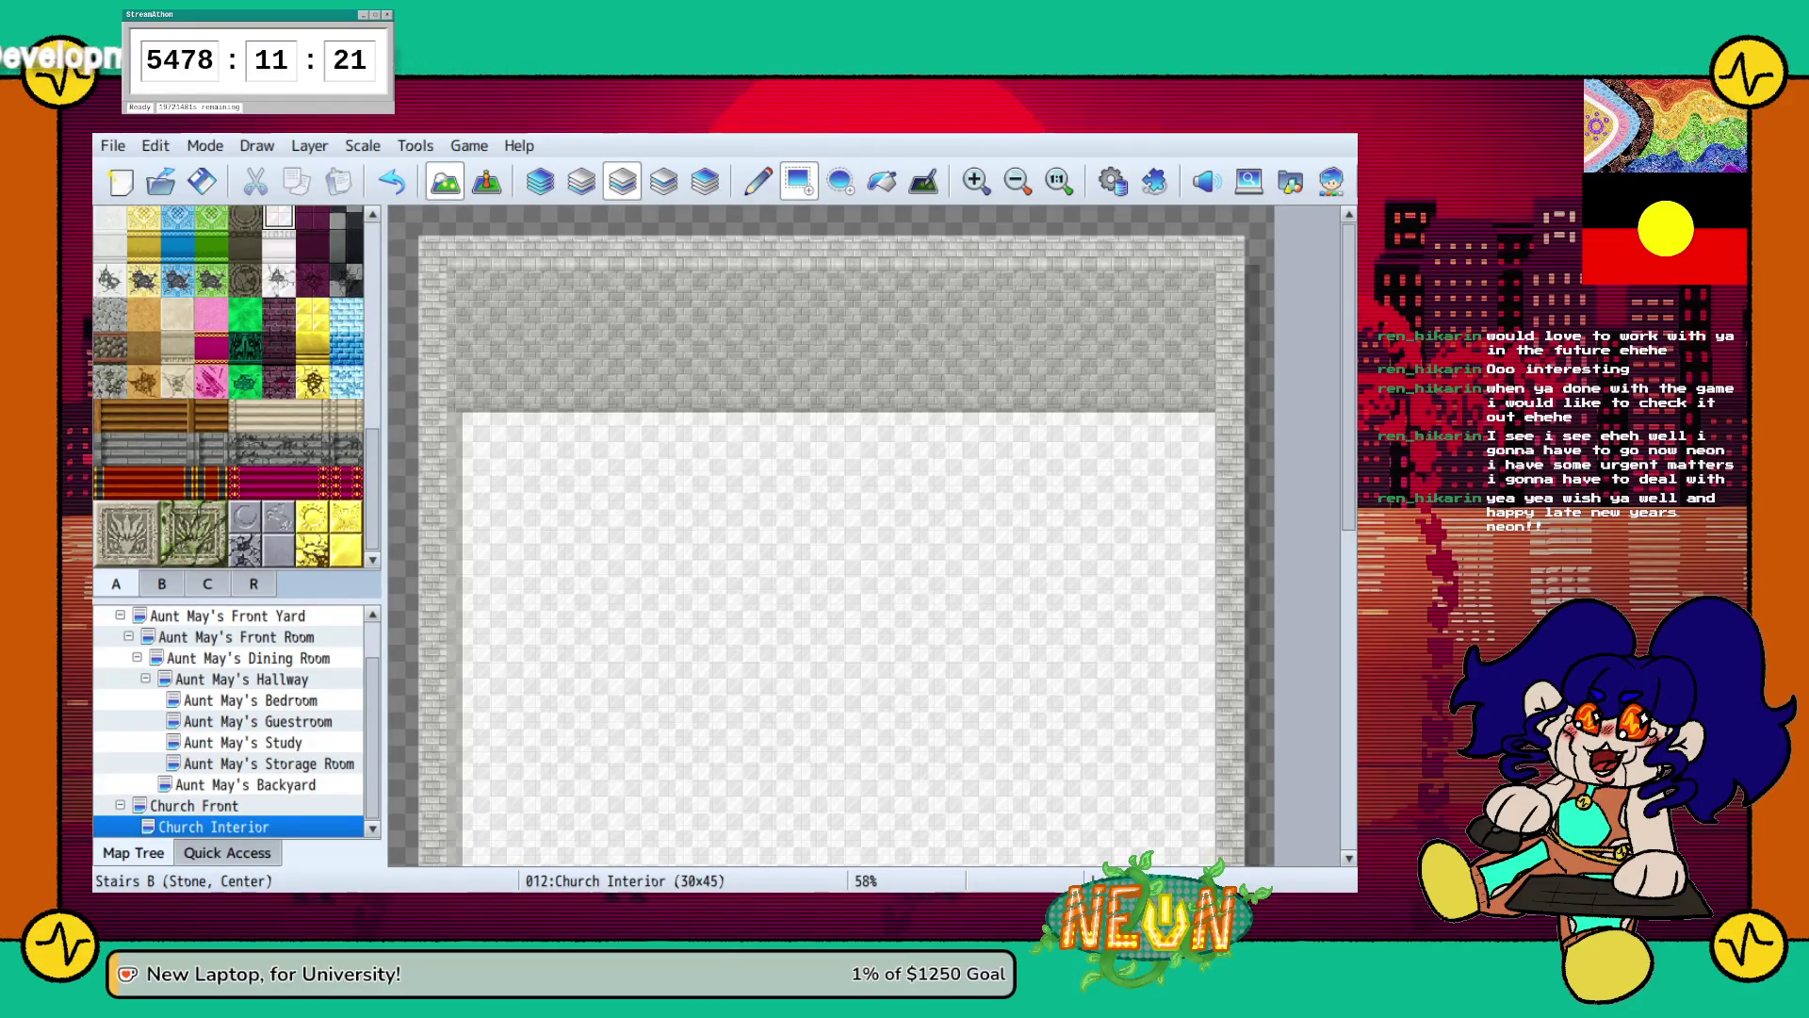
{"action": "left_click", "coordinate": [144, 415]}
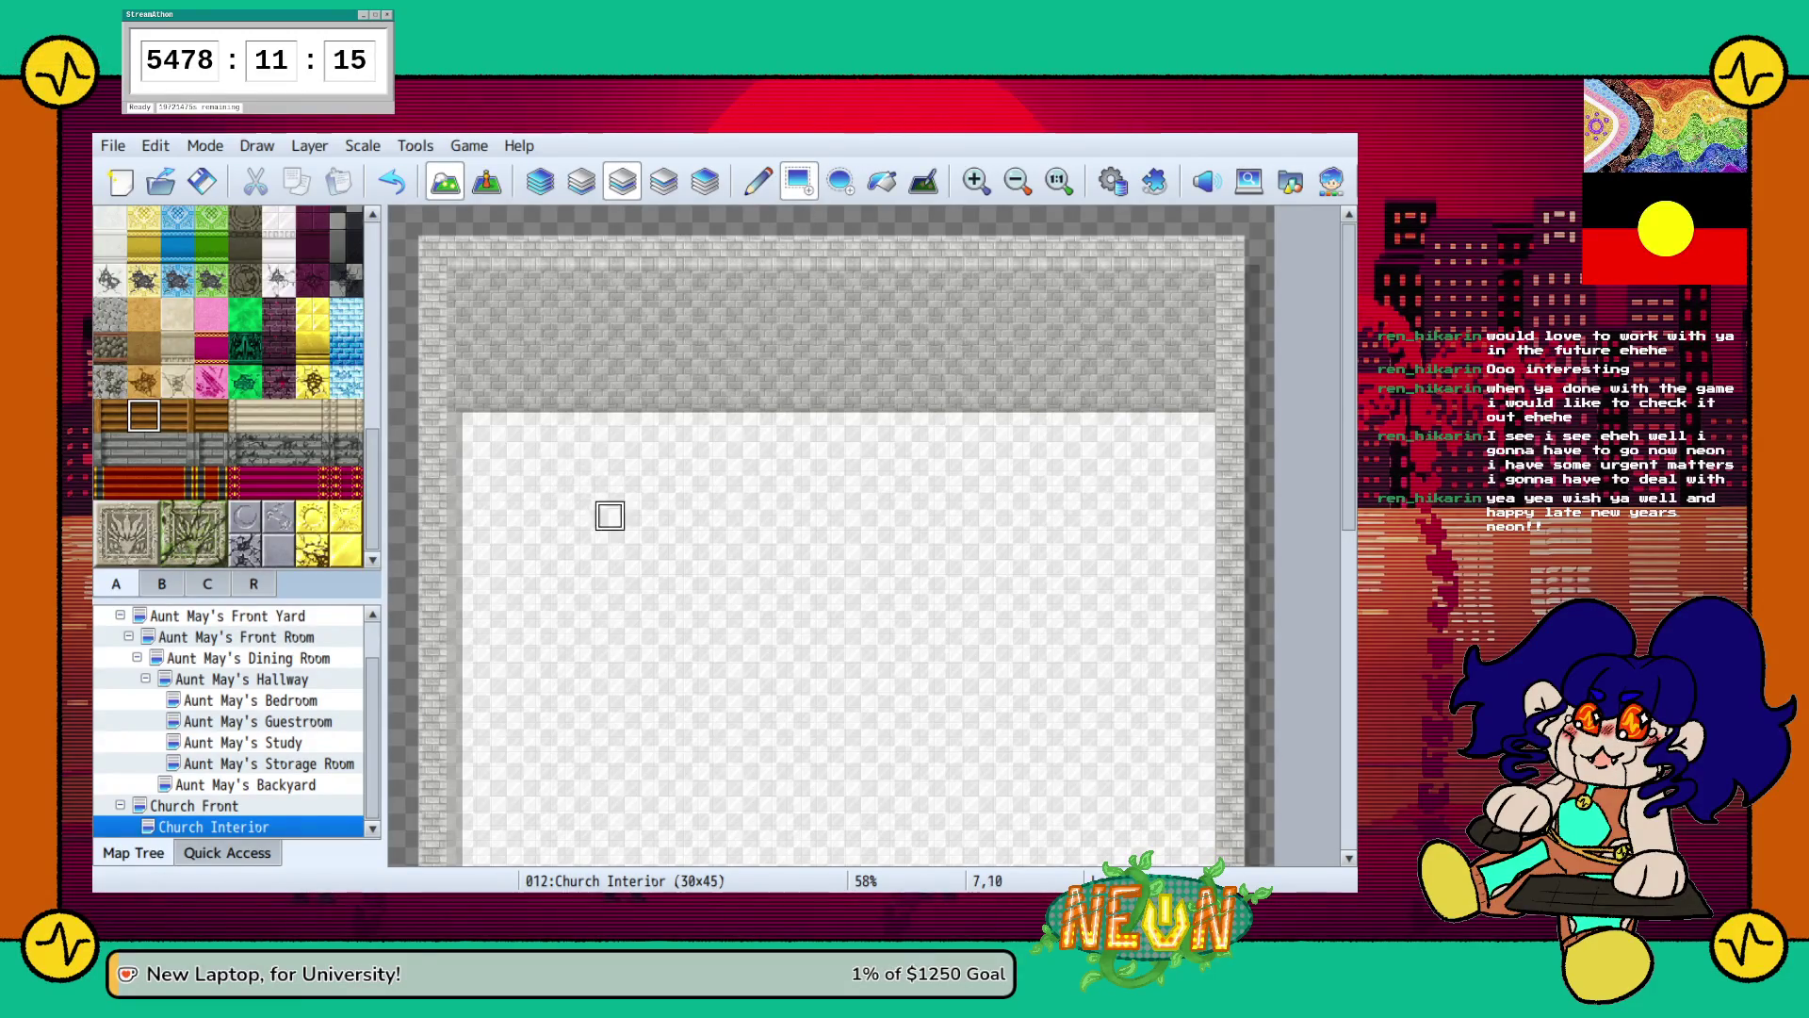
{"action": "left_click_drag", "start_coordinate": [610, 515], "coordinate": [1054, 516]}
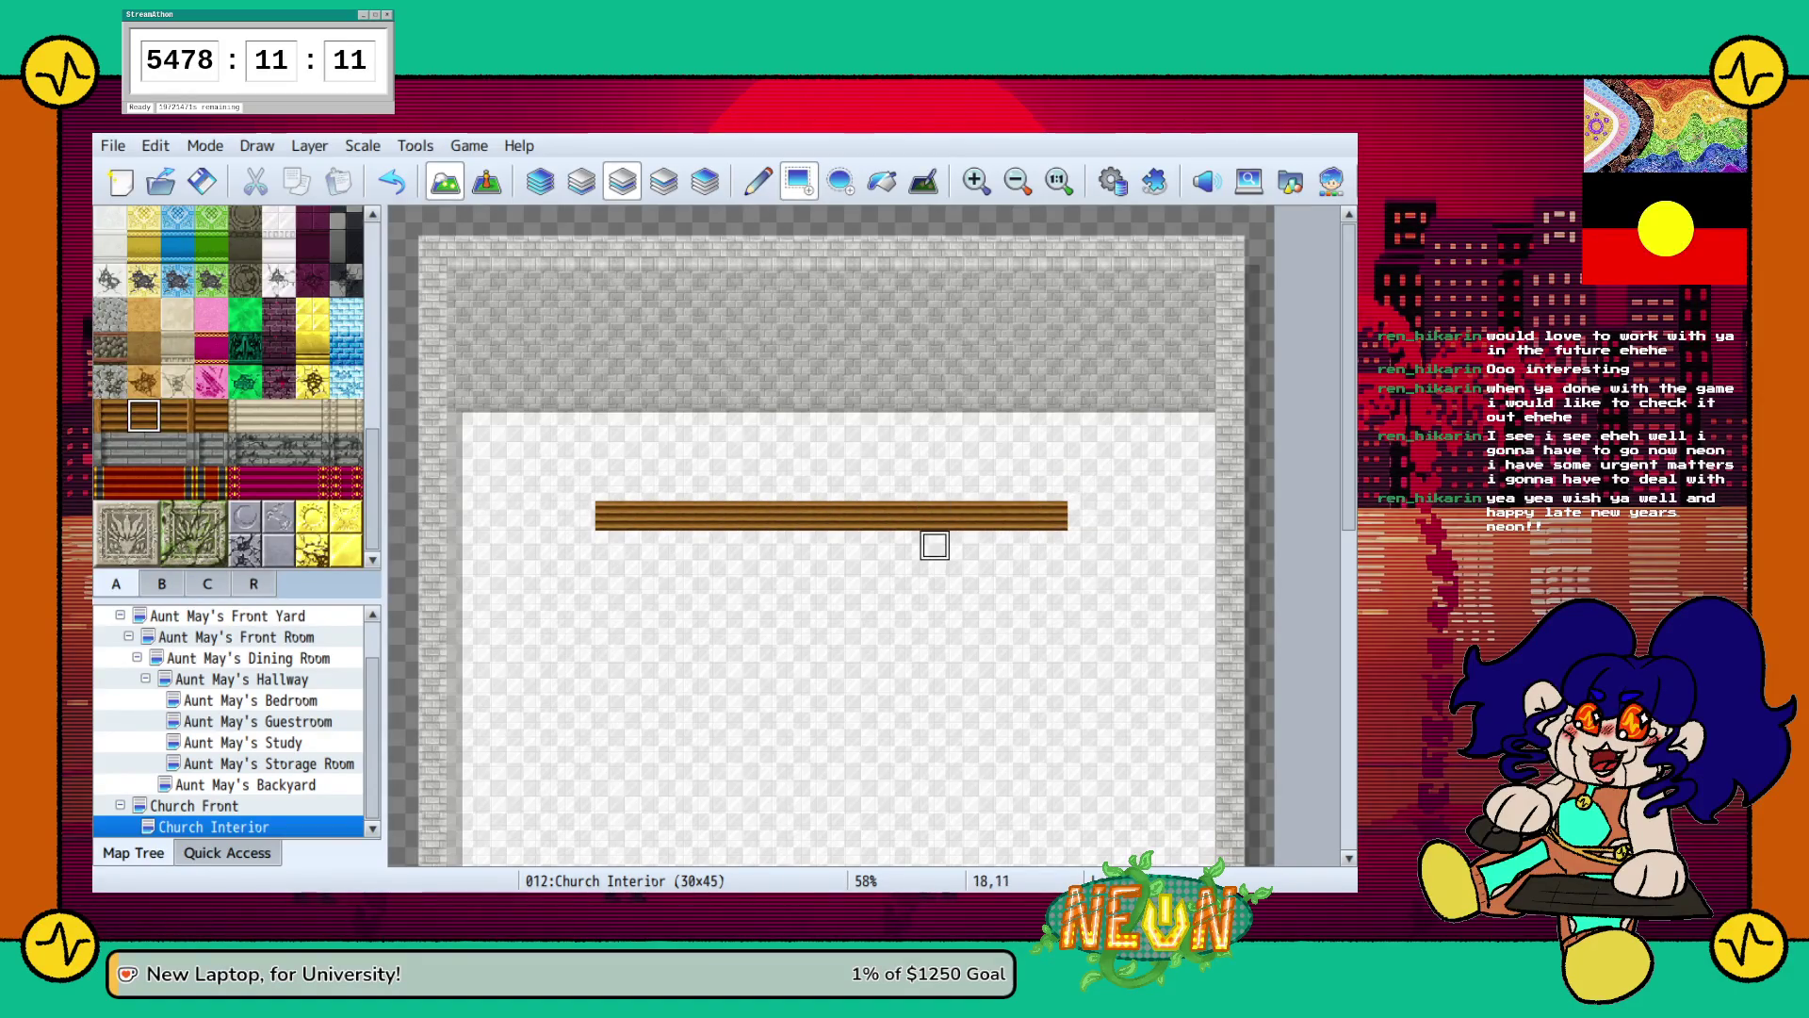
{"action": "key", "text": "ctrl+z"}
{"action": "left_click_drag", "start_coordinate": [550, 515], "coordinate": [581, 515]}
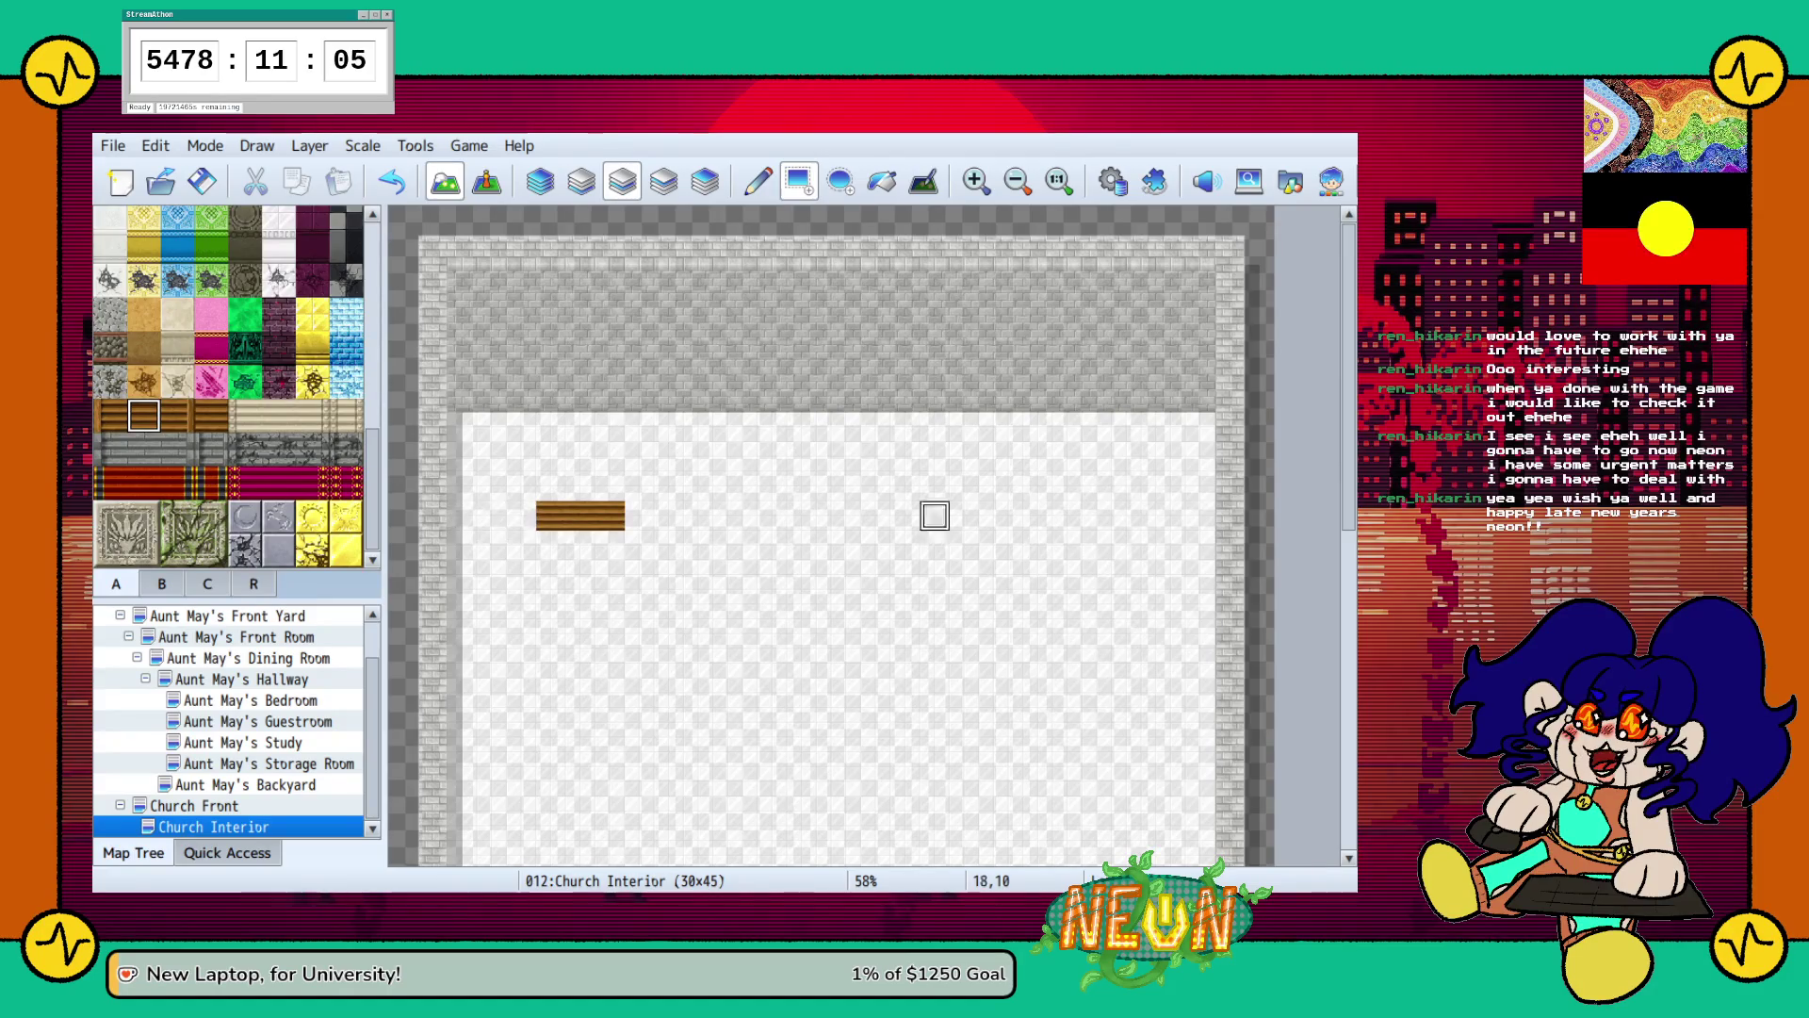
{"action": "mouse_move", "coordinate": [1112, 516]}
{"action": "left_mouse_down"}
{"action": "mouse_move", "coordinate": [1023, 515]}
{"action": "mouse_move", "coordinate": [1054, 515]}
{"action": "left_mouse_up"}
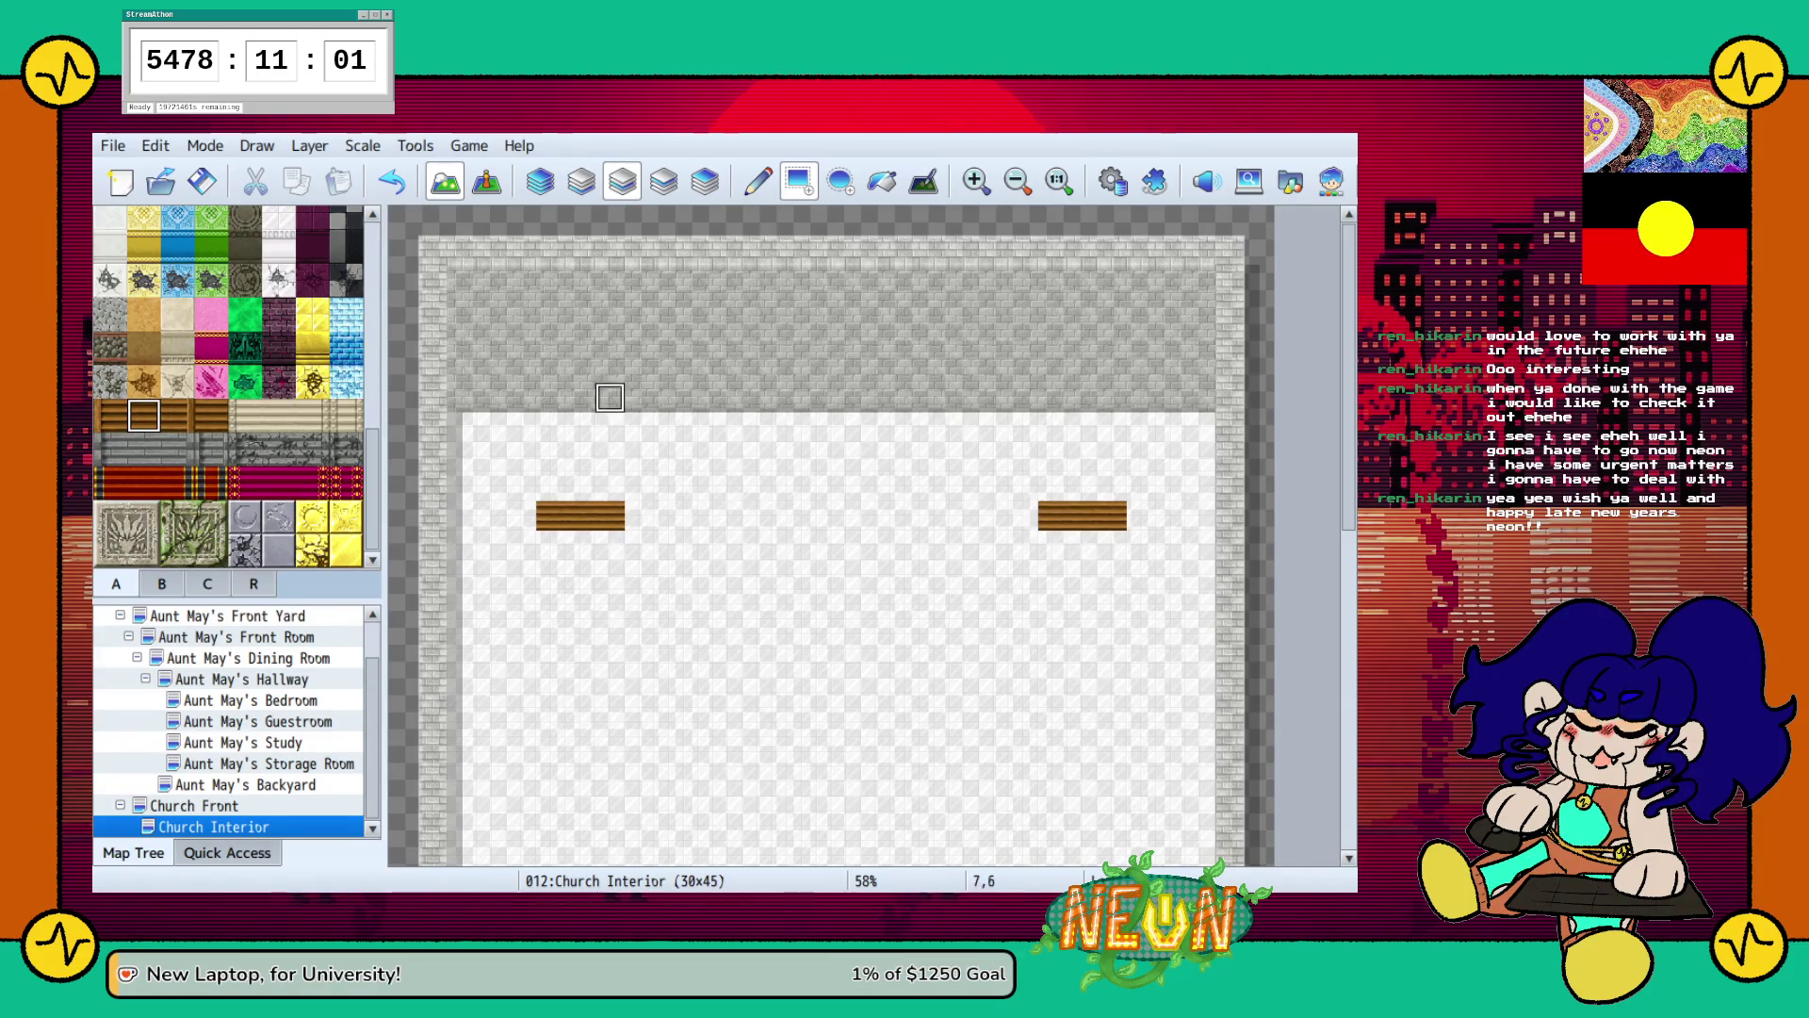
{"action": "left_click", "coordinate": [111, 414]}
{"action": "left_click", "coordinate": [521, 516]}
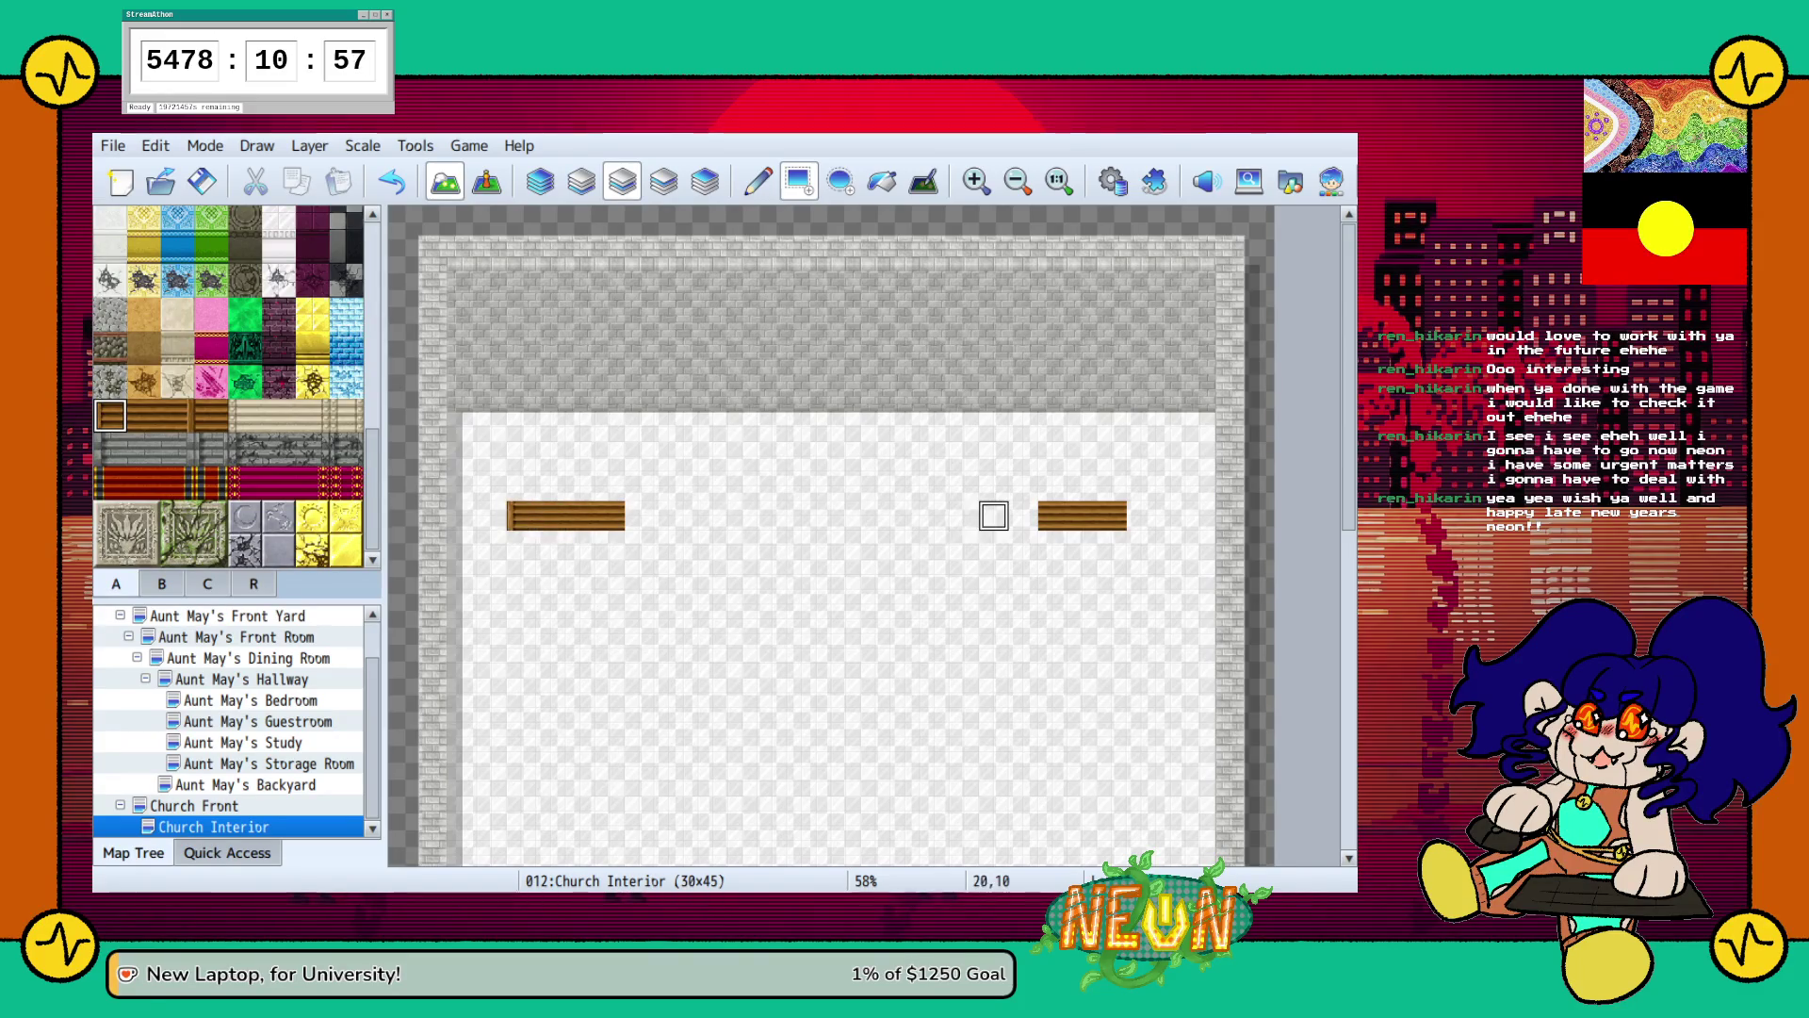
Draw a wooden floor platform above the two step strips.
{"action": "left_click", "coordinate": [177, 415]}
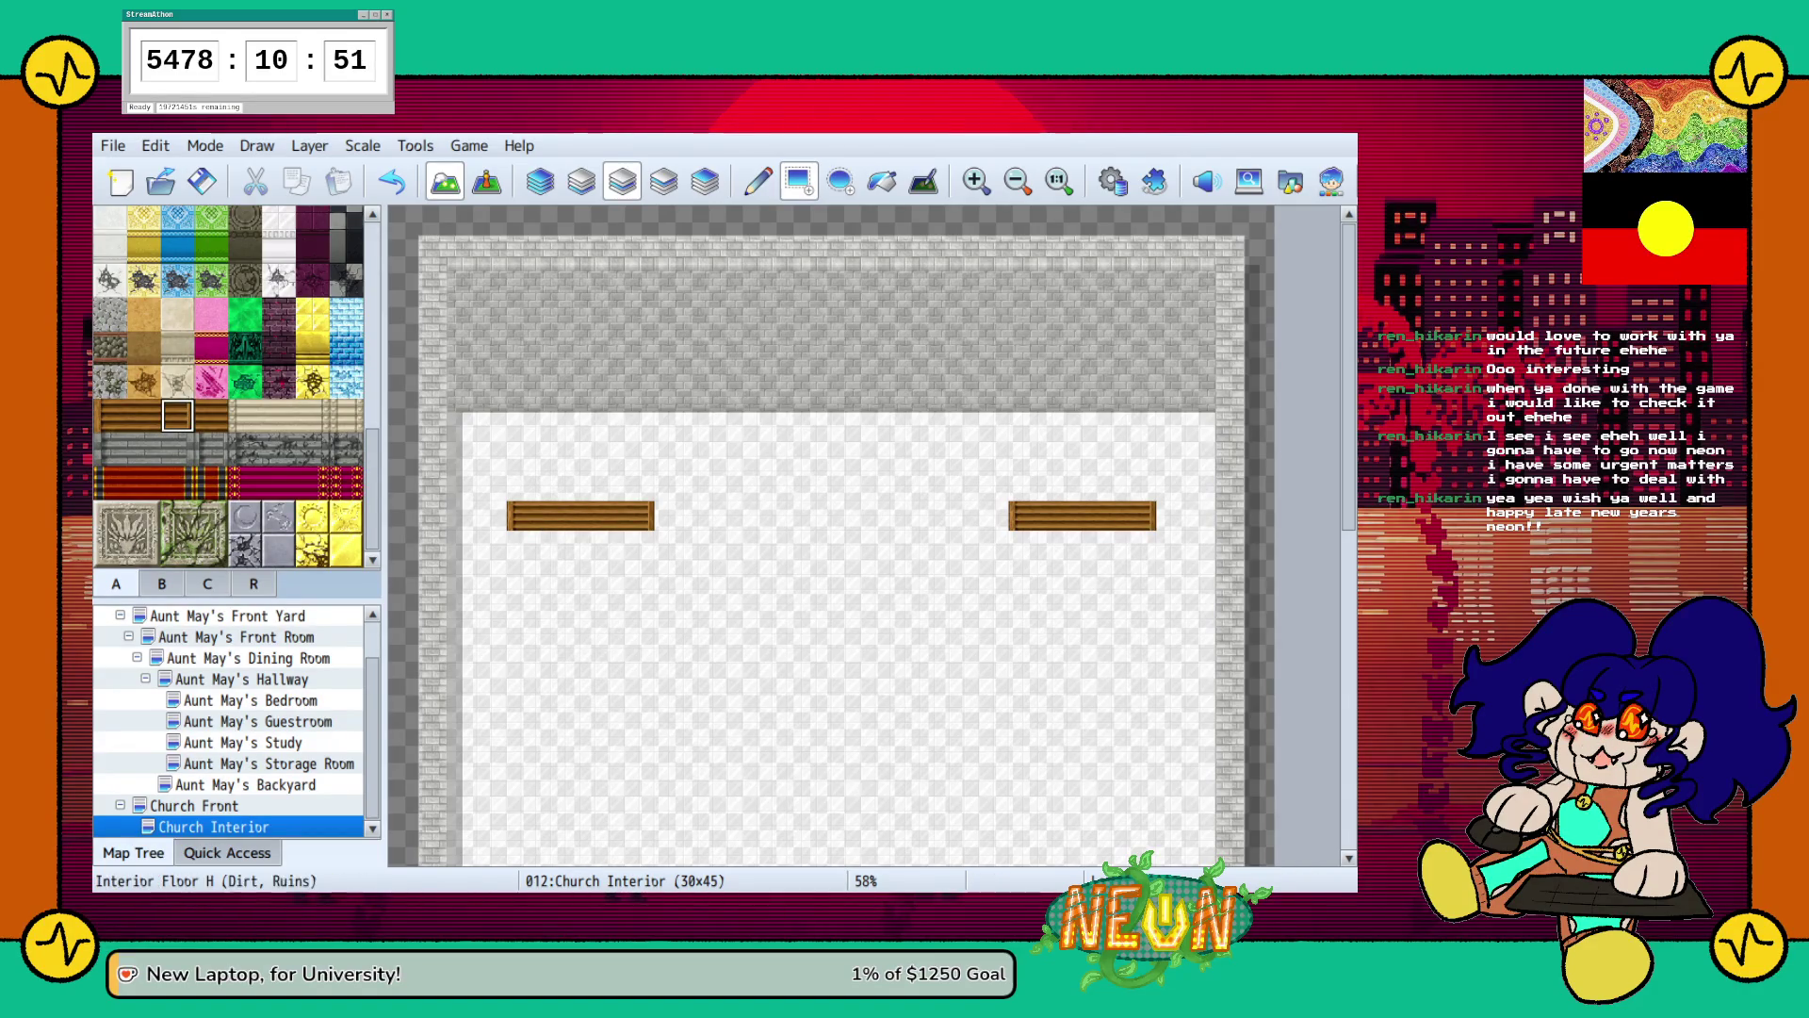
{"action": "scroll", "coordinate": [228, 386], "scroll_direction": "up", "scroll_amount": 6}
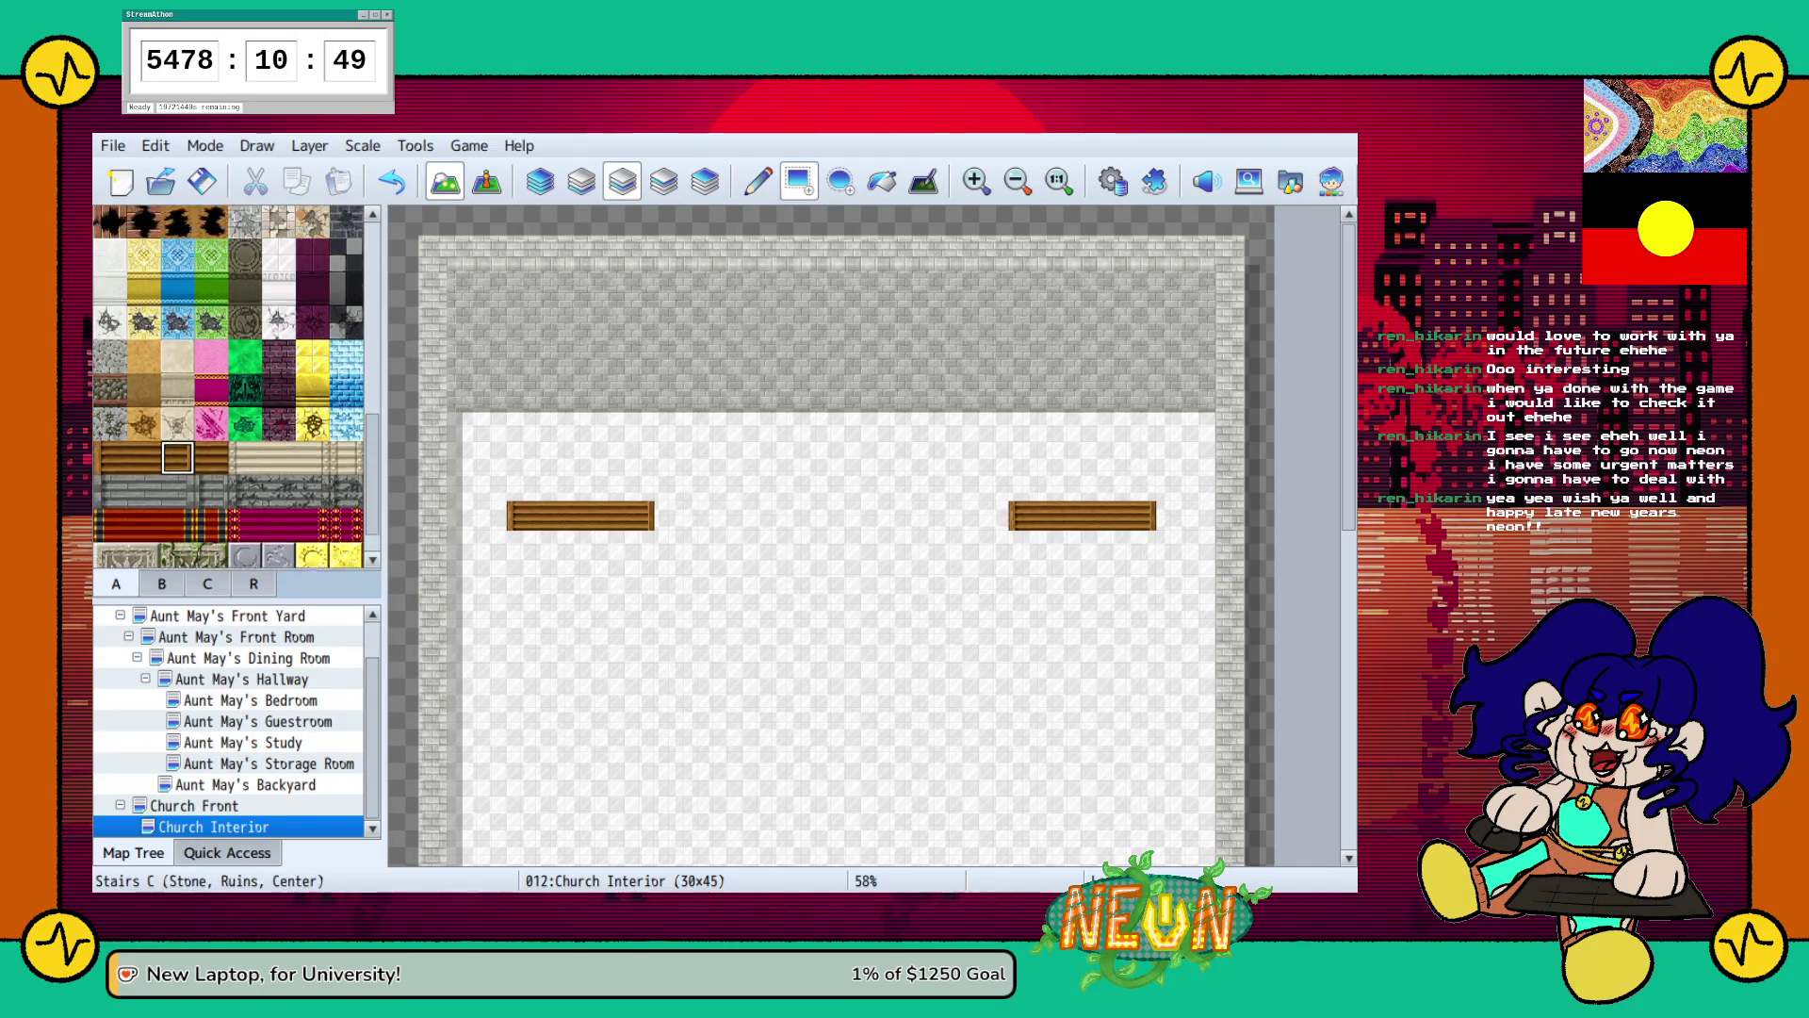
{"action": "scroll", "coordinate": [228, 387], "scroll_direction": "up", "scroll_amount": 1}
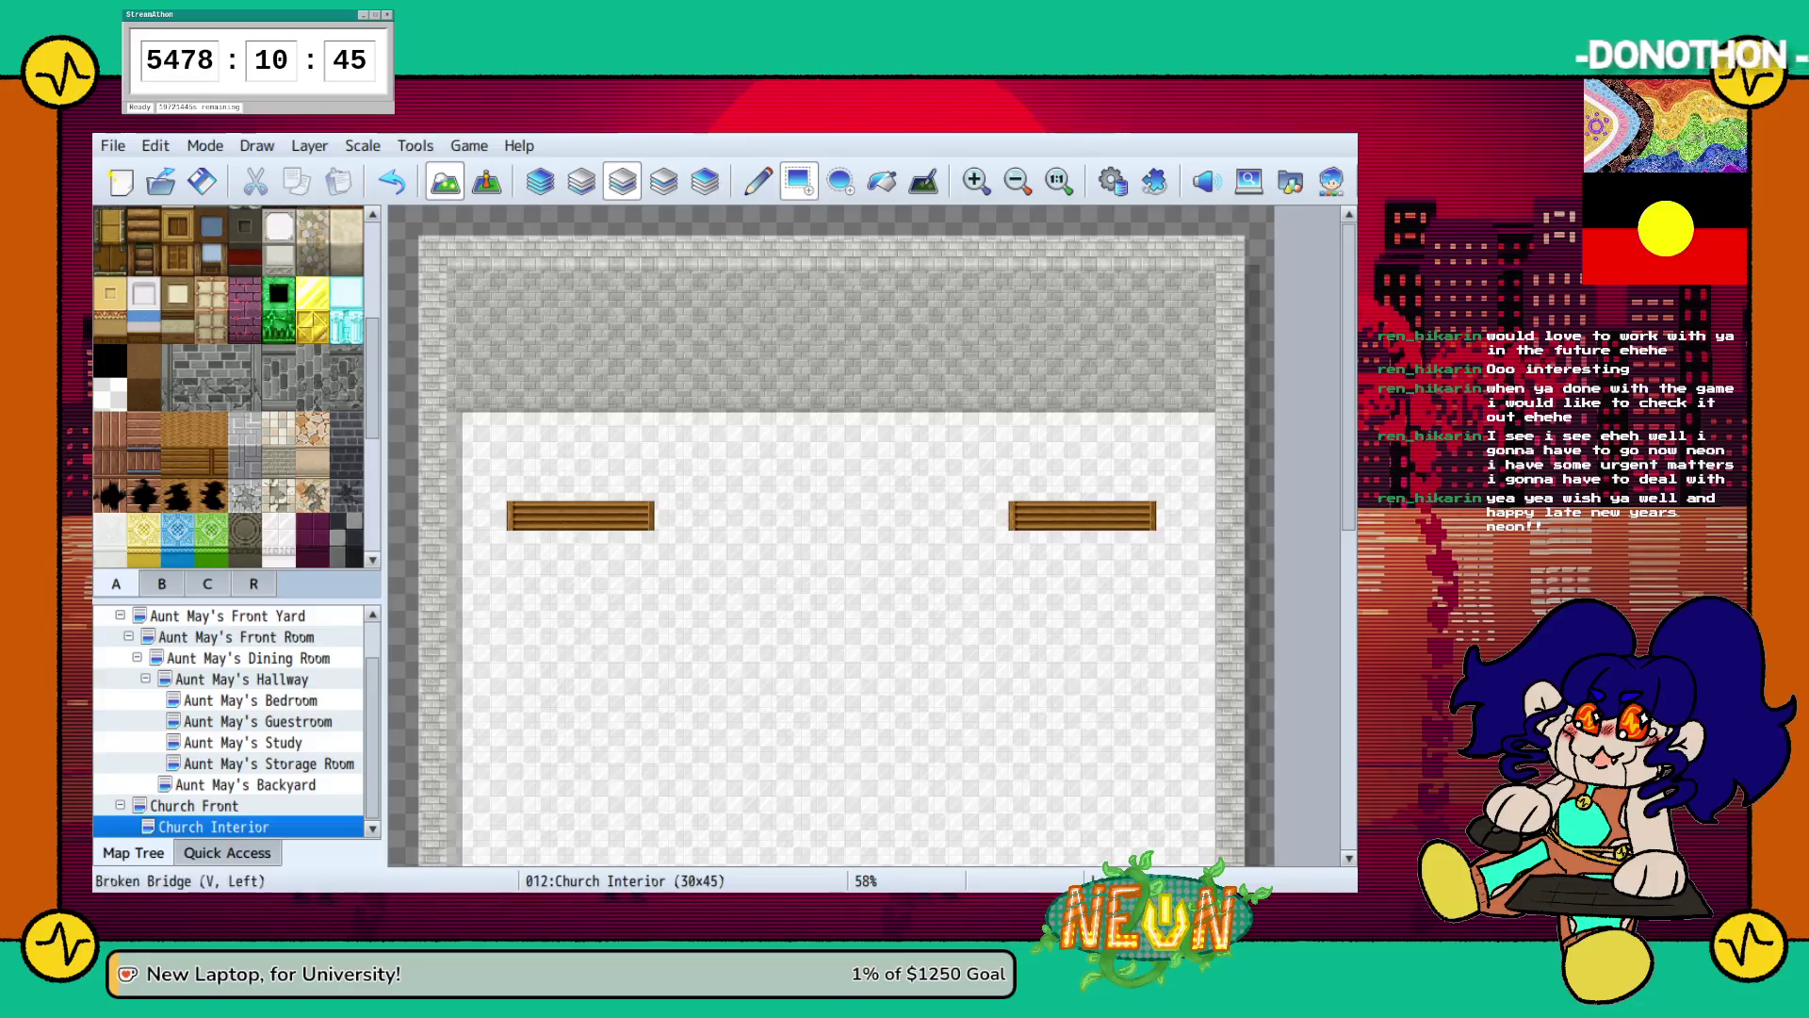
{"action": "scroll", "coordinate": [228, 386], "scroll_direction": "up", "scroll_amount": 5}
{"action": "scroll", "coordinate": [228, 386], "scroll_direction": "up", "scroll_amount": 1}
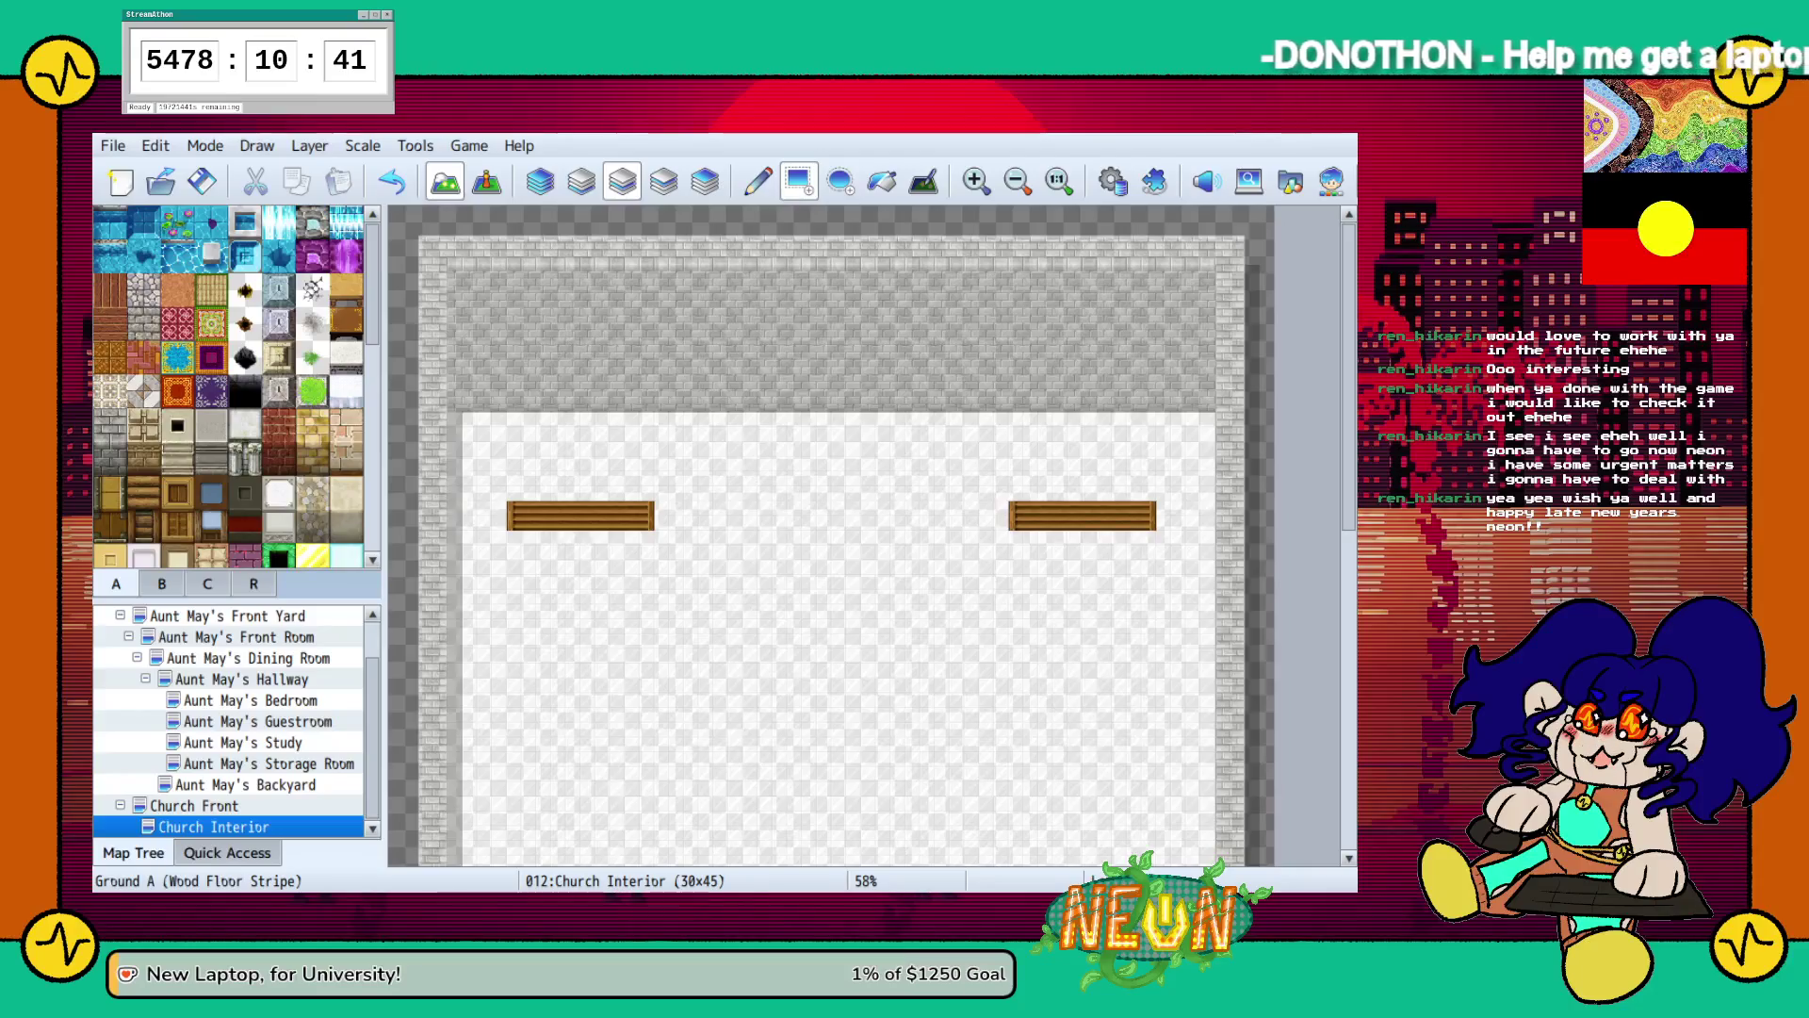
{"action": "mouse_move", "coordinate": [520, 486]}
{"action": "left_mouse_down"}
{"action": "mouse_move", "coordinate": [787, 486]}
{"action": "mouse_move", "coordinate": [1083, 457]}
{"action": "mouse_move", "coordinate": [1140, 426]}
{"action": "left_mouse_up"}
Repaint the platform in lighter wood, add a front ledge, and extend the floor one row back.
{"action": "scroll", "coordinate": [228, 386], "scroll_direction": "down", "scroll_amount": 7}
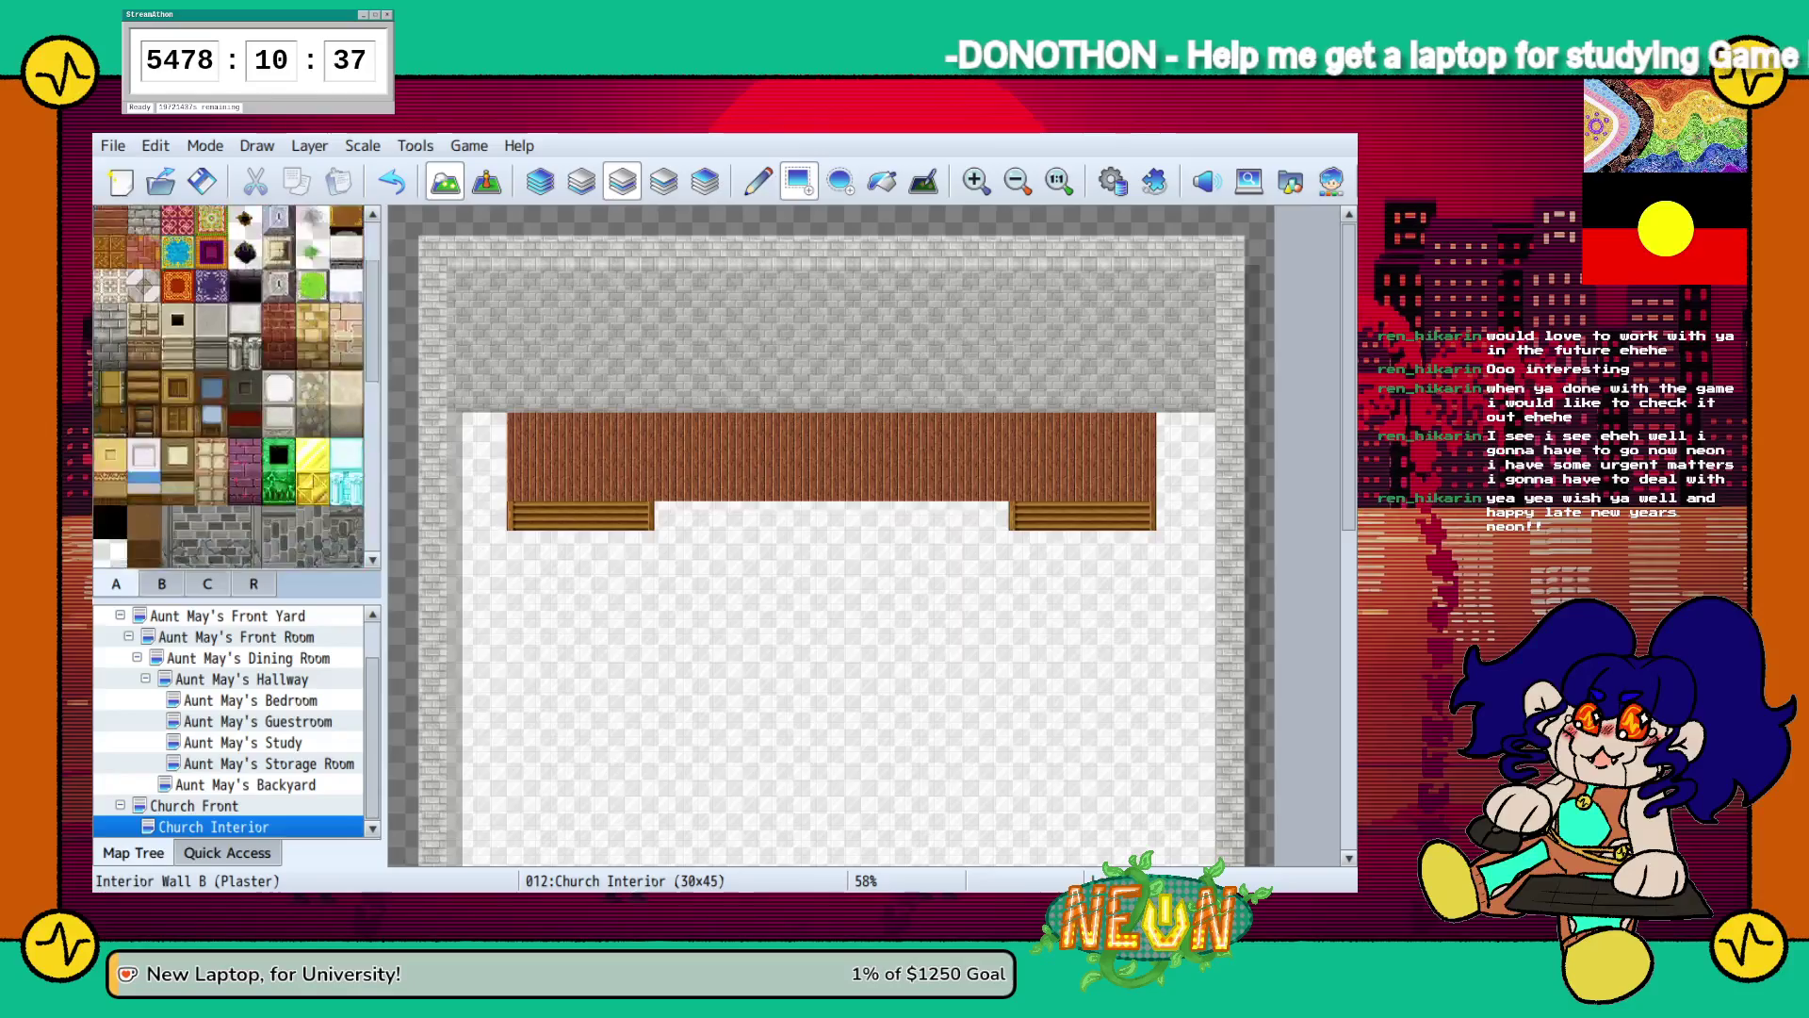
{"action": "left_click", "coordinate": [110, 441]}
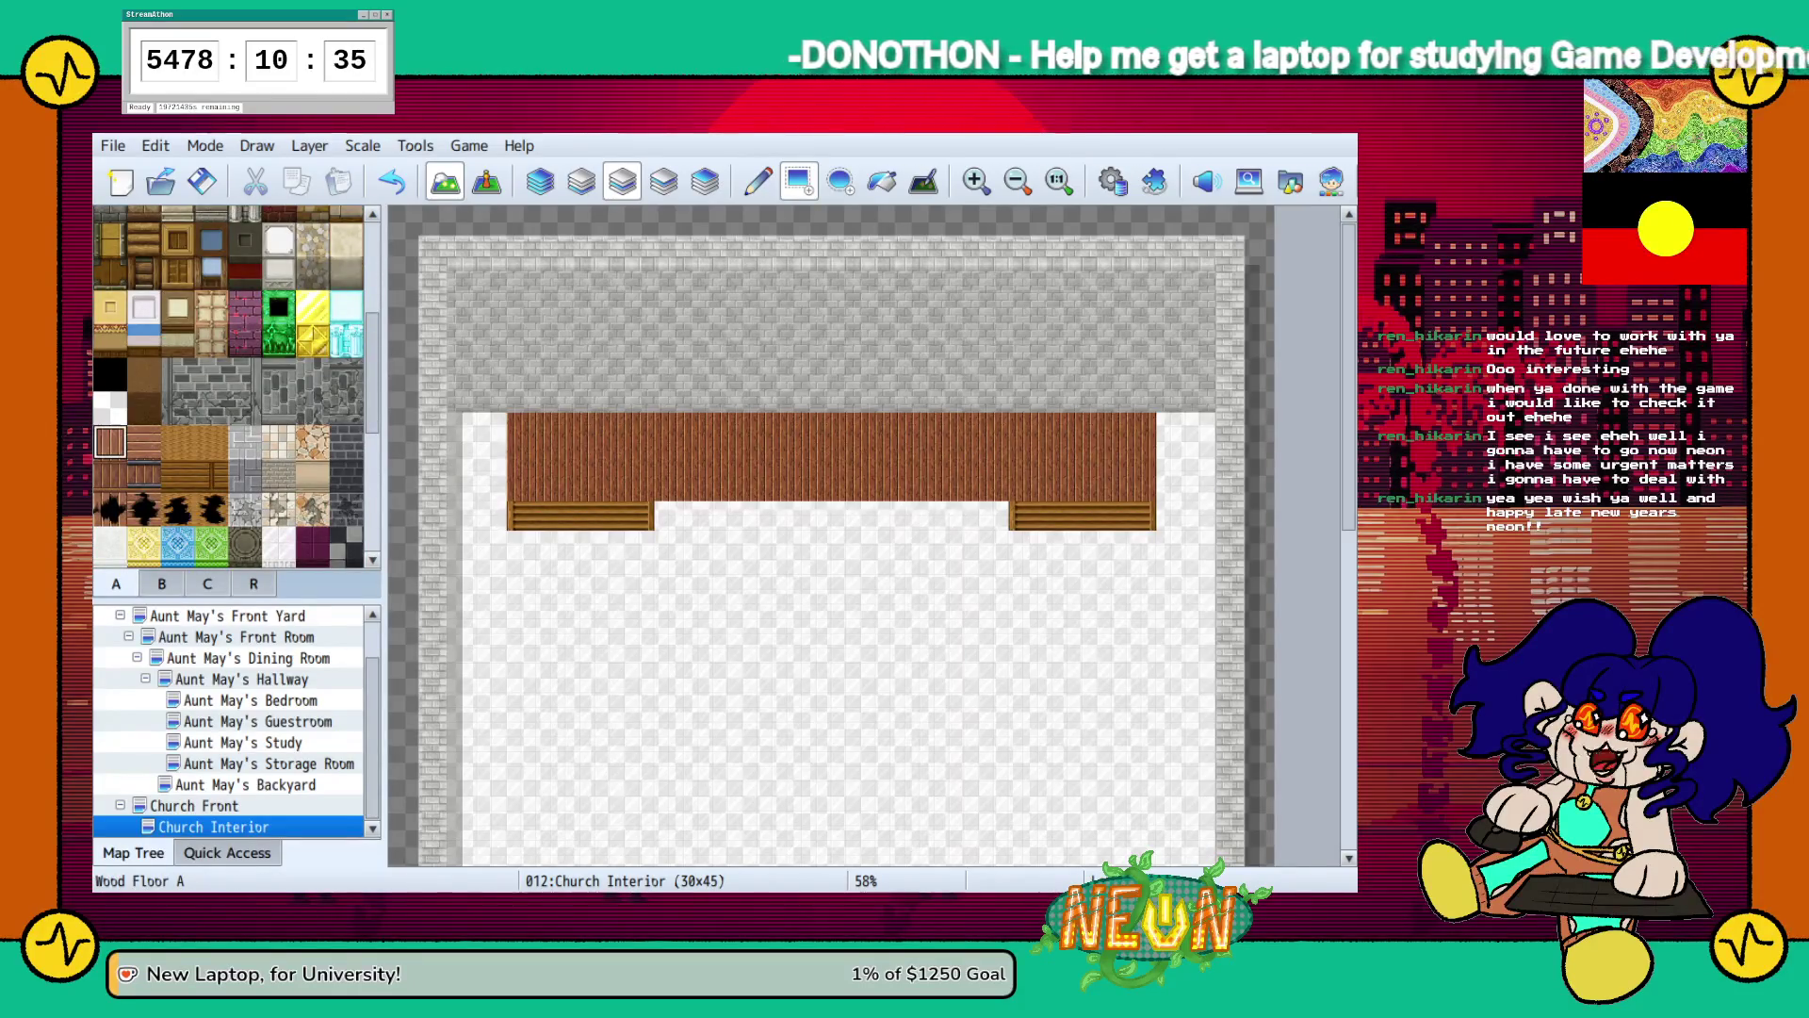
{"action": "mouse_move", "coordinate": [520, 487]}
{"action": "left_mouse_down"}
{"action": "mouse_move", "coordinate": [909, 425]}
{"action": "mouse_move", "coordinate": [1140, 426]}
{"action": "left_mouse_up"}
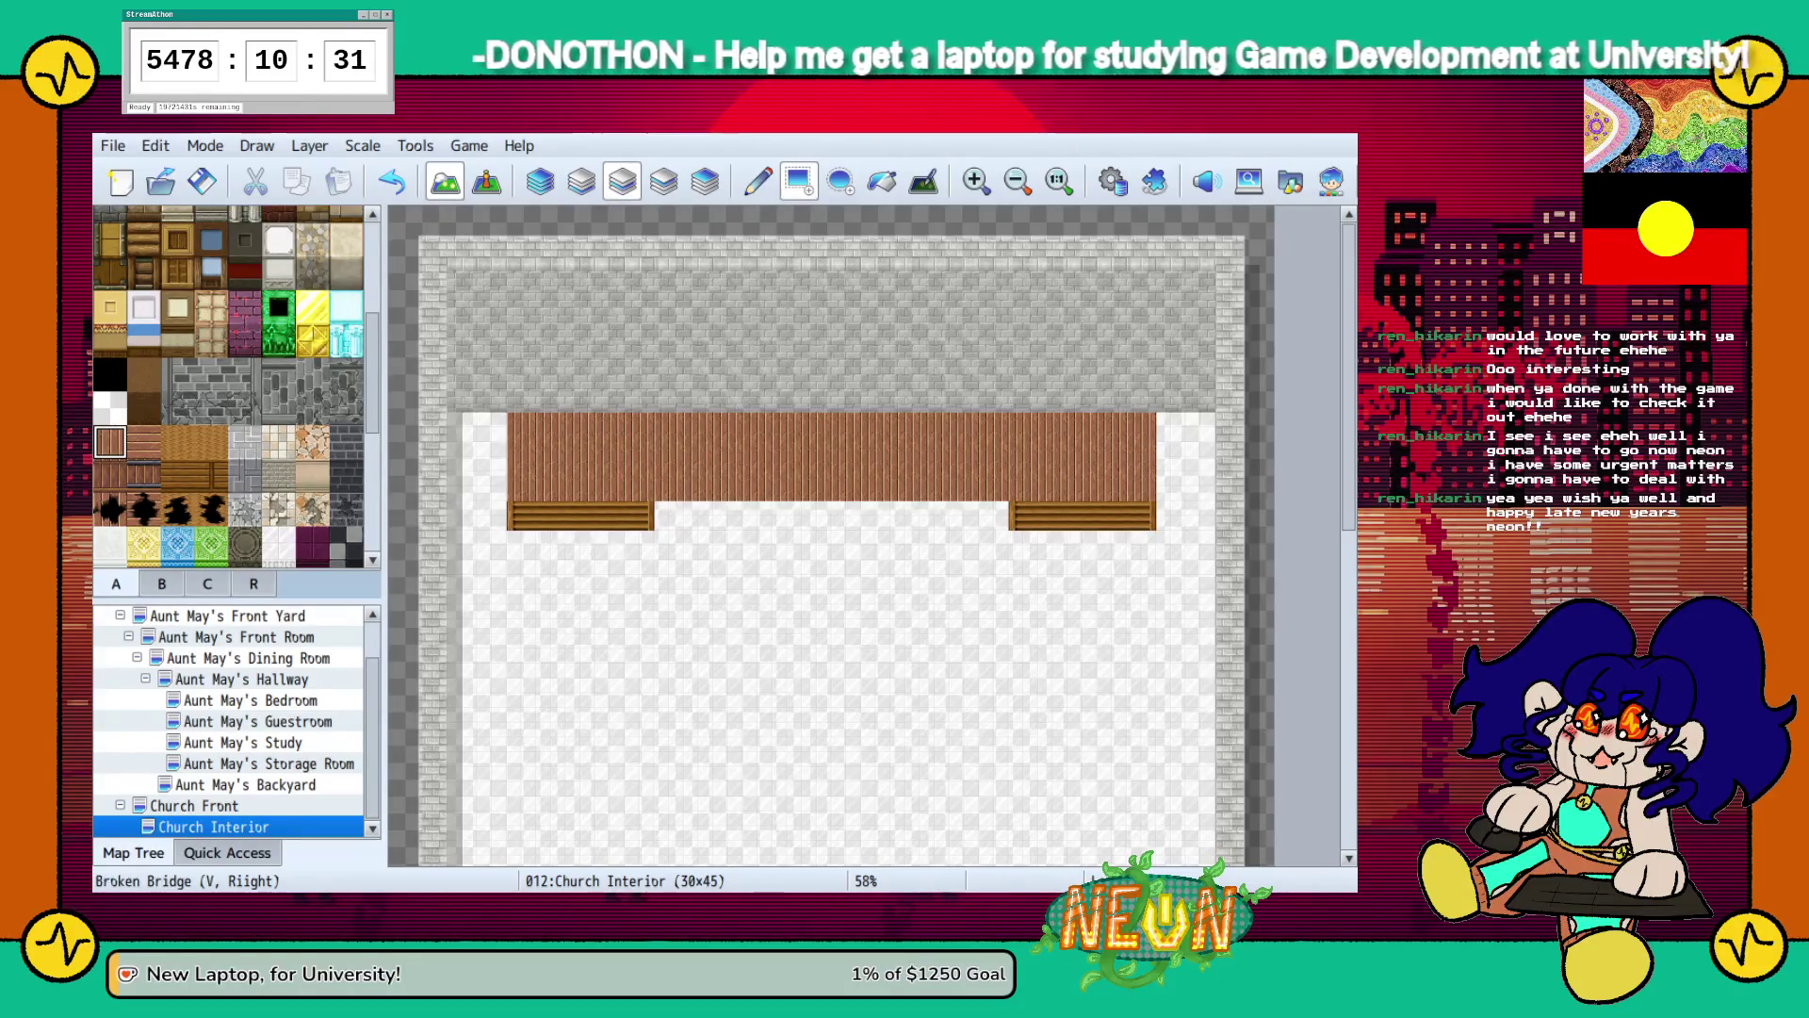
{"action": "scroll", "coordinate": [231, 387], "scroll_direction": "down", "scroll_amount": 1}
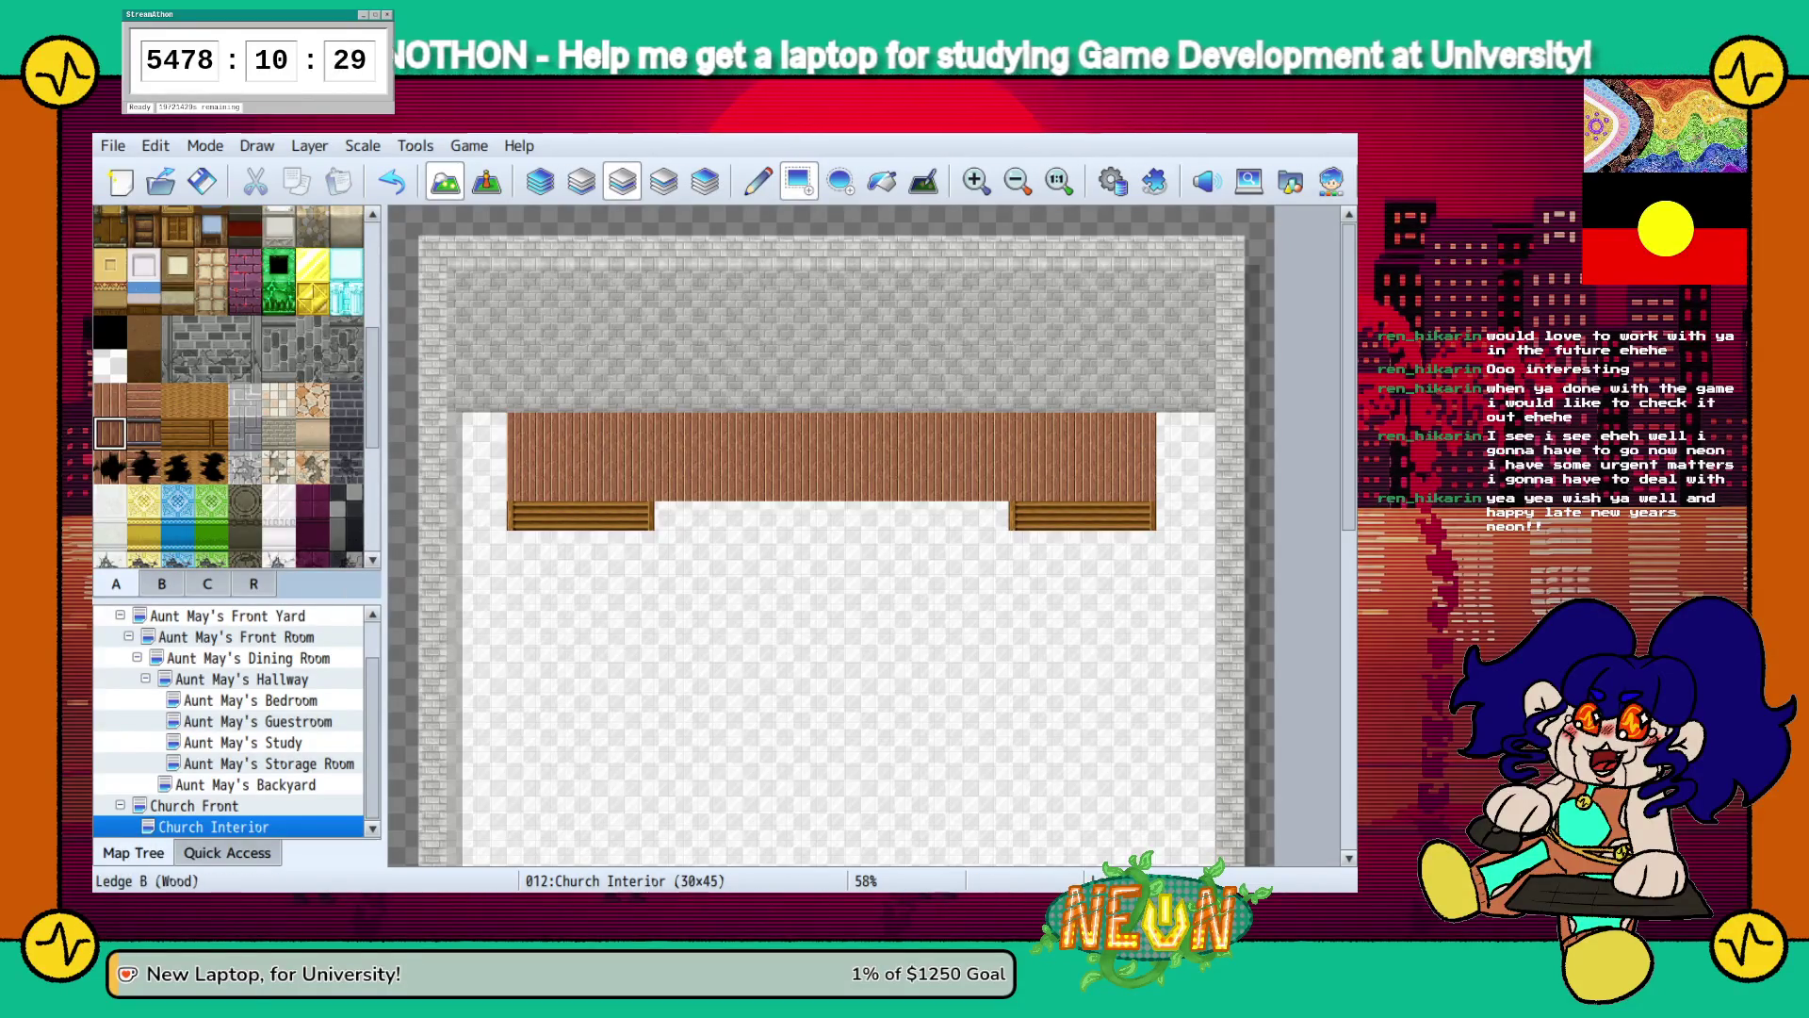
{"action": "left_click_drag", "start_coordinate": [669, 515], "coordinate": [965, 516]}
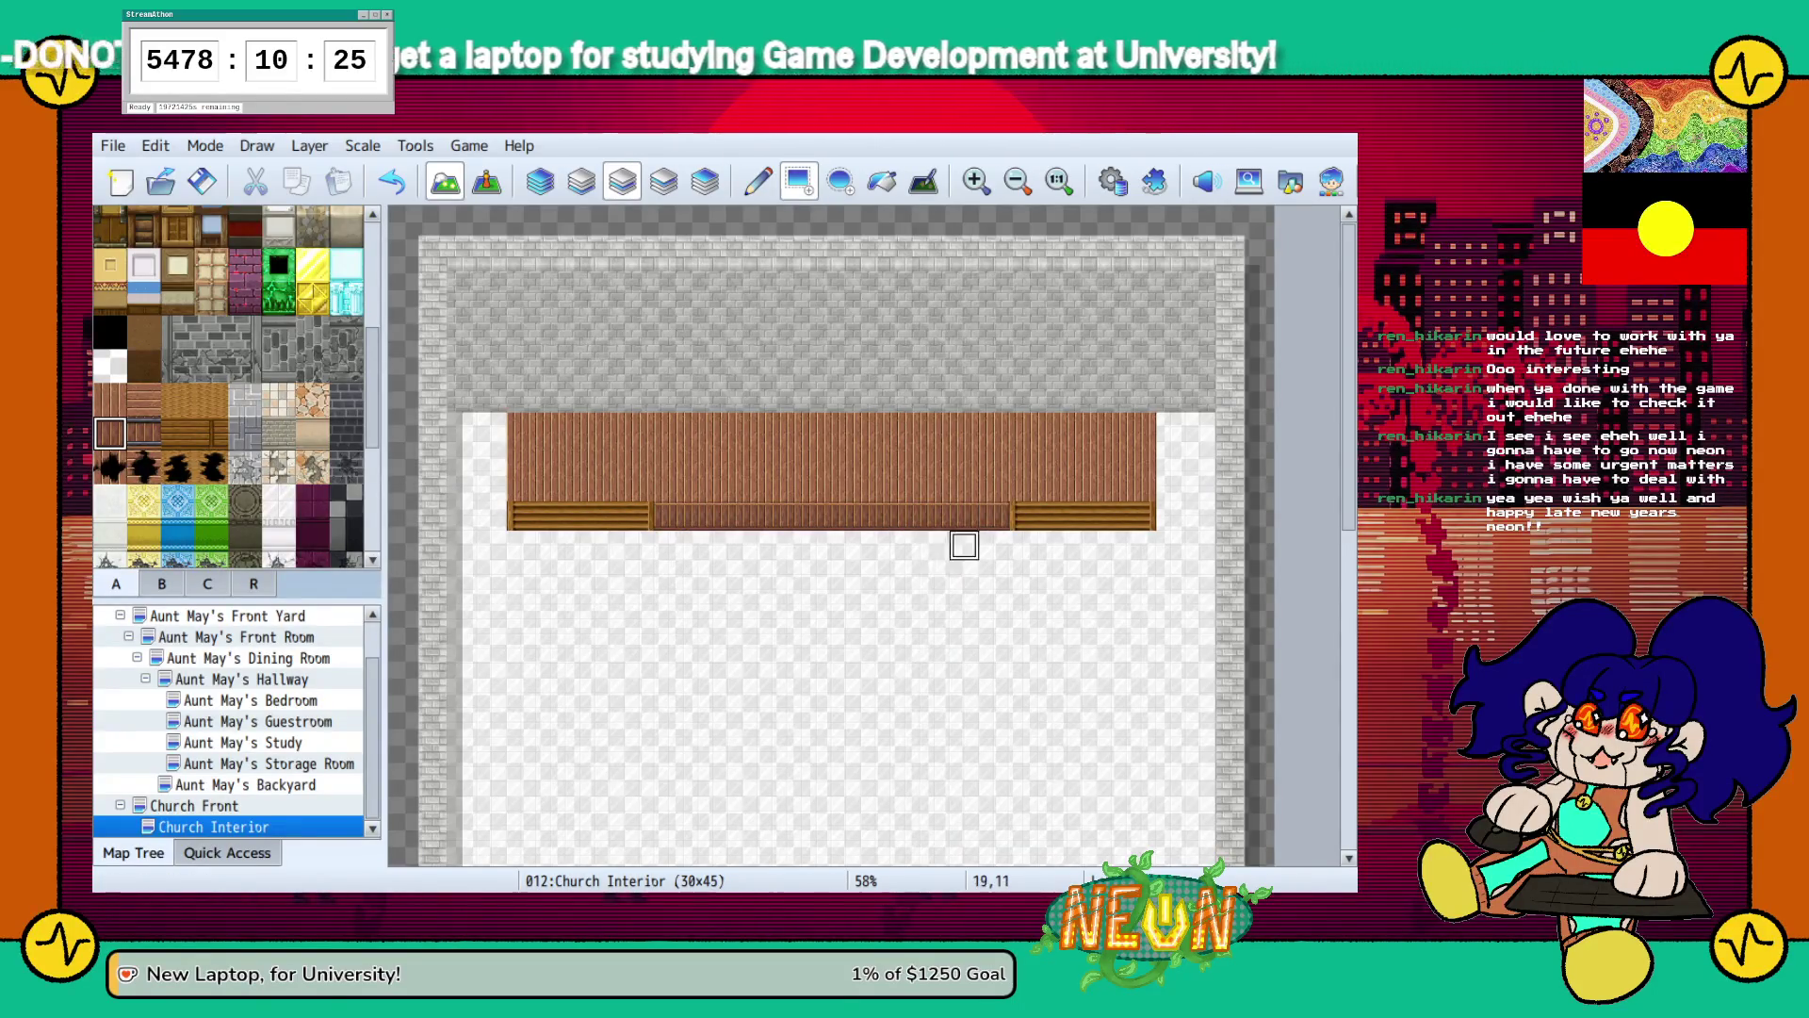
{"action": "key", "text": "ctrl+z"}
{"action": "left_click_drag", "start_coordinate": [669, 487], "coordinate": [994, 486]}
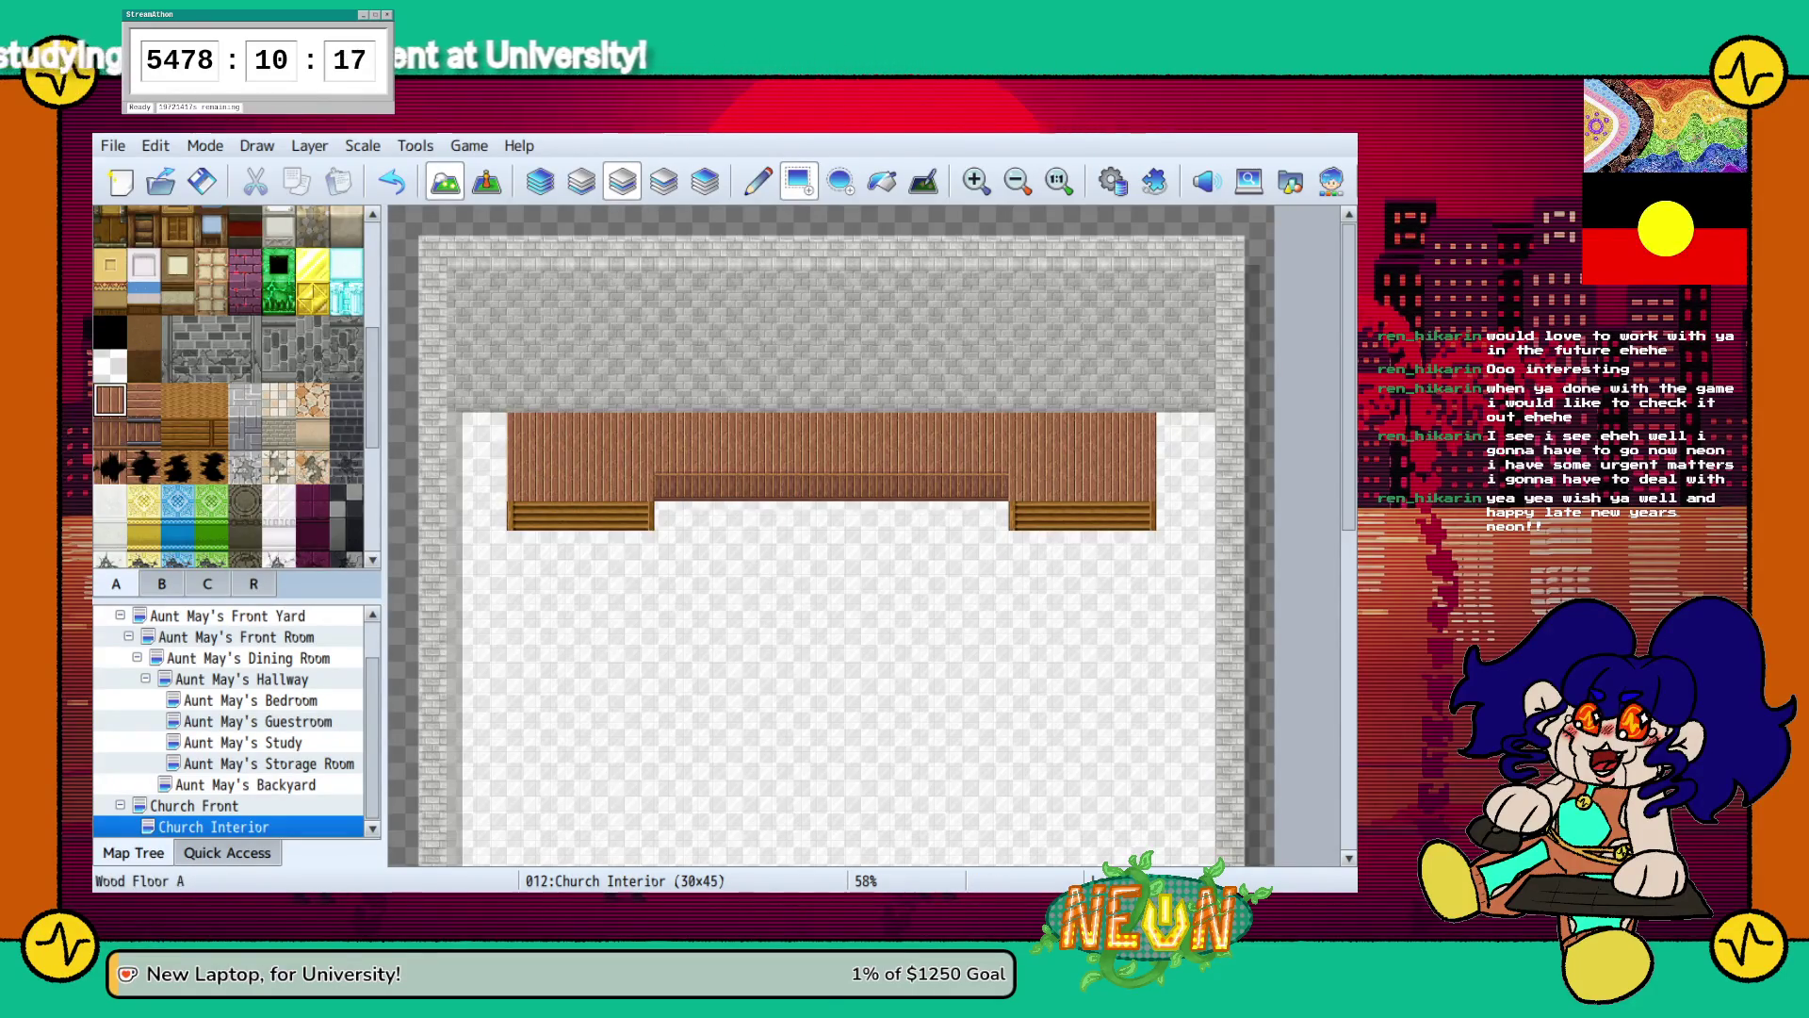
{"action": "left_click_drag", "start_coordinate": [521, 397], "coordinate": [1141, 397]}
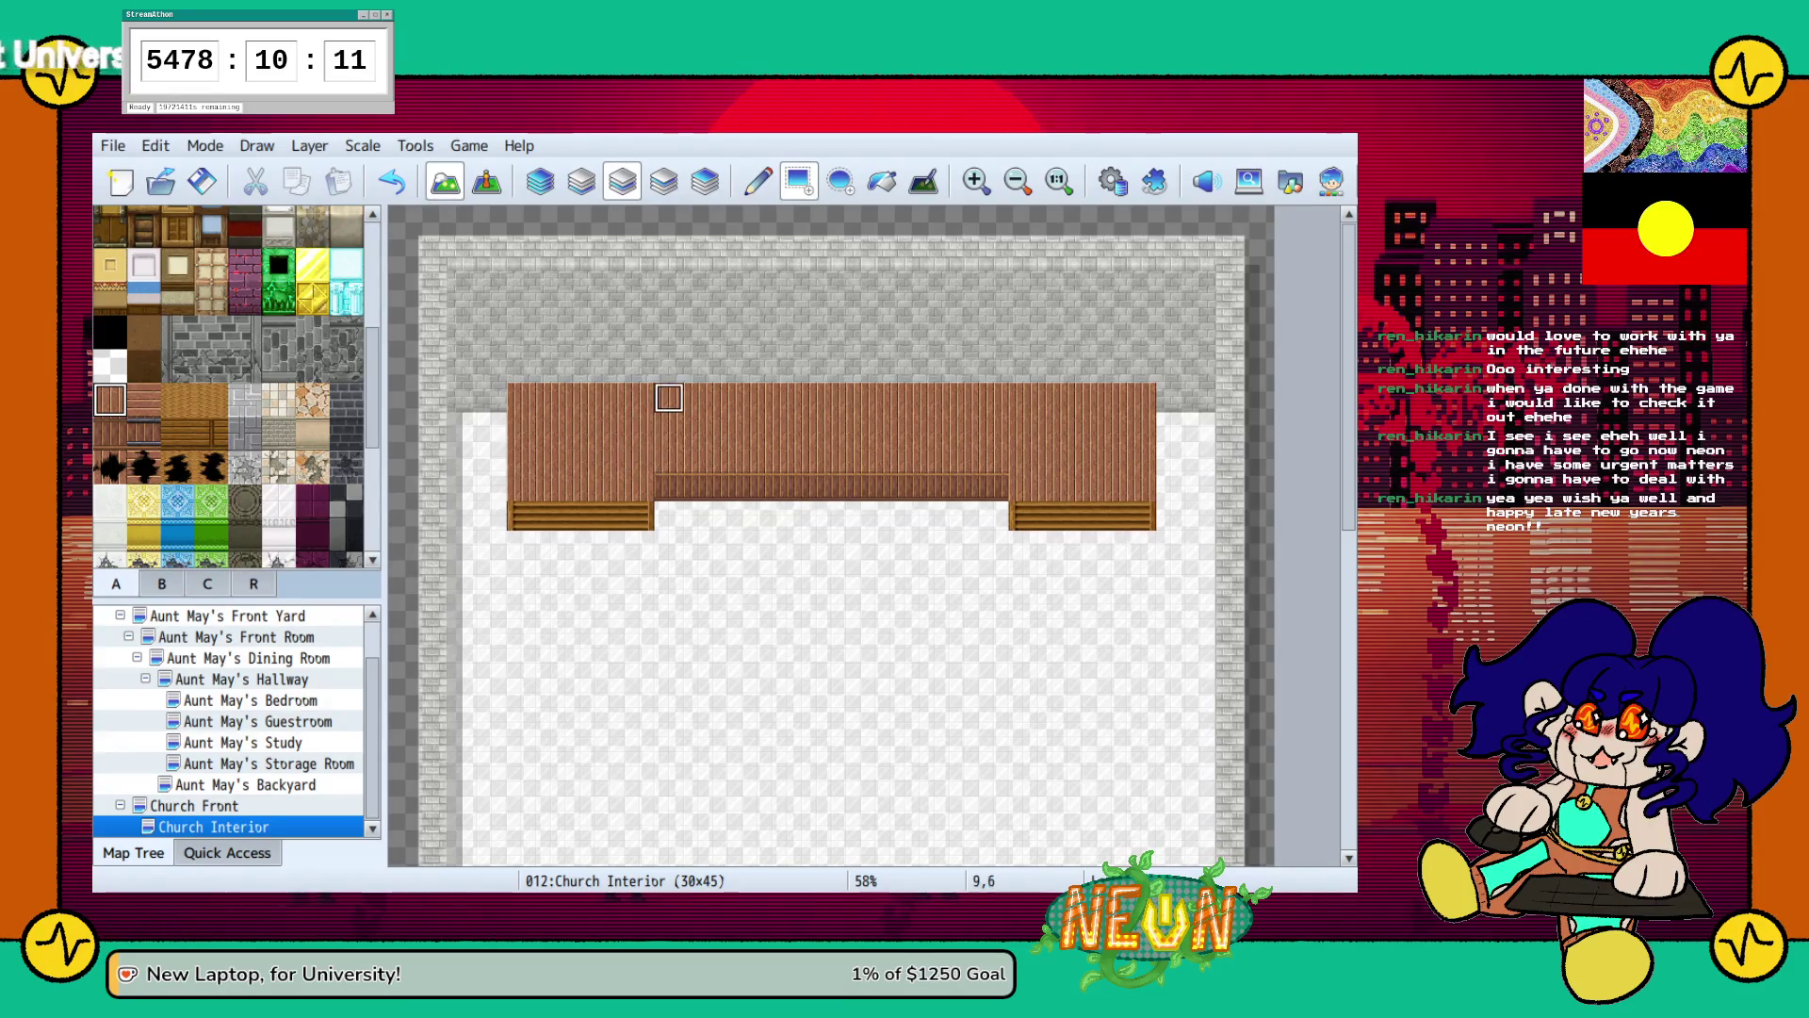
Try a stone pillar on the back wall, then remove it.
{"action": "scroll", "coordinate": [226, 386], "scroll_direction": "up", "scroll_amount": 3}
{"action": "scroll", "coordinate": [226, 386], "scroll_direction": "up", "scroll_amount": 1}
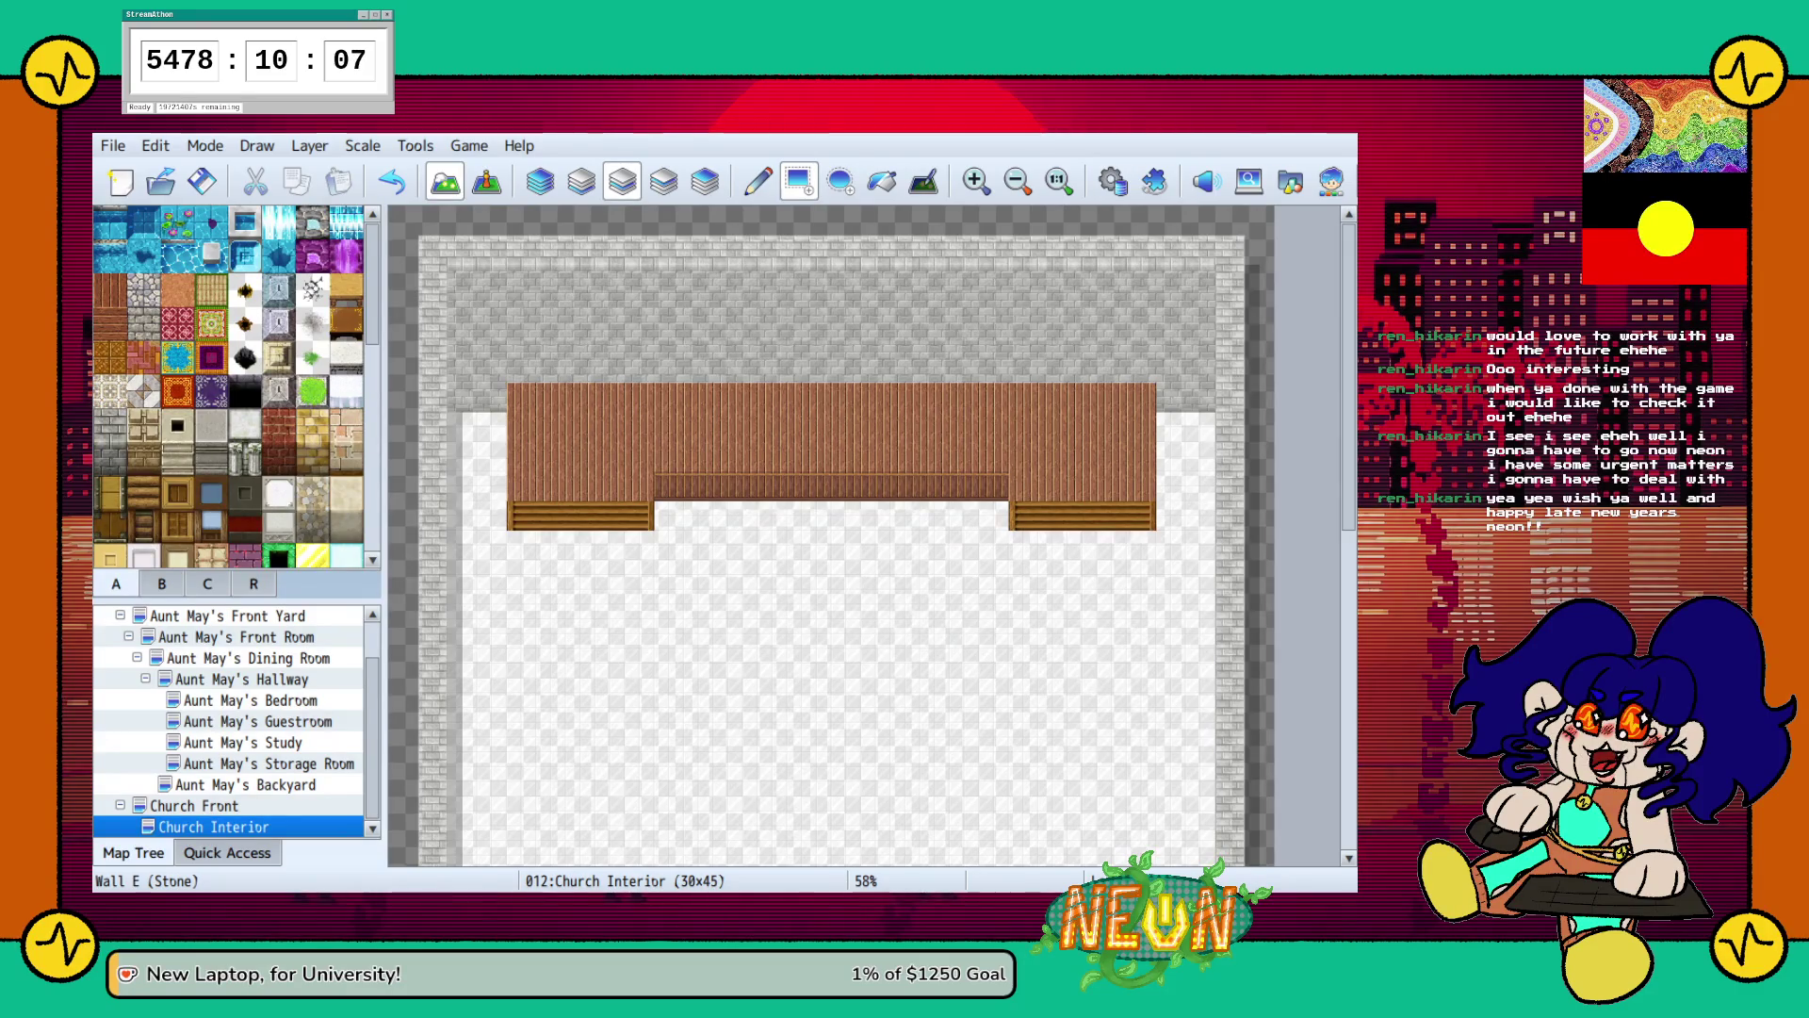
{"action": "left_click_drag", "start_coordinate": [521, 398], "coordinate": [521, 339]}
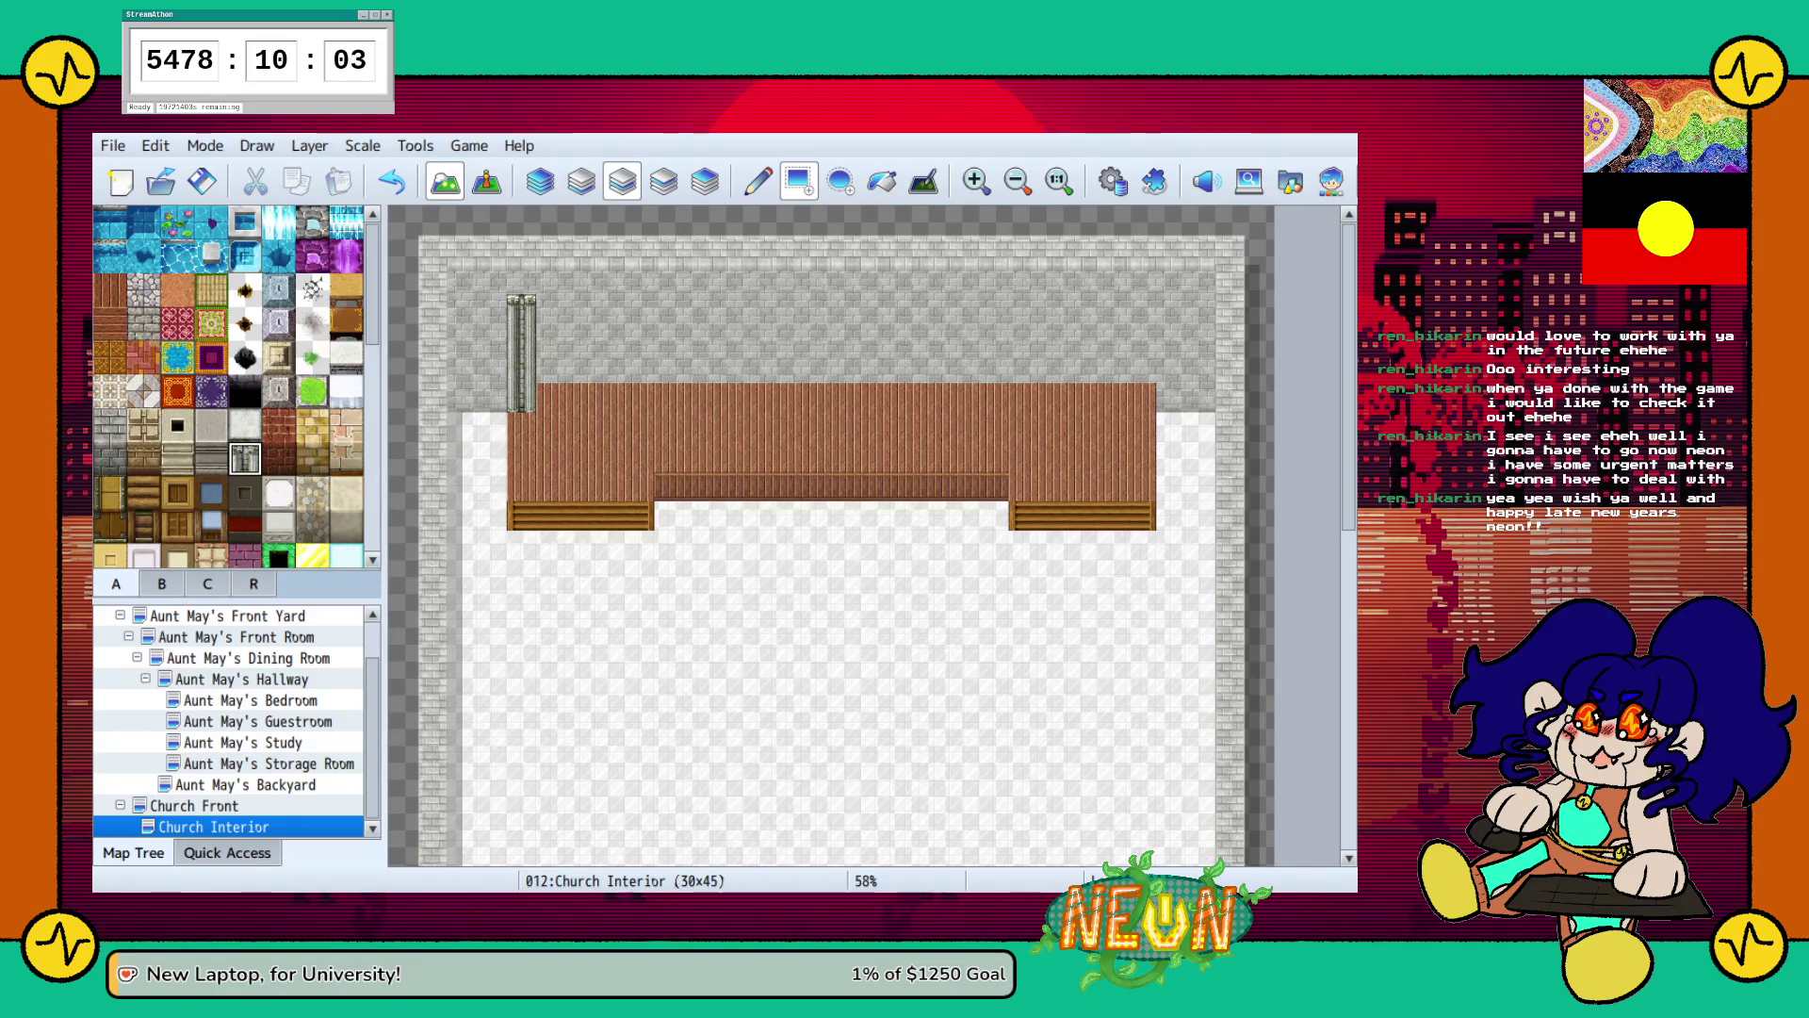
{"action": "key", "text": "ctrl+z"}
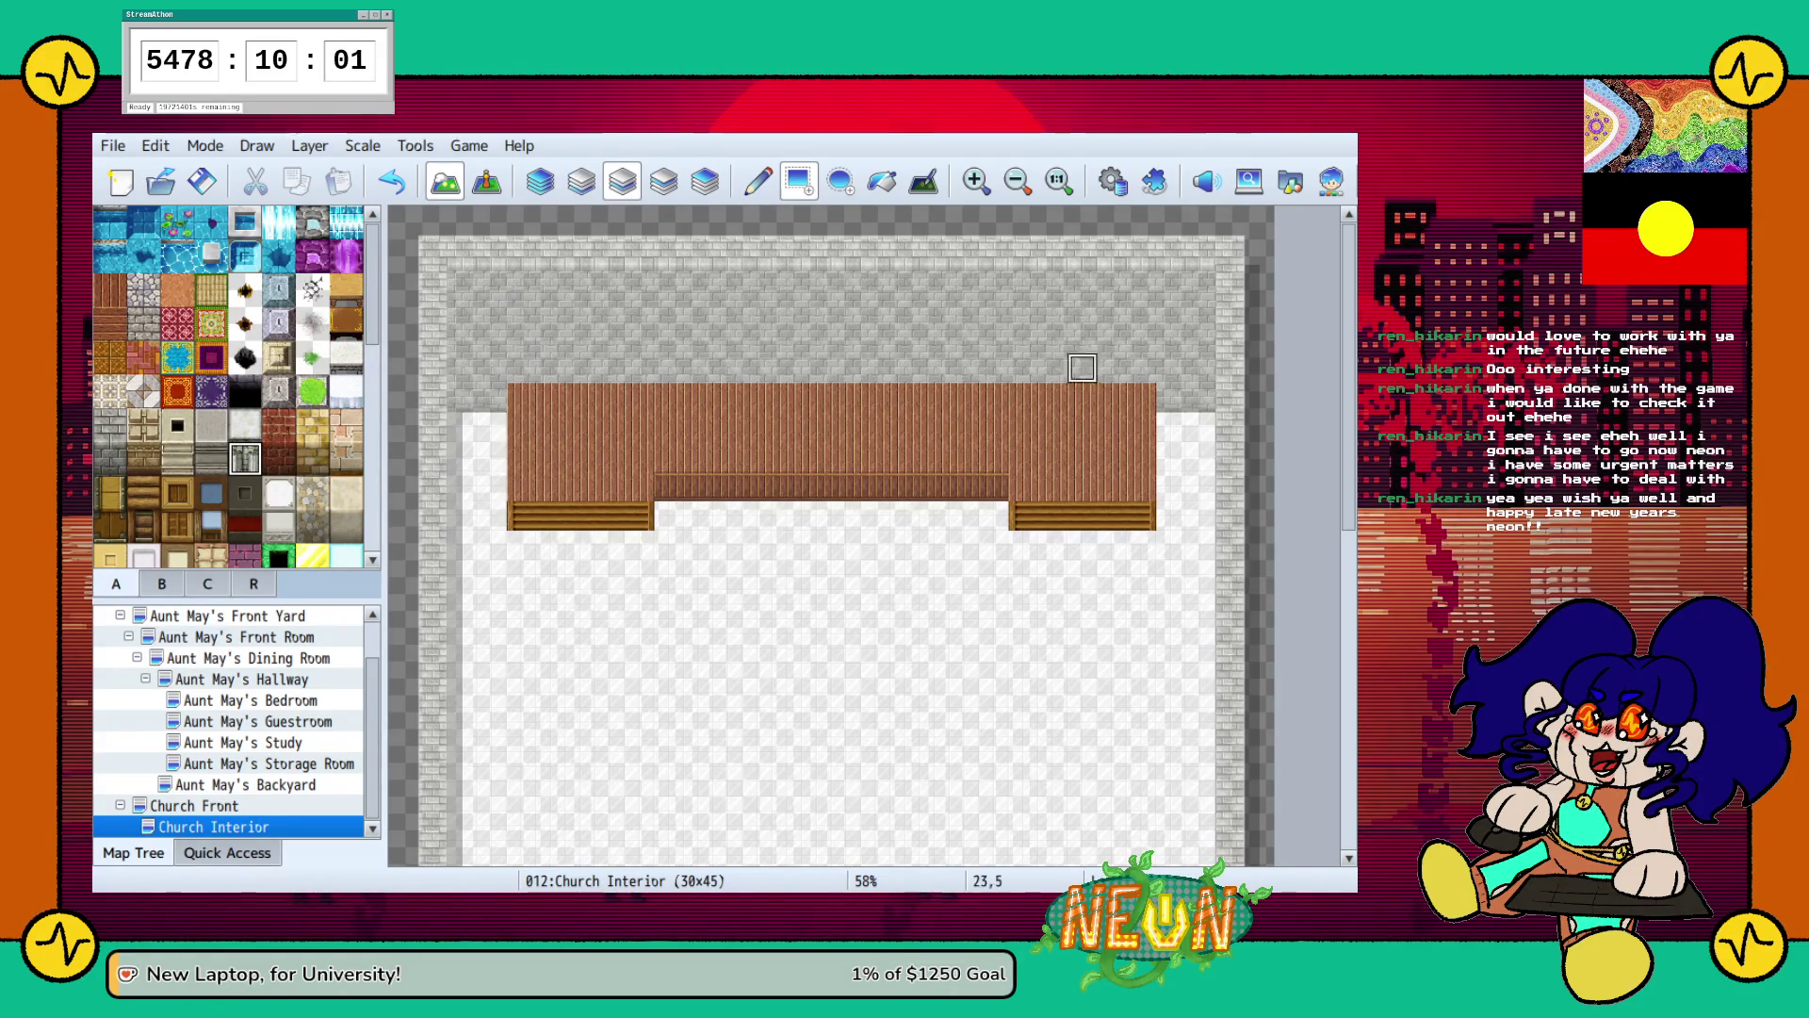
{"action": "scroll", "coordinate": [235, 386], "scroll_direction": "down", "scroll_amount": 2}
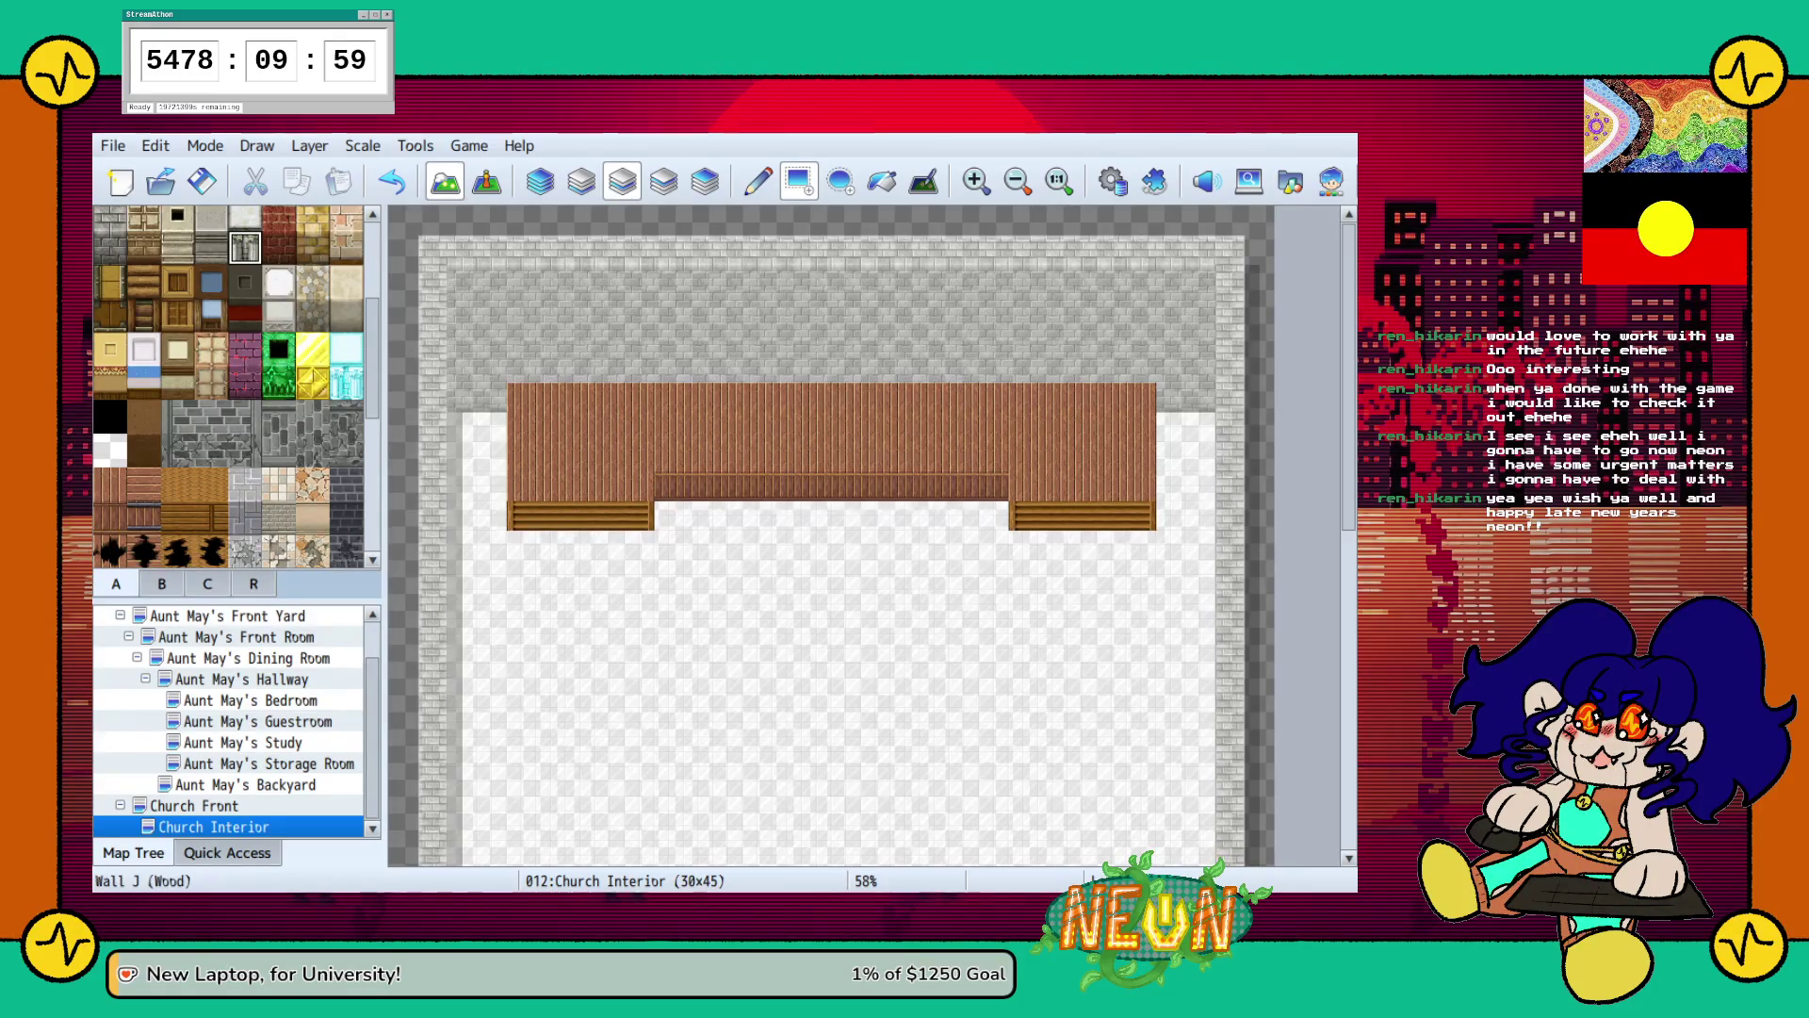
{"action": "scroll", "coordinate": [231, 386], "scroll_direction": "down", "scroll_amount": 4}
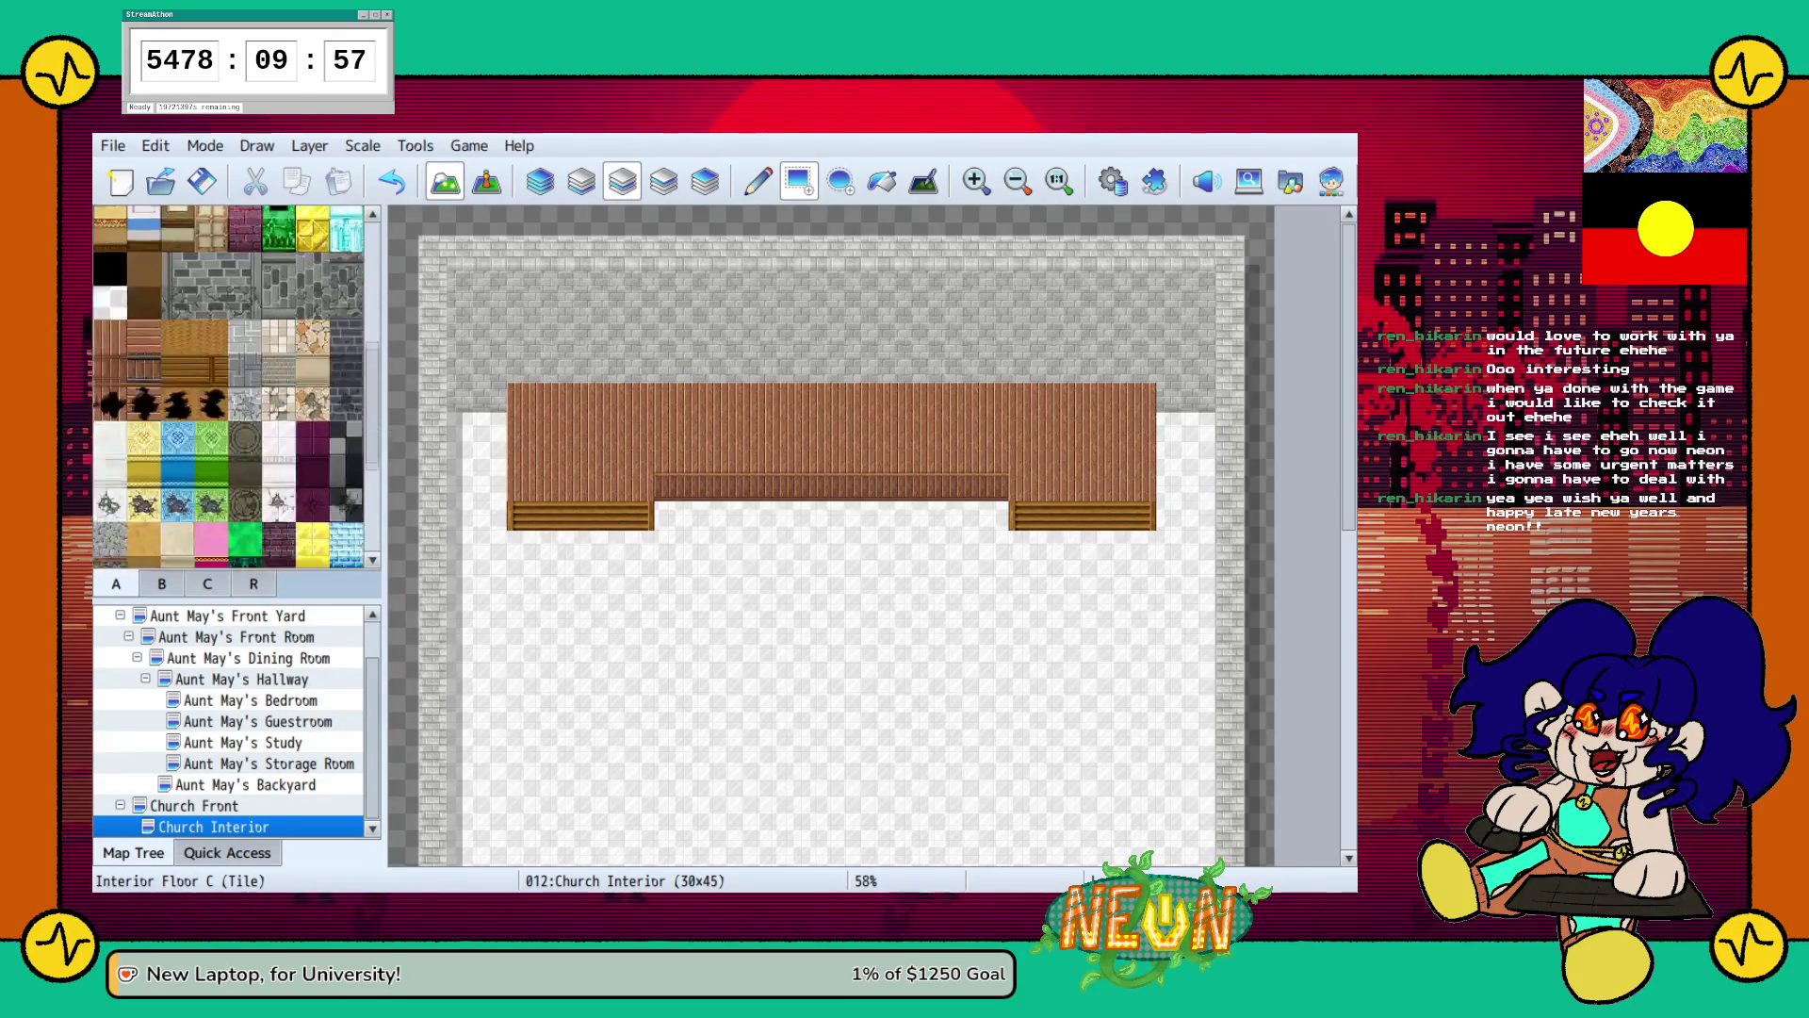
{"action": "scroll", "coordinate": [231, 386], "scroll_direction": "up", "scroll_amount": 10}
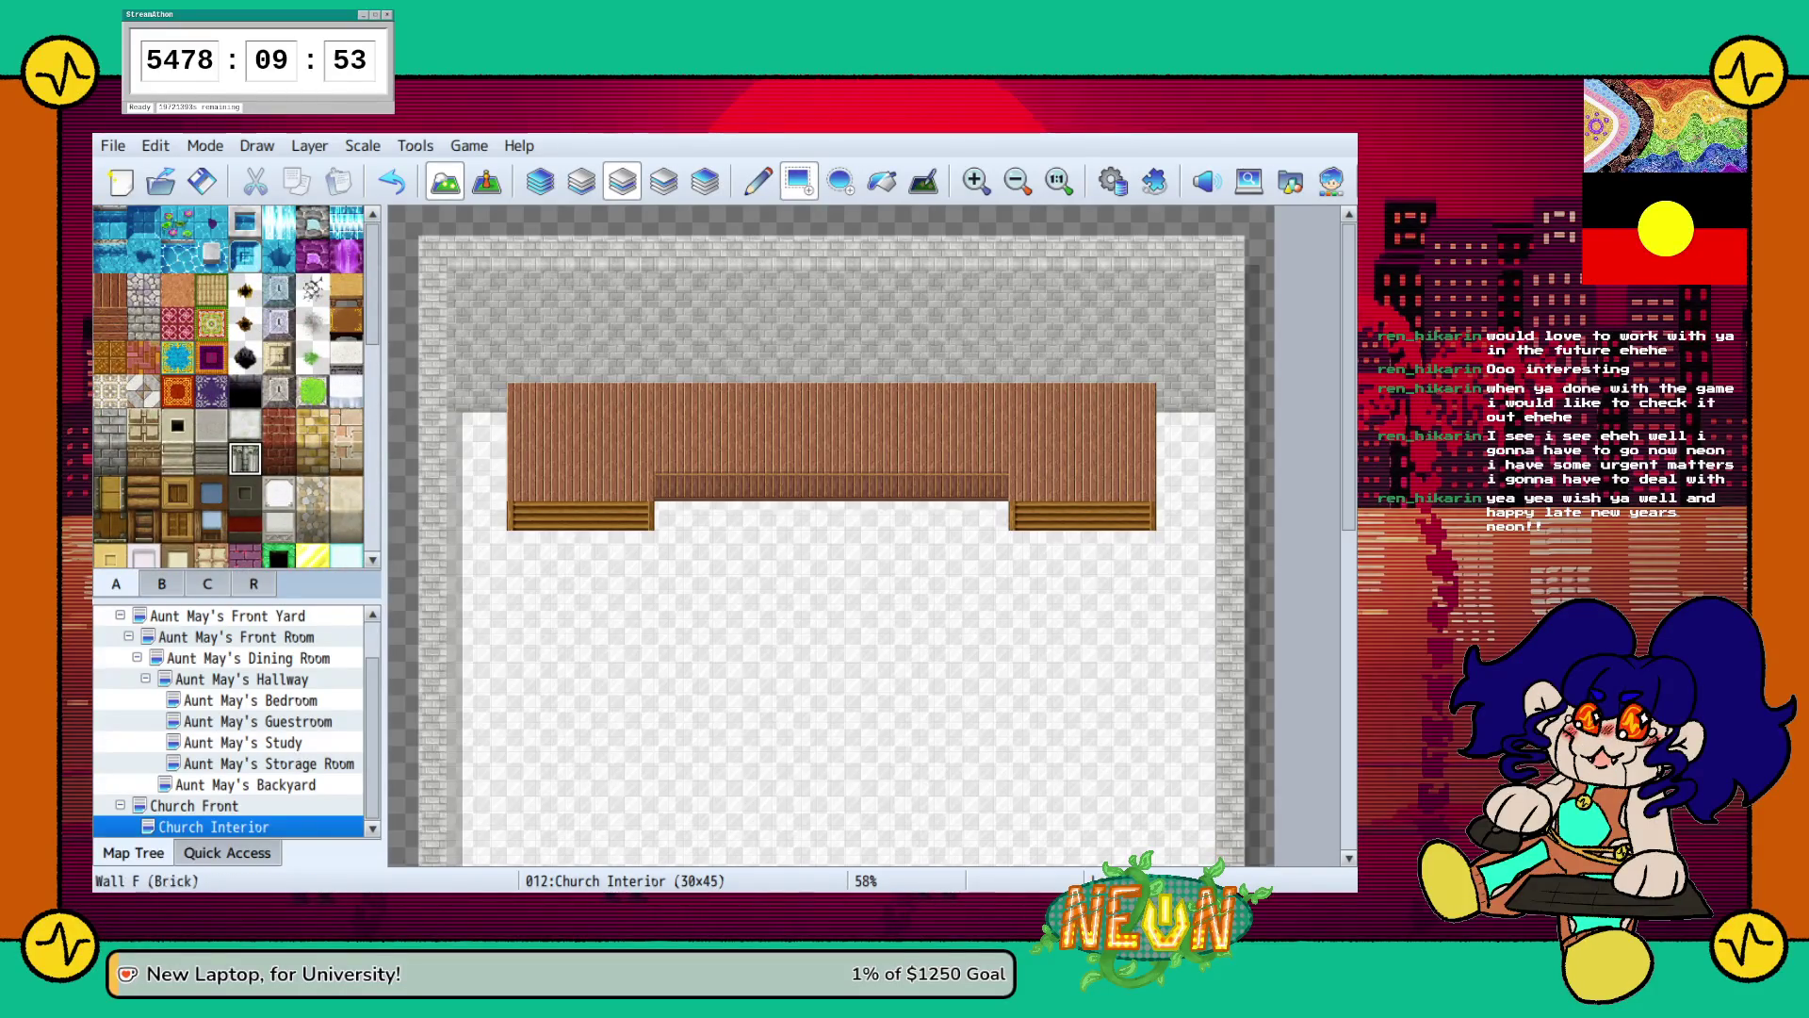
{"action": "scroll", "coordinate": [231, 386], "scroll_direction": "down", "scroll_amount": 4}
{"action": "scroll", "coordinate": [237, 387], "scroll_direction": "down", "scroll_amount": 6}
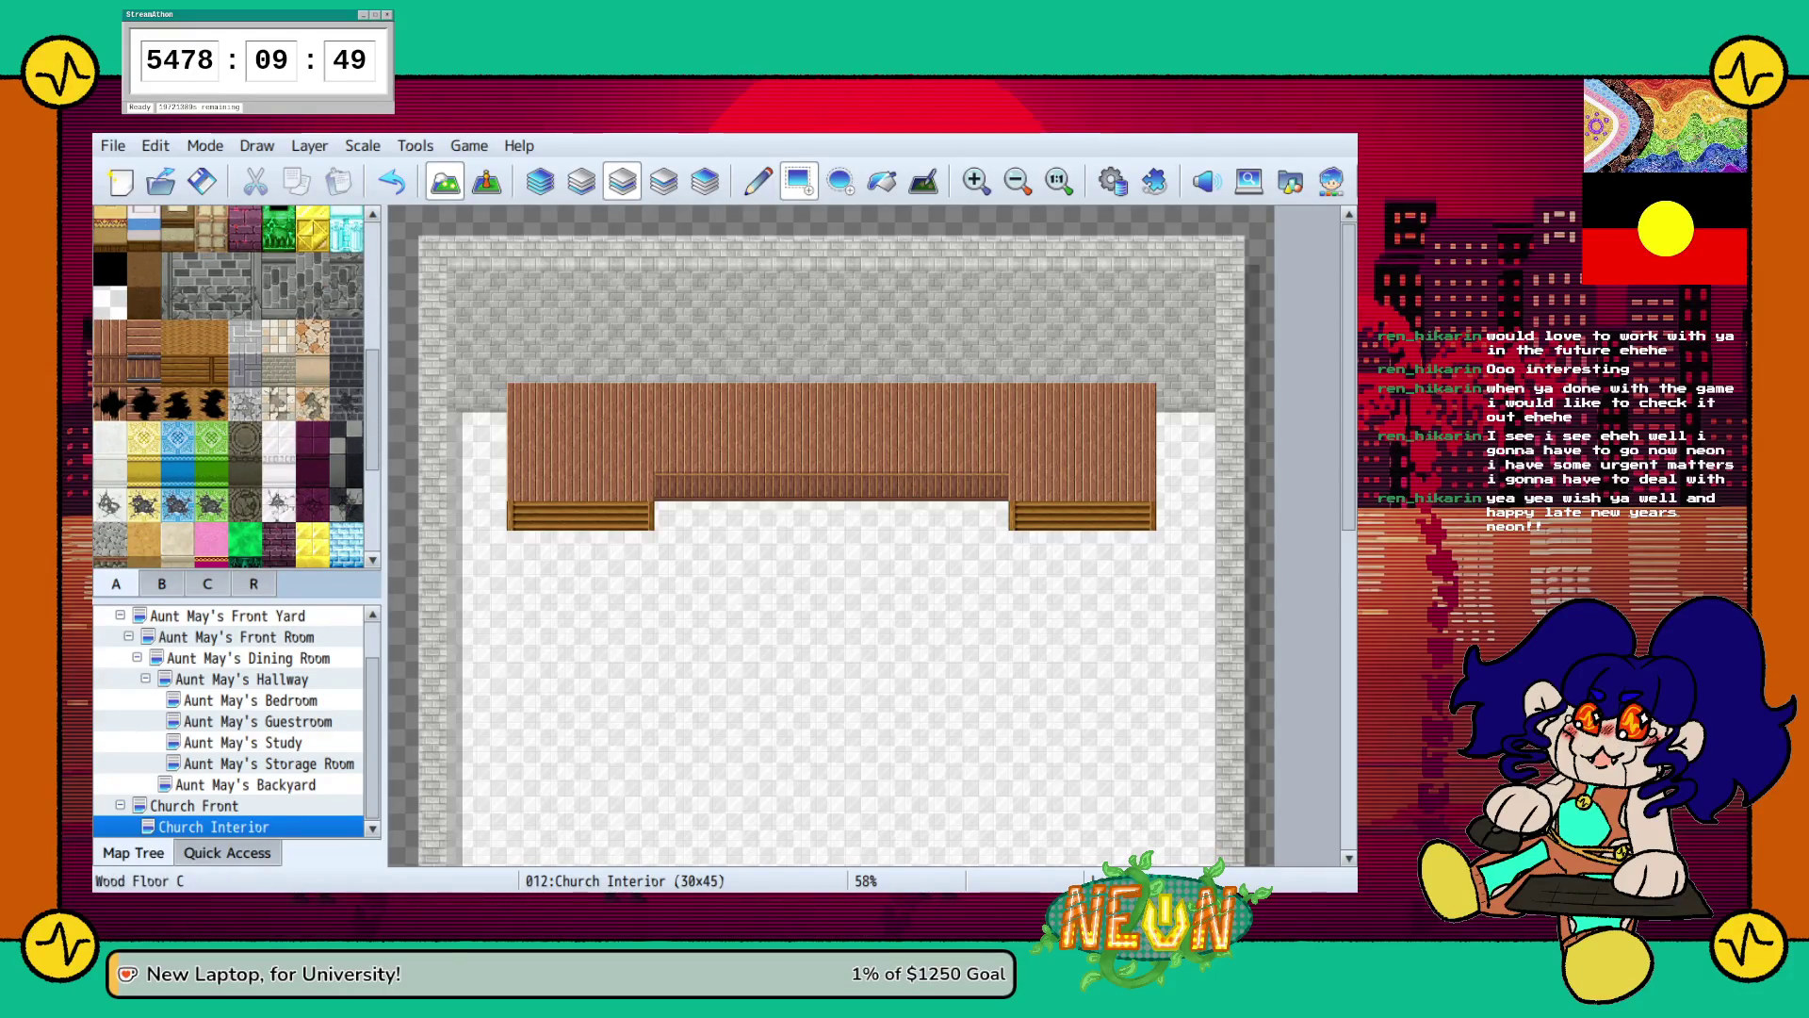
Redo the wooden ledge across the platform front and fill the platform top with lighter wood.
{"action": "left_click", "coordinate": [177, 369]}
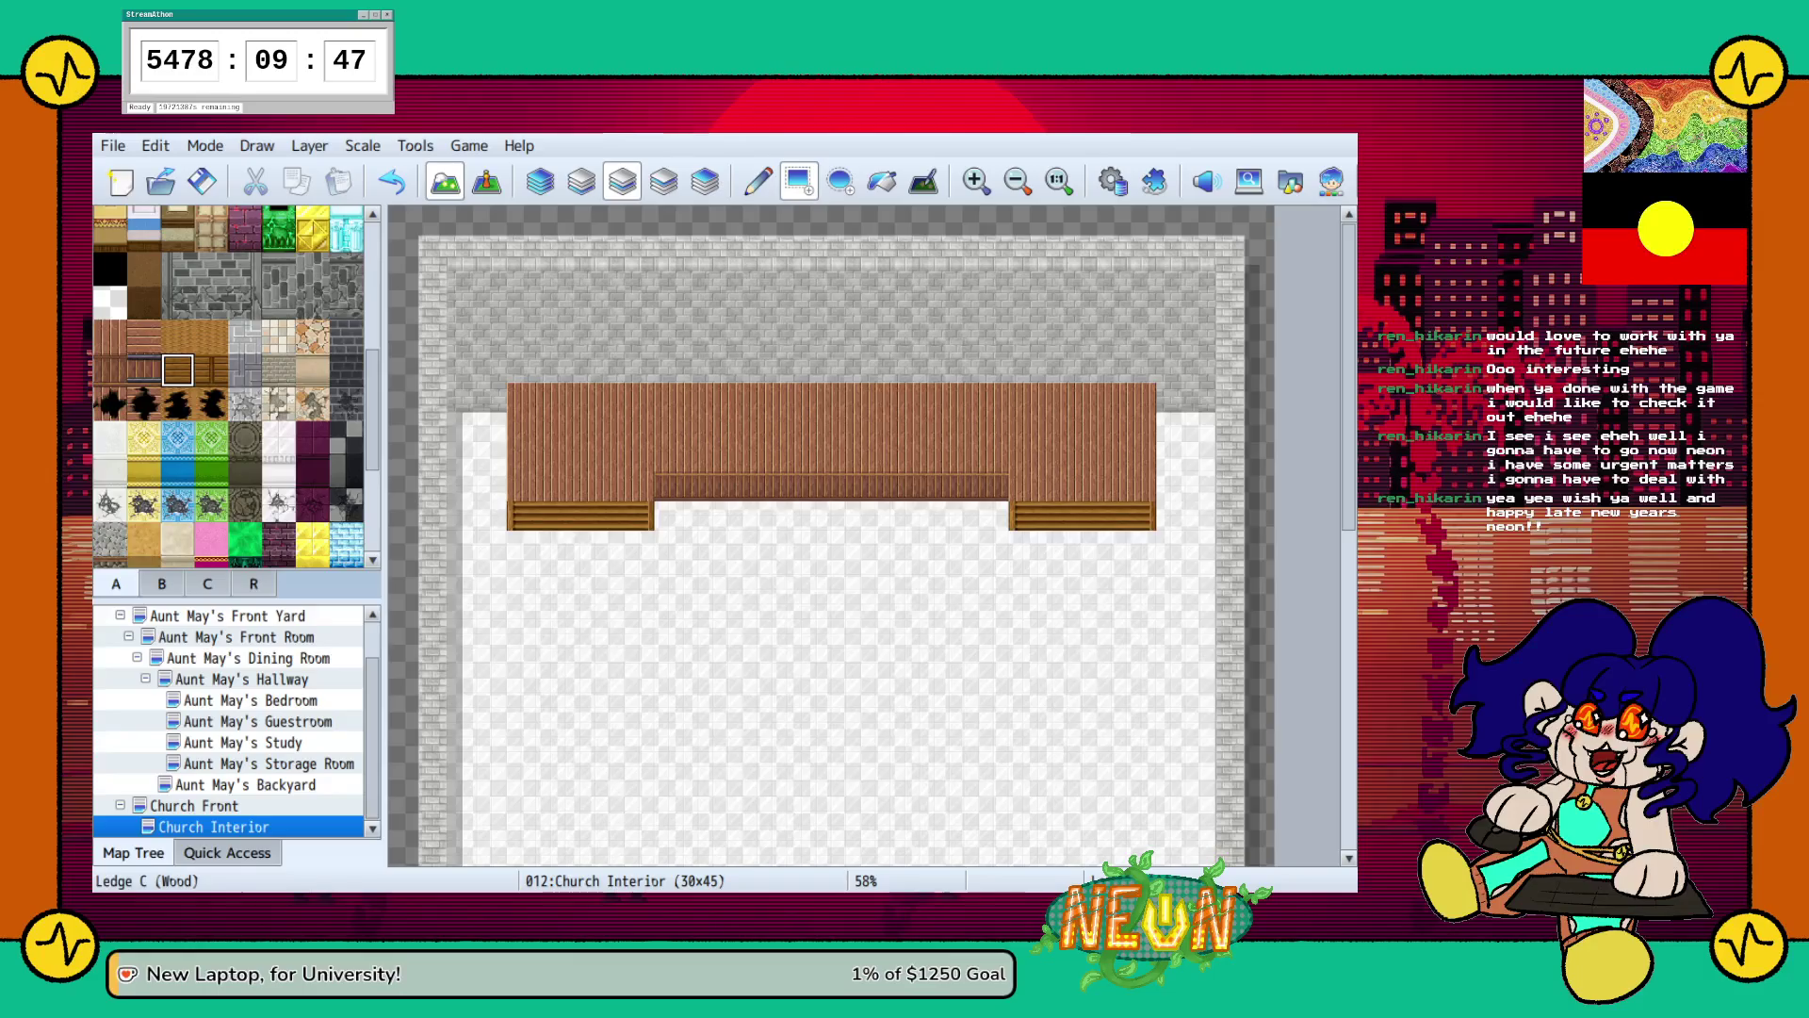
{"action": "left_click_drag", "start_coordinate": [664, 485], "coordinate": [965, 484]}
{"action": "left_click", "coordinate": [980, 484]}
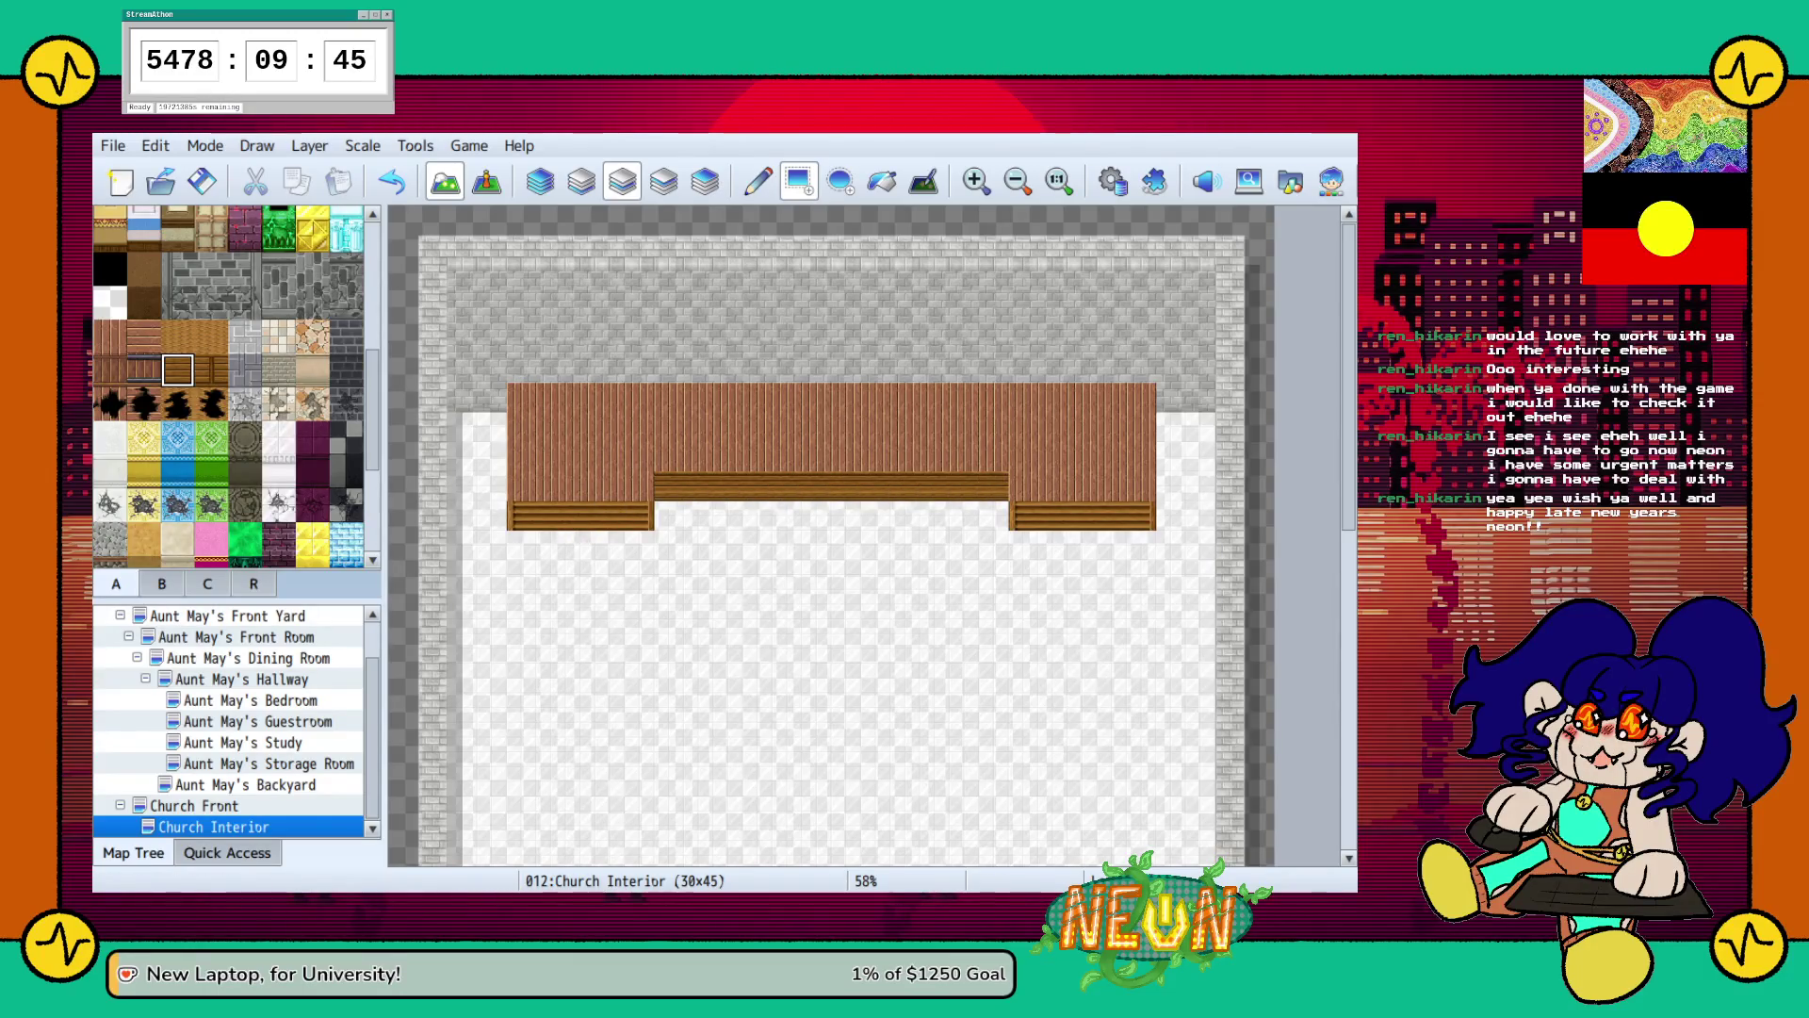
{"action": "left_click", "coordinate": [177, 336]}
{"action": "left_click_drag", "start_coordinate": [521, 486], "coordinate": [641, 426]}
{"action": "mouse_move", "coordinate": [521, 396]}
{"action": "left_mouse_down"}
{"action": "mouse_move", "coordinate": [641, 396]}
{"action": "mouse_move", "coordinate": [641, 457]}
{"action": "mouse_move", "coordinate": [1140, 457]}
{"action": "mouse_move", "coordinate": [1023, 486]}
{"action": "mouse_move", "coordinate": [1140, 486]}
{"action": "left_mouse_up"}
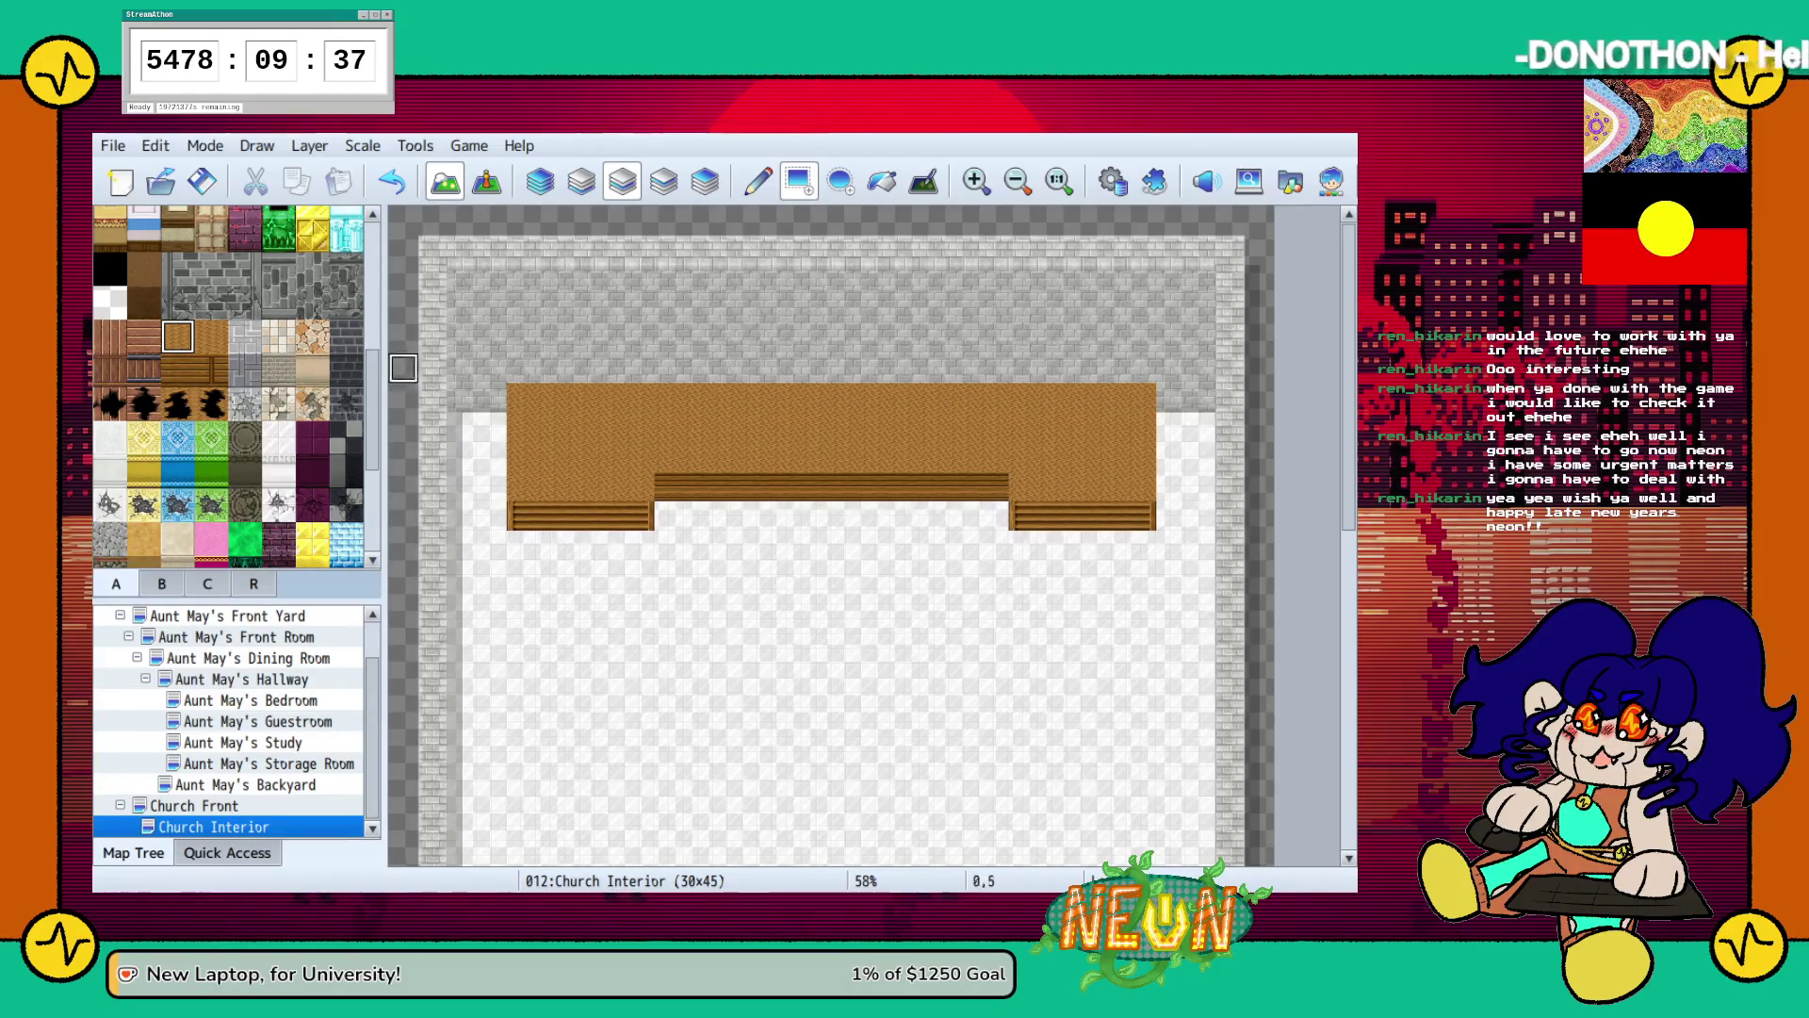
{"action": "left_click", "coordinate": [211, 335]}
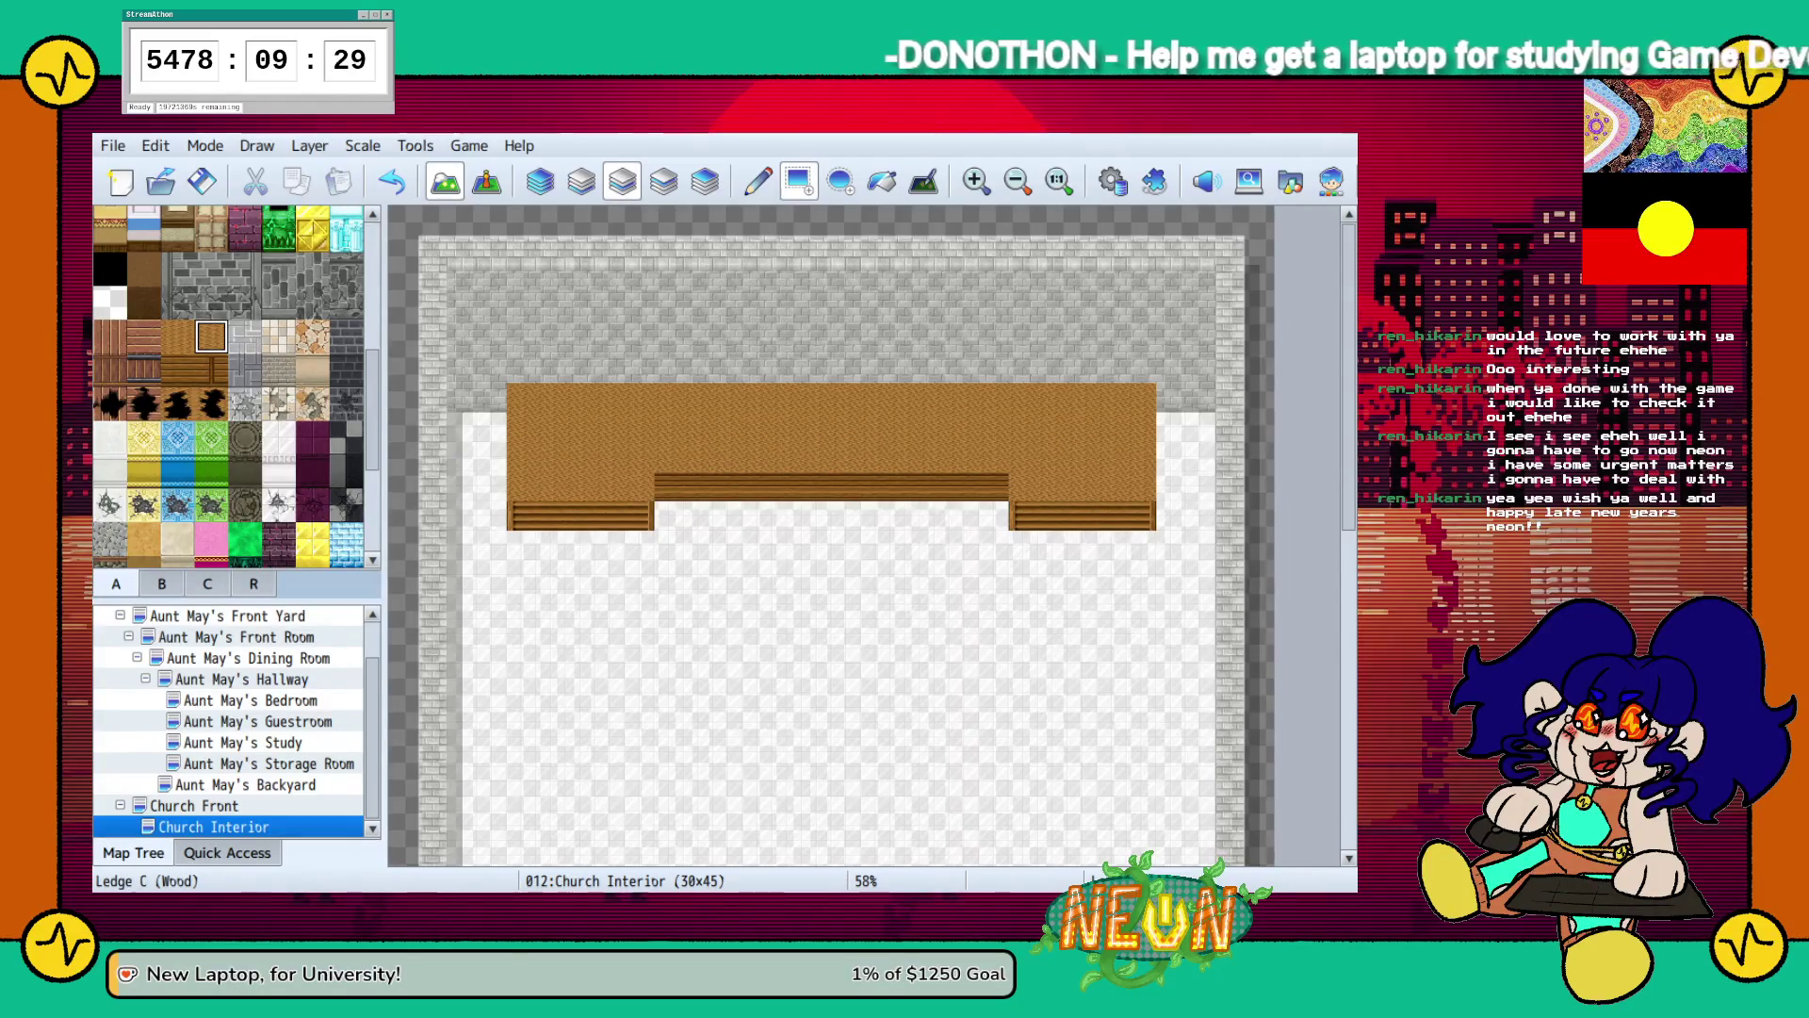
{"action": "left_click", "coordinate": [177, 369]}
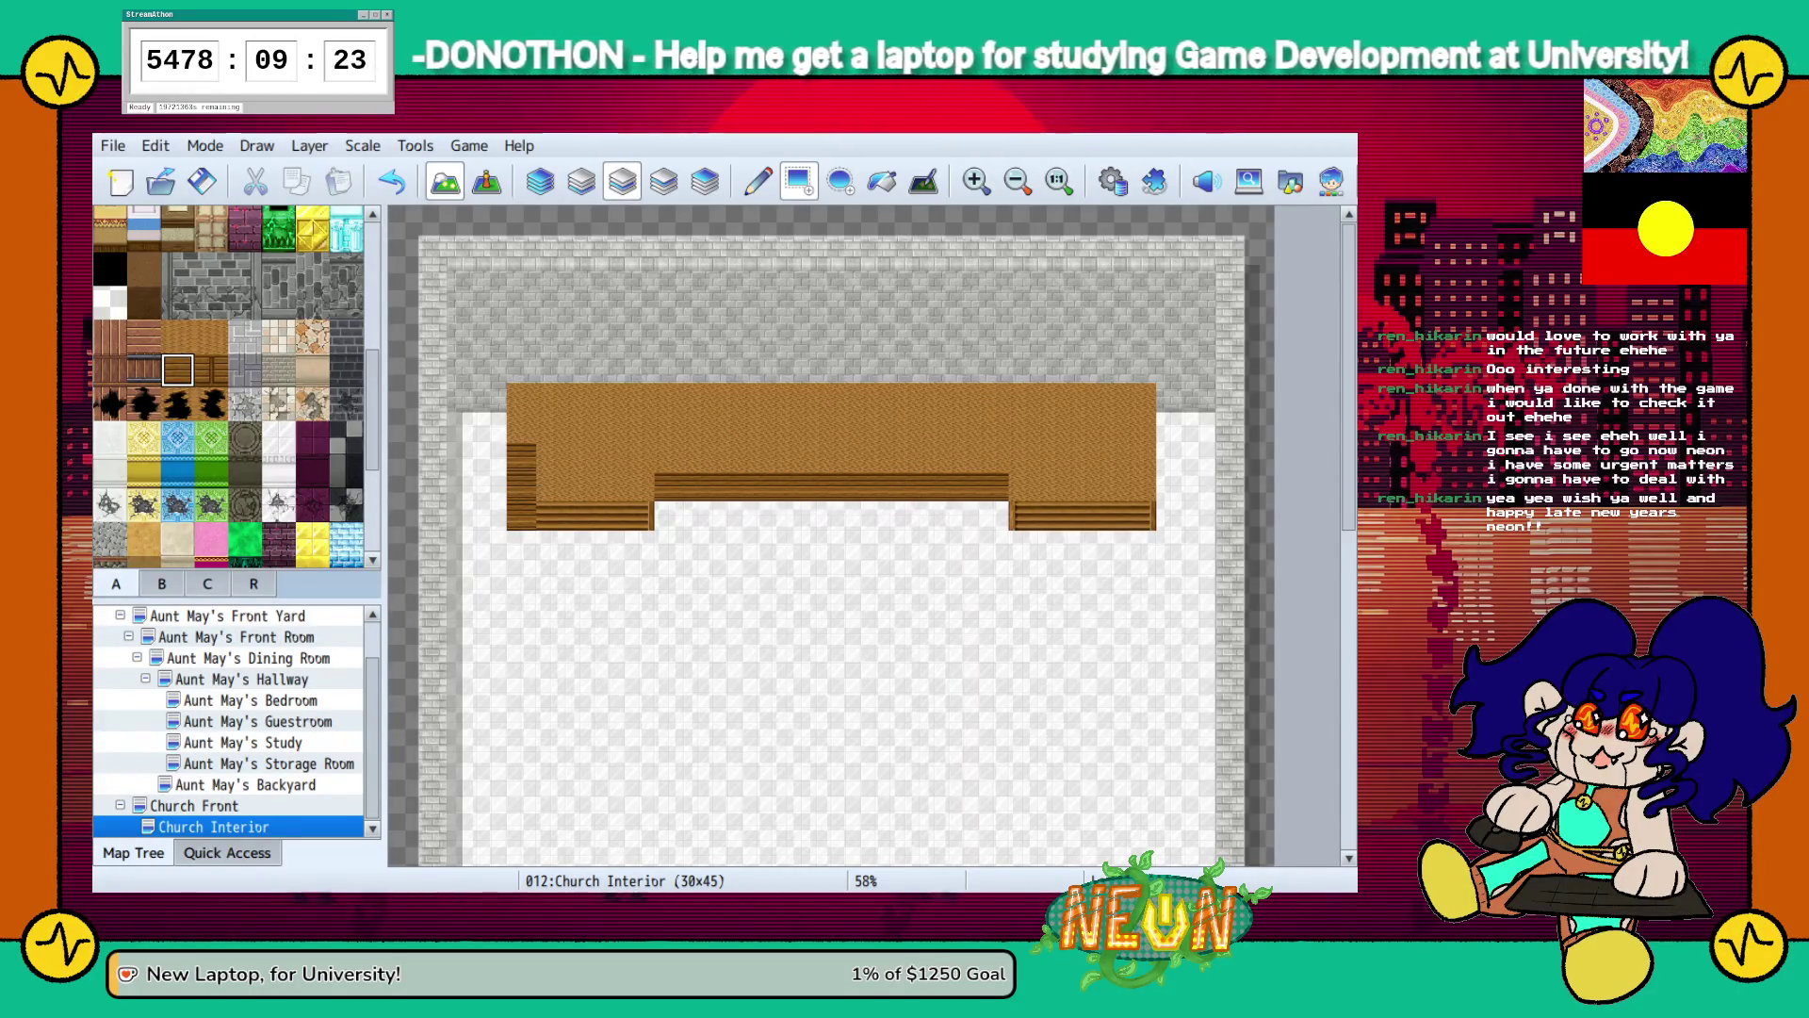
{"action": "left_click", "coordinate": [521, 456]}
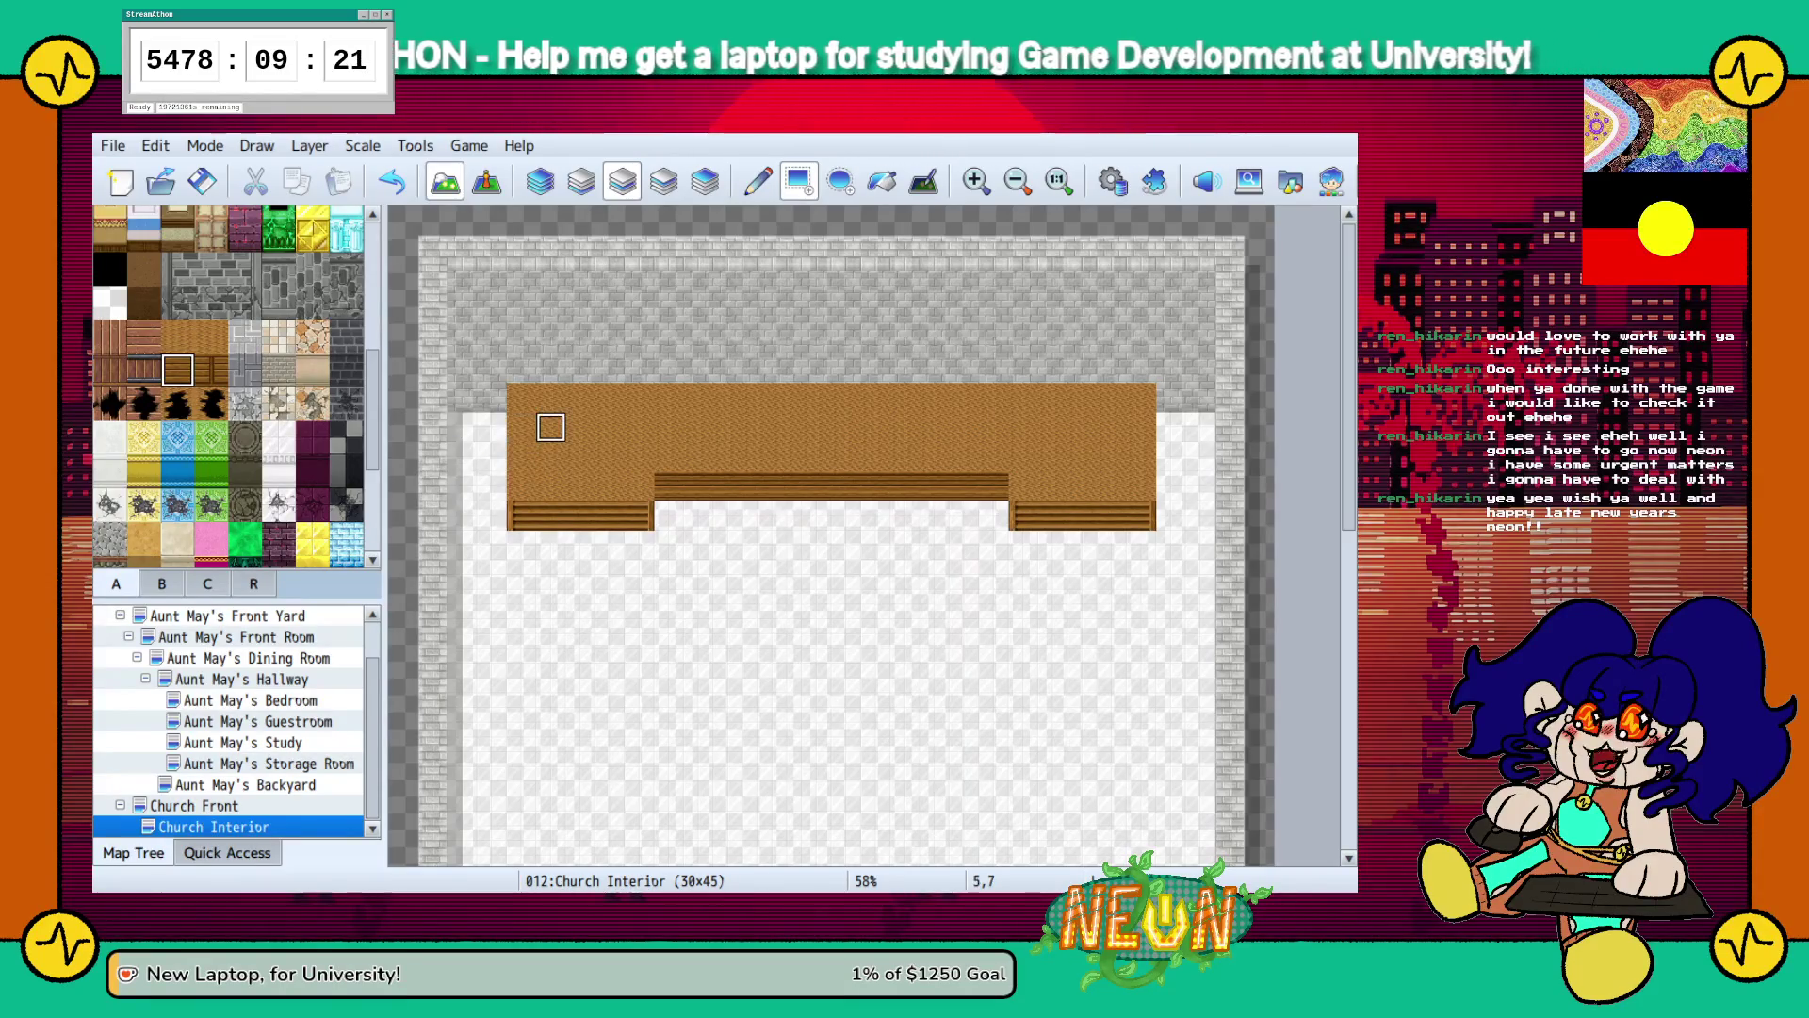
{"action": "scroll", "coordinate": [230, 386], "scroll_direction": "down", "scroll_amount": 5}
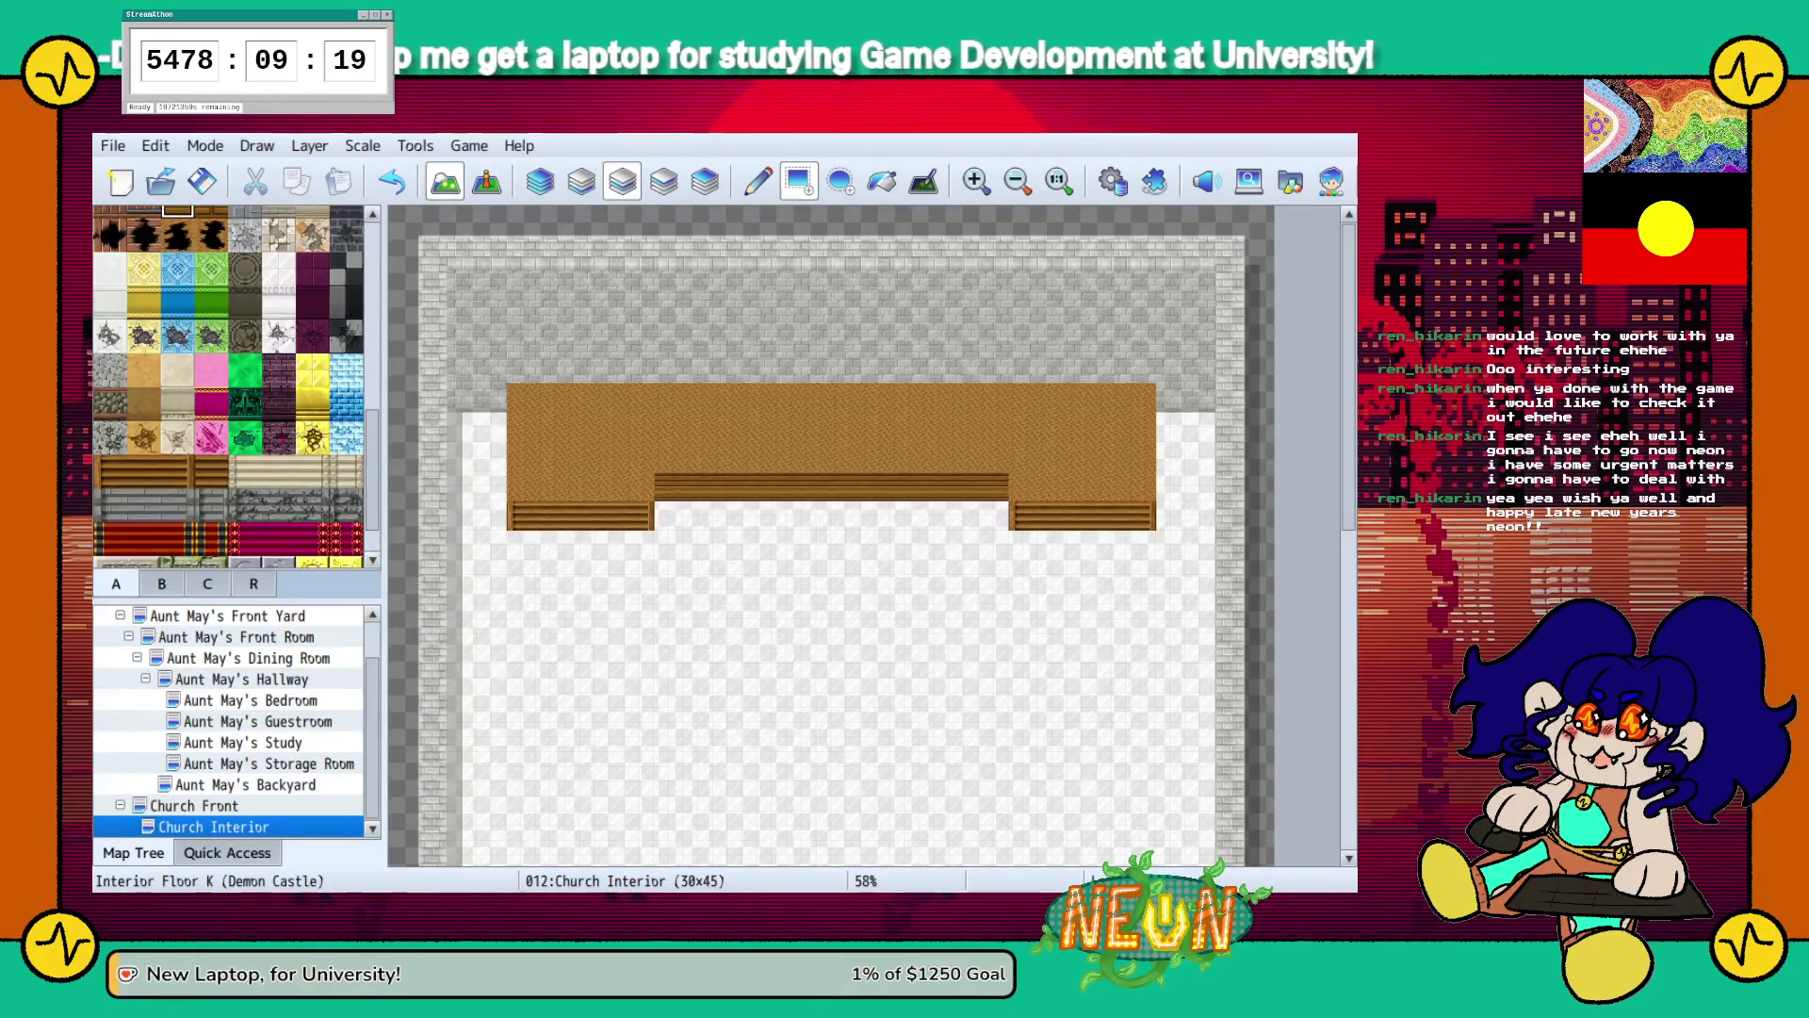
Try red carpet stair tiles on the step ends and left block, undoing the attempts.
{"action": "left_click", "coordinate": [177, 483]}
{"action": "left_click", "coordinate": [521, 515]}
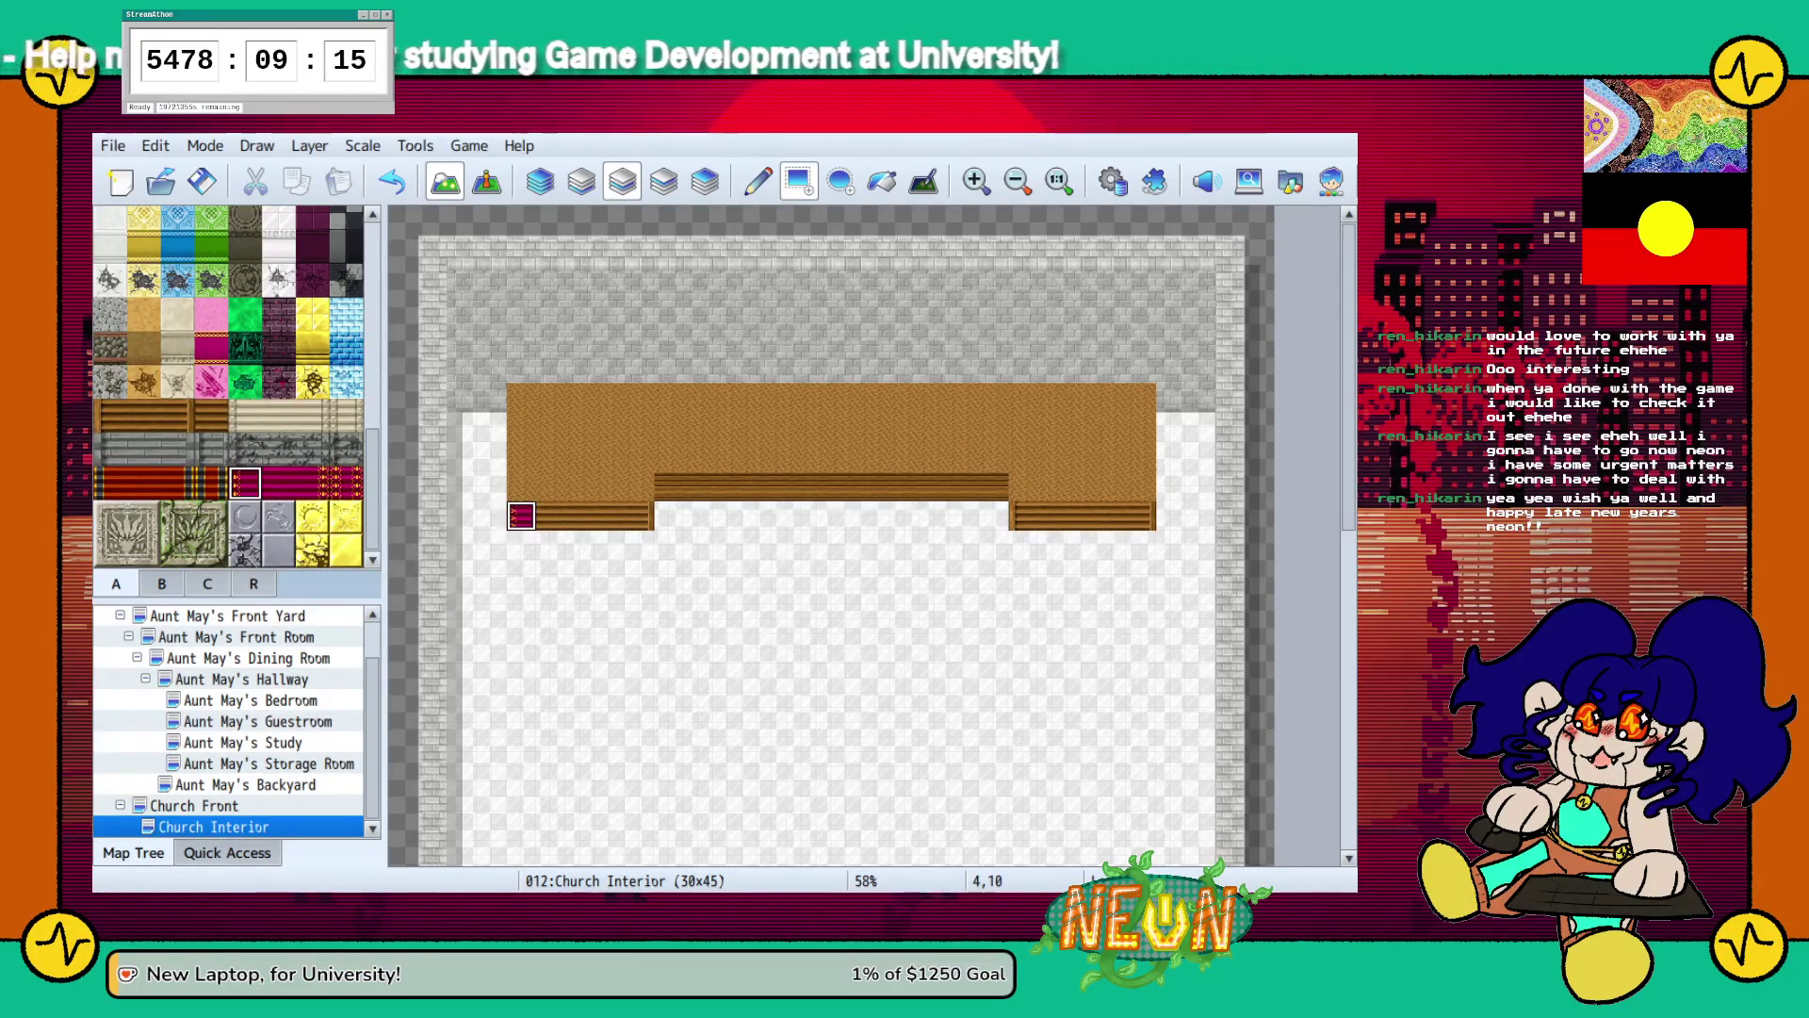
{"action": "left_click", "coordinate": [1023, 514]}
{"action": "left_click", "coordinate": [346, 482]}
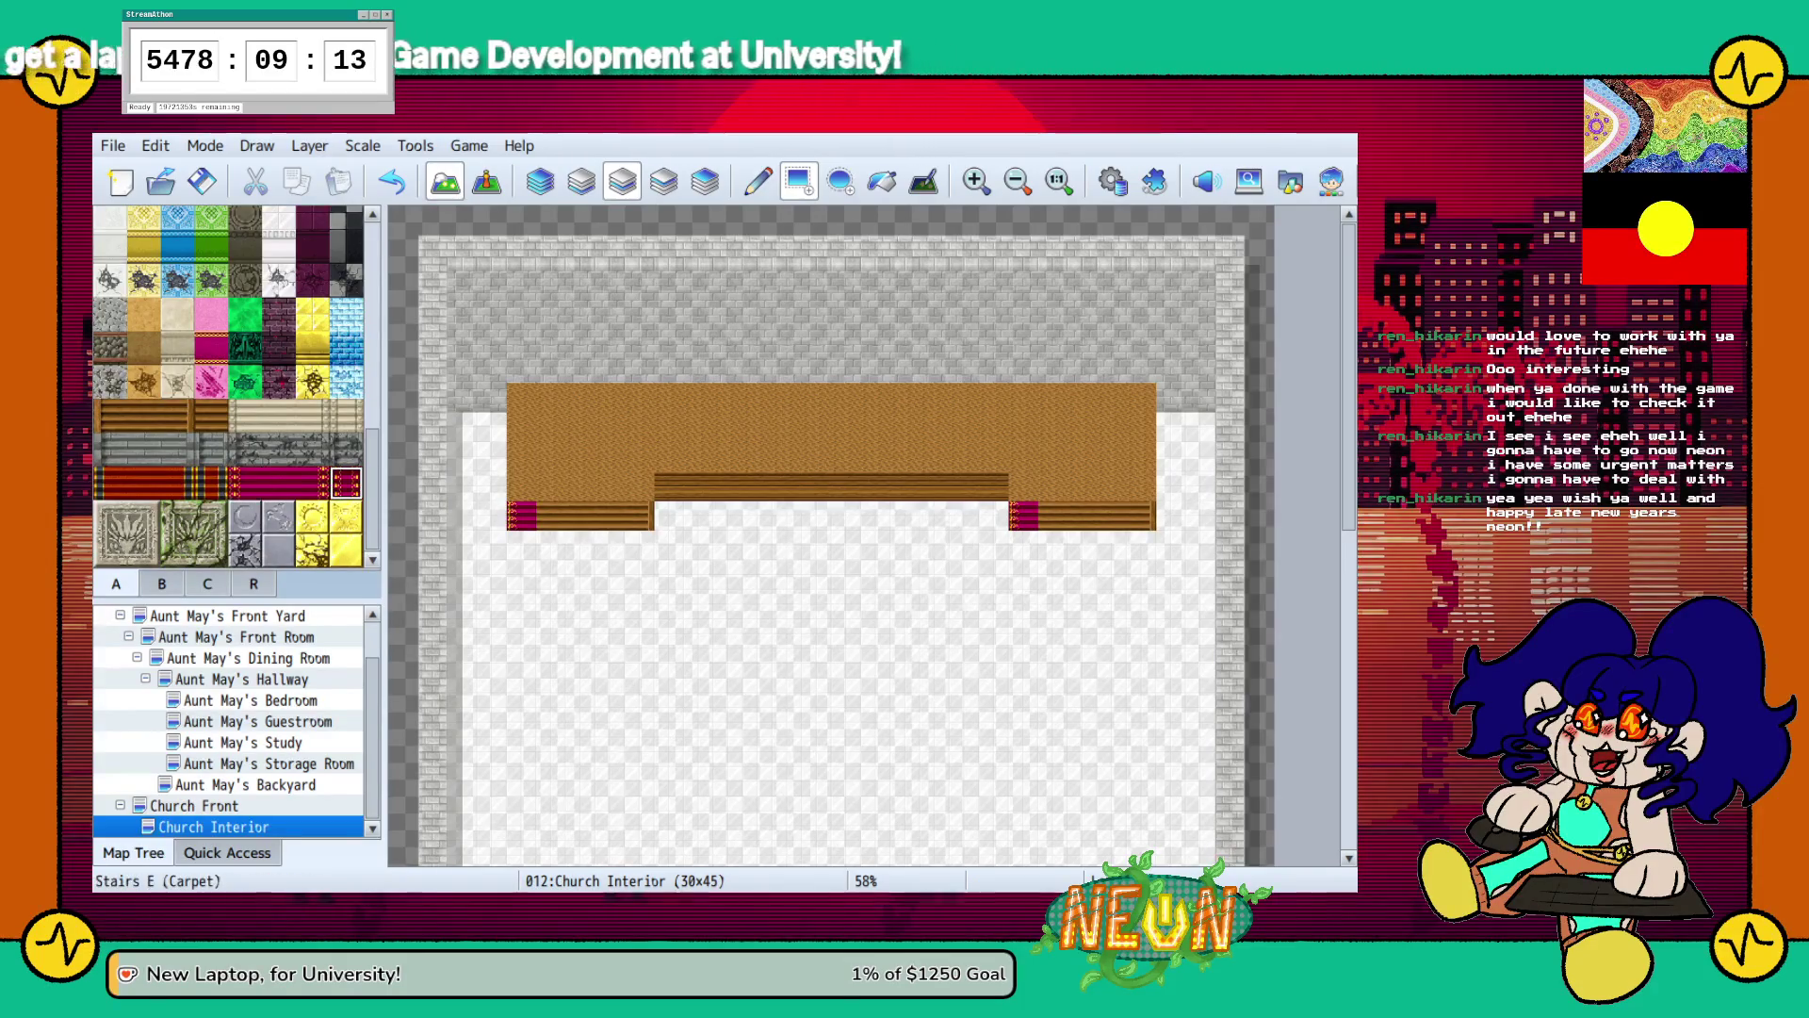
{"action": "left_click", "coordinate": [312, 482]}
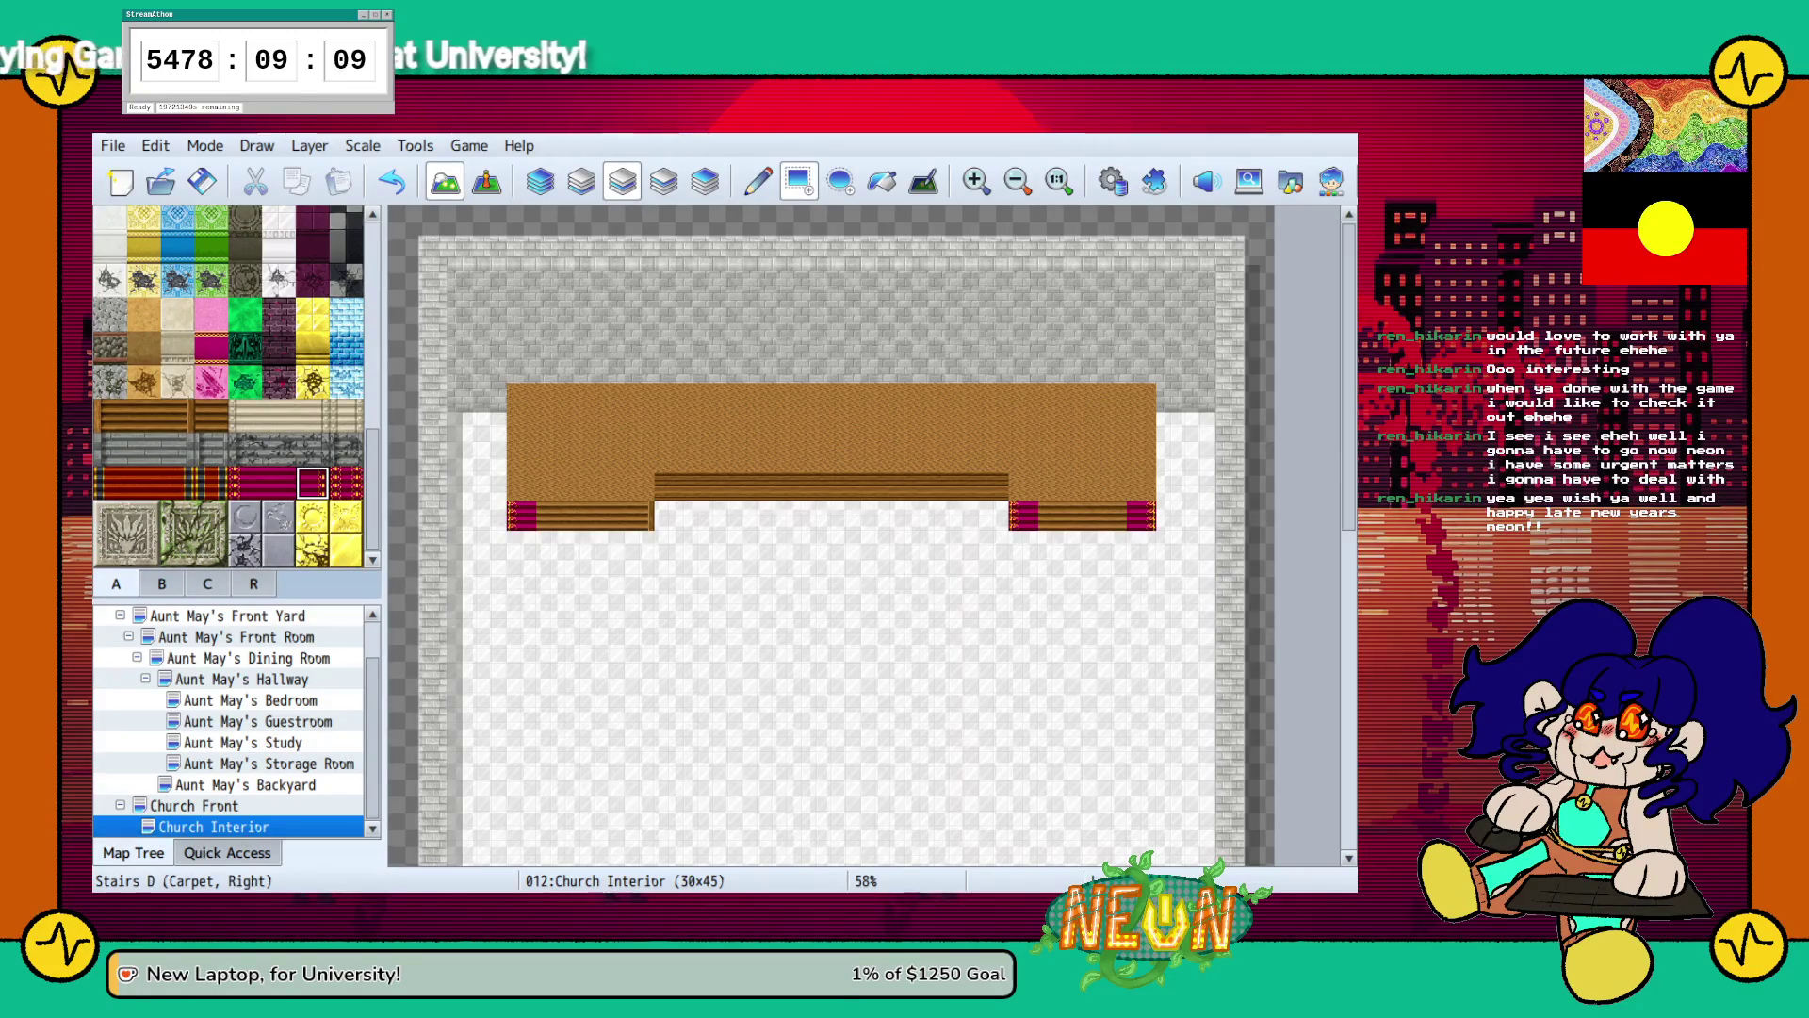
{"action": "left_click", "coordinate": [312, 483]}
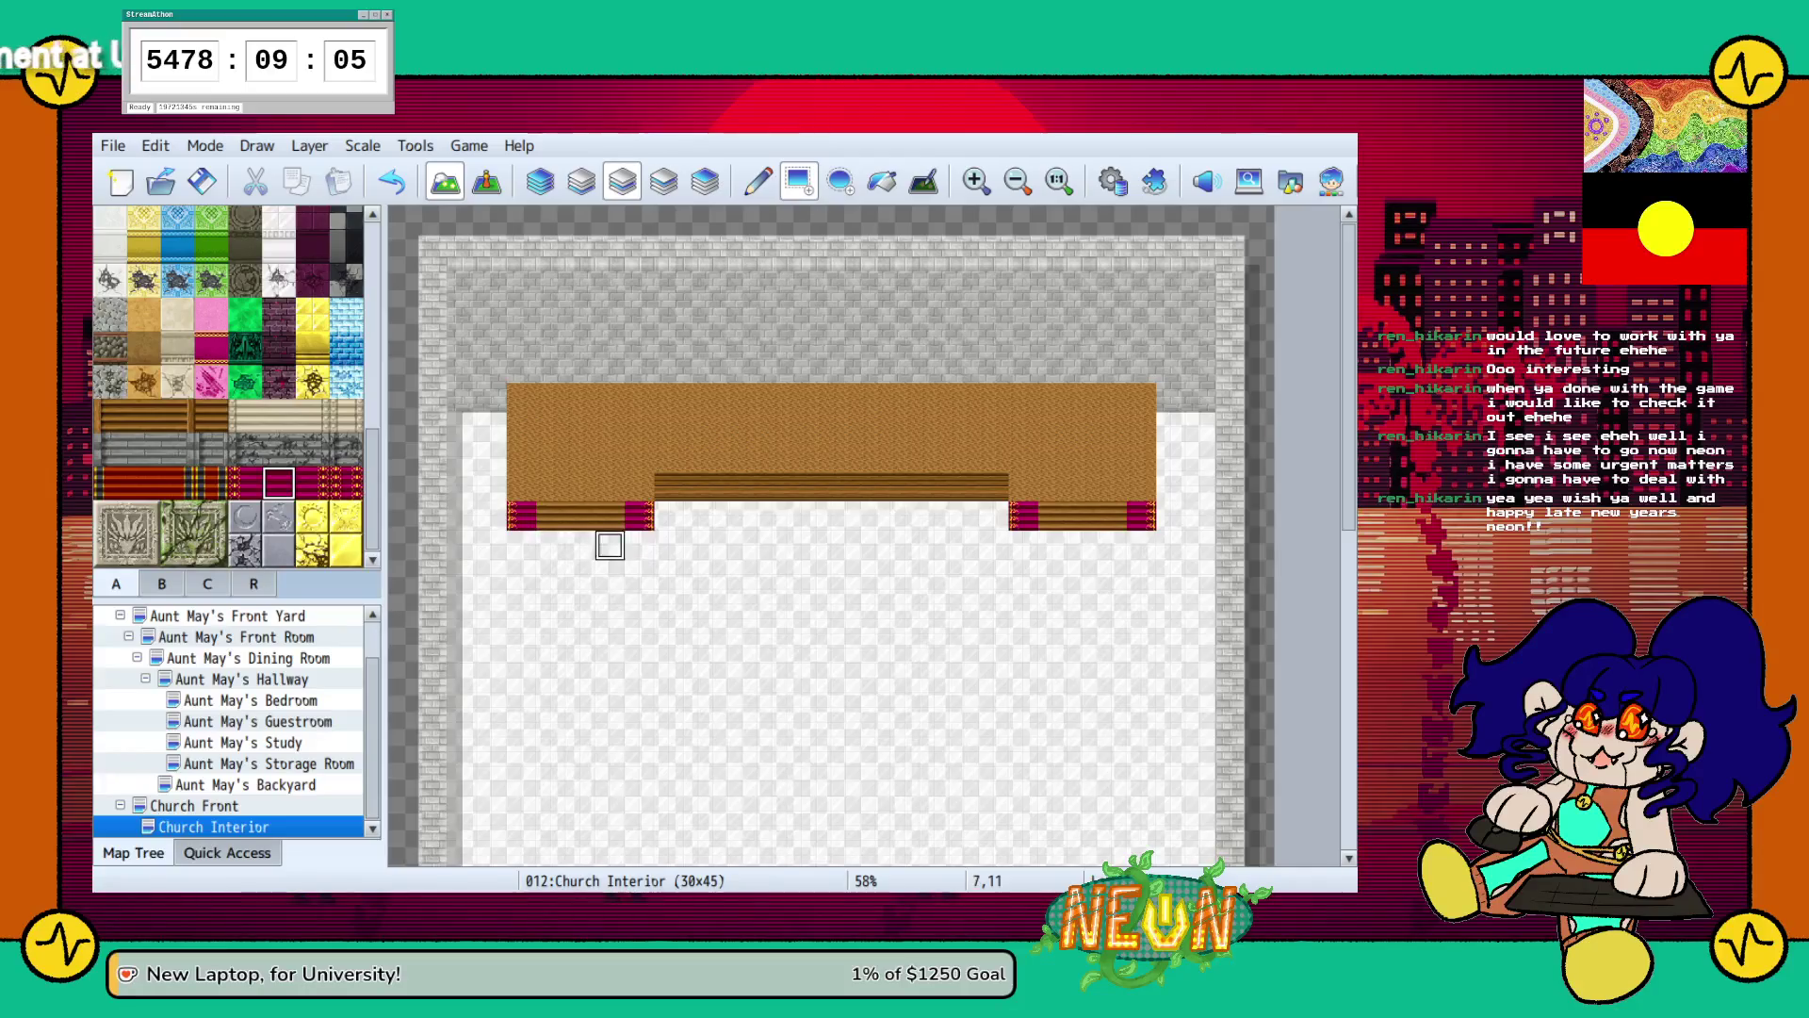
{"action": "left_click_drag", "start_coordinate": [549, 515], "coordinate": [611, 515]}
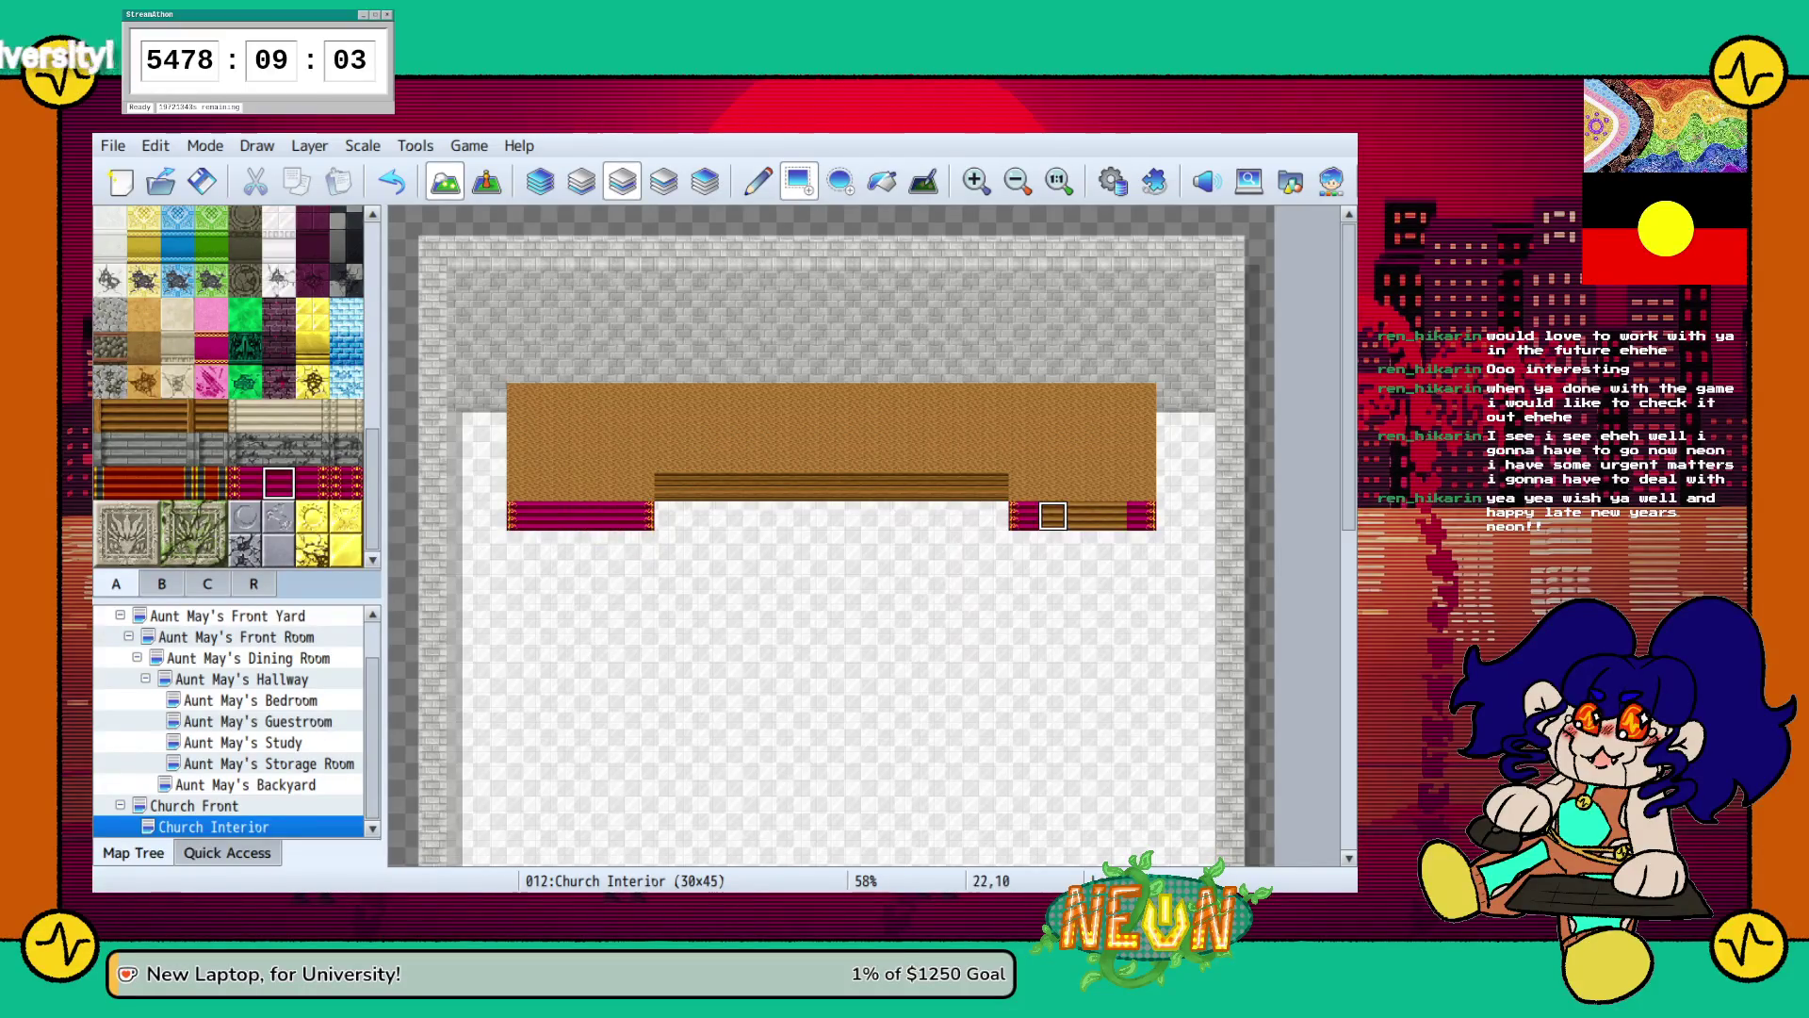
{"action": "key", "text": "ctrl+z"}
{"action": "key", "text": "ctrl+z"}
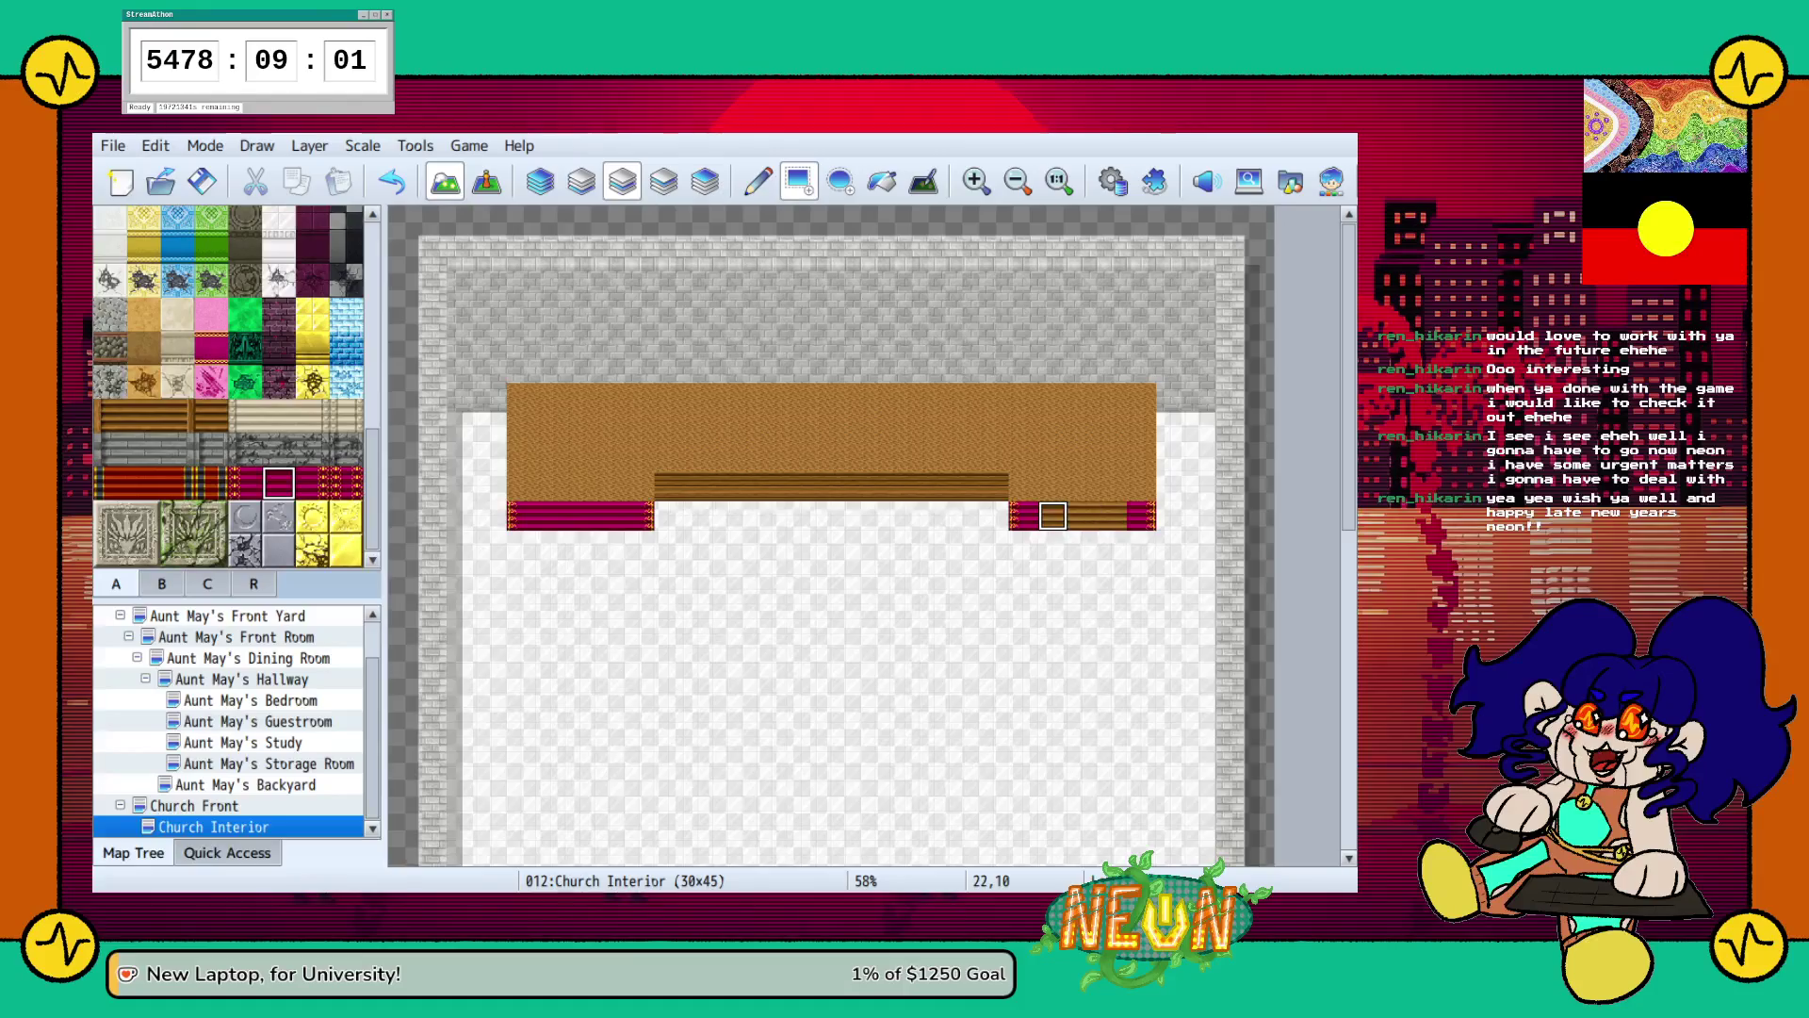
{"action": "key", "text": "ctrl+z"}
{"action": "key", "text": "ctrl+z"}
{"action": "key", "text": "ctrl+z"}
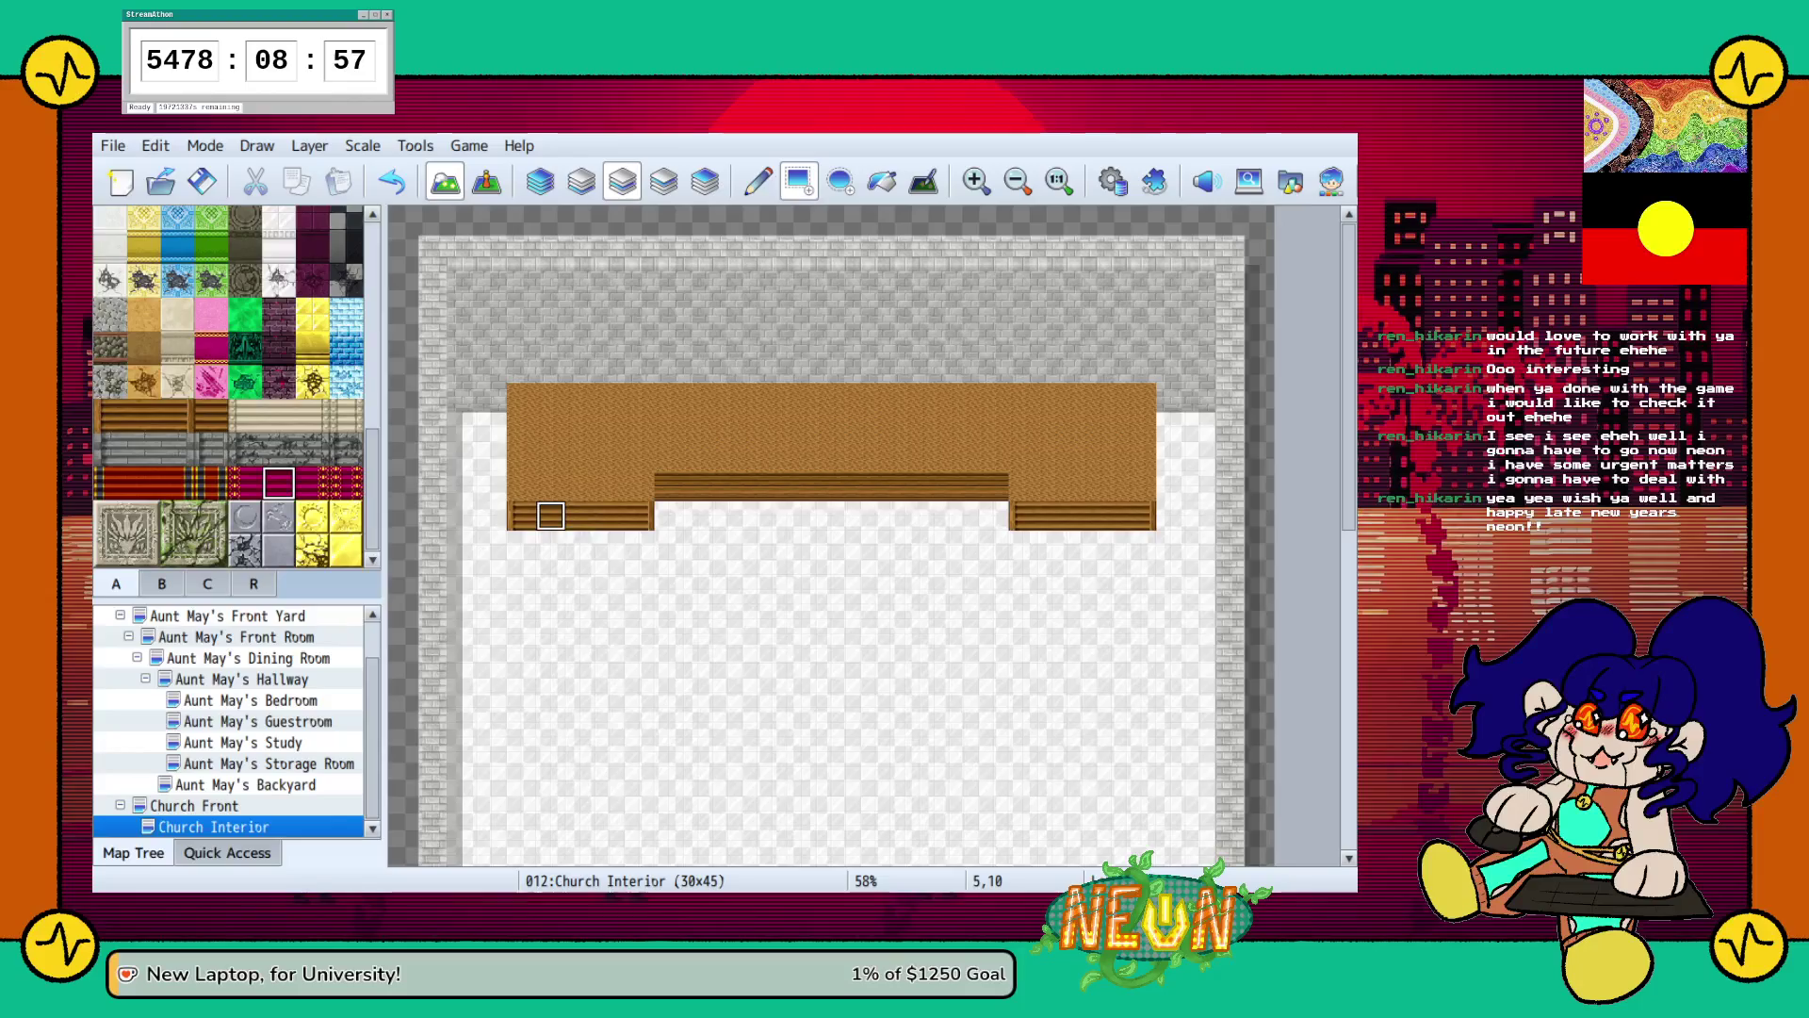
Lay red carpet stair tiles across the left and right step strips with end pieces.
{"action": "left_click", "coordinate": [610, 516]}
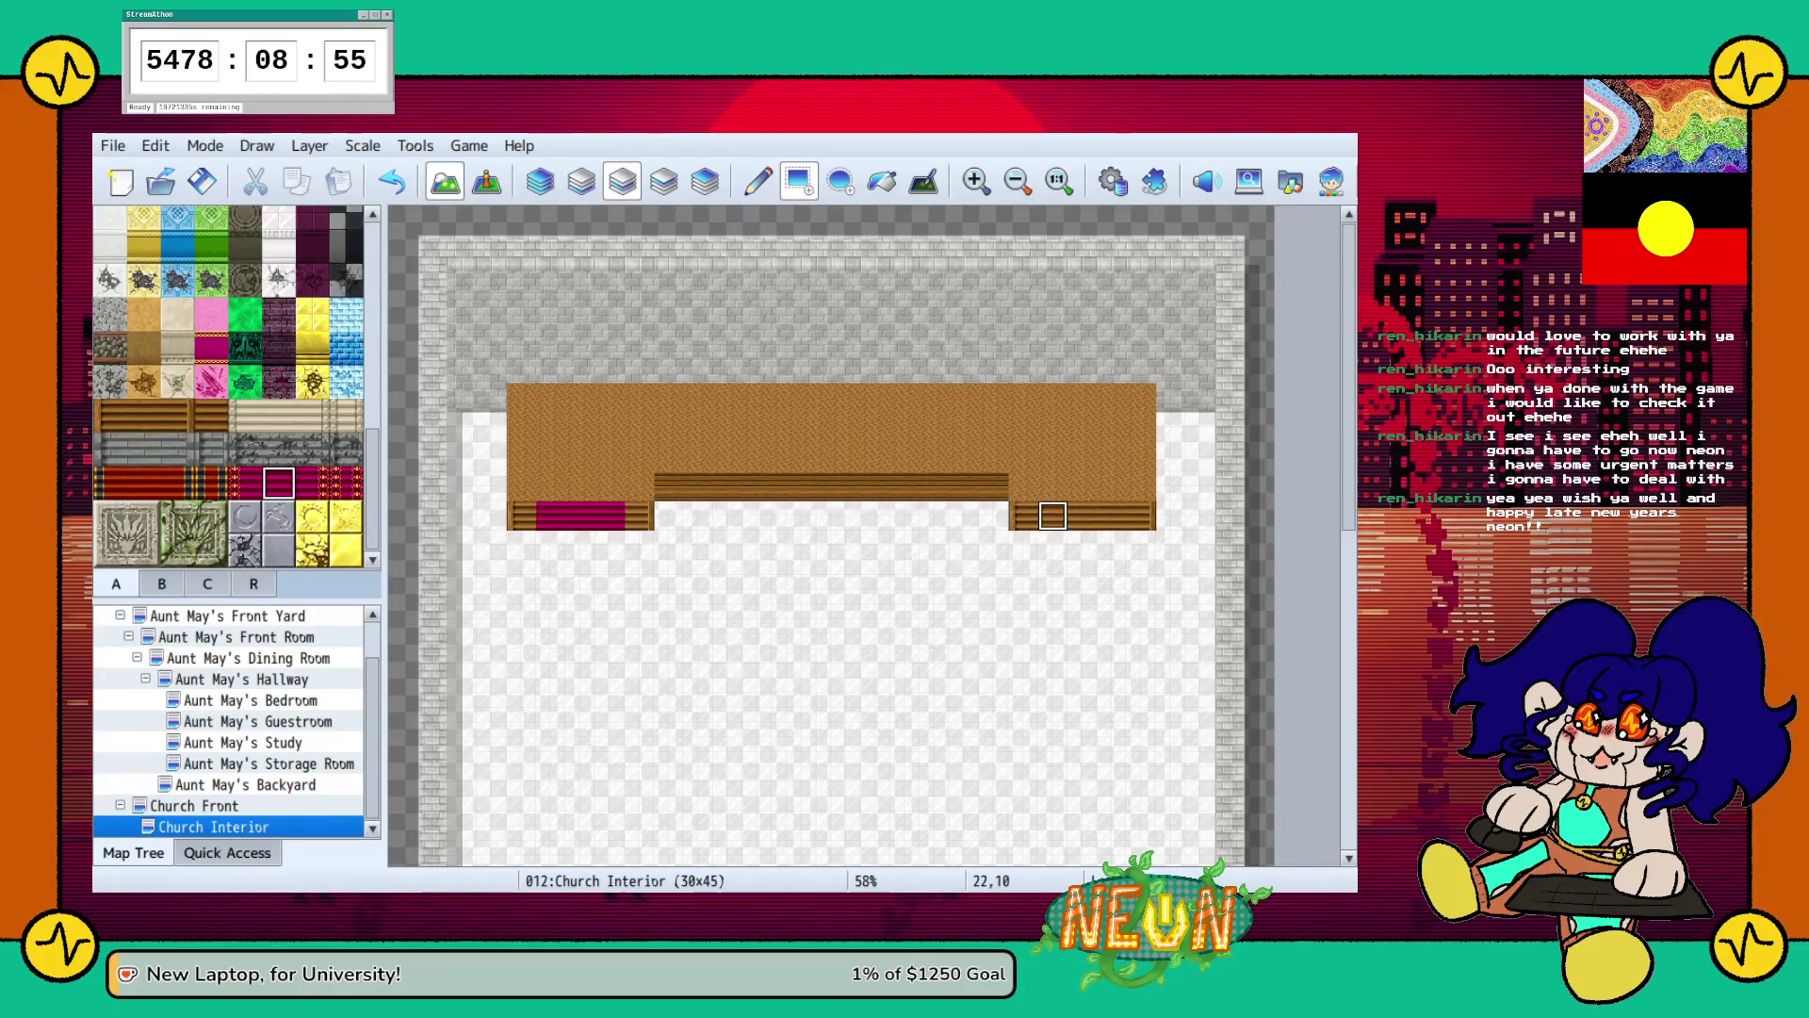
{"action": "left_click_drag", "start_coordinate": [1080, 516], "coordinate": [1113, 515]}
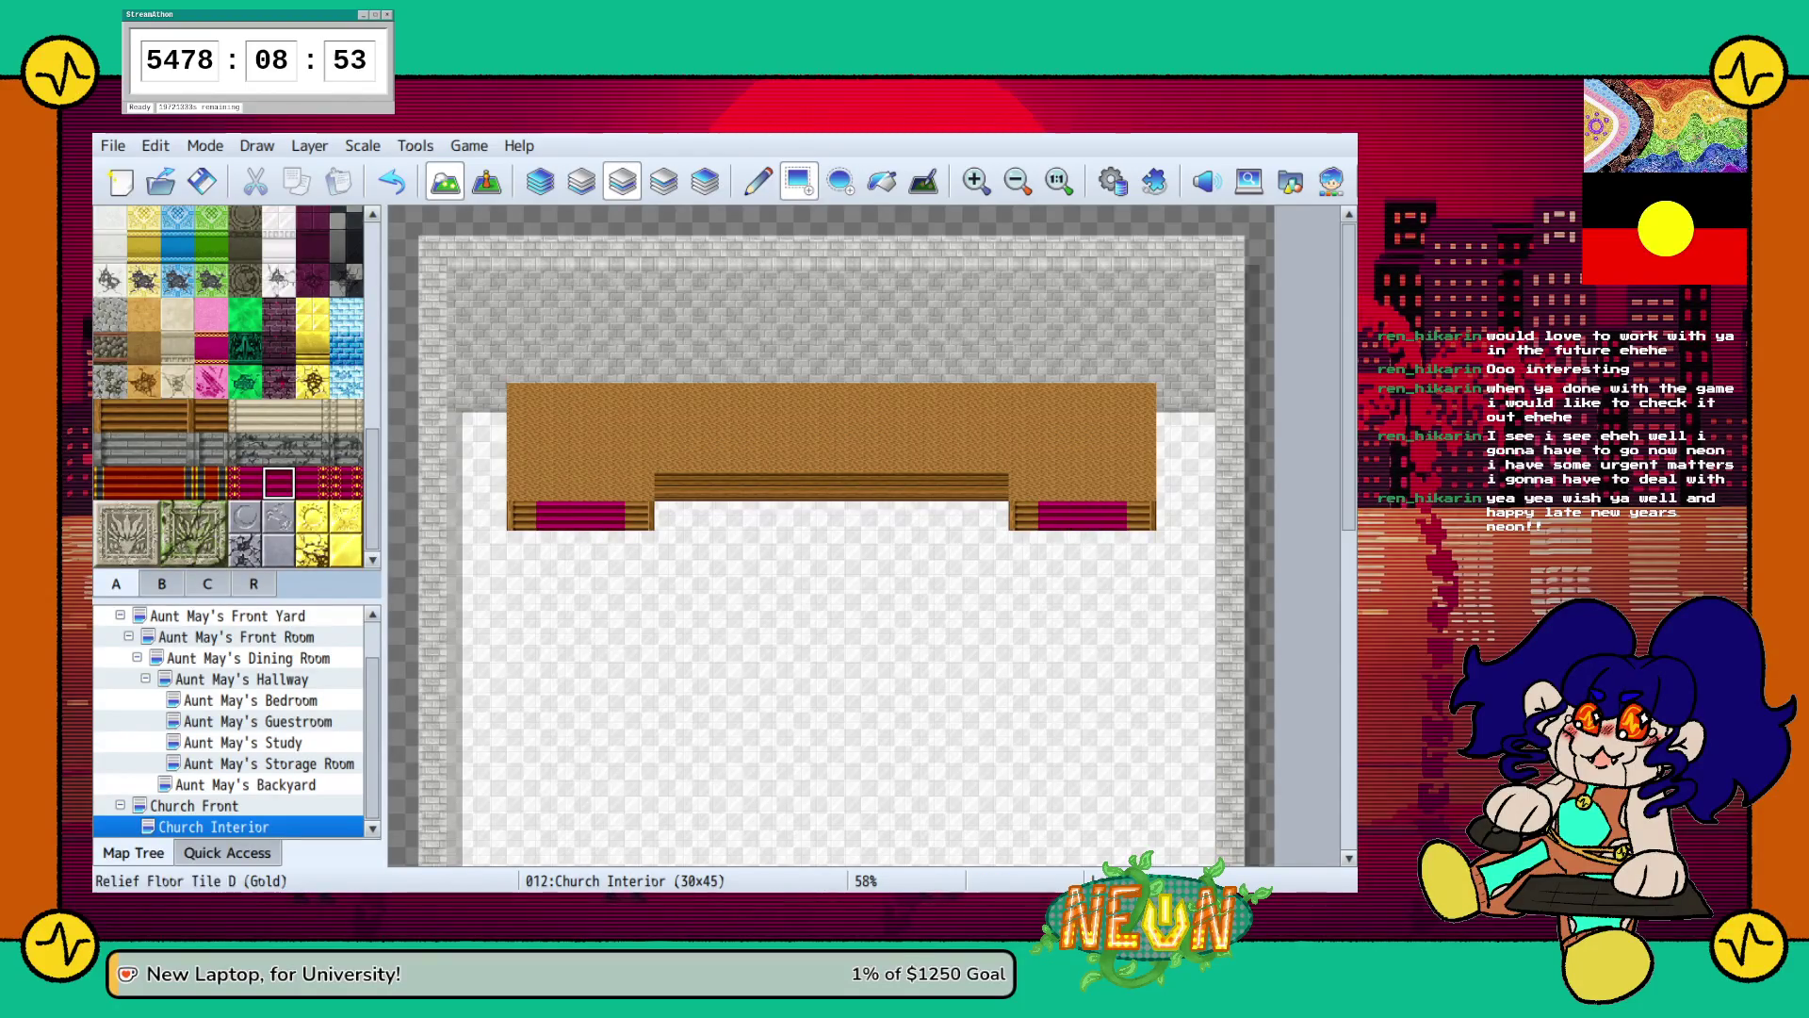
{"action": "left_click", "coordinate": [313, 482]}
{"action": "left_click", "coordinate": [1112, 515]}
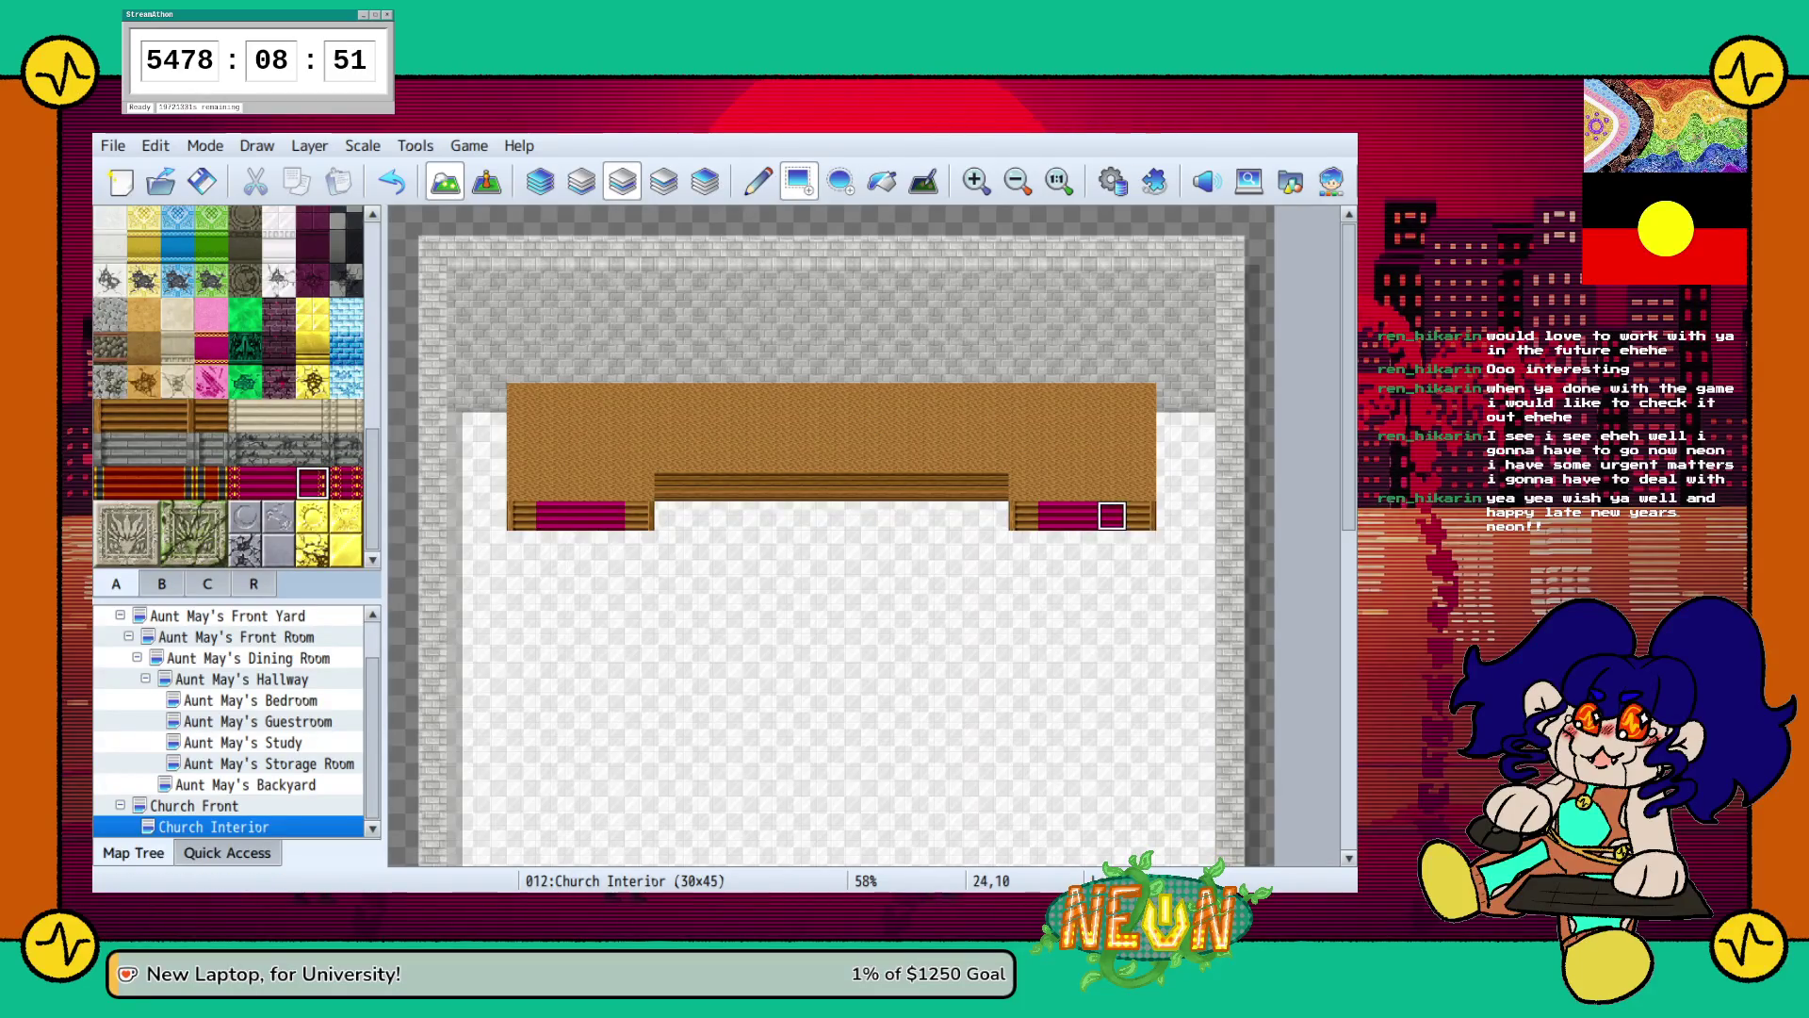
{"action": "left_click", "coordinate": [610, 515]}
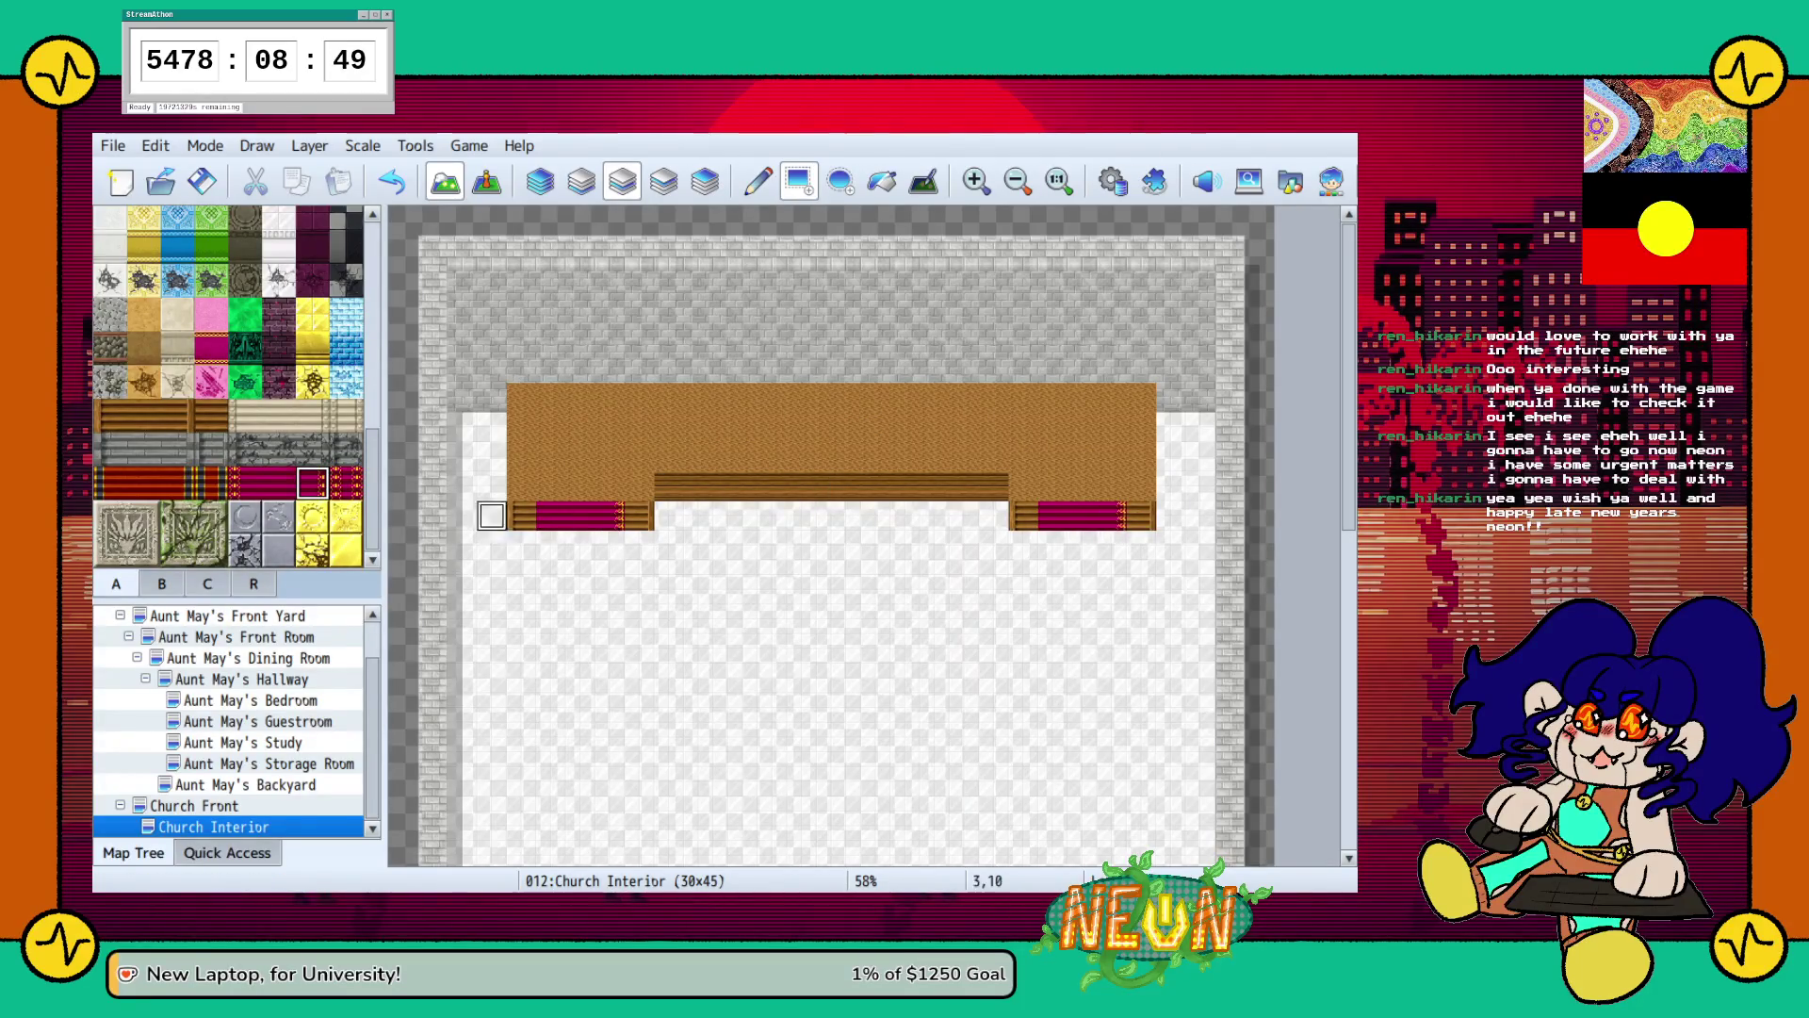
{"action": "left_click", "coordinate": [245, 482]}
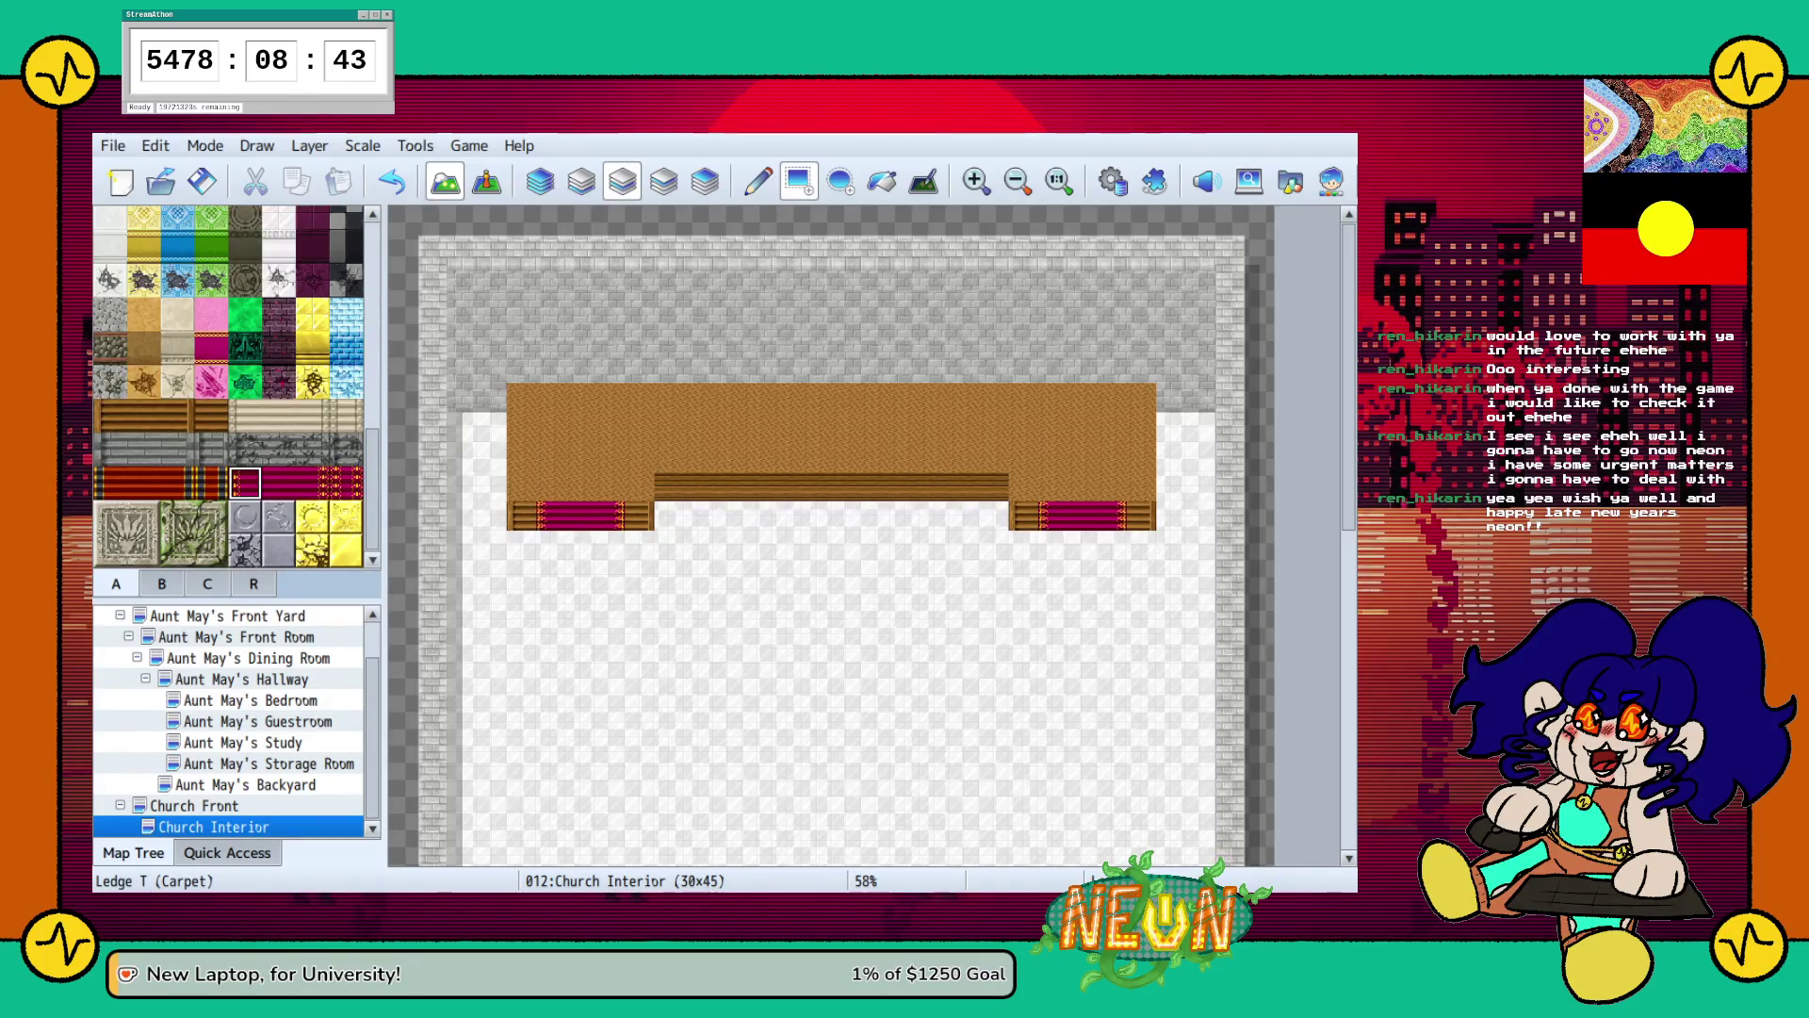
Test a plain magenta carpet tile on the back wall, then undo it.
{"action": "left_click", "coordinate": [211, 346]}
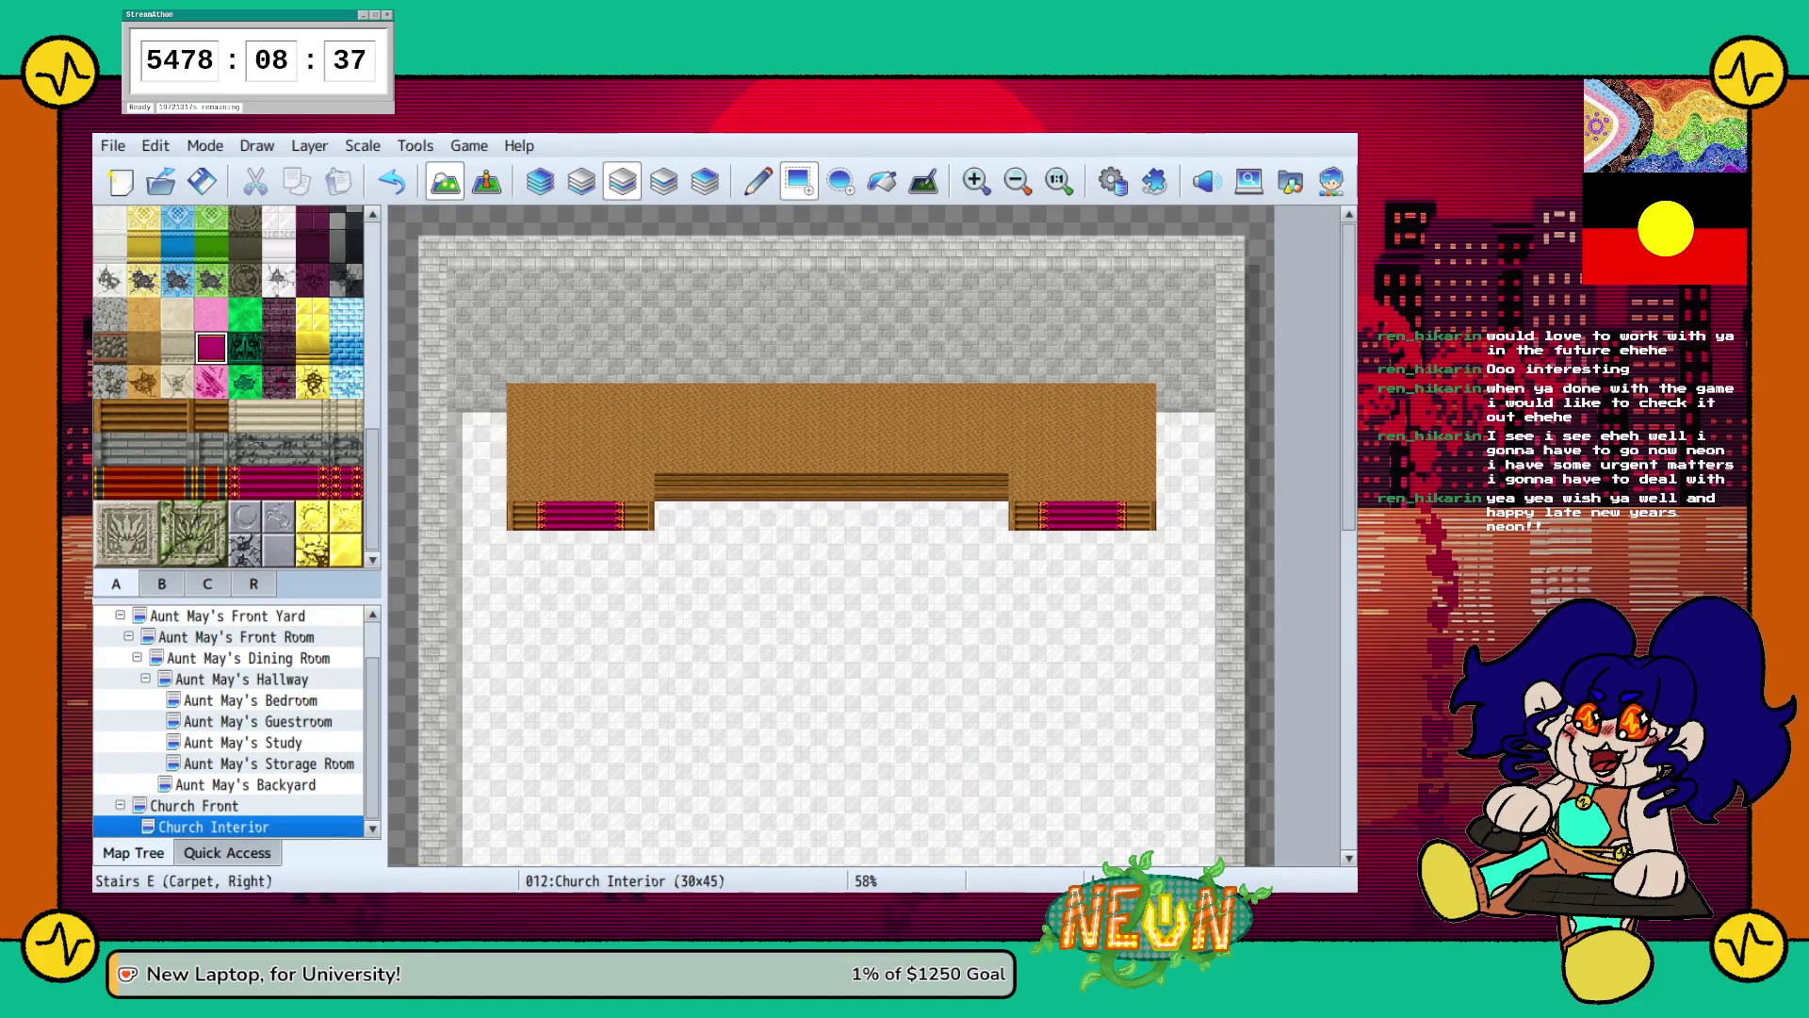
{"action": "scroll", "coordinate": [235, 424], "scroll_direction": "up", "scroll_amount": 2}
{"action": "left_click", "coordinate": [787, 278]}
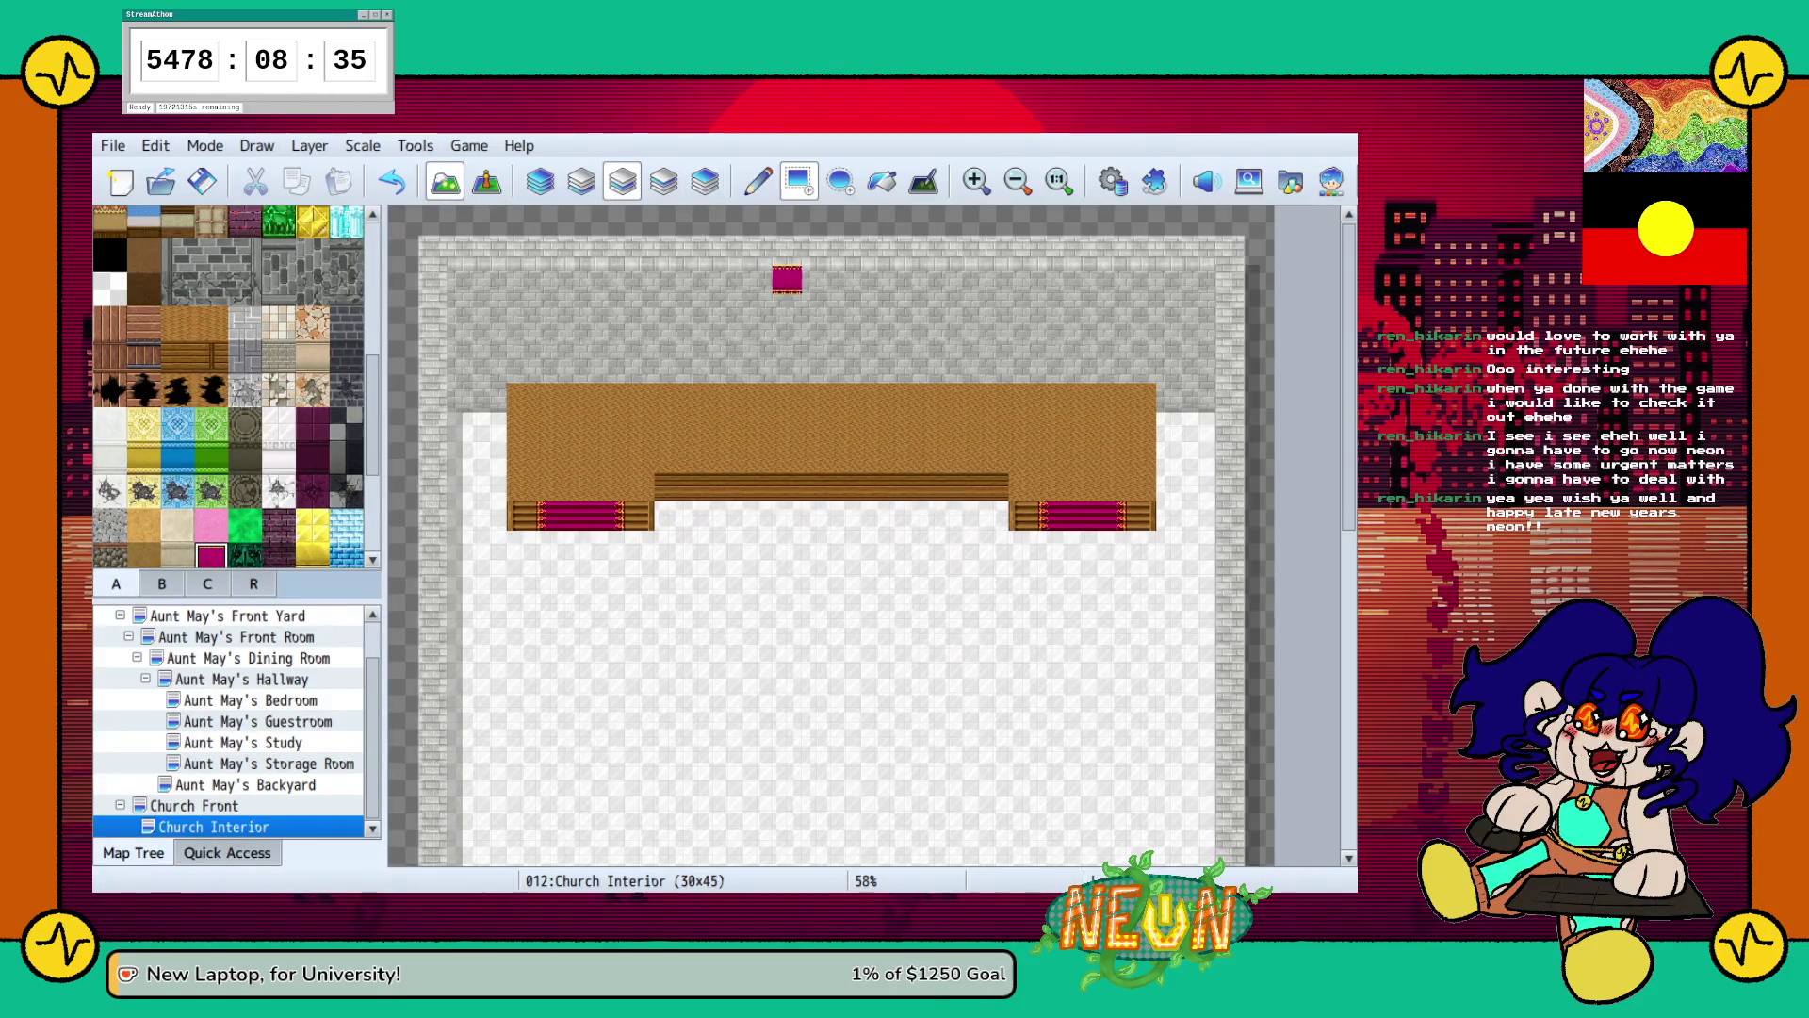
{"action": "key", "text": "ctrl+z"}
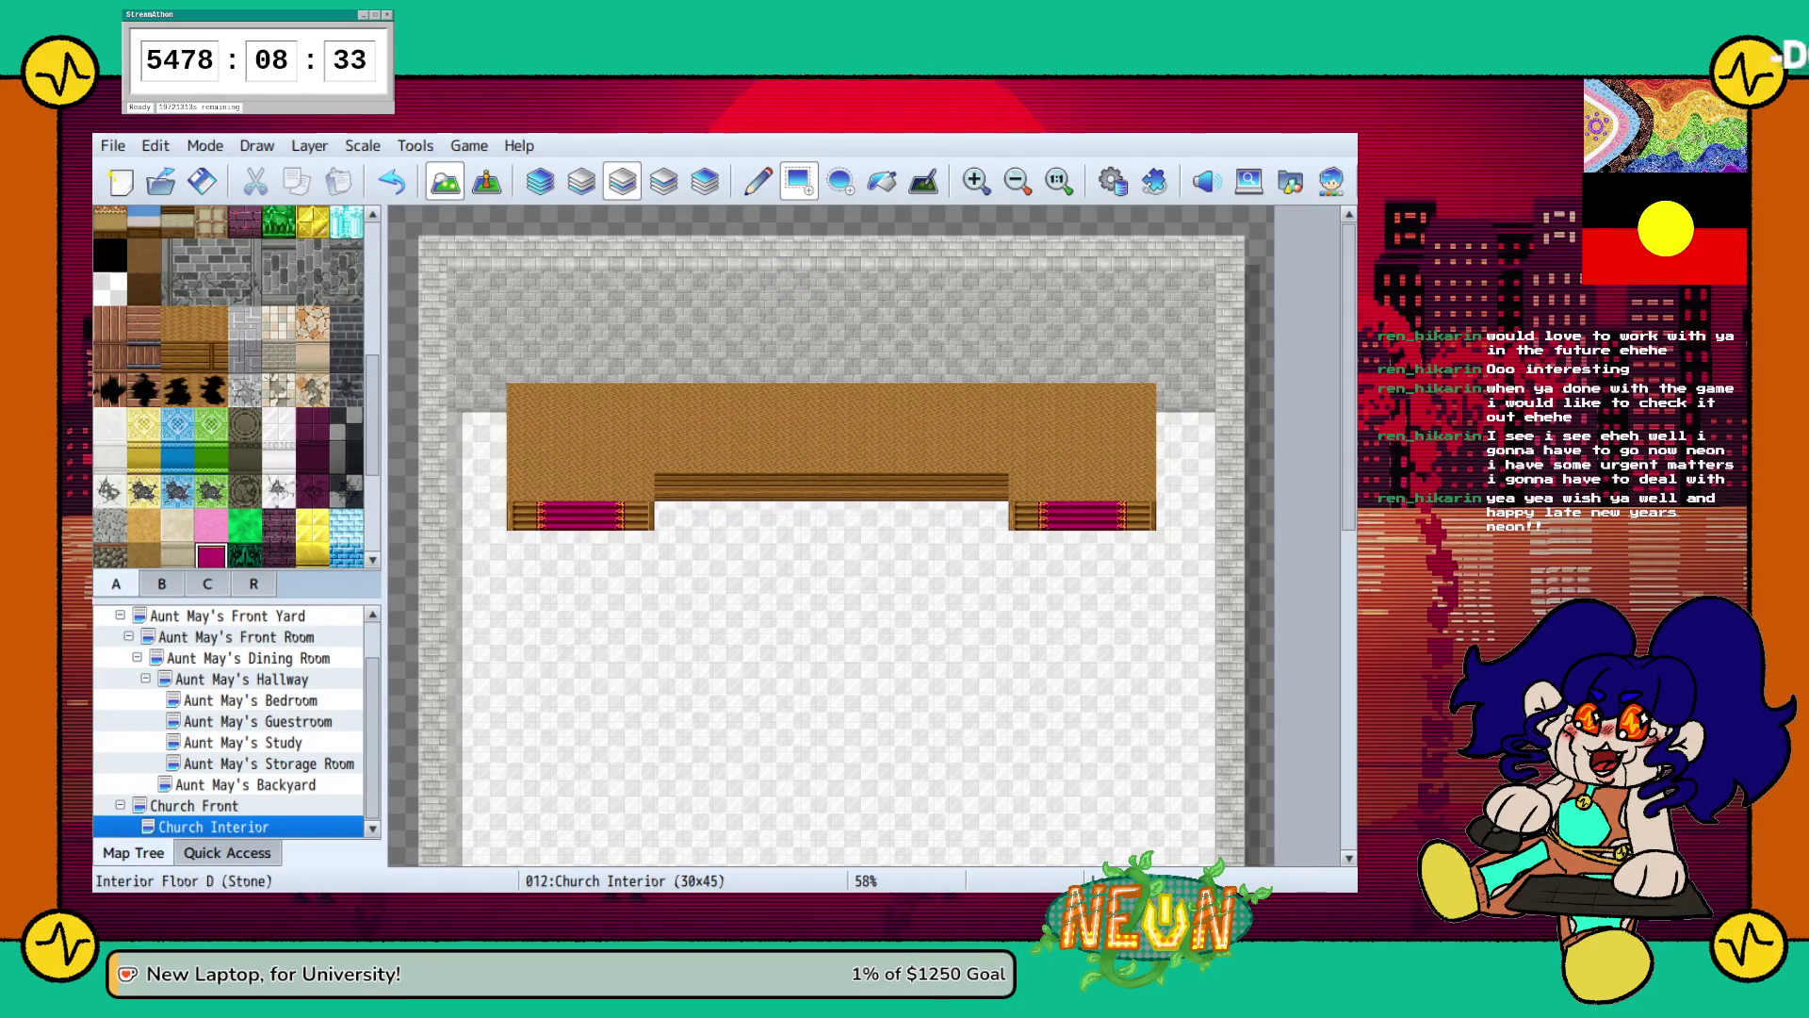
{"action": "scroll", "coordinate": [236, 386], "scroll_direction": "up", "scroll_amount": 5}
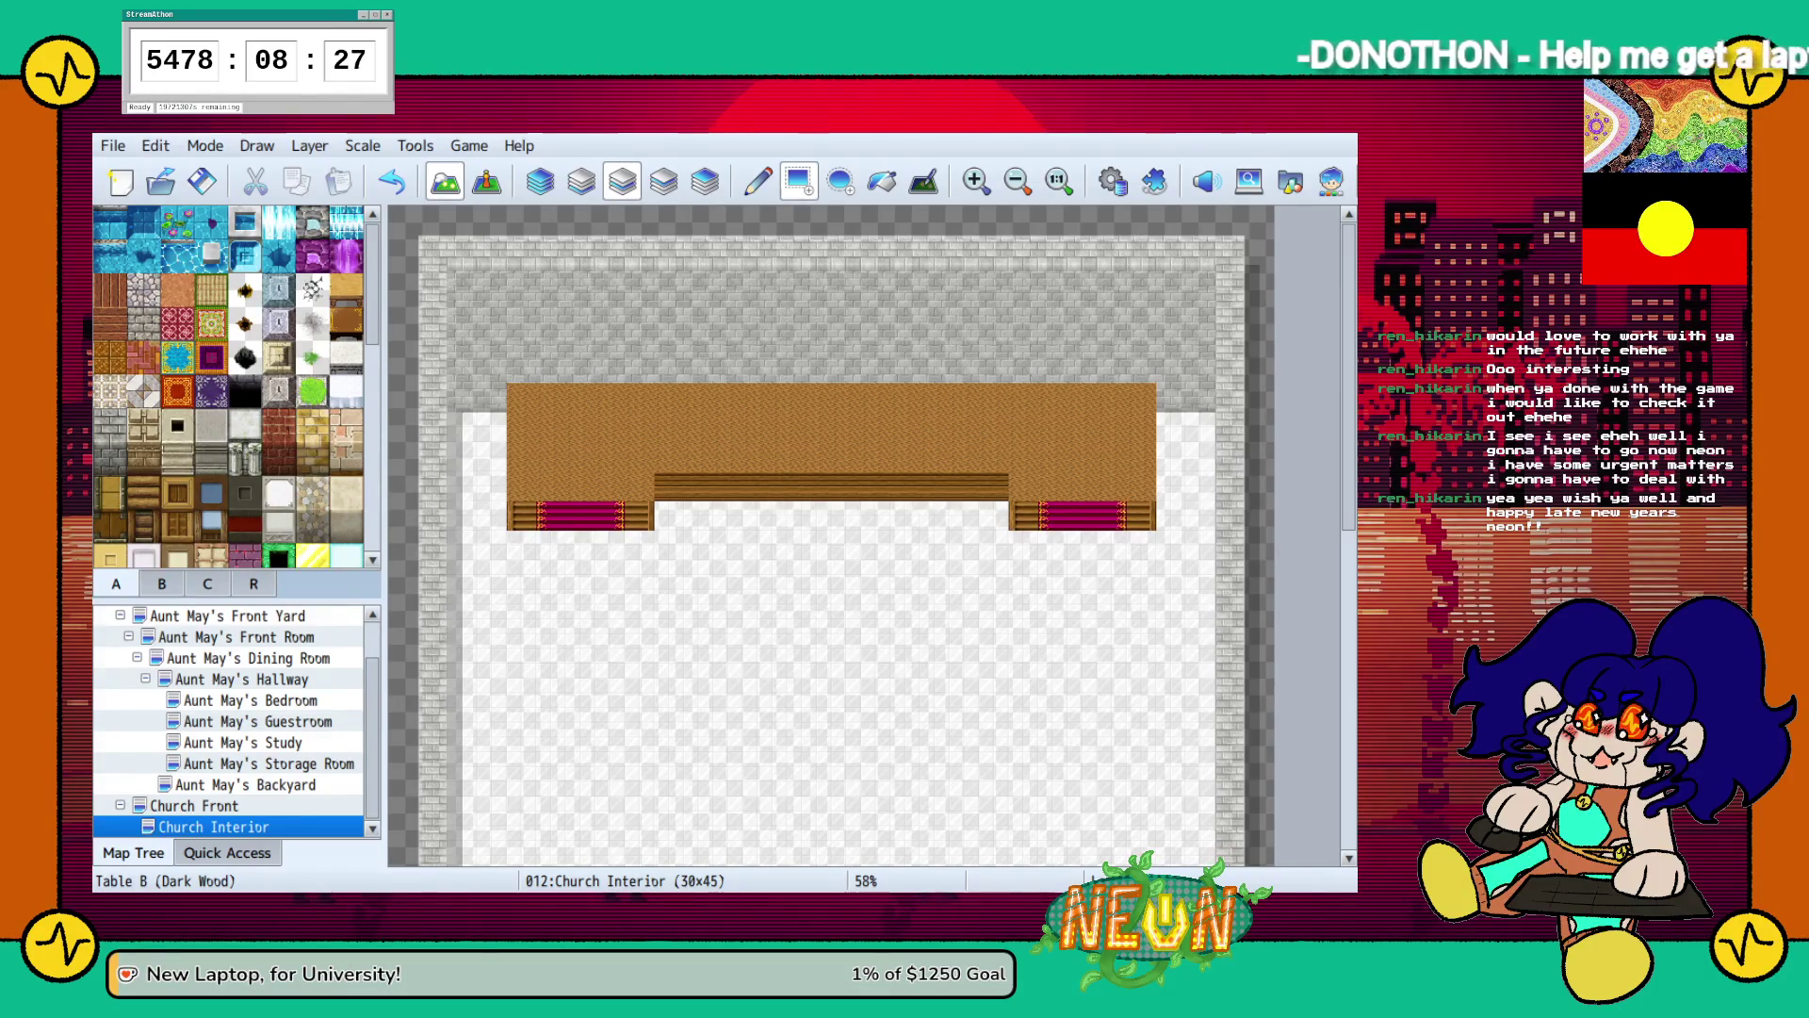
Try a magenta patterned rug on the platform steps, then undo it.
{"action": "left_click", "coordinate": [177, 323]}
{"action": "left_click", "coordinate": [551, 485]}
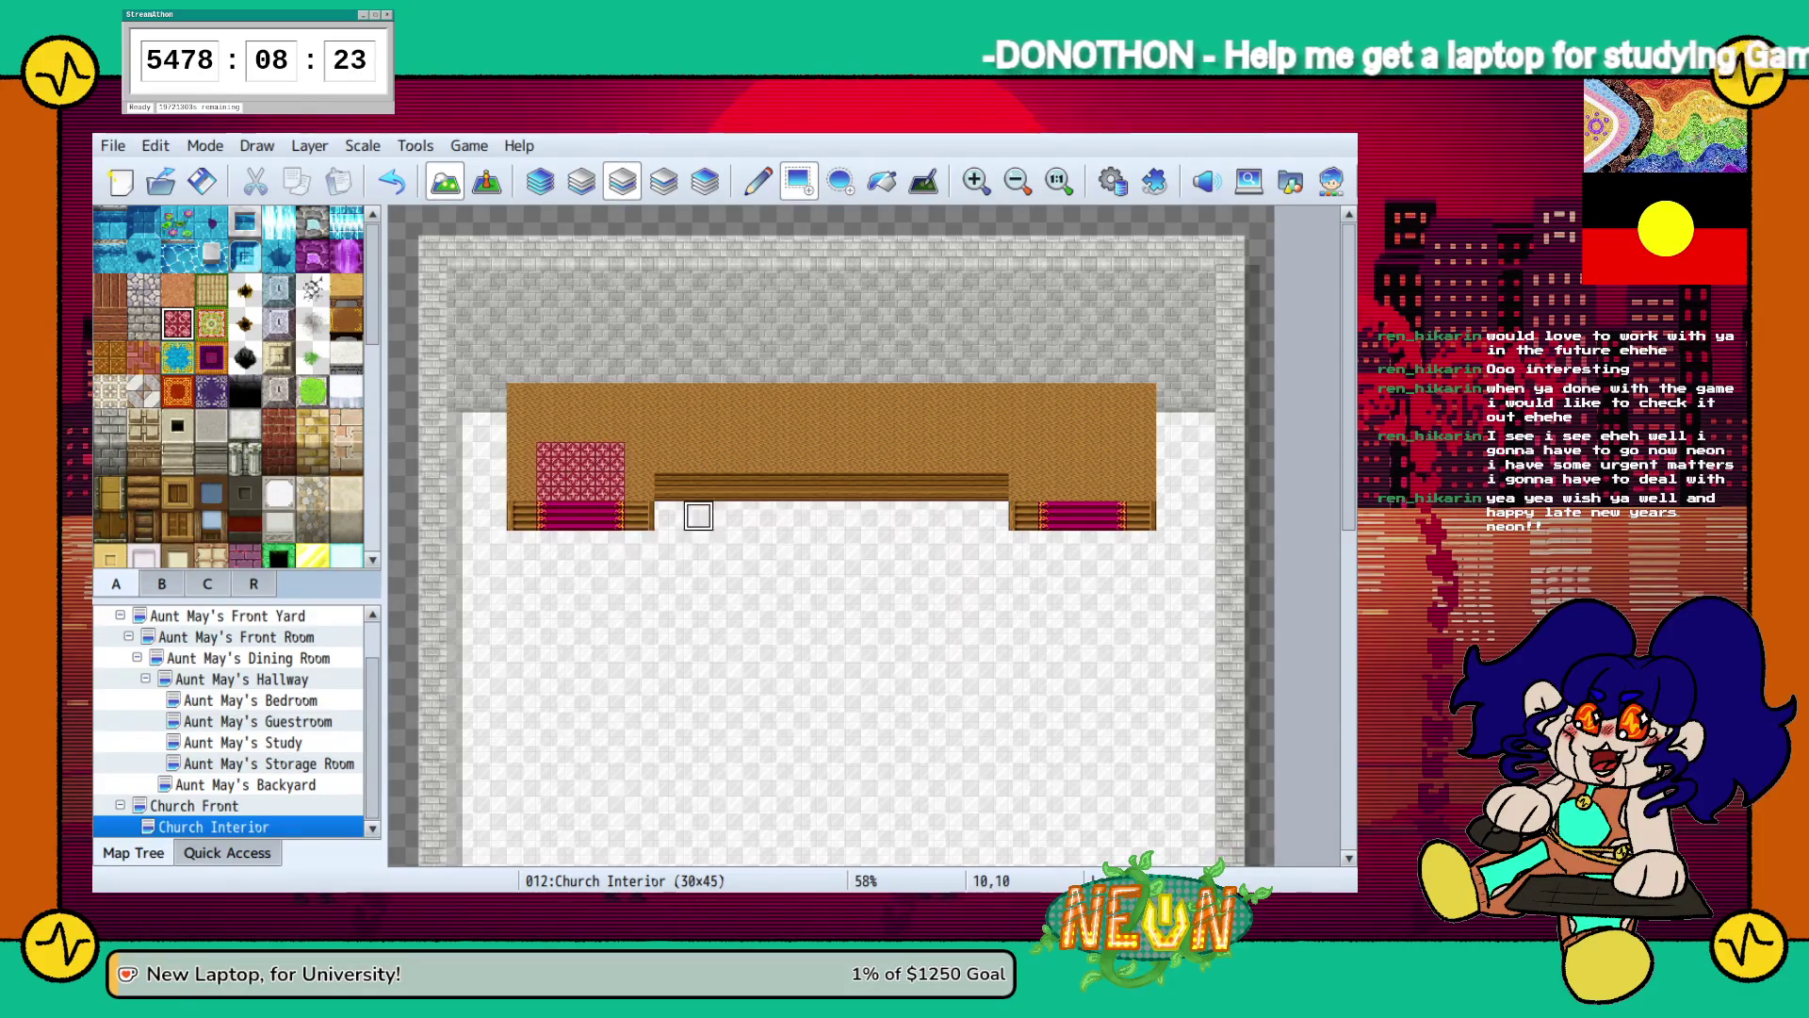
{"action": "key", "text": "ctrl+z"}
{"action": "key", "text": "ctrl+z"}
{"action": "key", "text": "ctrl+z"}
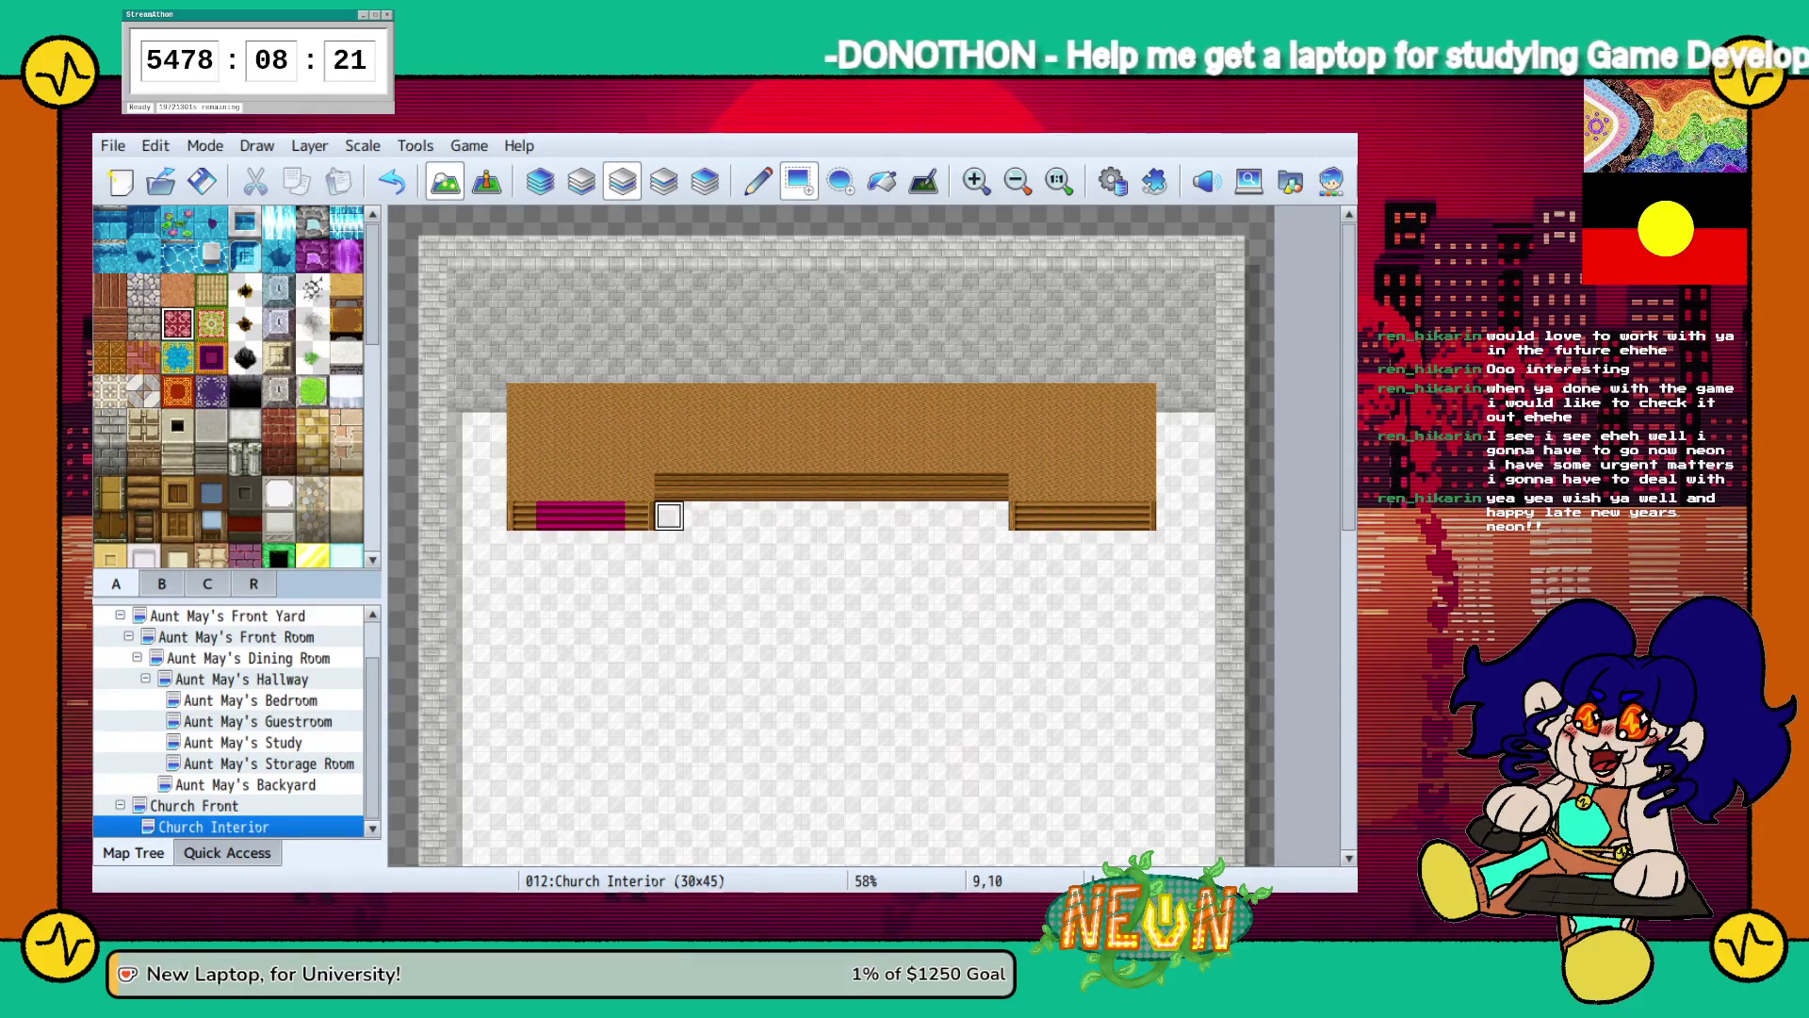
Browse tileset tabs B and C for furniture tiles.
{"action": "scroll", "coordinate": [311, 518], "scroll_direction": "down", "scroll_amount": 1}
{"action": "scroll", "coordinate": [236, 386], "scroll_direction": "down", "scroll_amount": 4}
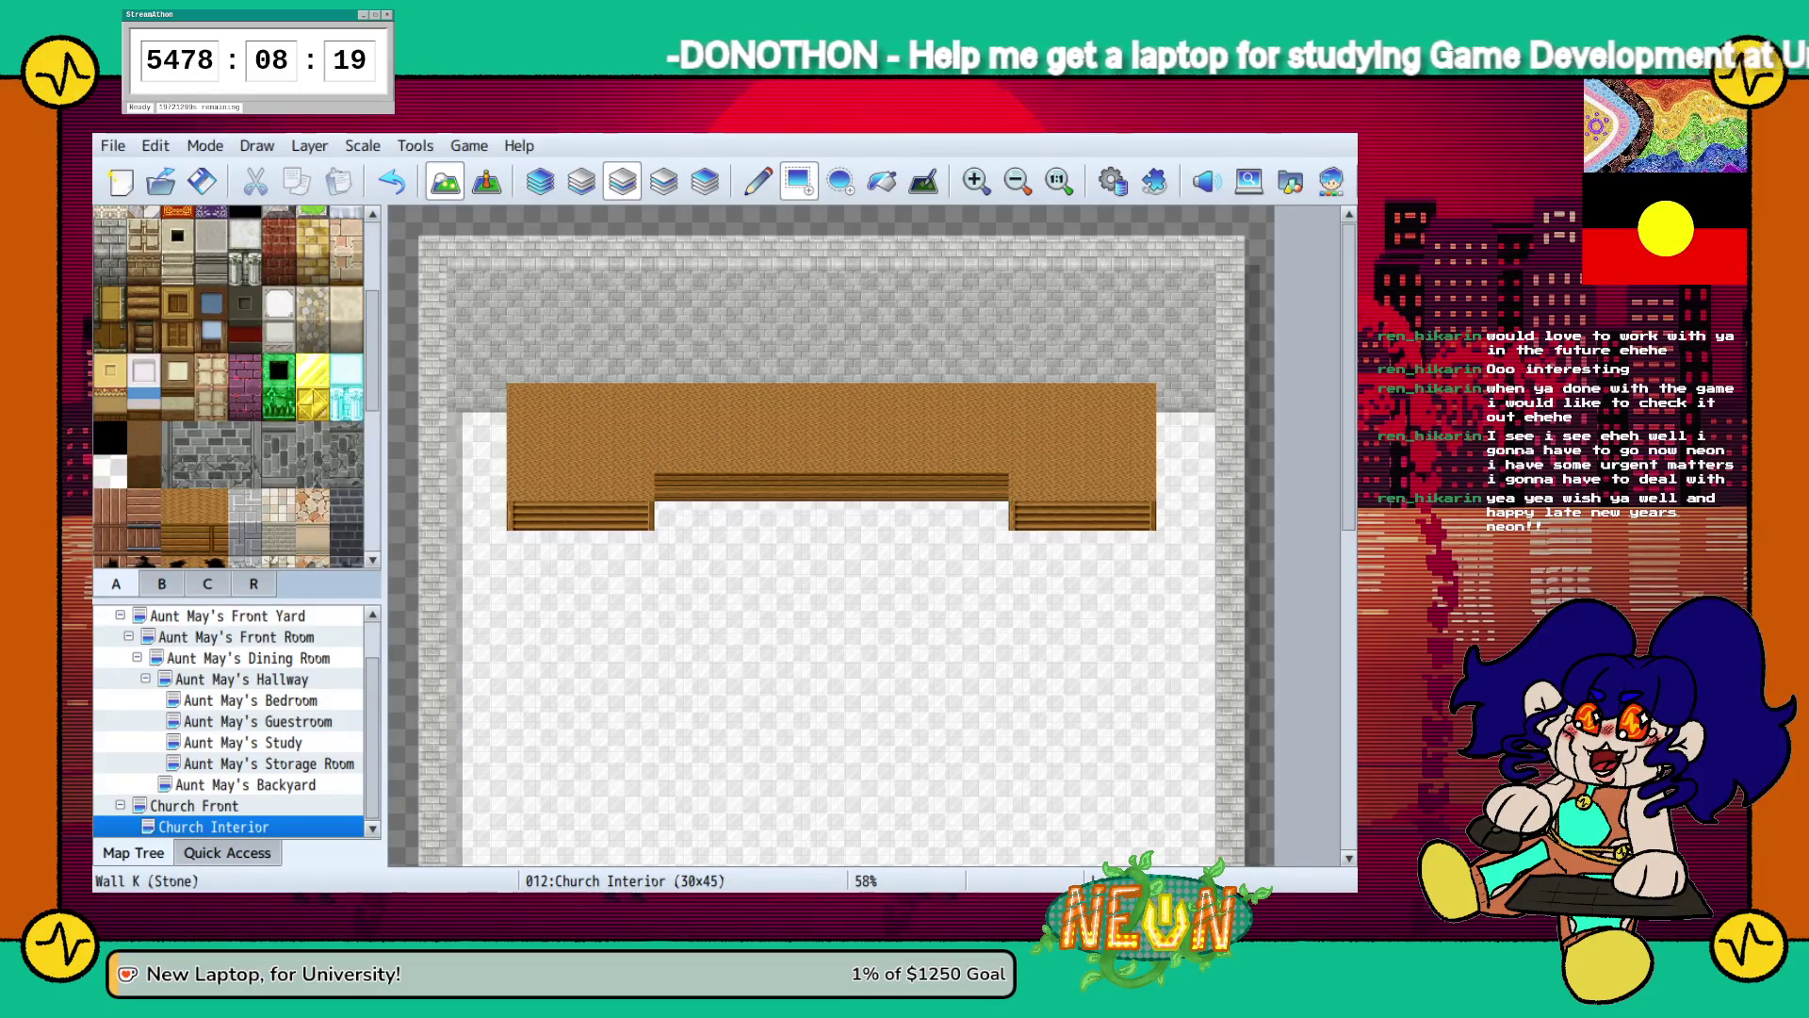
{"action": "left_click", "coordinate": [207, 583]}
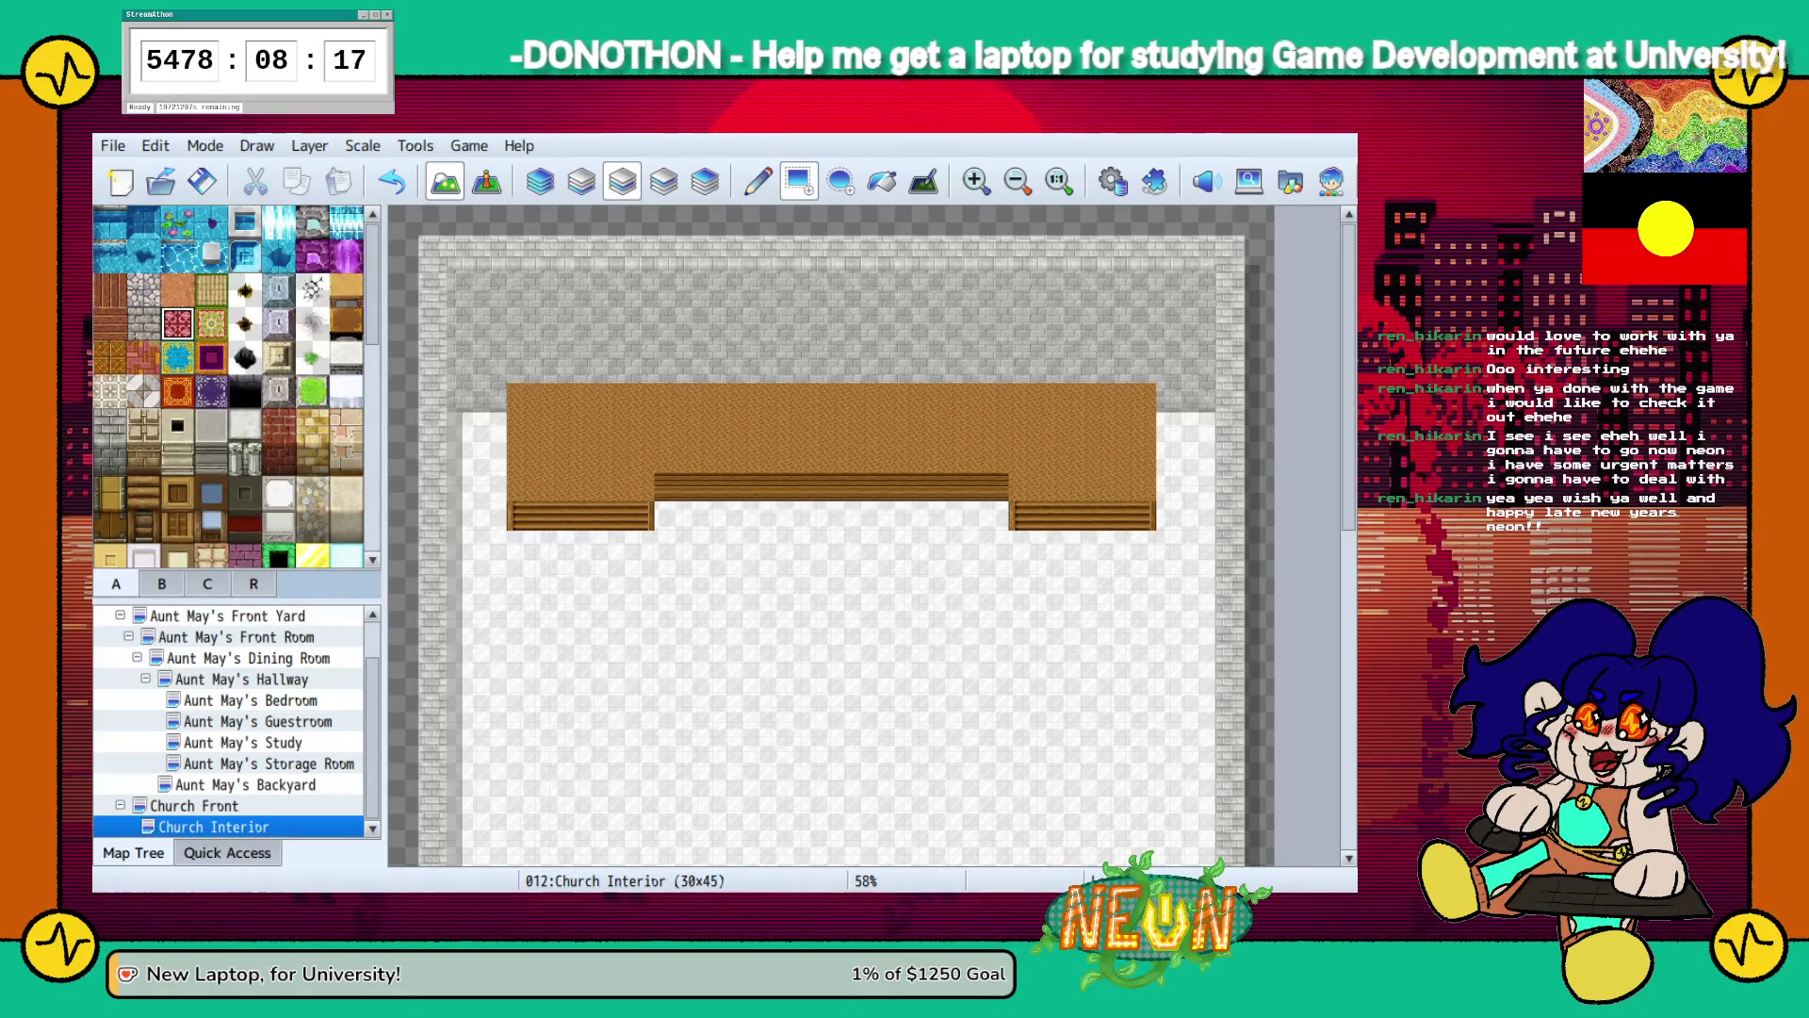
{"action": "left_click", "coordinate": [162, 583]}
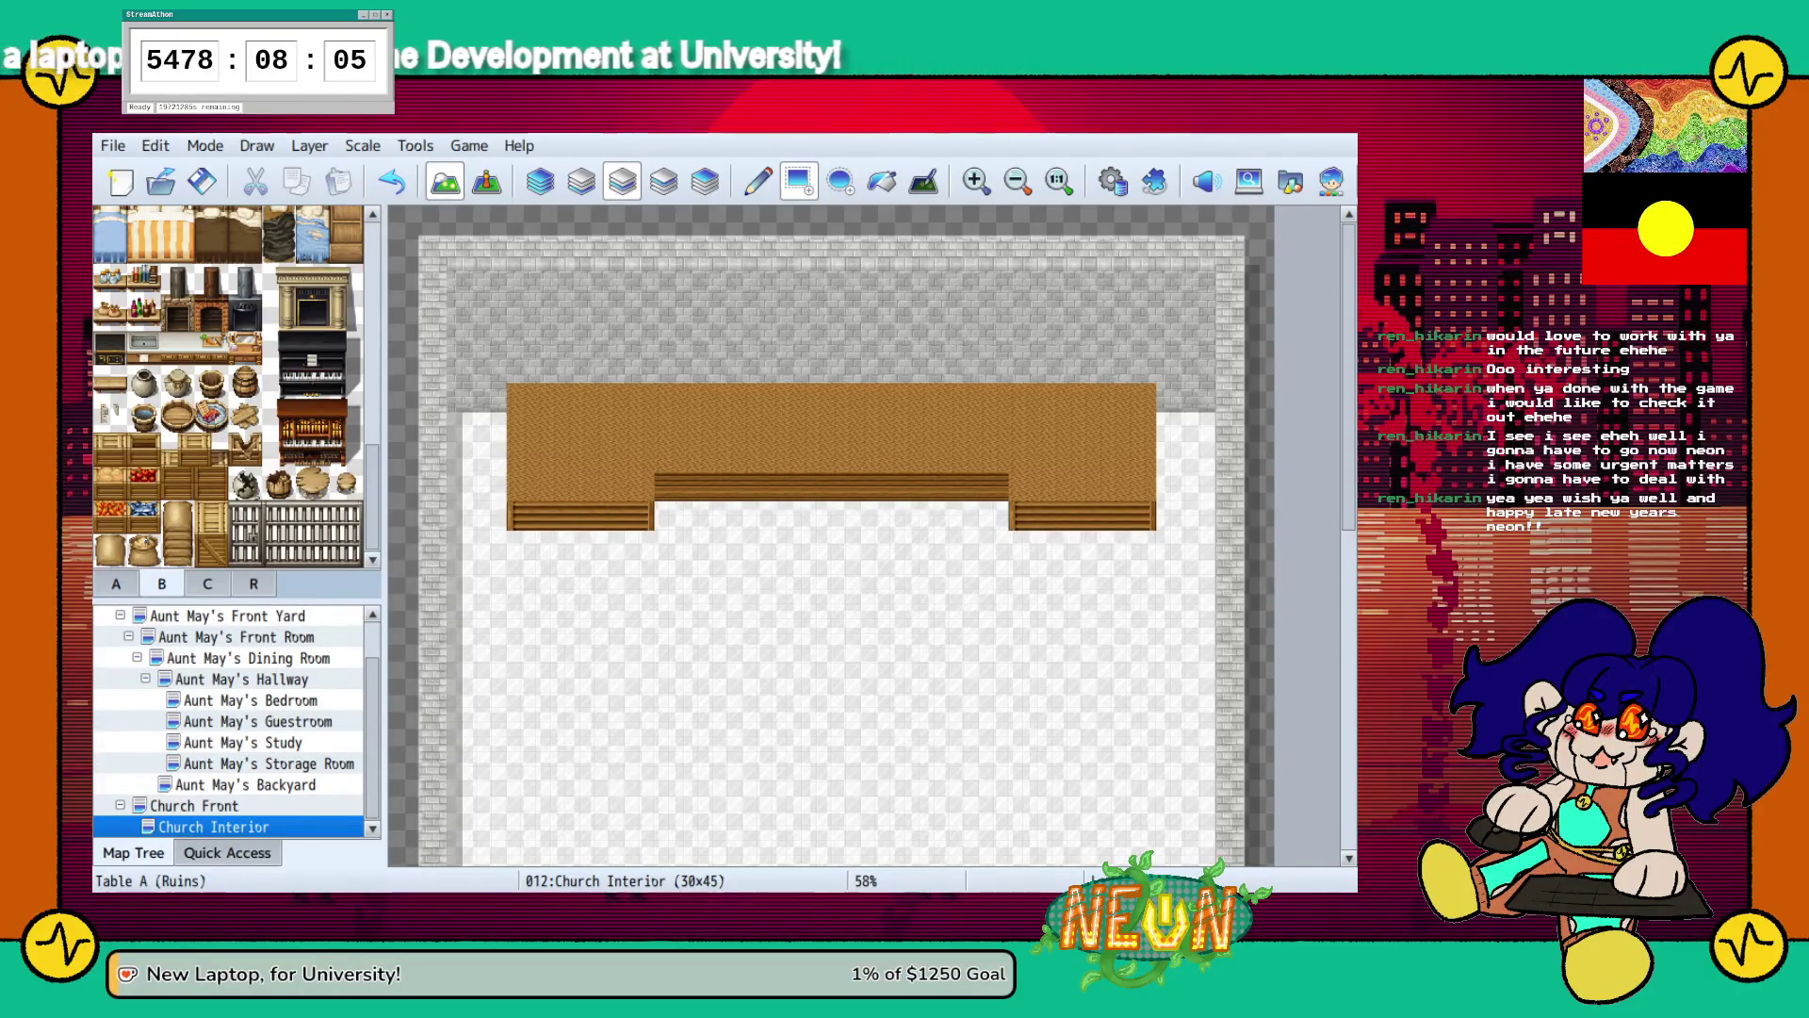
{"action": "scroll", "coordinate": [122, 438], "scroll_direction": "up", "scroll_amount": 5}
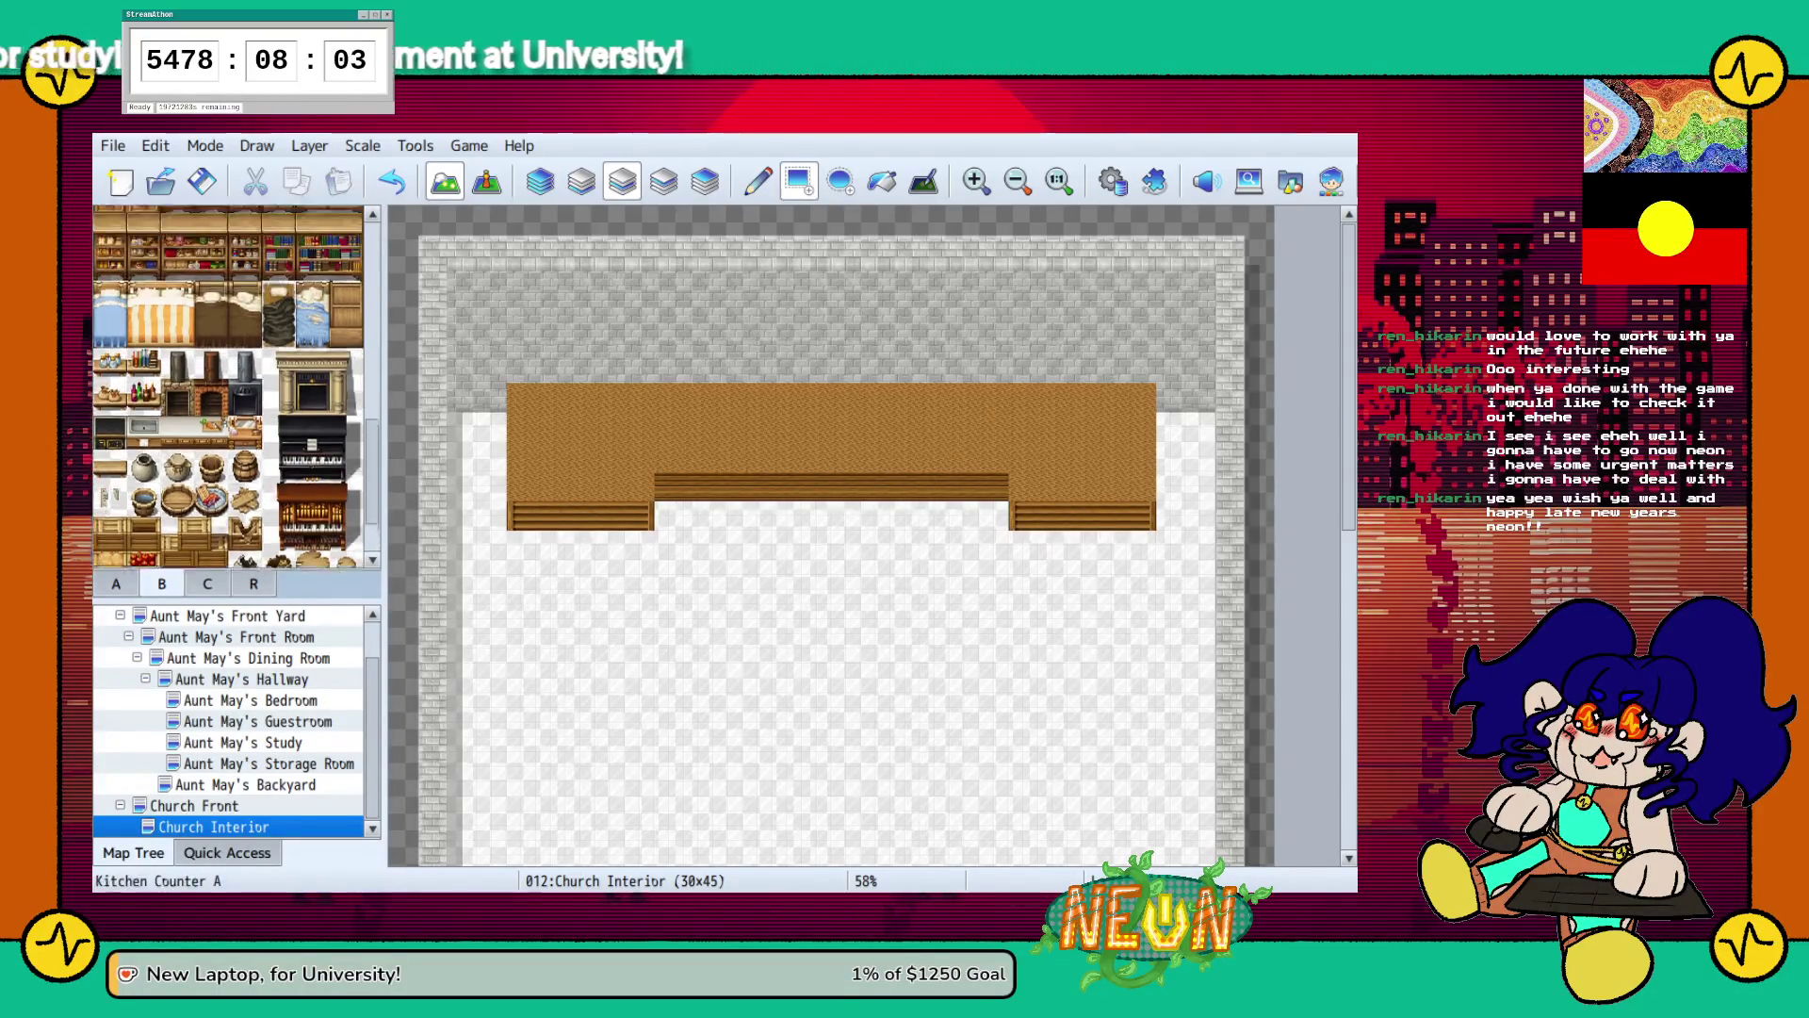
{"action": "scroll", "coordinate": [226, 386], "scroll_direction": "up", "scroll_amount": 4}
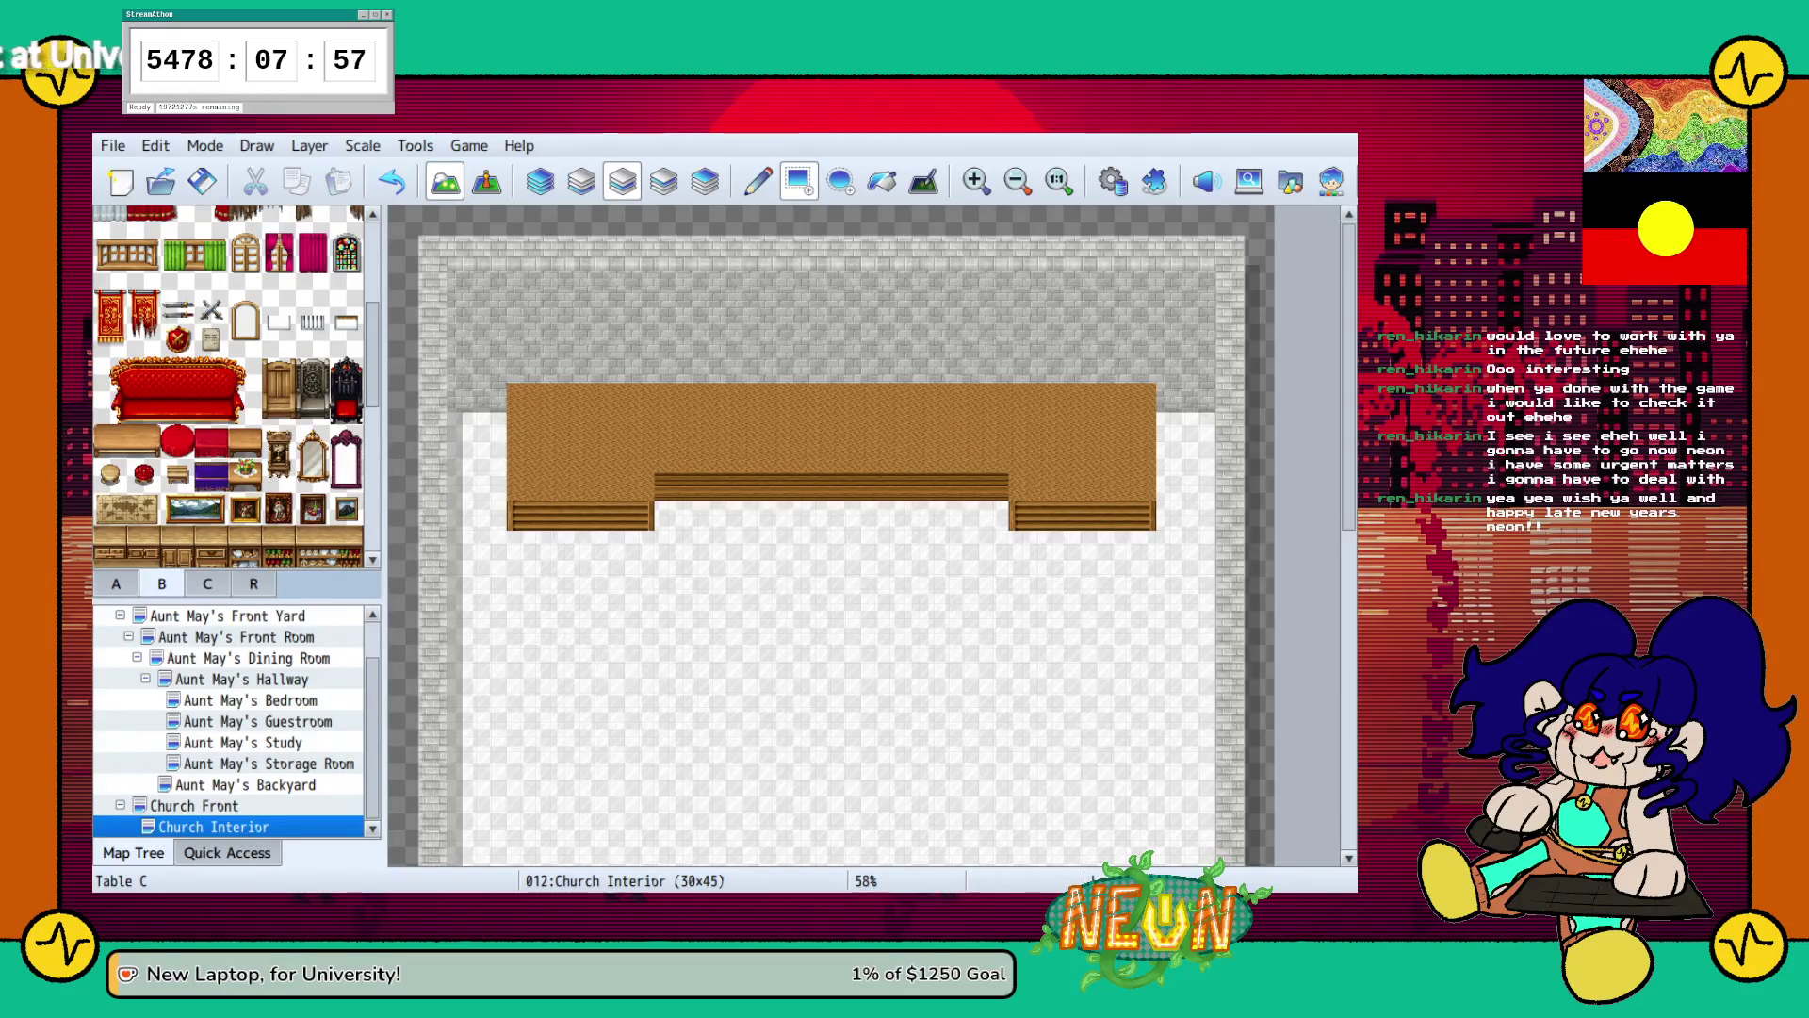
{"action": "scroll", "coordinate": [228, 386], "scroll_direction": "up", "scroll_amount": 3}
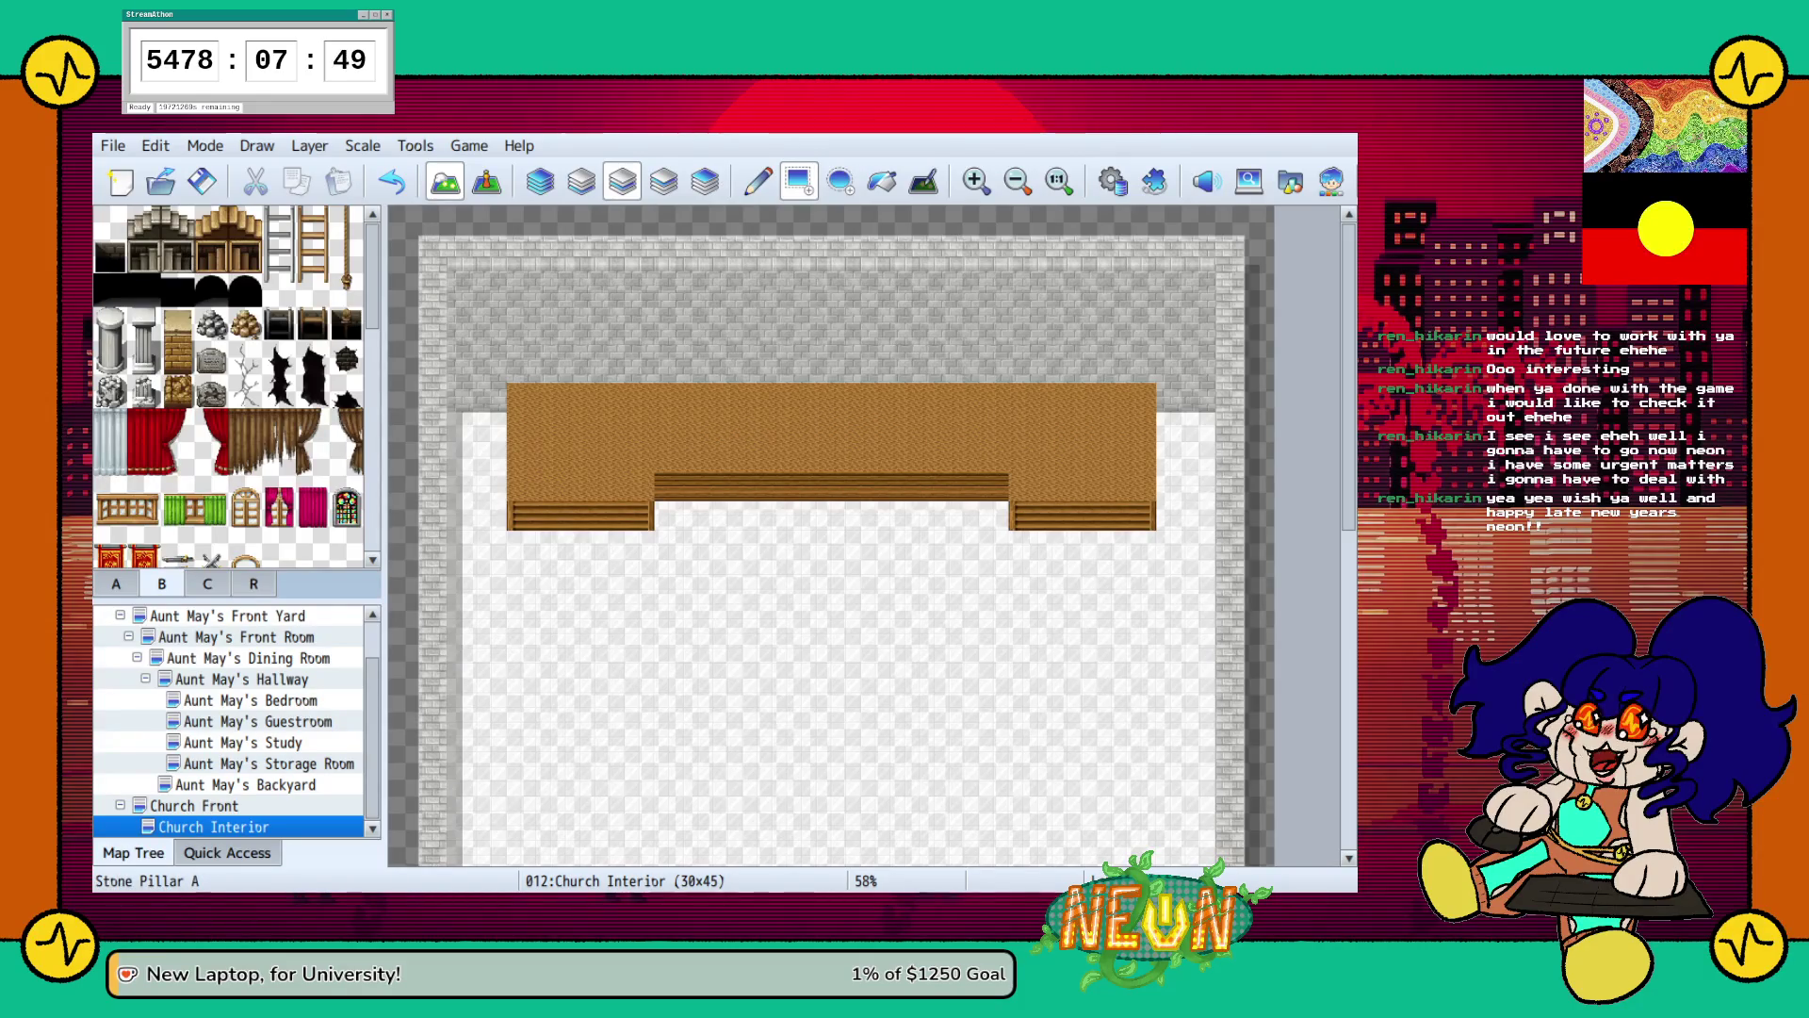
{"action": "scroll", "coordinate": [228, 387], "scroll_direction": "down", "scroll_amount": 5}
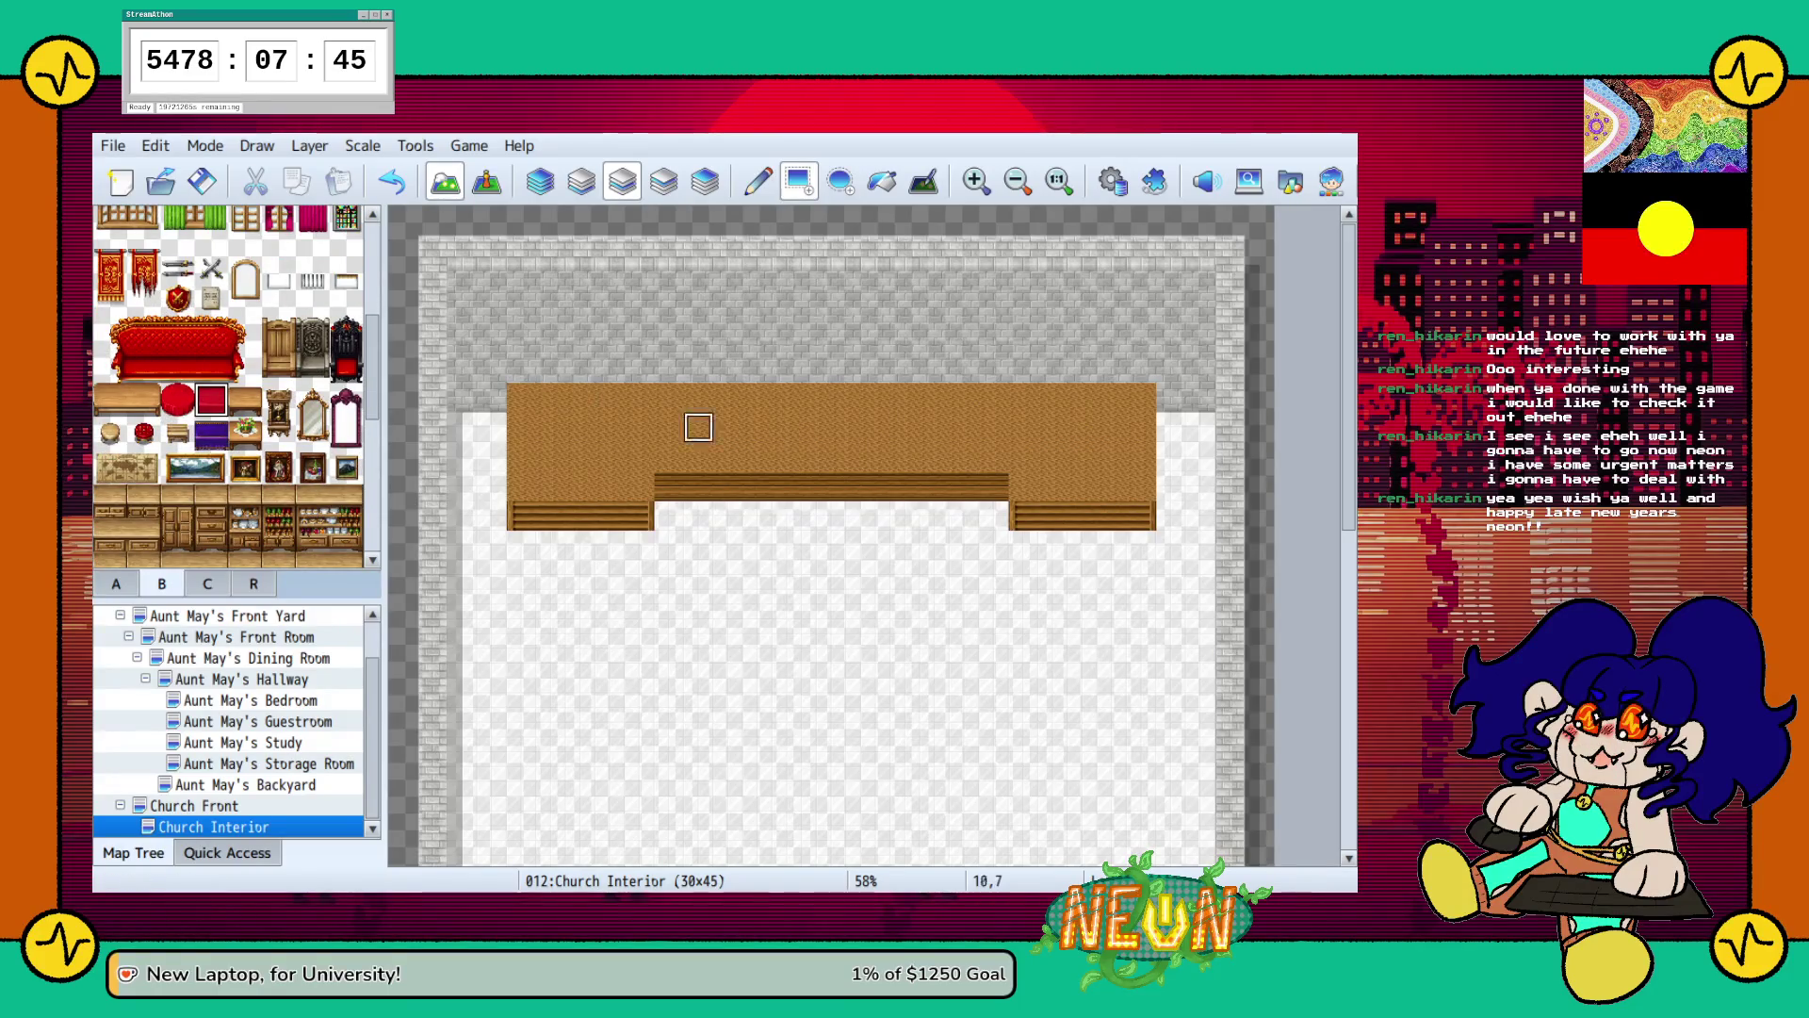
{"action": "scroll", "coordinate": [228, 387], "scroll_direction": "down", "scroll_amount": 5}
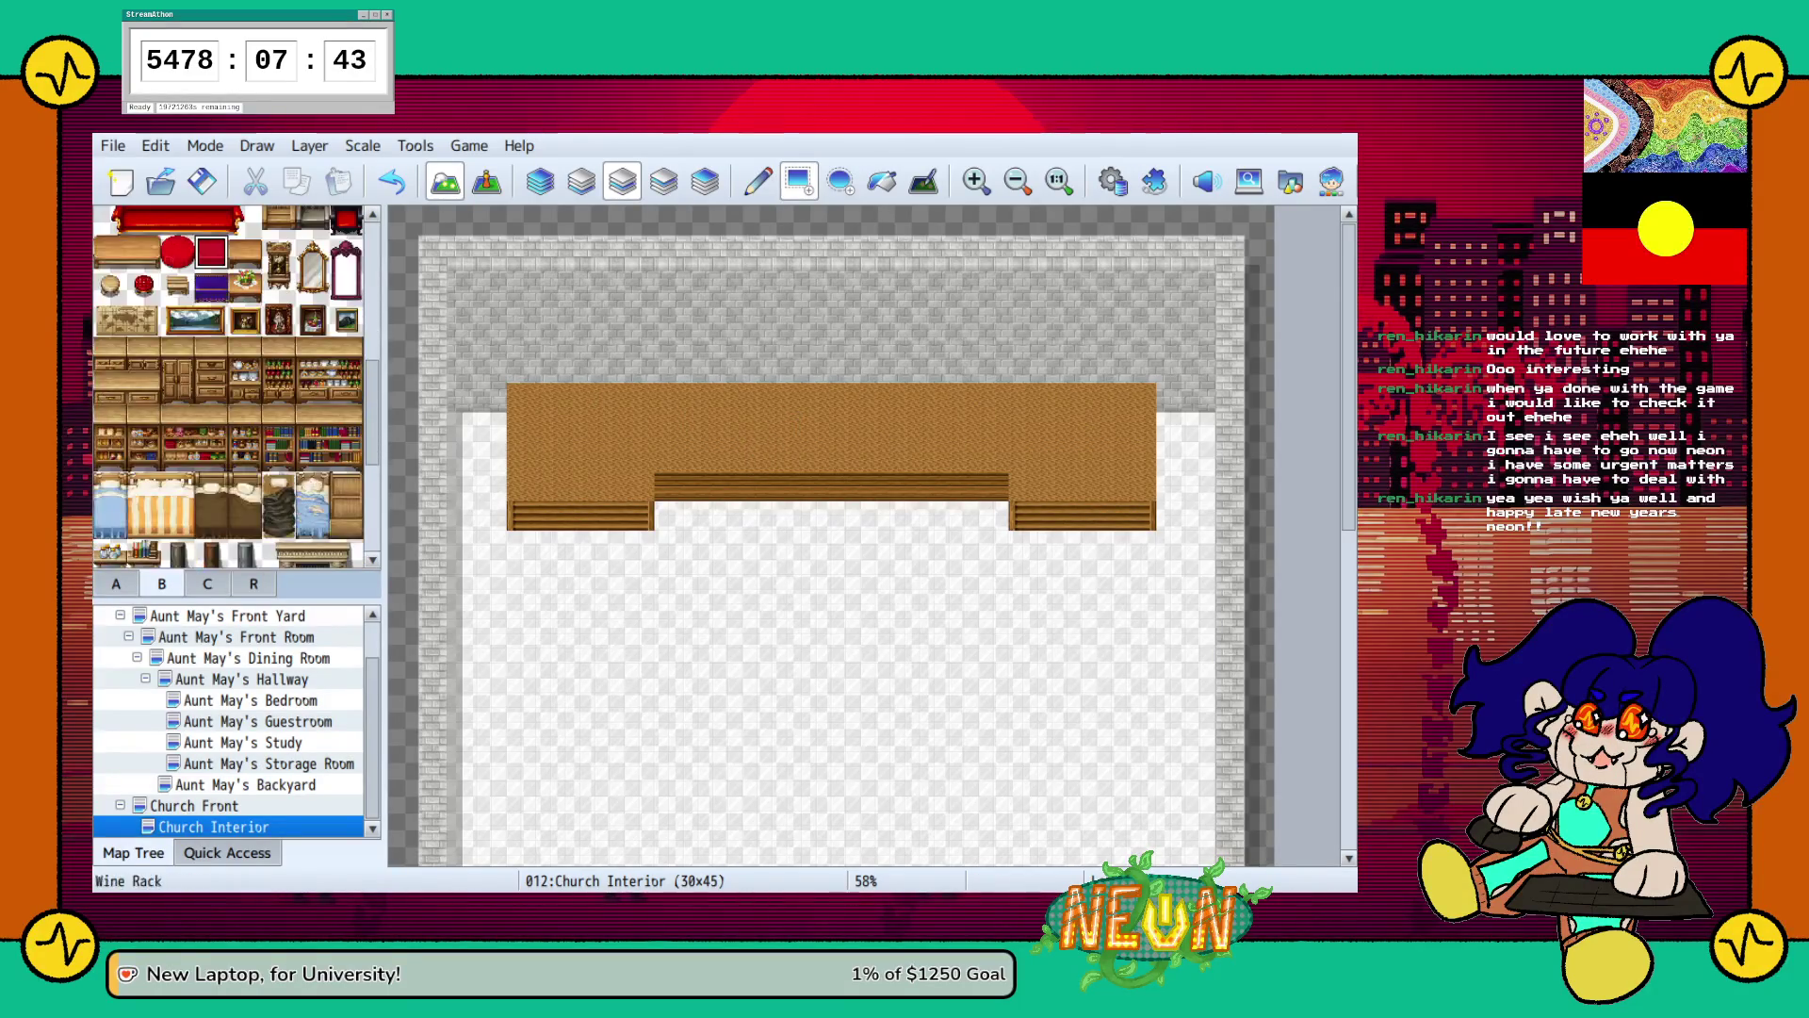
{"action": "scroll", "coordinate": [246, 386], "scroll_direction": "up", "scroll_amount": 10}
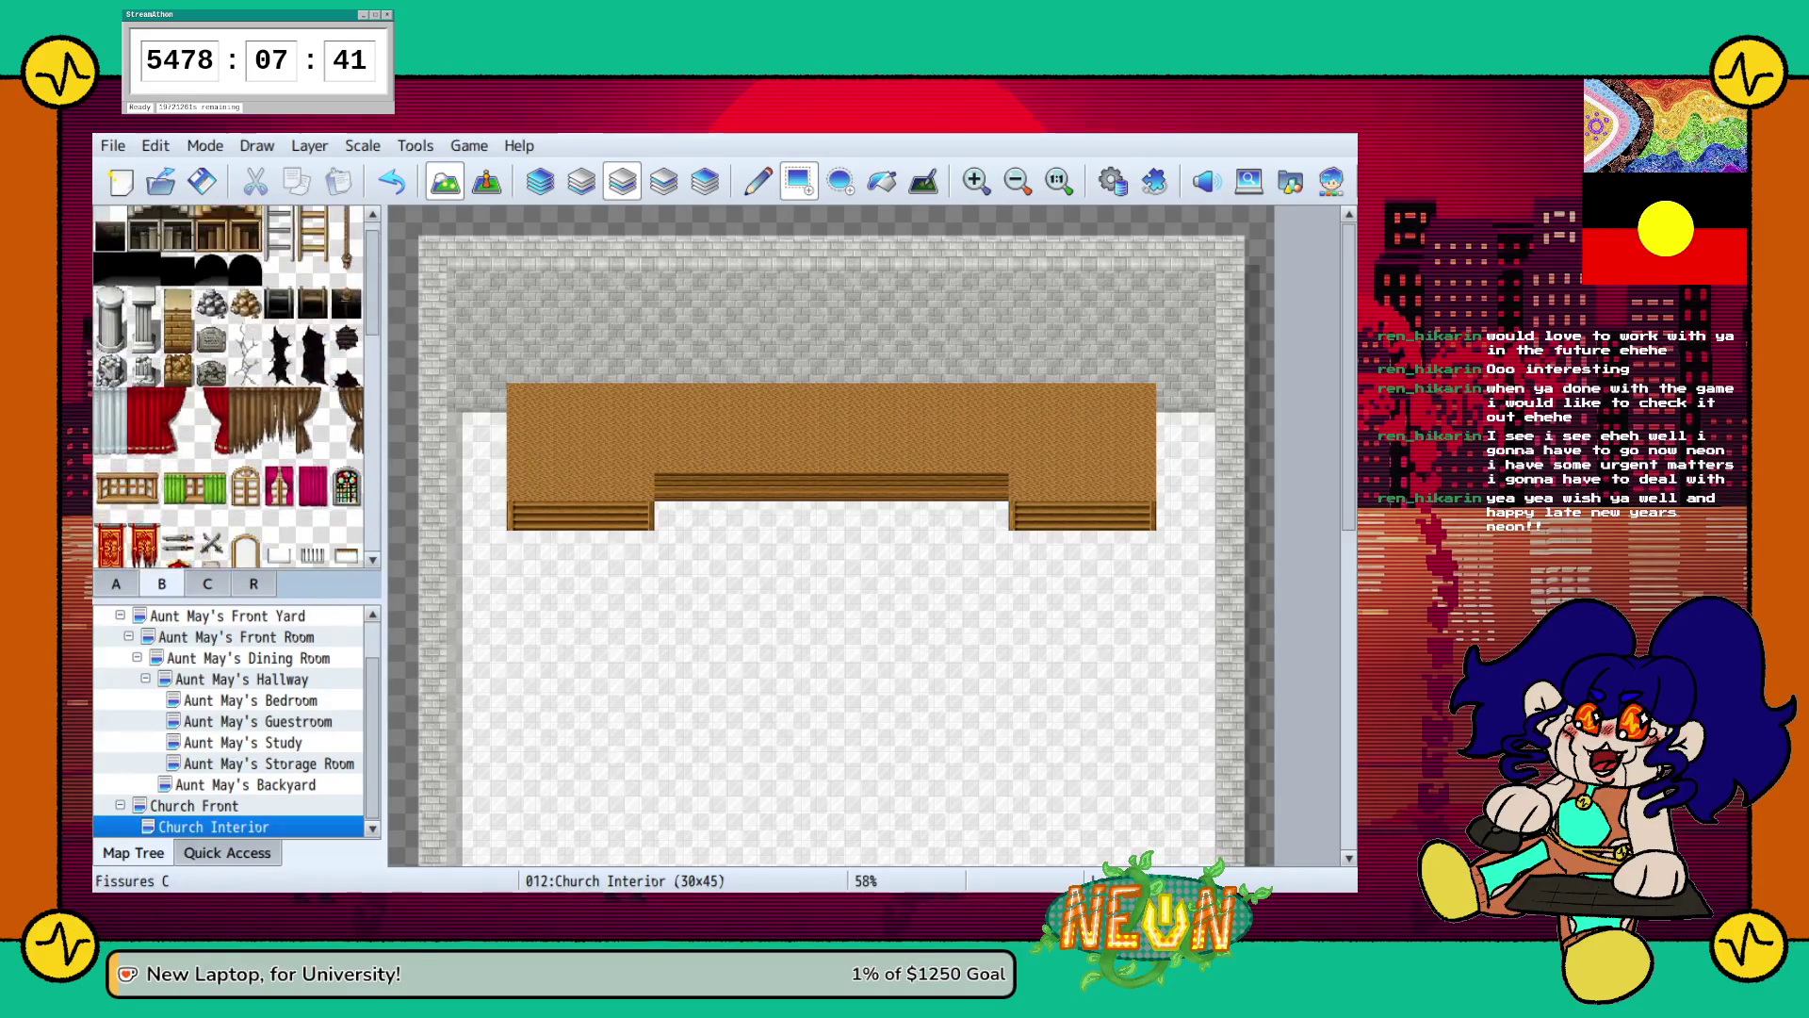
Scroll tab C to the temple statues section and pick a church decoration tile.
{"action": "left_click", "coordinate": [208, 583]}
{"action": "scroll", "coordinate": [228, 386], "scroll_direction": "down", "scroll_amount": 3}
{"action": "scroll", "coordinate": [228, 387], "scroll_direction": "down", "scroll_amount": 10}
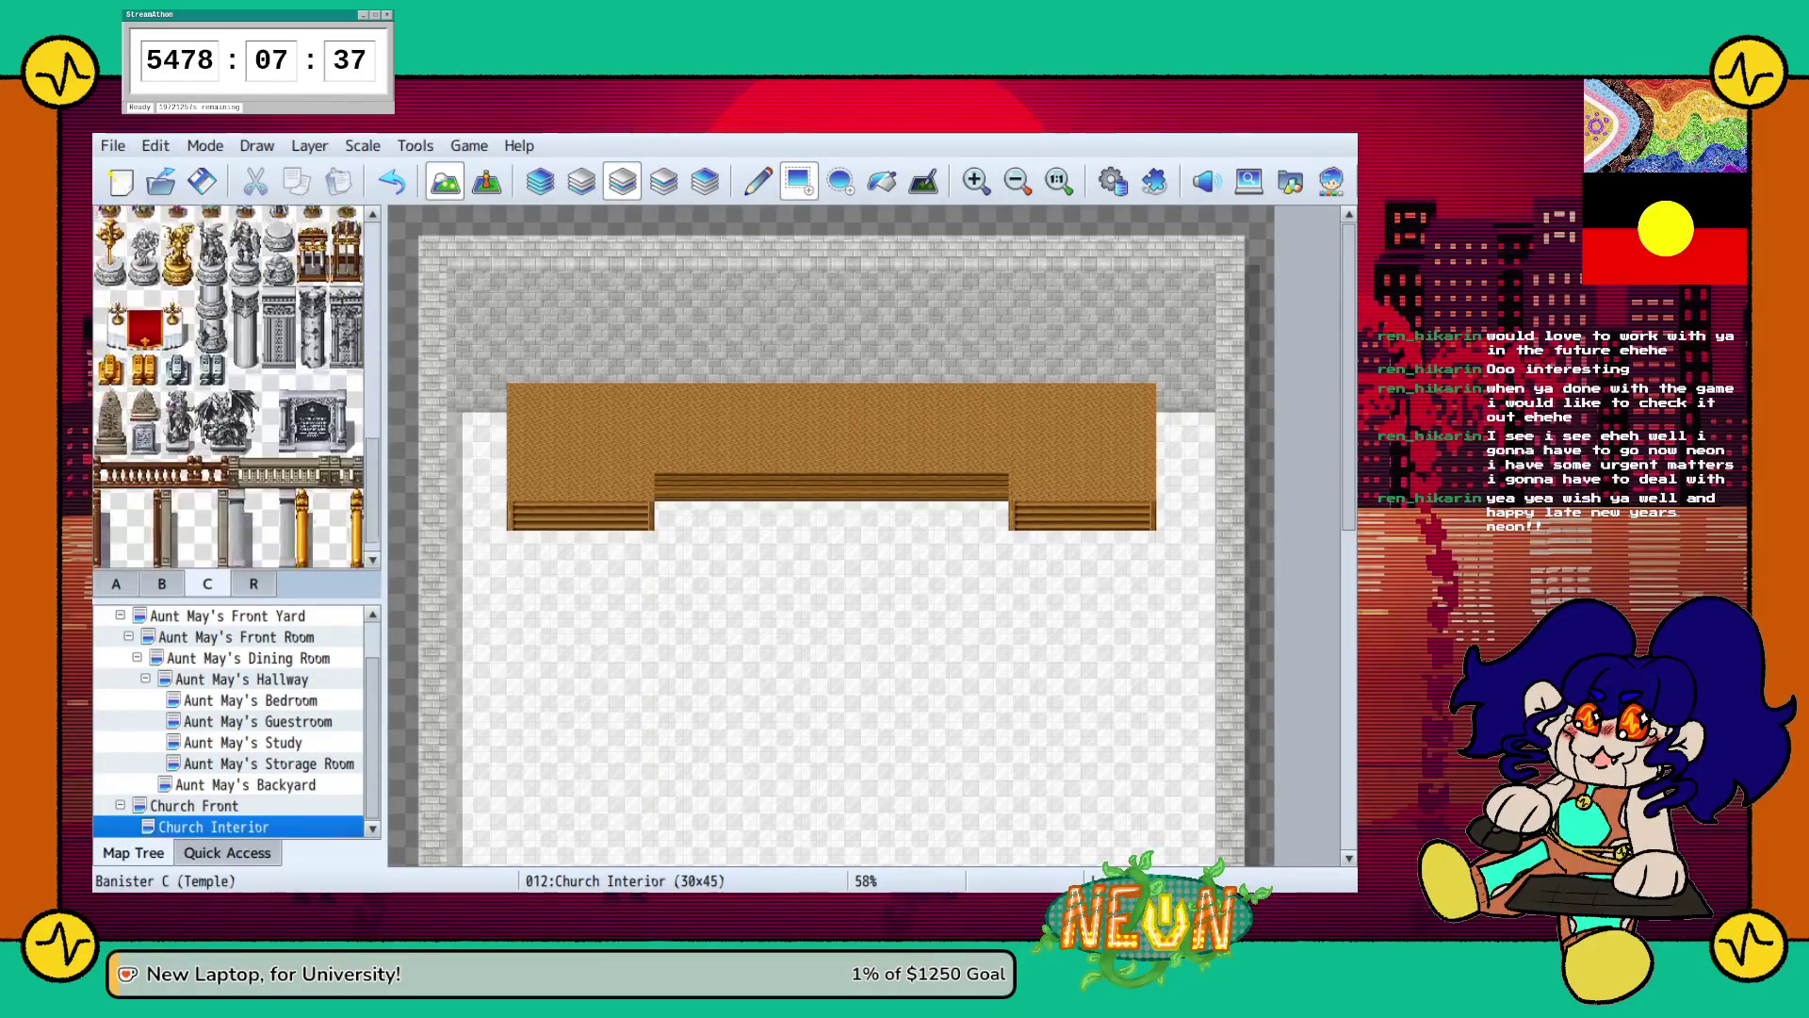
{"action": "left_click", "coordinate": [110, 314]}
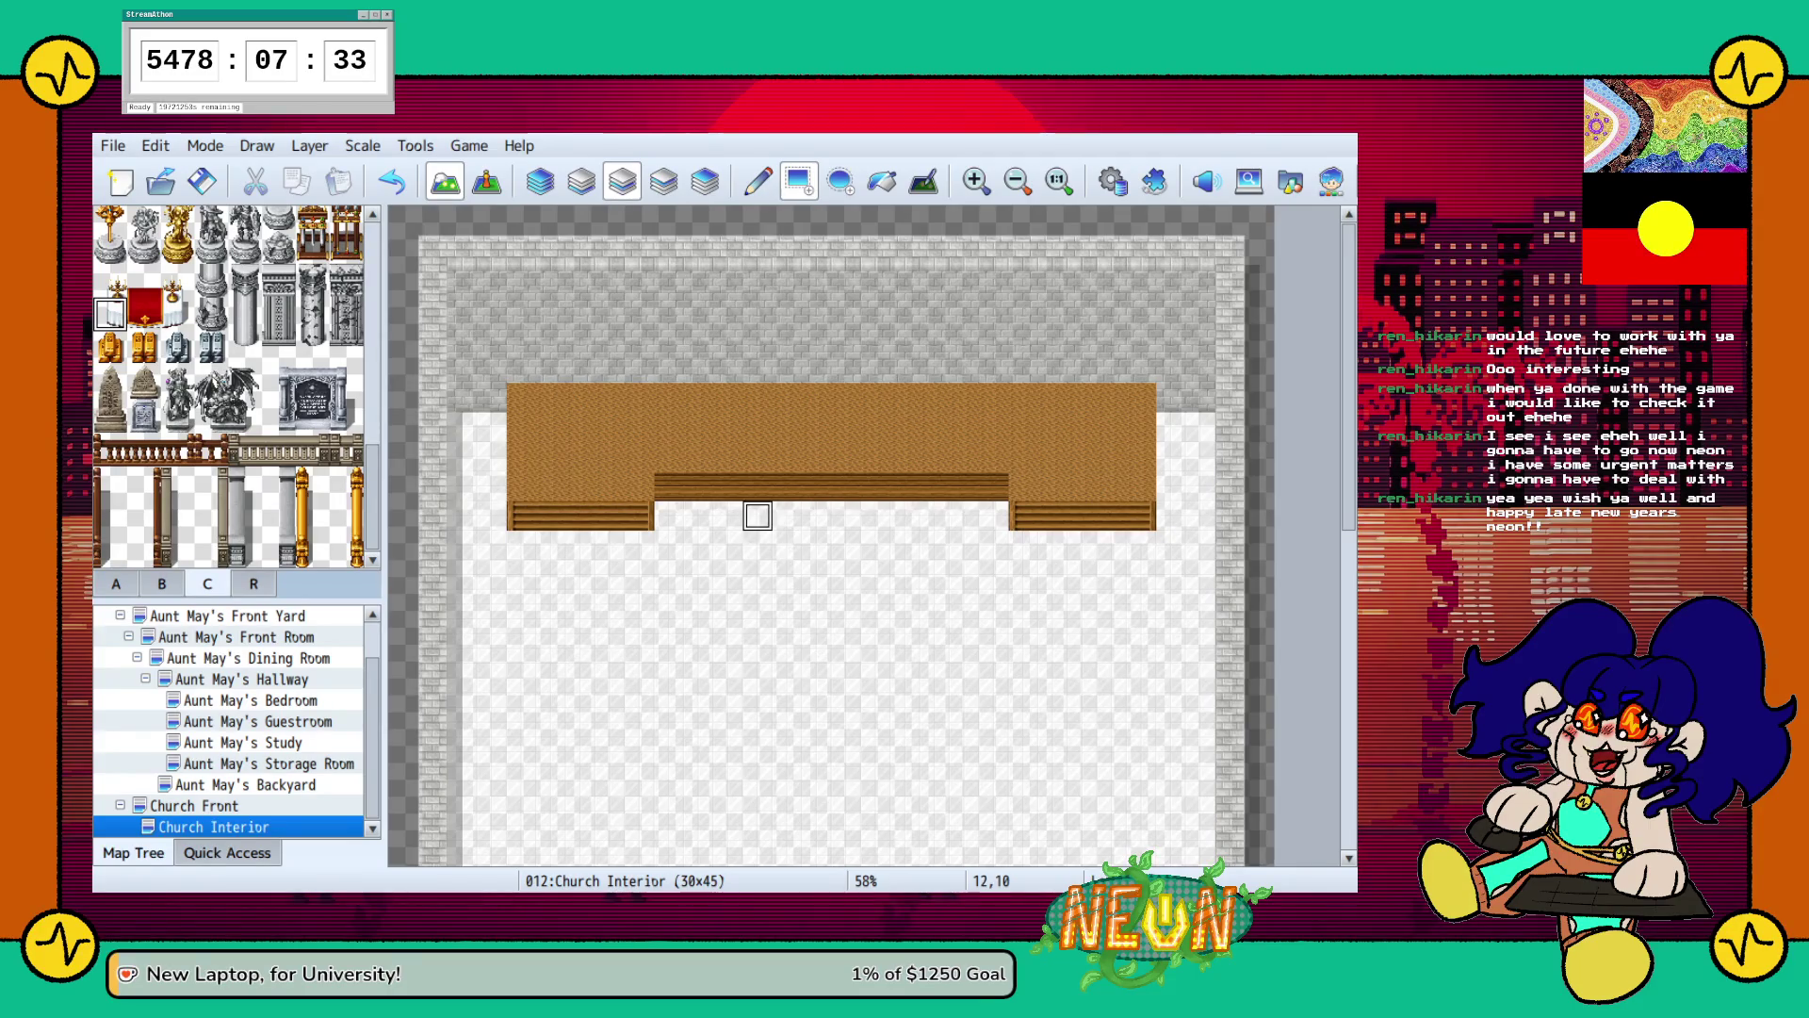
Switch painting to the fourth upper layer and sample an empty tile.
{"action": "left_click", "coordinate": [664, 181]}
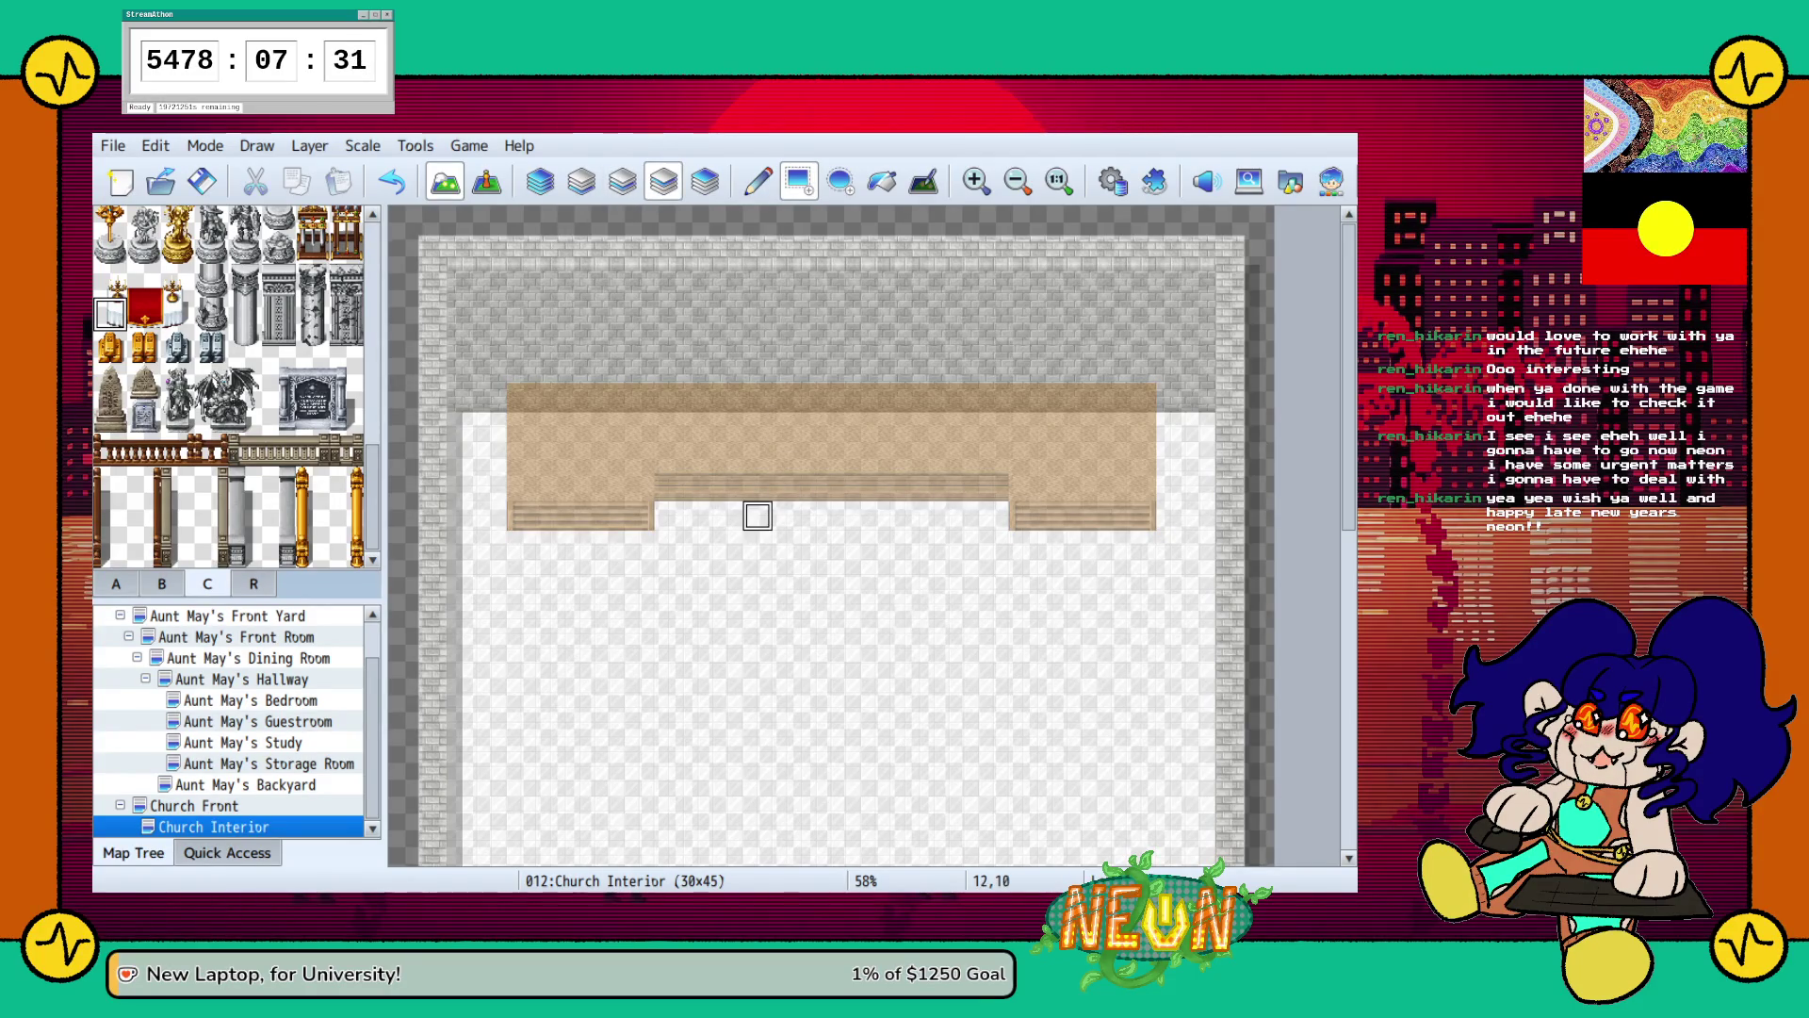
{"action": "left_click", "coordinate": [144, 282]}
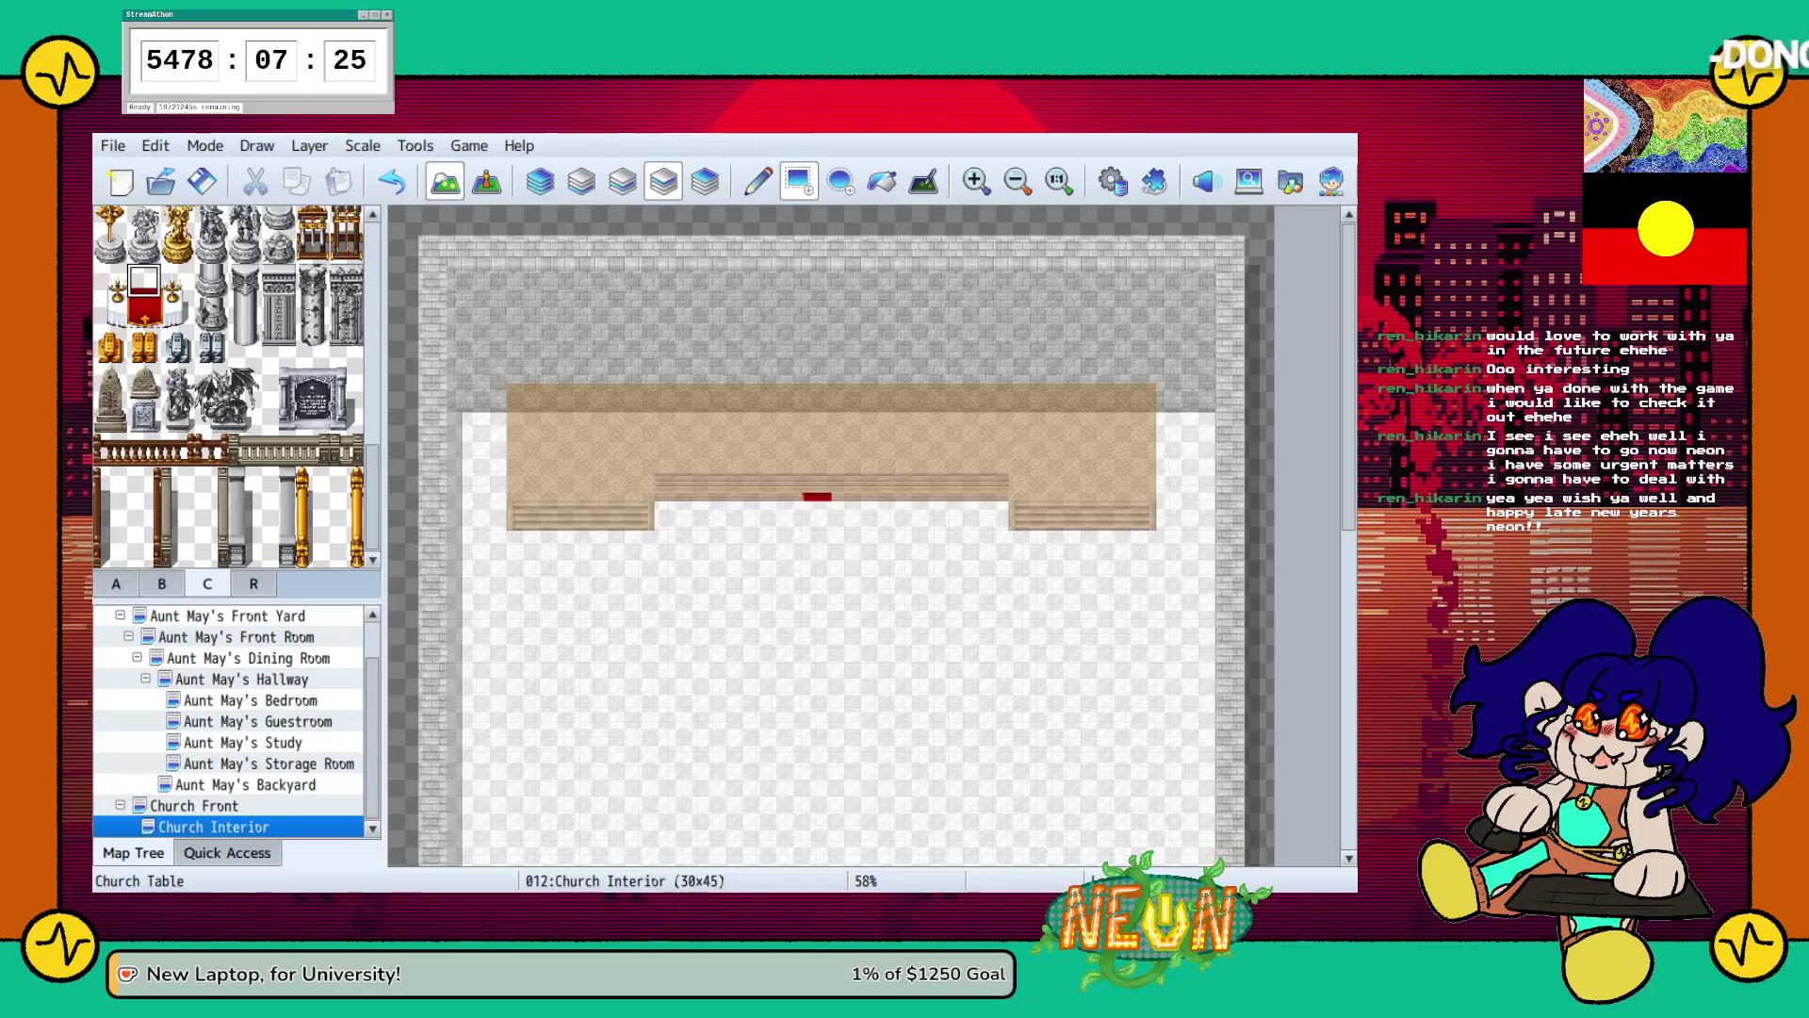
{"action": "right_click", "coordinate": [875, 486]}
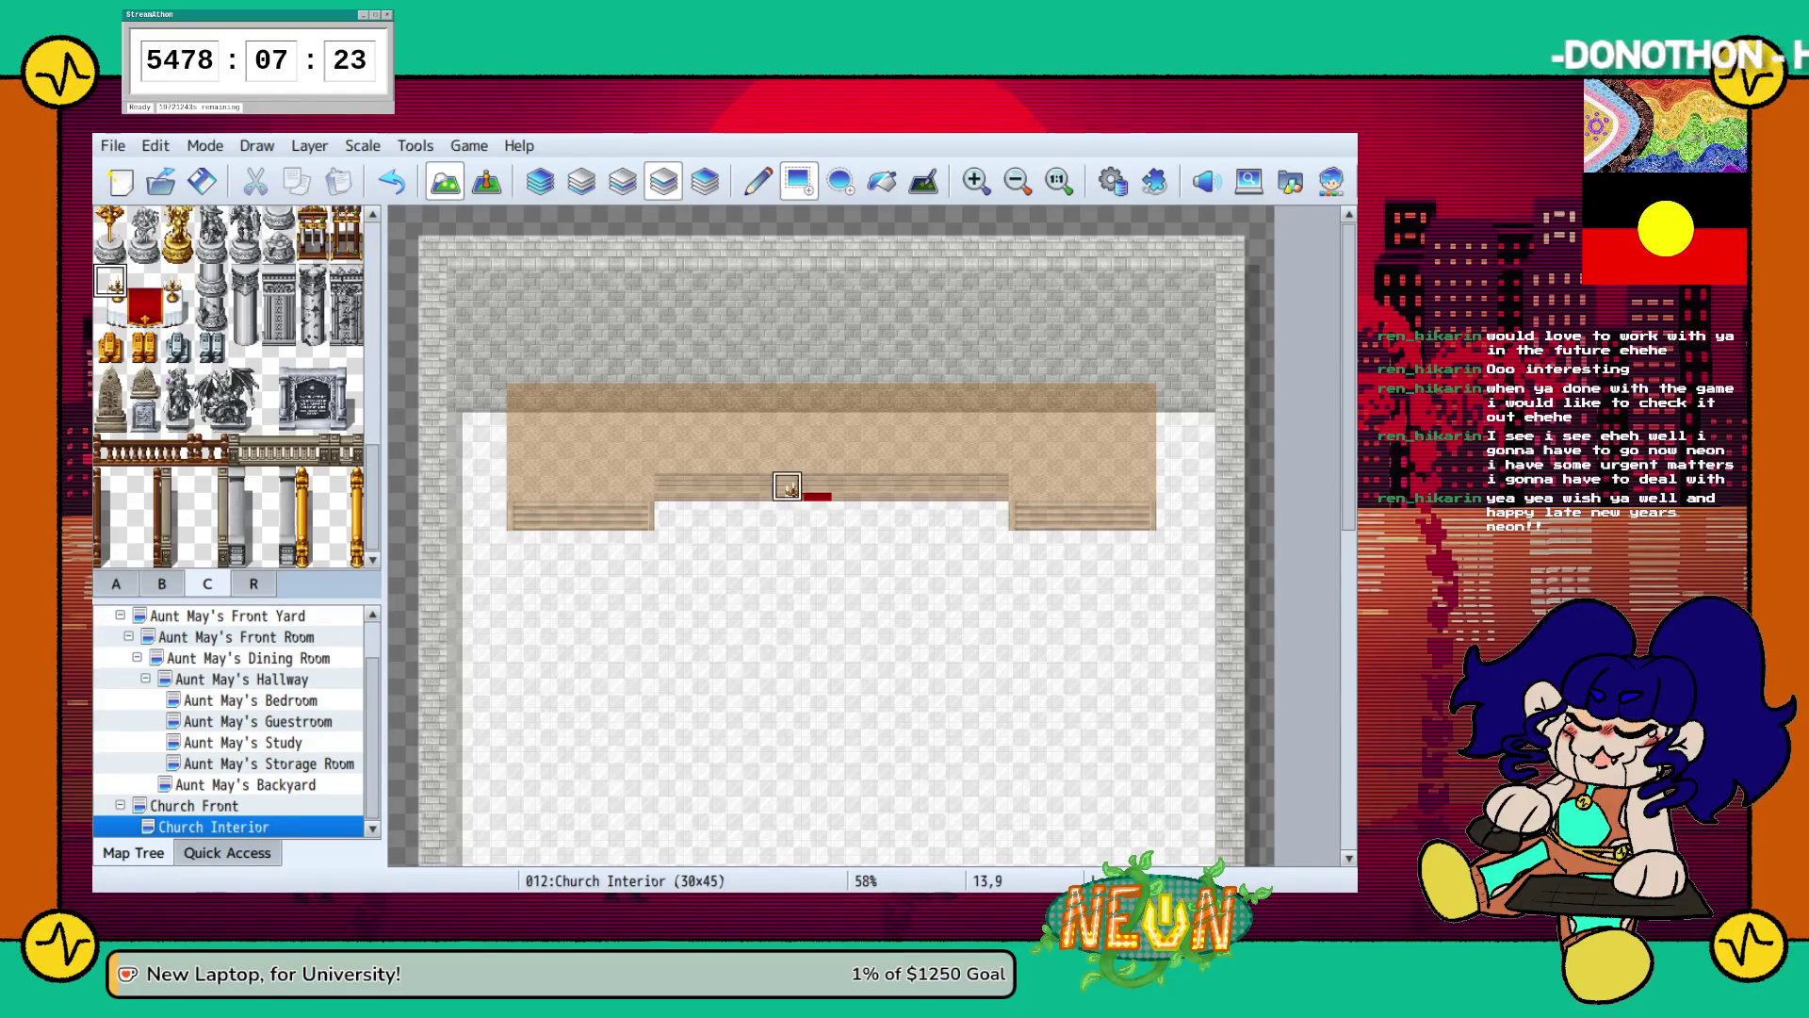
Trial-place candle and red carpet pieces on the platform, then pick another altar piece.
{"action": "left_click", "coordinate": [178, 280]}
{"action": "left_click", "coordinate": [841, 491]}
{"action": "left_click", "coordinate": [110, 314]}
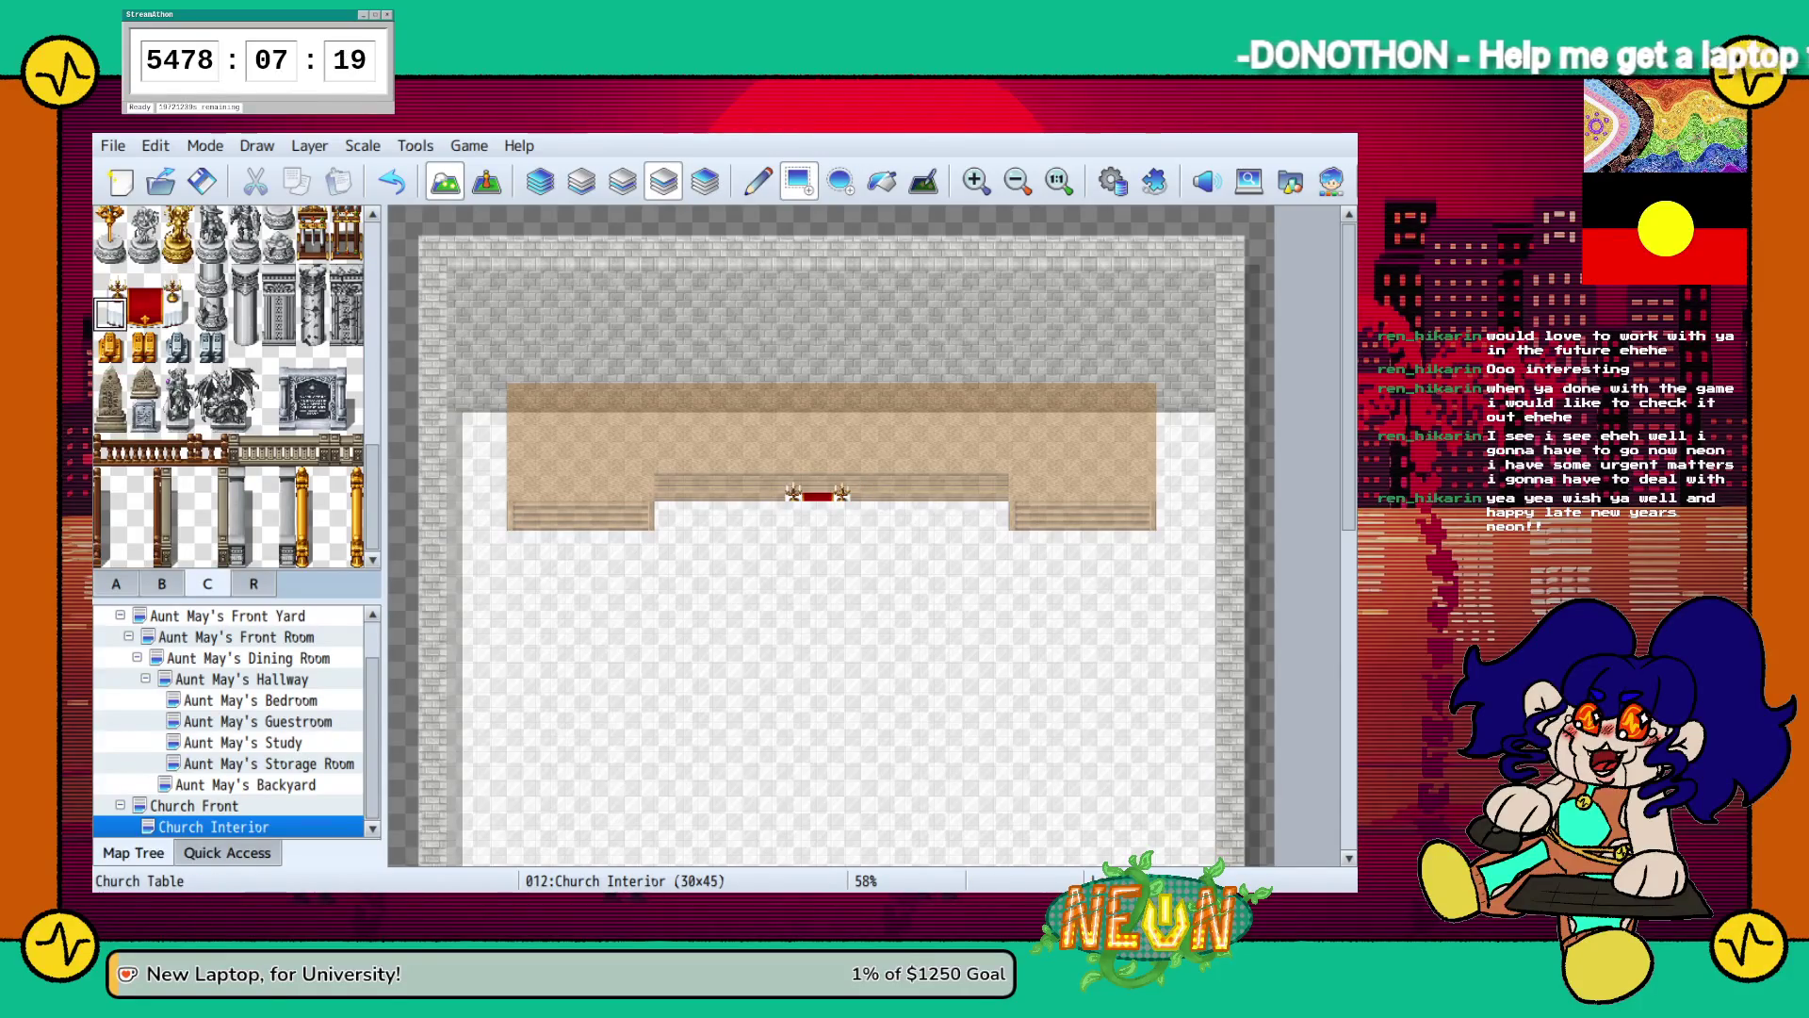
{"action": "left_click", "coordinate": [794, 514]}
{"action": "left_click", "coordinate": [144, 311]}
{"action": "left_click", "coordinate": [817, 510]}
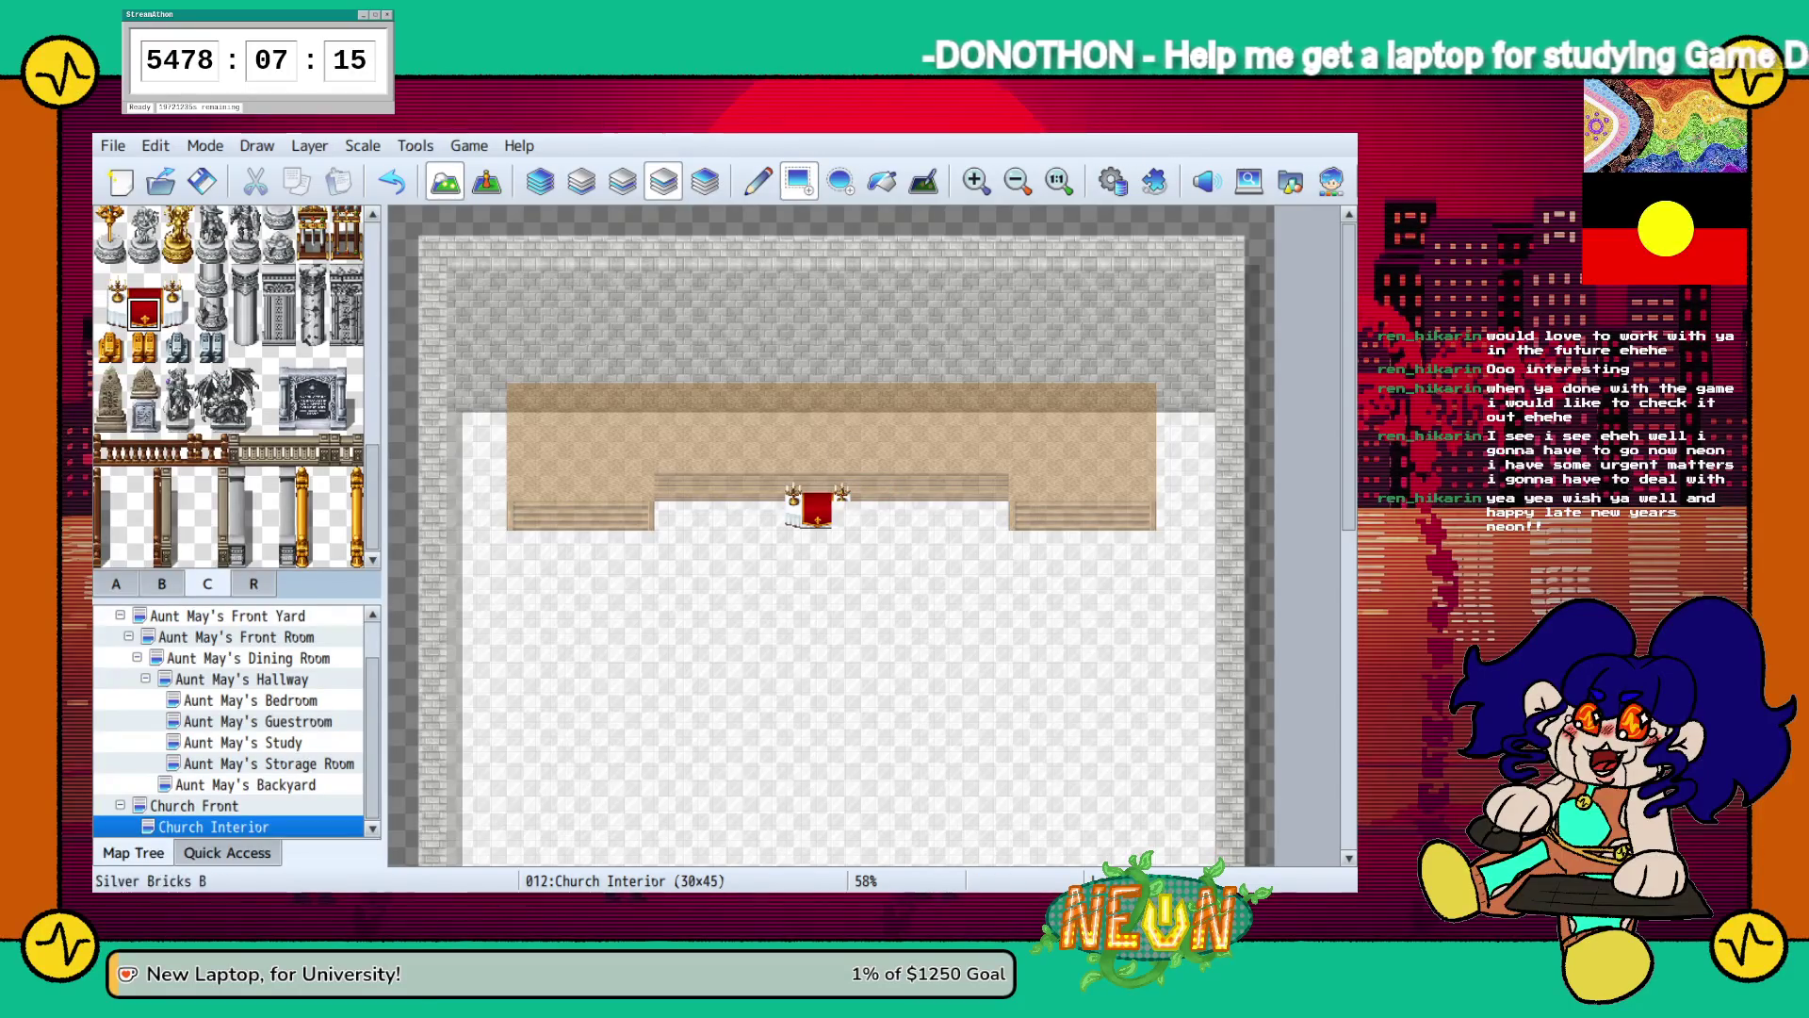
{"action": "left_click", "coordinate": [177, 313]}
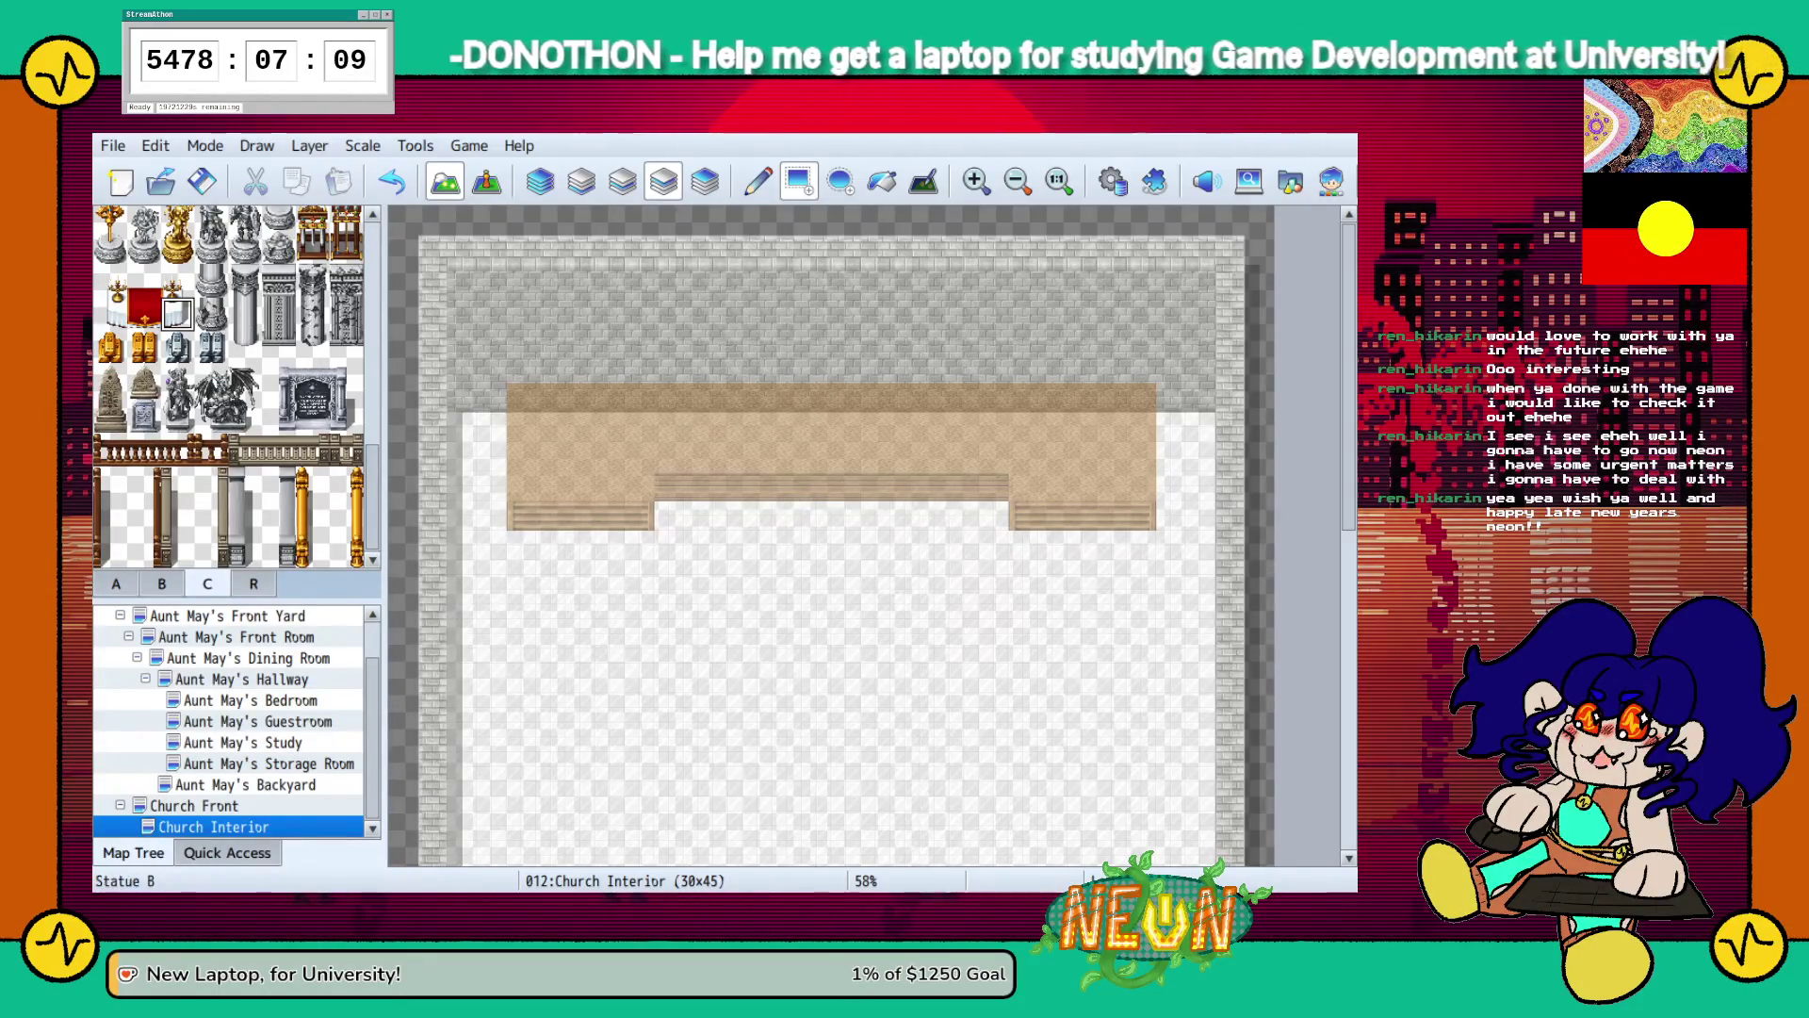
{"action": "scroll", "coordinate": [231, 387], "scroll_direction": "up", "scroll_amount": 3}
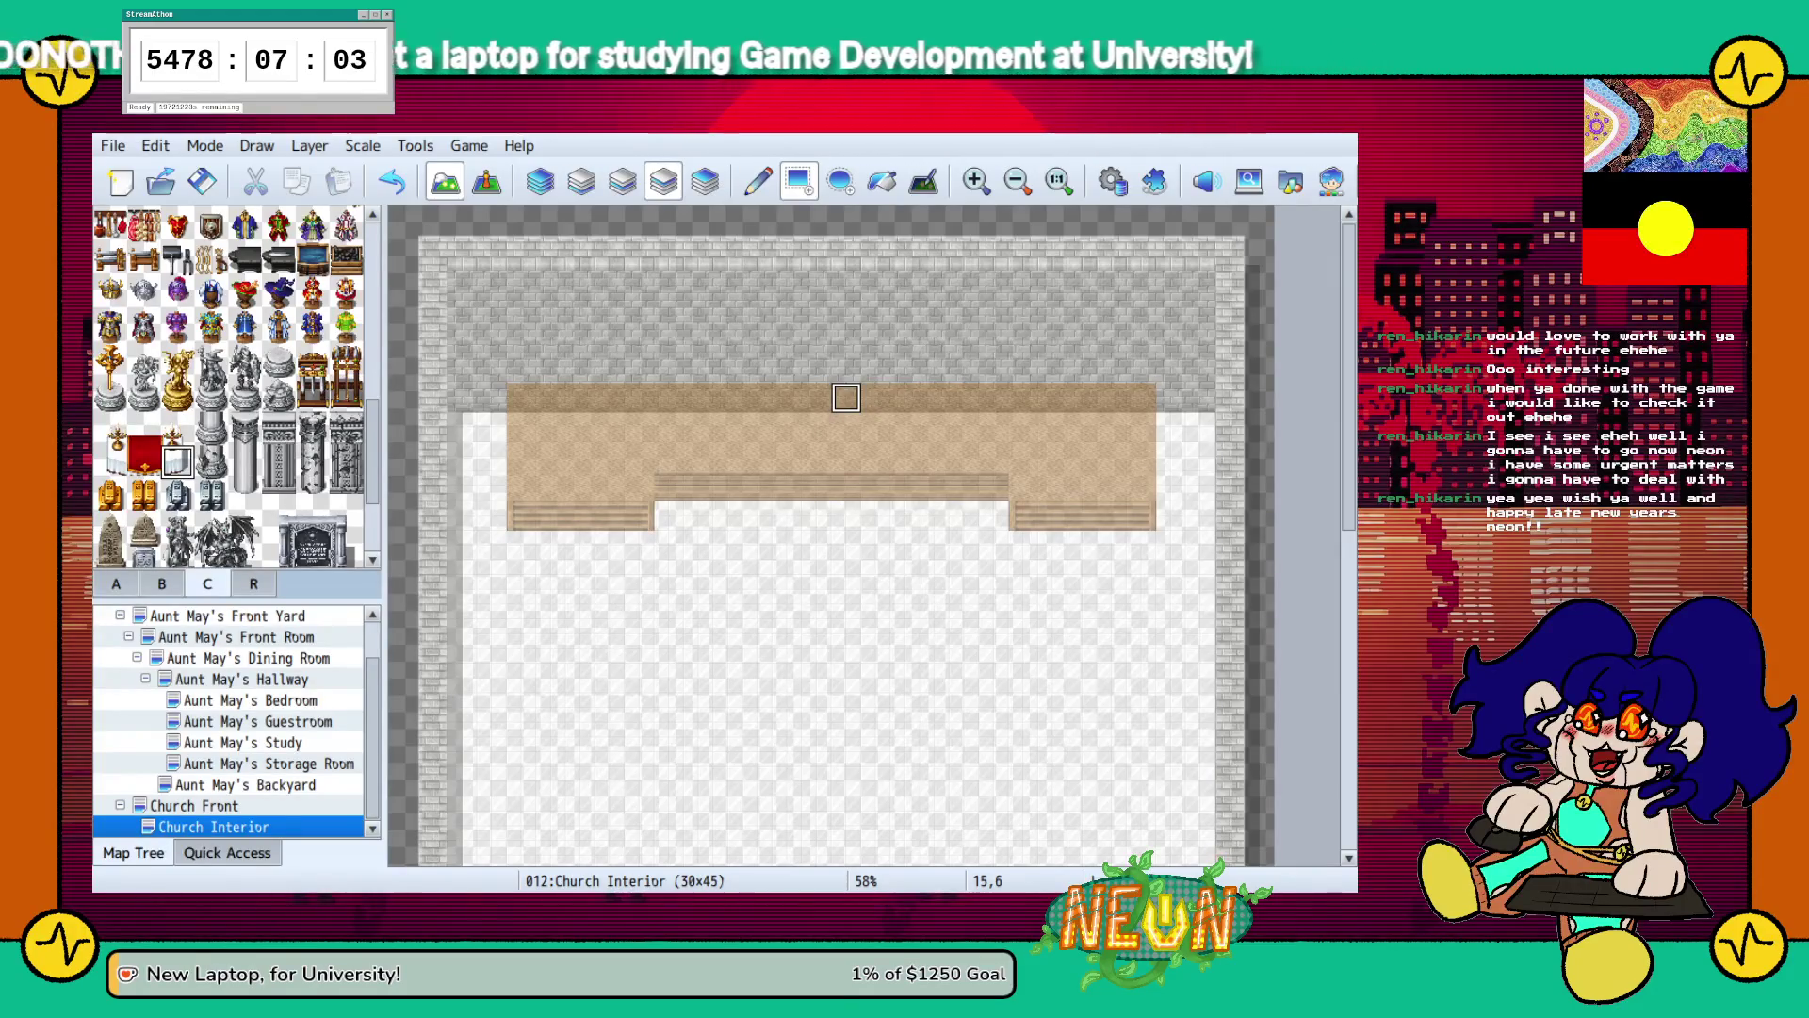
Place the red Church Table at the platform's back-centre with a gold candle on each side.
{"action": "left_click", "coordinate": [872, 397]}
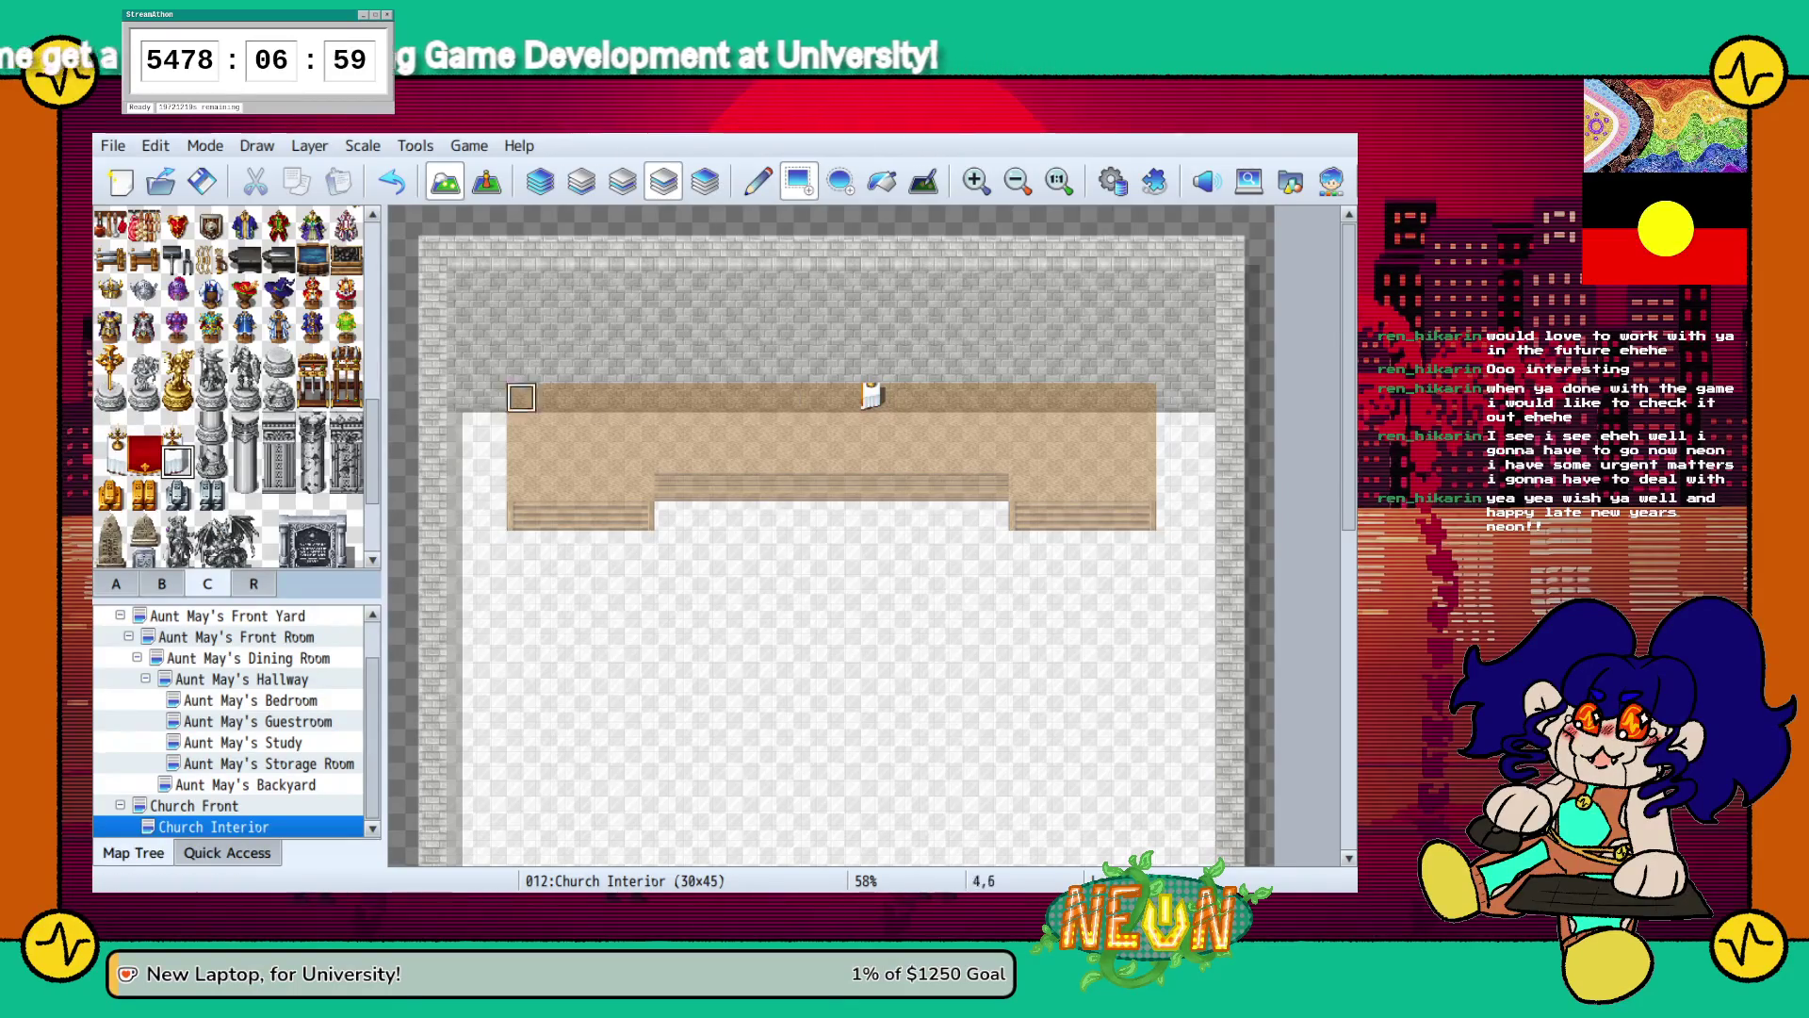
{"action": "left_click", "coordinate": [144, 458]}
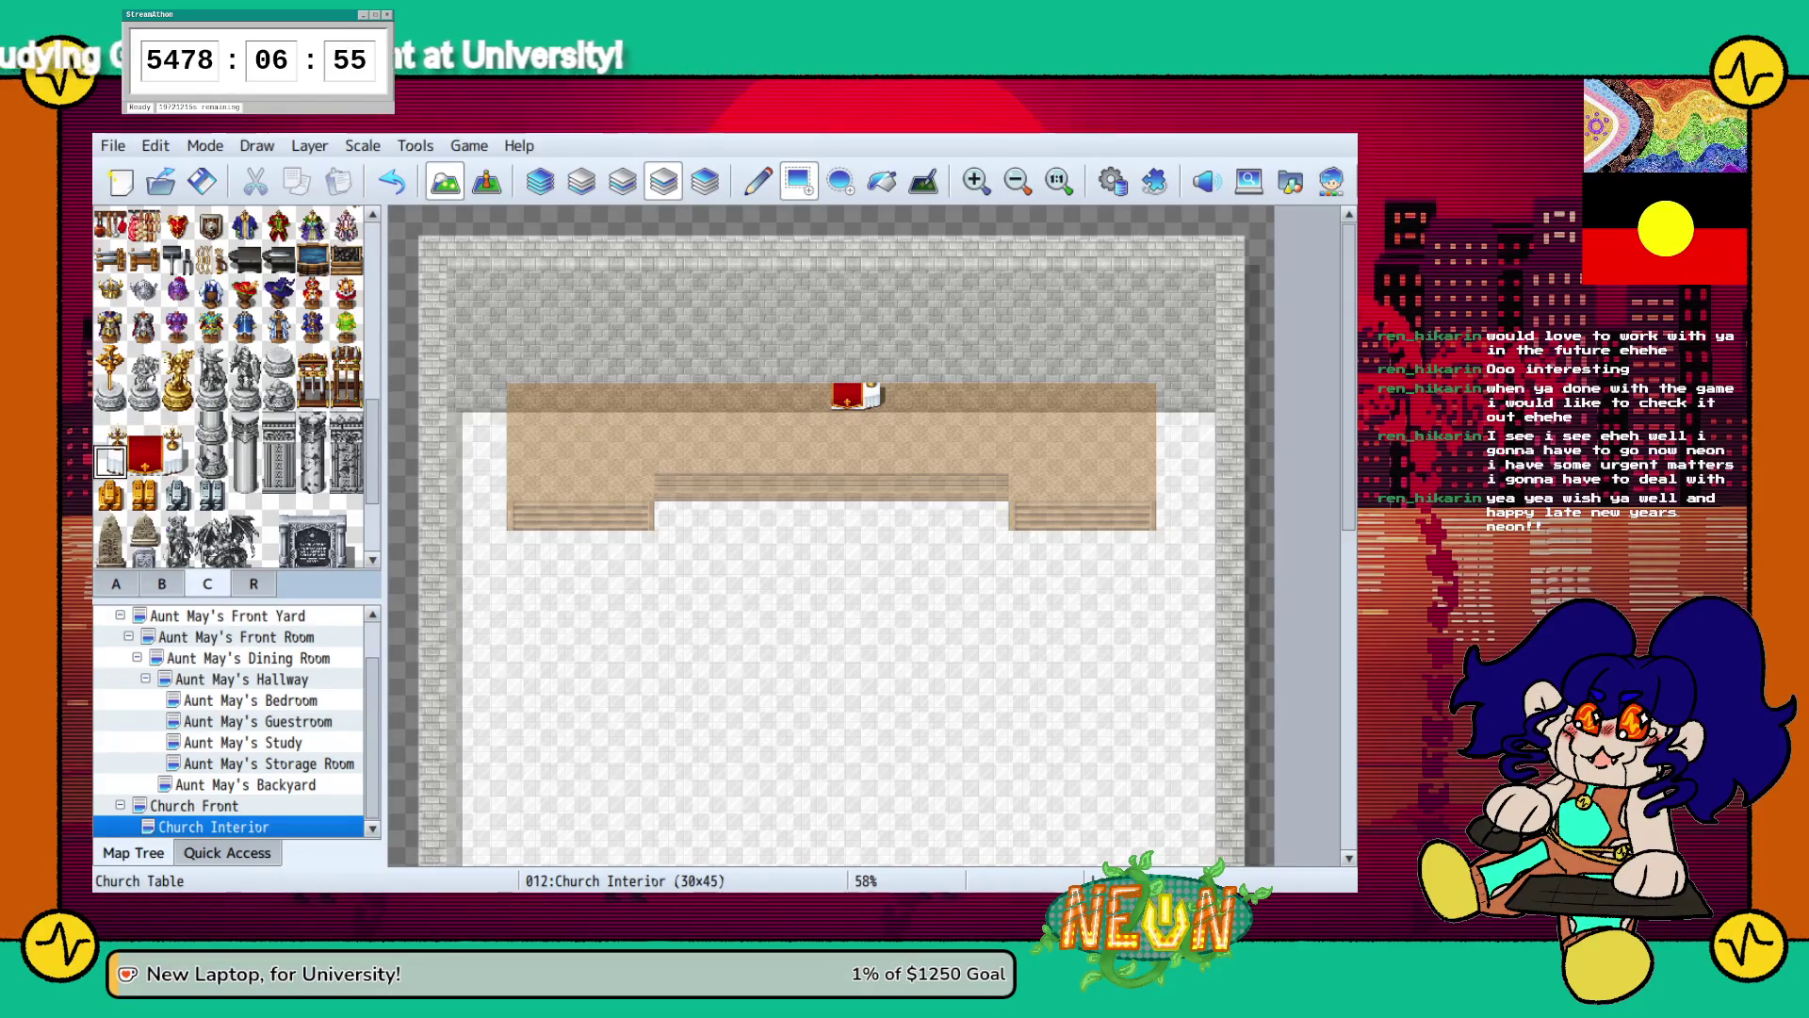
{"action": "left_click", "coordinate": [829, 396]}
{"action": "left_click", "coordinate": [110, 429]}
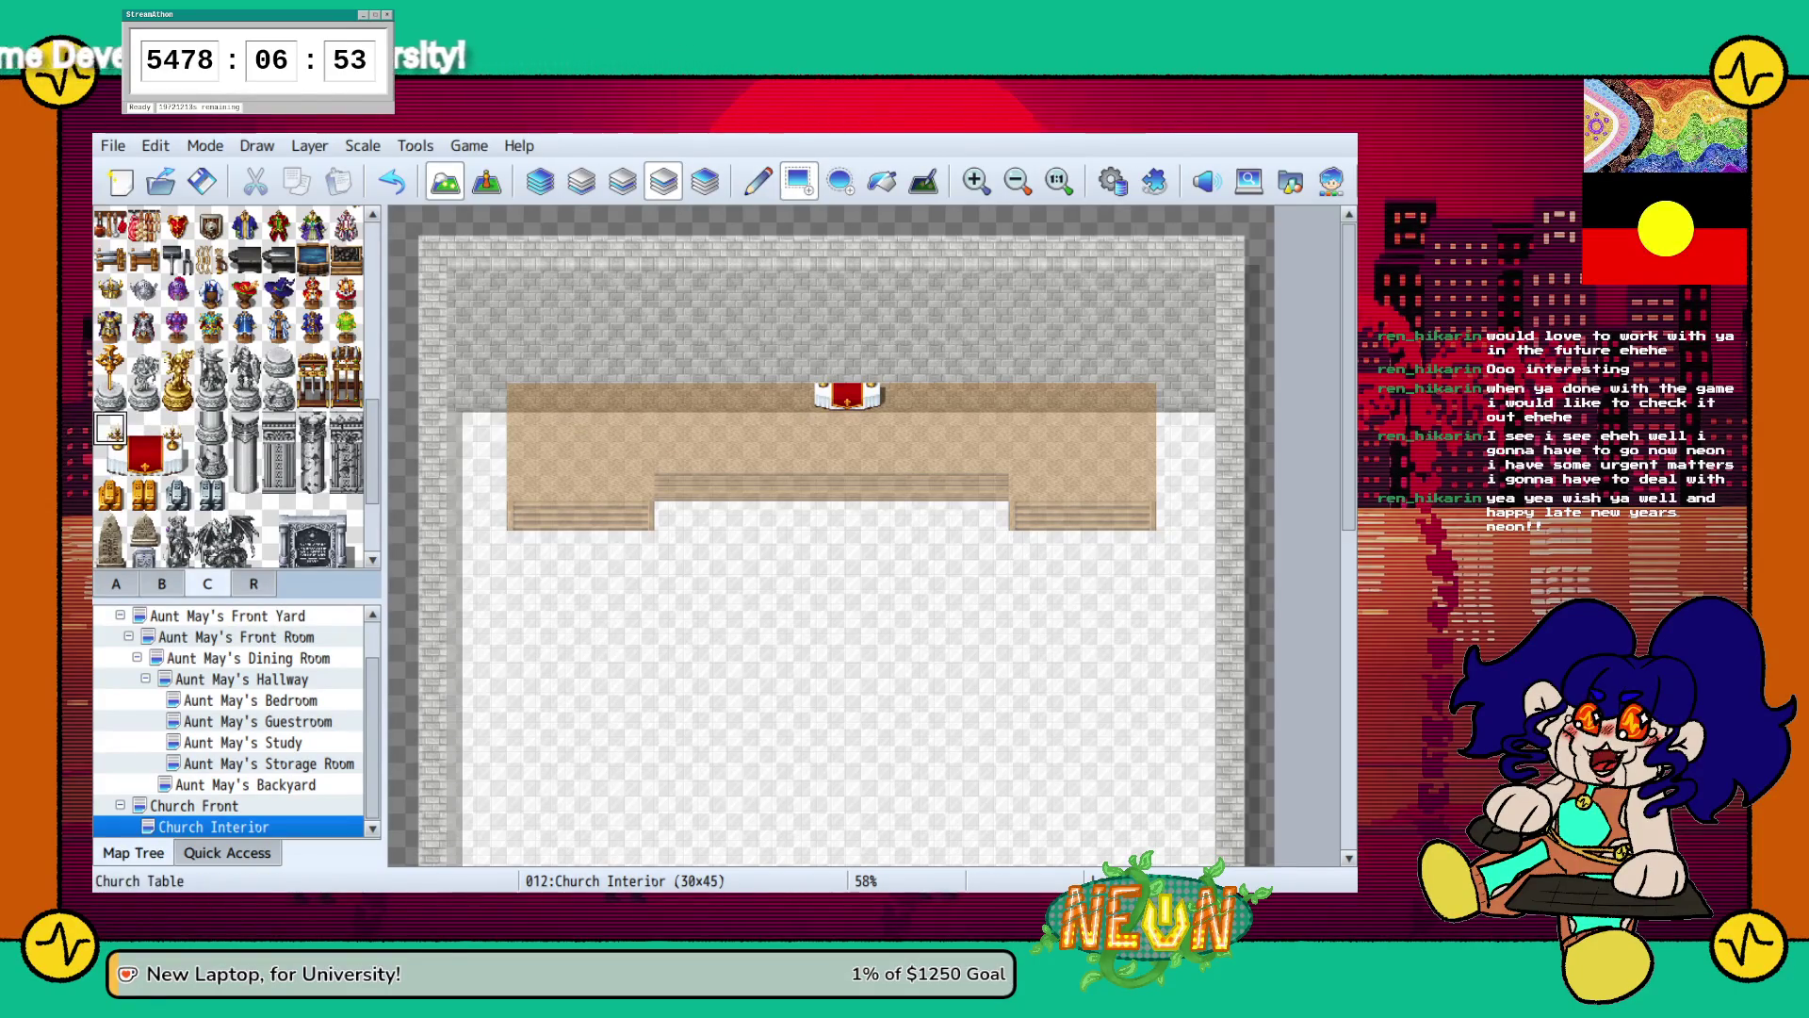
{"action": "left_click", "coordinate": [823, 375]}
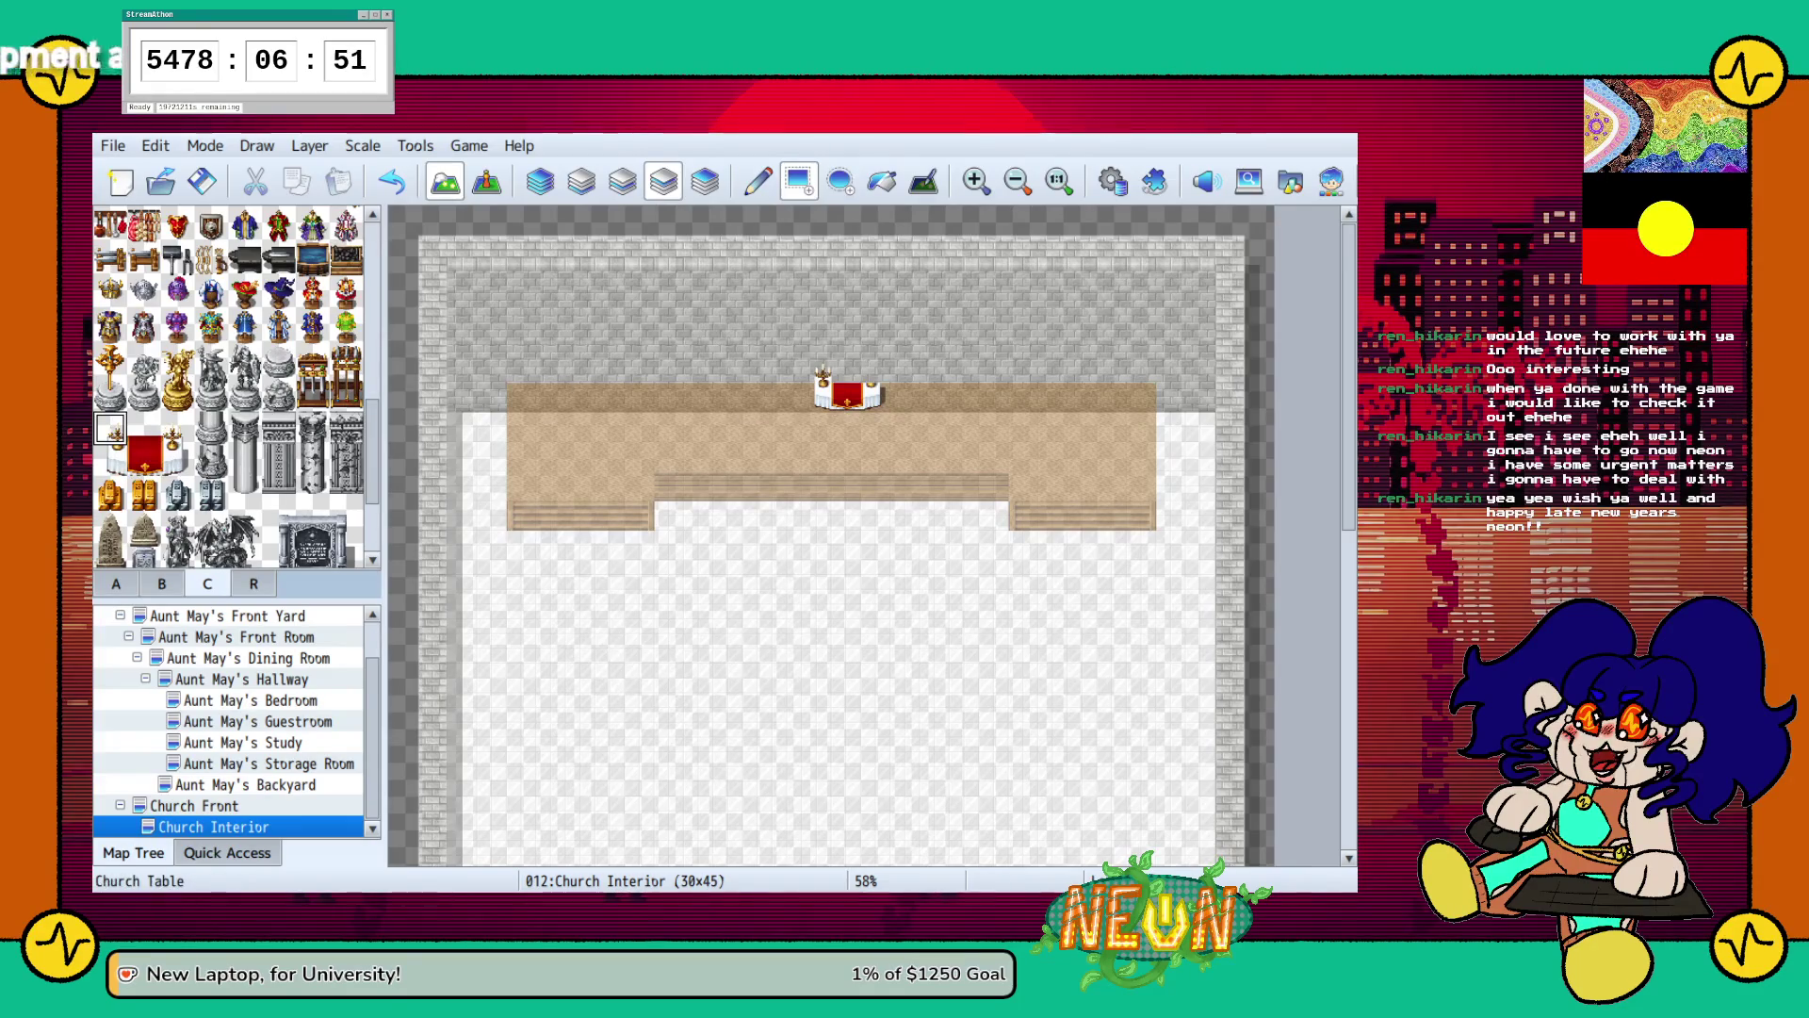
{"action": "left_click", "coordinate": [143, 429]}
{"action": "left_click", "coordinate": [177, 429]}
{"action": "left_click", "coordinate": [874, 368]}
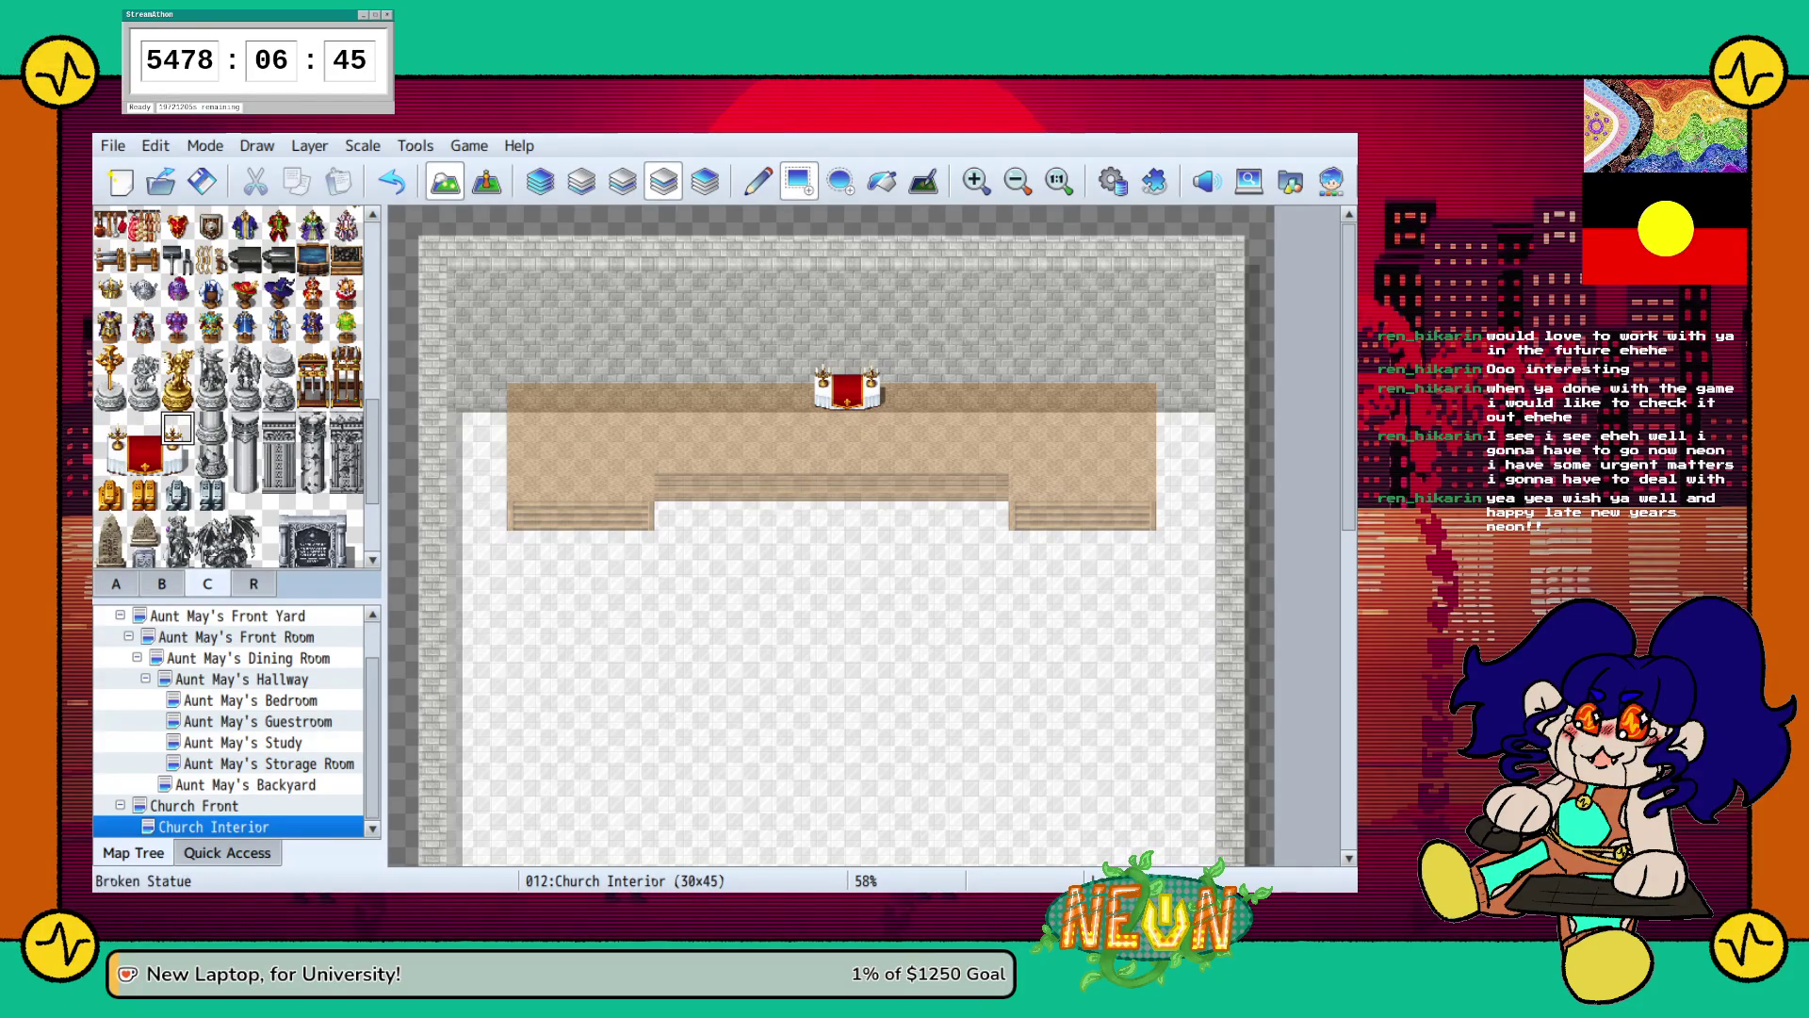
{"action": "scroll", "coordinate": [230, 386], "scroll_direction": "down", "scroll_amount": 2}
Stand Decorative Pillar A at both back corners and top them with ornate capitals.
{"action": "left_click", "coordinate": [245, 419]}
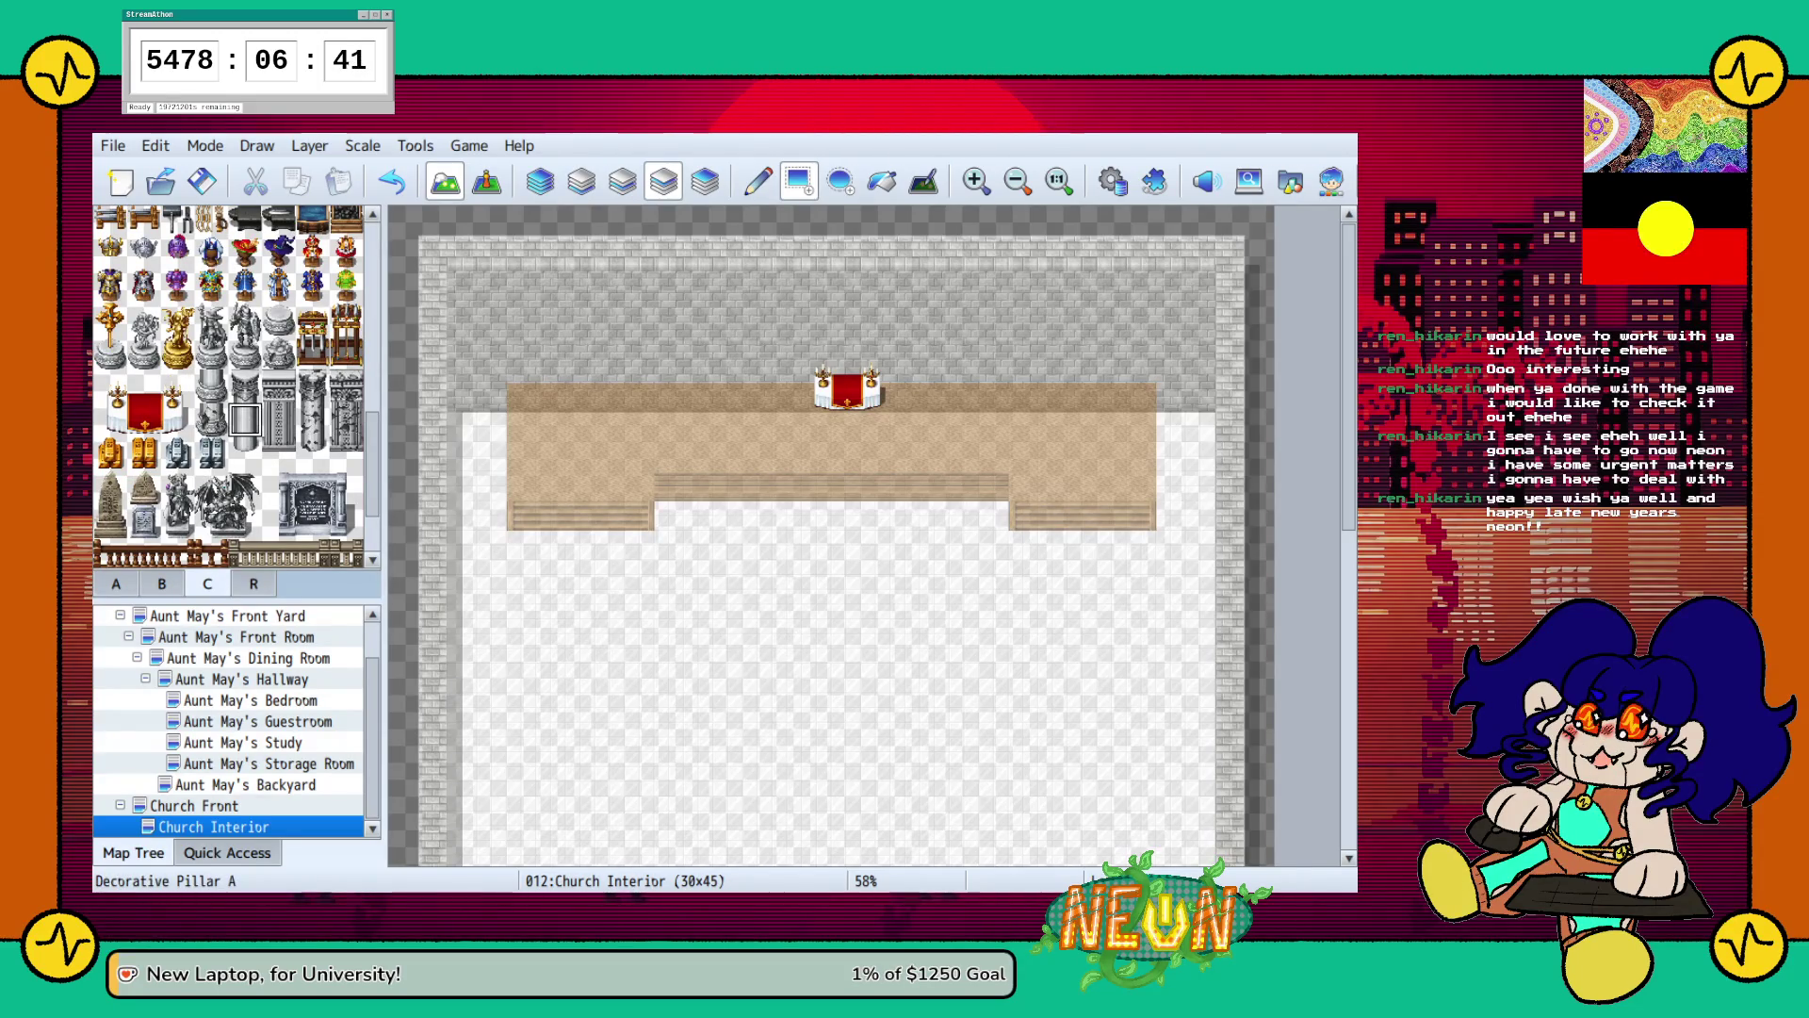
{"action": "scroll", "coordinate": [231, 387], "scroll_direction": "up", "scroll_amount": 1}
{"action": "left_click", "coordinate": [244, 473]}
{"action": "left_click", "coordinate": [245, 439]}
{"action": "left_click", "coordinate": [245, 474]}
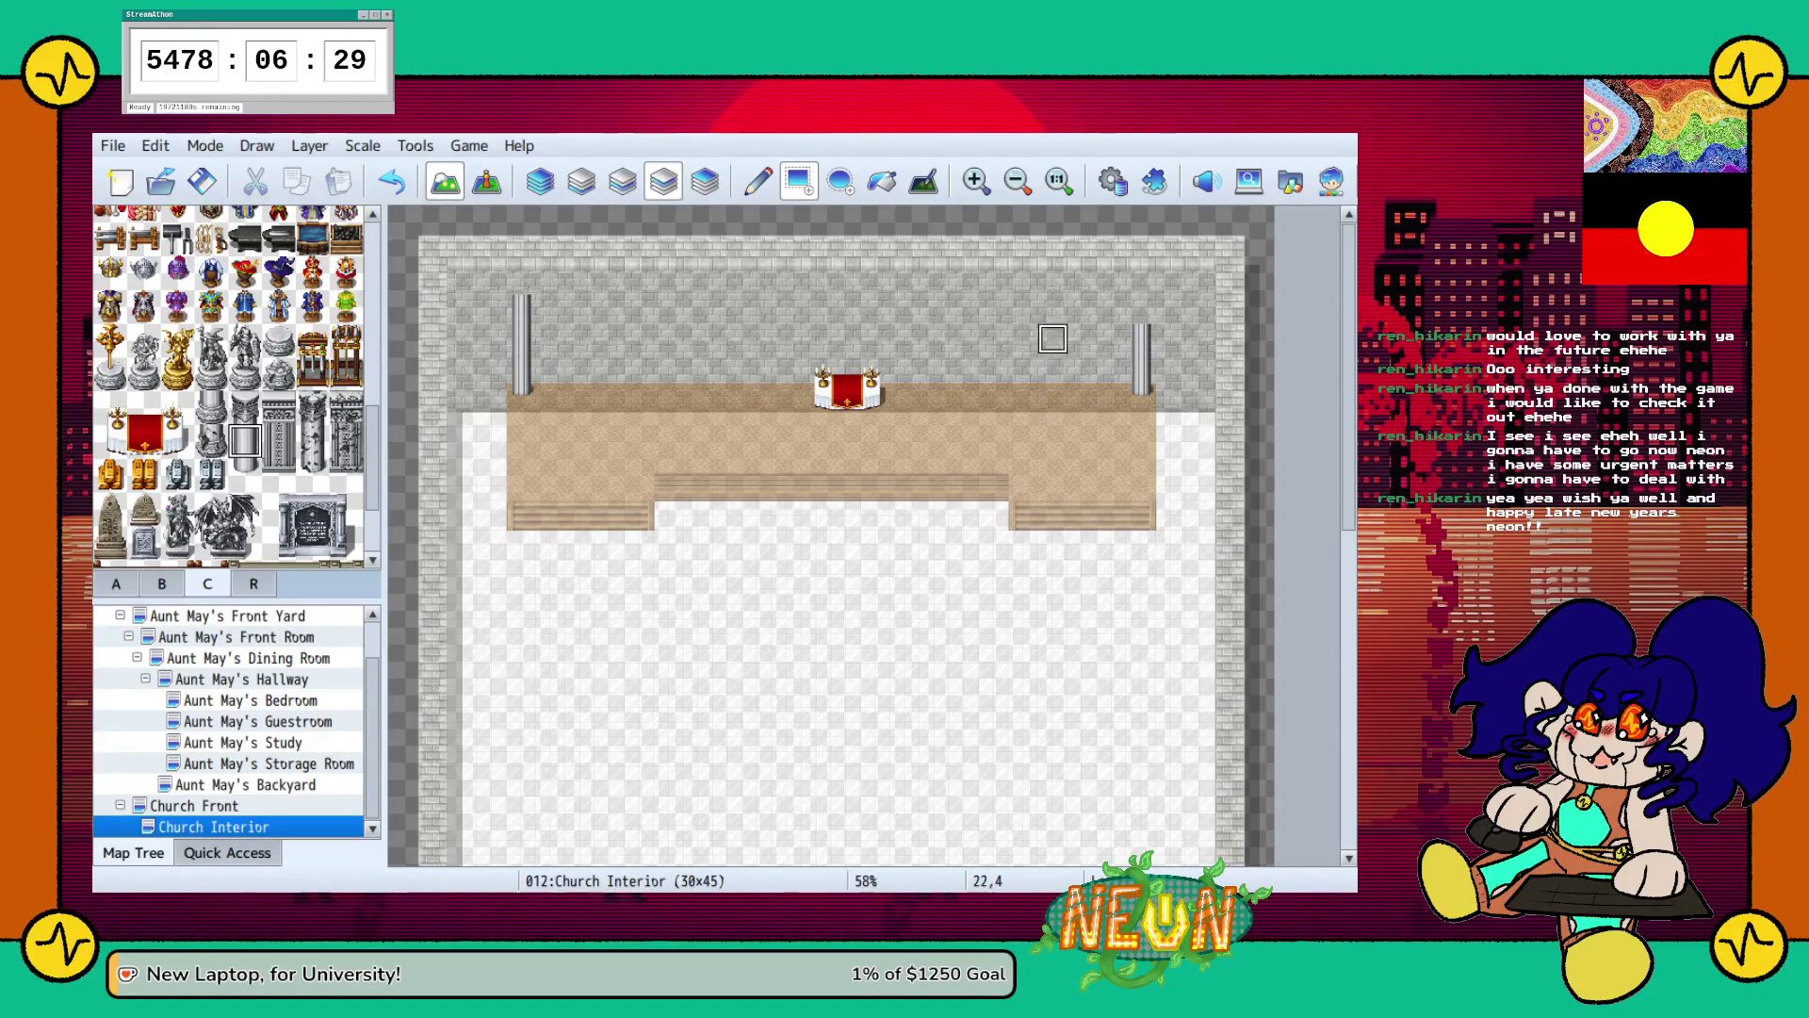
{"action": "left_click", "coordinate": [244, 407]}
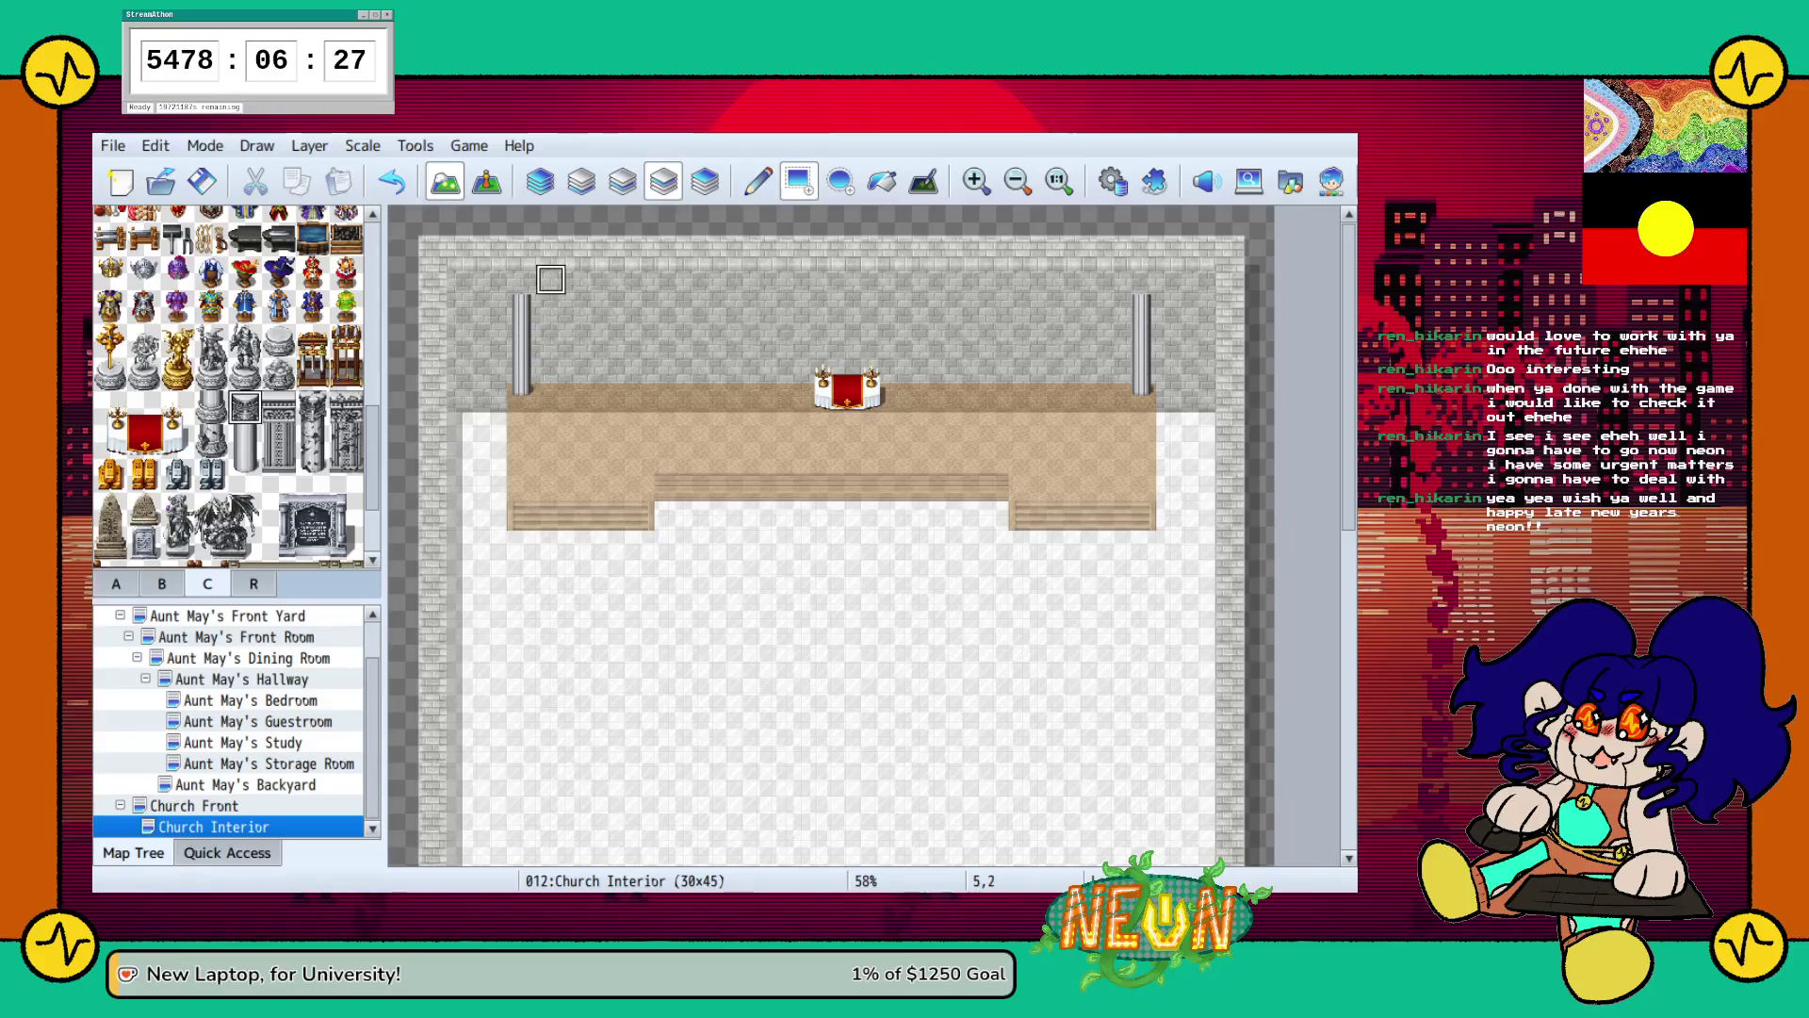
{"action": "left_click", "coordinate": [1141, 279]}
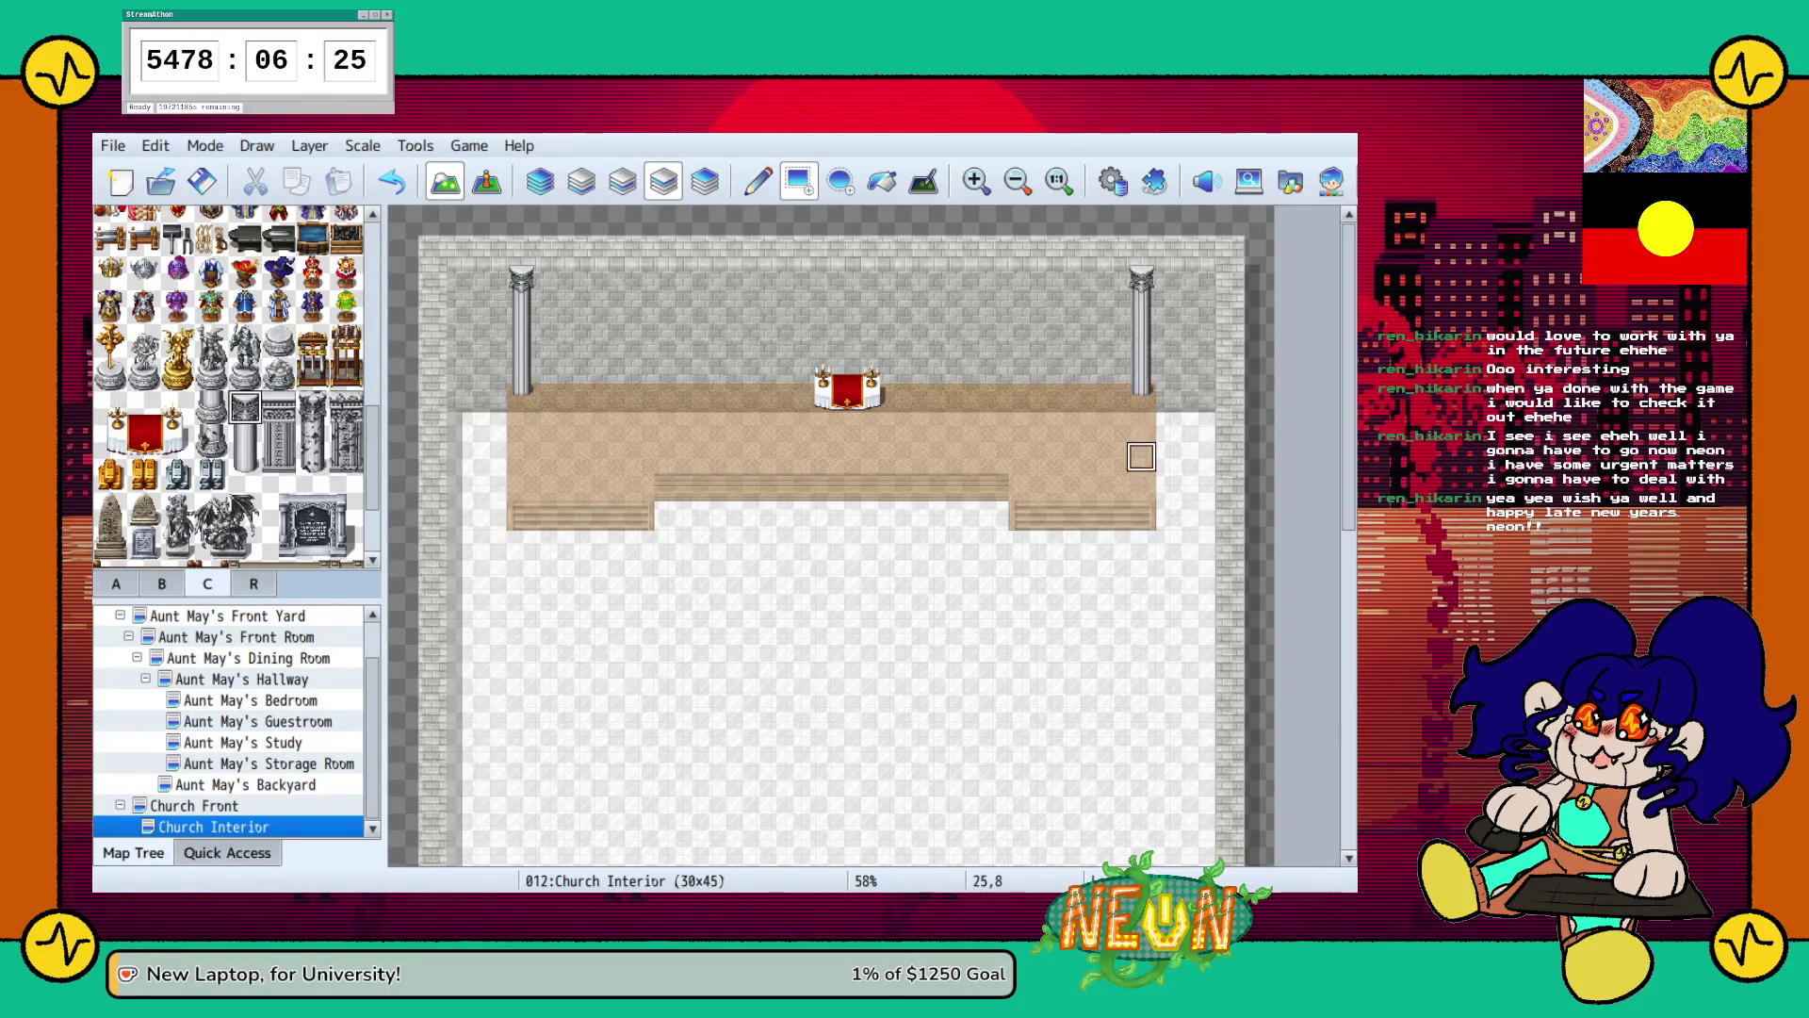
{"action": "key", "text": "ctrl+z"}
{"action": "key", "text": "ctrl+z"}
{"action": "left_click", "coordinate": [521, 279]}
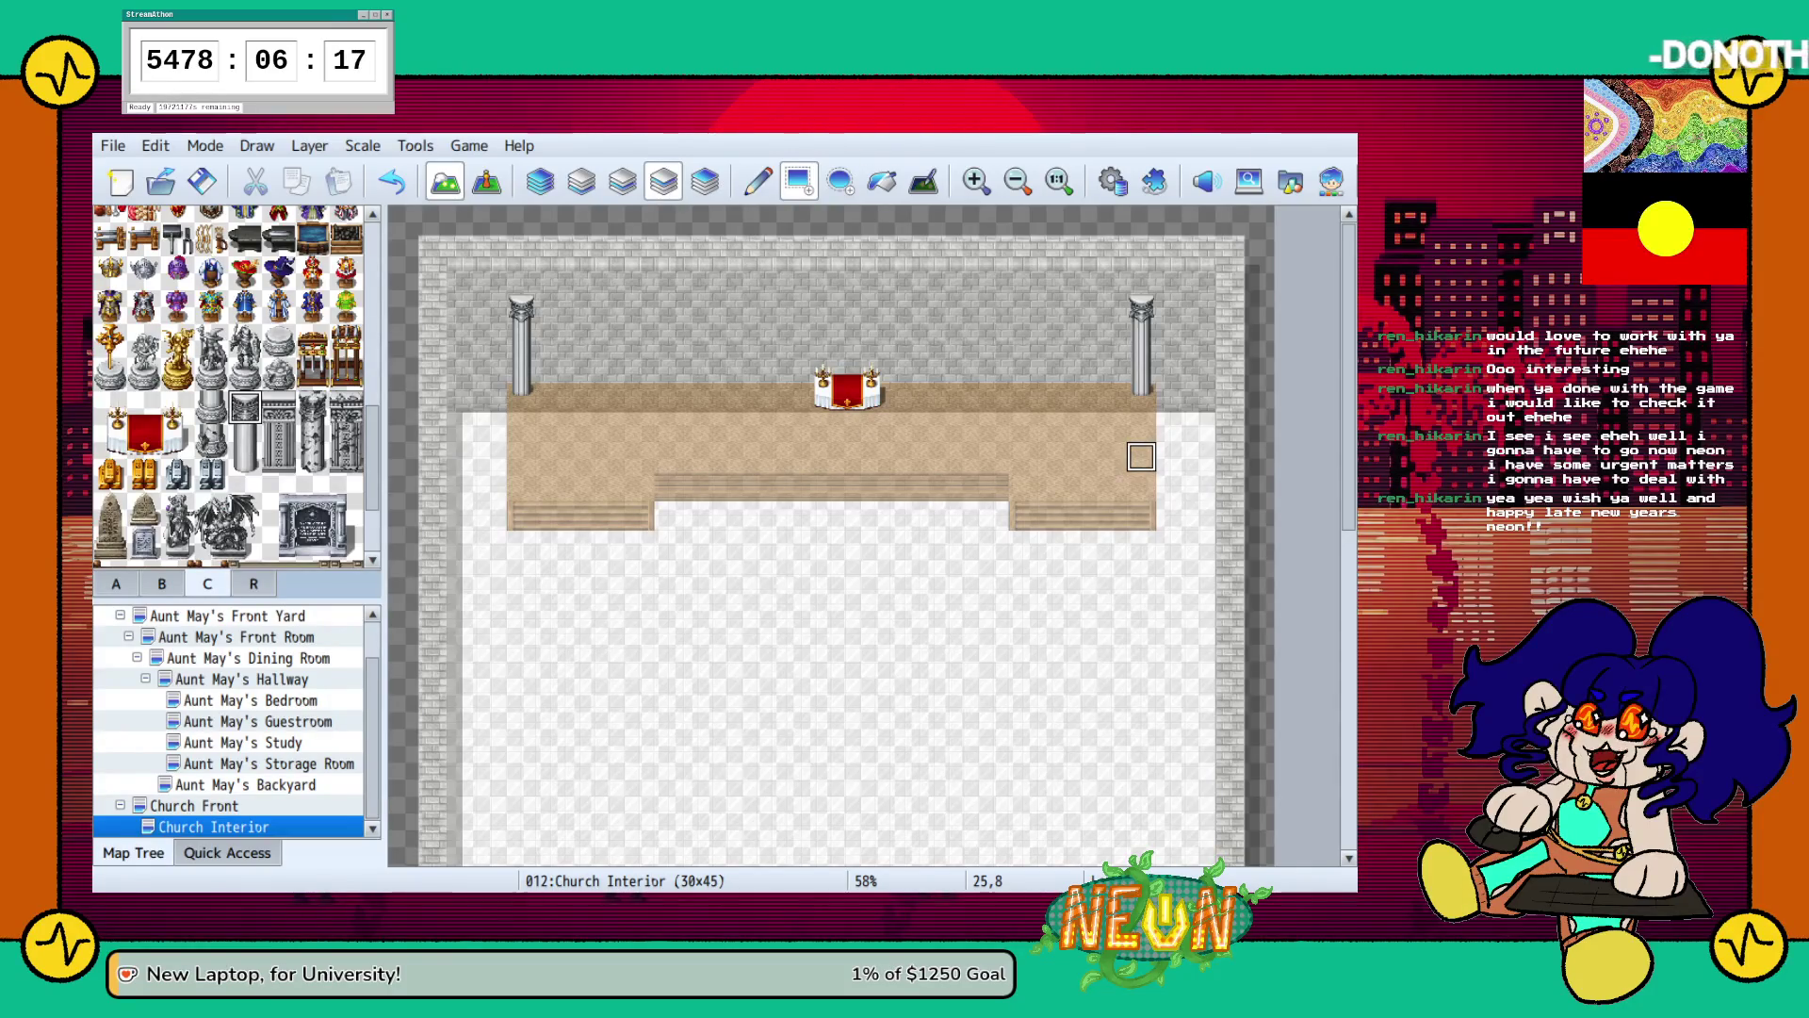
{"action": "left_click", "coordinate": [211, 407]}
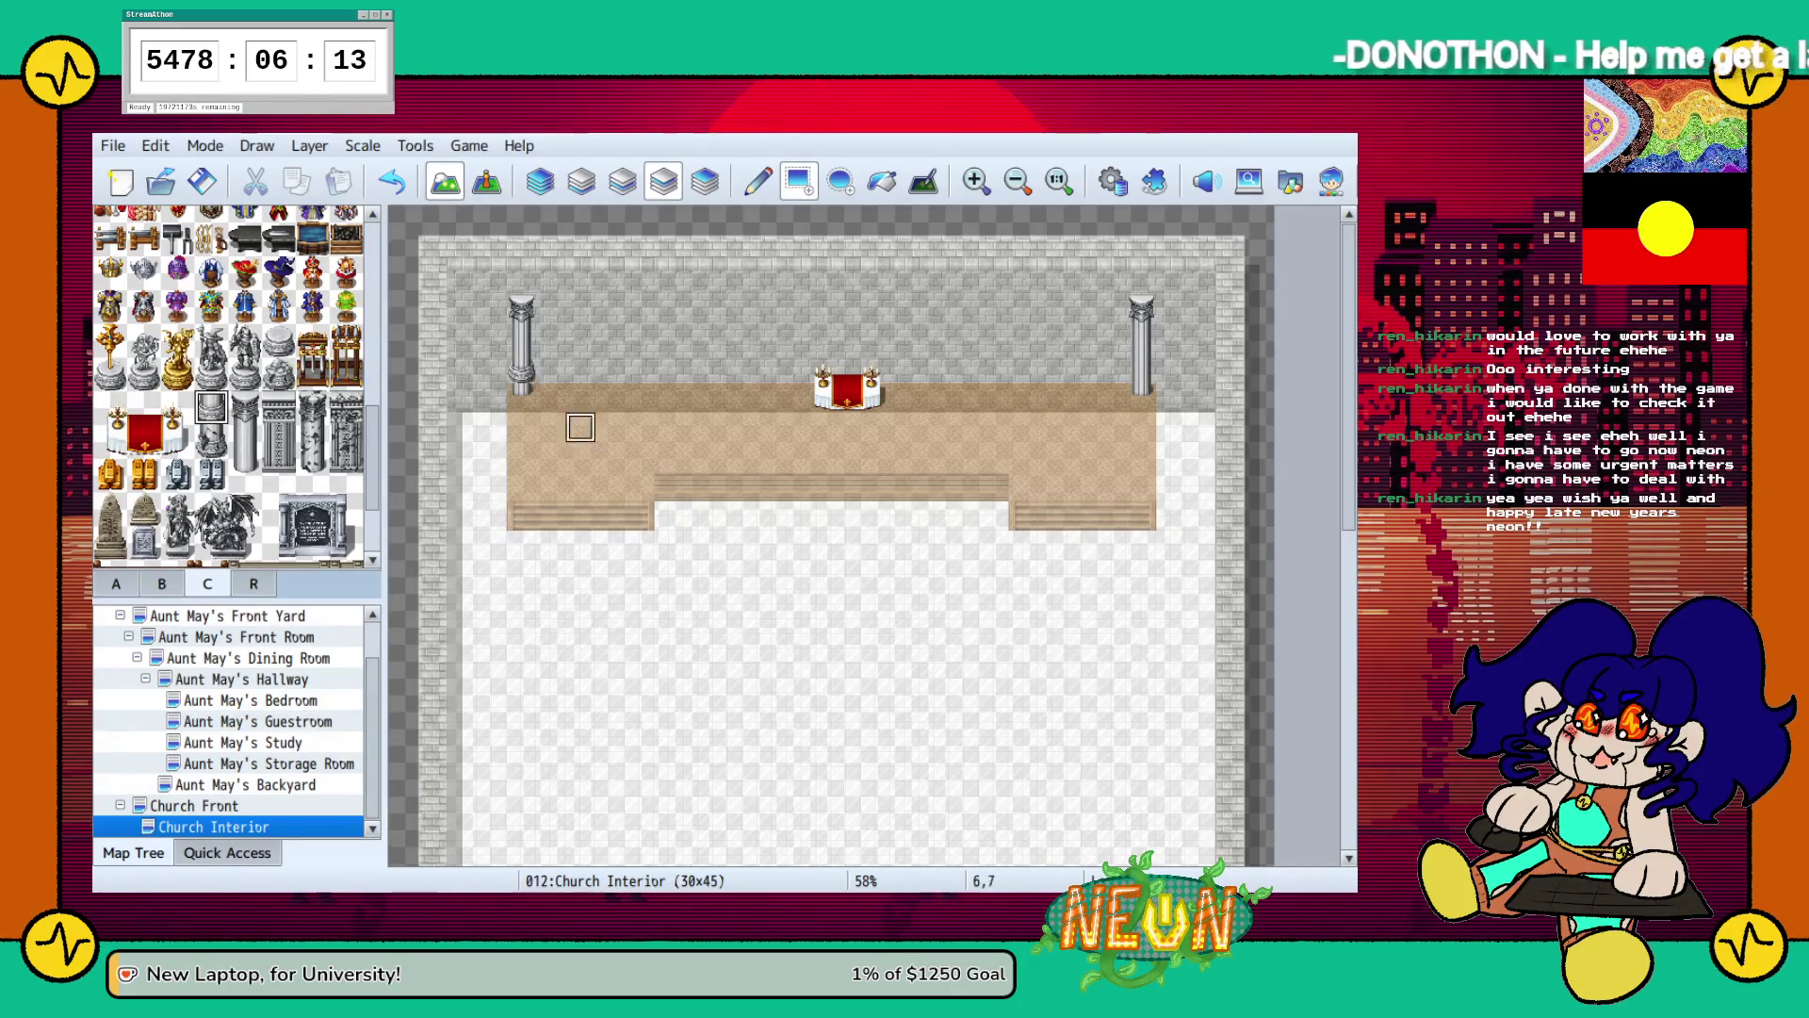